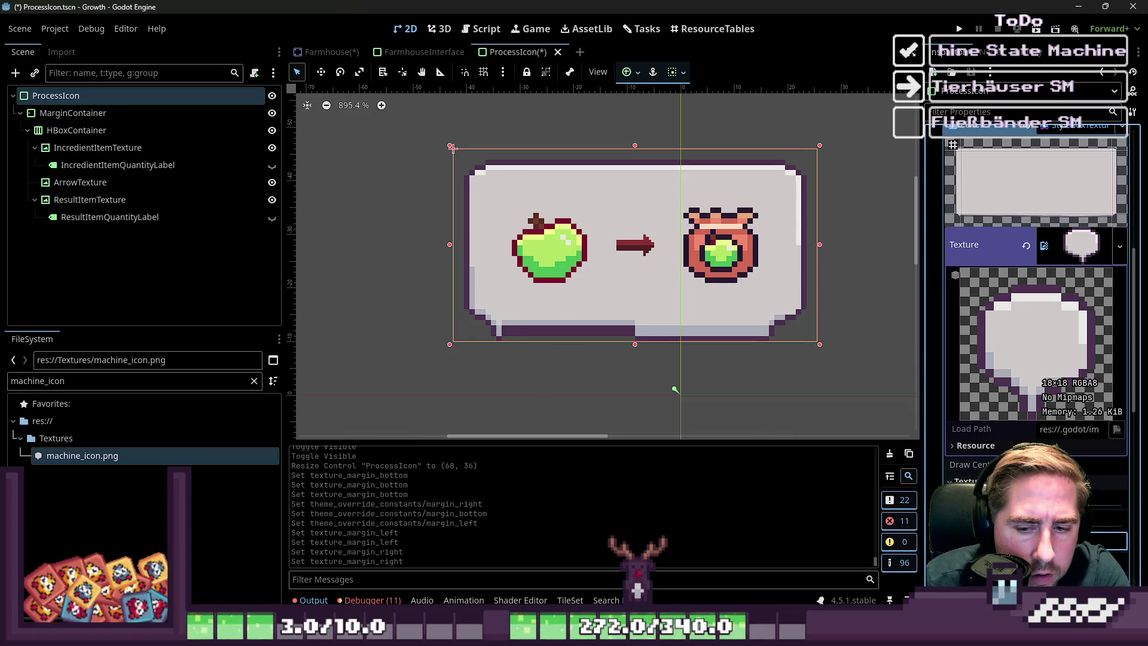
- Nudge ProcessIcon's right texture margin up twice, then check the ingredient and result textures
{"action": "key", "text": "Up"}
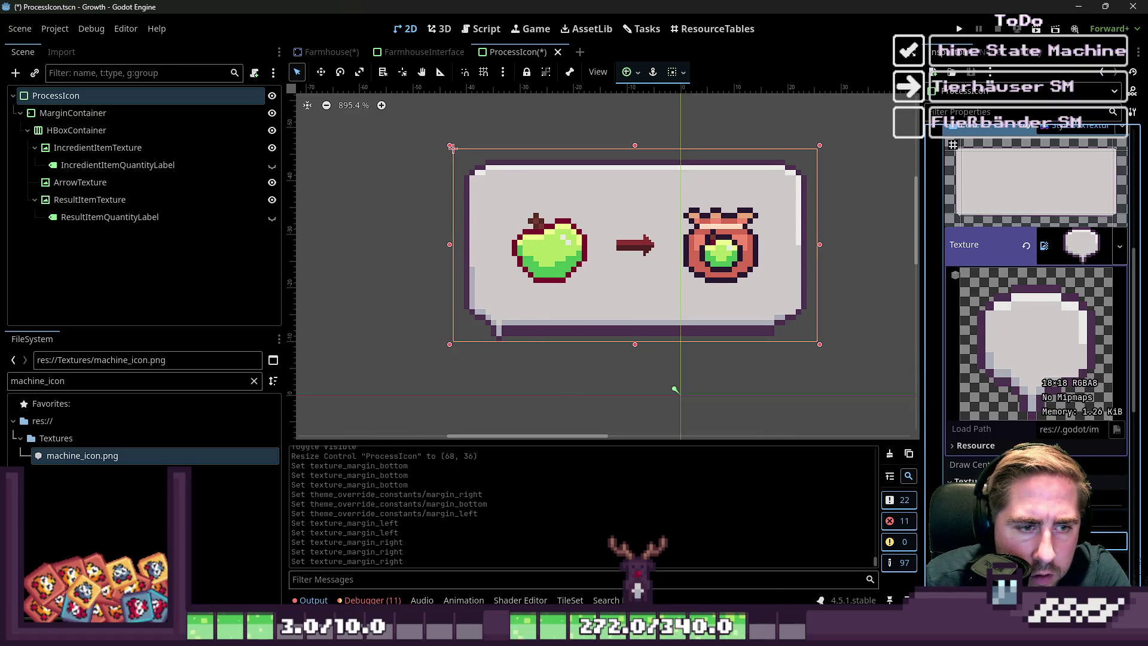
{"action": "key", "text": "Up"}
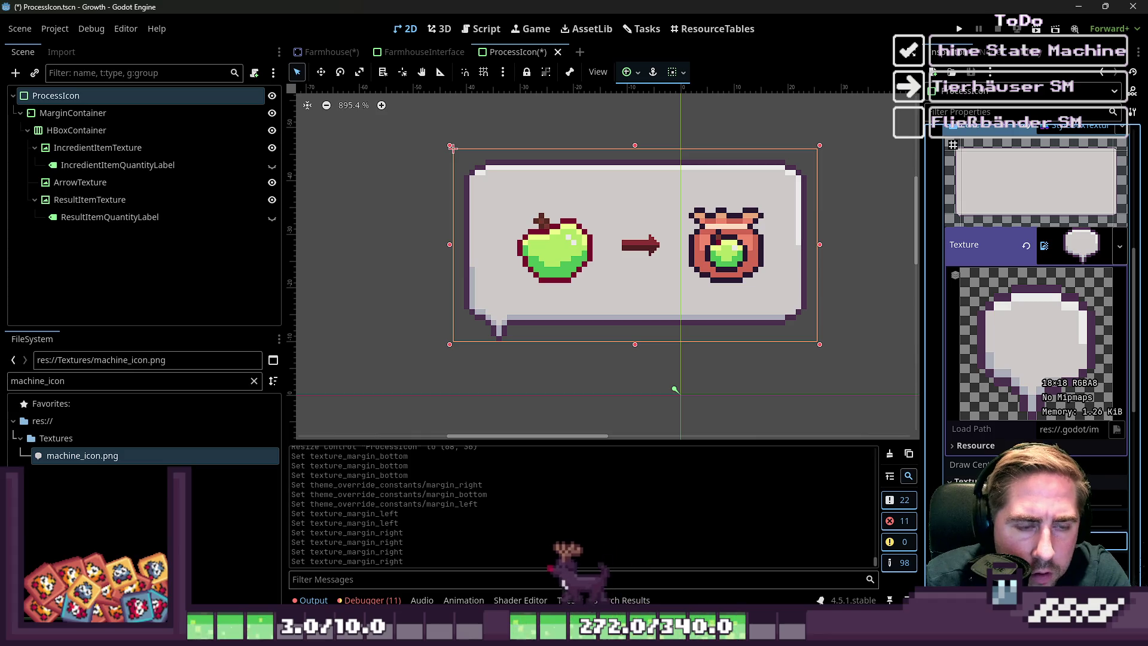
{"action": "left_click", "coordinate": [555, 248]}
{"action": "left_click", "coordinate": [712, 252]}
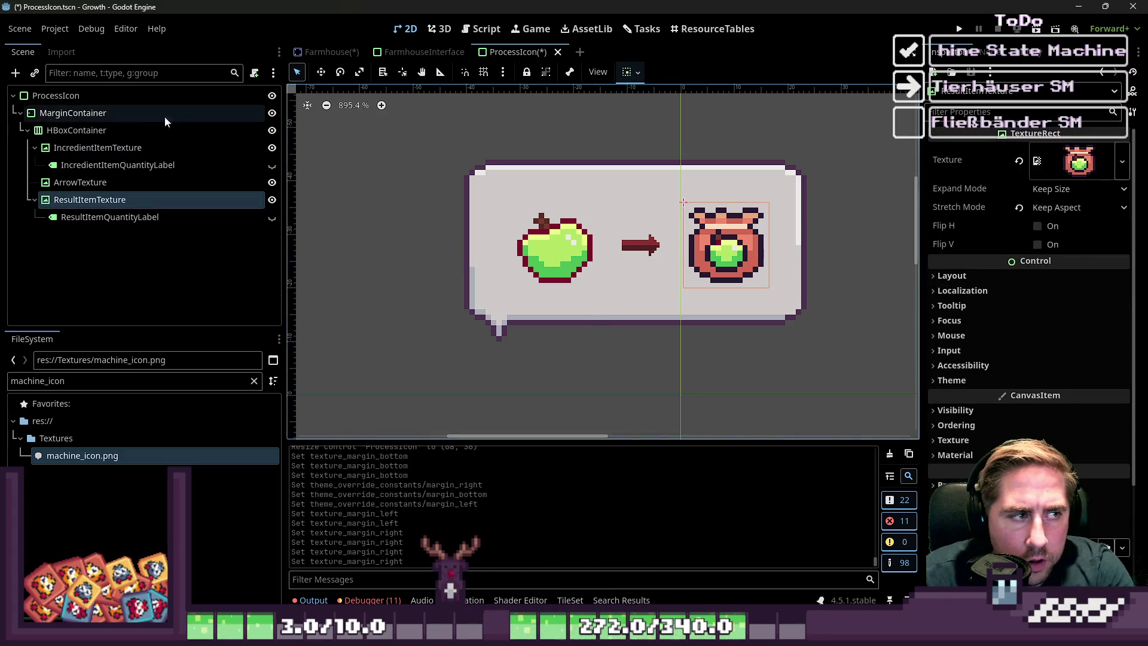
- Inspect the MarginContainer and apple texture, then bring up machine_icon.png in Aseprite
{"action": "left_click", "coordinate": [166, 114]}
{"action": "left_click", "coordinate": [538, 256]}
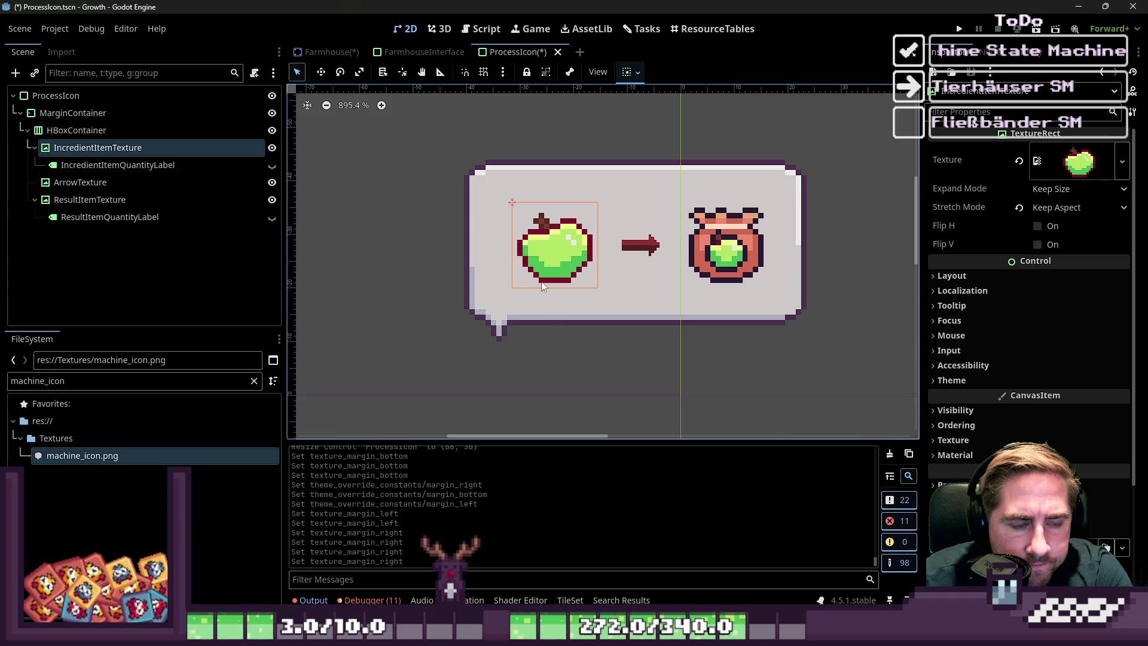
{"action": "mouse_move", "coordinate": [682, 635]}
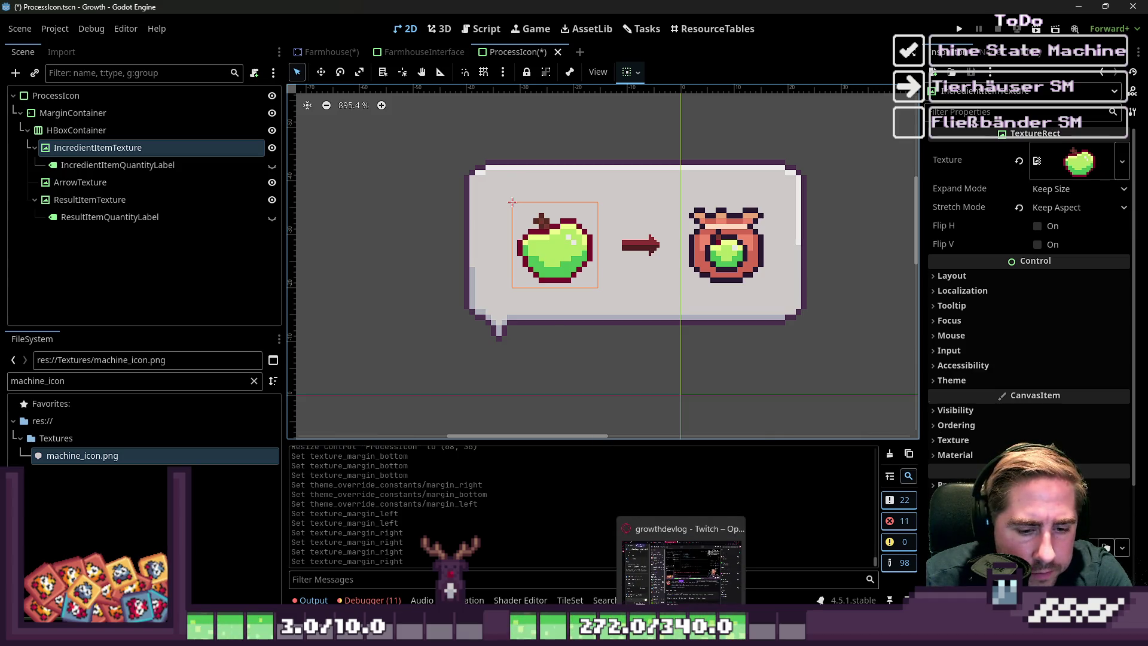
{"action": "left_click", "coordinate": [794, 635]}
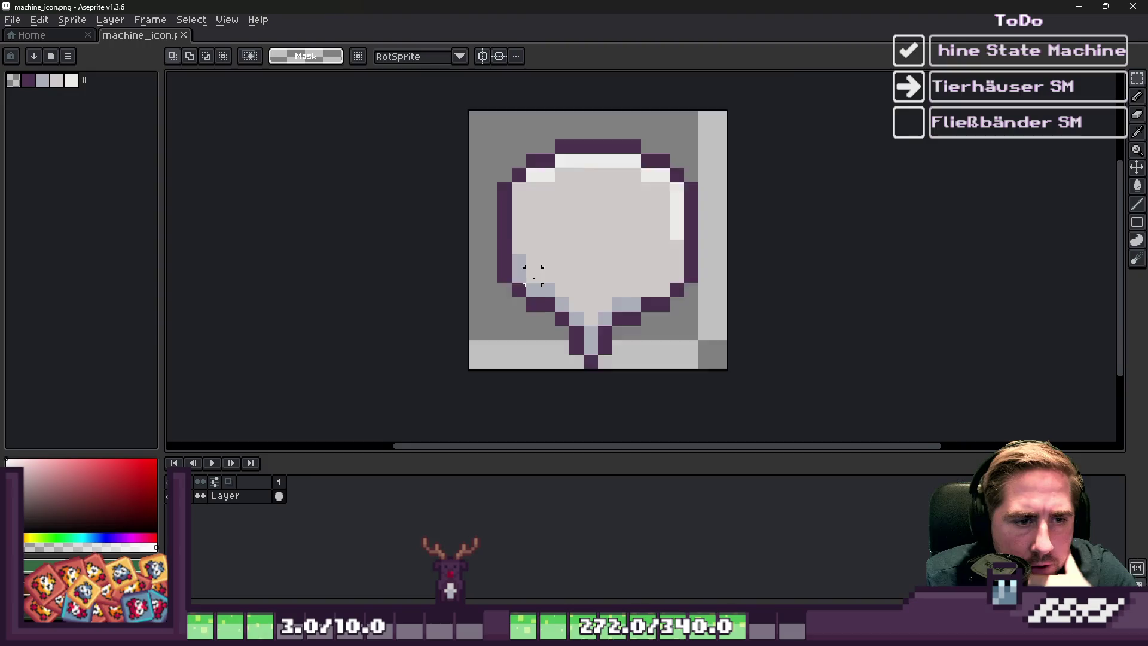
- Try out and clear rectangle selections over the left portion of the bubble sprite
{"action": "left_click_drag", "start_coordinate": [465, 153], "coordinate": [621, 409]}
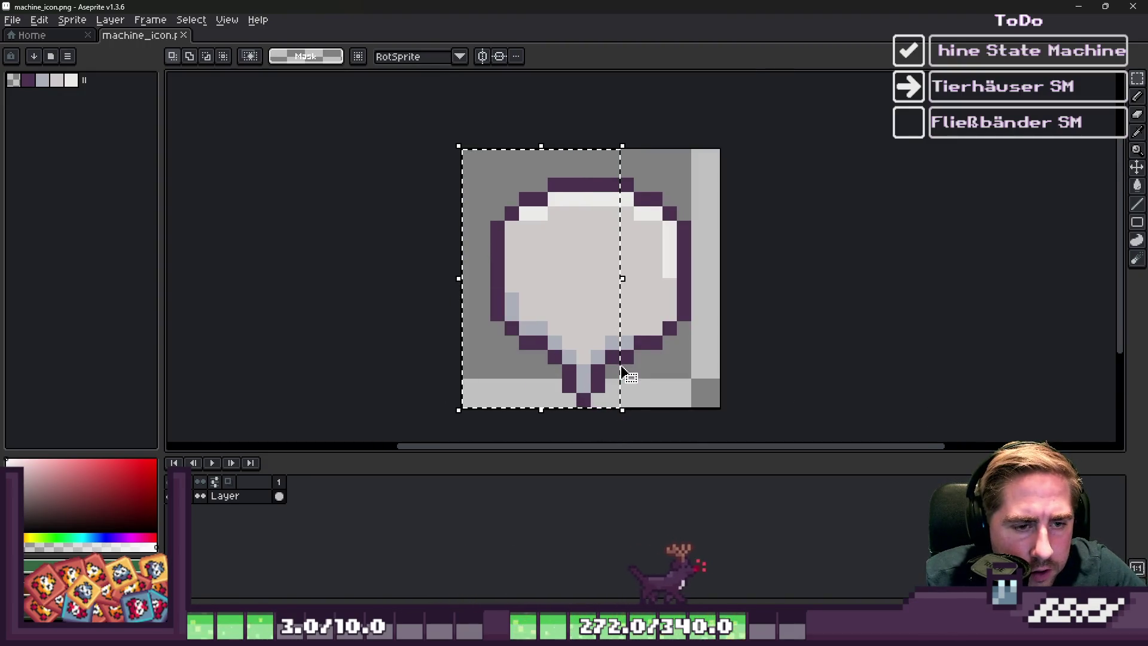
{"action": "left_click", "coordinate": [598, 401]}
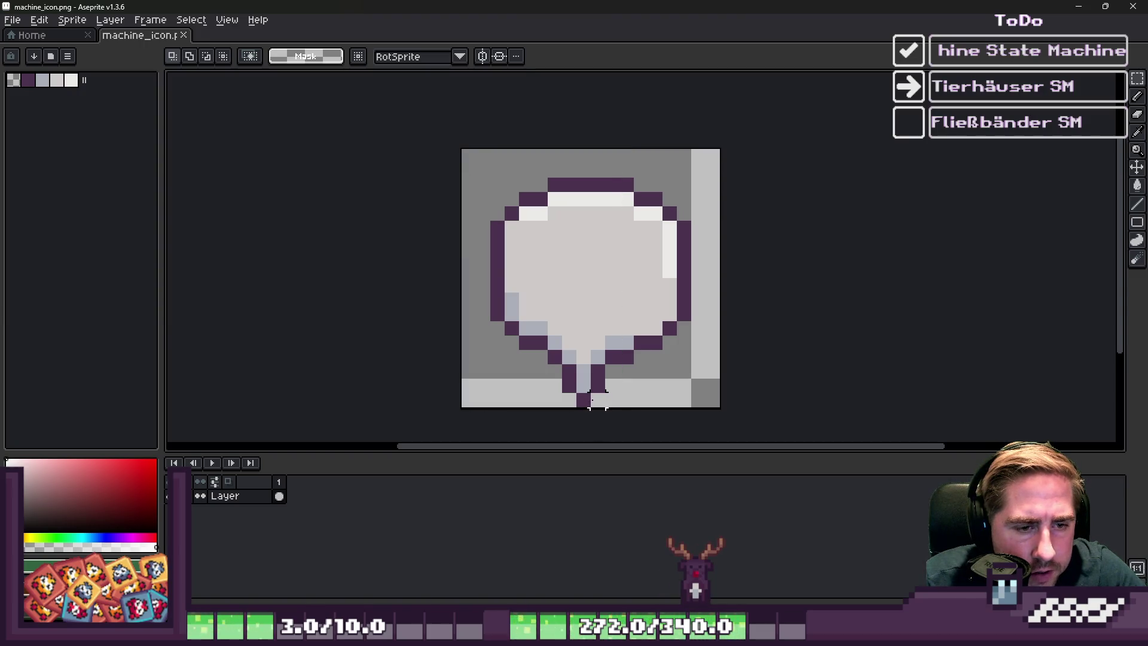
{"action": "mouse_move", "coordinate": [613, 399]}
{"action": "left_mouse_down"}
{"action": "mouse_move", "coordinate": [439, 141]}
{"action": "mouse_move", "coordinate": [454, 144]}
{"action": "left_mouse_up"}
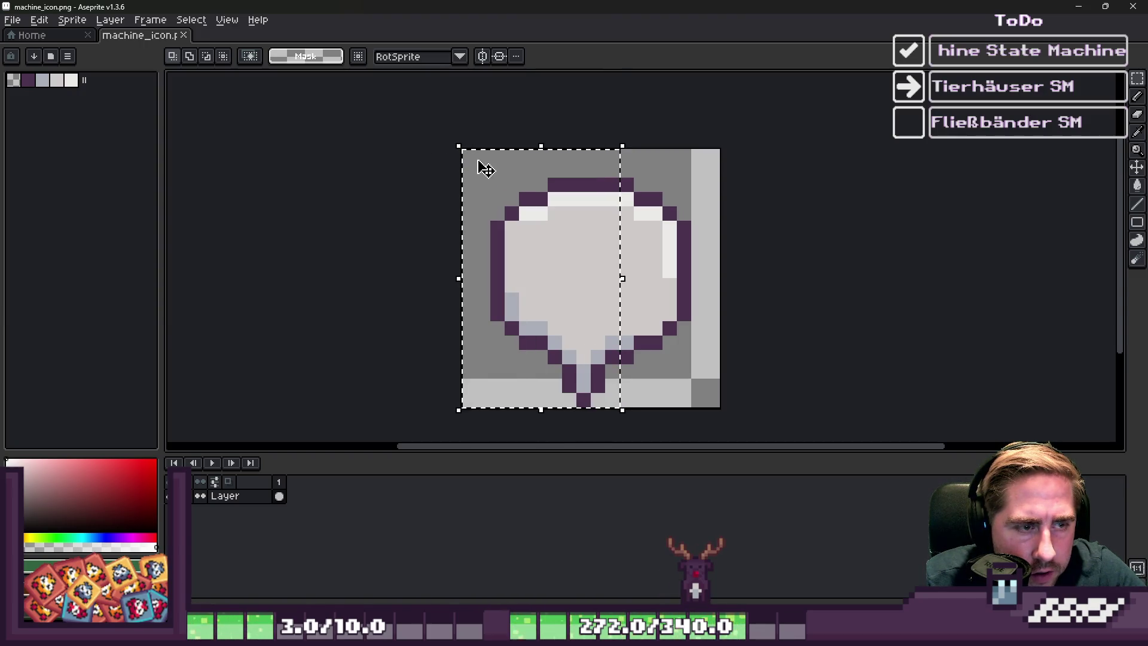
{"action": "key", "text": "ctrl+d"}
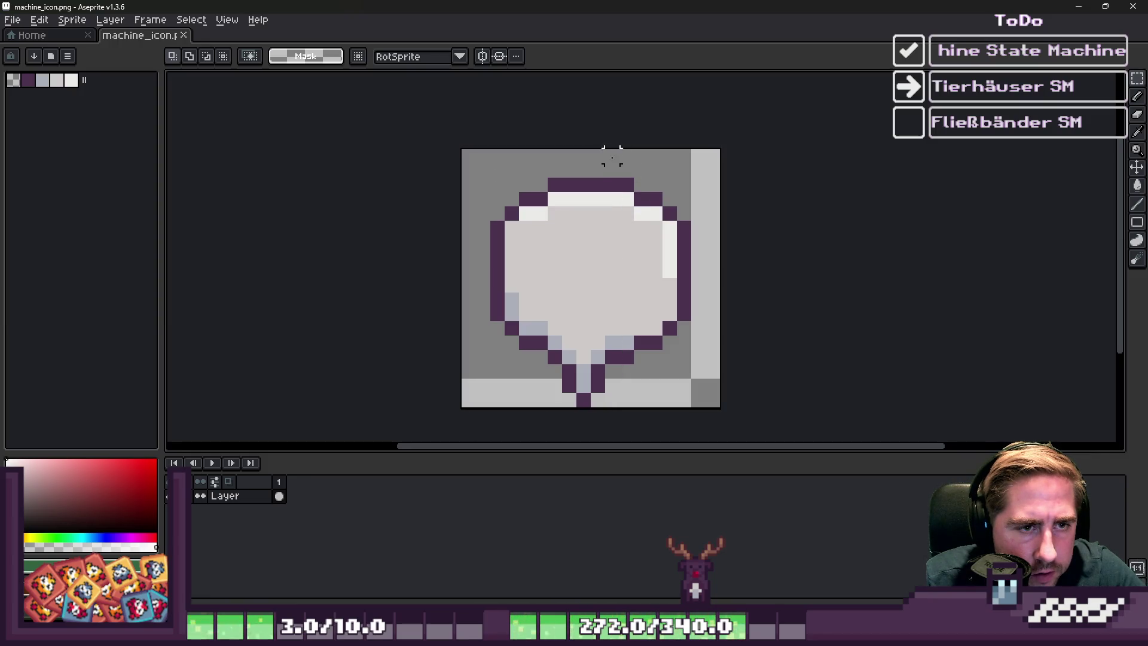
{"action": "mouse_move", "coordinate": [612, 156]}
{"action": "left_mouse_down"}
{"action": "mouse_move", "coordinate": [463, 383]}
{"action": "mouse_move", "coordinate": [468, 399]}
{"action": "left_mouse_up"}
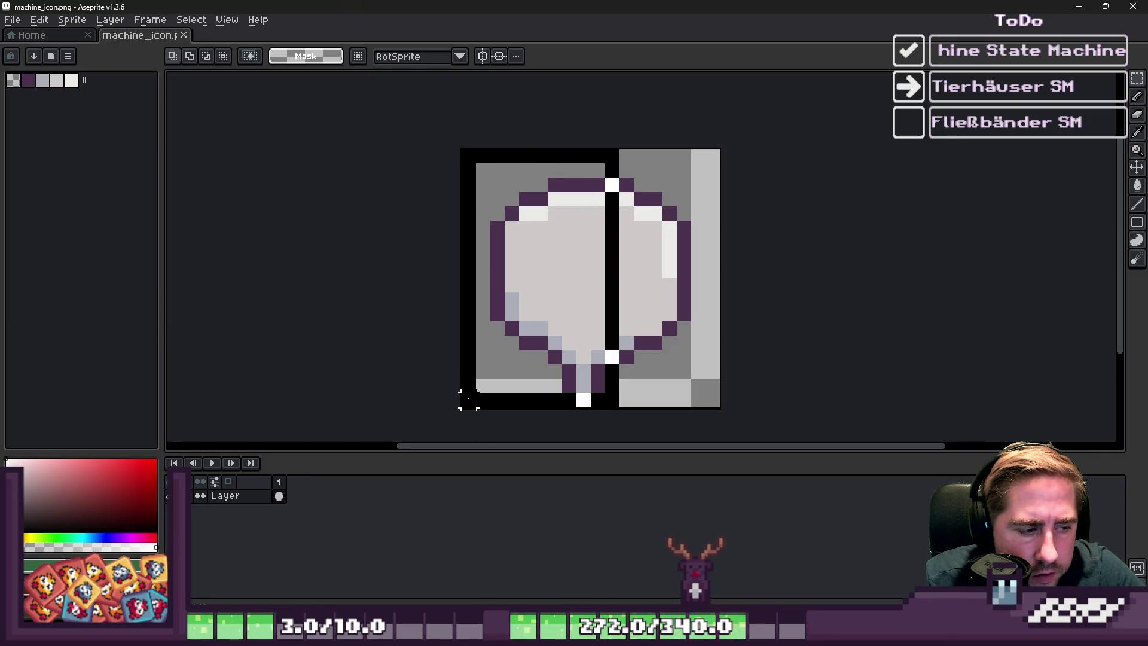
{"action": "key", "text": "ctrl+z"}
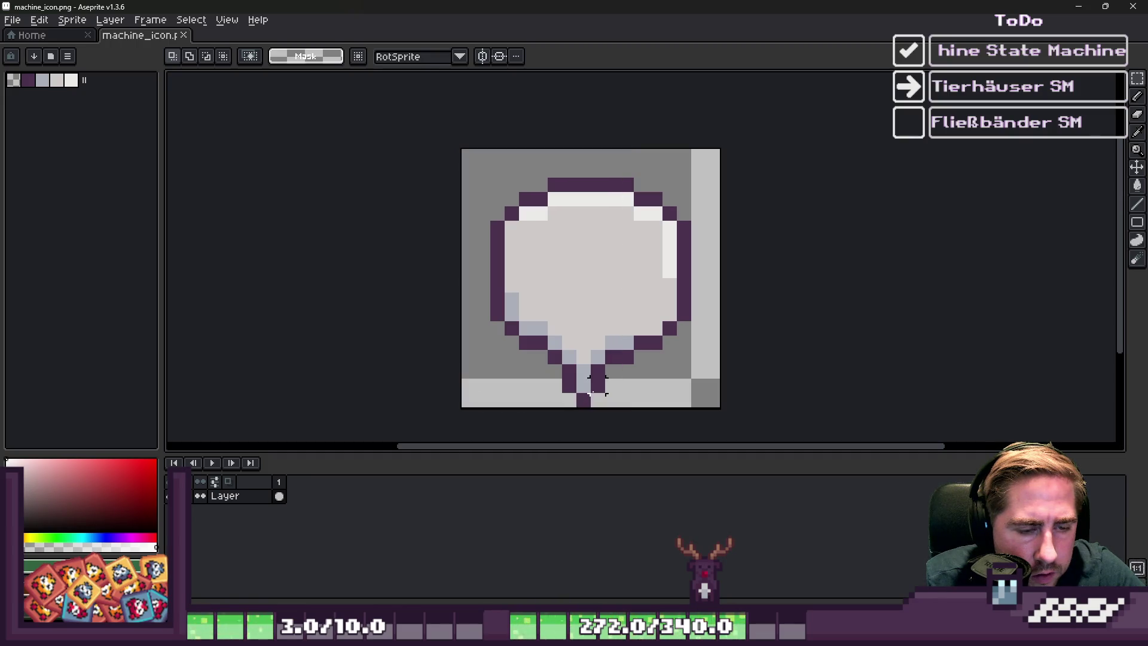
- Try and undo selections on the sprite's right part, then open the Sprite menu
{"action": "mouse_move", "coordinate": [626, 400]}
{"action": "left_mouse_down"}
{"action": "mouse_move", "coordinate": [688, 154]}
{"action": "mouse_move", "coordinate": [722, 148]}
{"action": "left_mouse_up"}
{"action": "left_click", "coordinate": [468, 228]}
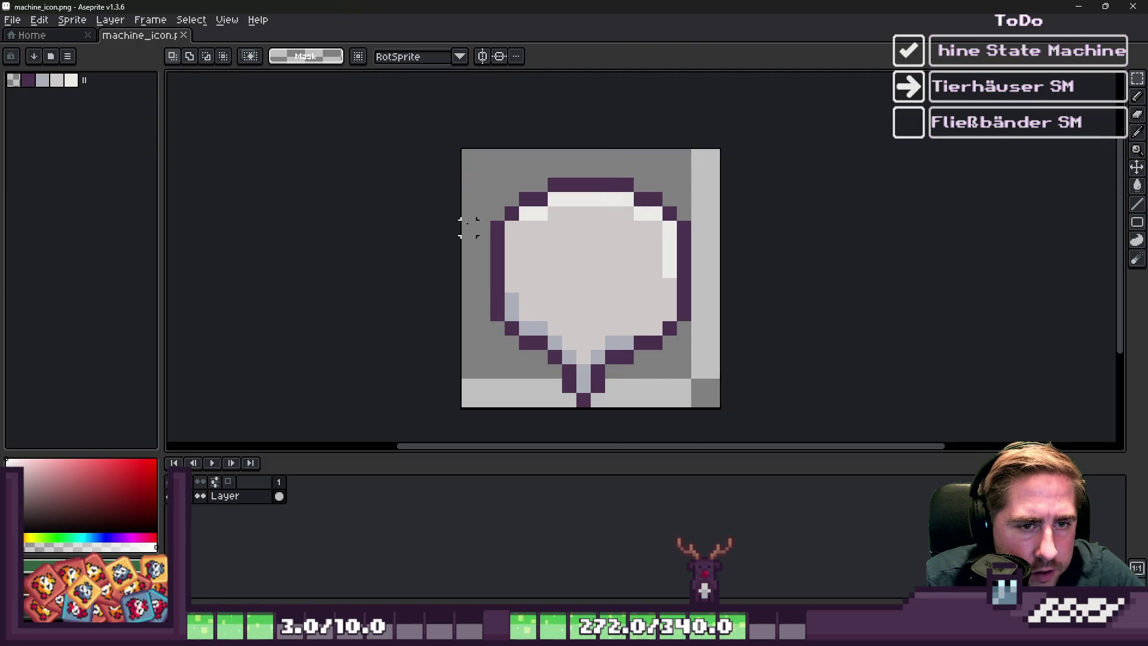
{"action": "left_click_drag", "start_coordinate": [626, 400], "coordinate": [713, 156]}
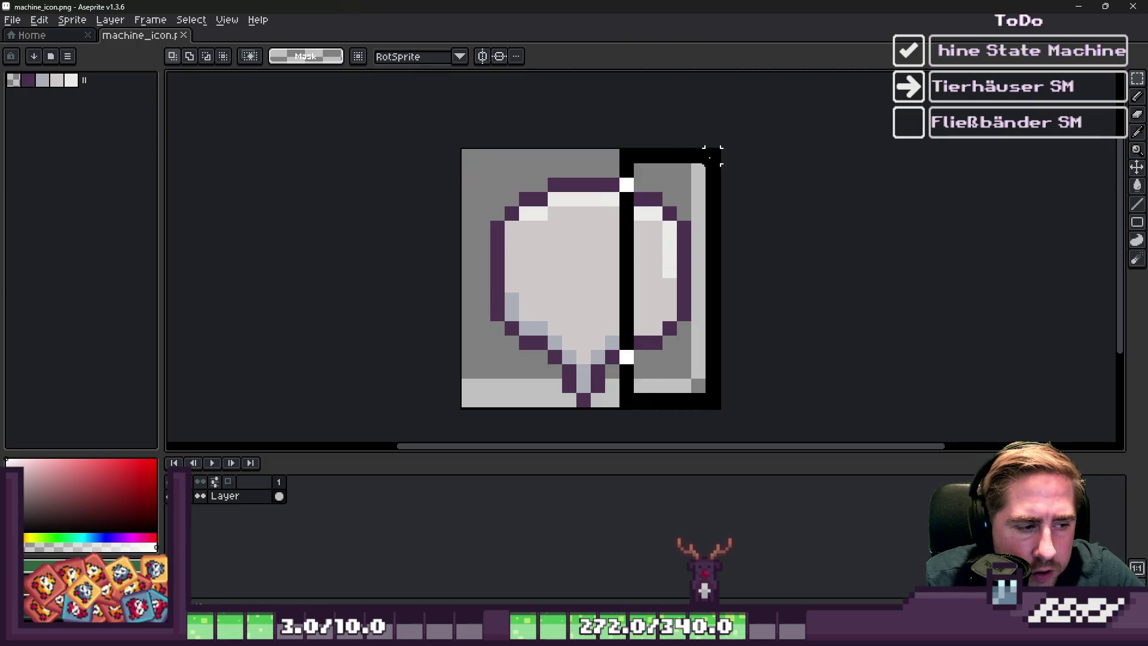
{"action": "key", "text": "ctrl+z"}
{"action": "key", "text": "ctrl+z"}
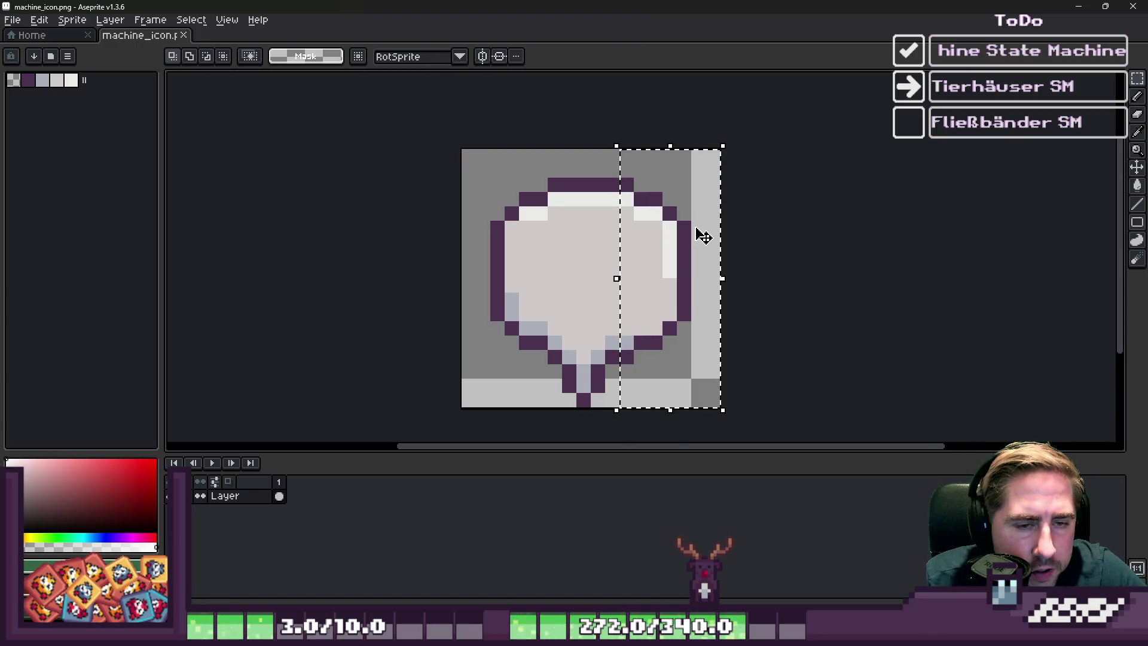
{"action": "left_click", "coordinate": [73, 23]}
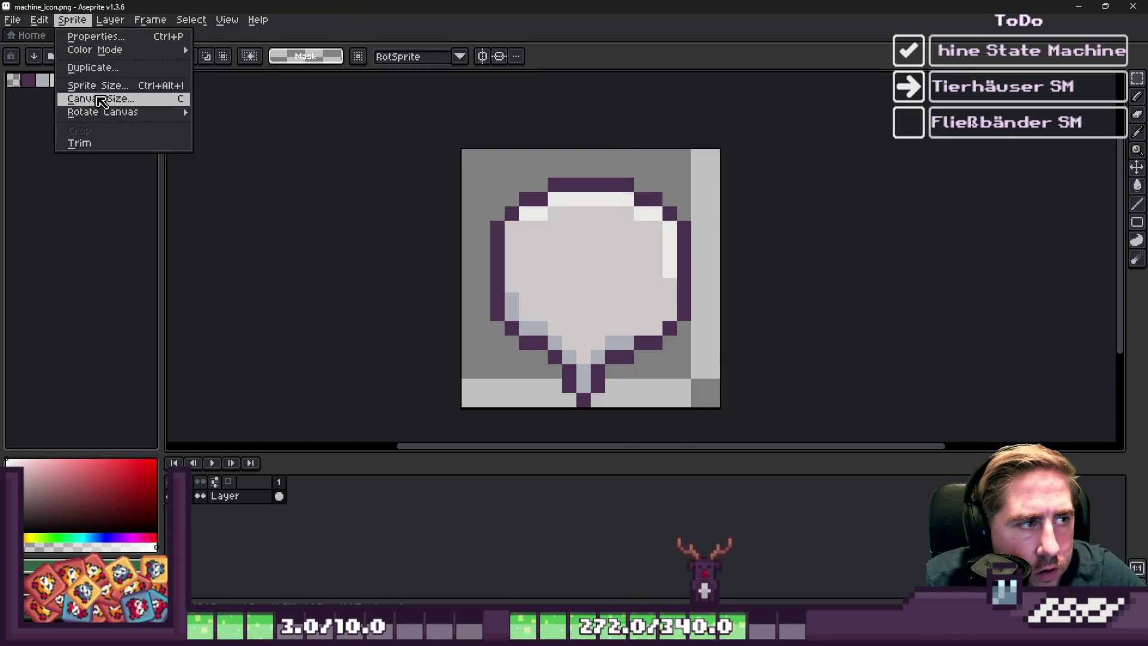
- Widen the canvas by 3 px on the right to 21 px
{"action": "left_click", "coordinate": [96, 98]}
{"action": "left_click_drag", "start_coordinate": [718, 281], "coordinate": [764, 281]}
{"action": "left_click", "coordinate": [899, 565]}
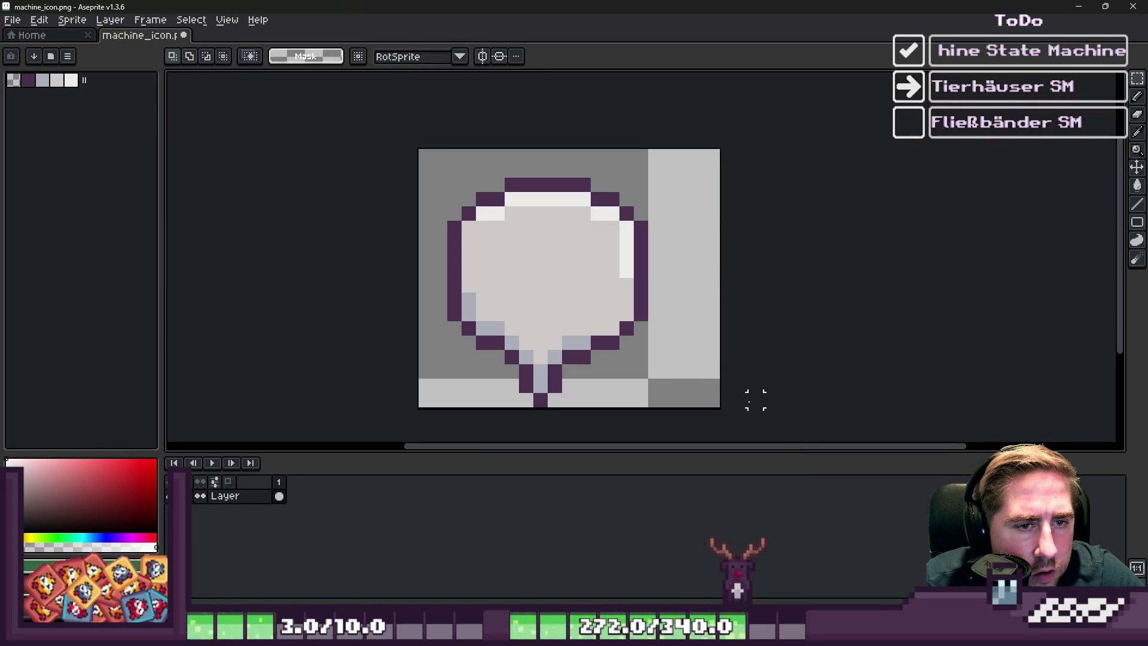
- Select the bubble's right half and shift it right into the new space
{"action": "left_click_drag", "start_coordinate": [570, 156], "coordinate": [683, 400]}
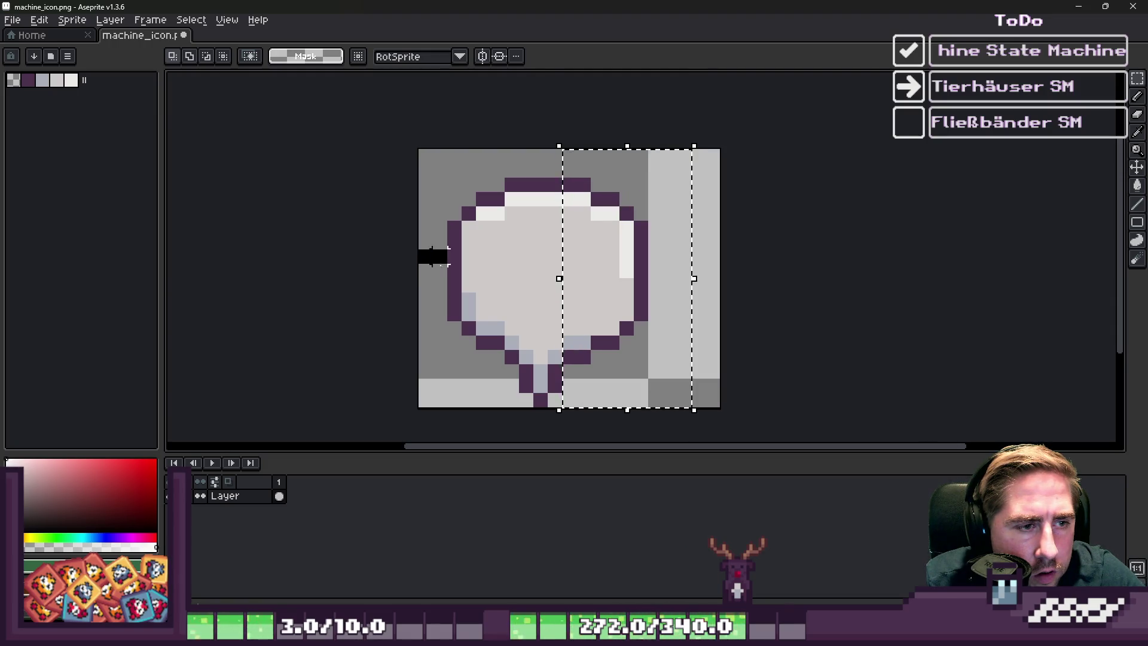
{"action": "key", "text": "ctrl+d"}
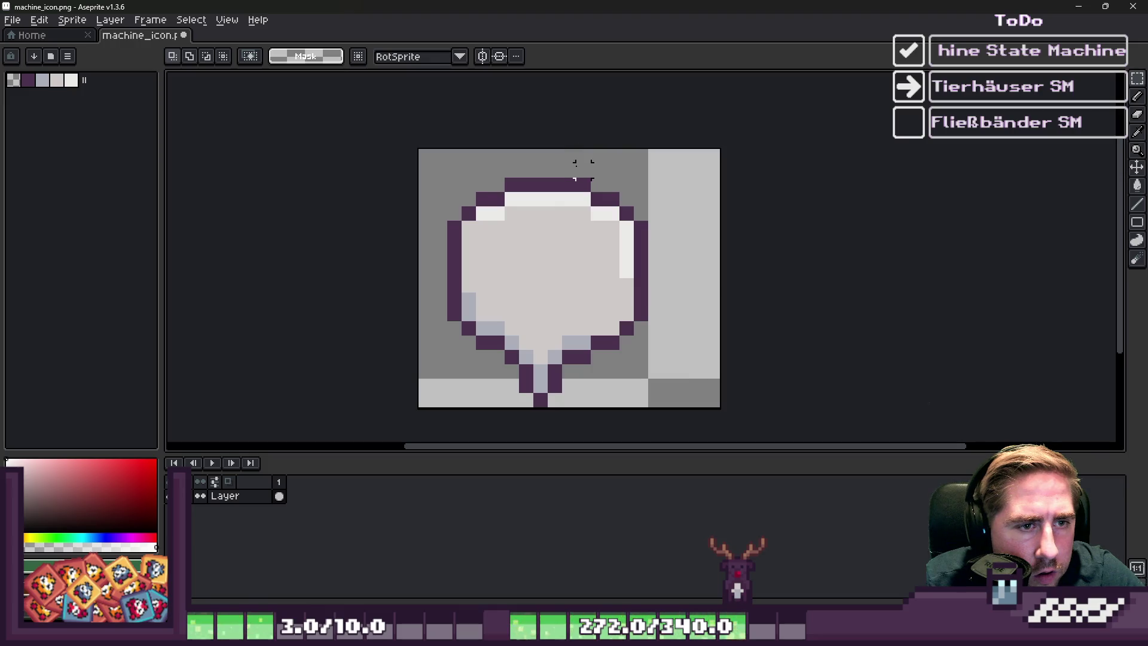
{"action": "left_click_drag", "start_coordinate": [583, 155], "coordinate": [681, 397]}
{"action": "left_click_drag", "start_coordinate": [598, 281], "coordinate": [646, 288]}
{"action": "left_click", "coordinate": [612, 314]}
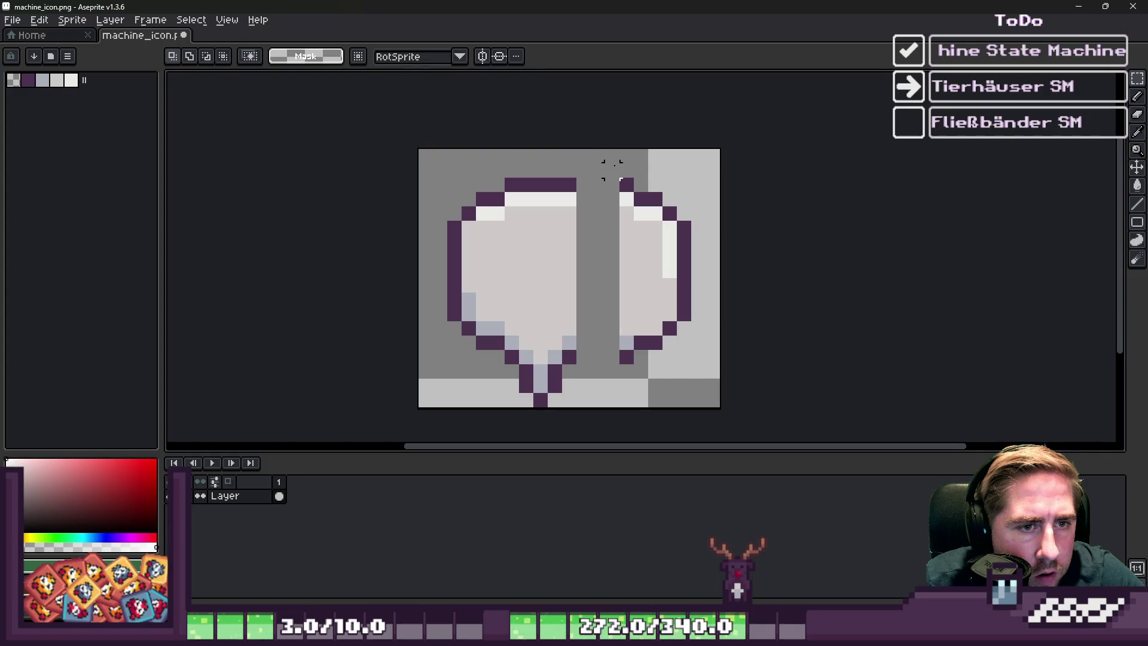
- Stretch a one-pixel column leftward to close the gap, then return to Godot
{"action": "left_click_drag", "start_coordinate": [620, 151], "coordinate": [634, 396]}
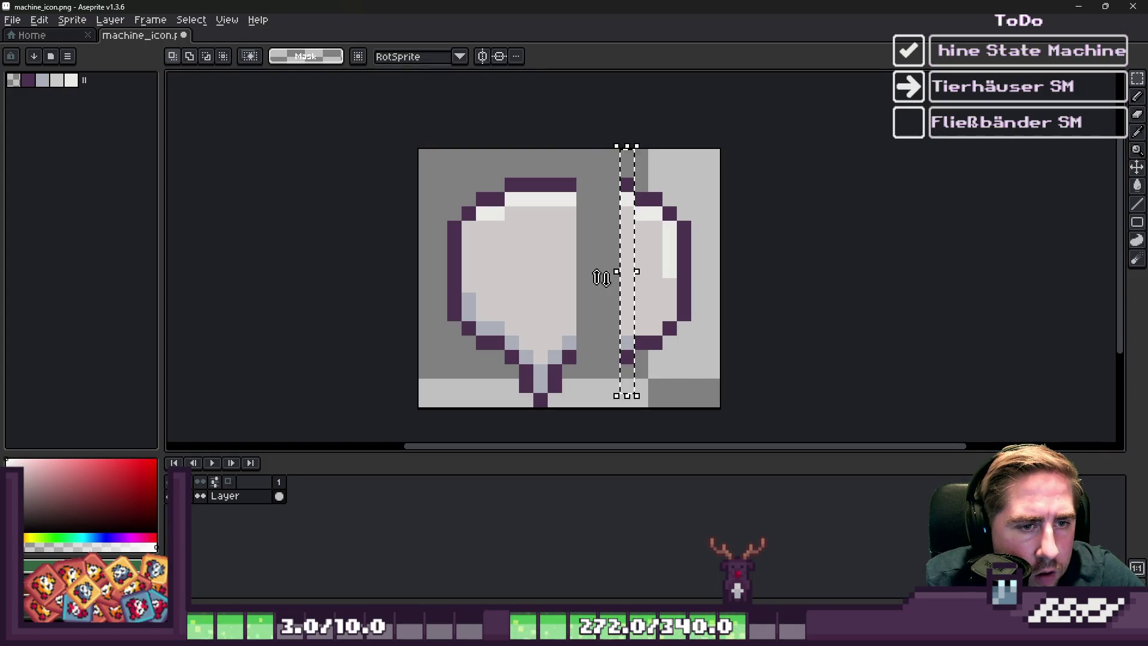
{"action": "left_click", "coordinate": [622, 278]}
{"action": "left_click_drag", "start_coordinate": [616, 272], "coordinate": [558, 271]}
{"action": "left_click", "coordinate": [583, 271]}
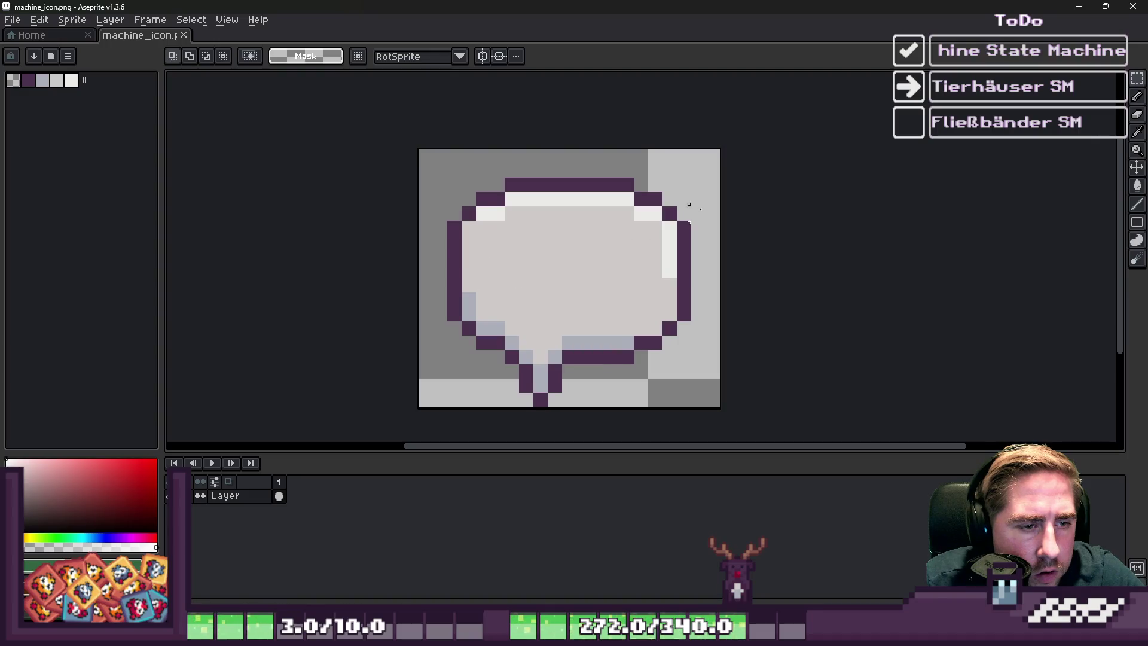
{"action": "left_click", "coordinate": [1079, 6]}
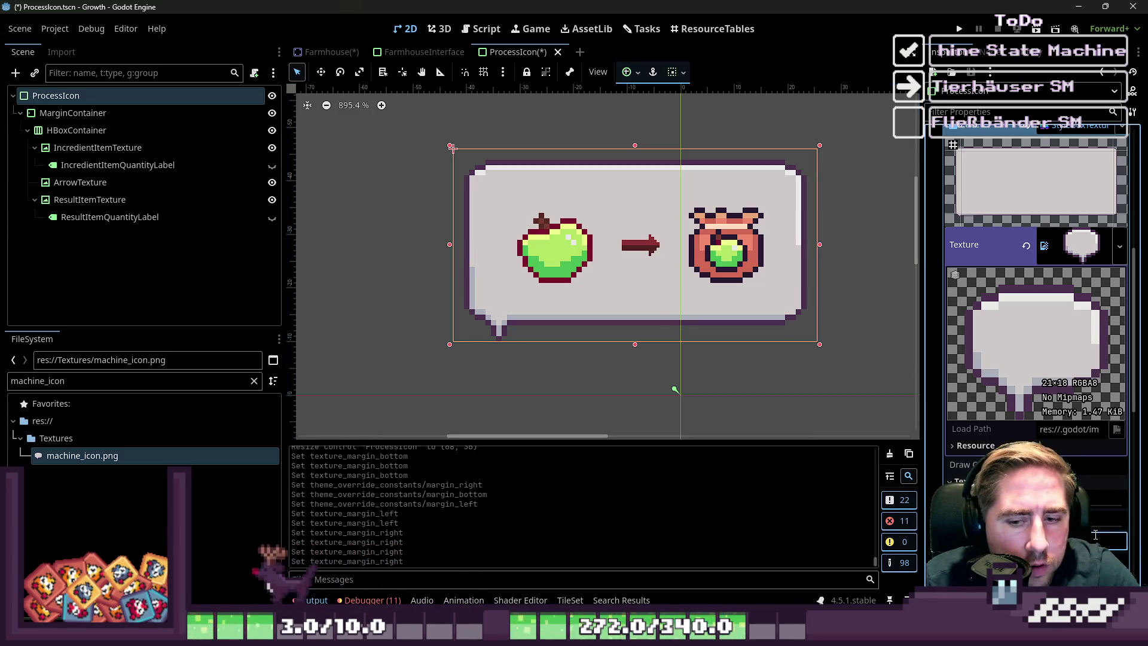
- Recentre the icons with the right texture margin and shrink ProcessIcon's height to 28
{"action": "left_click_drag", "start_coordinate": [1086, 540], "coordinate": [1092, 532]}
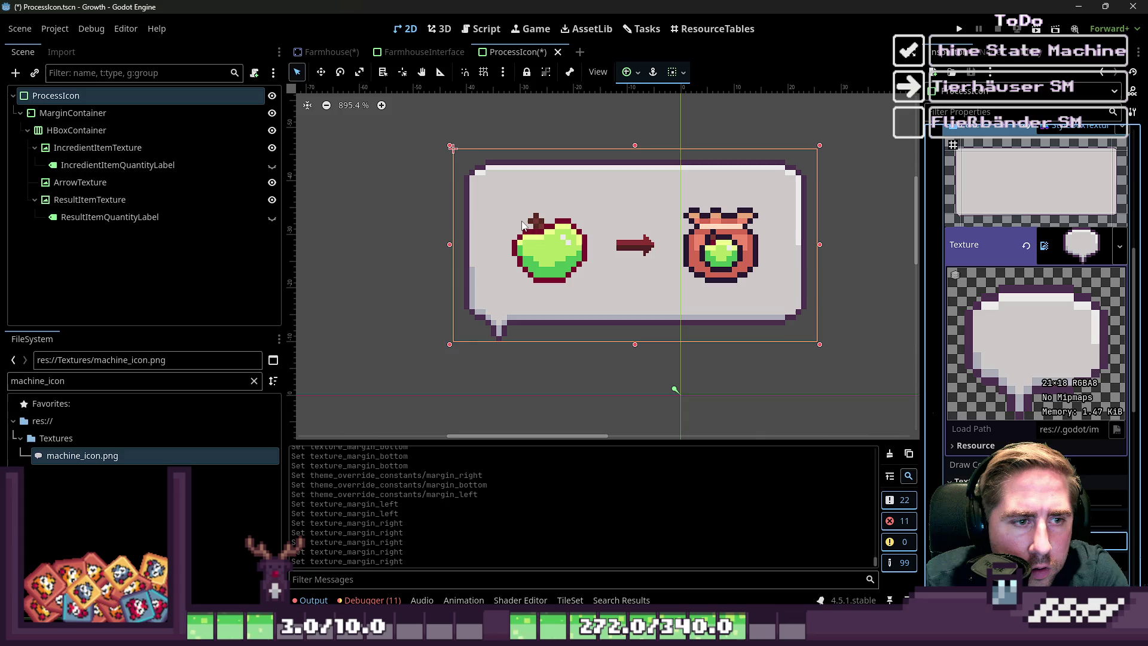
{"action": "left_click", "coordinate": [335, 180]}
{"action": "scroll", "coordinate": [601, 224], "scroll_direction": "down", "scroll_amount": 3}
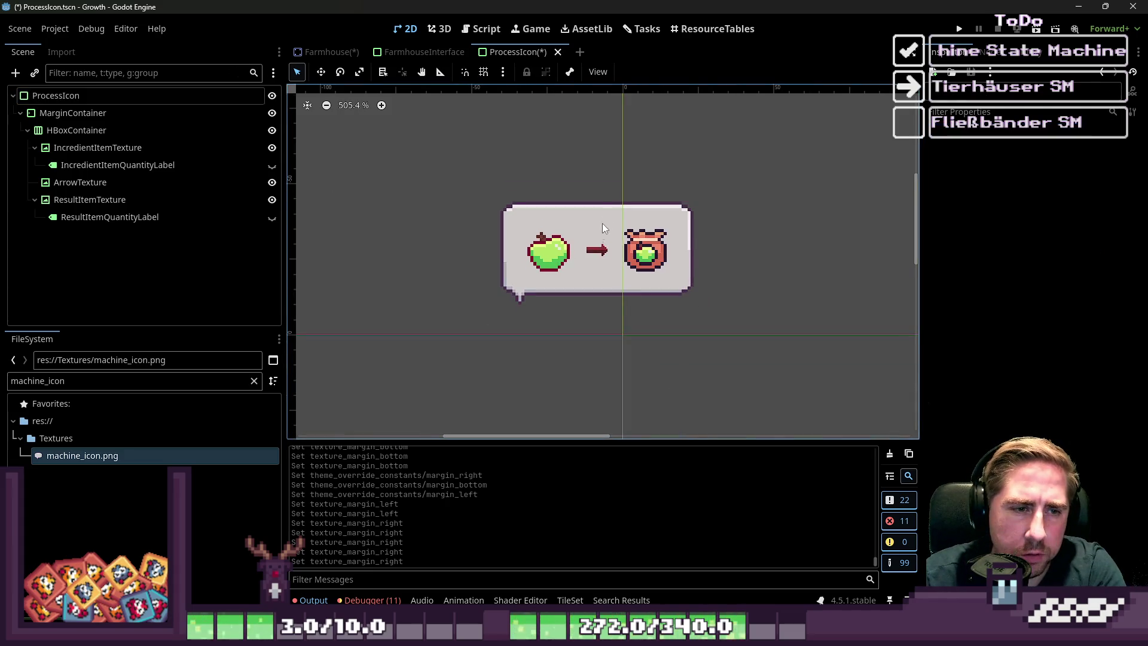
{"action": "left_click", "coordinate": [602, 224]}
{"action": "scroll", "coordinate": [577, 252], "scroll_direction": "up", "scroll_amount": 2}
{"action": "left_click_drag", "start_coordinate": [603, 325], "coordinate": [602, 293]}
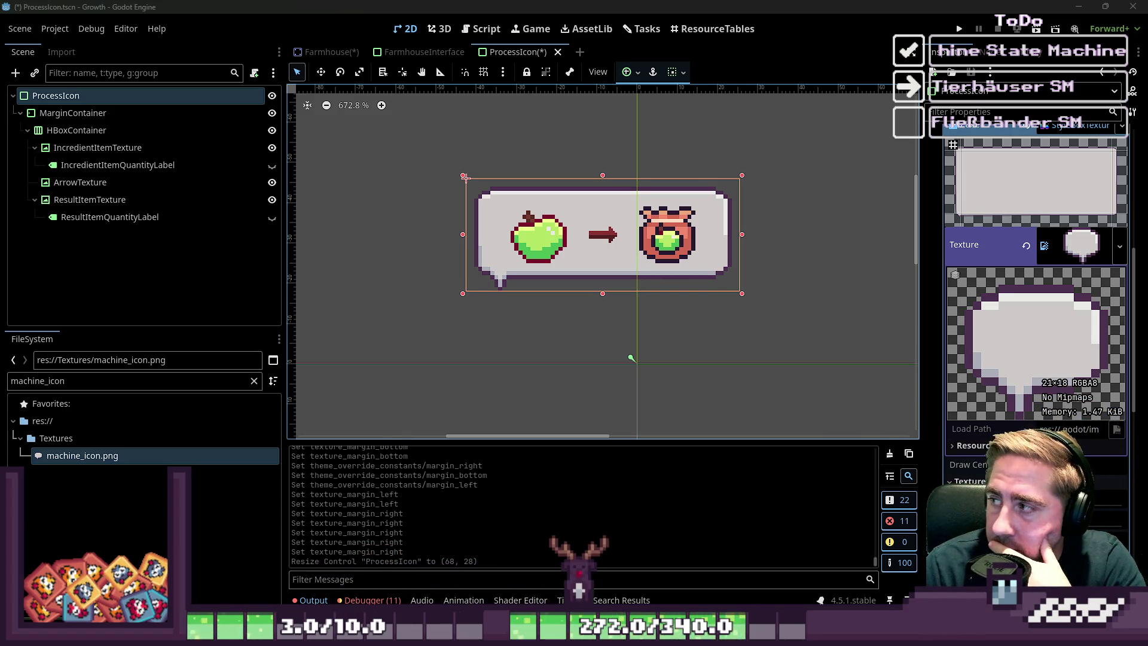
- Select the apple IncredientItemTexture on the canvas
{"action": "left_click", "coordinate": [443, 257]}
{"action": "scroll", "coordinate": [580, 242], "scroll_direction": "down", "scroll_amount": 5}
{"action": "left_click", "coordinate": [533, 248]}
{"action": "left_click", "coordinate": [565, 239]}
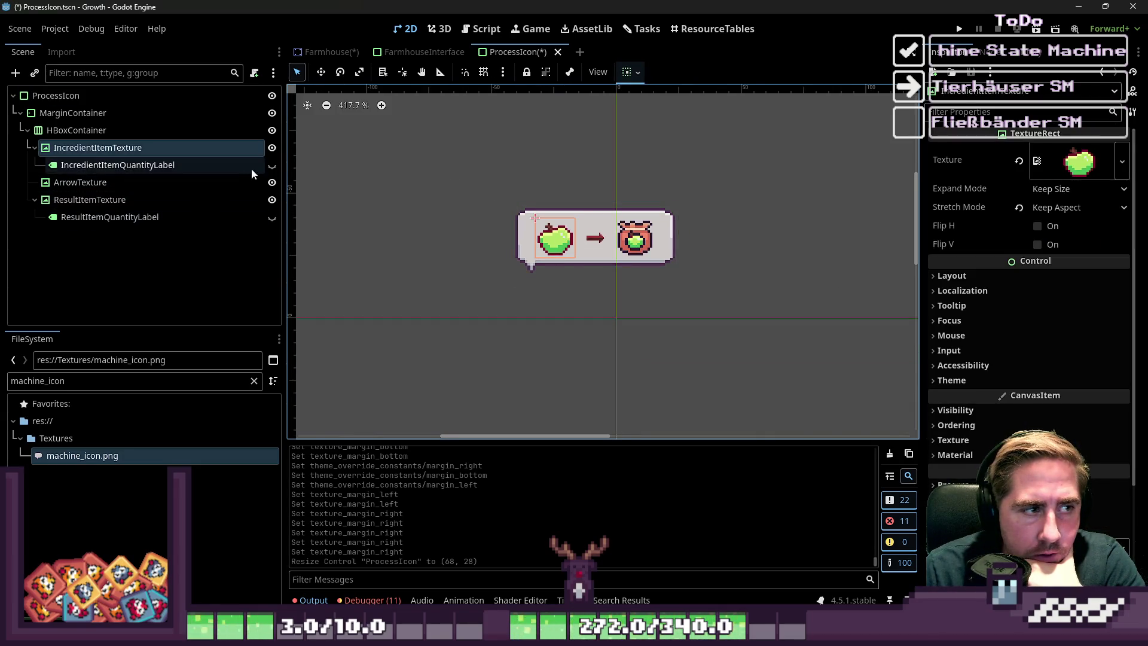
- Show both quantity labels and select them together in the Scene tree
{"action": "left_click", "coordinate": [273, 165]}
{"action": "left_click", "coordinate": [272, 217]}
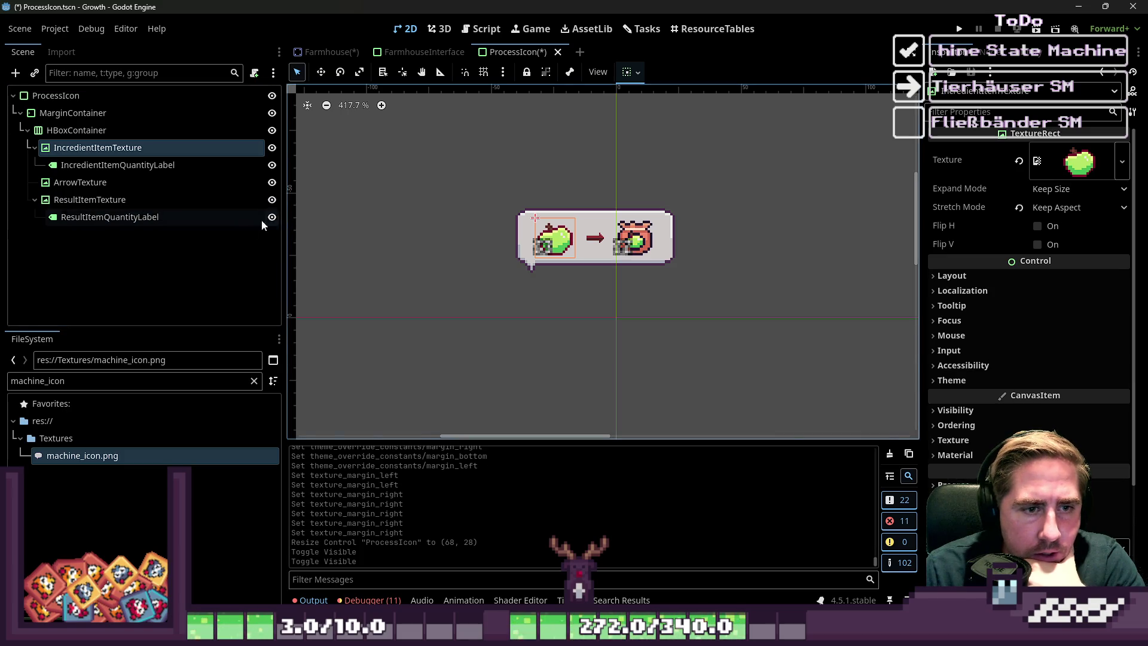
{"action": "left_click", "coordinate": [170, 218], "text": "ctrl"}
{"action": "scroll", "coordinate": [382, 238], "scroll_direction": "up", "scroll_amount": 5}
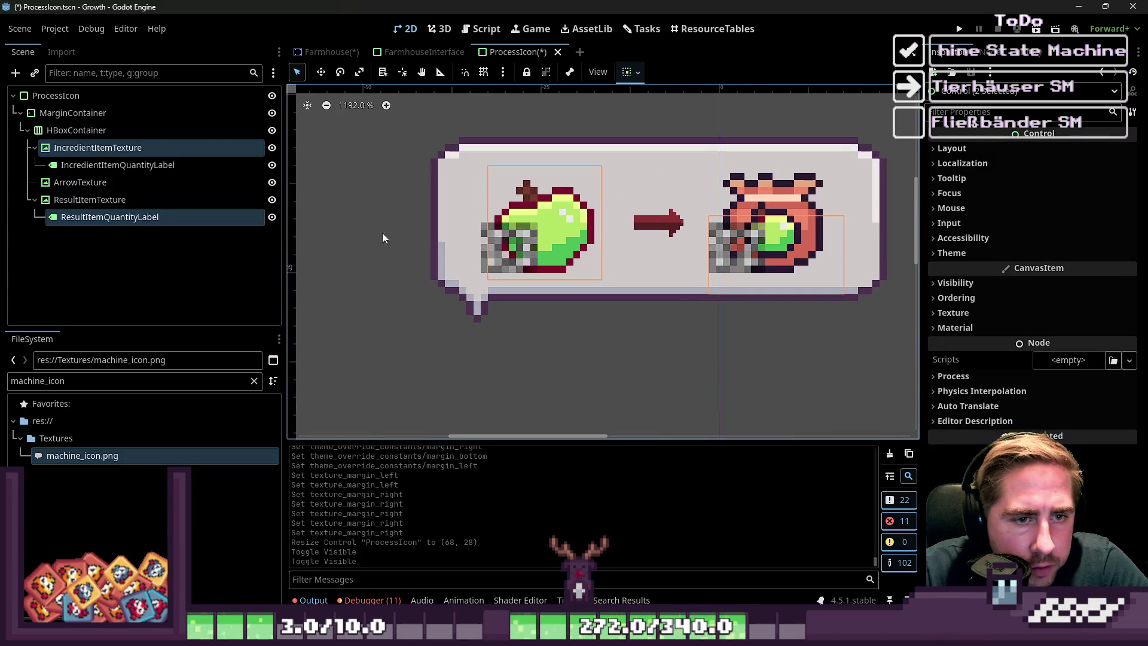
{"action": "left_click", "coordinate": [97, 148], "text": "ctrl"}
{"action": "left_click", "coordinate": [118, 165], "text": "ctrl"}
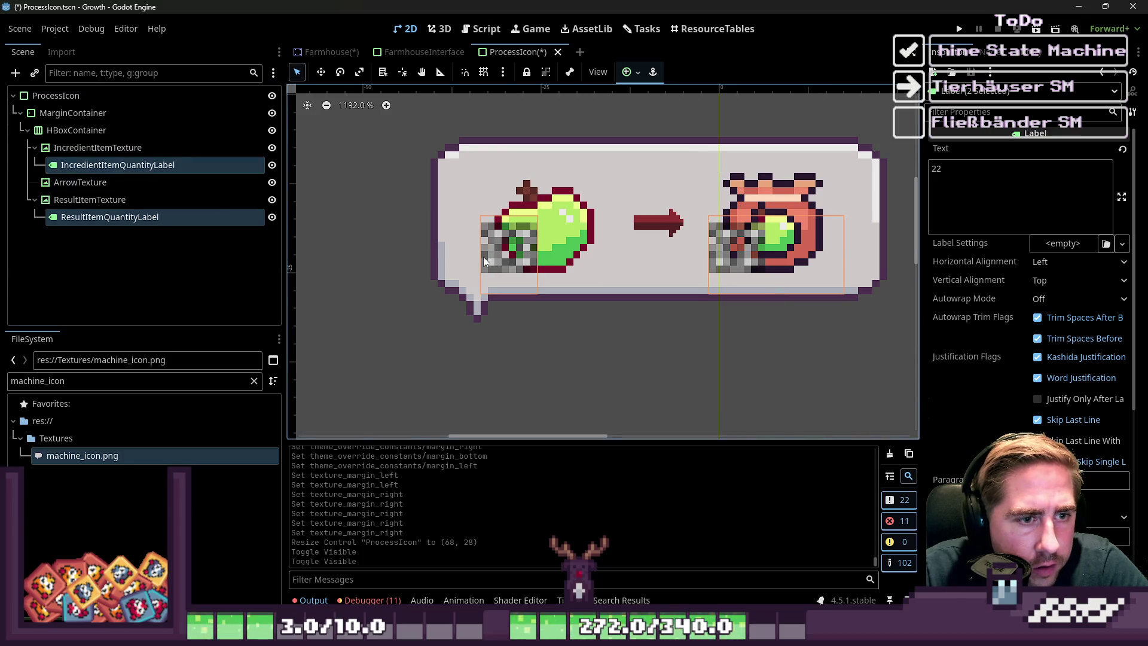
- Move both quantity labels about 10 px right on the canvas
{"action": "left_click_drag", "start_coordinate": [483, 257], "coordinate": [583, 251]}
{"action": "scroll", "coordinate": [557, 269], "scroll_direction": "down", "scroll_amount": 2}
{"action": "left_click", "coordinate": [436, 271]}
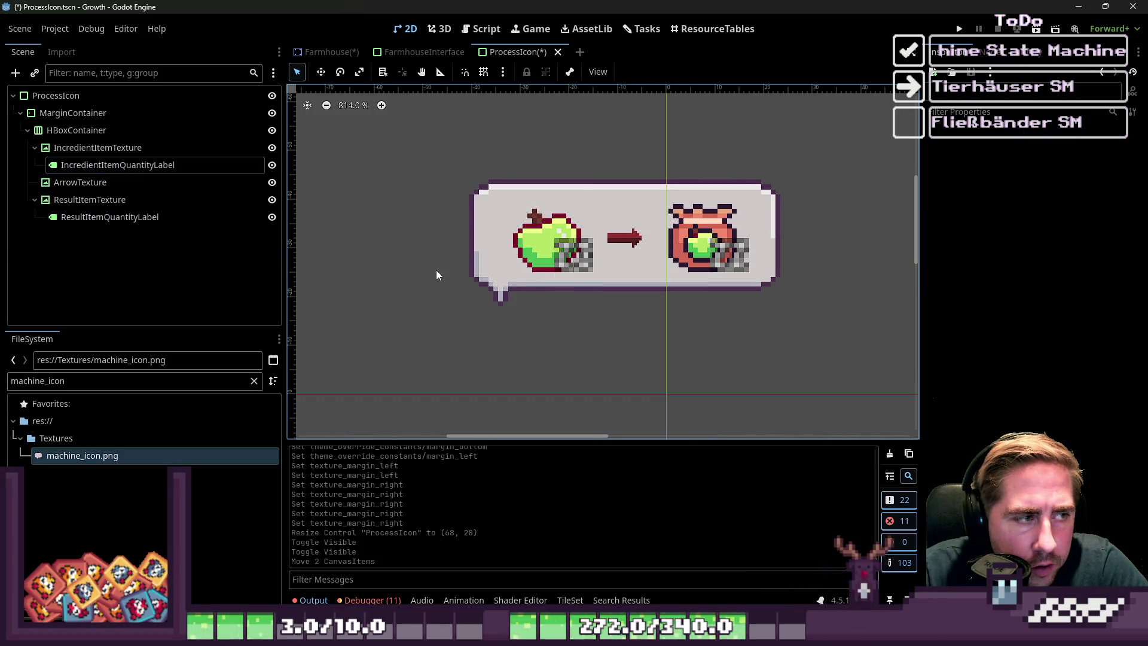
{"action": "left_click", "coordinate": [198, 217]}
- Review the scene's nodes, clear the selection and save ProcessIcon.tscn
{"action": "left_click", "coordinate": [172, 165], "text": "ctrl"}
{"action": "left_click", "coordinate": [188, 201], "text": "shift"}
{"action": "left_click", "coordinate": [494, 364]}
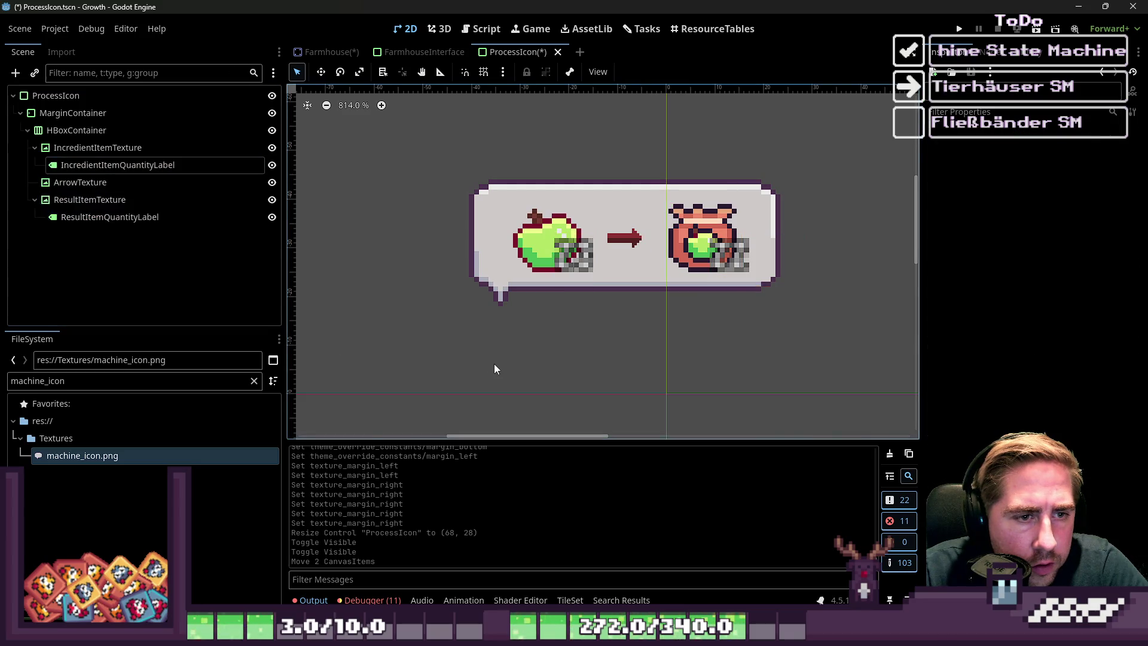
{"action": "scroll", "coordinate": [501, 344], "scroll_direction": "down", "scroll_amount": 1}
{"action": "key", "text": "ctrl+s"}
{"action": "left_click_drag", "start_coordinate": [443, 181], "coordinate": [719, 347]}
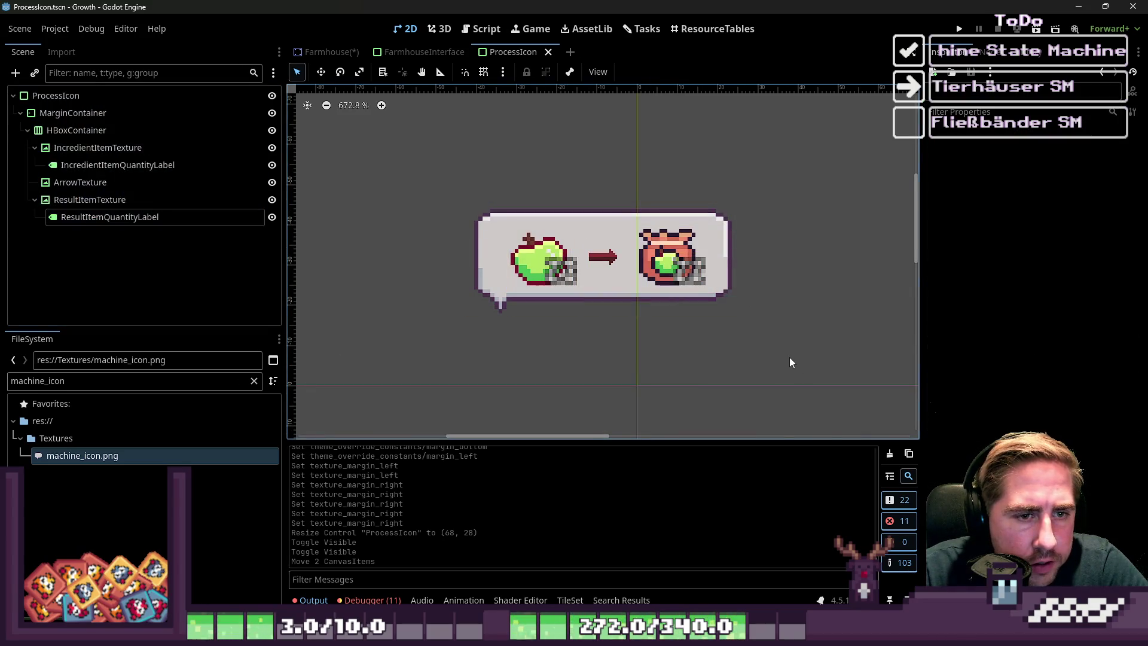
- Attach a new PanelContainer script at res://Scripts/ProcessIcon.gd to the ProcessIcon root
{"action": "left_click", "coordinate": [238, 95]}
{"action": "left_click", "coordinate": [254, 72]}
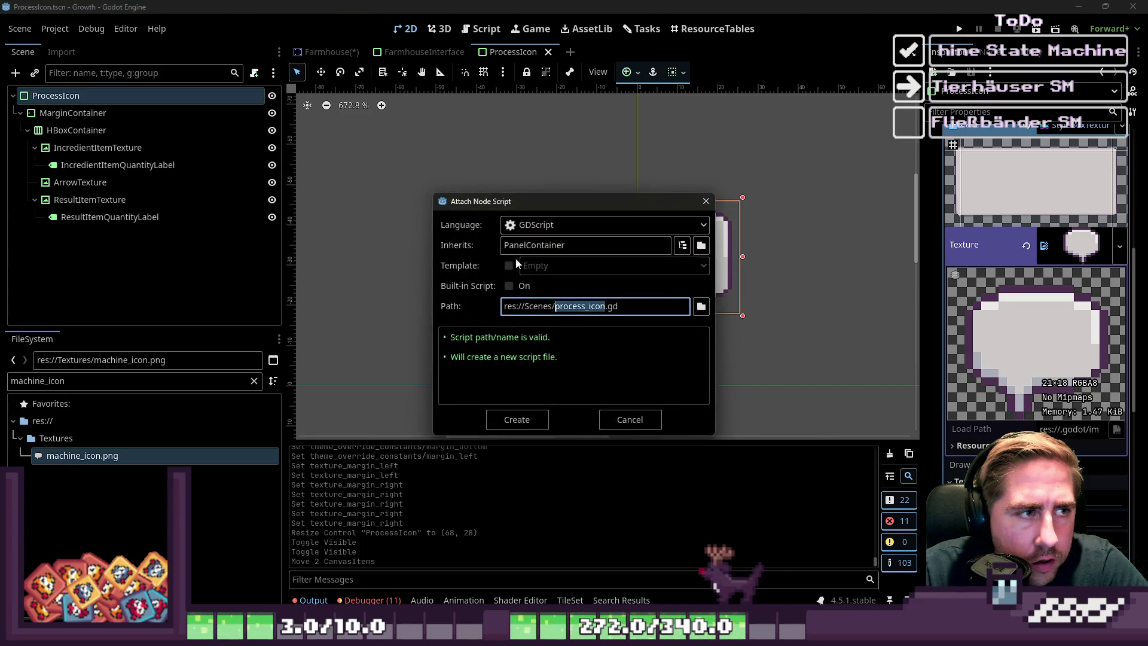
{"action": "type", "text": "P"}
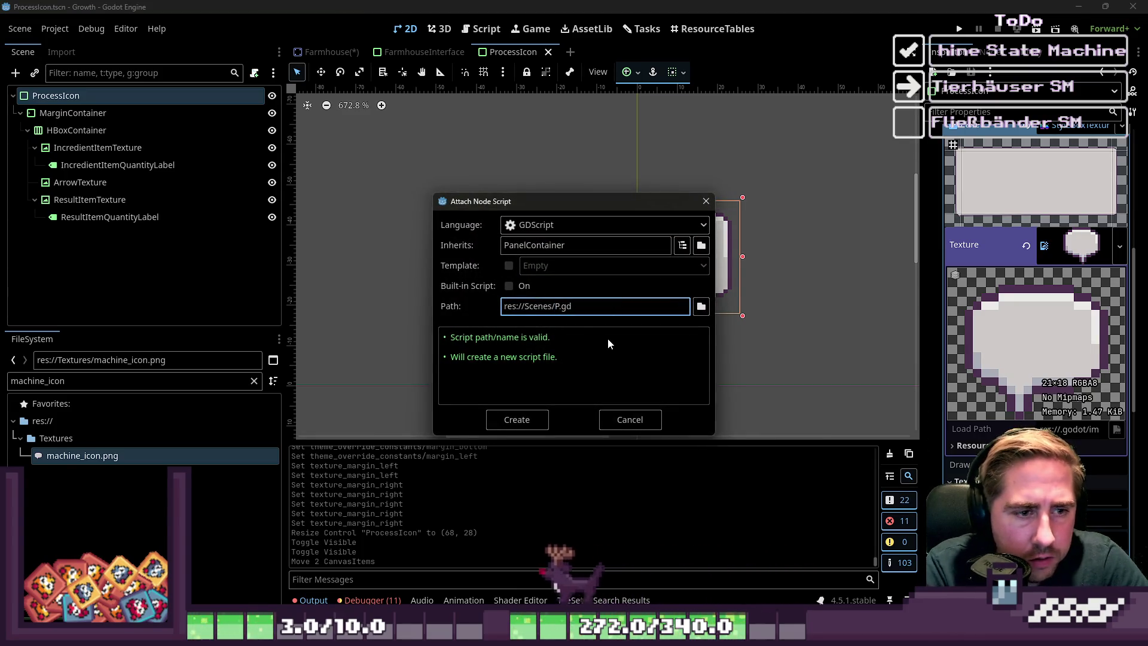
{"action": "type", "text": "rocessIcon"}
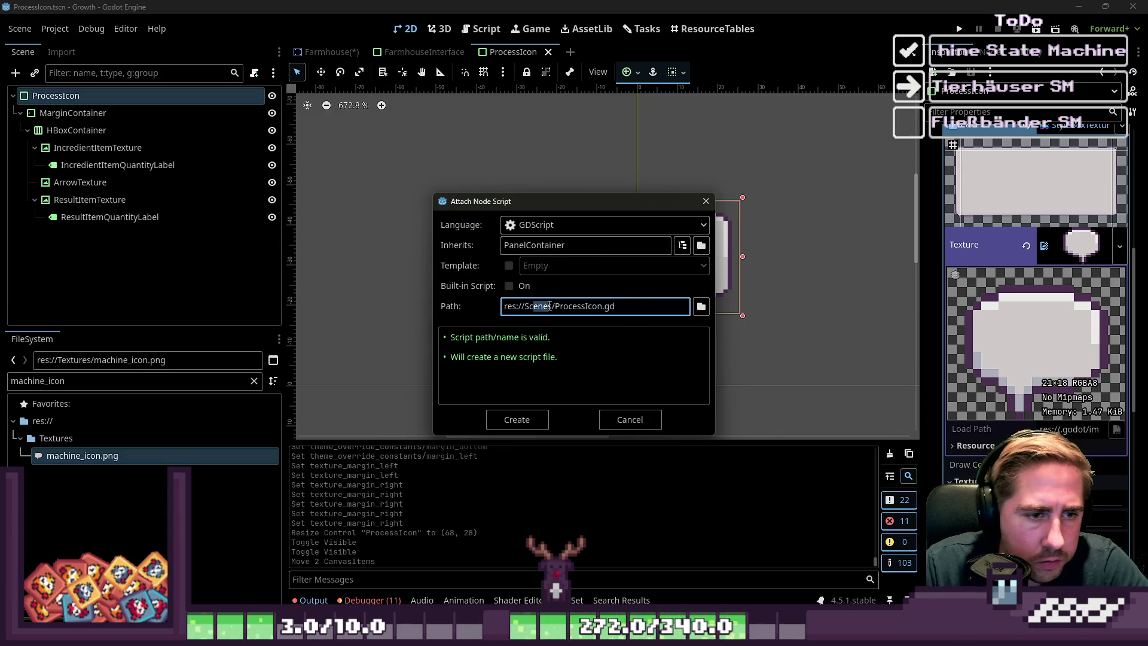
{"action": "type", "text": "ript"}
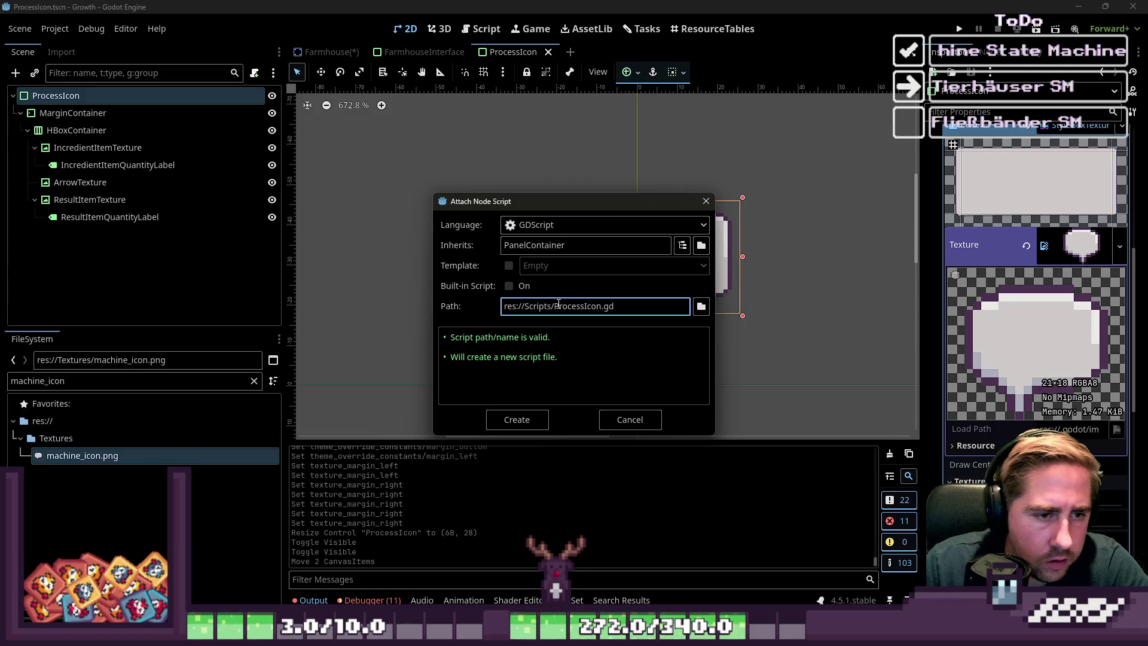
{"action": "left_click", "coordinate": [517, 419]}
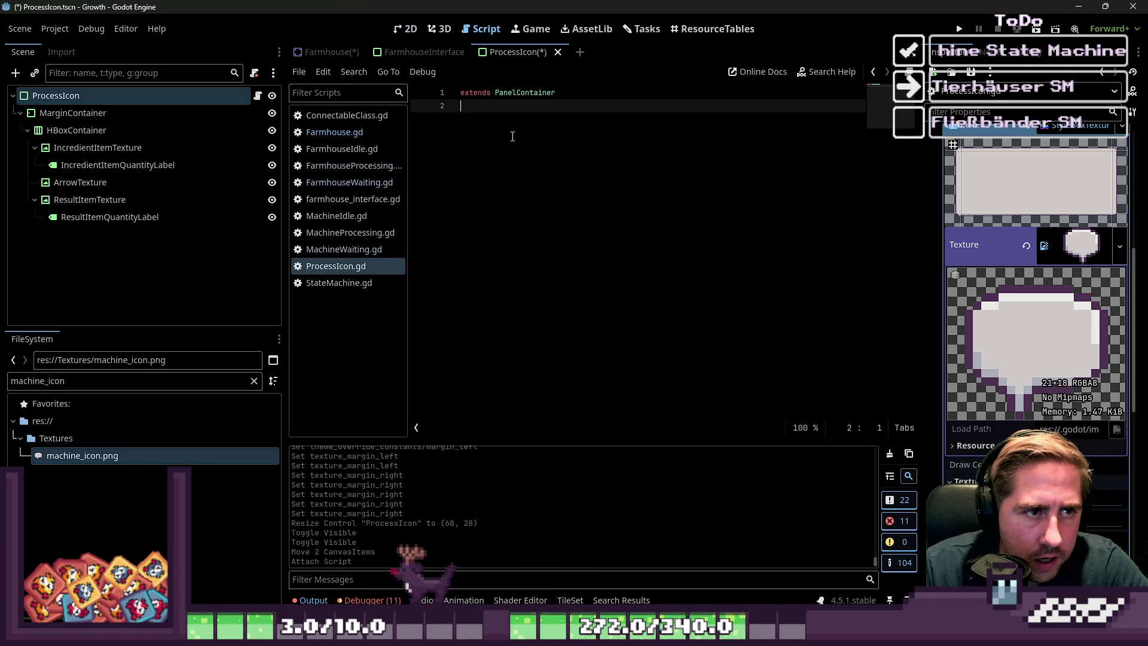
- Save ProcessIcon.gd without the extra blank line and go back to the 2D canvas
{"action": "key", "text": "Return"}
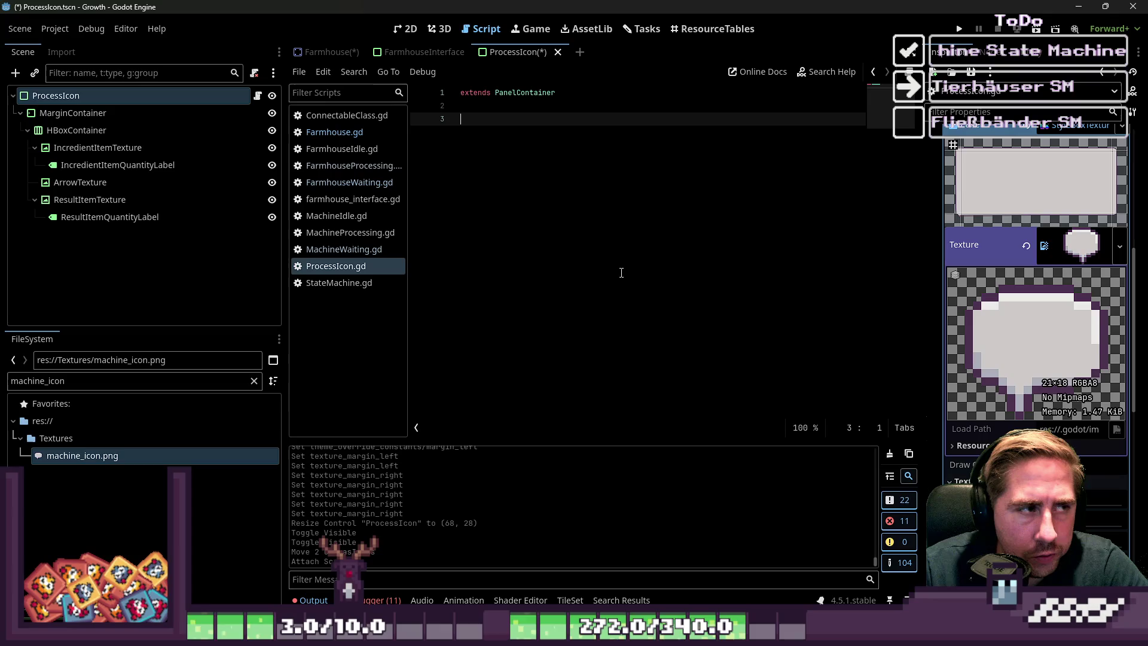
{"action": "key", "text": "ctrl+s"}
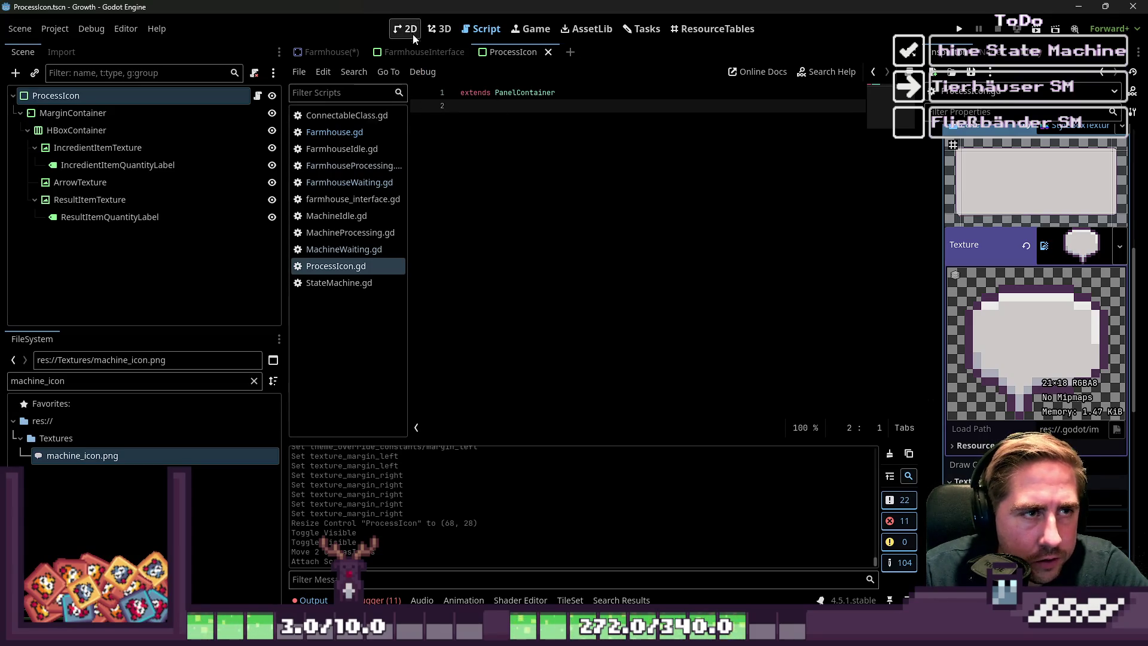
{"action": "left_click", "coordinate": [412, 33]}
{"action": "left_click", "coordinate": [487, 26]}
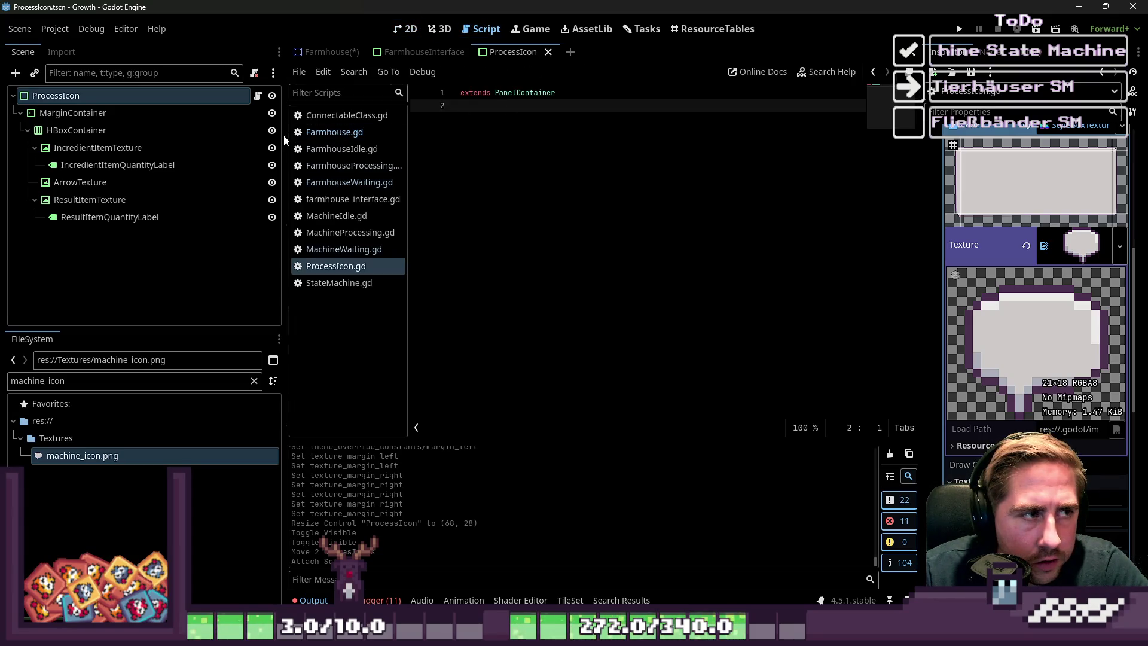
{"action": "left_click", "coordinate": [396, 34]}
{"action": "left_click", "coordinate": [483, 28]}
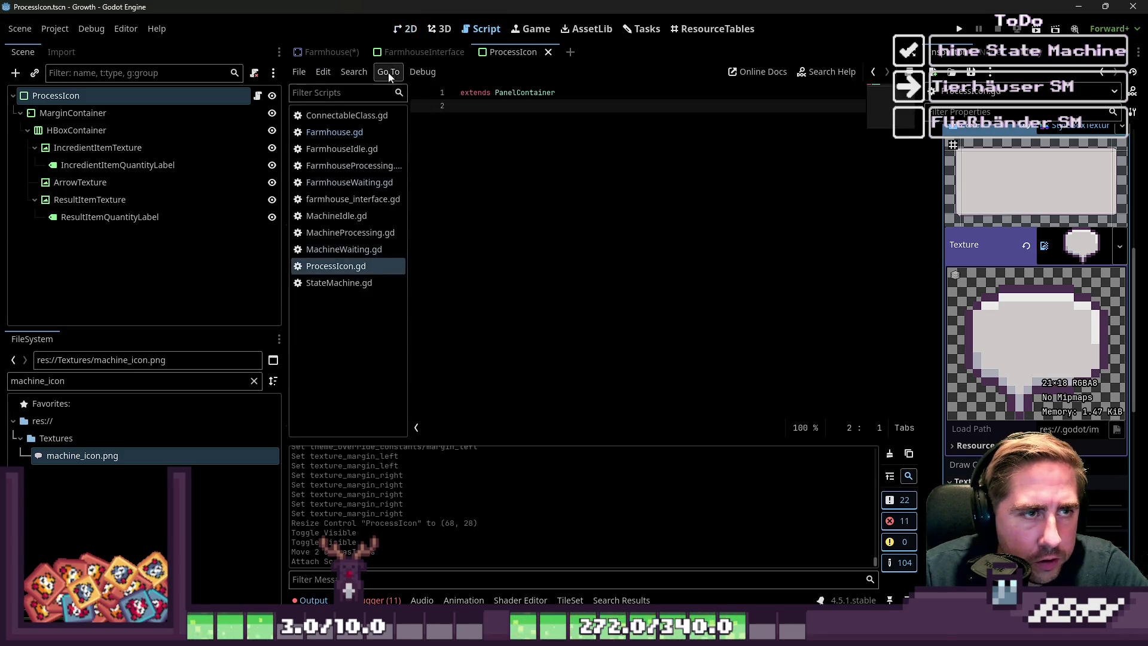
{"action": "left_click", "coordinate": [405, 38]}
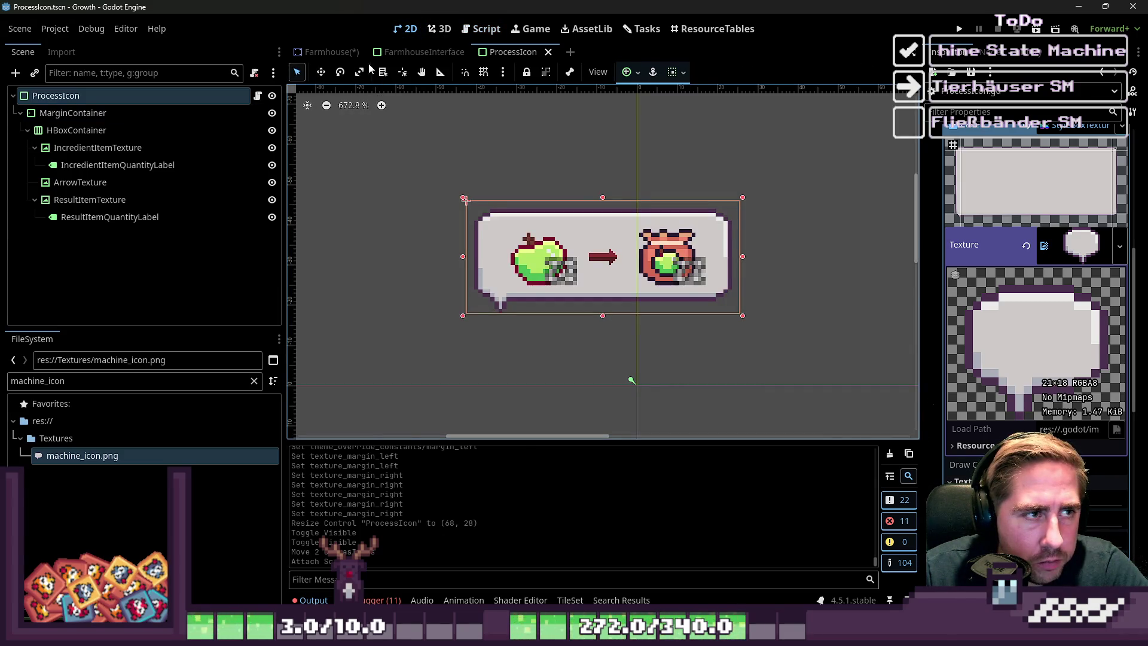
- Open the Farmhouse scene and its root node's script
{"action": "left_click", "coordinate": [329, 55]}
{"action": "left_click", "coordinate": [221, 94]}
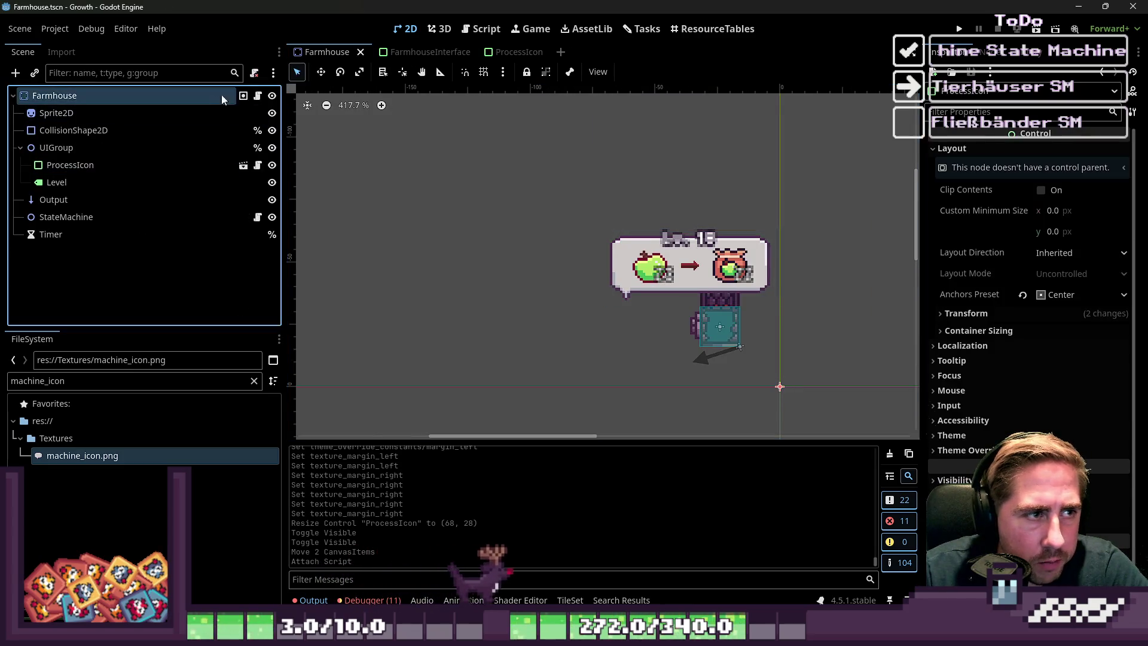
{"action": "left_click", "coordinate": [258, 95]}
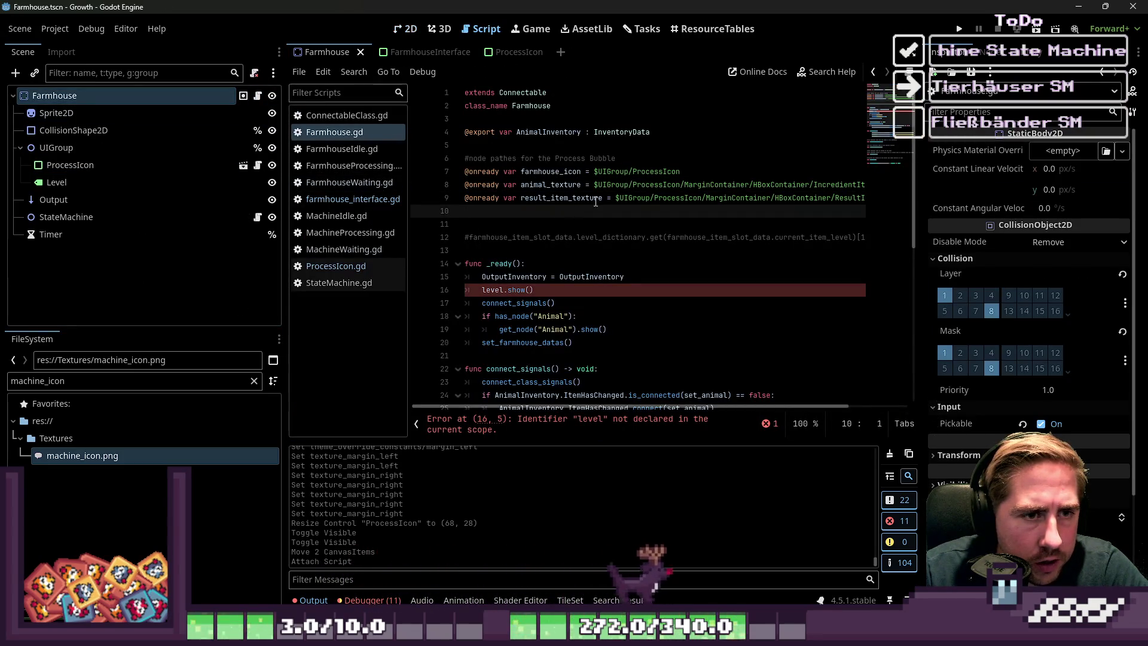
- Replace the undeclared level on line 16 with %LevelLabel and save Farmhouse.gd
{"action": "left_click_drag", "start_coordinate": [602, 198], "coordinate": [465, 158]}
{"action": "scroll", "coordinate": [533, 210], "scroll_direction": "down", "scroll_amount": 2}
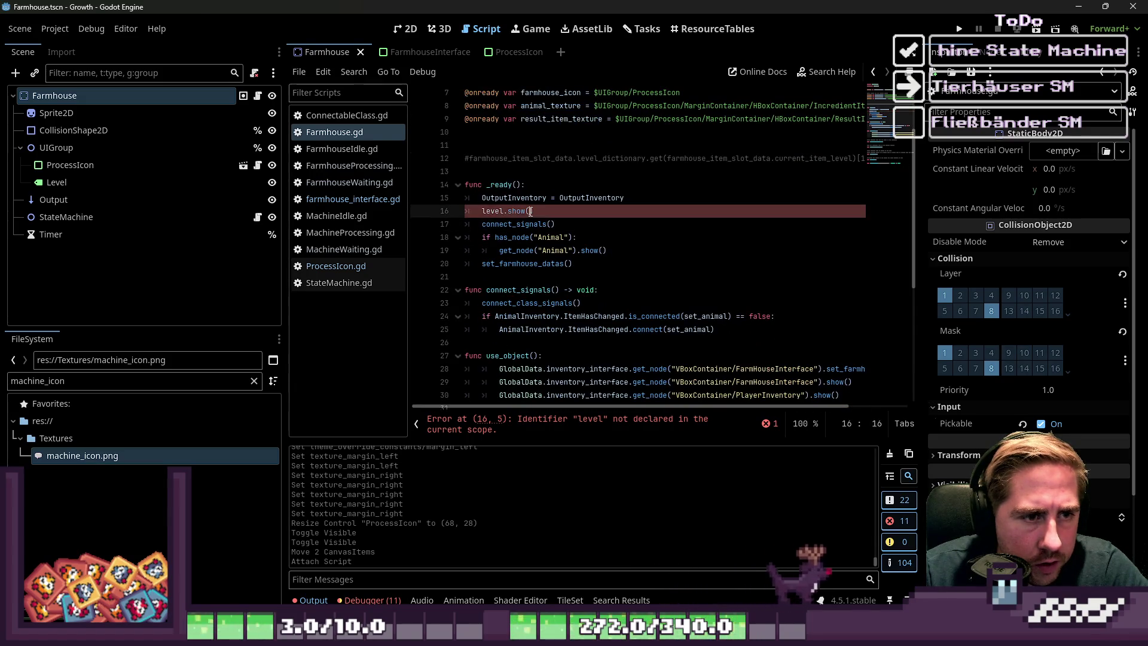
{"action": "double_click", "coordinate": [493, 211]}
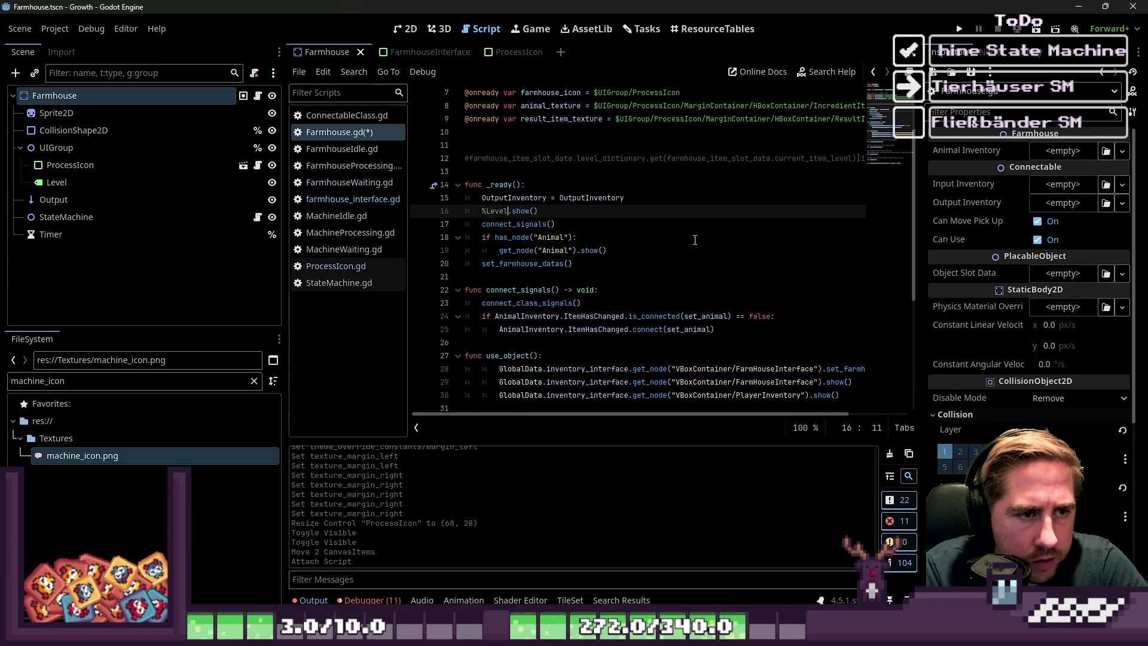
{"action": "left_click", "coordinate": [695, 238]}
{"action": "key", "text": "ctrl+s"}
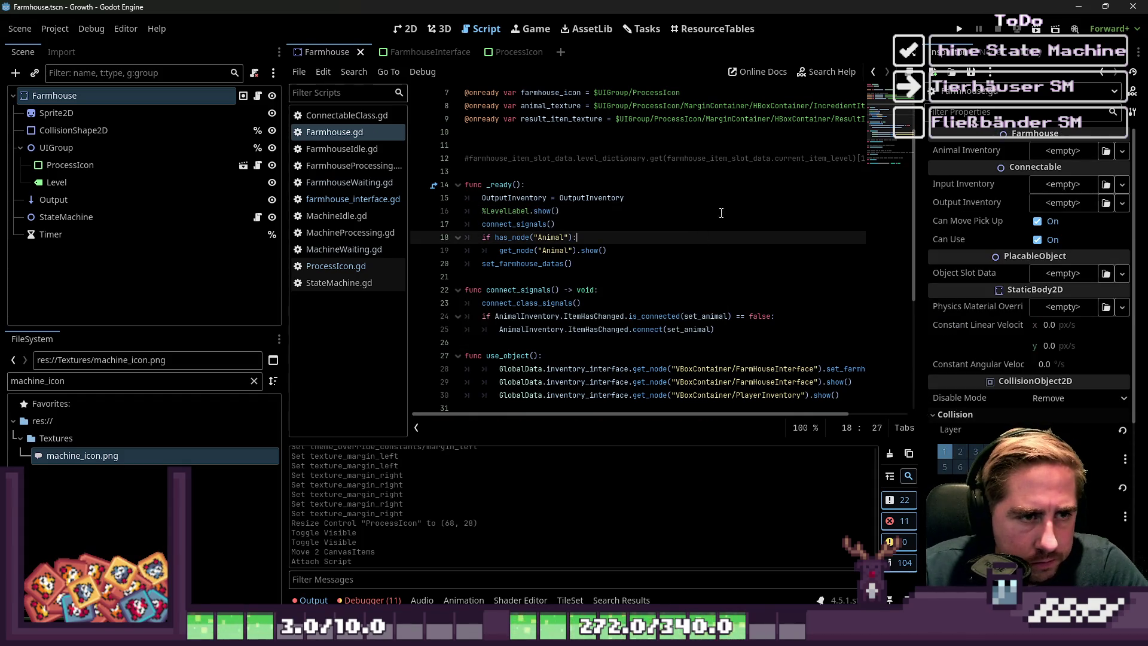
- Scroll through Farmhouse.gd and unfold the set_farmhouse_icon function
{"action": "scroll", "coordinate": [637, 219], "scroll_direction": "down", "scroll_amount": 2}
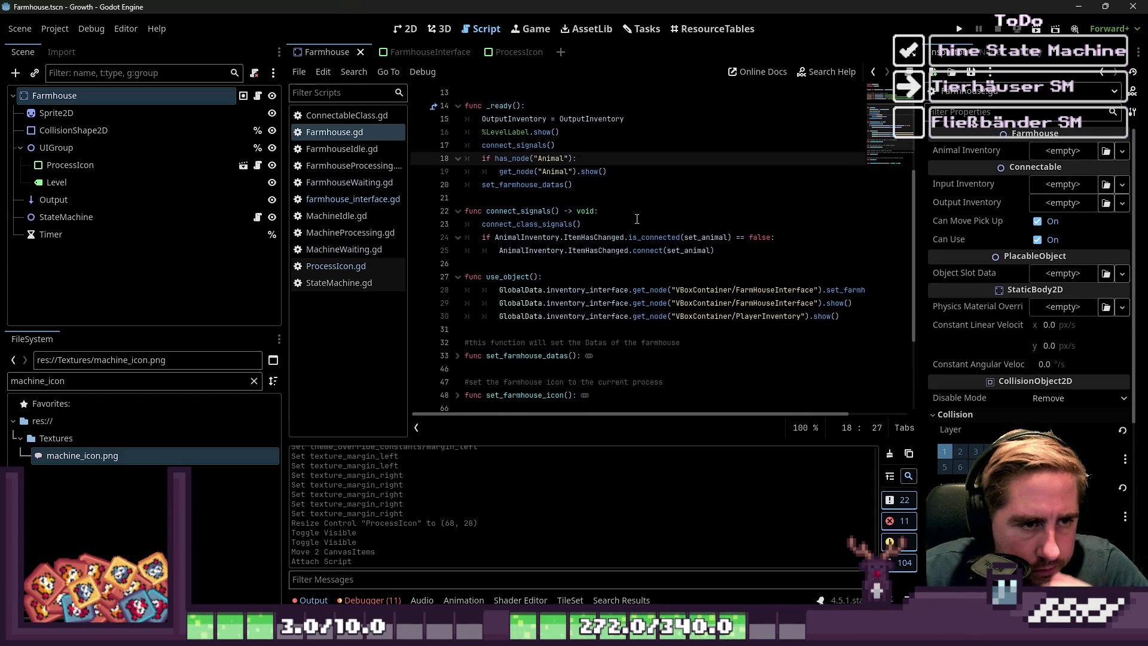
{"action": "double_click", "coordinate": [536, 186]}
{"action": "scroll", "coordinate": [544, 193], "scroll_direction": "down", "scroll_amount": 2}
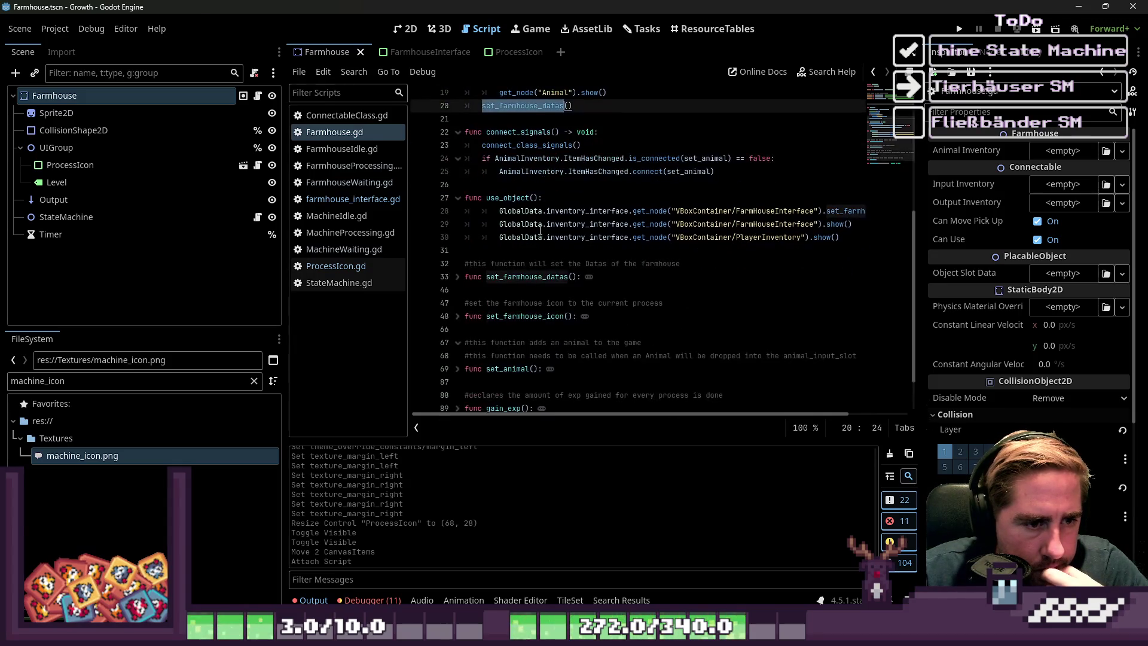
{"action": "left_click", "coordinate": [458, 290], "text": "shift"}
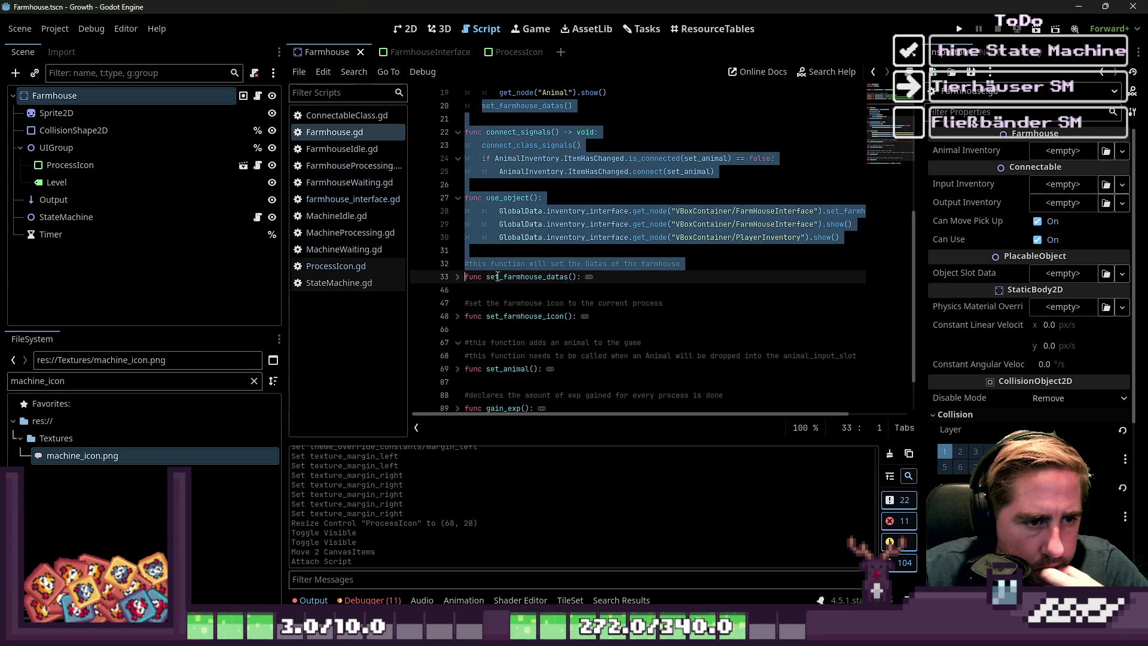
{"action": "left_click", "coordinate": [458, 249]}
{"action": "scroll", "coordinate": [455, 272], "scroll_direction": "down", "scroll_amount": 1}
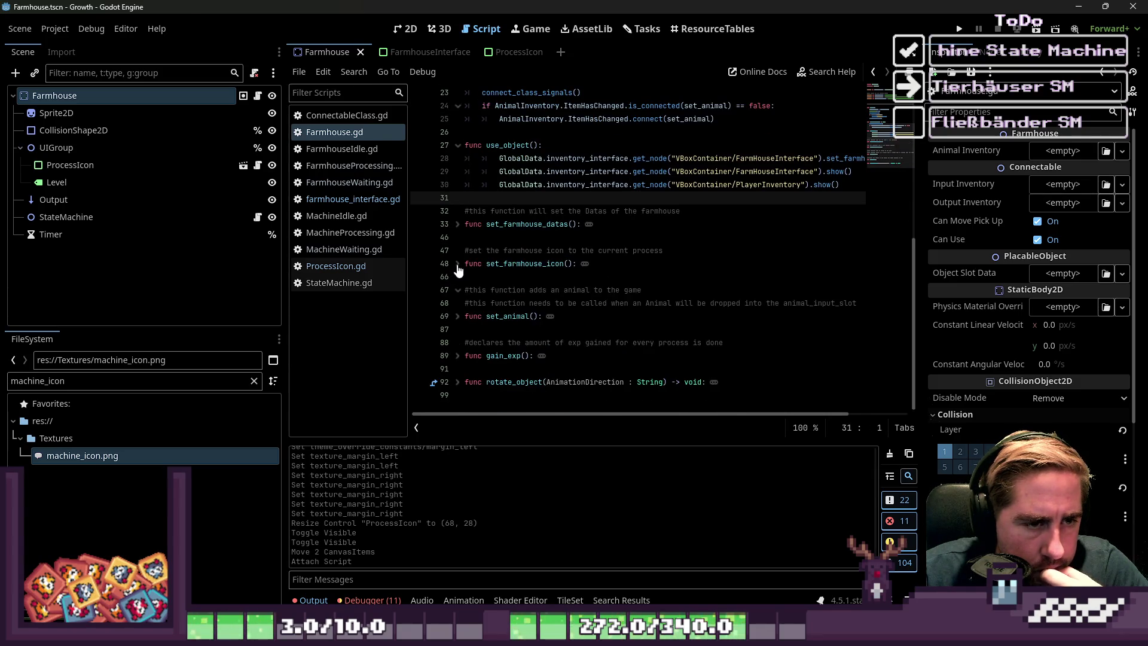
{"action": "left_click", "coordinate": [457, 265]}
{"action": "scroll", "coordinate": [507, 299], "scroll_direction": "down", "scroll_amount": 3}
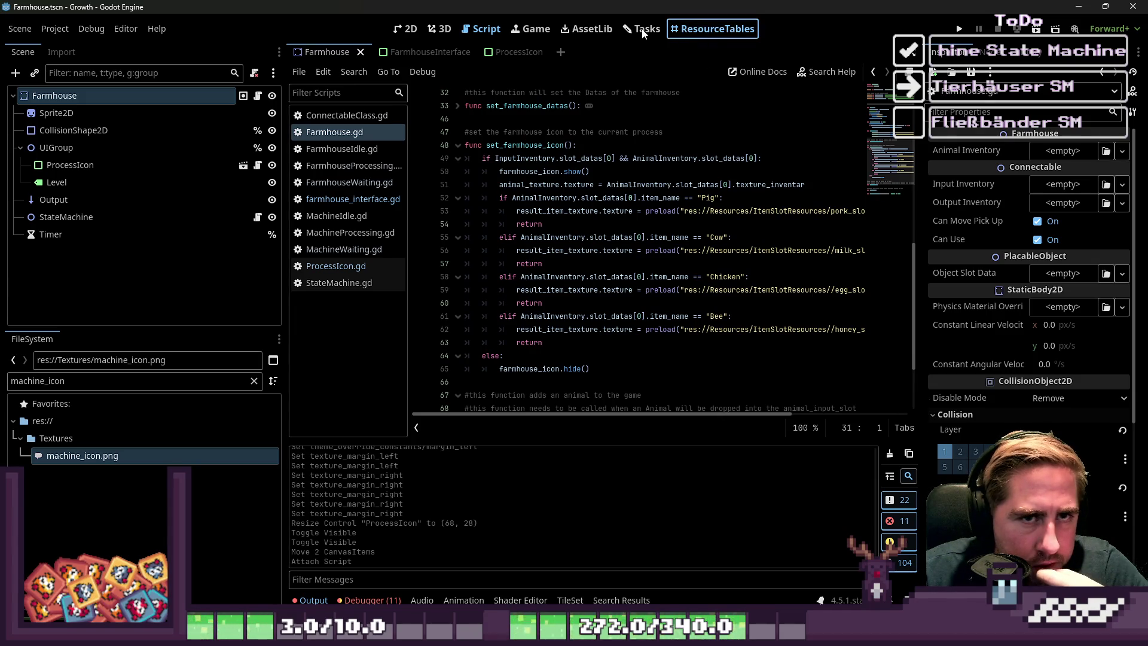
{"action": "left_click", "coordinate": [251, 98]}
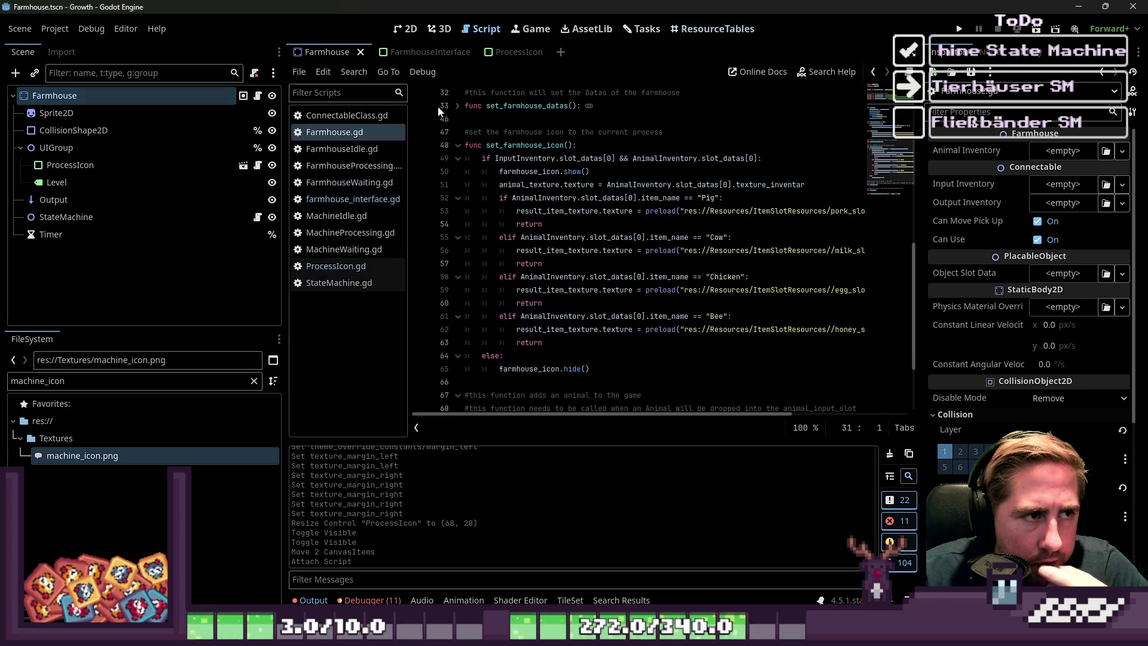
{"action": "left_click", "coordinate": [481, 29]}
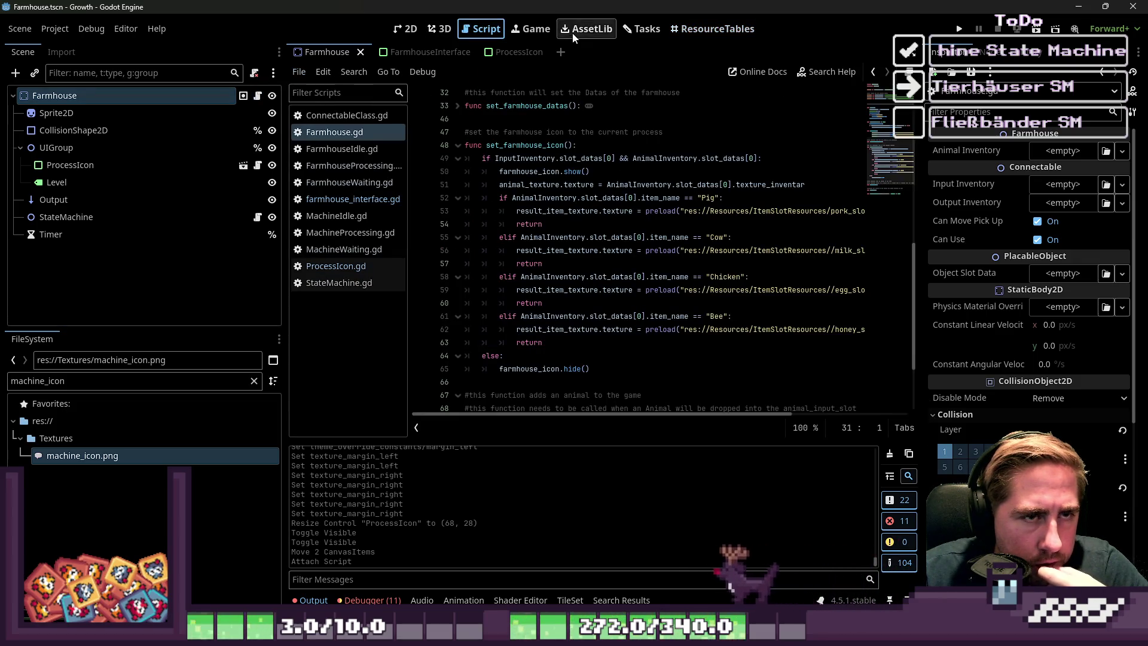
- Delete IncredientItemQuantityLabel and ResultItemQuantityLabel from the ProcessIcon canvas, confirming each
{"action": "left_click", "coordinate": [503, 53]}
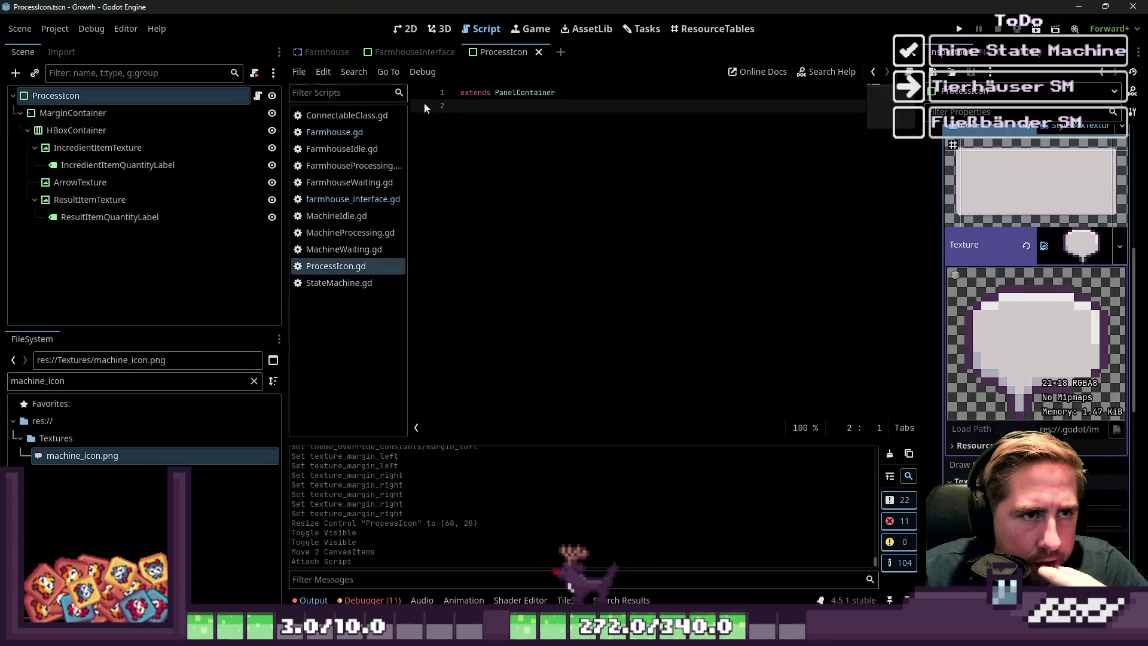
{"action": "left_click", "coordinate": [407, 29]}
{"action": "left_click", "coordinate": [565, 274]}
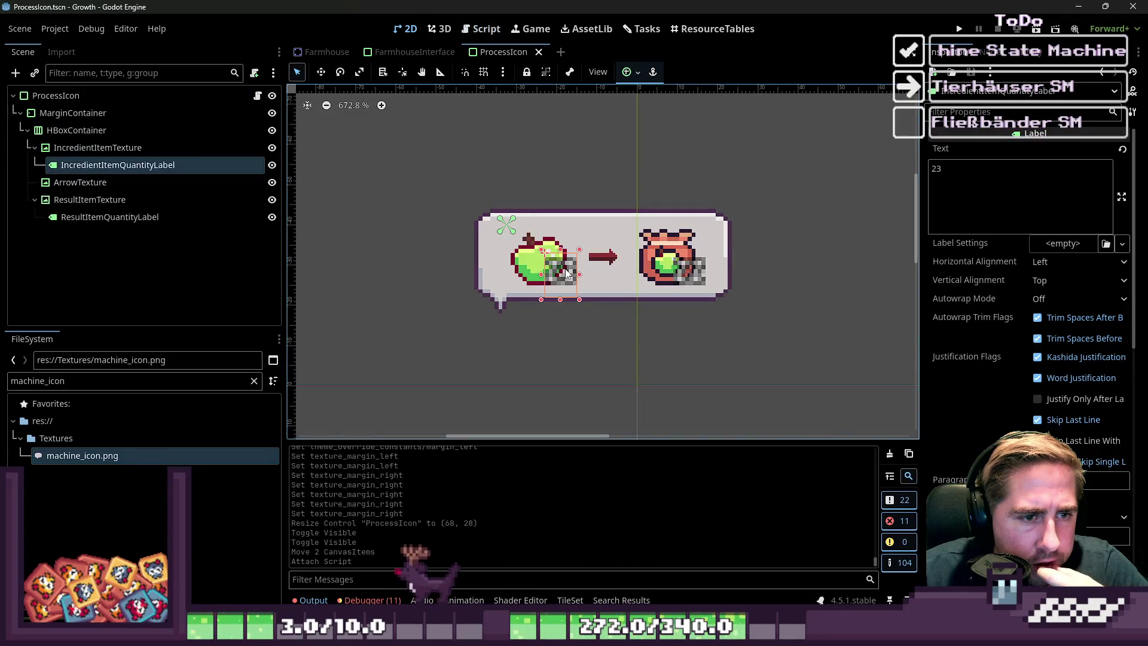
{"action": "key", "text": "Delete"}
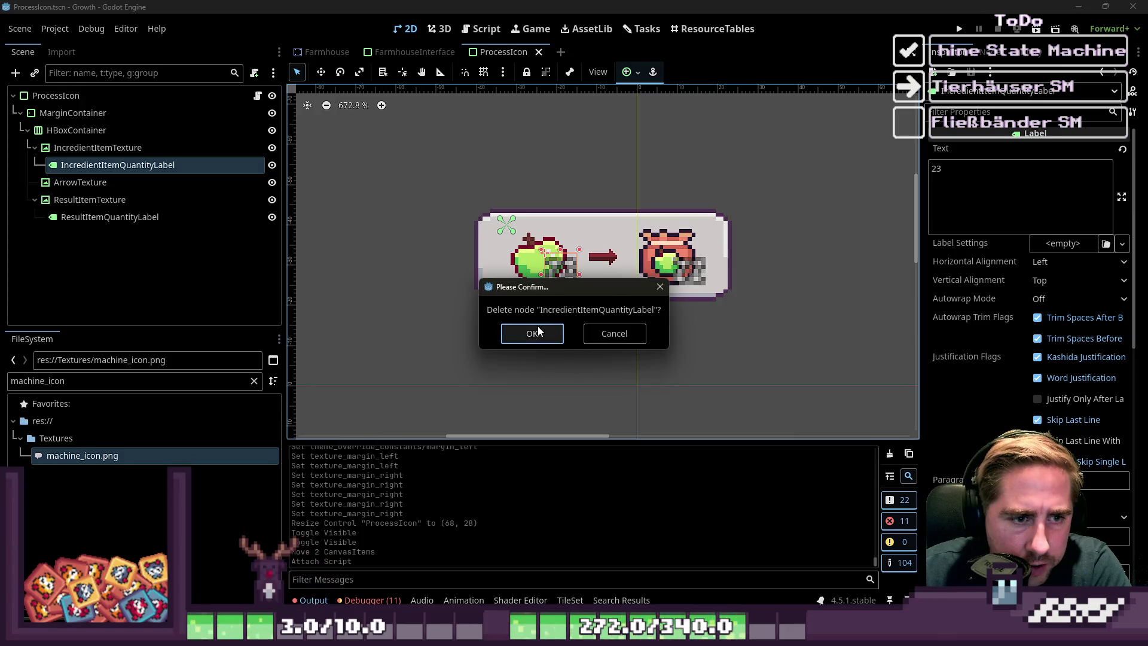
{"action": "left_click", "coordinate": [538, 330]}
{"action": "left_click", "coordinate": [688, 269]}
{"action": "key", "text": "Delete"}
{"action": "key", "text": "Return"}
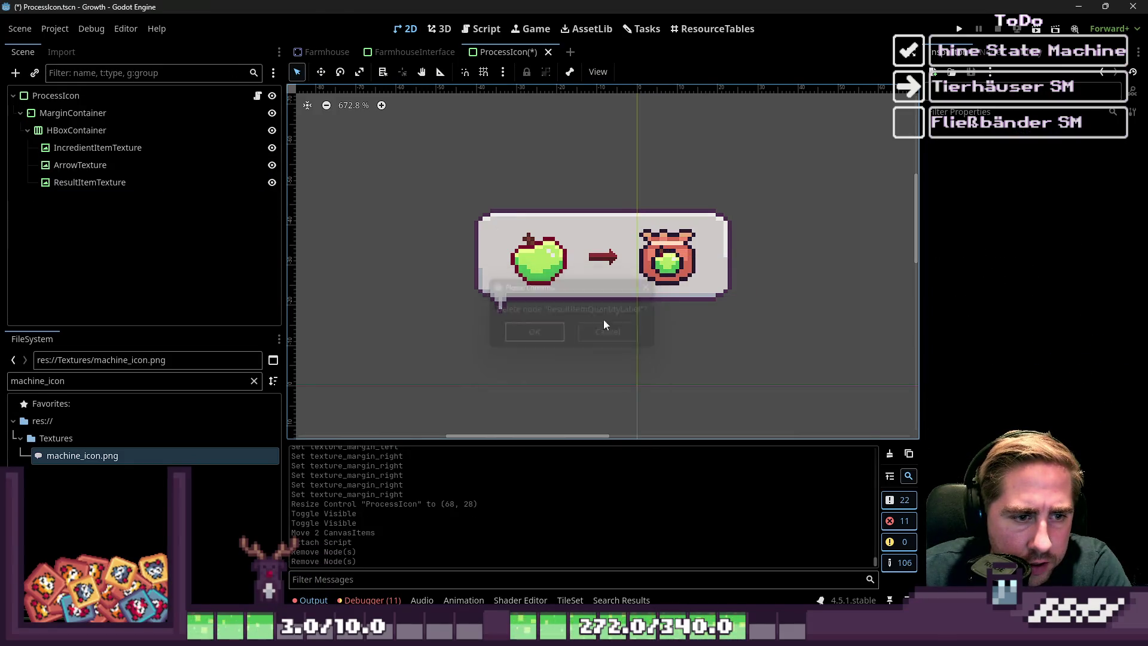
{"action": "left_click", "coordinate": [479, 241]}
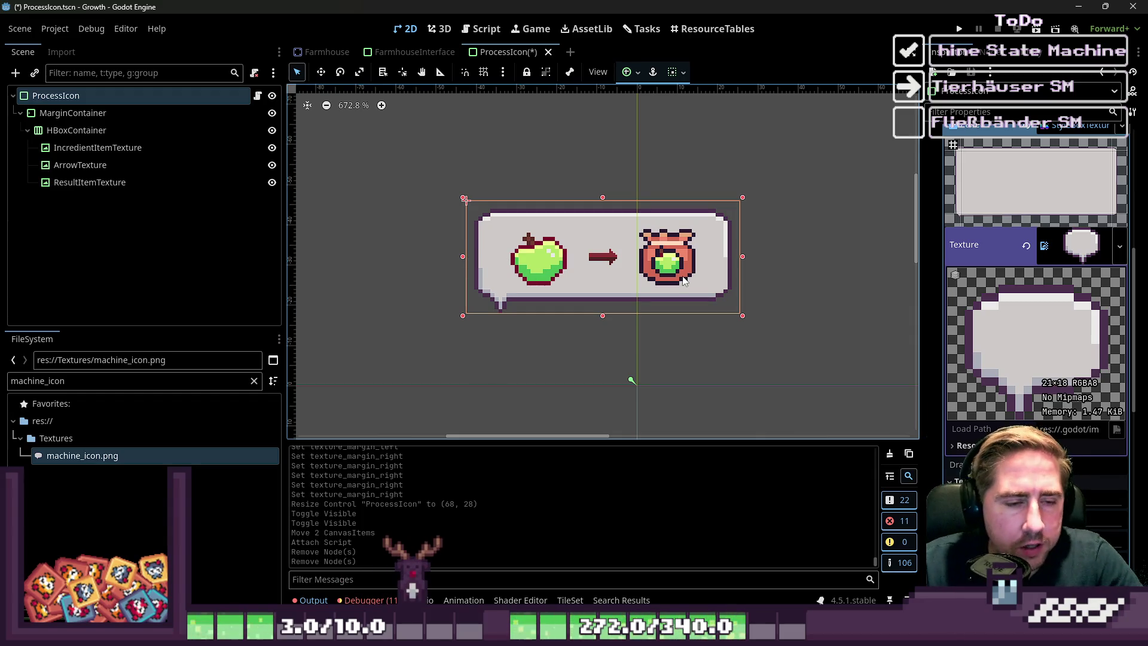
- Filter FileSystem for 'arrow' and assign upgrade_arrow.png as ArrowTexture's texture
{"action": "left_click", "coordinate": [590, 262]}
{"action": "double_click", "coordinate": [95, 382]}
{"action": "type", "text": "a"}
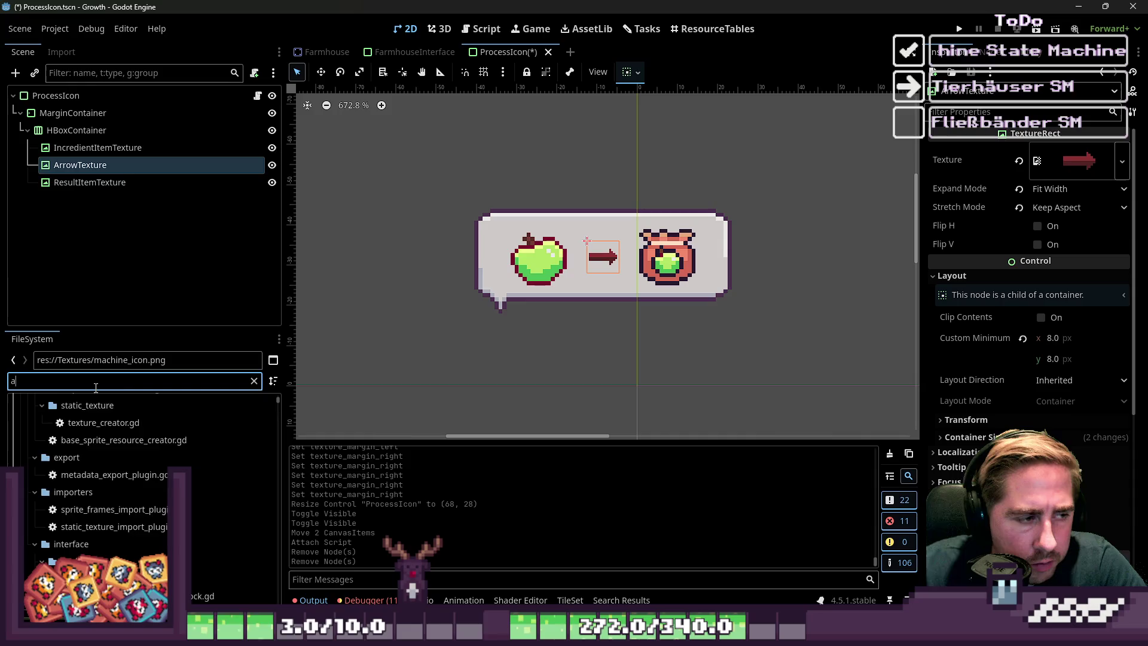
{"action": "type", "text": "rrow"}
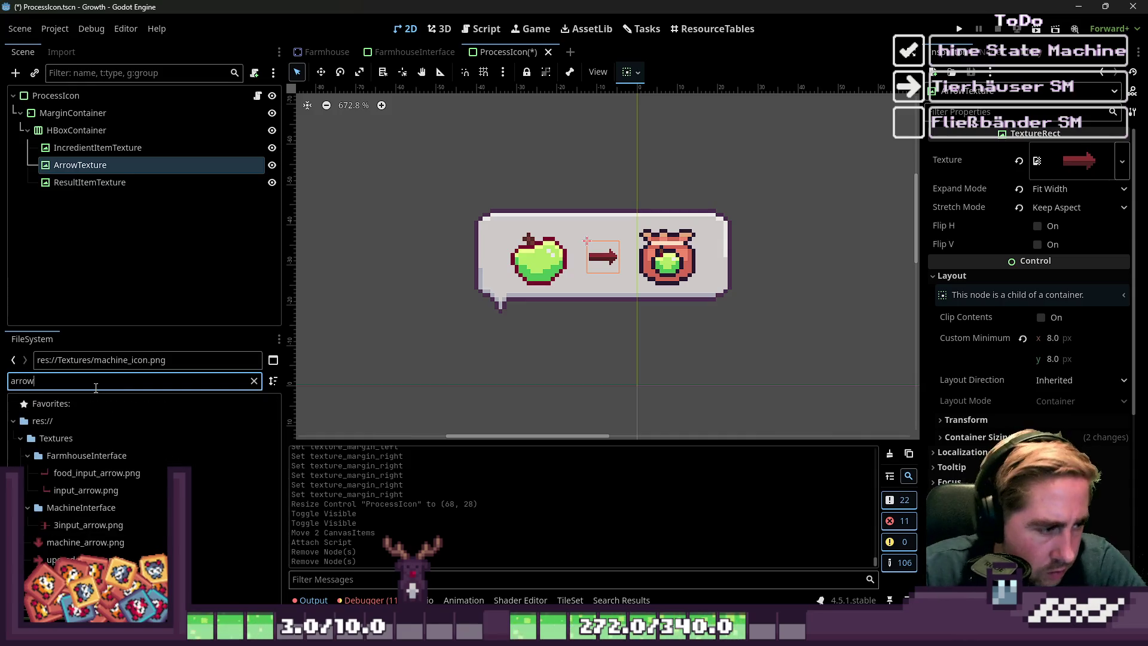
{"action": "mouse_move", "coordinate": [90, 560]}
{"action": "left_mouse_down"}
{"action": "mouse_move", "coordinate": [293, 312]}
{"action": "mouse_move", "coordinate": [113, 166]}
{"action": "left_mouse_up"}
- Deselect the arrow and review the updated process icon on the canvas
{"action": "left_click", "coordinate": [407, 296]}
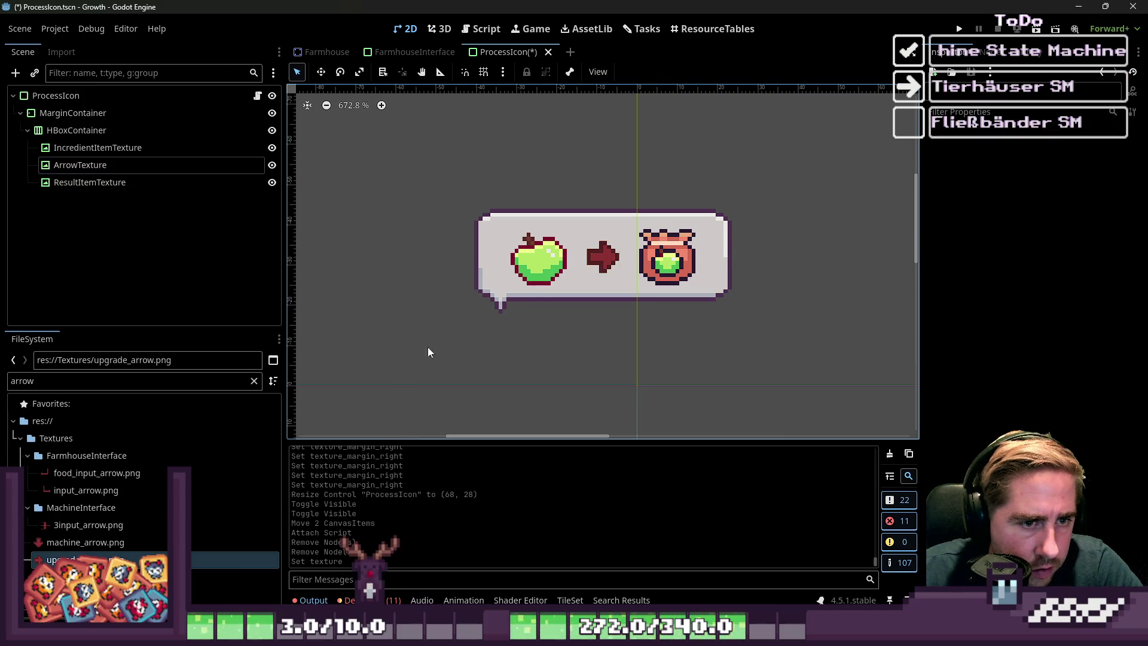
{"action": "scroll", "coordinate": [460, 344], "scroll_direction": "up", "scroll_amount": 3}
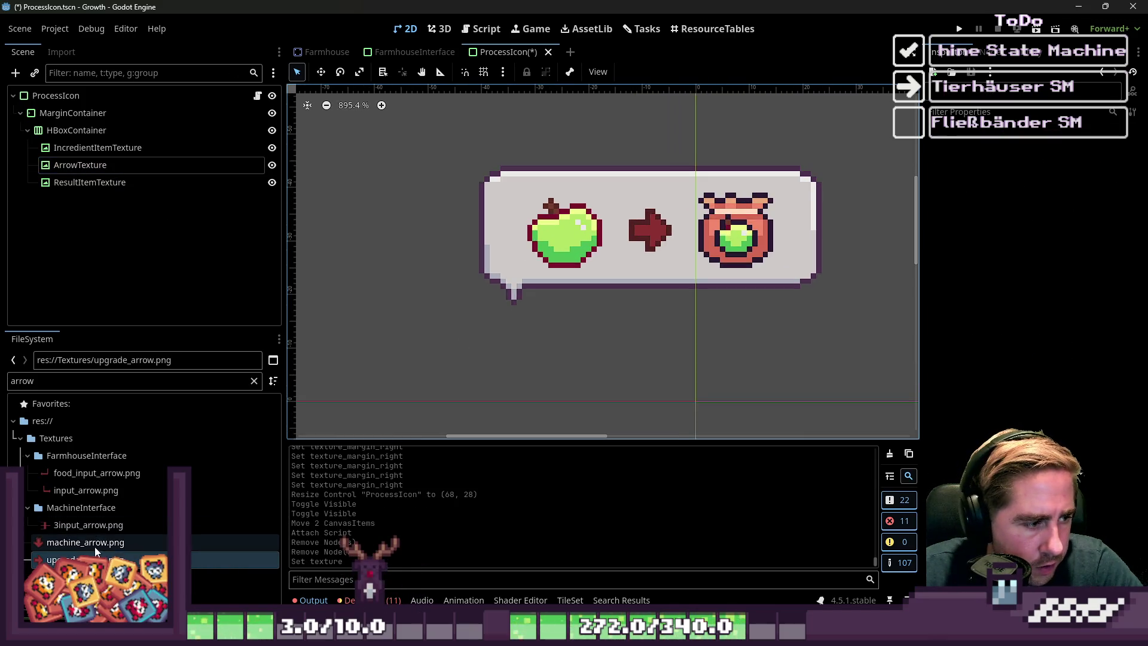
{"action": "scroll", "coordinate": [694, 332], "scroll_direction": "down", "scroll_amount": 2}
{"action": "left_click_drag", "start_coordinate": [436, 124], "coordinate": [693, 299]}
- Add line 3 'func set_icon(InputSlotData : SlotData)' to ProcessIcon.gd, then select ResultItemTexture on the 2D canvas
{"action": "left_click", "coordinate": [257, 96]}
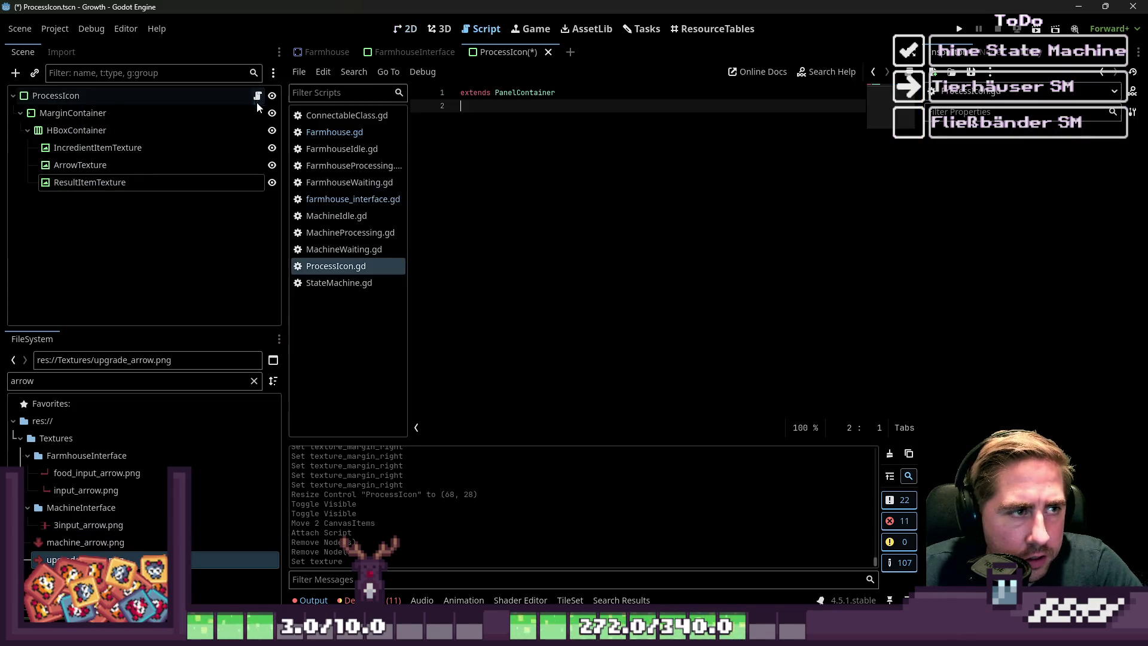
{"action": "key", "text": "Return"}
{"action": "type", "text": "fimc"}
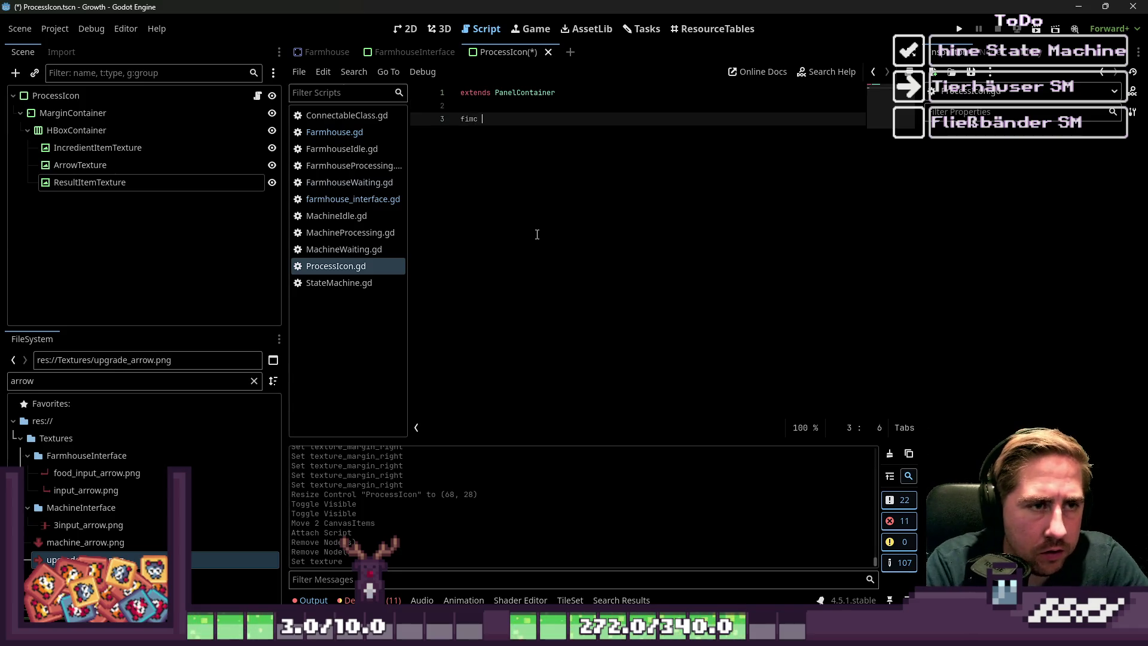
{"action": "key", "text": "BackSpace"}
{"action": "key", "text": "BackSpace"}
{"action": "key", "text": "BackSpace"}
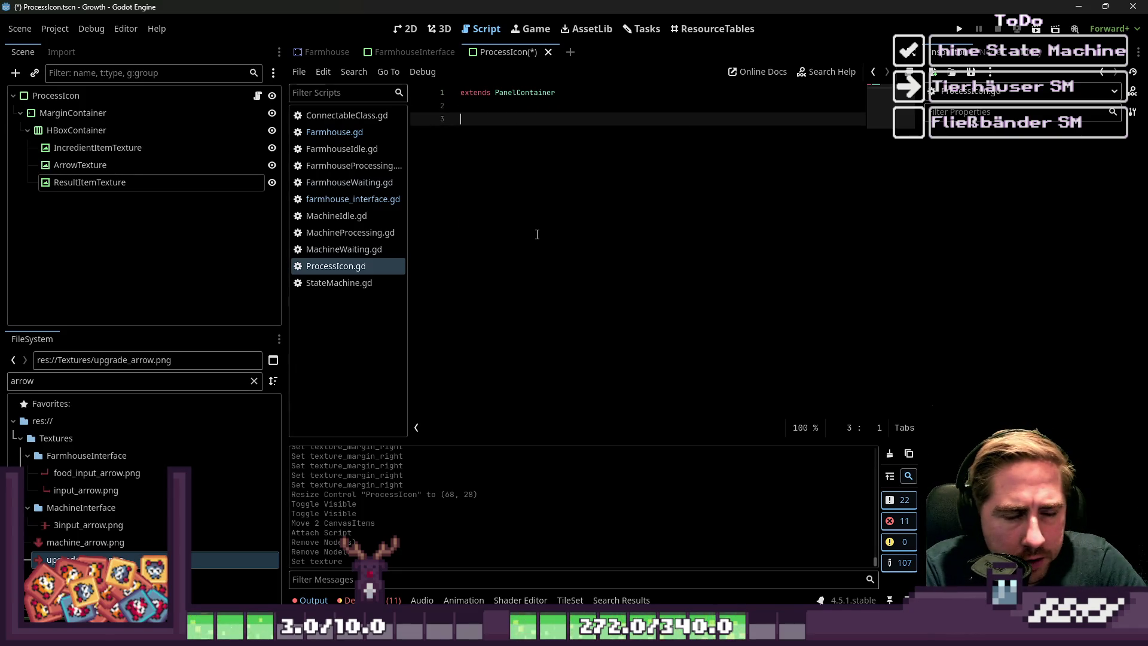
{"action": "type", "text": "func "}
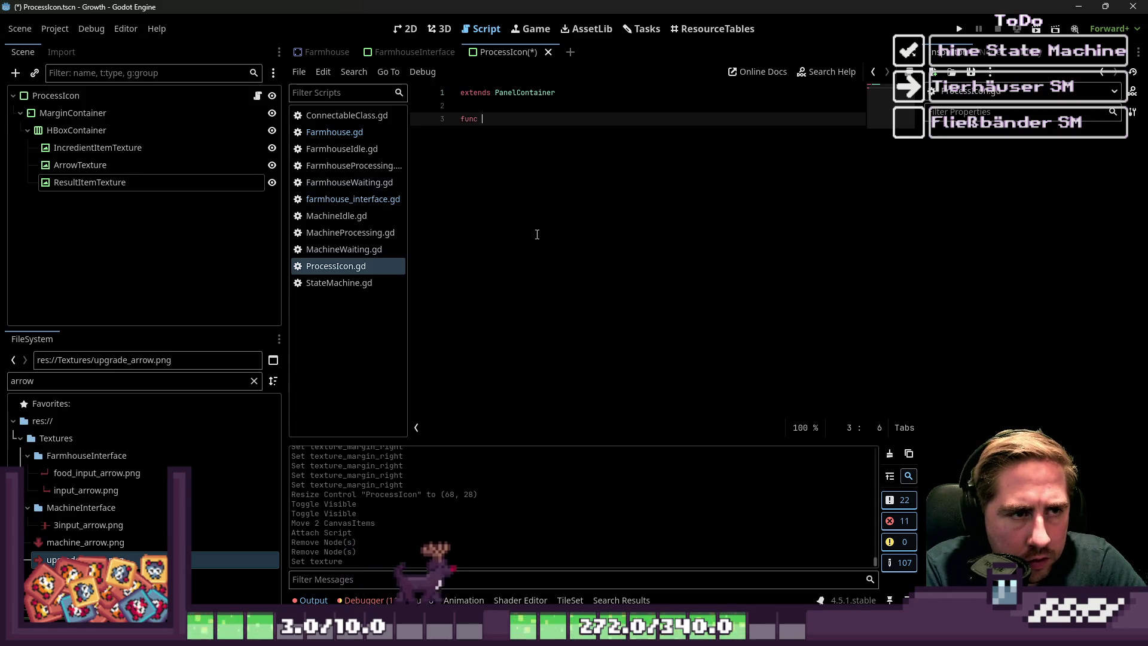
{"action": "type", "text": "set_icon"}
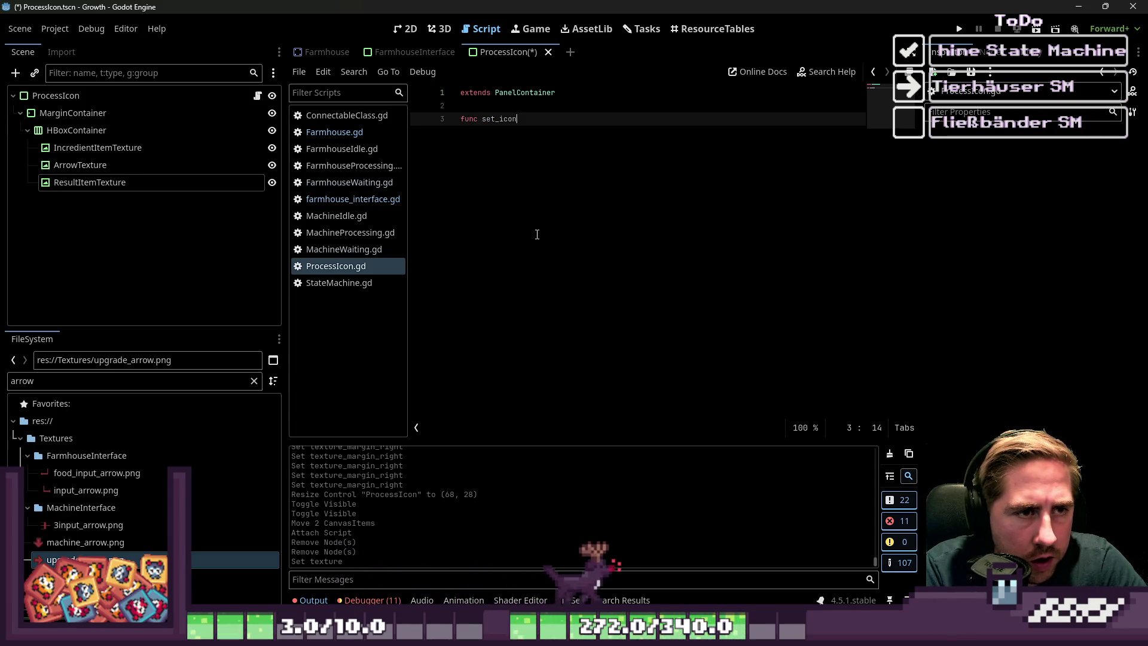
{"action": "type", "text": "(Slo"}
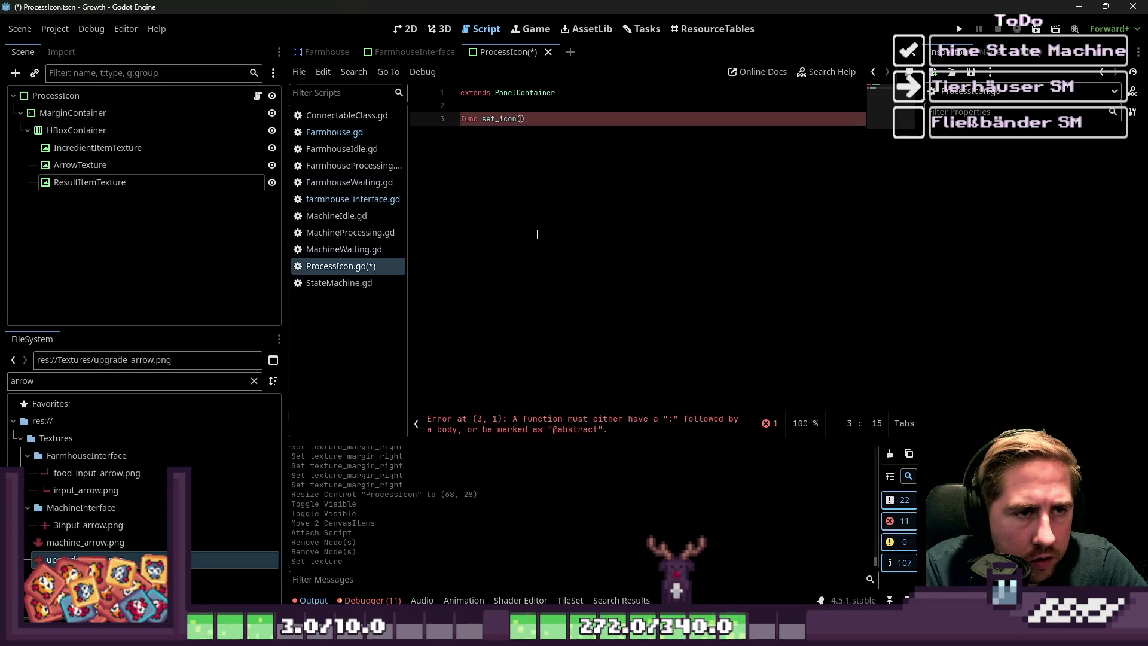
{"action": "type", "text": "t"}
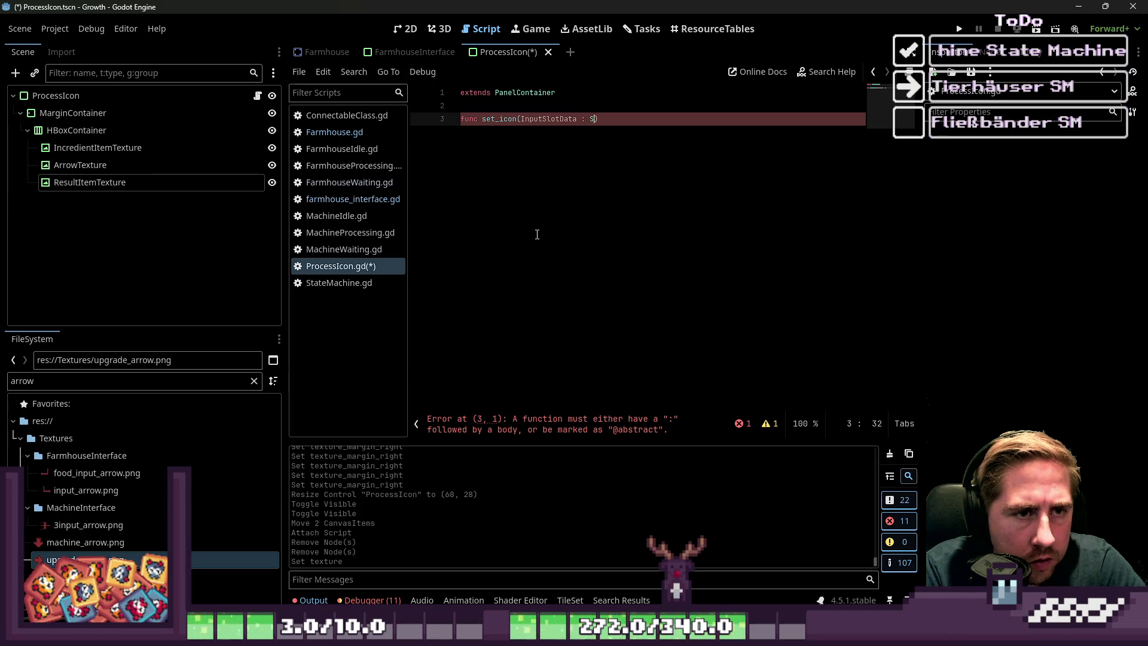
{"action": "type", "text": "Data"}
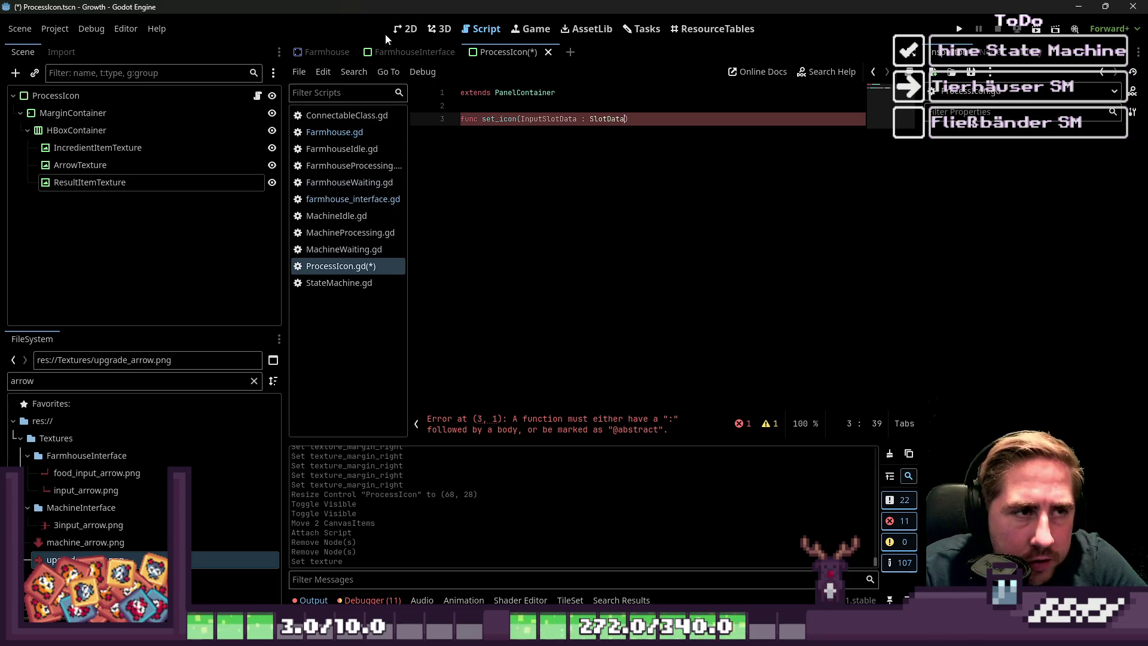
{"action": "left_click", "coordinate": [405, 29]}
{"action": "left_click", "coordinate": [739, 261]}
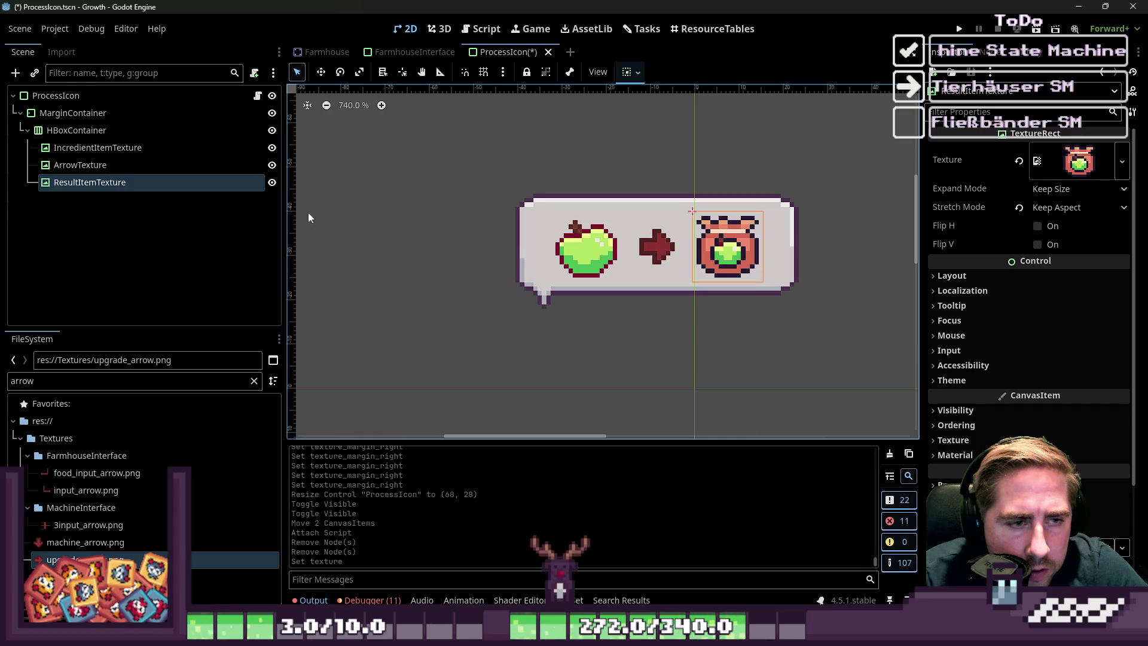
- Hide the arrow and result textures and shrink the ProcessIcon panel to fit the apple
{"action": "left_click", "coordinate": [272, 182]}
{"action": "left_click", "coordinate": [272, 165]}
{"action": "left_click", "coordinate": [744, 235]}
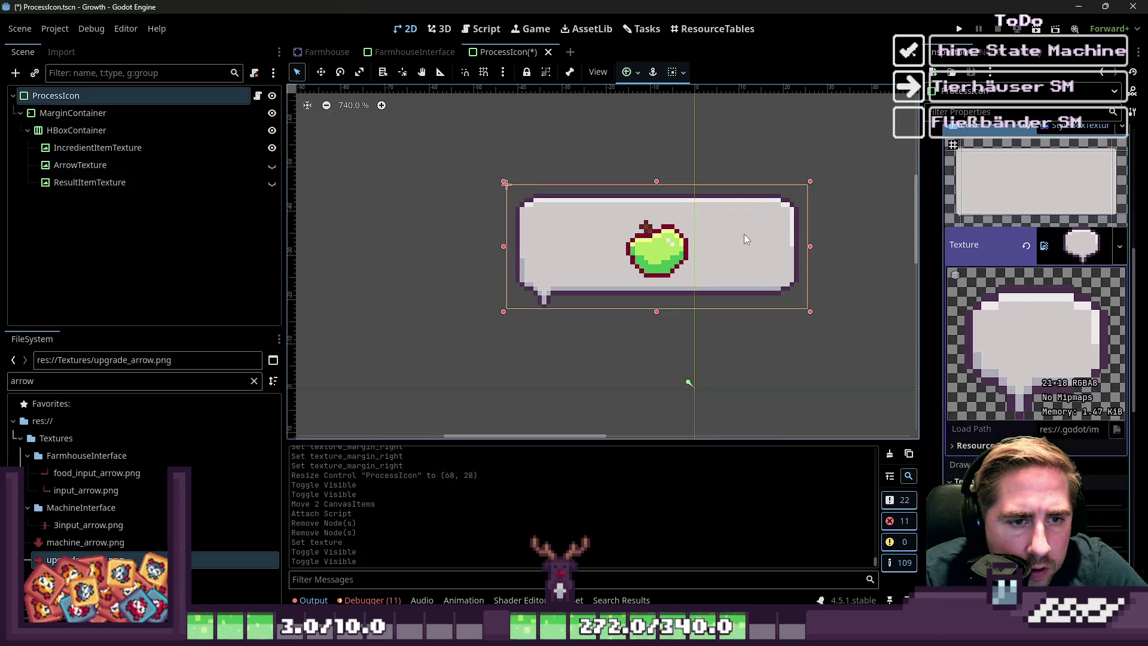
{"action": "left_click_drag", "start_coordinate": [808, 246], "coordinate": [665, 247]}
{"action": "left_click", "coordinate": [419, 218]}
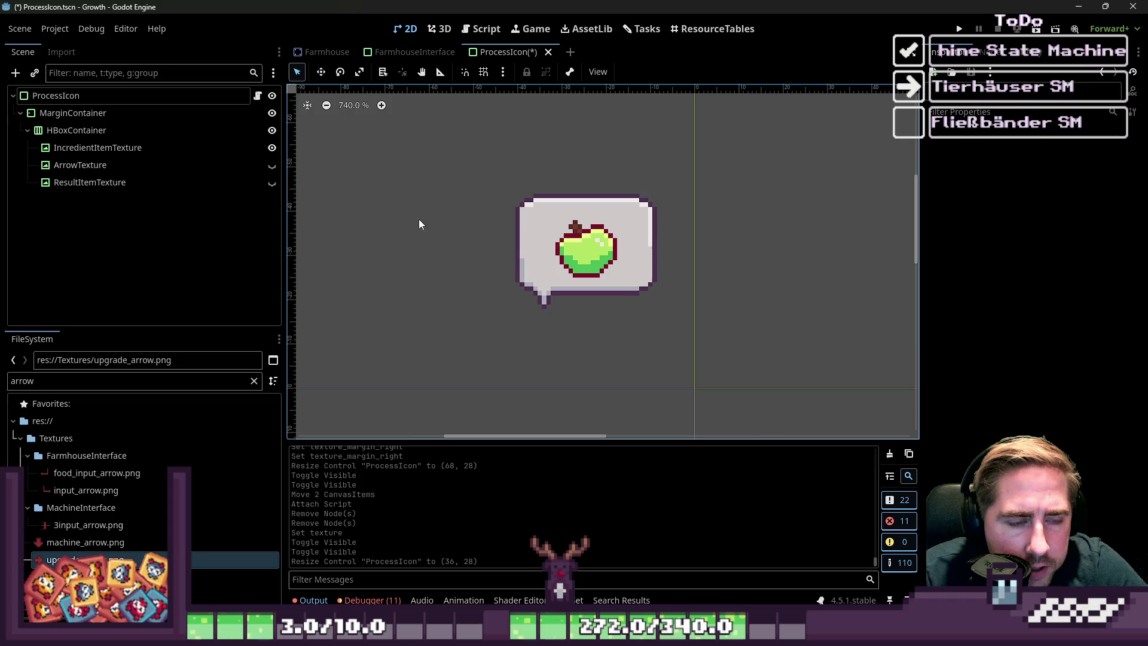
{"action": "mouse_move", "coordinate": [460, 167]}
{"action": "left_mouse_down"}
{"action": "mouse_move", "coordinate": [787, 333]}
{"action": "mouse_move", "coordinate": [666, 342]}
{"action": "left_mouse_up"}
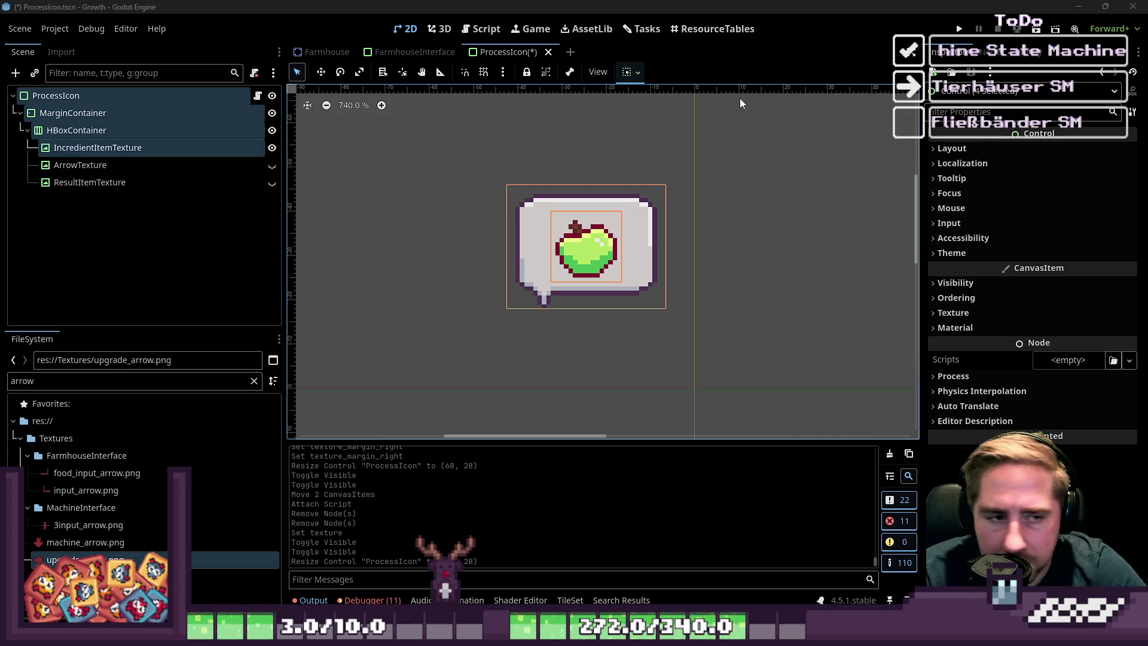
{"action": "left_click_drag", "start_coordinate": [408, 161], "coordinate": [660, 316]}
- Enable the MarginContainer's left, top, right and bottom margin overrides
{"action": "left_click", "coordinate": [153, 132]}
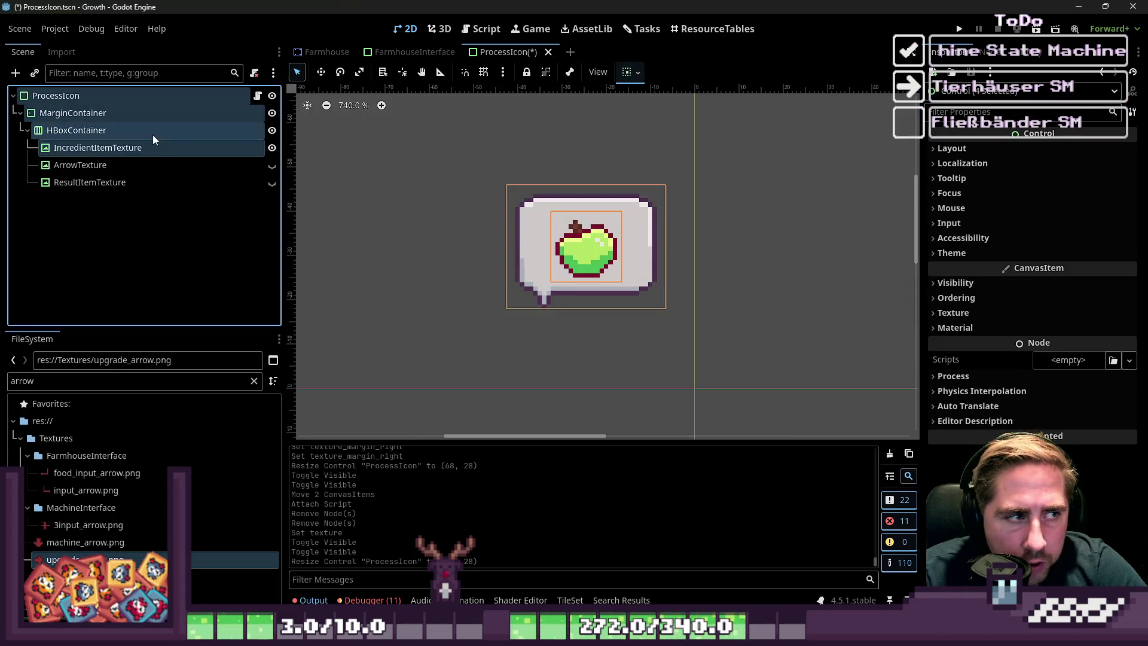
{"action": "left_click", "coordinate": [71, 113]}
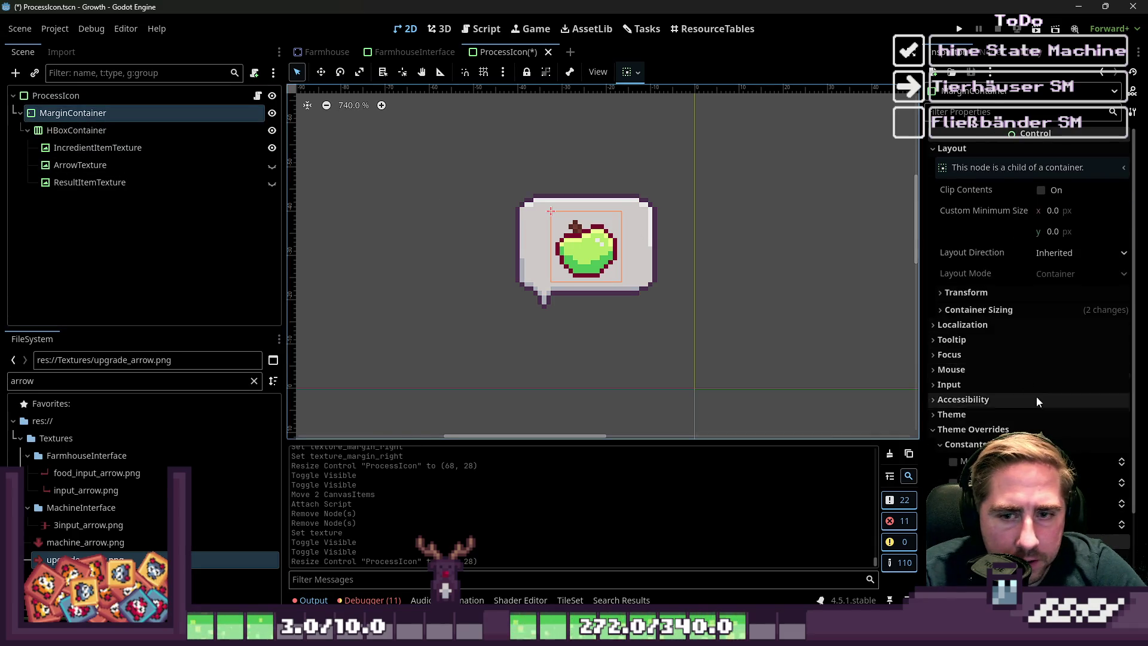
{"action": "left_click", "coordinate": [121, 126]}
{"action": "left_click", "coordinate": [116, 116]}
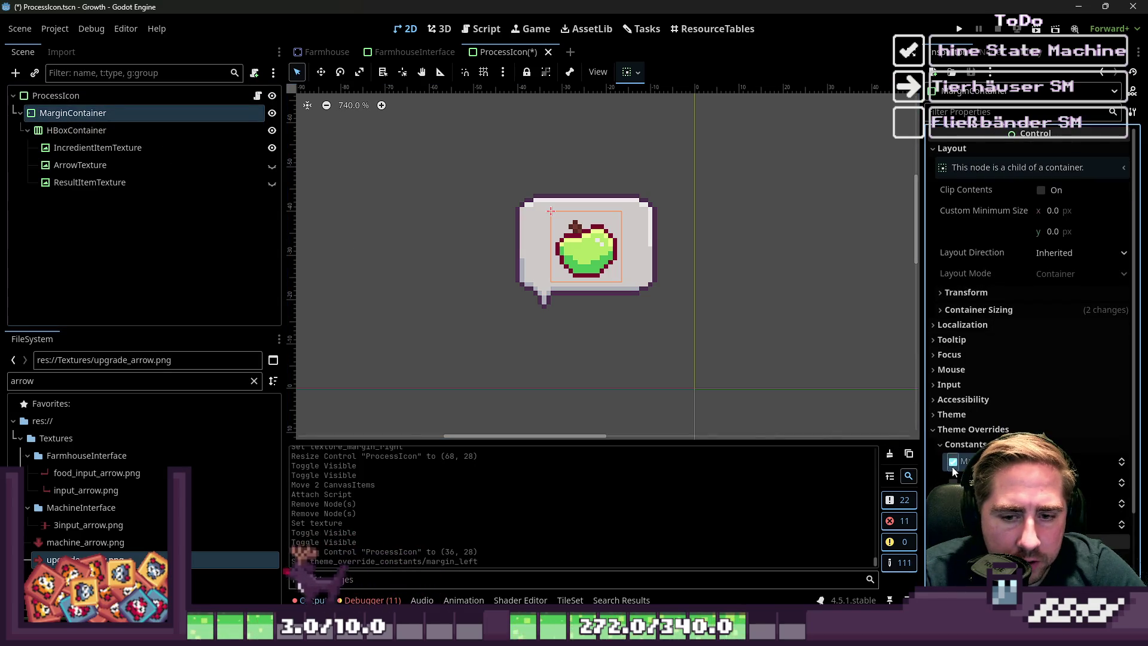
{"action": "left_click", "coordinate": [953, 460]}
{"action": "left_click", "coordinate": [953, 482]}
{"action": "left_click", "coordinate": [953, 503]}
{"action": "left_click", "coordinate": [953, 524]}
{"action": "left_click", "coordinate": [652, 251]}
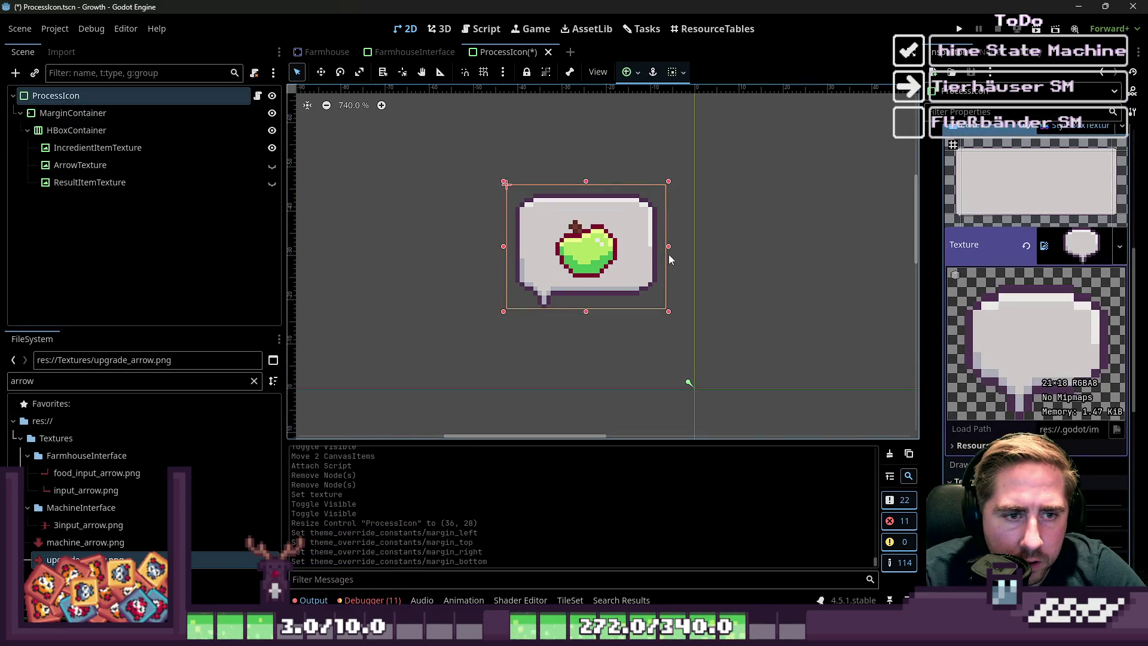
{"action": "mouse_move", "coordinate": [630, 247]}
{"action": "left_mouse_down"}
{"action": "mouse_move", "coordinate": [815, 248]}
{"action": "mouse_move", "coordinate": [442, 261]}
{"action": "left_mouse_up"}
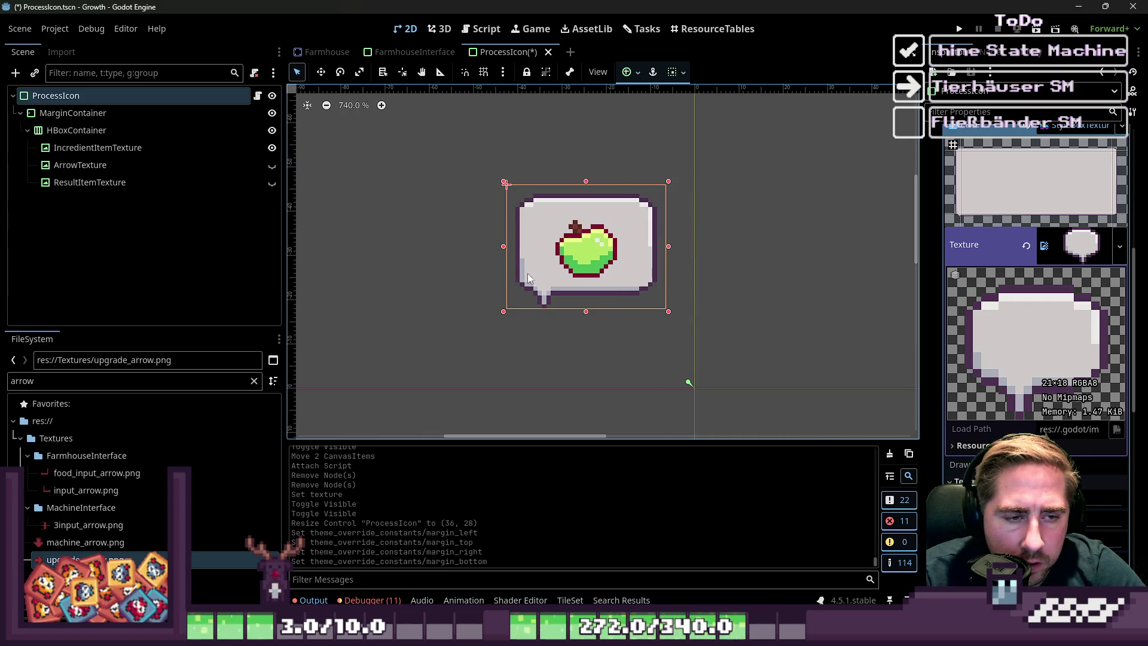
- Lower the MarginContainer's left margin three steps to shift the apple left
{"action": "left_click", "coordinate": [574, 218]}
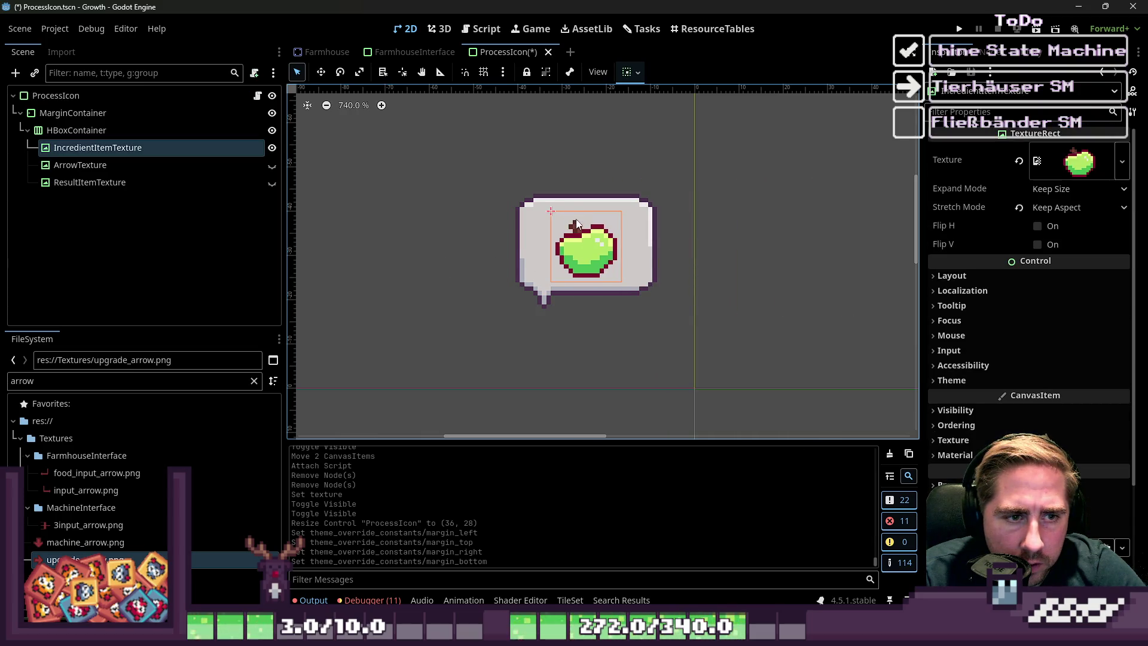
{"action": "left_click", "coordinate": [460, 190]}
{"action": "left_click", "coordinate": [526, 224]}
{"action": "left_click", "coordinate": [502, 234]}
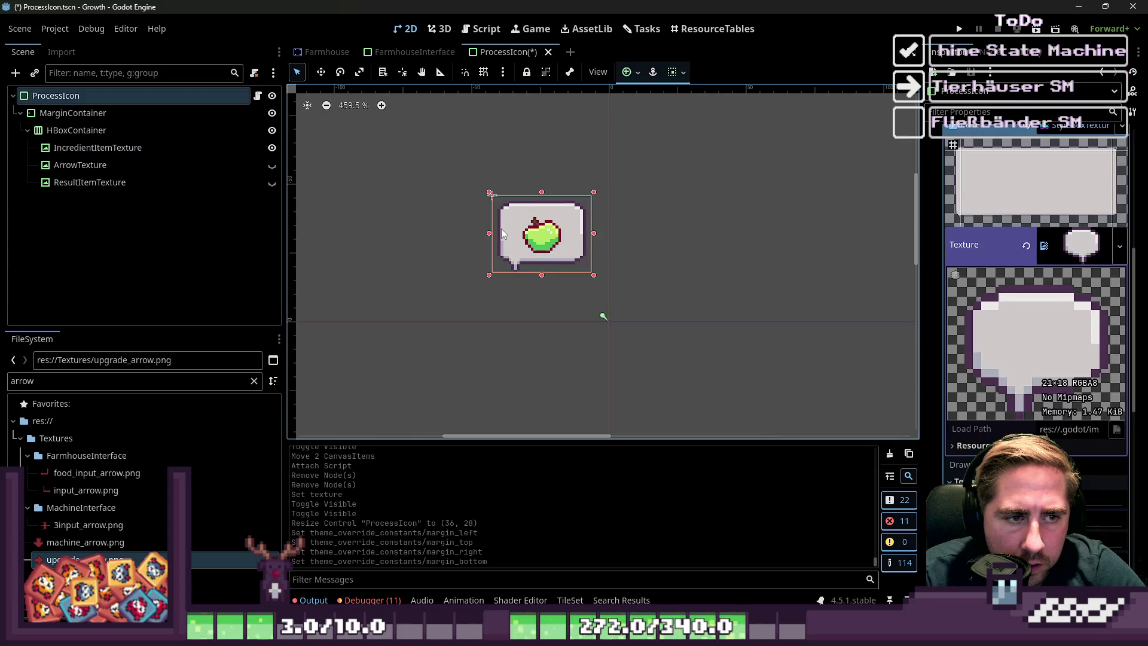
{"action": "scroll", "coordinate": [502, 233], "scroll_direction": "up", "scroll_amount": 1}
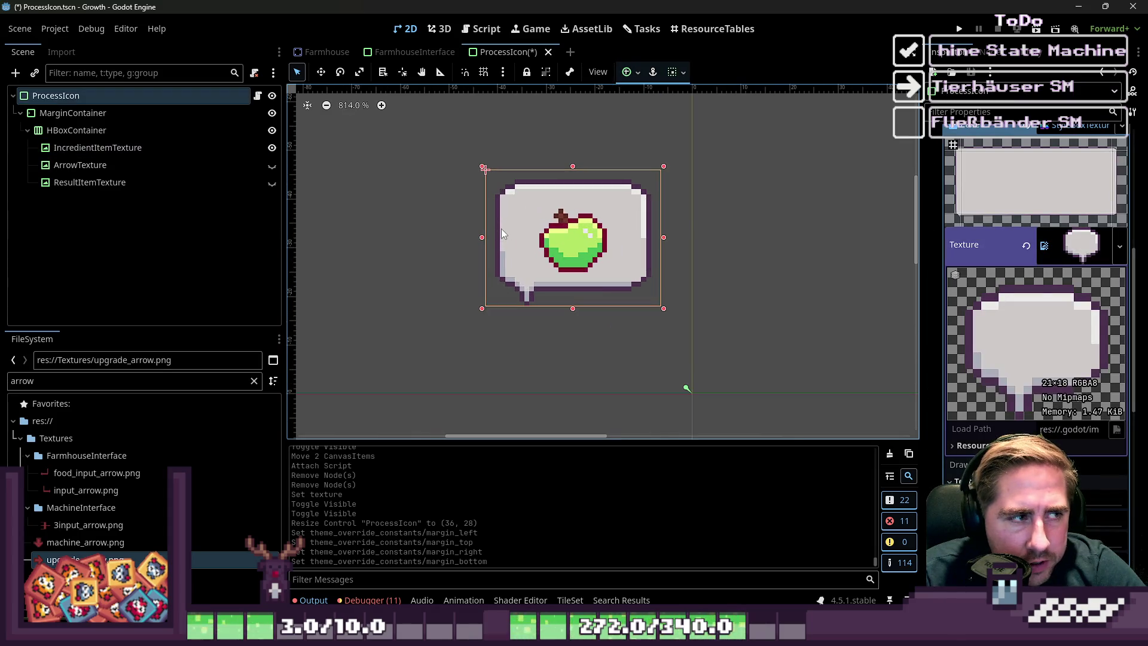
{"action": "left_click", "coordinate": [128, 129]}
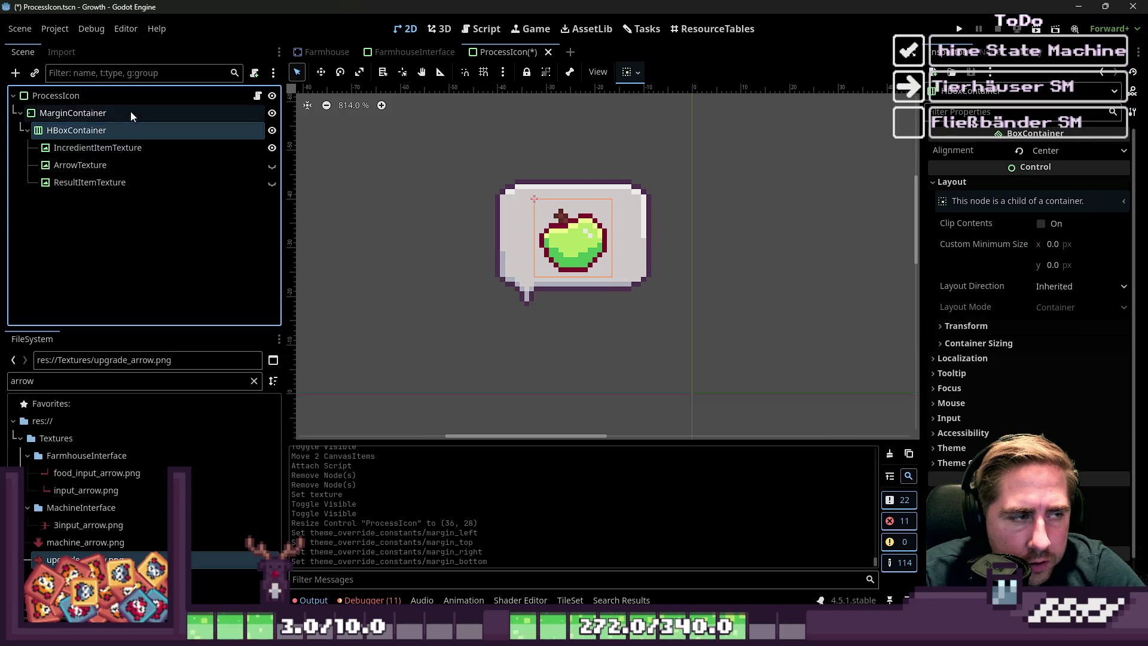
{"action": "left_click", "coordinate": [130, 112]}
{"action": "left_click", "coordinate": [1122, 467]}
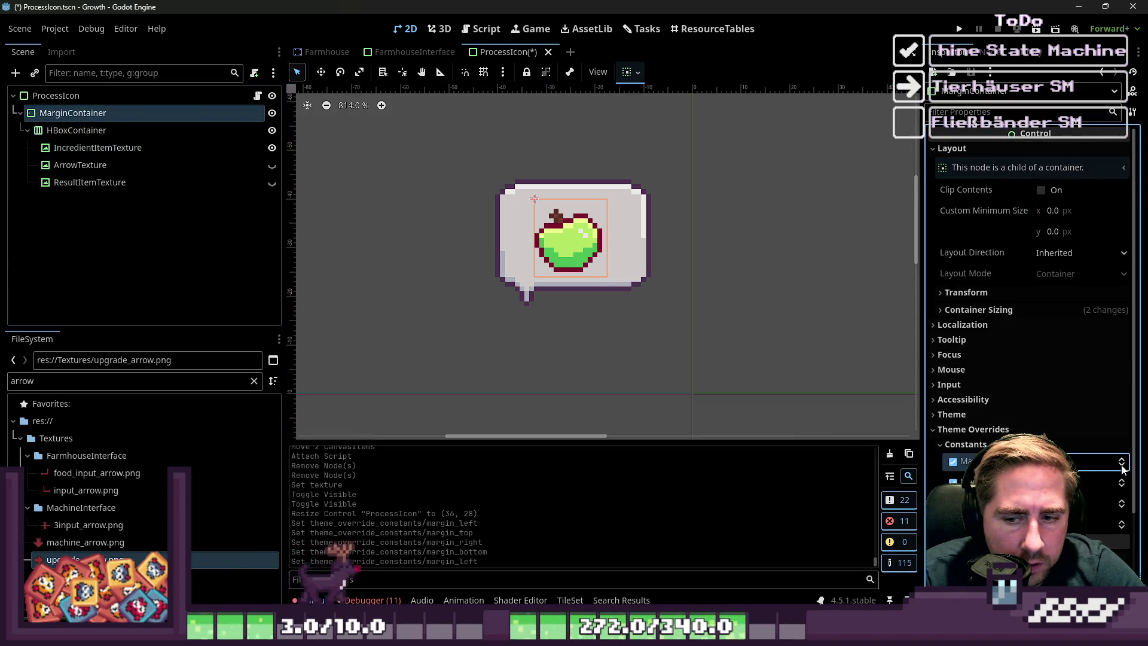
{"action": "left_click", "coordinate": [1121, 468]}
{"action": "left_click", "coordinate": [1122, 467]}
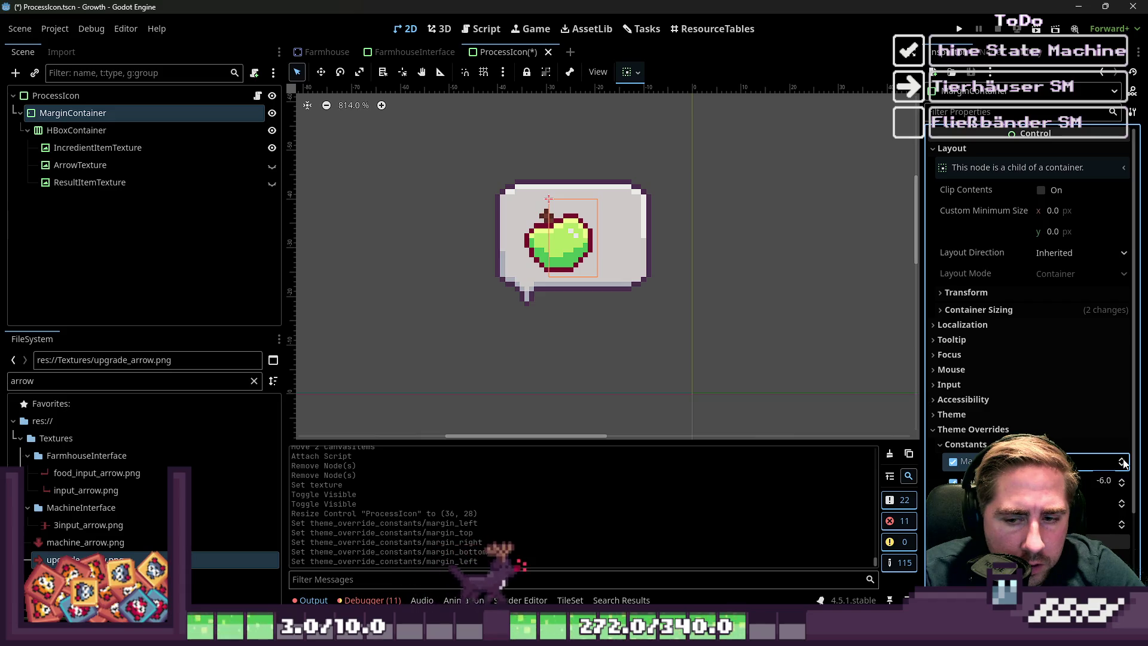
- Lower the top margin three steps and adjust the right margin to reposition the apple
{"action": "left_click", "coordinate": [1122, 485]}
{"action": "left_click", "coordinate": [1122, 486]}
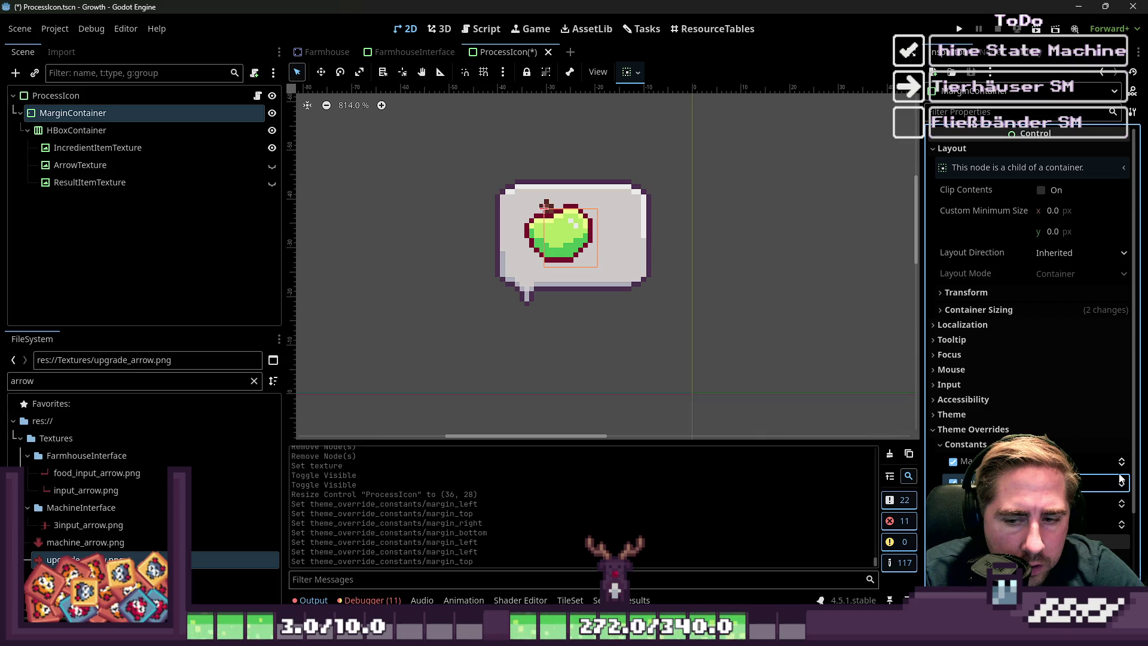
{"action": "left_click", "coordinate": [1122, 486]}
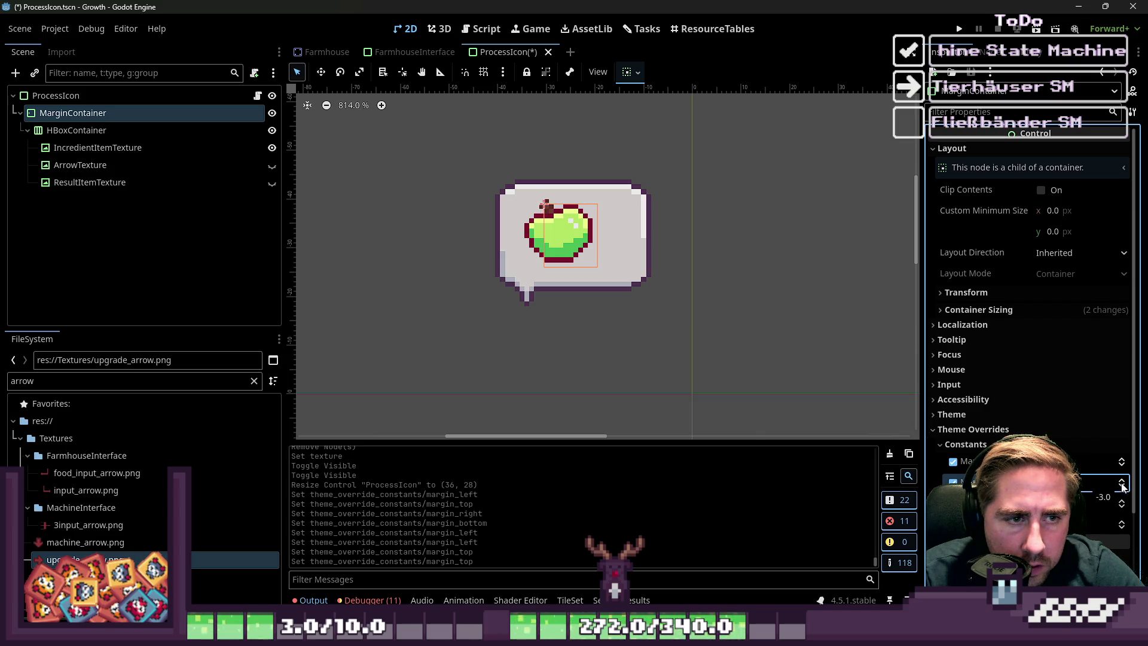
{"action": "left_click", "coordinate": [1124, 510]}
{"action": "left_click", "coordinate": [1124, 509]}
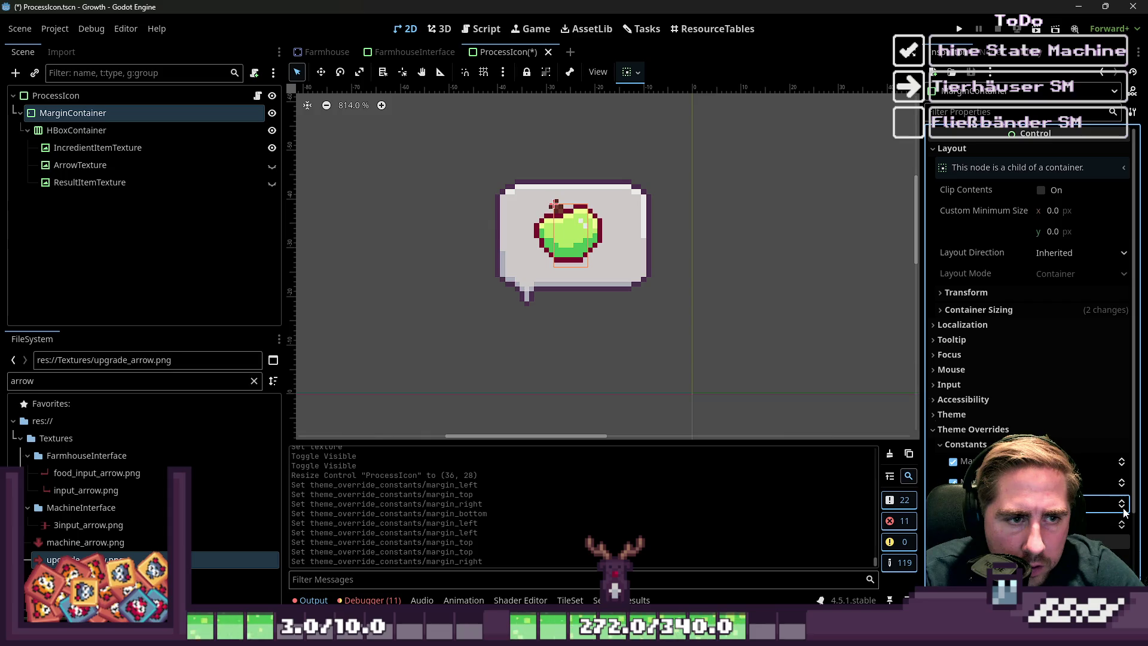
{"action": "left_click", "coordinate": [1124, 509]}
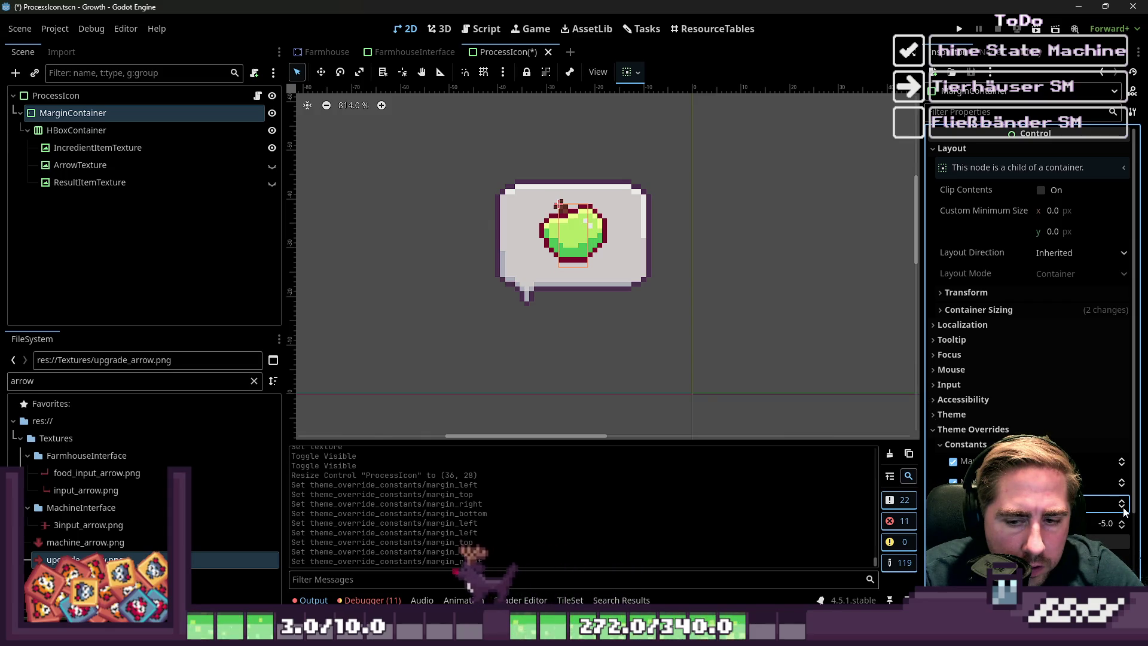
{"action": "left_click", "coordinate": [1123, 500]}
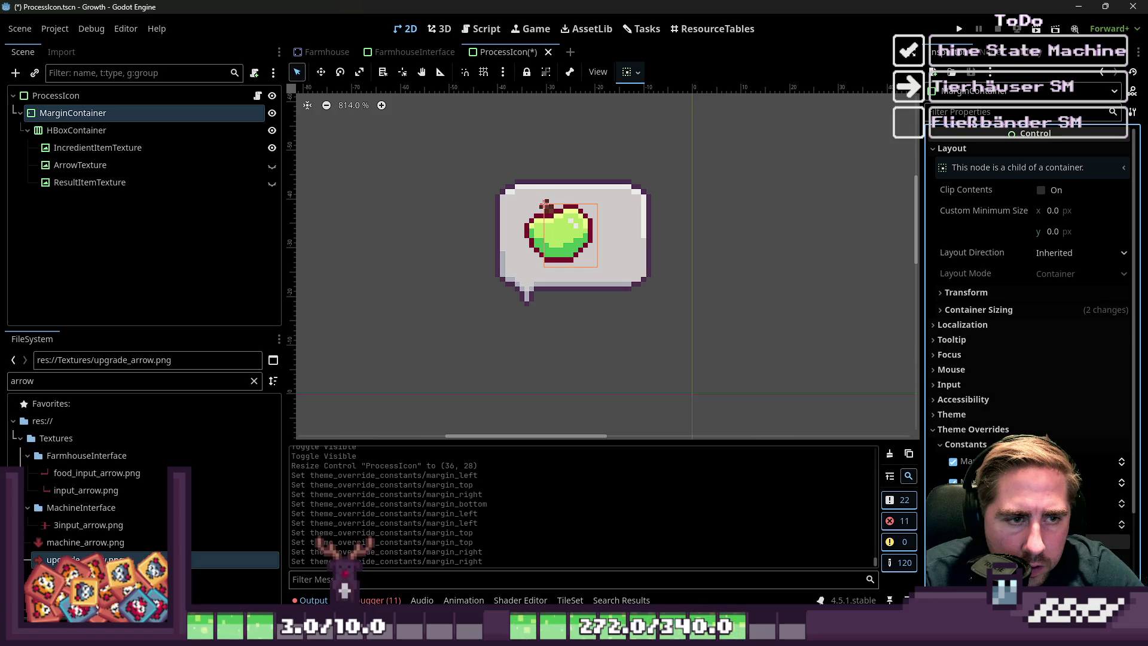
- Toggle the left override off and on, then fine-tune left and right margins to centre the apple
{"action": "left_click", "coordinate": [955, 462]}
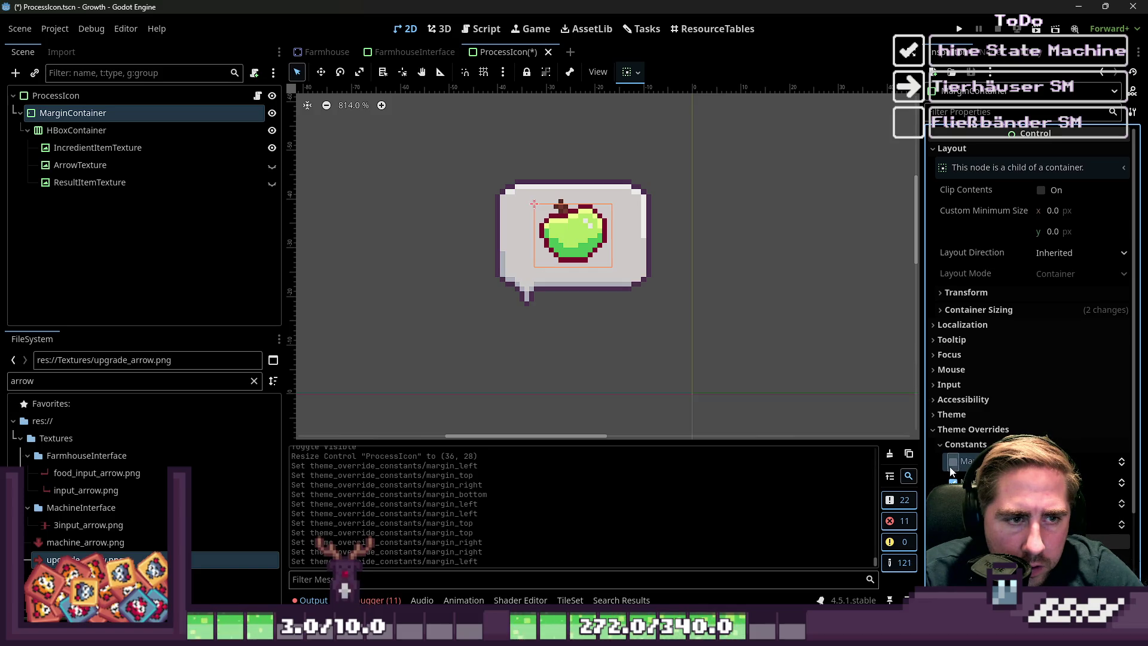
{"action": "left_click", "coordinate": [1122, 471]}
{"action": "left_click", "coordinate": [1121, 471]}
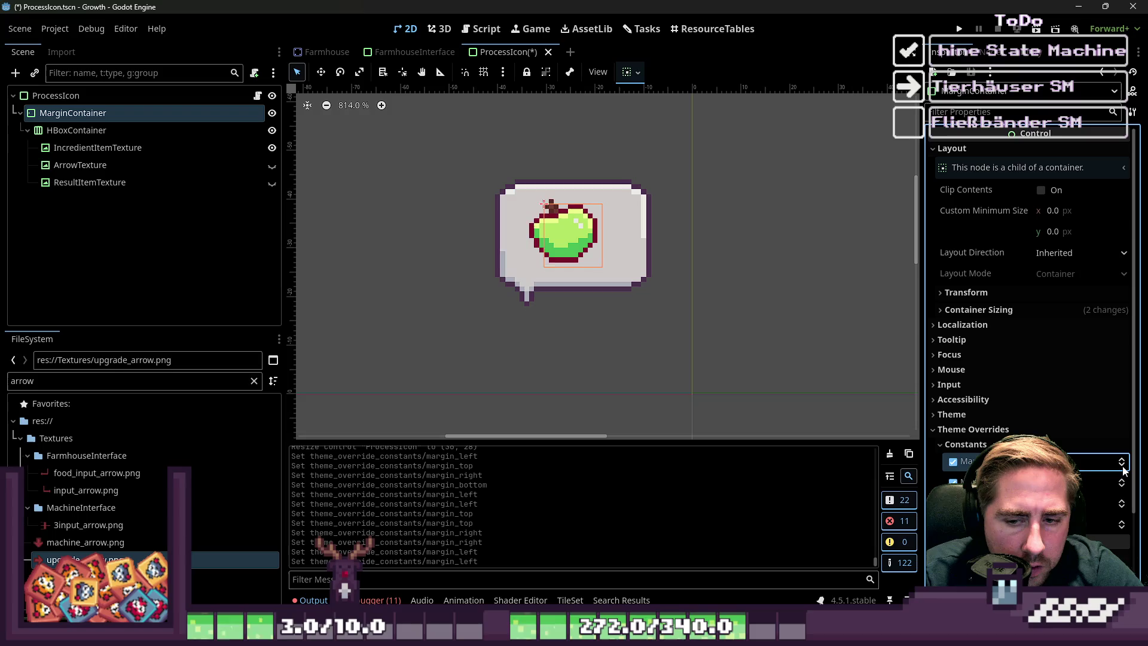
{"action": "left_click", "coordinate": [1122, 471]}
{"action": "left_click", "coordinate": [1125, 509]}
{"action": "left_click", "coordinate": [1124, 512]}
{"action": "left_click", "coordinate": [1124, 512]}
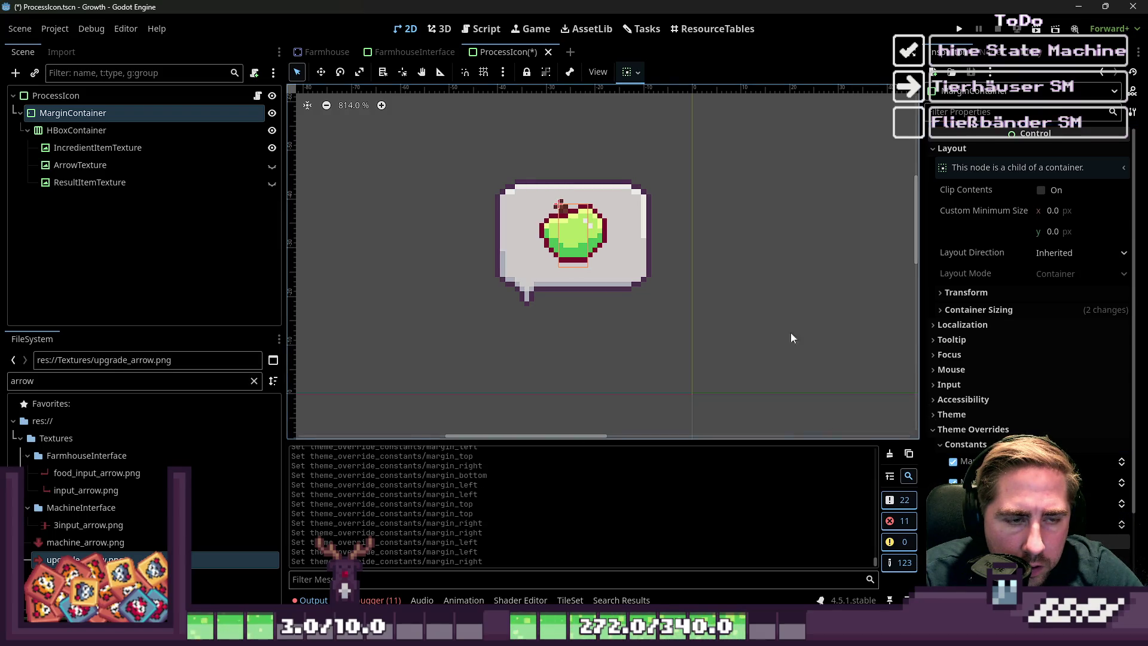
{"action": "left_click", "coordinate": [639, 241]}
- Resize ProcessIcon to 26 × 25 and move it to (-14, -37)
{"action": "left_click_drag", "start_coordinate": [662, 238], "coordinate": [615, 238]}
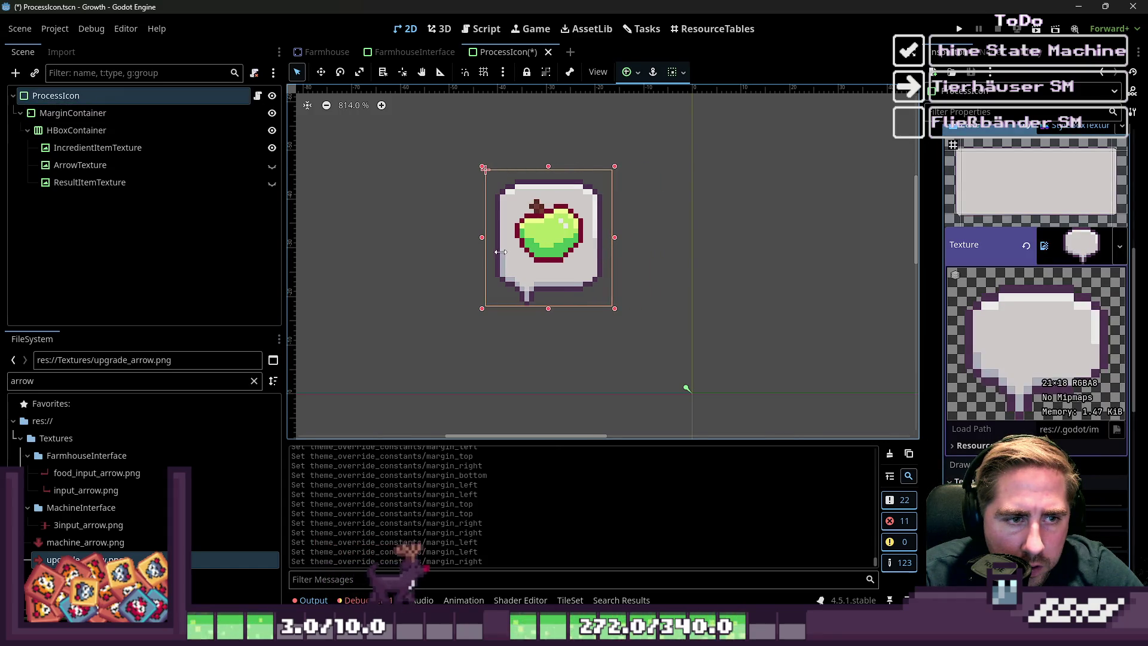
{"action": "mouse_move", "coordinate": [548, 310]}
{"action": "left_mouse_down"}
{"action": "mouse_move", "coordinate": [553, 280]}
{"action": "mouse_move", "coordinate": [693, 324]}
{"action": "left_mouse_up"}
{"action": "left_click", "coordinate": [441, 164]}
{"action": "left_click", "coordinate": [219, 317]}
- Filter the FileSystem for 'Pig' and set pig_sprite_inventar.png as IncredientItemTexture's texture
{"action": "double_click", "coordinate": [167, 381]}
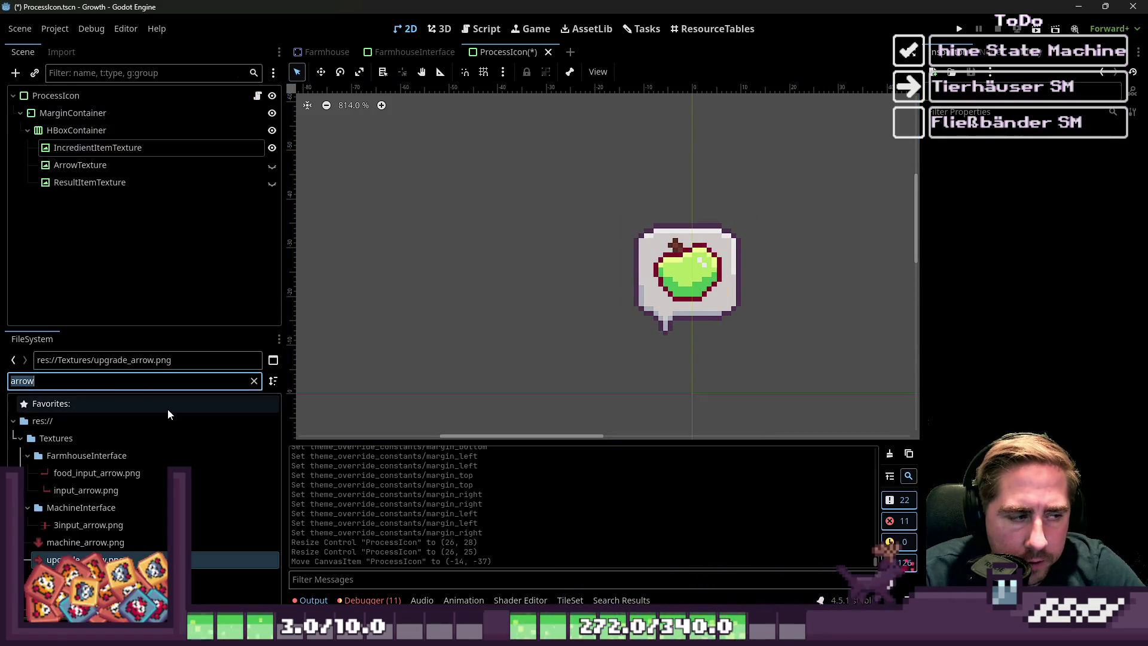
{"action": "type", "text": "Pig"}
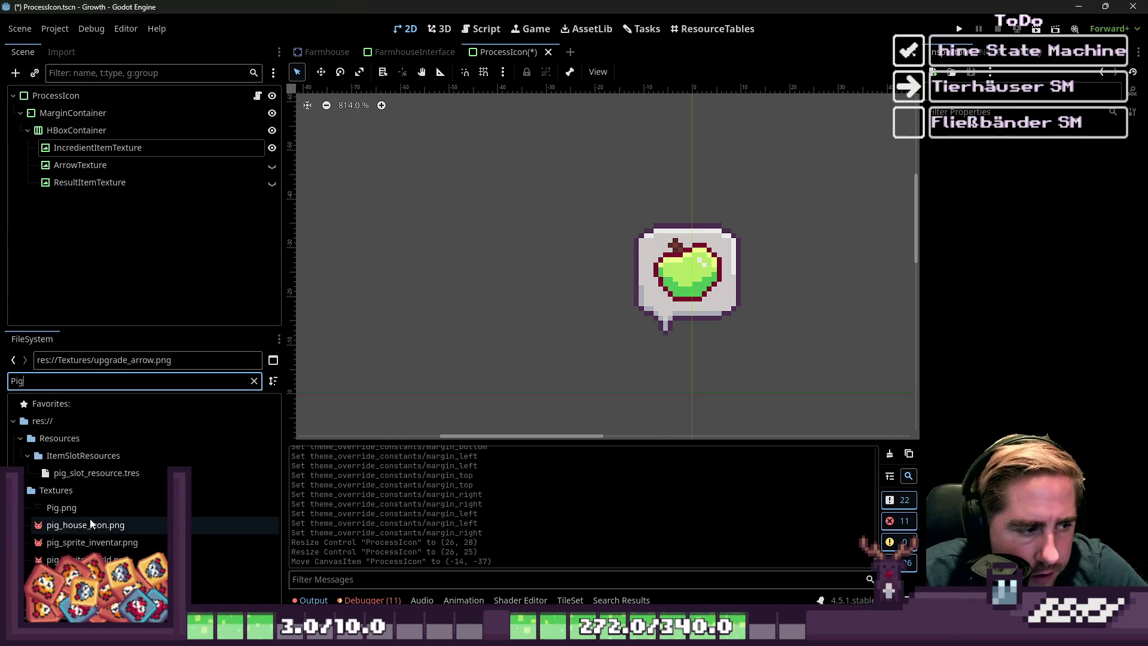
{"action": "left_click", "coordinate": [113, 525]}
{"action": "left_click", "coordinate": [121, 543]}
{"action": "left_click_drag", "start_coordinate": [121, 542], "coordinate": [81, 148]}
{"action": "left_click", "coordinate": [674, 262]}
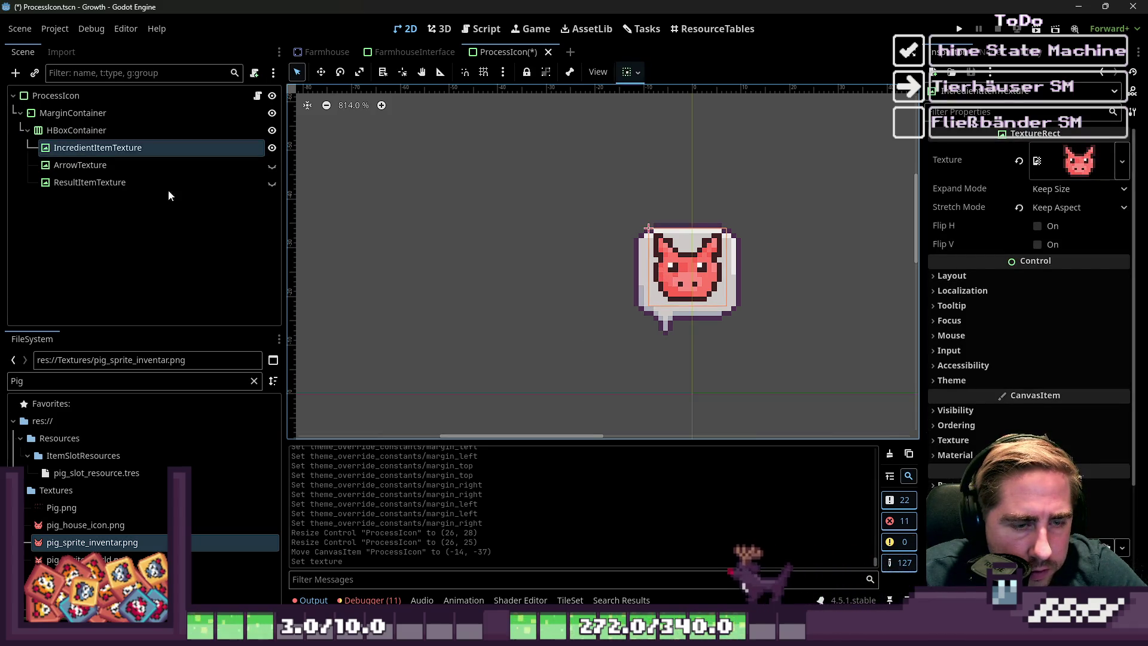
{"action": "left_click", "coordinate": [227, 165]}
{"action": "left_click", "coordinate": [239, 148]}
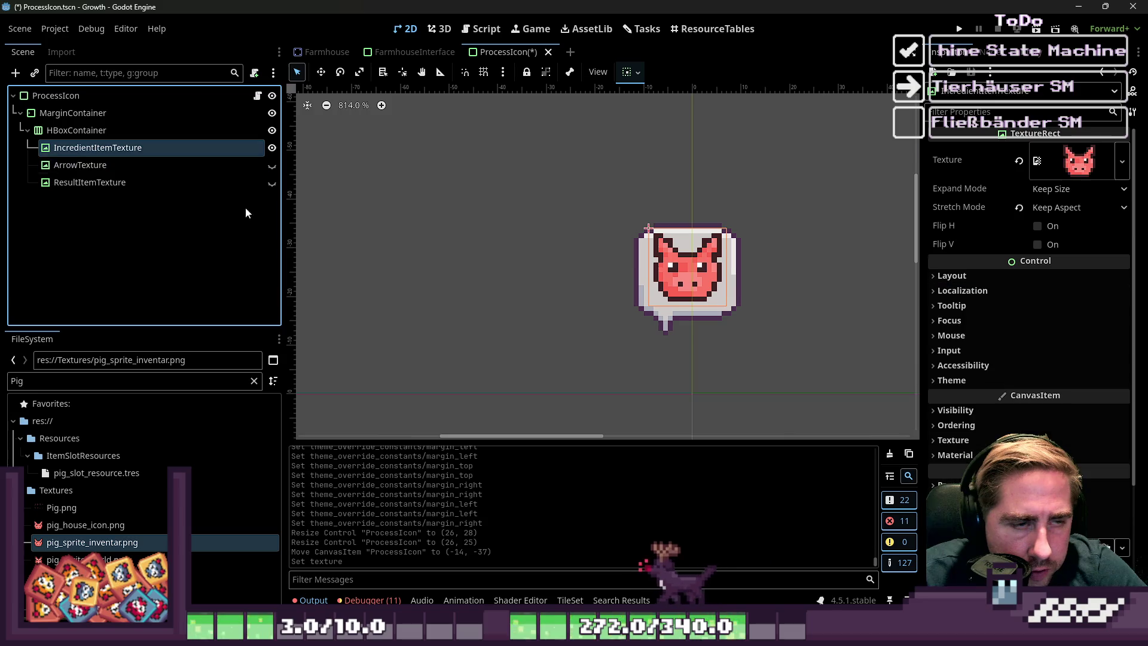
- Lower the MarginContainer's left and top margins to centre the pig in the bubble
{"action": "left_click", "coordinate": [72, 114]}
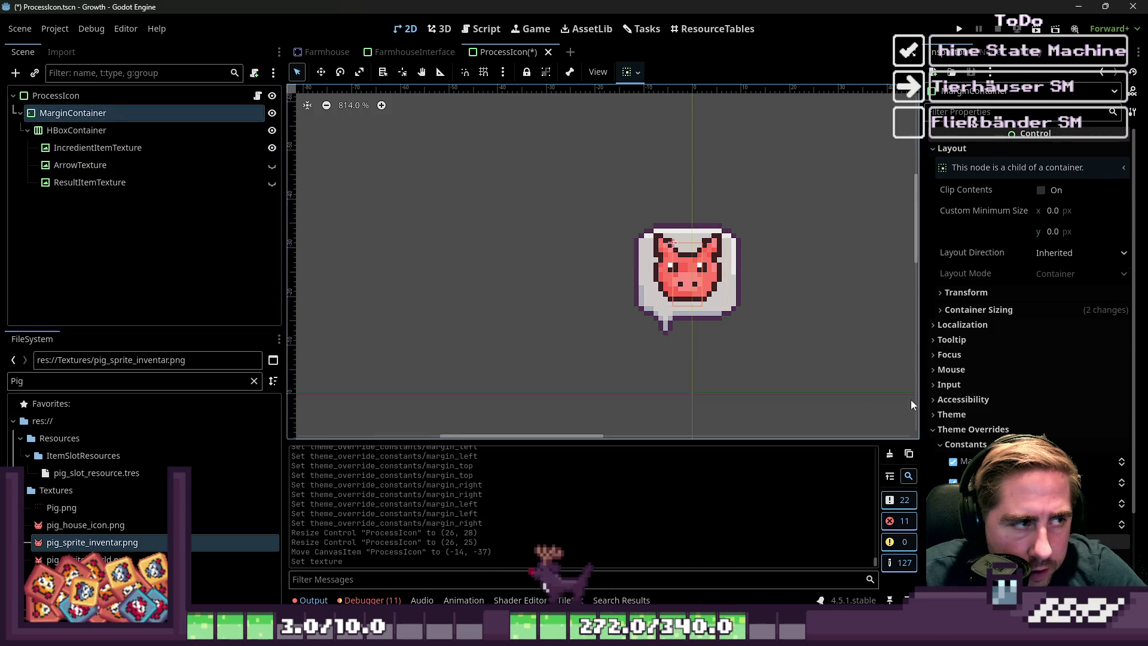
{"action": "left_click", "coordinate": [1123, 460]}
{"action": "left_click", "coordinate": [1122, 466]}
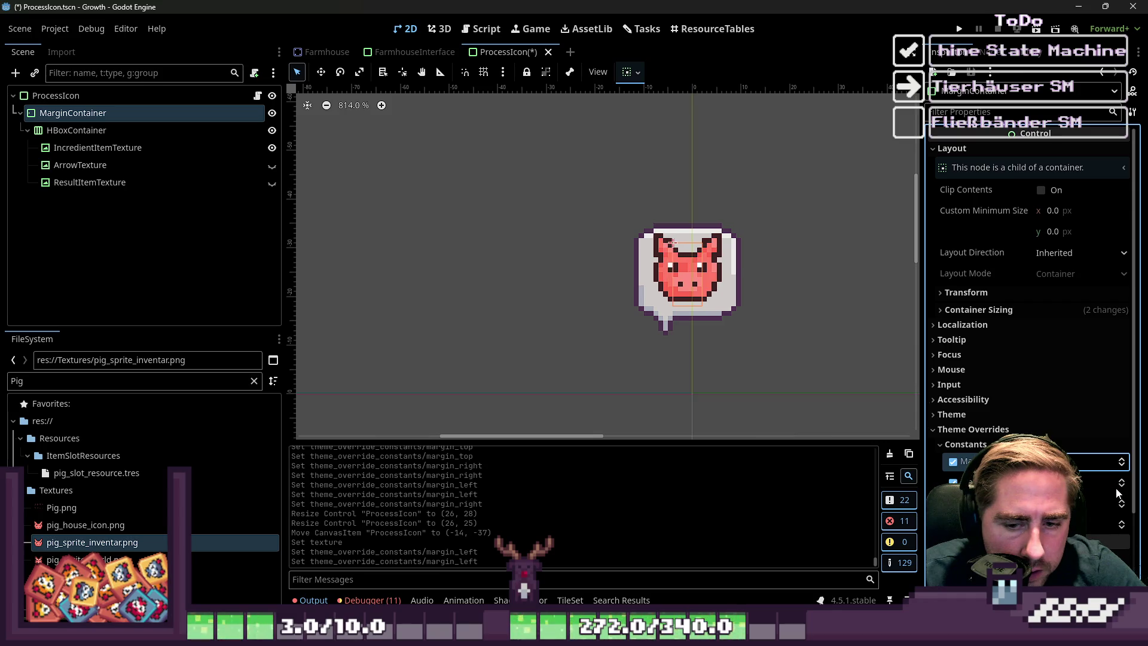
{"action": "left_click", "coordinate": [1122, 482]}
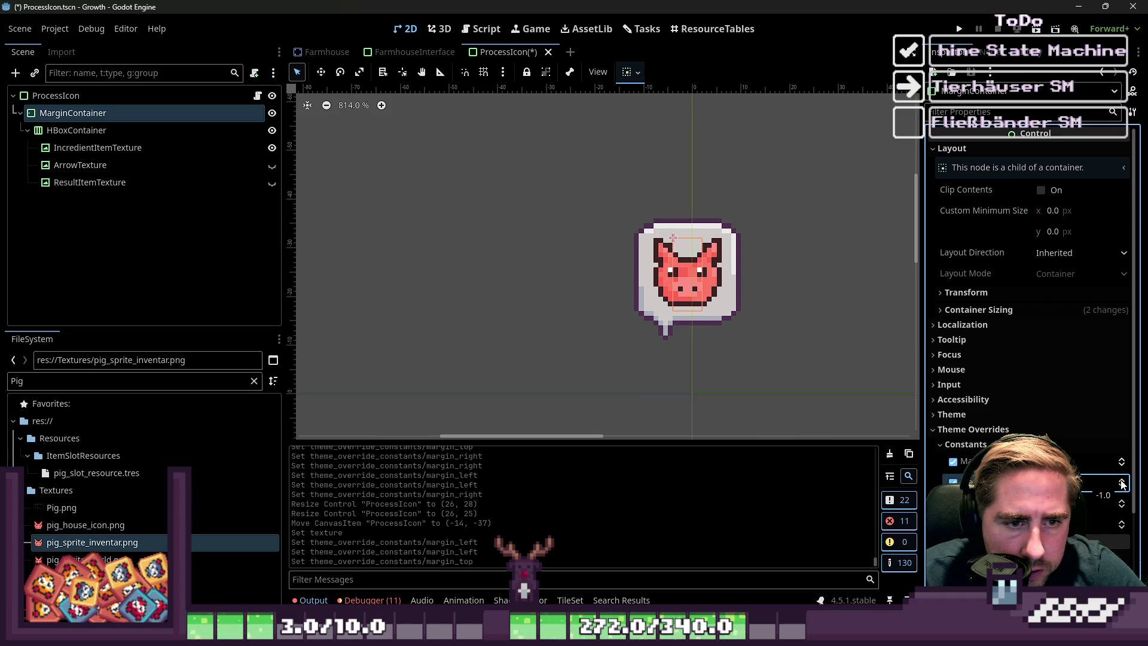
{"action": "left_click", "coordinate": [1122, 482]}
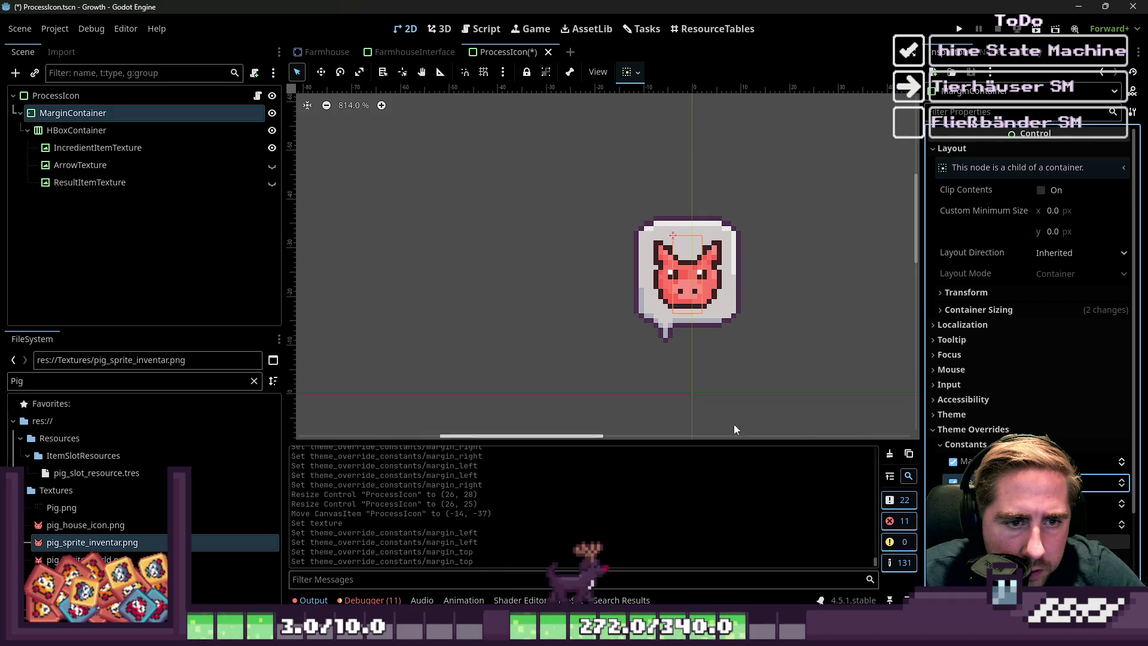
{"action": "left_click", "coordinate": [522, 295]}
{"action": "left_click_drag", "start_coordinate": [513, 174], "coordinate": [849, 371]}
- Delete the ArrowTexture and ResultItemTexture nodes from ProcessIcon
{"action": "left_click", "coordinate": [512, 291]}
{"action": "scroll", "coordinate": [518, 243], "scroll_direction": "down", "scroll_amount": 5}
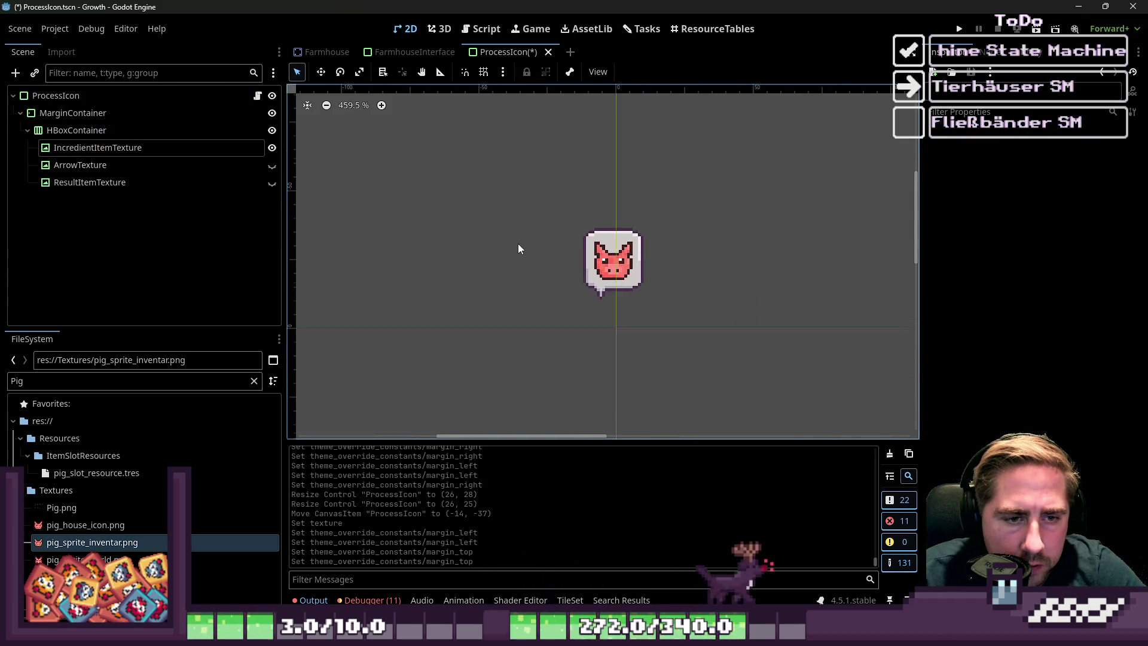
{"action": "scroll", "coordinate": [522, 255], "scroll_direction": "up", "scroll_amount": 4}
{"action": "left_click", "coordinate": [90, 165]}
{"action": "left_click", "coordinate": [93, 182], "text": "shift"}
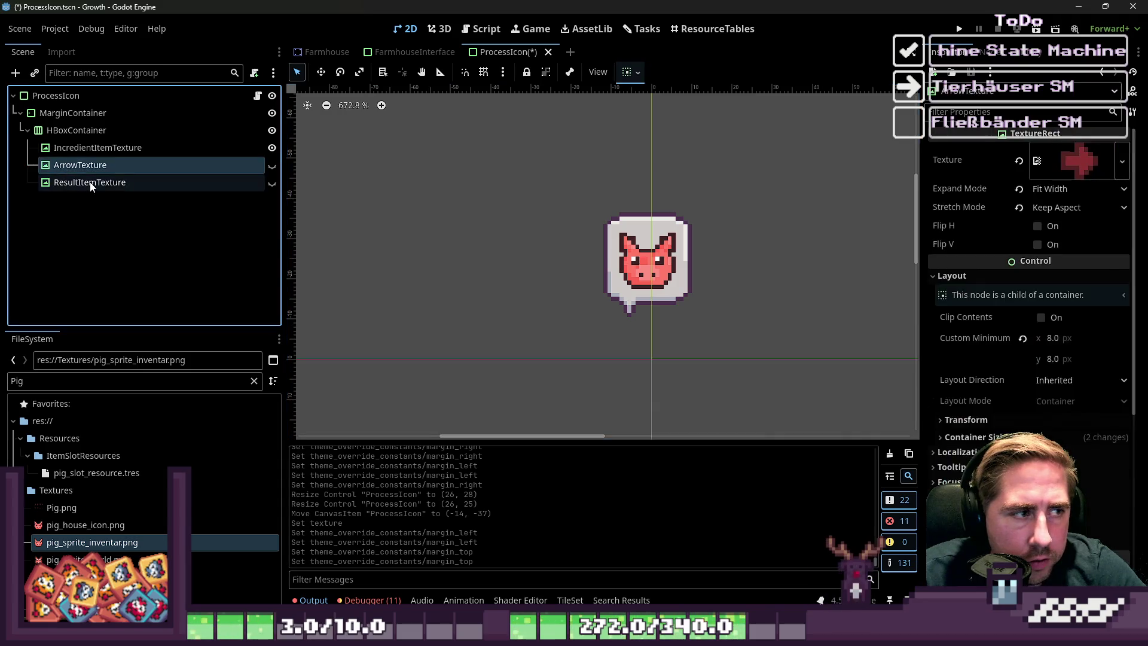
{"action": "key", "text": "Delete"}
{"action": "key", "text": "Return"}
- Open ProcessIcon.gd with the caret at the end of the set_icon line
{"action": "left_click", "coordinate": [191, 97]}
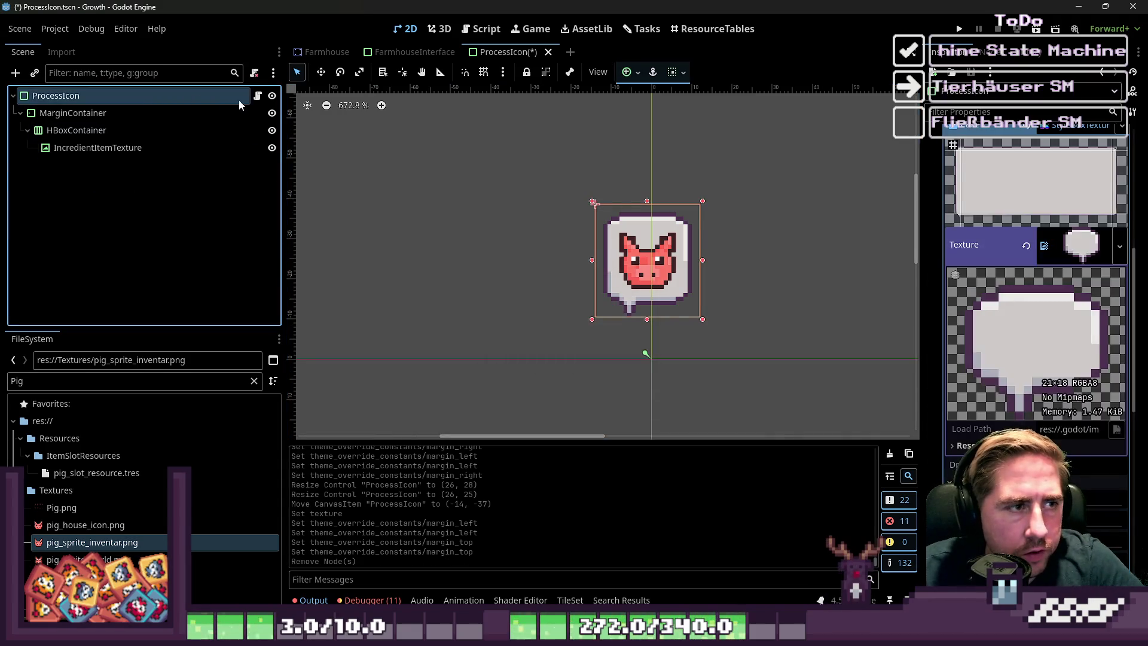
{"action": "left_click", "coordinate": [258, 96]}
{"action": "left_click", "coordinate": [409, 29]}
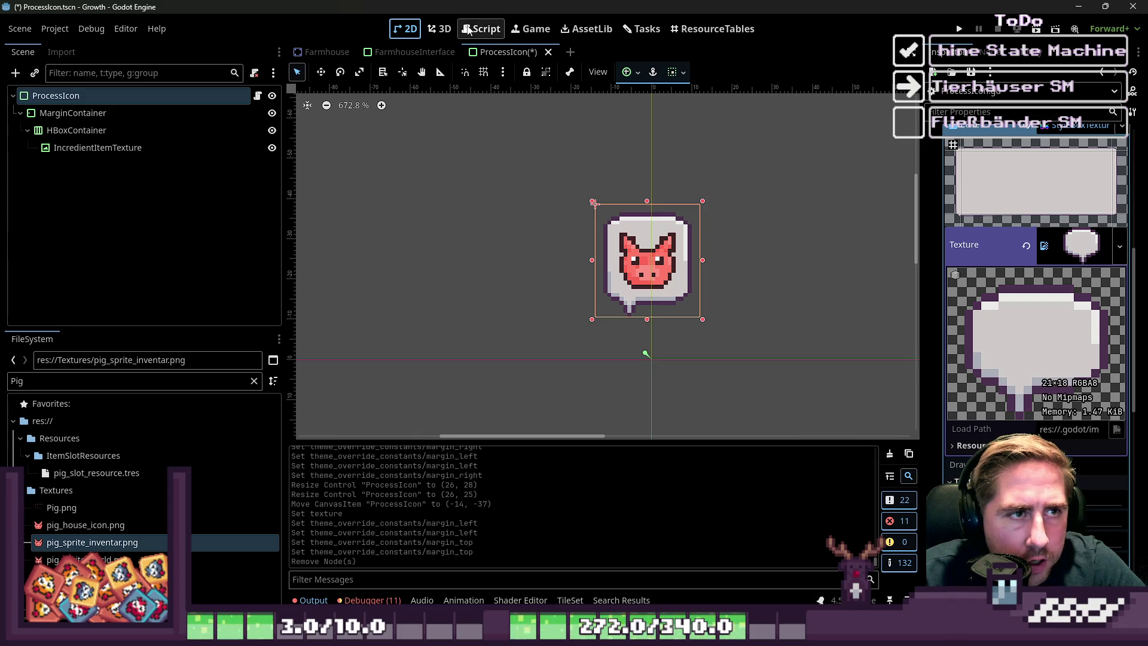
{"action": "left_click", "coordinate": [467, 35]}
{"action": "left_click", "coordinate": [547, 162]}
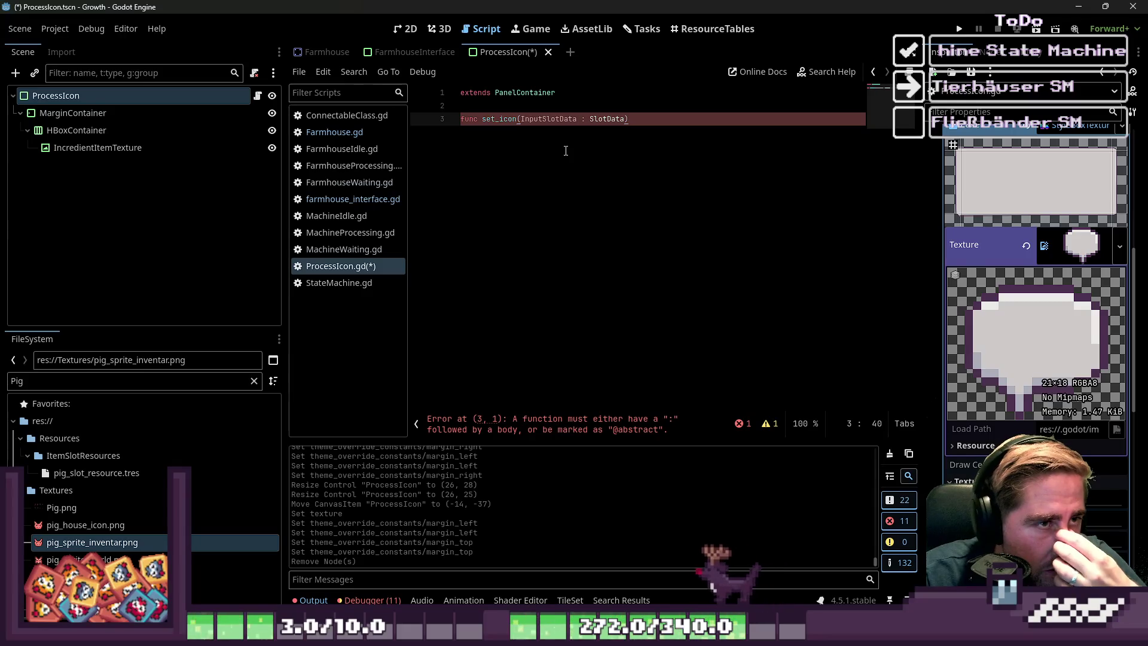
- Save with Ctrl+S, delete the unfinished set_icon line, then undo to restore it
{"action": "left_click", "coordinate": [410, 29]}
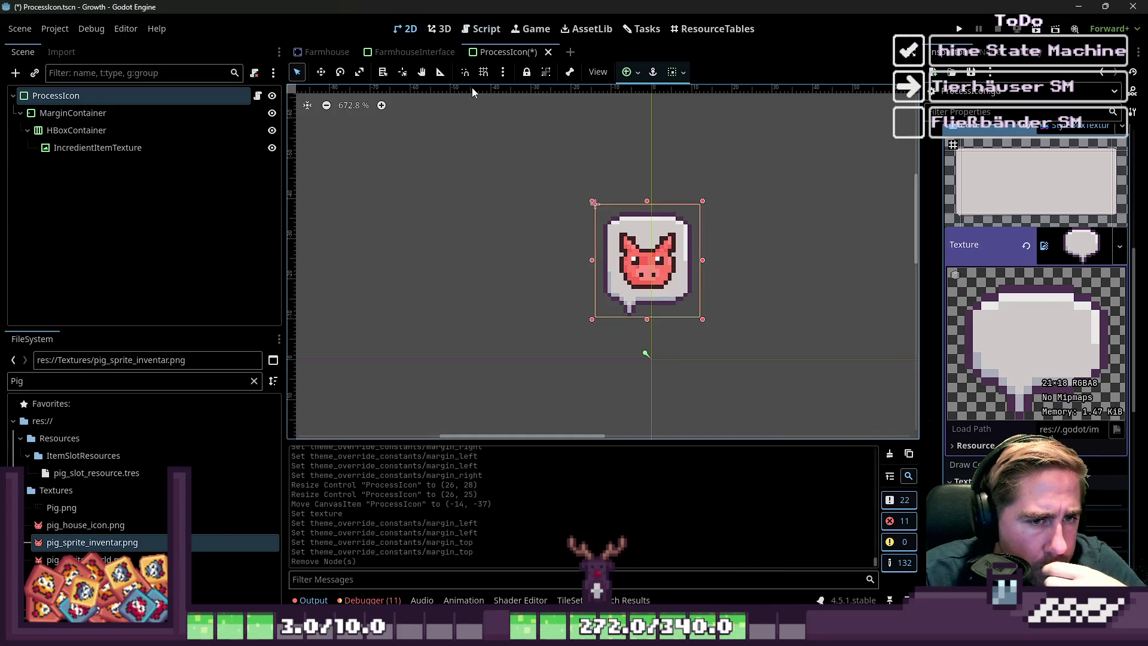
{"action": "left_click", "coordinate": [483, 30]}
{"action": "key", "text": "ctrl+s"}
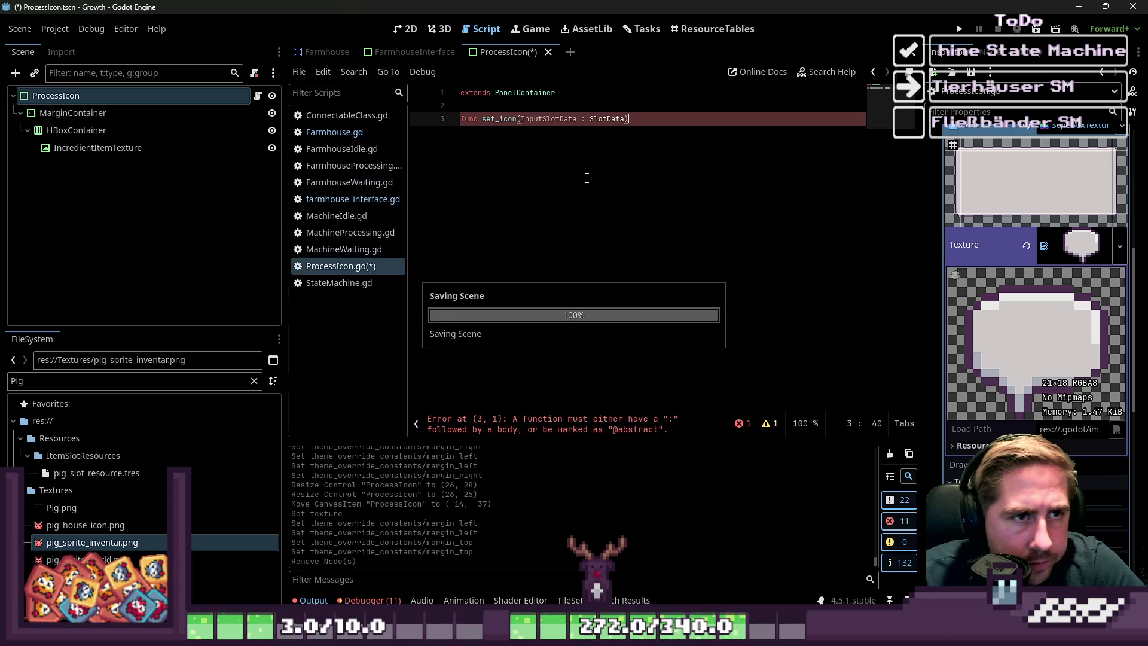
{"action": "left_click_drag", "start_coordinate": [587, 176], "coordinate": [427, 116]}
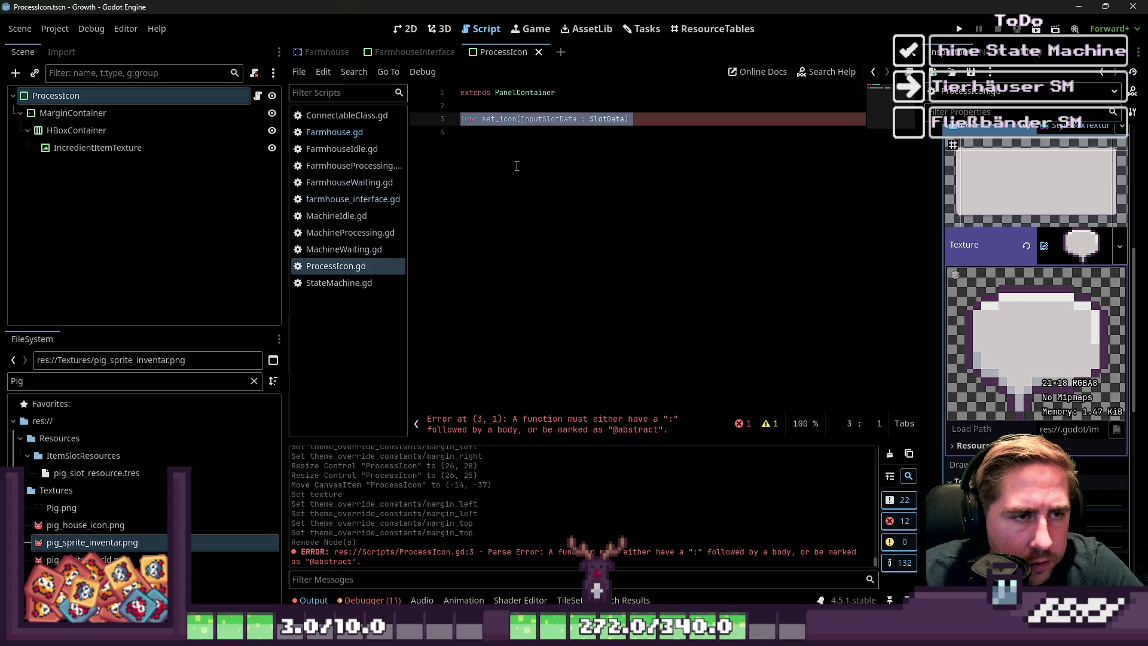
{"action": "left_click", "coordinate": [667, 125]}
{"action": "key", "text": "shift+Home"}
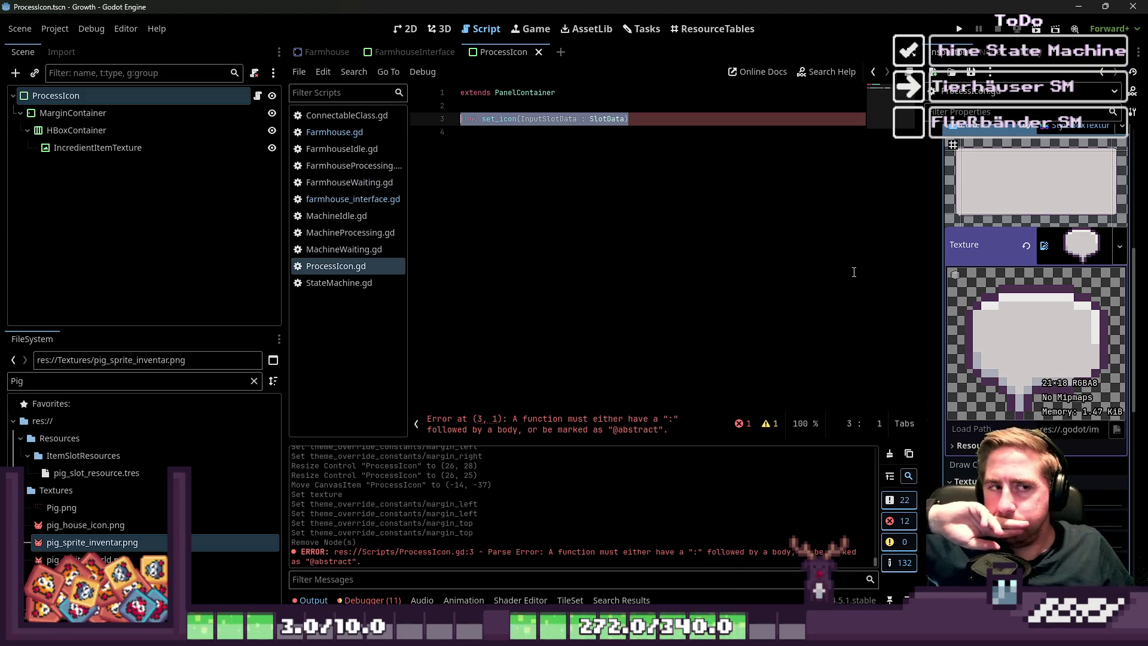
{"action": "key", "text": "End"}
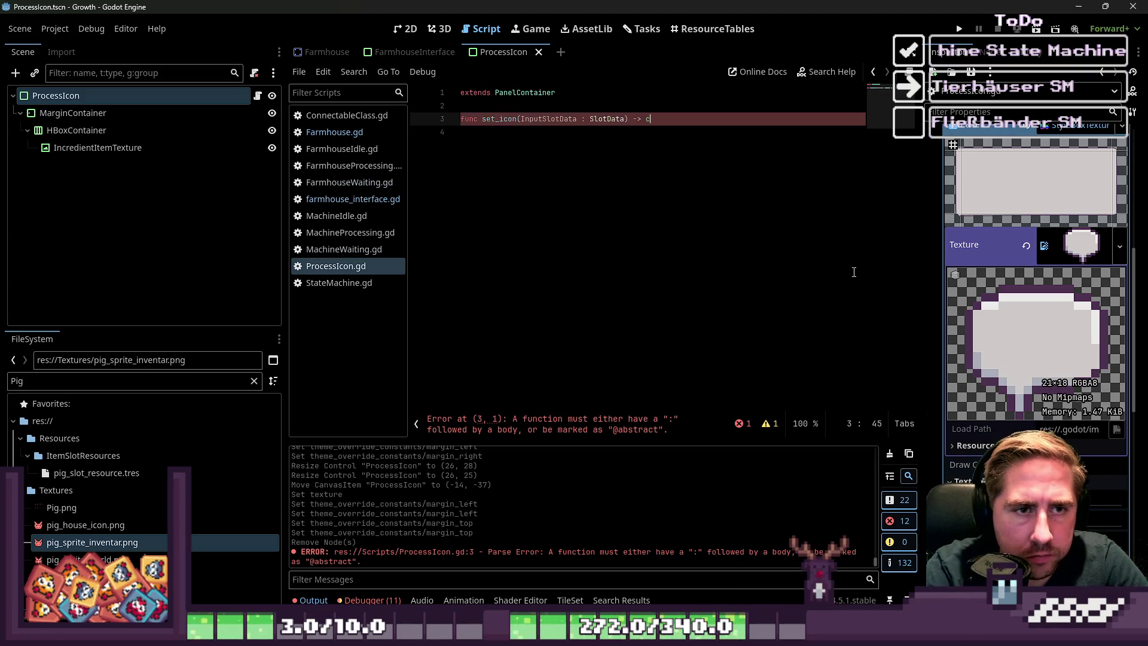
{"action": "key", "text": "BackSpace"}
{"action": "key", "text": "BackSpace"}
{"action": "key", "text": "BackSpace"}
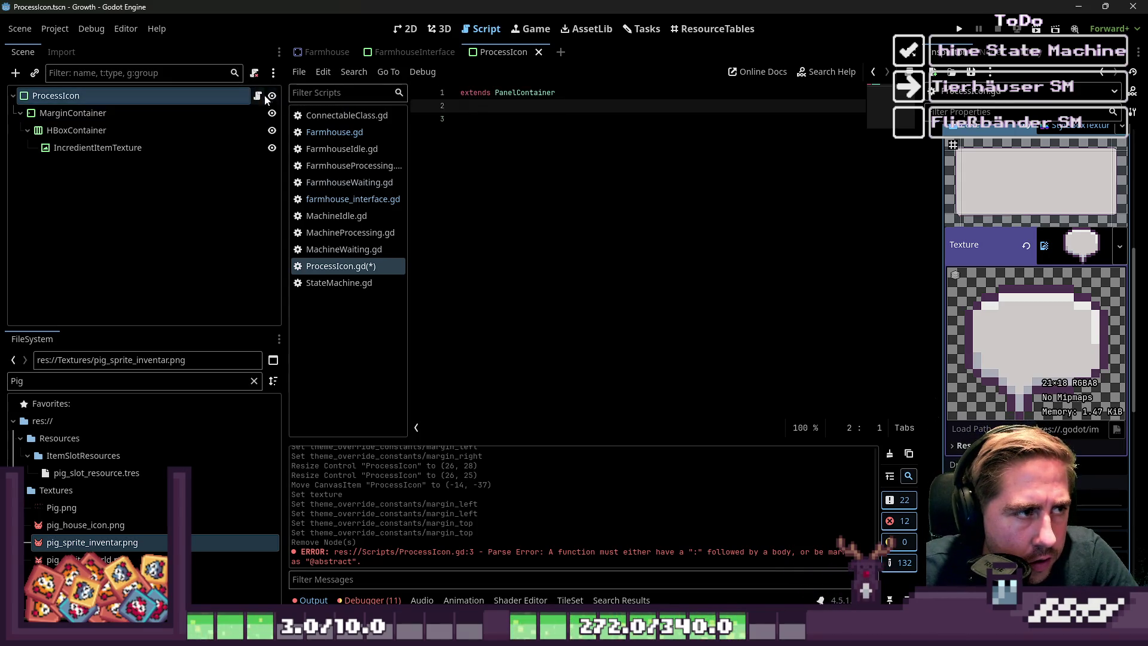
{"action": "key", "text": "Return"}
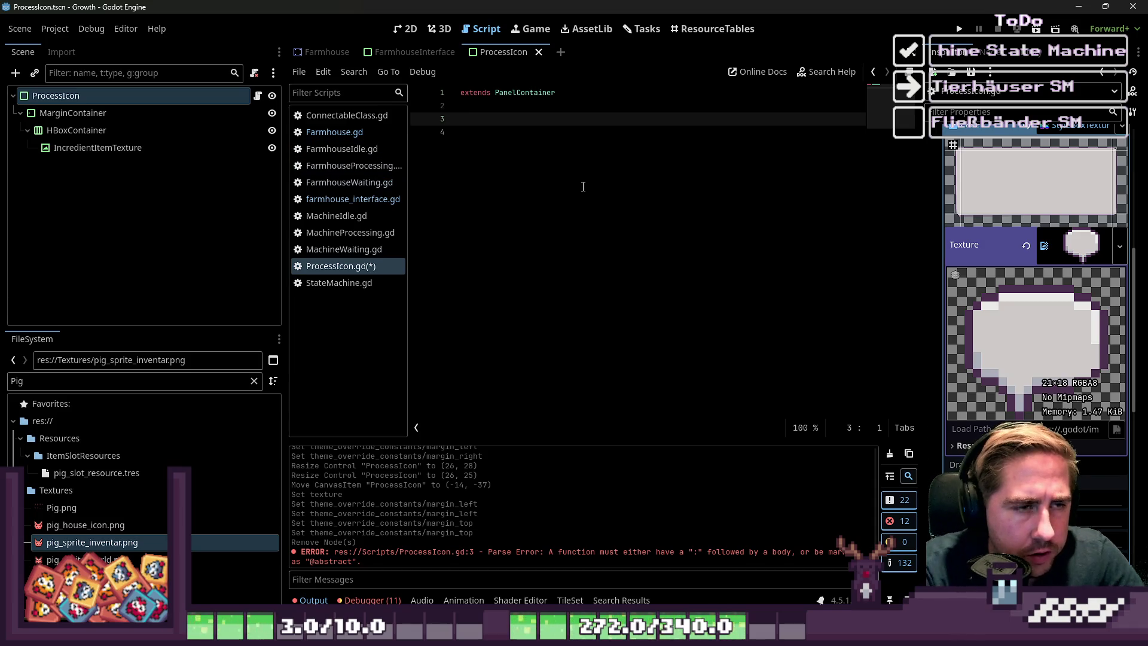
{"action": "key", "text": "ctrl+z"}
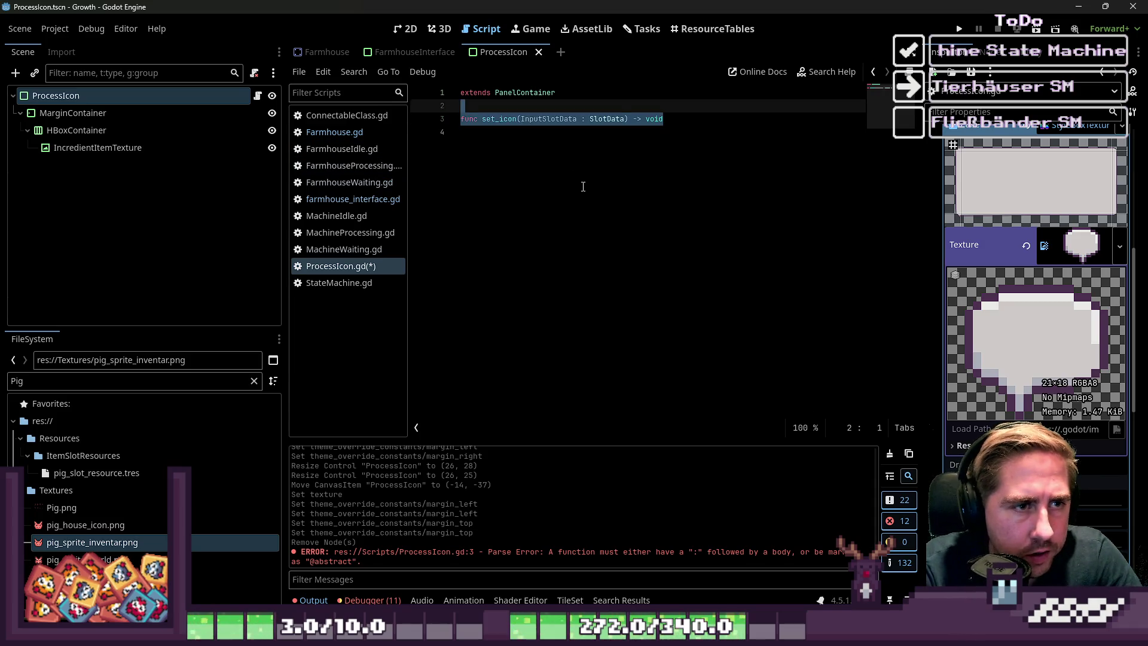
- End the set_icon header with a colon and start its indented body
{"action": "key", "text": "Right"}
{"action": "type", "text": ":"}
{"action": "key", "text": "Return"}
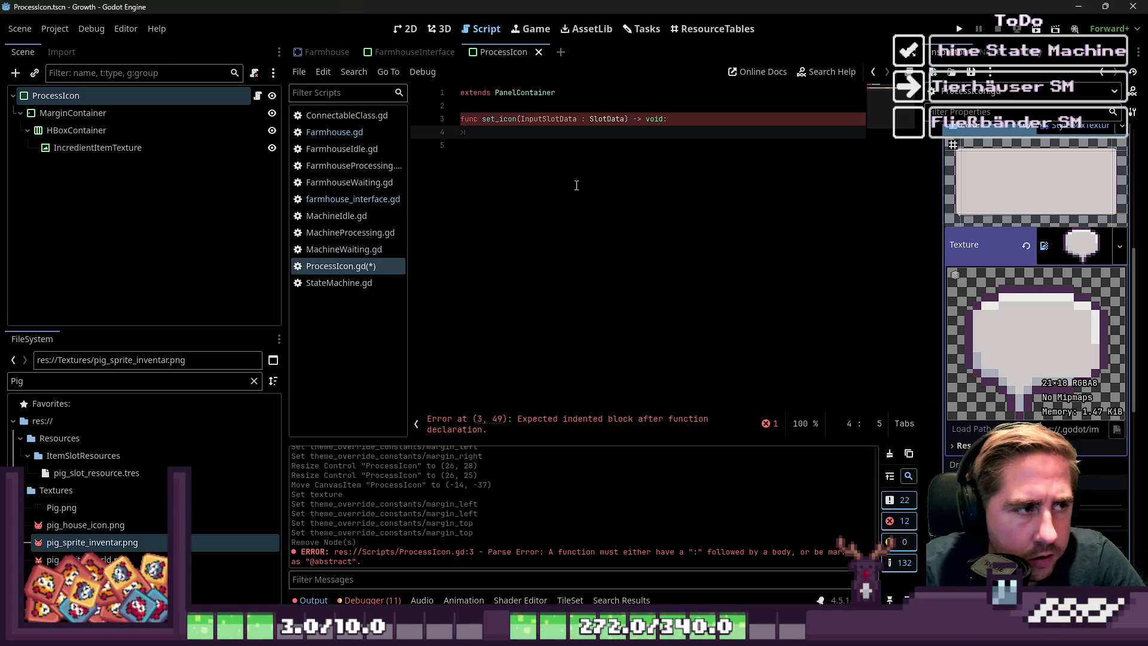
- Make the ingredient texture node scene-unique, drag its reference into set_icon, and rename it InputInventoryIcon
{"action": "double_click", "coordinate": [116, 147]}
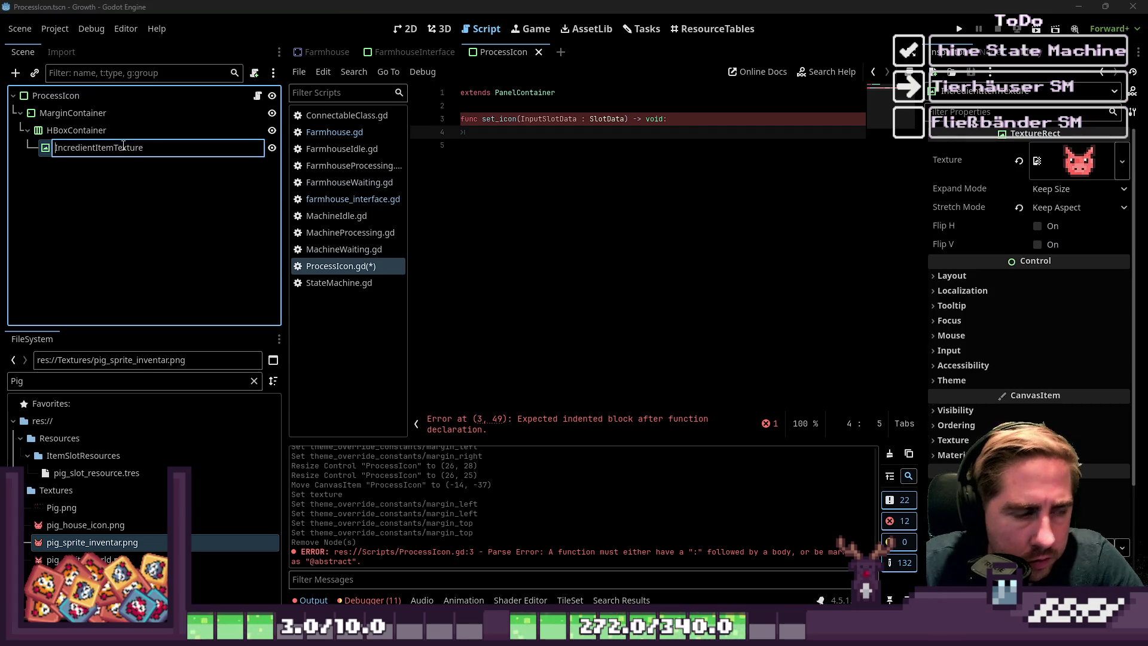
{"action": "type", "text": "%"}
{"action": "key", "text": "Return"}
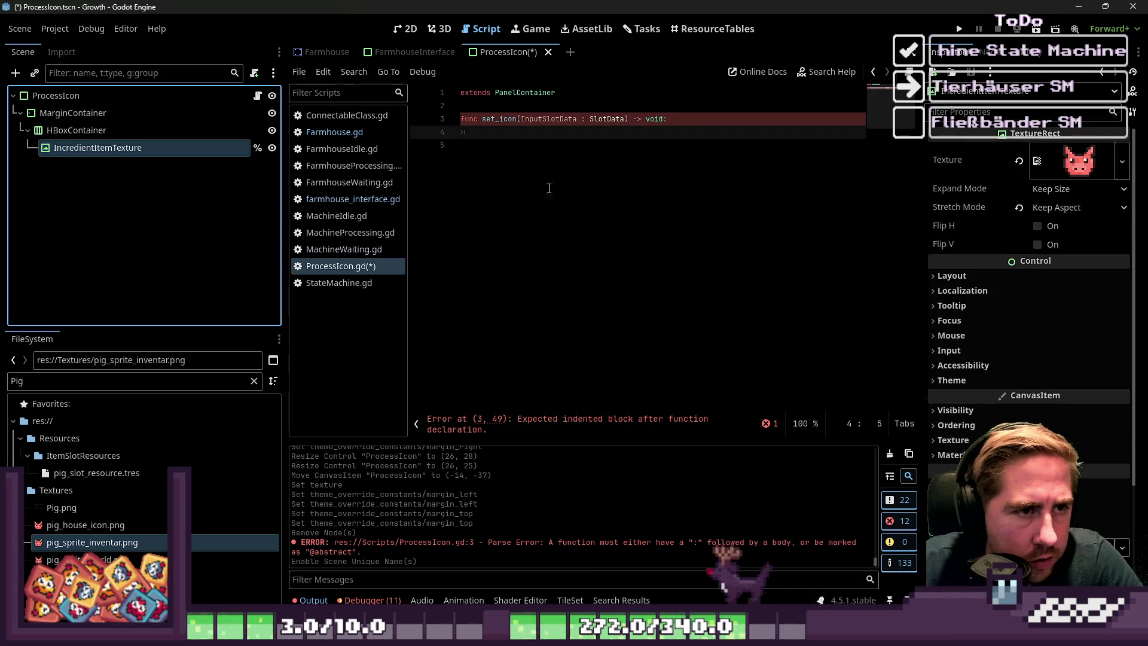
{"action": "left_click_drag", "start_coordinate": [90, 147], "coordinate": [478, 133]}
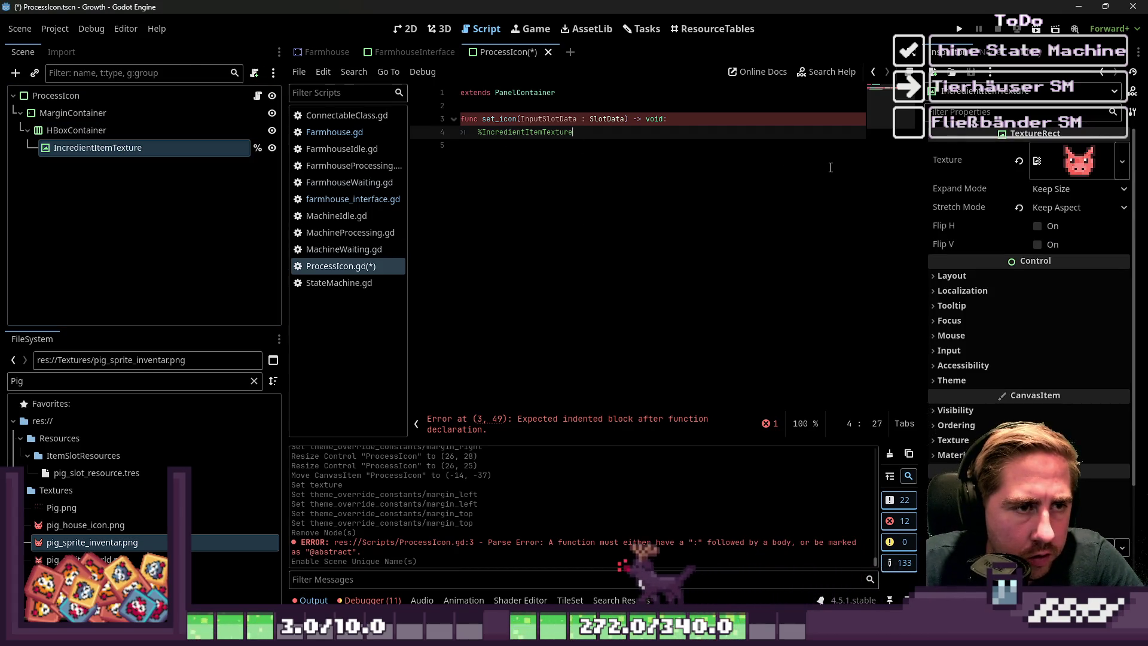
{"action": "double_click", "coordinate": [80, 148]}
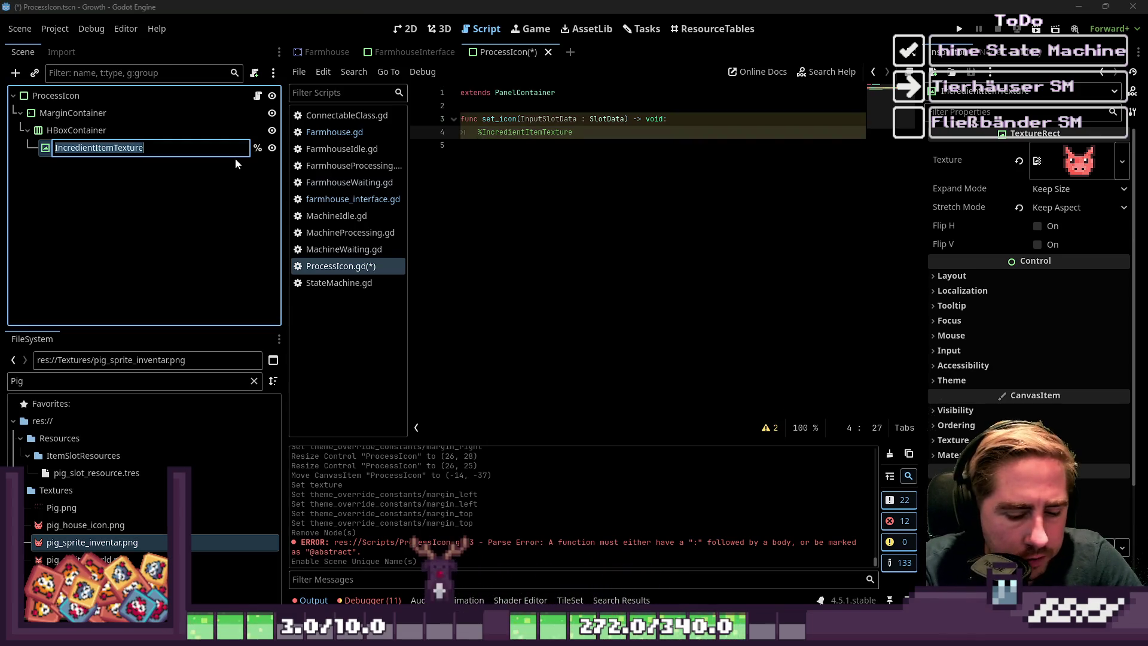
{"action": "type", "text": "InputInventor"}
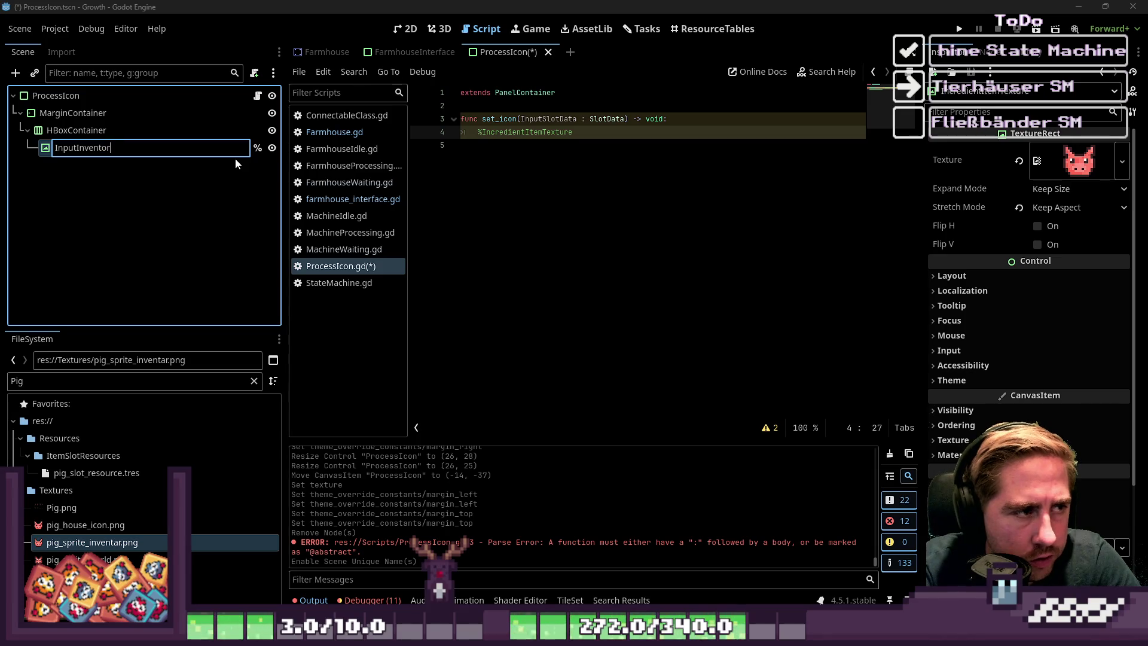
{"action": "type", "text": "yIcon"}
{"action": "key", "text": "ctrl+a"}
{"action": "key", "text": "ctrl+c"}
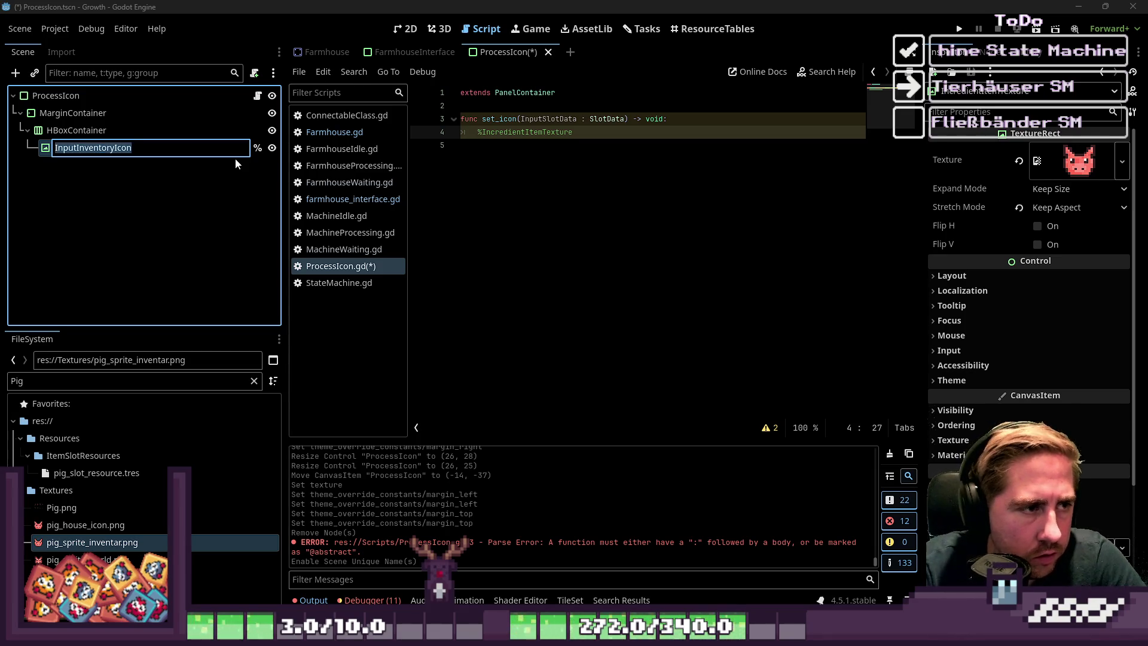
{"action": "key", "text": "Return"}
- Write '%InputInventoryIcon.texture = InputSlotData.texture_inventar' in set_icon and save
{"action": "left_click", "coordinate": [517, 132]}
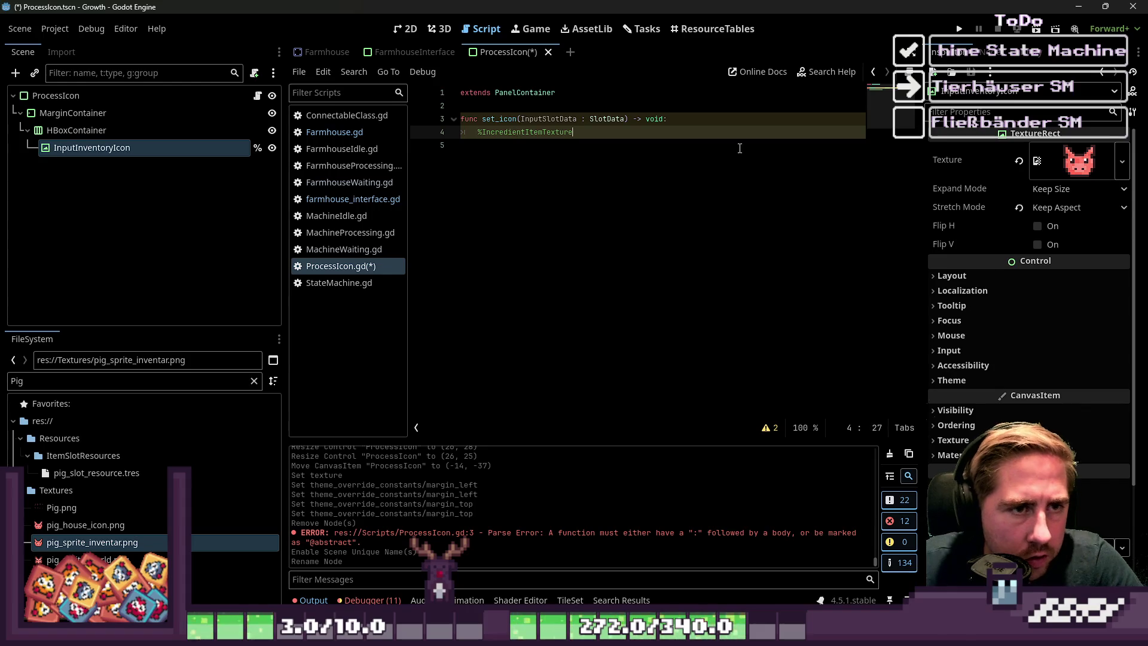
{"action": "key", "text": "ctrl+shift+Left"}
{"action": "key", "text": "ctrl+v"}
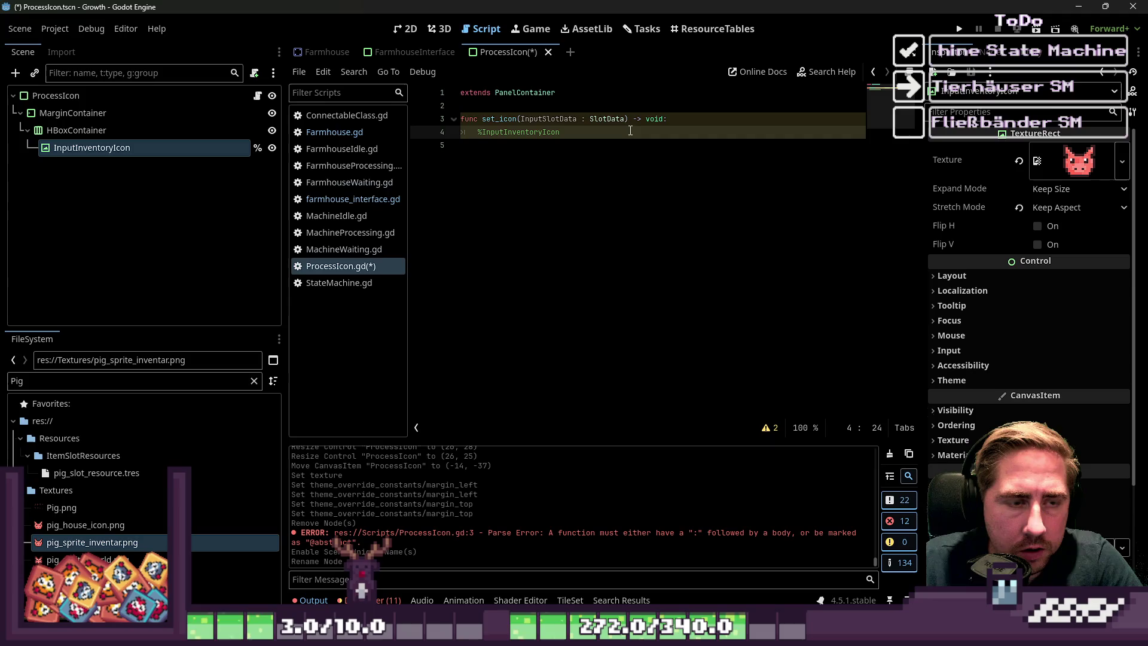
{"action": "type", "text": ".texture"}
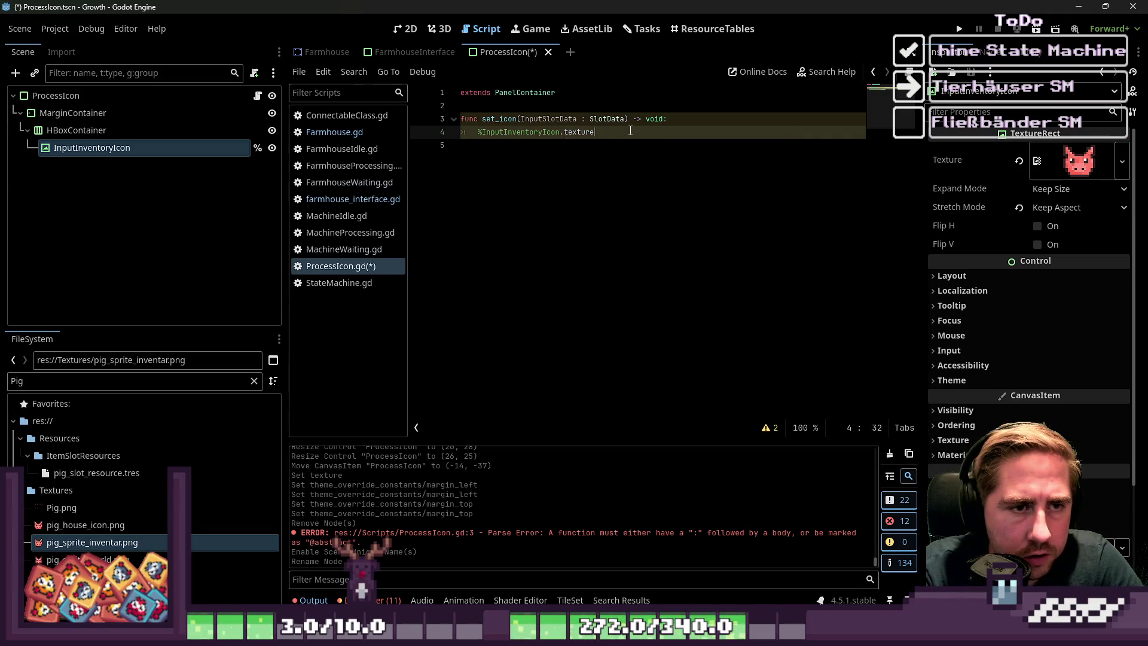
{"action": "type", "text": " = InputSlotData."}
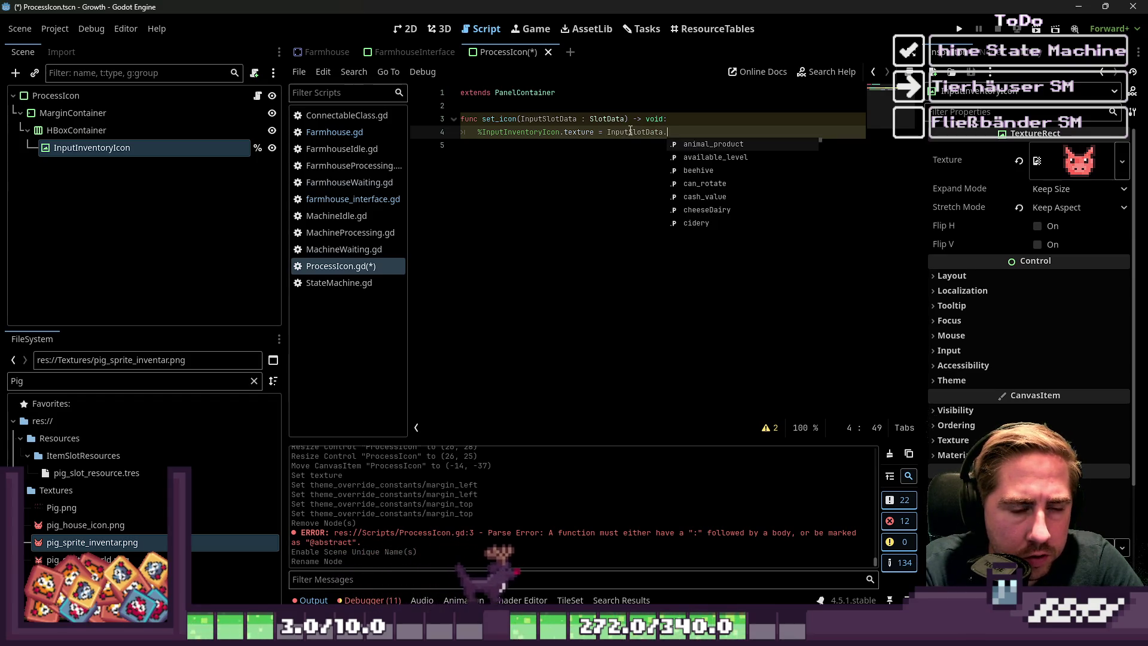
{"action": "type", "text": "i"}
{"action": "key", "text": "BackSpace"}
{"action": "type", "text": "texture_inventar"}
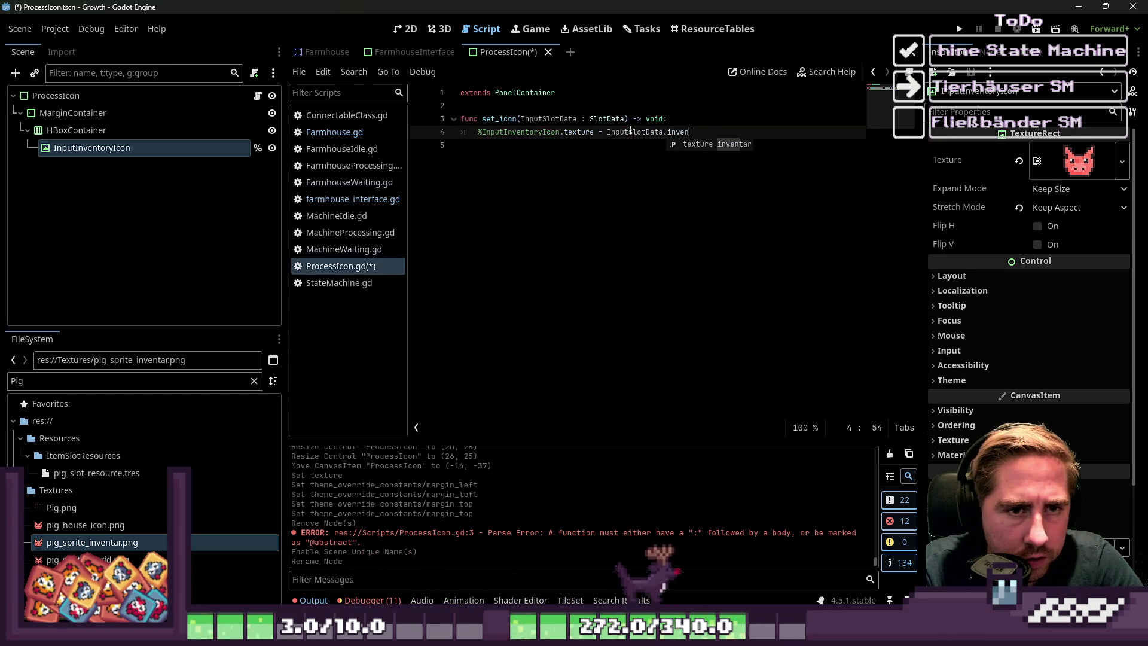
{"action": "key", "text": "Return"}
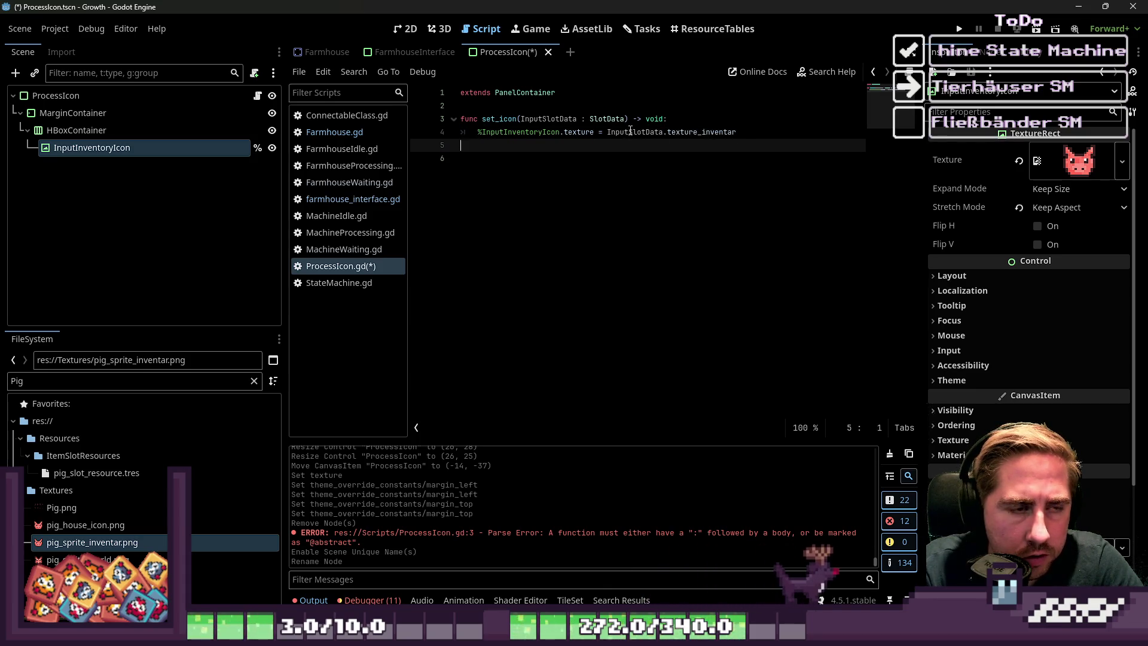
{"action": "key", "text": "BackSpace"}
{"action": "key", "text": "BackSpace"}
{"action": "key", "text": "ctrl+s"}
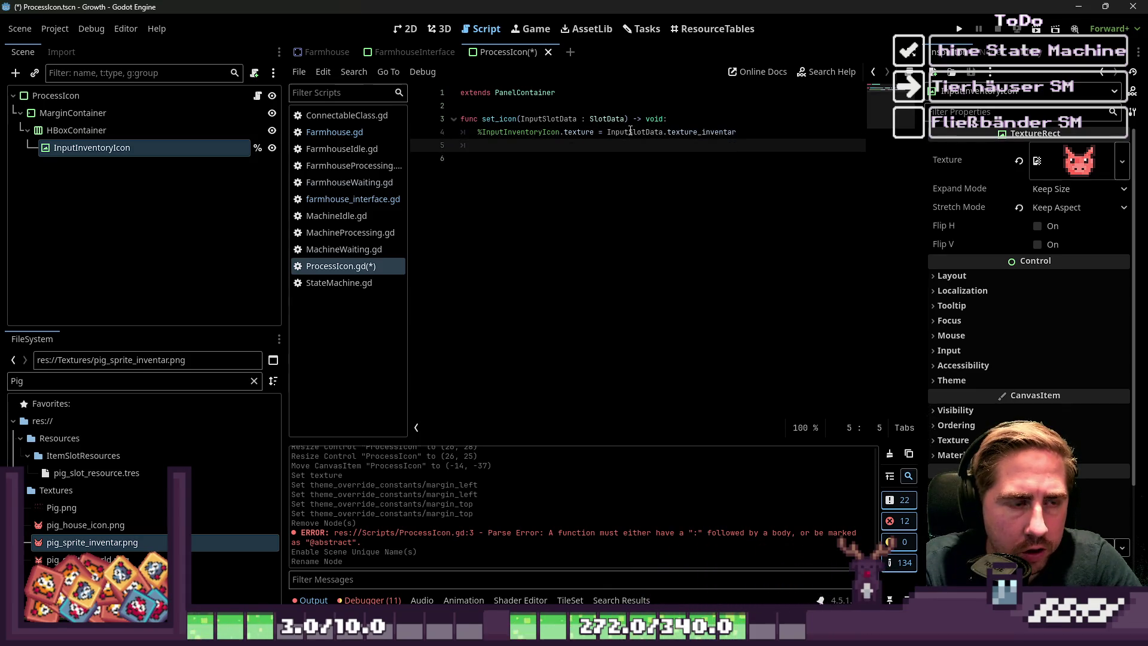
{"action": "left_click", "coordinate": [503, 119]}
- Open Farmhouse.gd, delete the set_farmhouse_icon block, and undo the deletion
{"action": "left_click", "coordinate": [334, 133]}
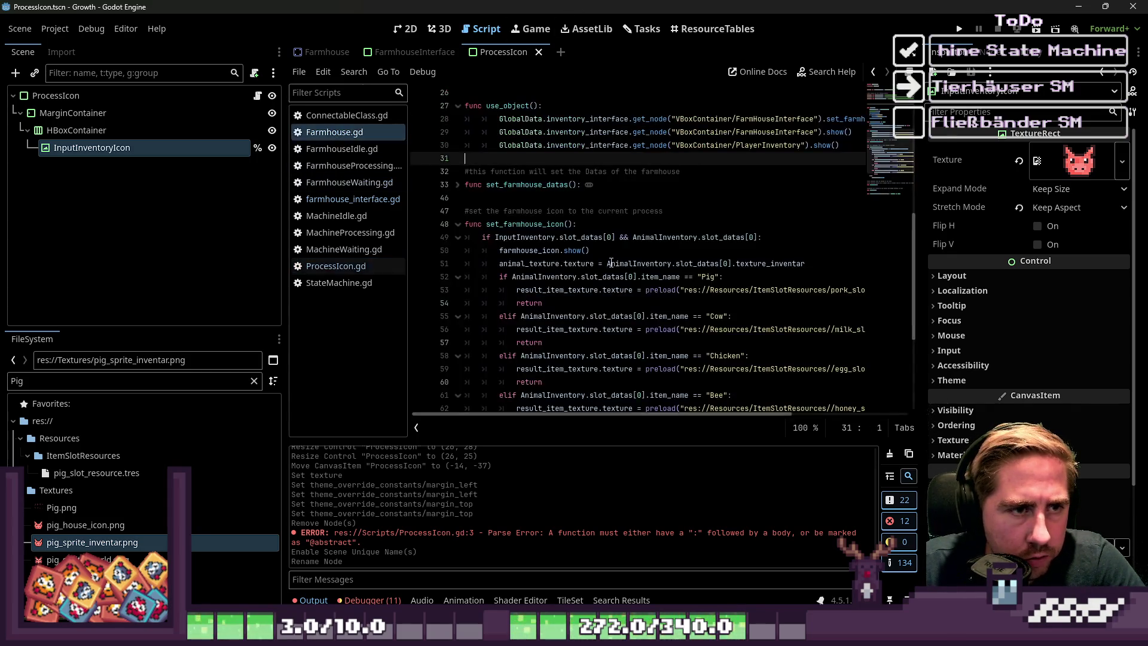
{"action": "left_click", "coordinate": [586, 210]}
{"action": "scroll", "coordinate": [586, 210], "scroll_direction": "down", "scroll_amount": 2}
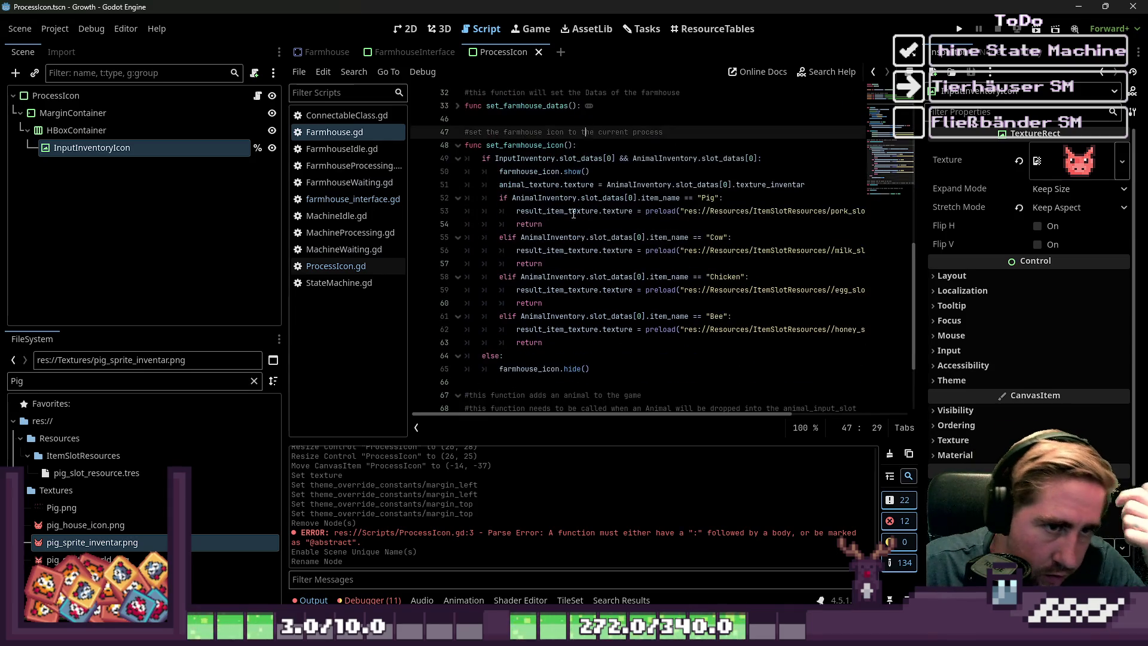
{"action": "mouse_move", "coordinate": [592, 368]}
{"action": "left_mouse_down"}
{"action": "mouse_move", "coordinate": [520, 336]}
{"action": "mouse_move", "coordinate": [425, 144]}
{"action": "left_mouse_up"}
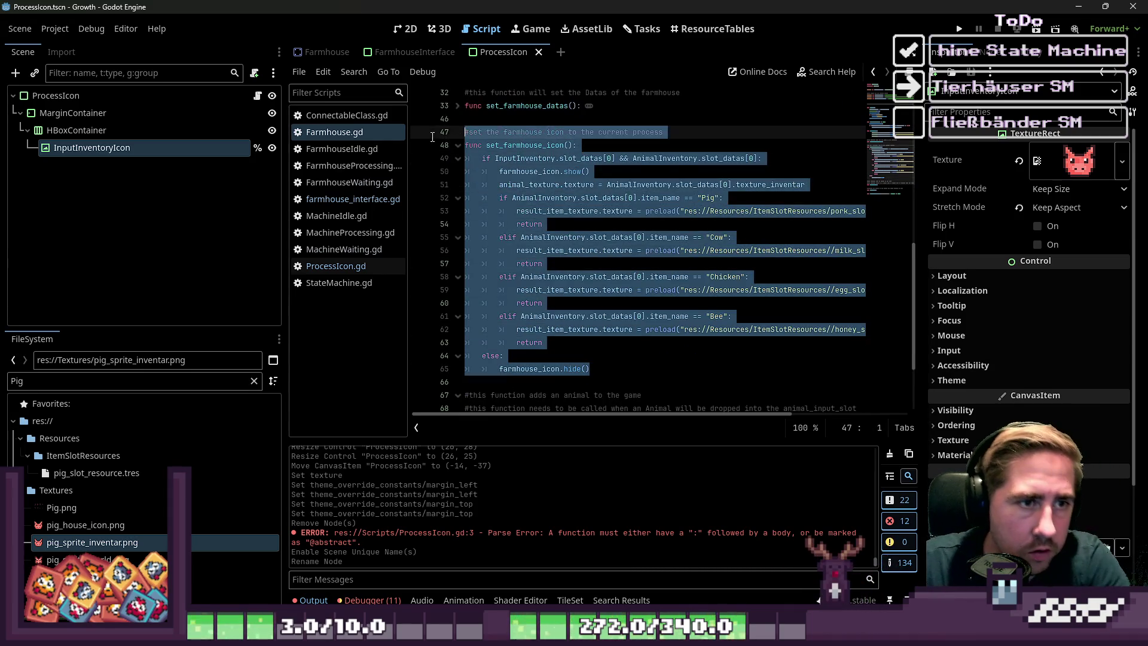
{"action": "key", "text": "BackSpace"}
{"action": "key", "text": "BackSpace"}
{"action": "left_click", "coordinate": [519, 144]}
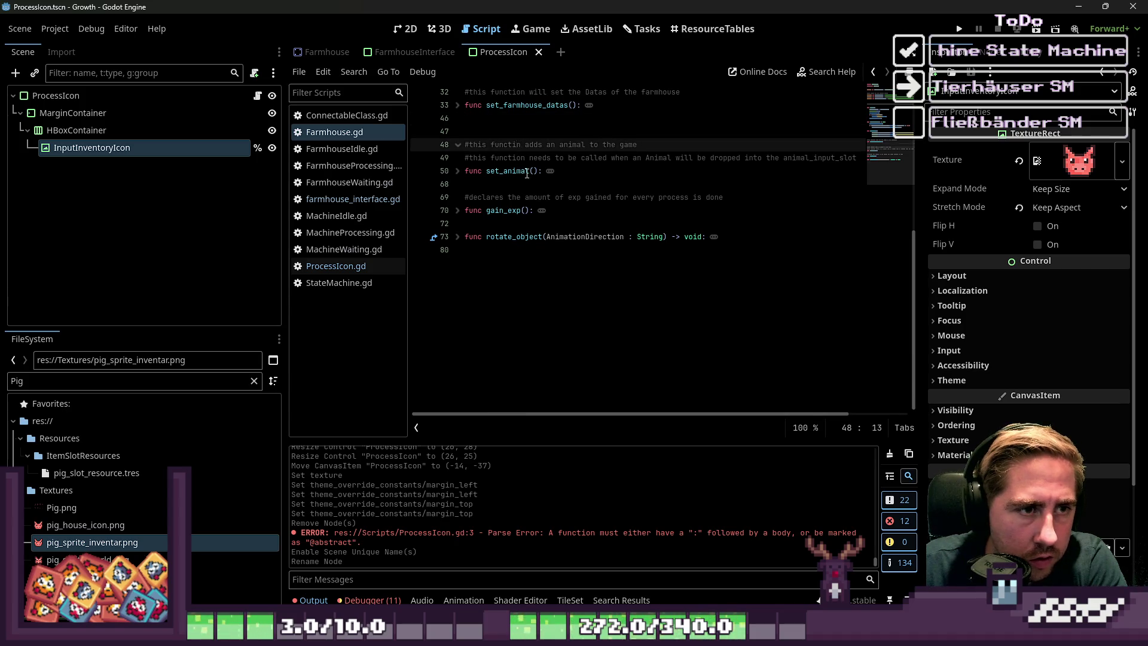
{"action": "key", "text": "ctrl+z"}
{"action": "key", "text": "ctrl+z"}
{"action": "key", "text": "ctrl+z"}
{"action": "scroll", "coordinate": [526, 315], "scroll_direction": "up", "scroll_amount": 8}
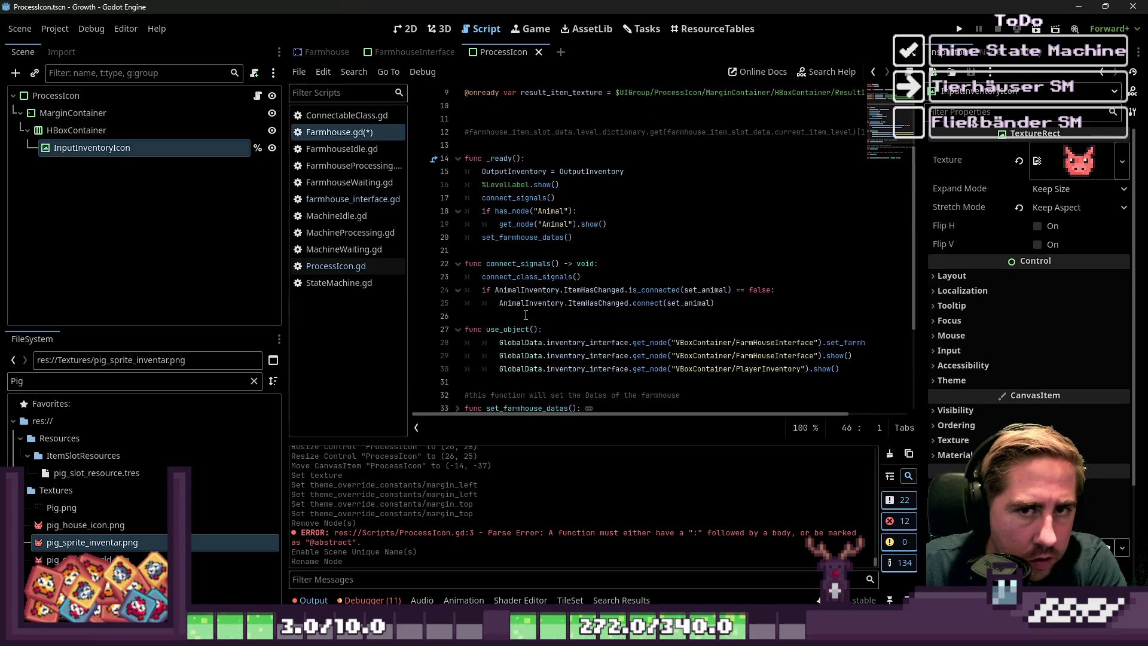
{"action": "scroll", "coordinate": [526, 315], "scroll_direction": "up", "scroll_amount": 3}
- Review Farmhouse.gd, widen the script list panel, and save the script
{"action": "left_click", "coordinate": [592, 195]}
{"action": "scroll", "coordinate": [593, 200], "scroll_direction": "down", "scroll_amount": 1}
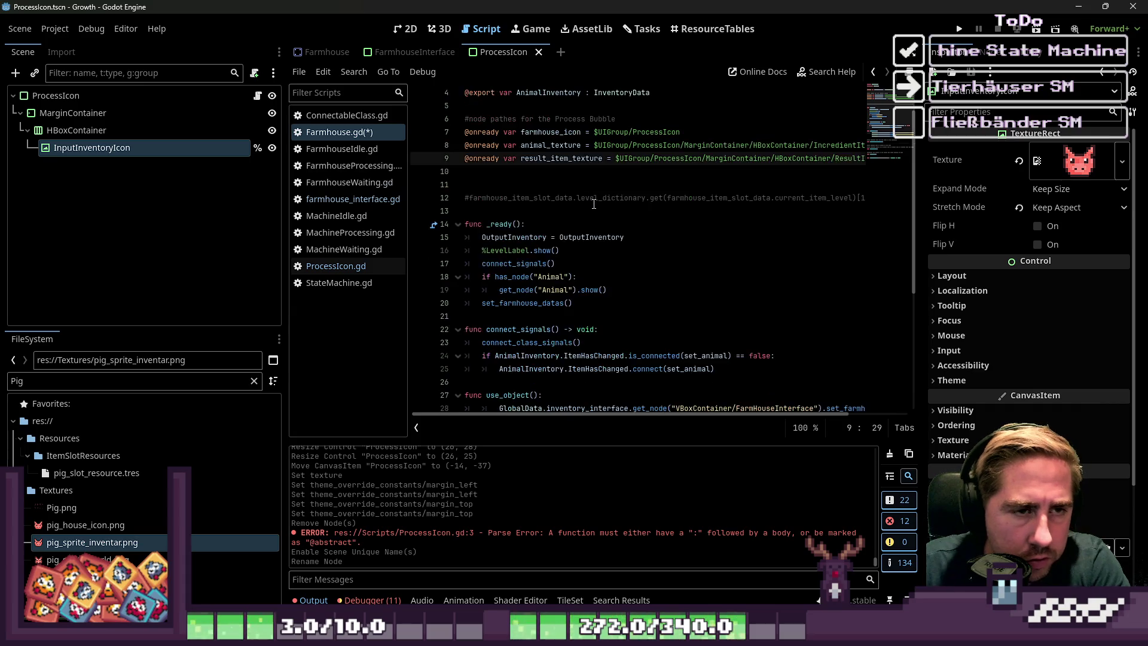
{"action": "left_click", "coordinate": [581, 132]}
{"action": "scroll", "coordinate": [581, 131], "scroll_direction": "down", "scroll_amount": 2}
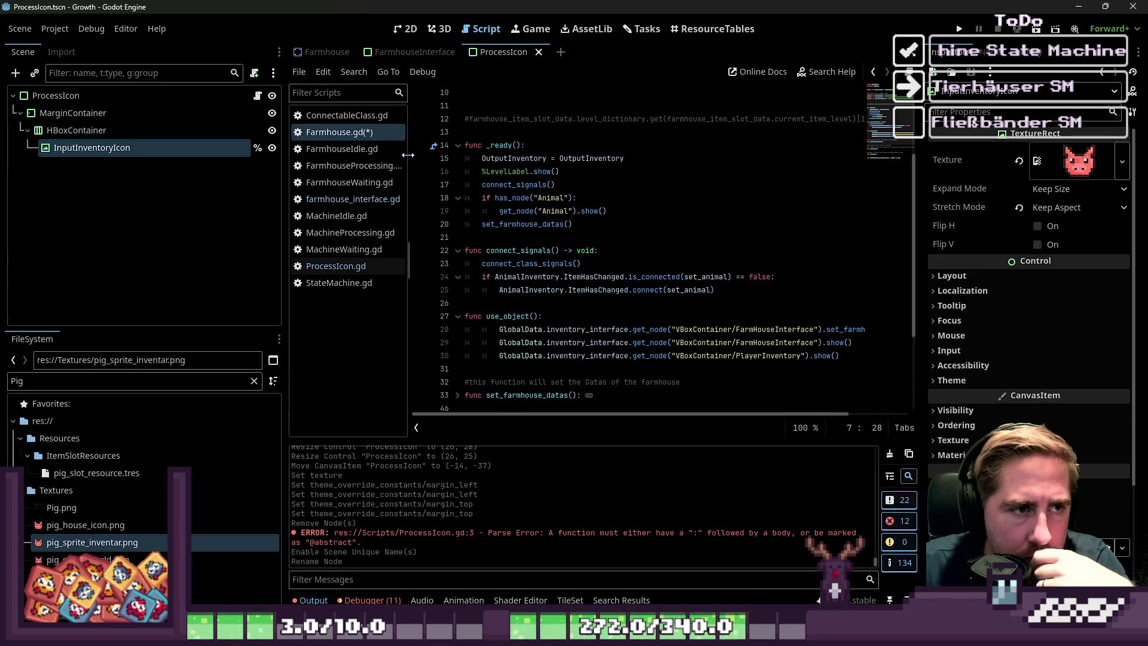
{"action": "left_click_drag", "start_coordinate": [410, 155], "coordinate": [457, 157]}
{"action": "left_click", "coordinate": [541, 145]}
{"action": "key", "text": "ctrl+s"}
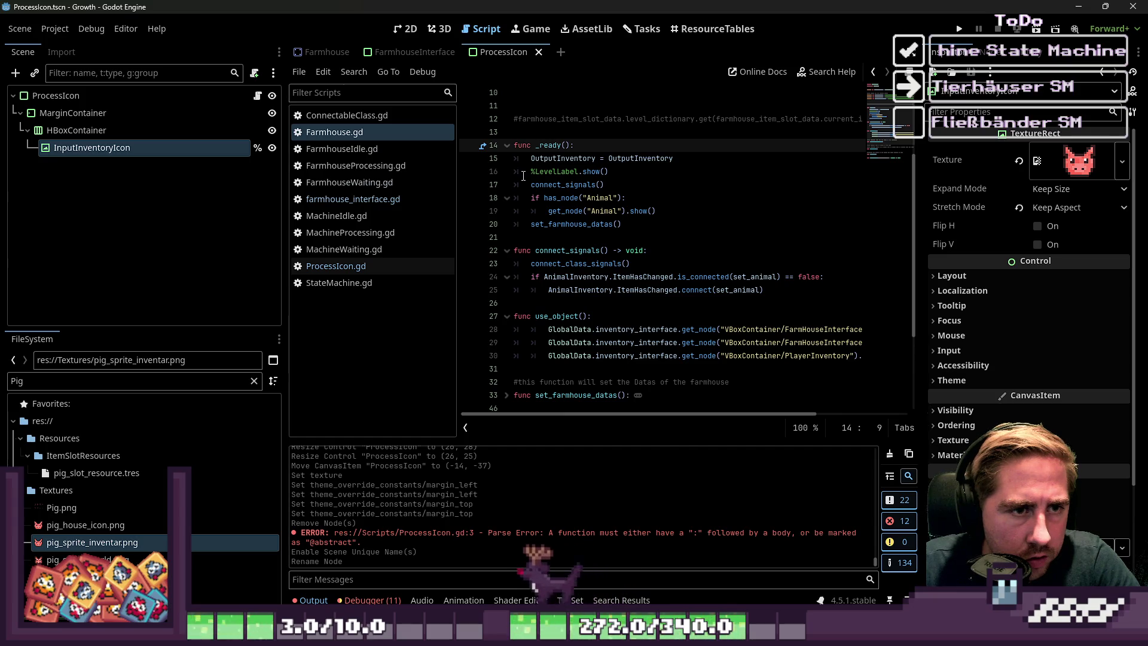
- Start a new function near line 26, remove it, save, and return to ProcessIcon.gd
{"action": "scroll", "coordinate": [523, 176], "scroll_direction": "down", "scroll_amount": 1}
{"action": "left_click", "coordinate": [598, 224]}
{"action": "left_click", "coordinate": [646, 263]}
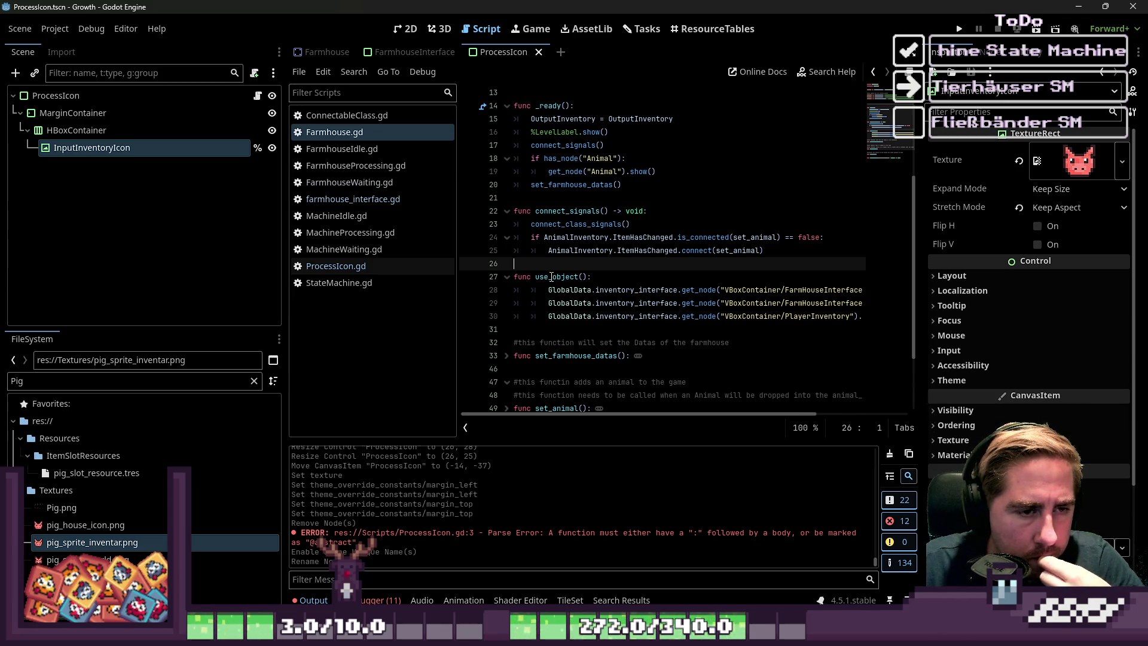
{"action": "key", "text": "Return"}
{"action": "key", "text": "Return"}
{"action": "key", "text": "Up"}
{"action": "type", "text": "func"}
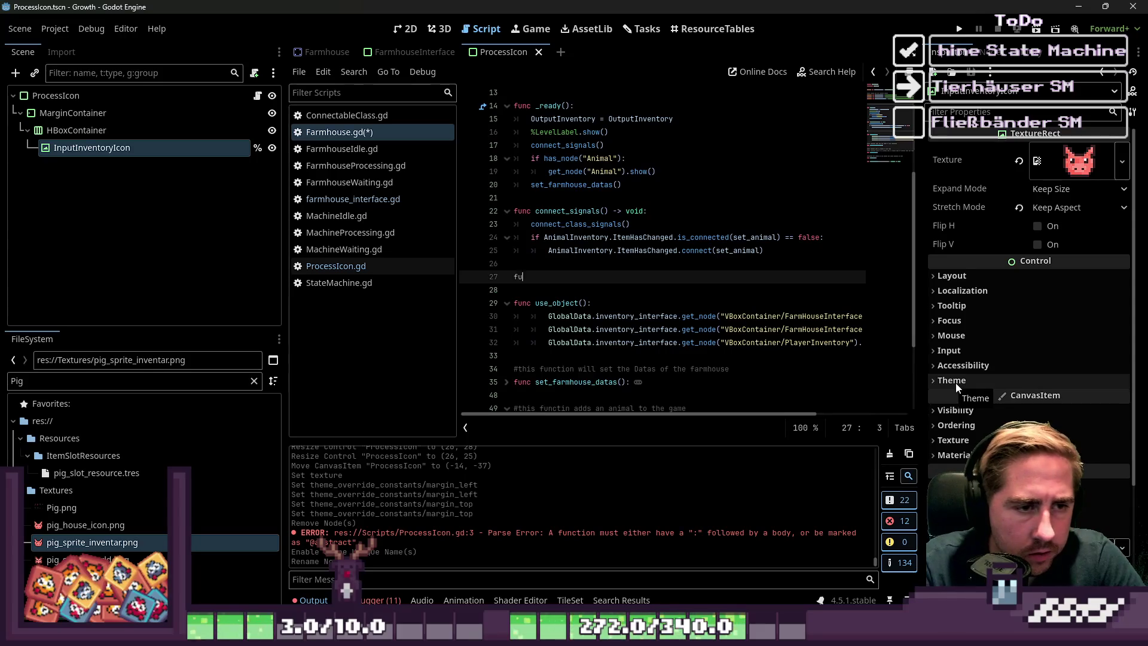
{"action": "key", "text": "BackSpace"}
{"action": "key", "text": "BackSpace"}
{"action": "key", "text": "BackSpace"}
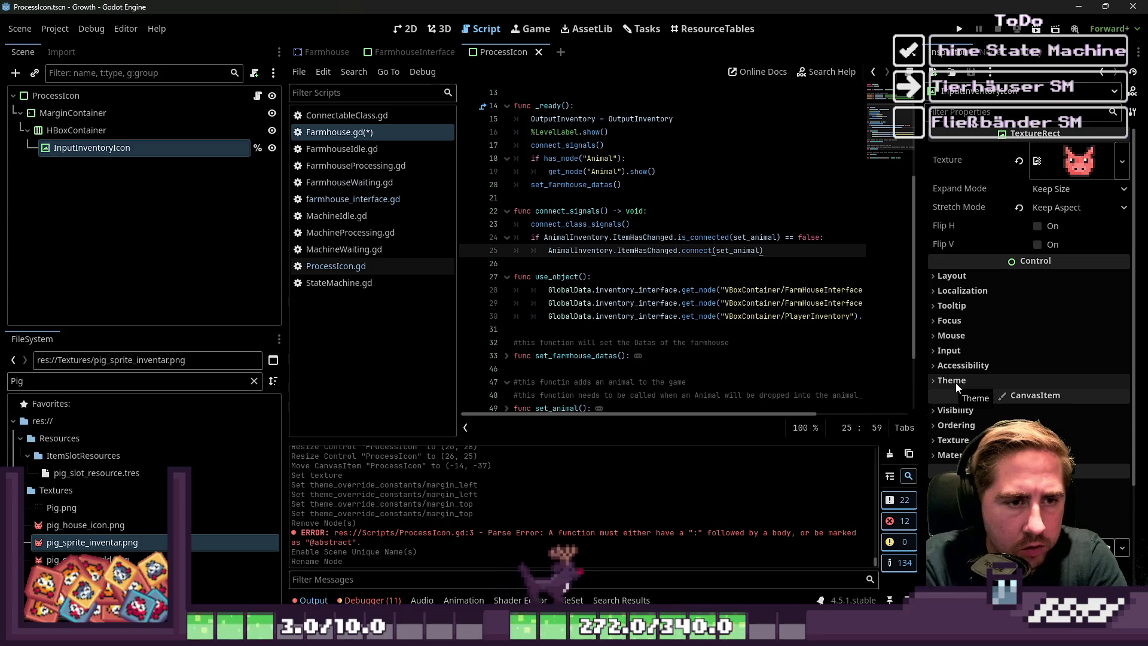
{"action": "key", "text": "Up"}
{"action": "key", "text": "Up"}
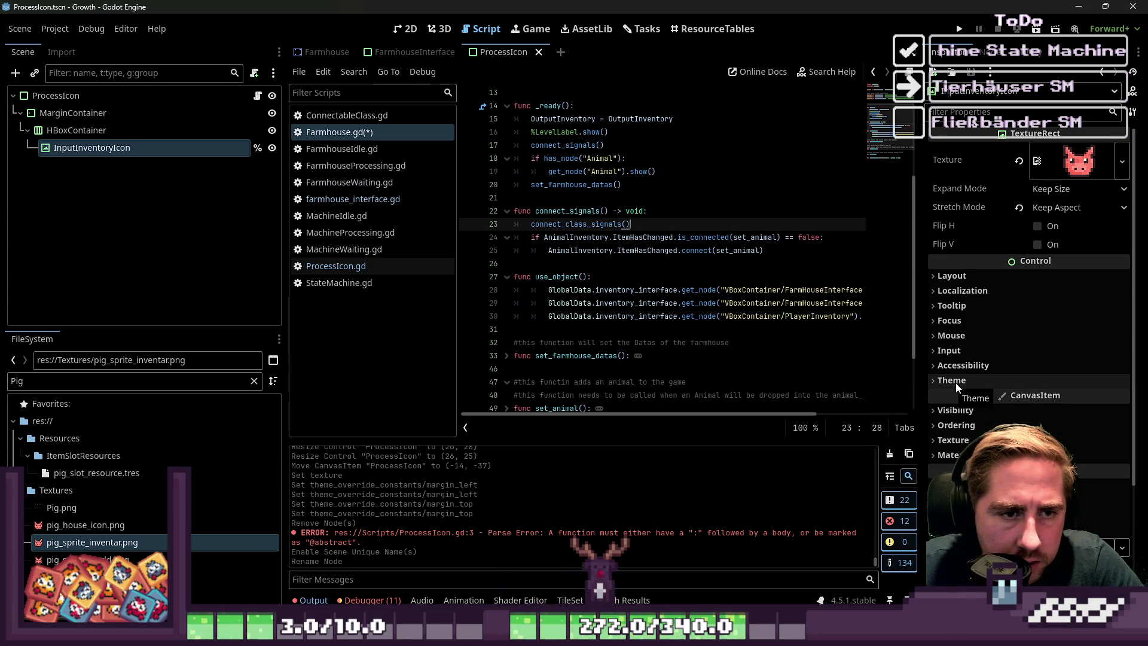
{"action": "key", "text": "ctrl+s"}
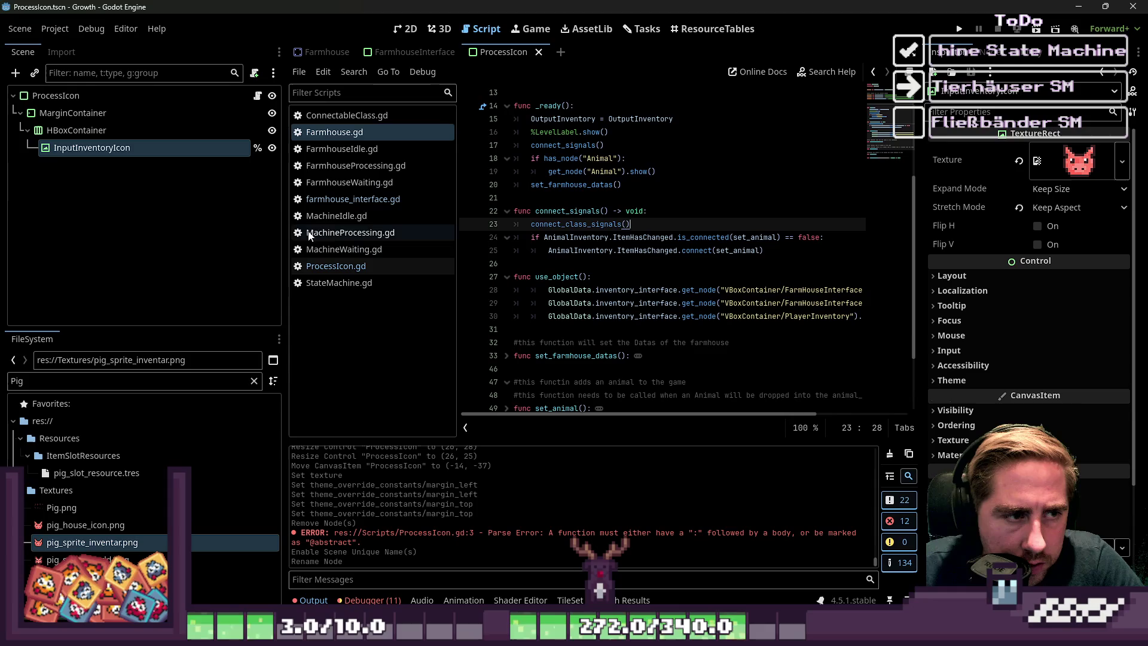
{"action": "left_click", "coordinate": [328, 266]}
- Add an empty _ready function above set_icon in ProcessIcon.gd
{"action": "left_click", "coordinate": [547, 153]}
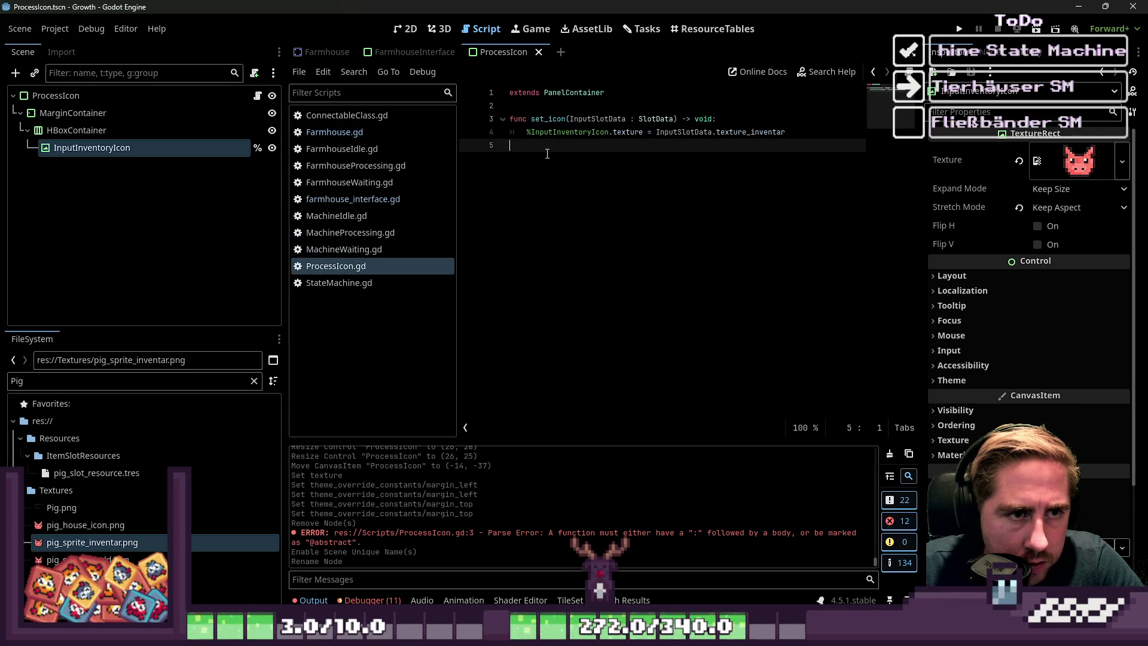
{"action": "left_click", "coordinate": [553, 117]}
{"action": "left_click", "coordinate": [600, 106]}
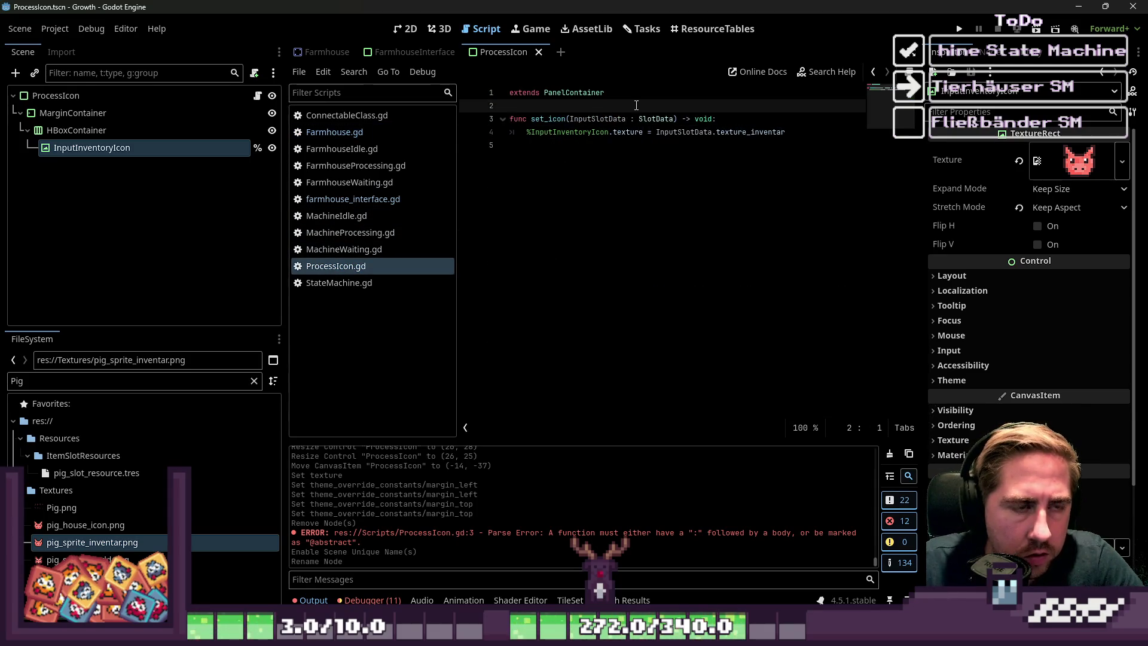
{"action": "key", "text": "Return"}
{"action": "key", "text": "Return"}
{"action": "key", "text": "Up"}
{"action": "type", "text": "func "}
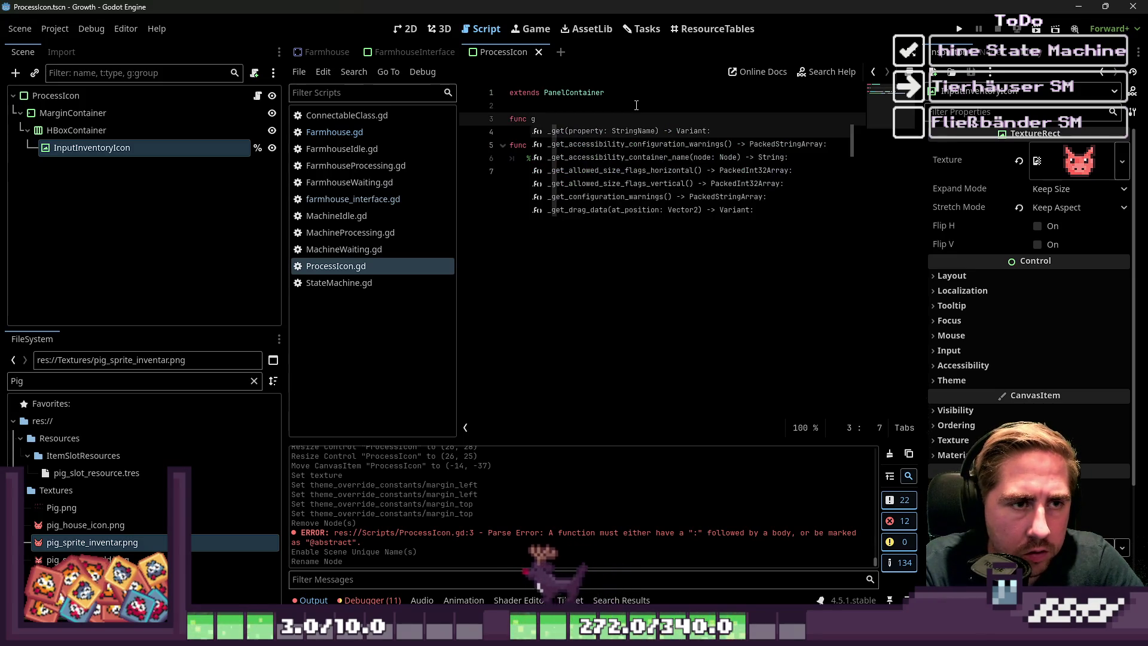
{"action": "type", "text": "_re"}
{"action": "key", "text": "Return"}
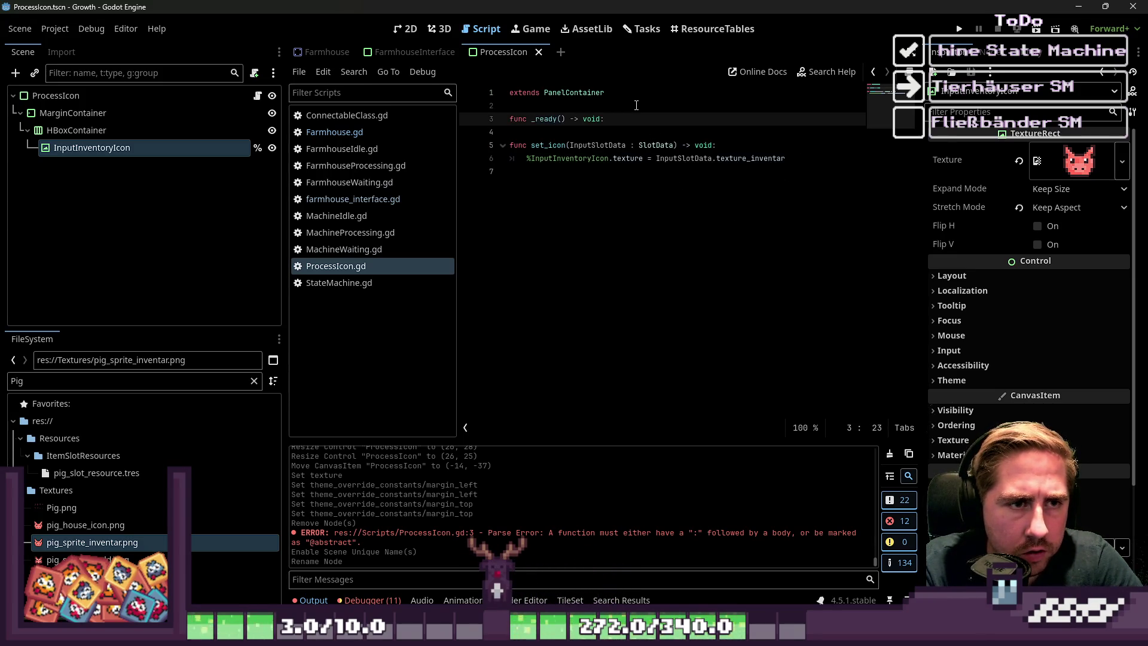
{"action": "key", "text": "Return"}
{"action": "type", "text": "get_pa"}
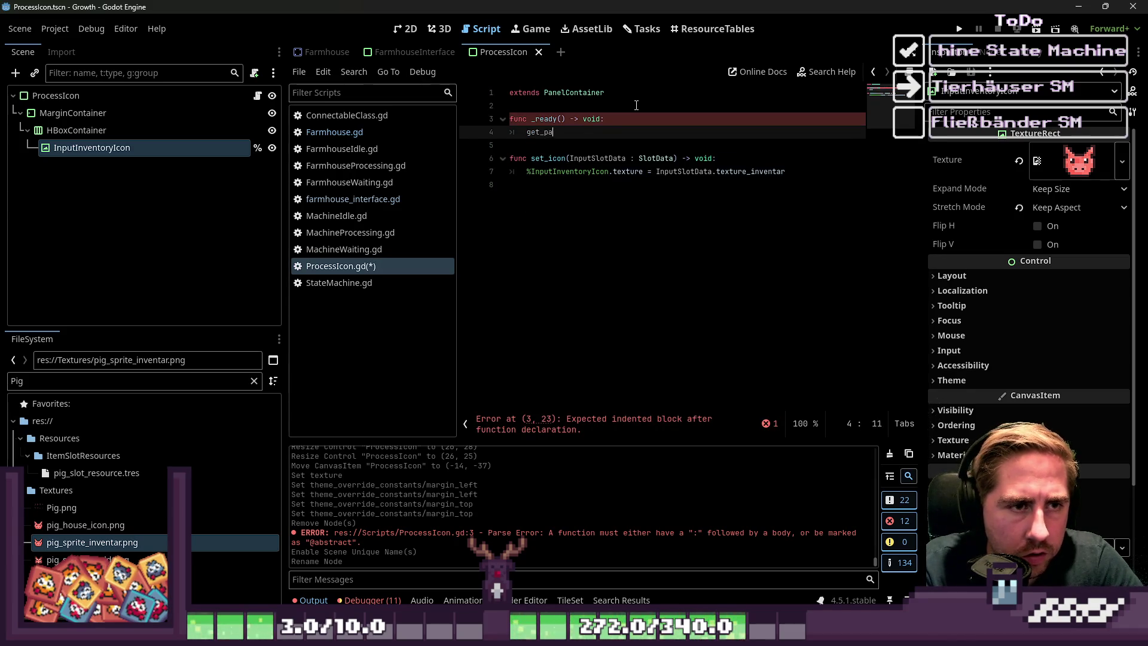
- In _ready, connect get_parent().InputInventory.ItemsHasChanged to set_icon bound to InputInventory.items[0]
{"action": "type", "text": "ren"}
{"action": "key", "text": "Return"}
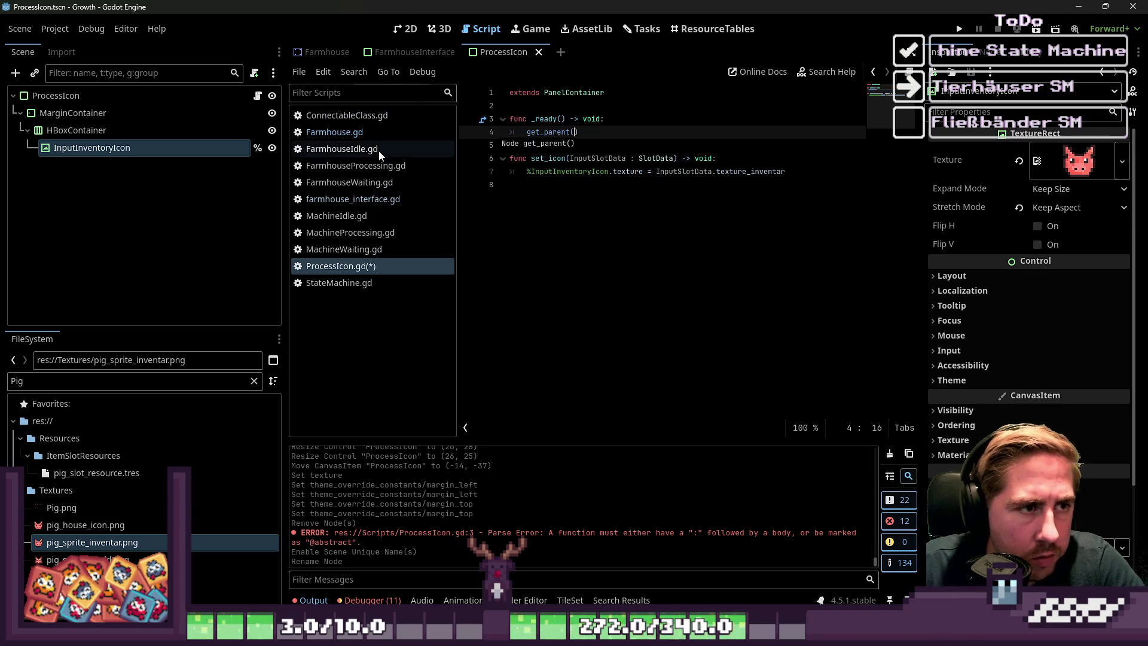
{"action": "left_click", "coordinate": [308, 52]}
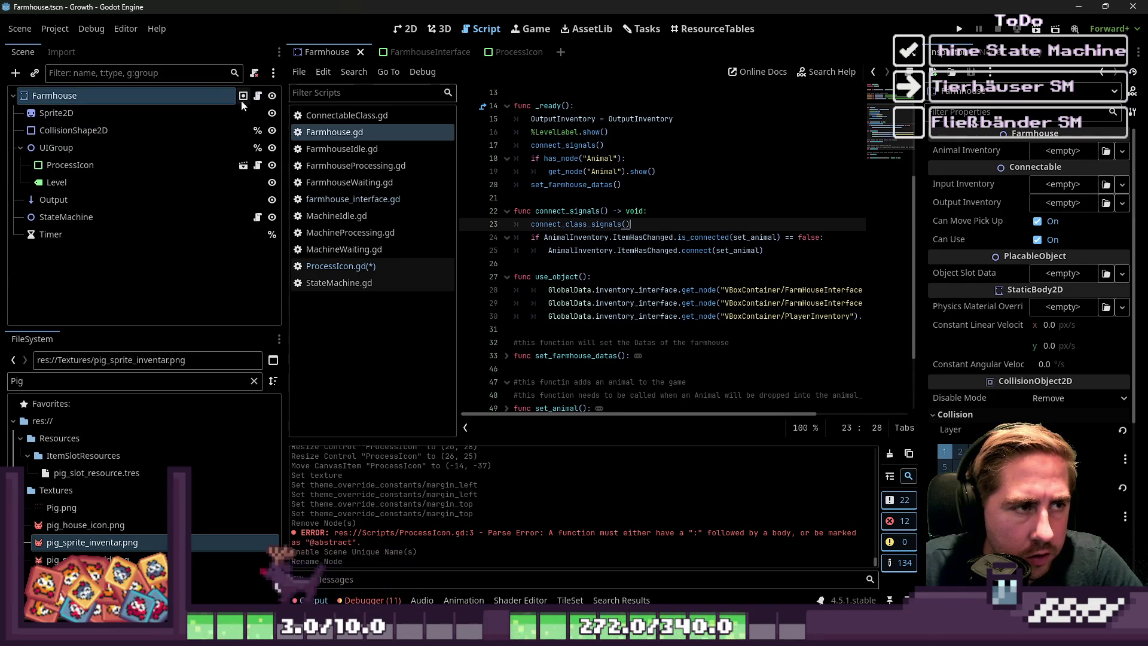
{"action": "left_click", "coordinate": [376, 267]}
{"action": "left_click", "coordinate": [626, 132]}
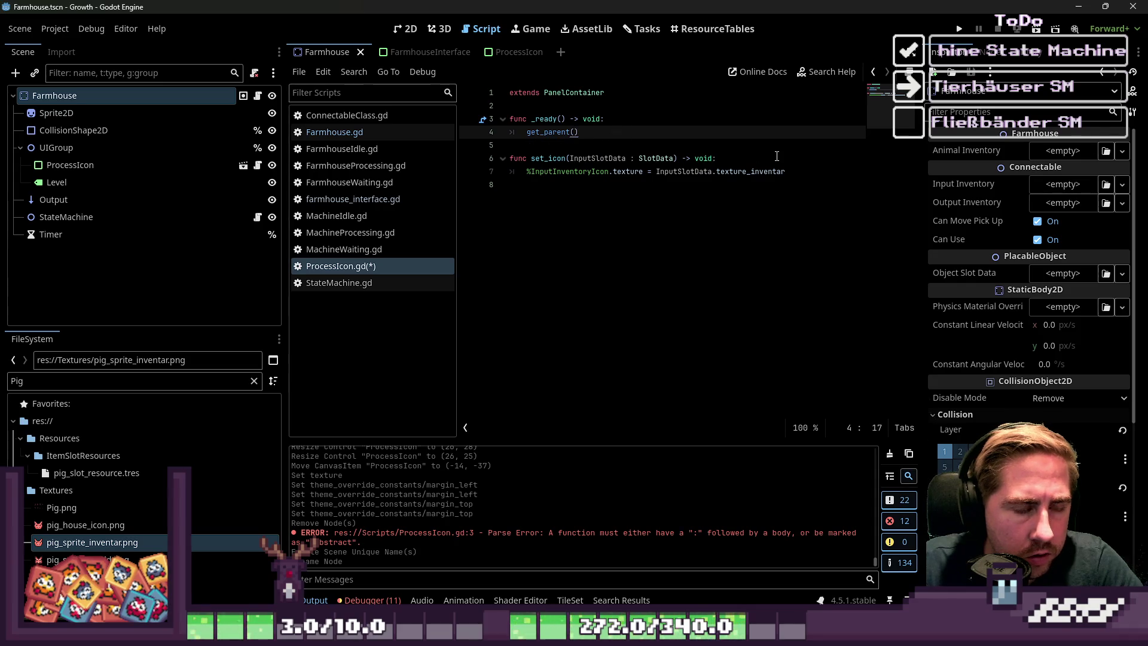
{"action": "type", "text": ".InputInv"}
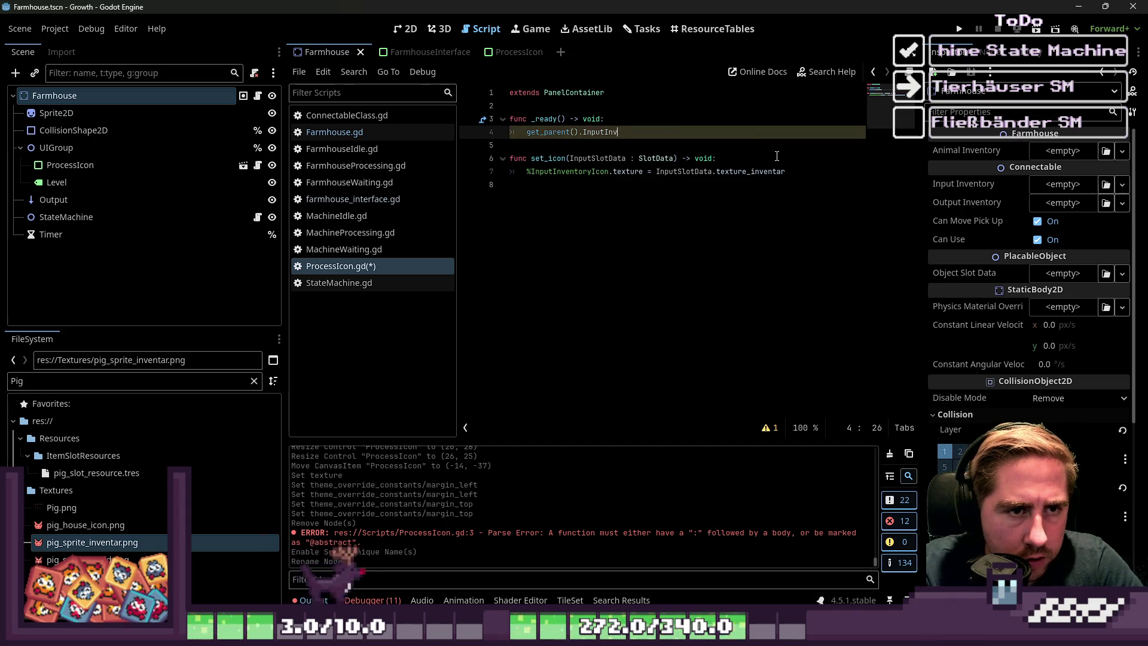
{"action": "type", "text": "entory.ItemsHasCha"}
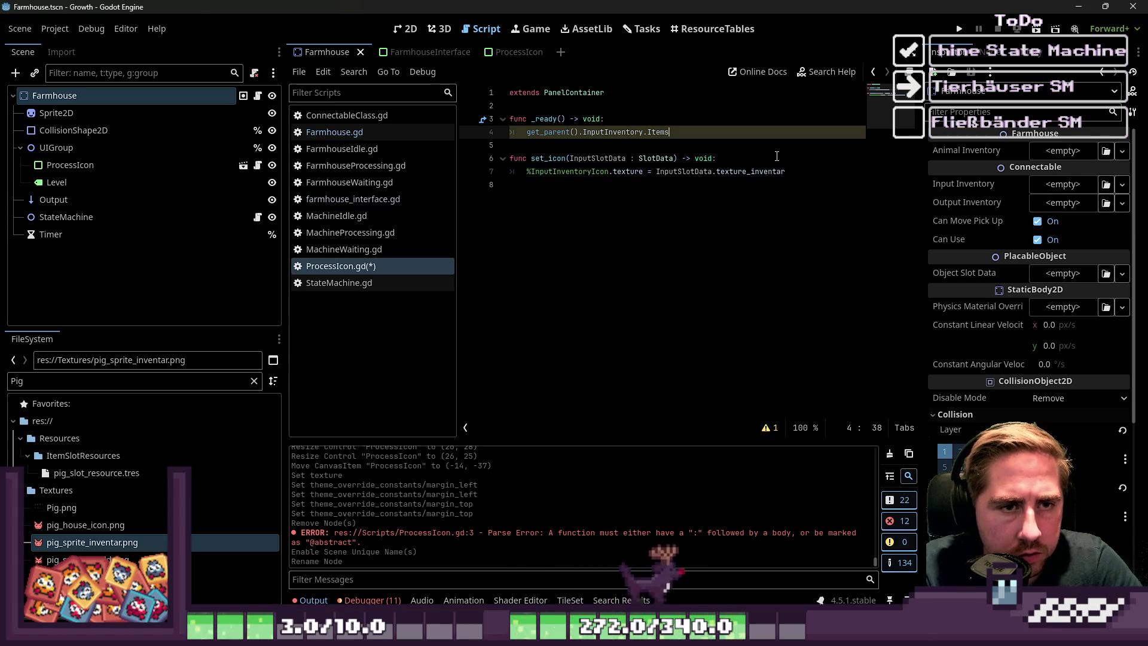
{"action": "type", "text": "nged.connect(set_"}
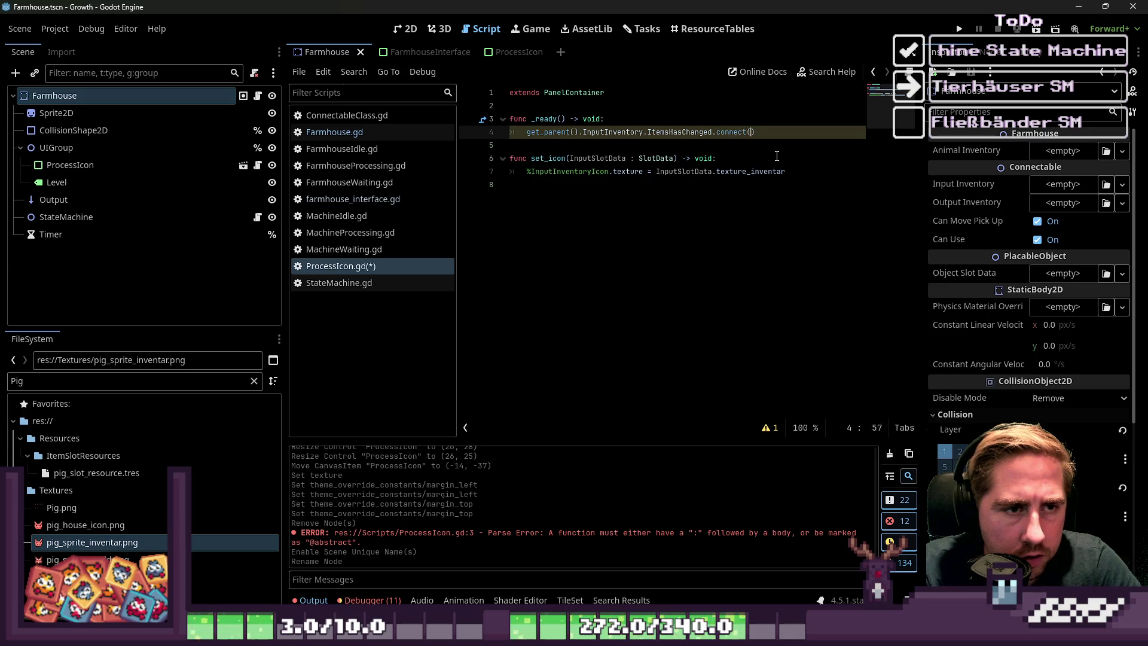
{"action": "type", "text": "icon"}
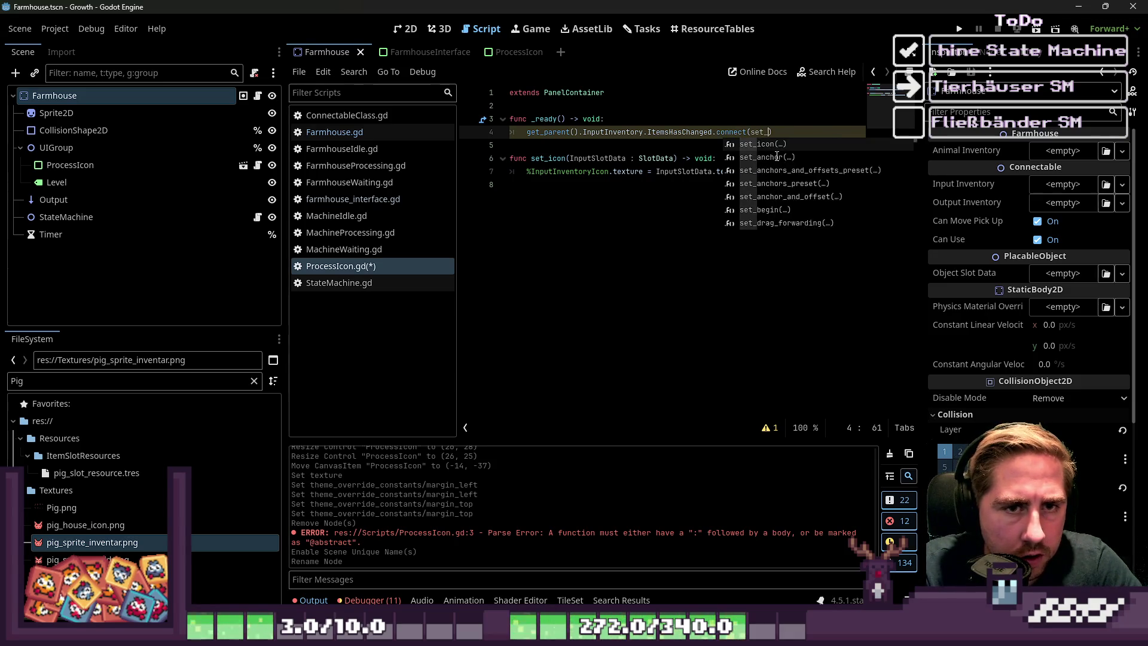
{"action": "type", "text": "."}
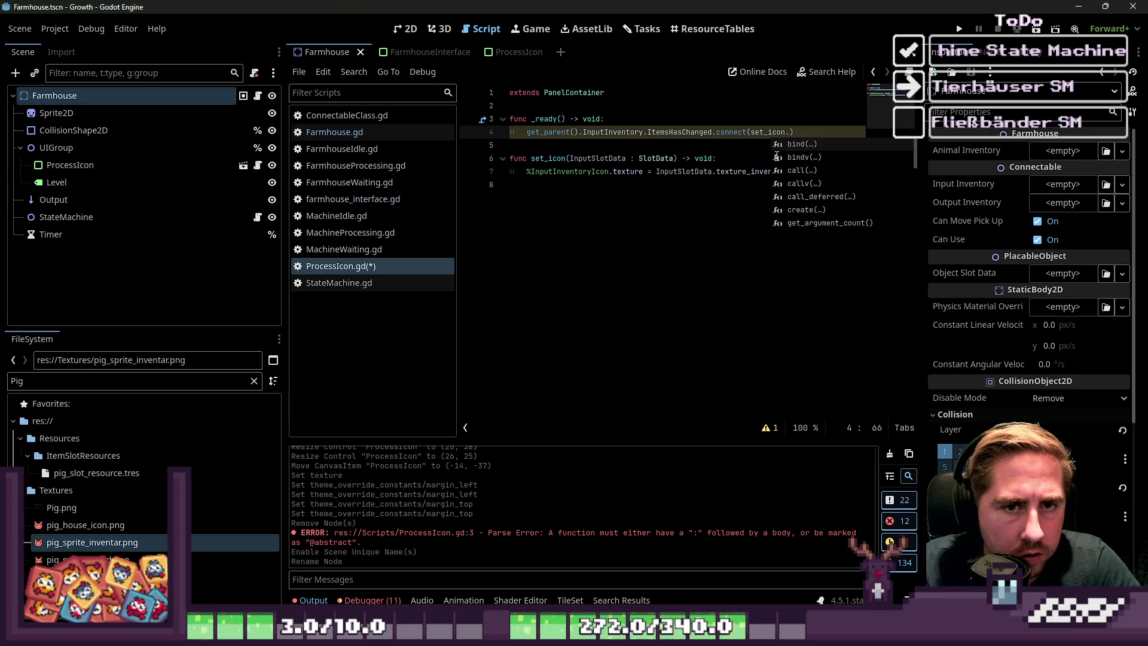
{"action": "type", "text": "b"}
{"action": "key", "text": "Return"}
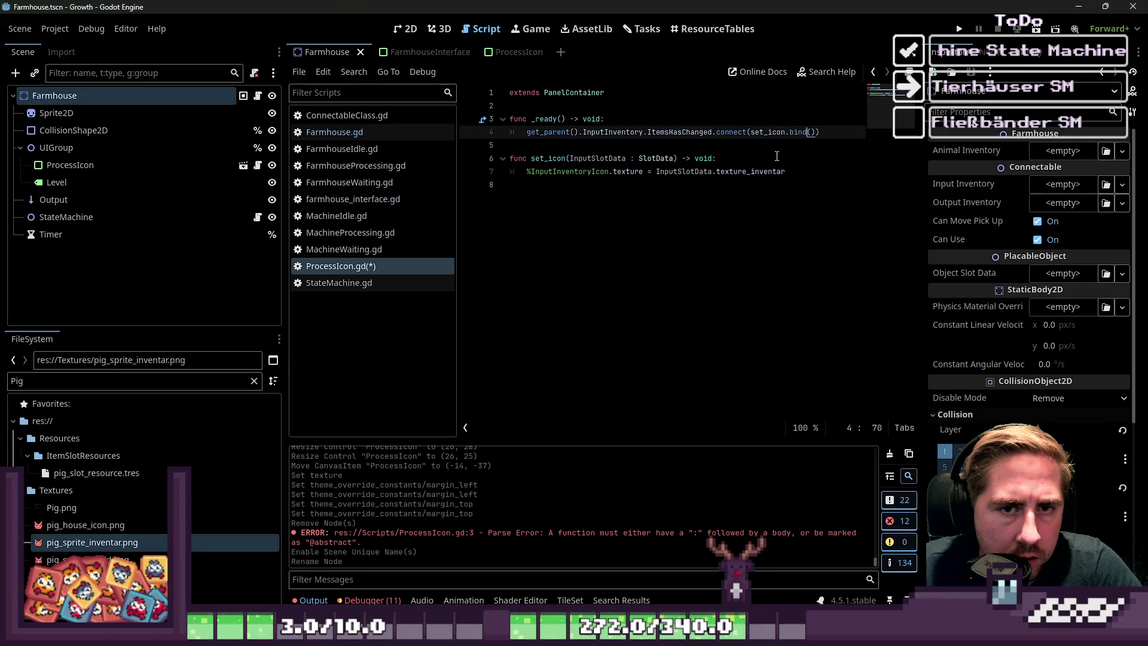
{"action": "type", "text": "get_parent().InputInventory"}
{"action": "type", "text": "."}
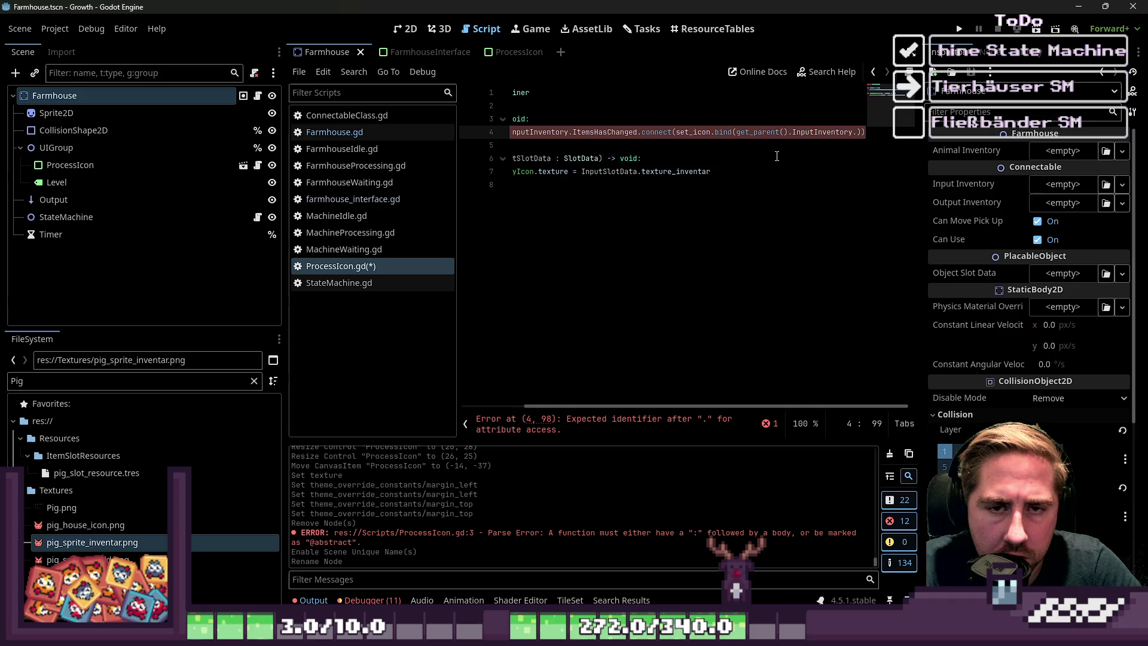
{"action": "type", "text": "items[0"}
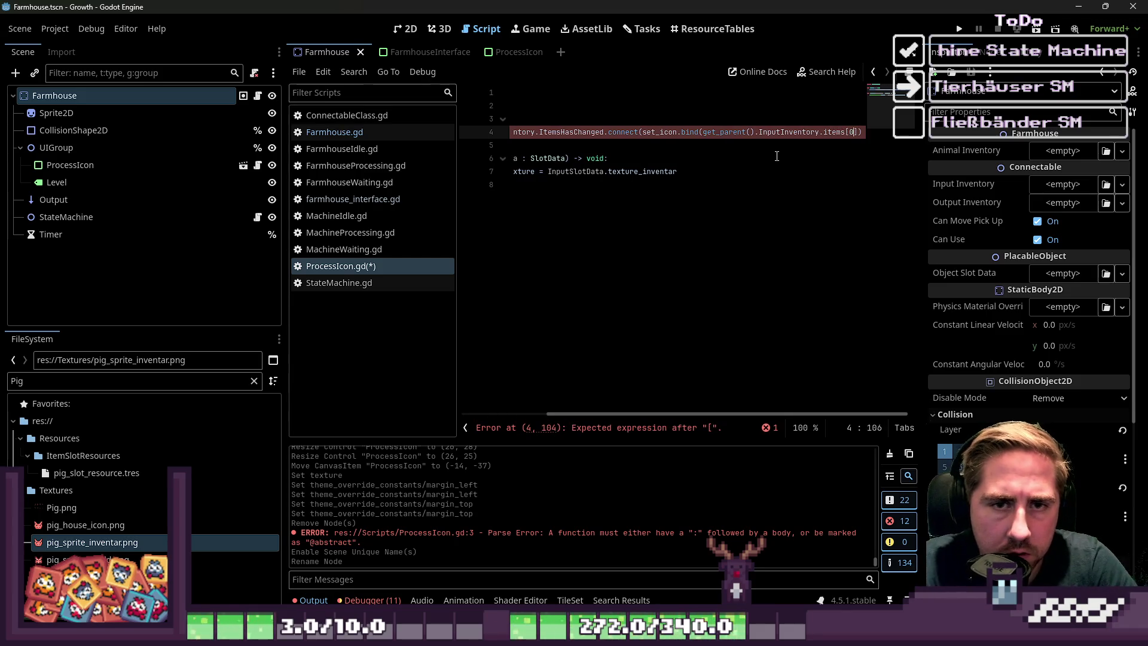
{"action": "key", "text": "Home"}
{"action": "key", "text": "Down"}
{"action": "key", "text": "Down"}
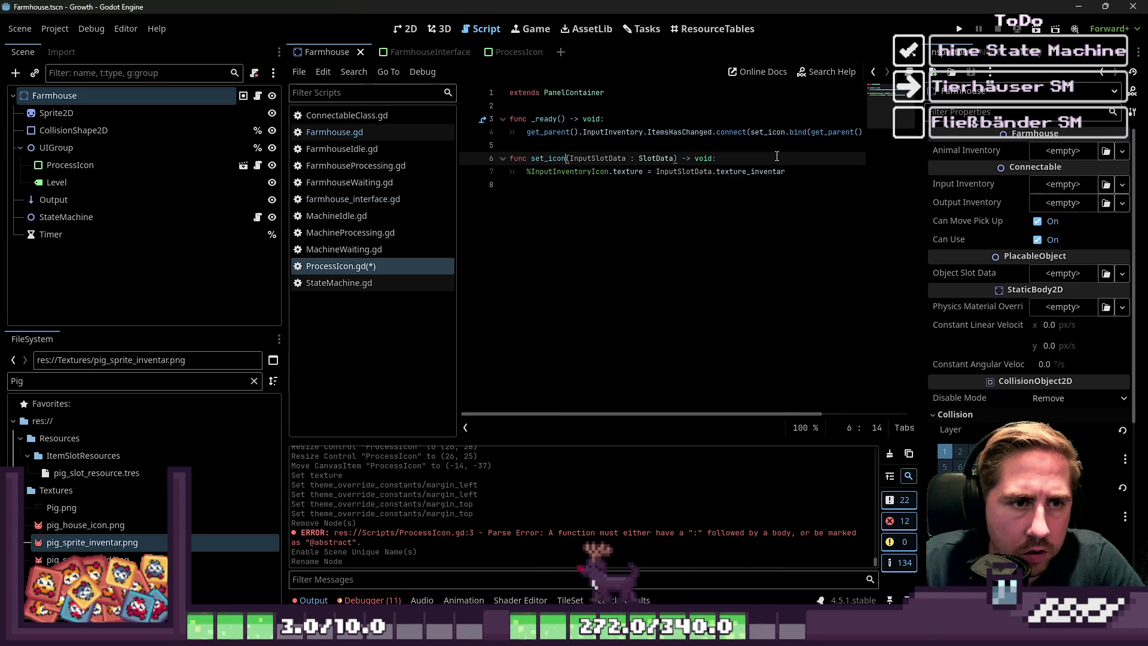
- Add an 'if not InputSlotData: hide()' check at the start of set_icon
{"action": "key", "text": "ctrl+Right"}
{"action": "key", "text": "ctrl+Right"}
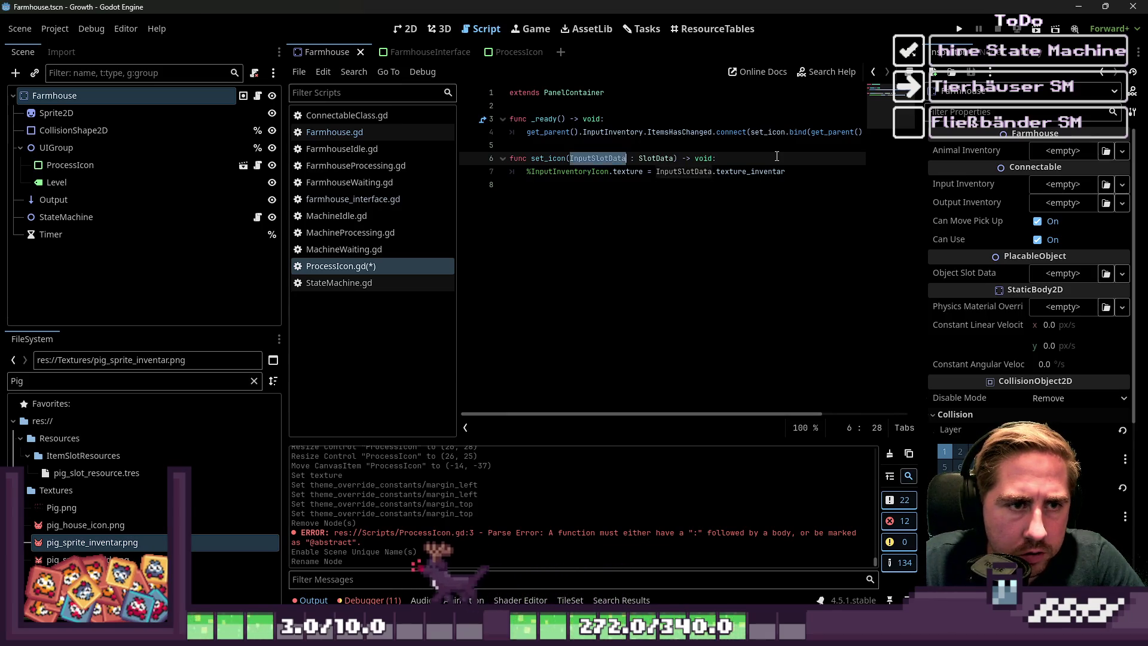
{"action": "key", "text": "End"}
{"action": "key", "text": "Return"}
{"action": "type", "text": "if InputSlotData"}
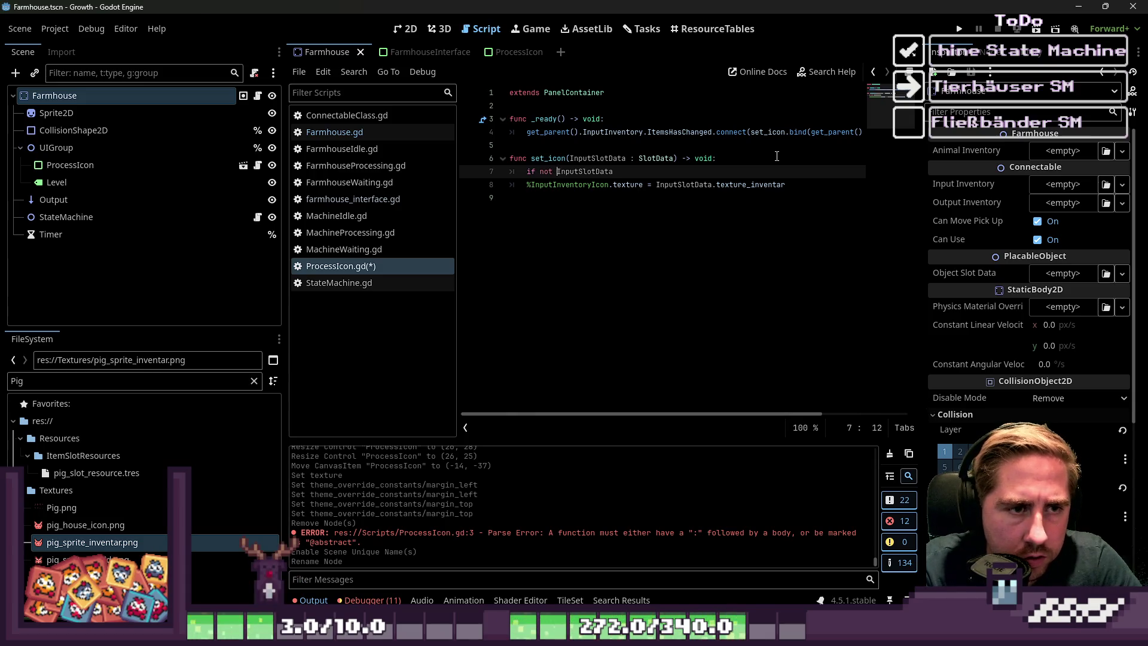
{"action": "key", "text": "Return"}
{"action": "type", "text": "hide("}
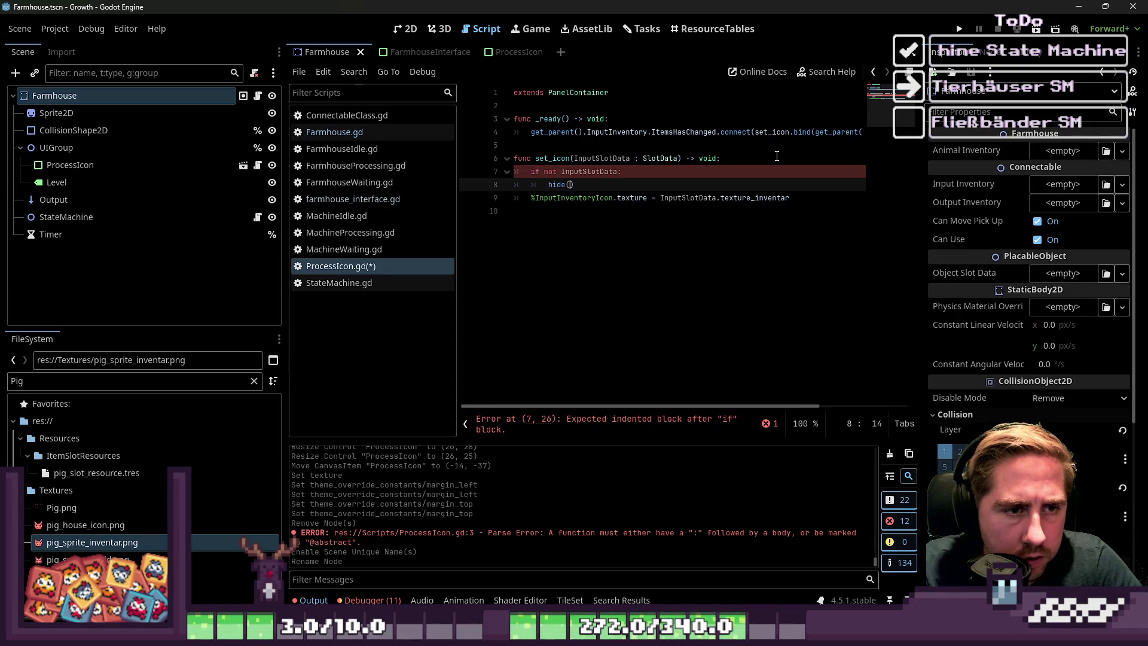
{"action": "type", "text": ")"}
{"action": "key", "text": "Return"}
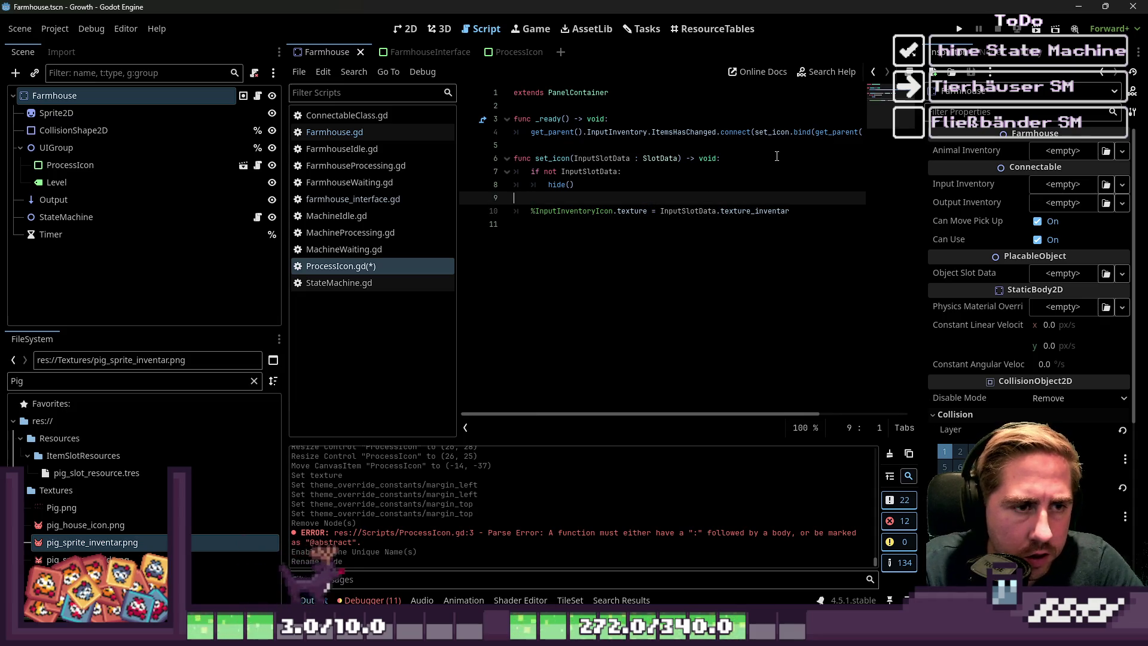
{"action": "key", "text": "Delete"}
- Add show() after the texture assignment and save ProcessIcon.gd
{"action": "key", "text": "Down"}
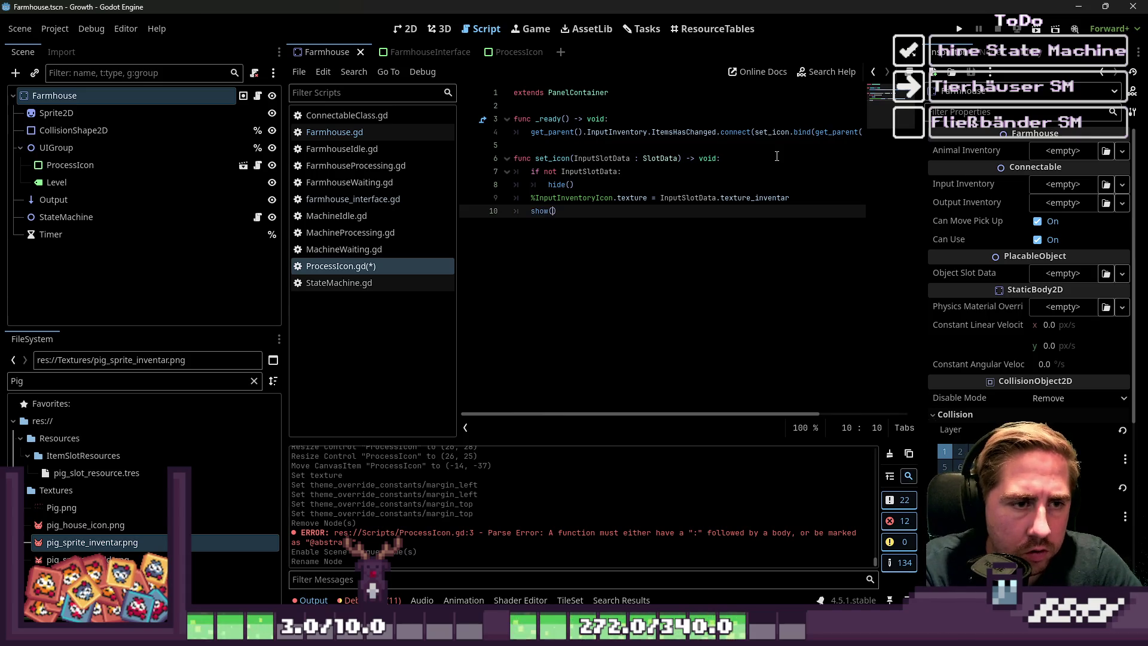
{"action": "key", "text": "Return"}
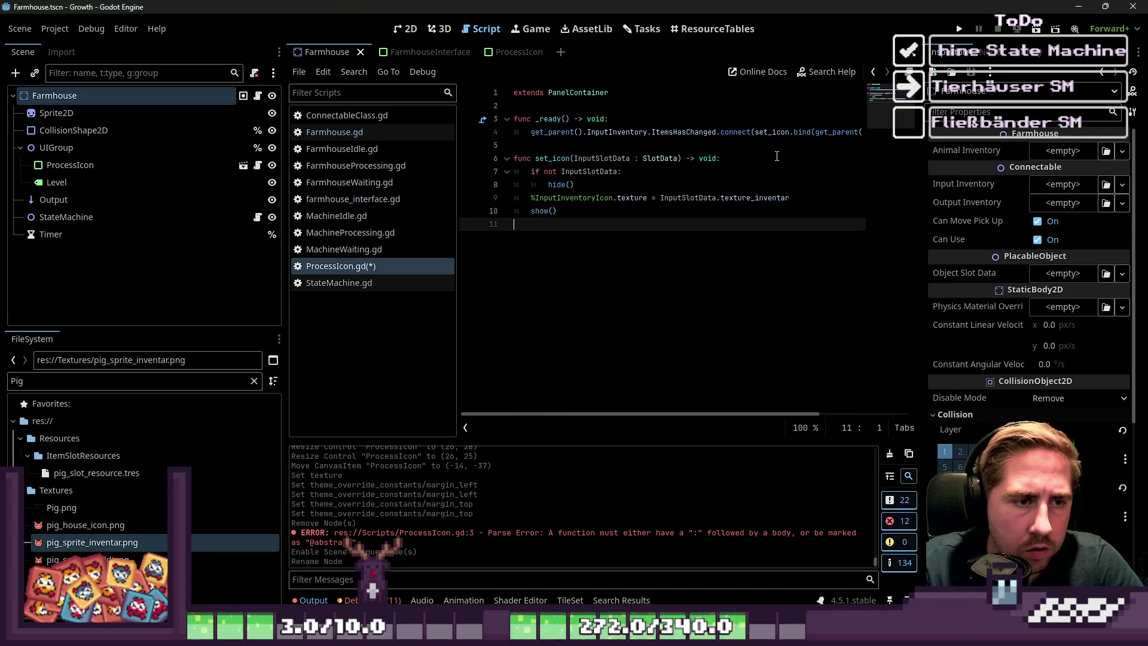
{"action": "key", "text": "BackSpace"}
{"action": "key", "text": "ctrl+s"}
{"action": "key", "text": "Up"}
{"action": "key", "text": "Up"}
{"action": "key", "text": "Up"}
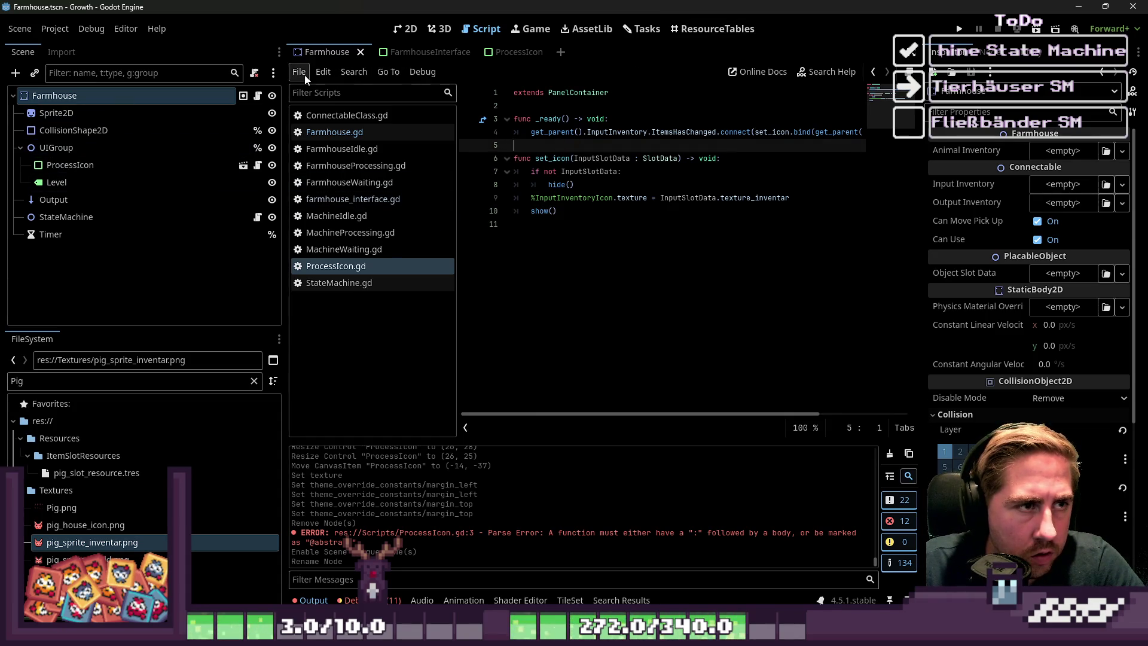
- Save the Farmhouse scene from the 2D view with nothing selected
{"action": "left_click", "coordinate": [408, 33]}
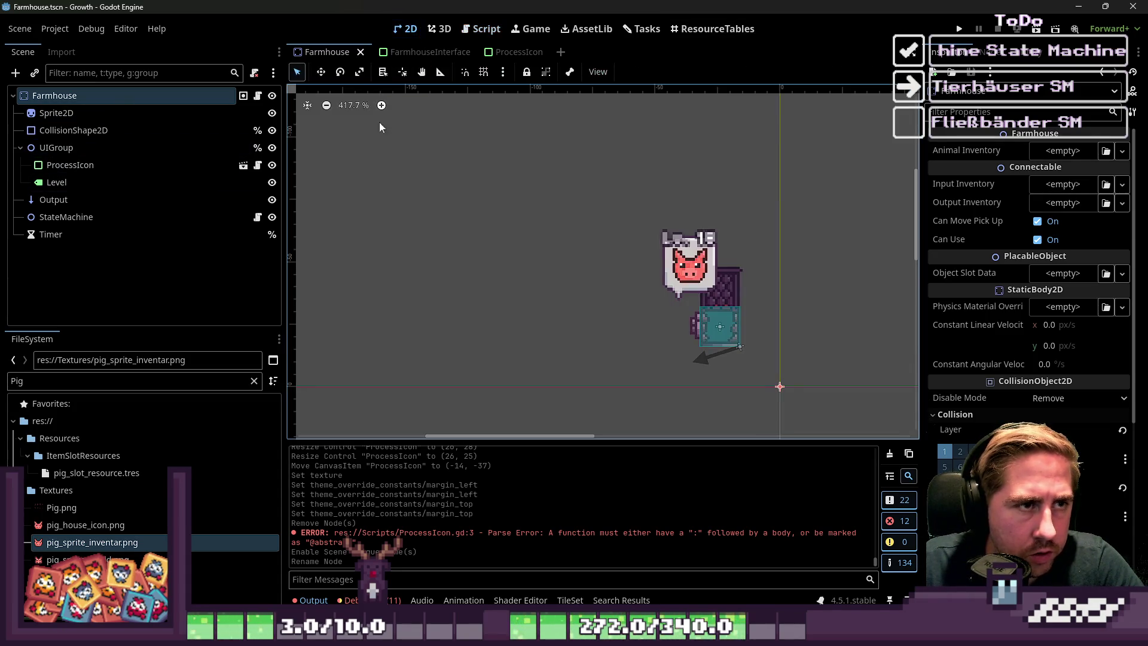
{"action": "left_click", "coordinate": [690, 285]}
{"action": "left_click", "coordinate": [593, 261]}
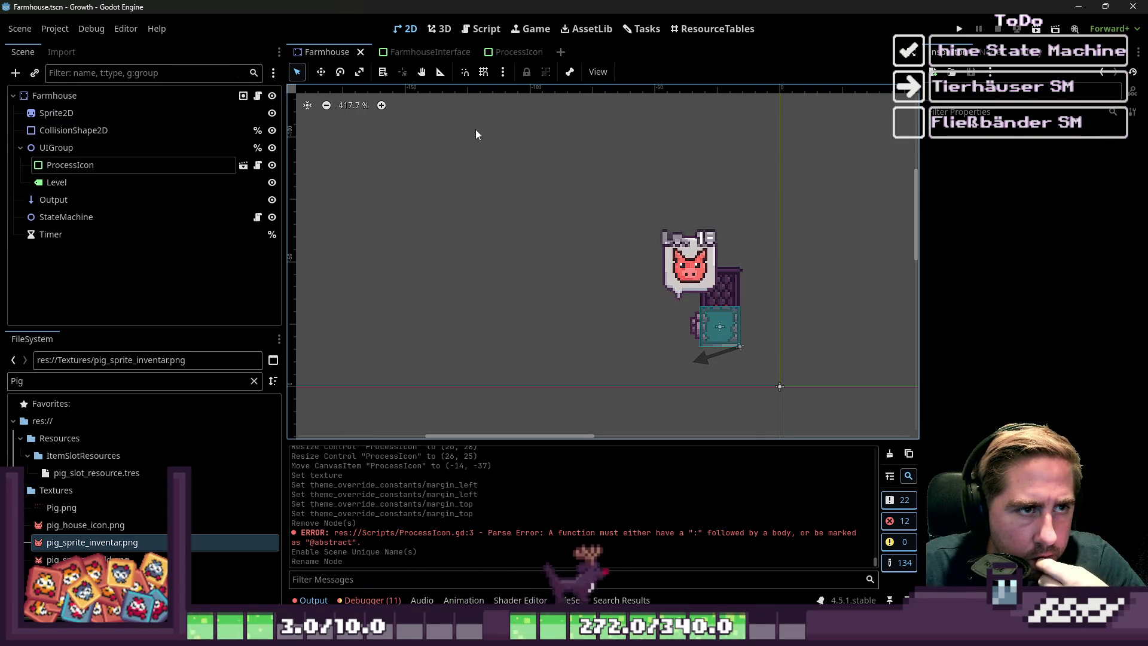
{"action": "key", "text": "ctrl+s"}
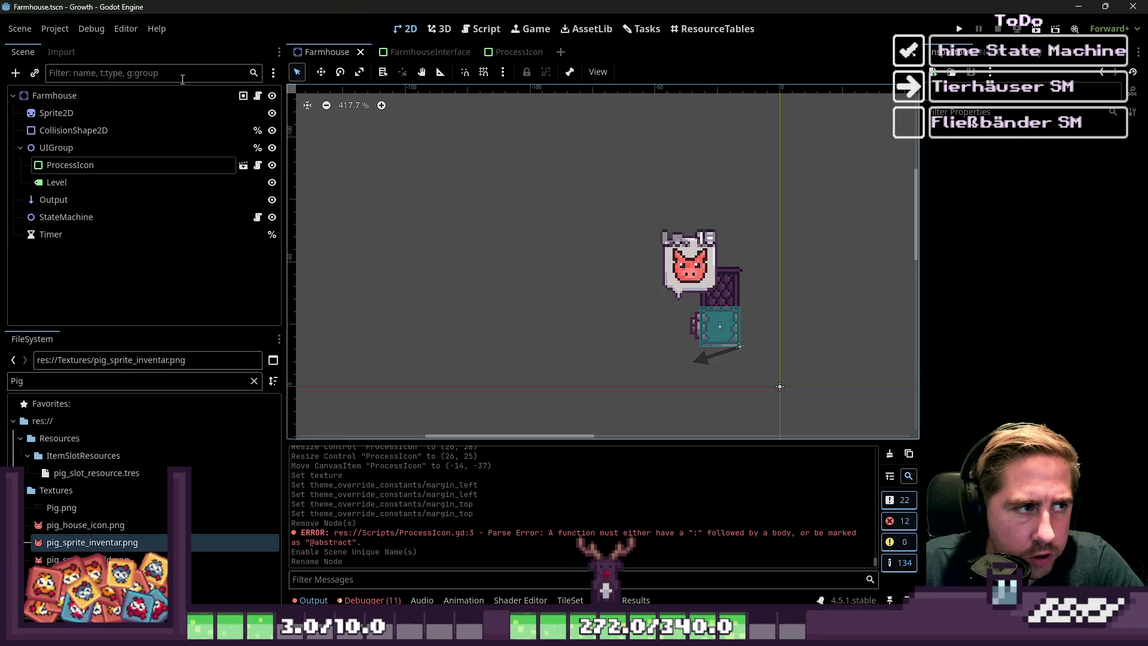
- Filter the FileSystem for 'Machine' and open Machine.gd and Machine.tscn
{"action": "double_click", "coordinate": [171, 381]}
{"action": "type", "text": "Machine"}
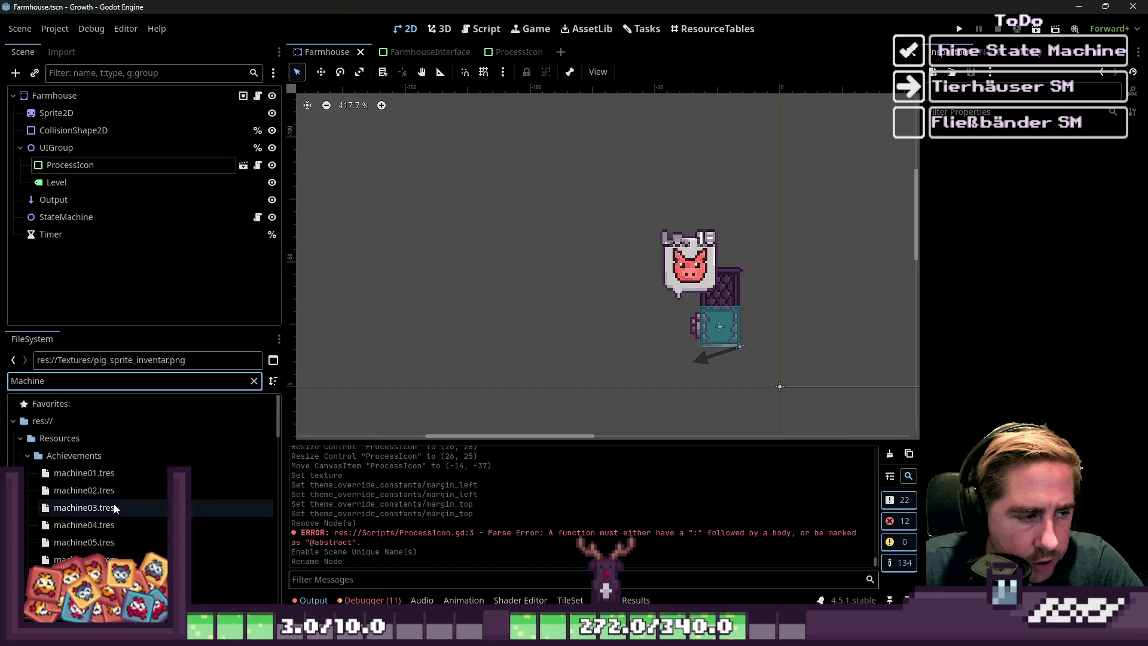
{"action": "scroll", "coordinate": [119, 508], "scroll_direction": "down", "scroll_amount": 10}
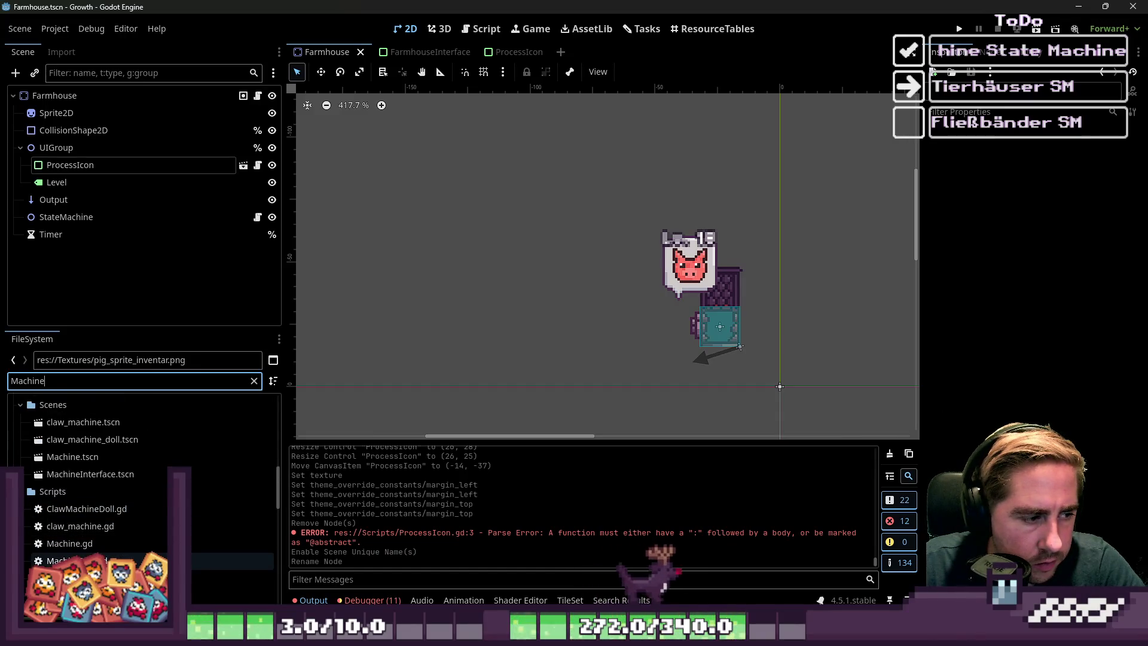
{"action": "double_click", "coordinate": [104, 543]}
{"action": "scroll", "coordinate": [104, 526], "scroll_direction": "down", "scroll_amount": 5}
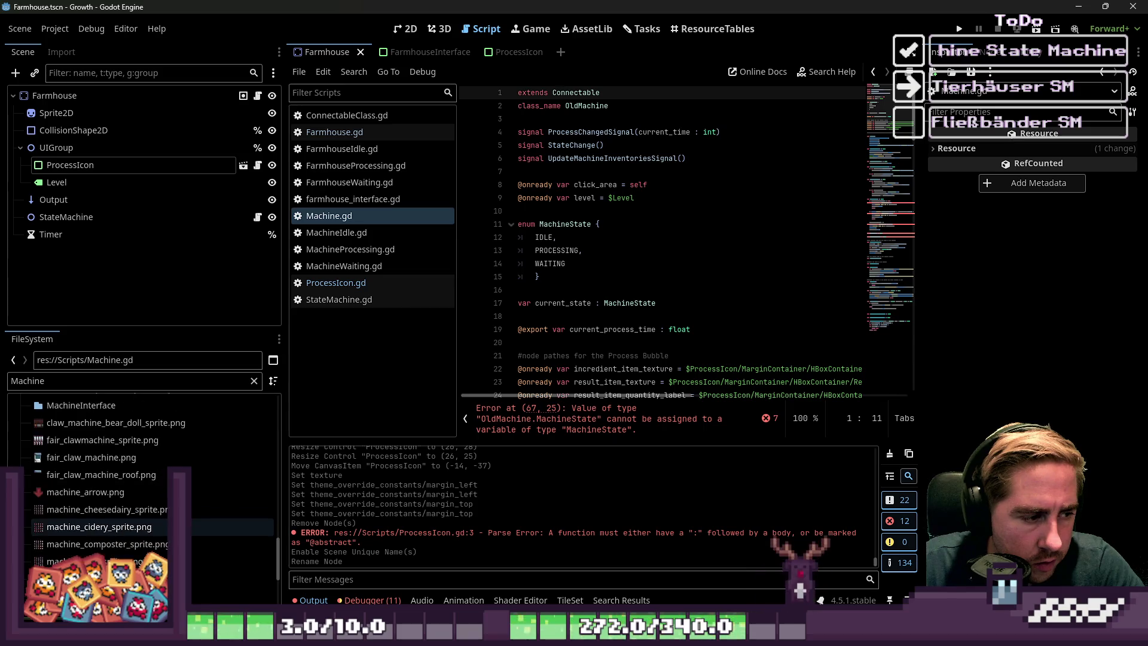
{"action": "scroll", "coordinate": [91, 476], "scroll_direction": "up", "scroll_amount": 3}
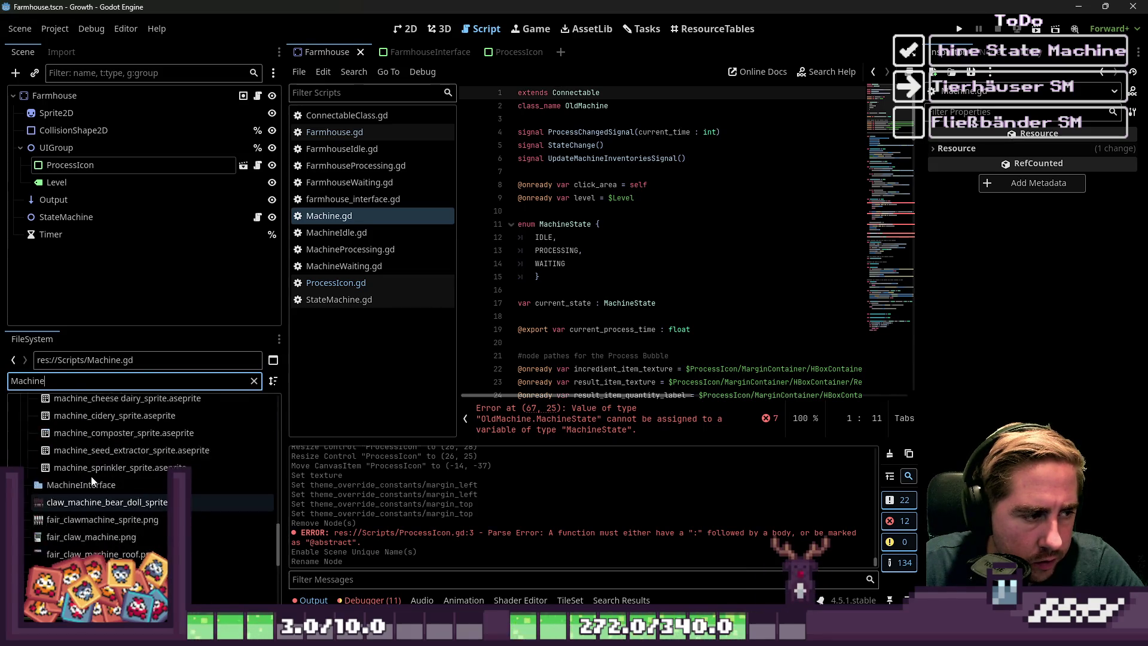
{"action": "scroll", "coordinate": [90, 476], "scroll_direction": "up", "scroll_amount": 4}
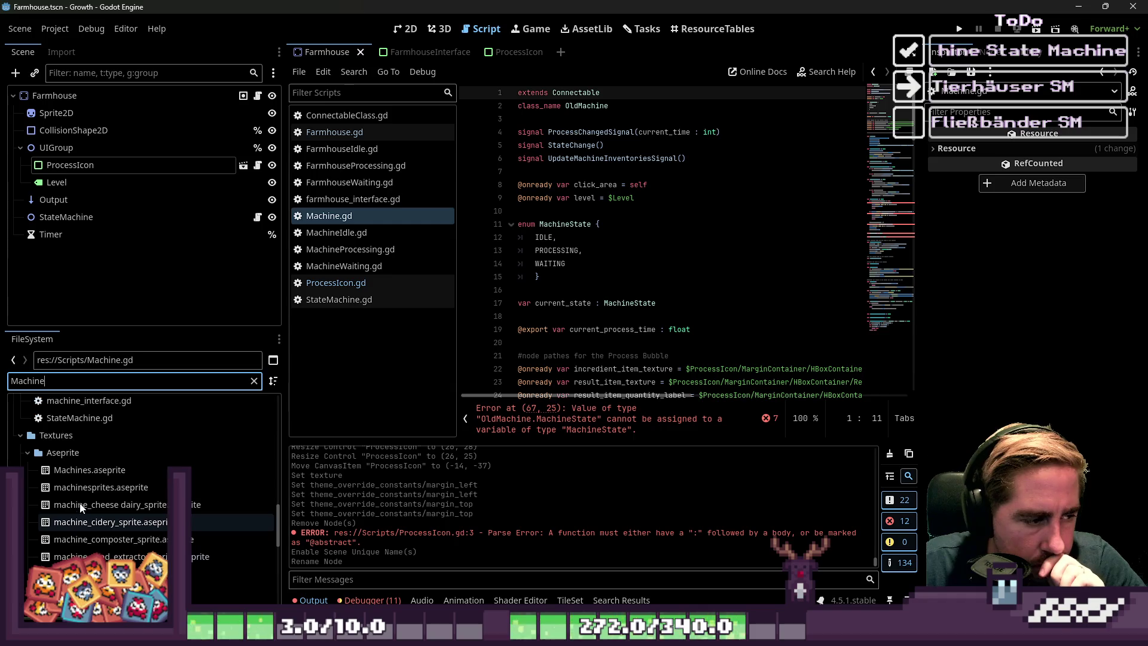
{"action": "scroll", "coordinate": [80, 503], "scroll_direction": "up", "scroll_amount": 10}
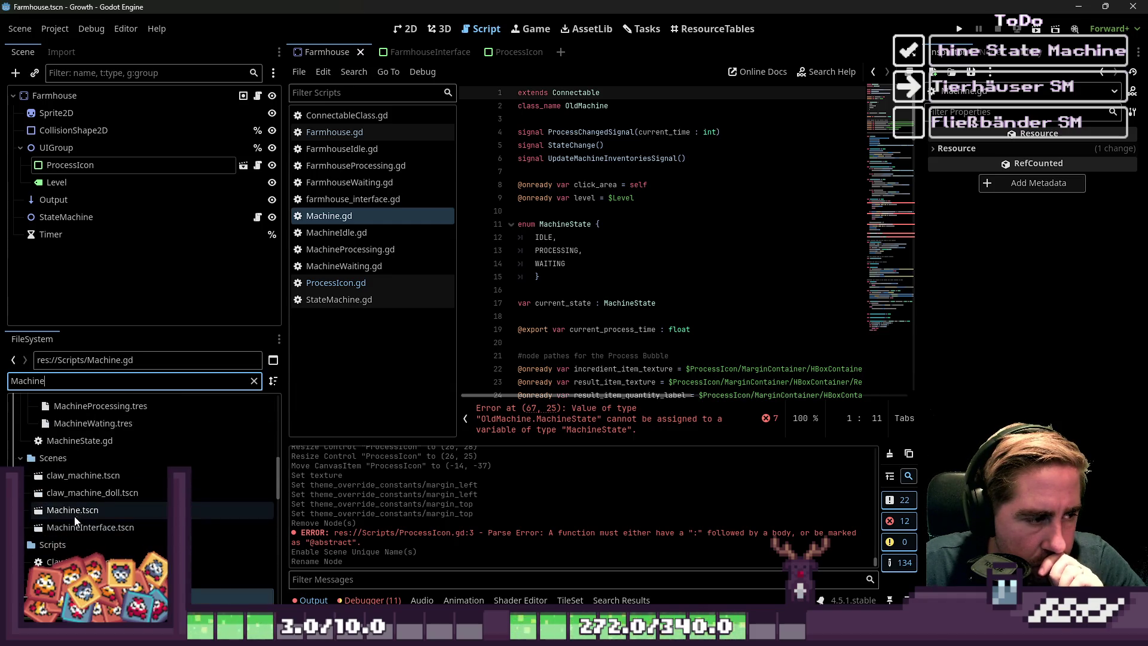
{"action": "double_click", "coordinate": [75, 518]}
- Filter the FileSystem for 'ProcessIcon' and instance ProcessIcon.tscn into the Machine scene
{"action": "left_click", "coordinate": [94, 113]}
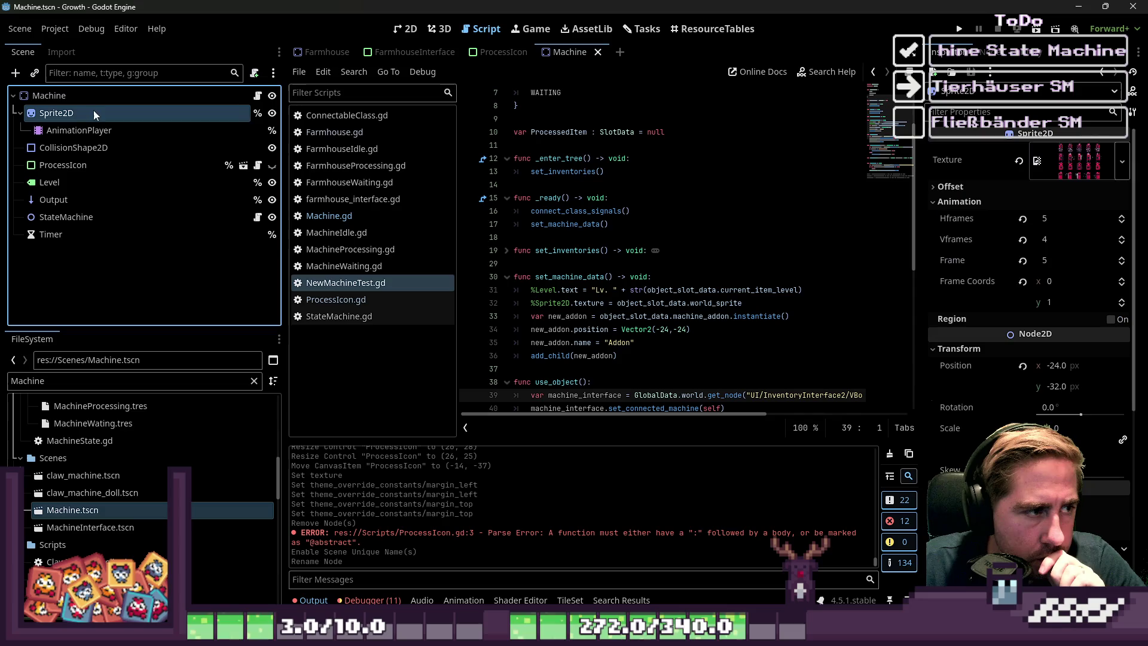
{"action": "left_click", "coordinate": [422, 28]}
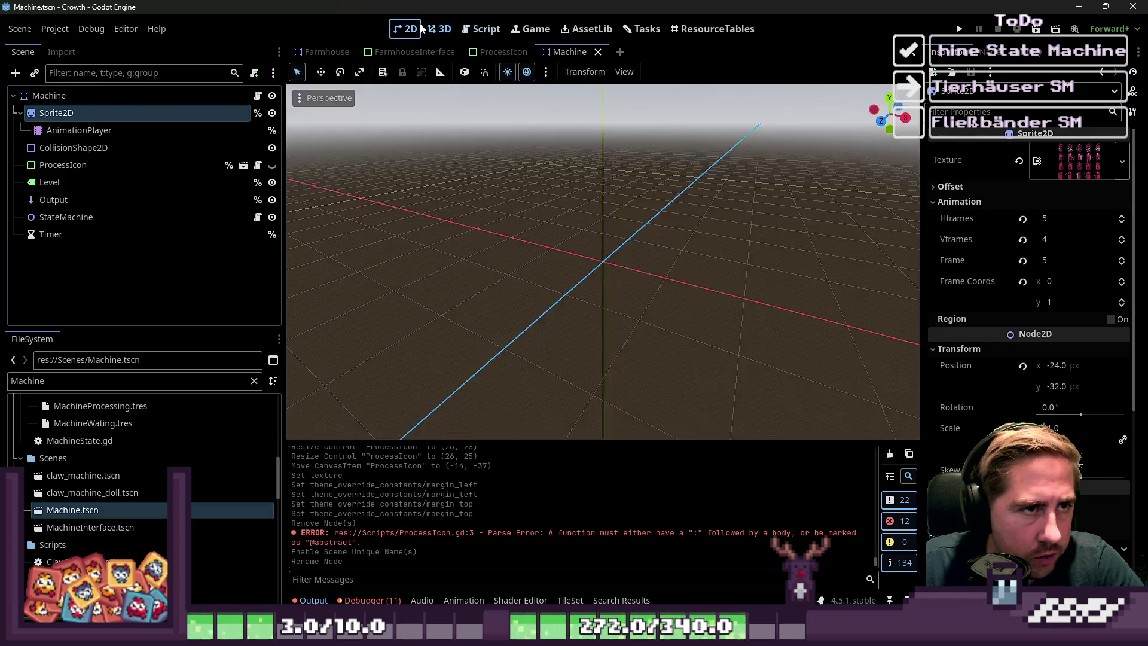
{"action": "left_click", "coordinate": [418, 28]}
{"action": "double_click", "coordinate": [73, 381]}
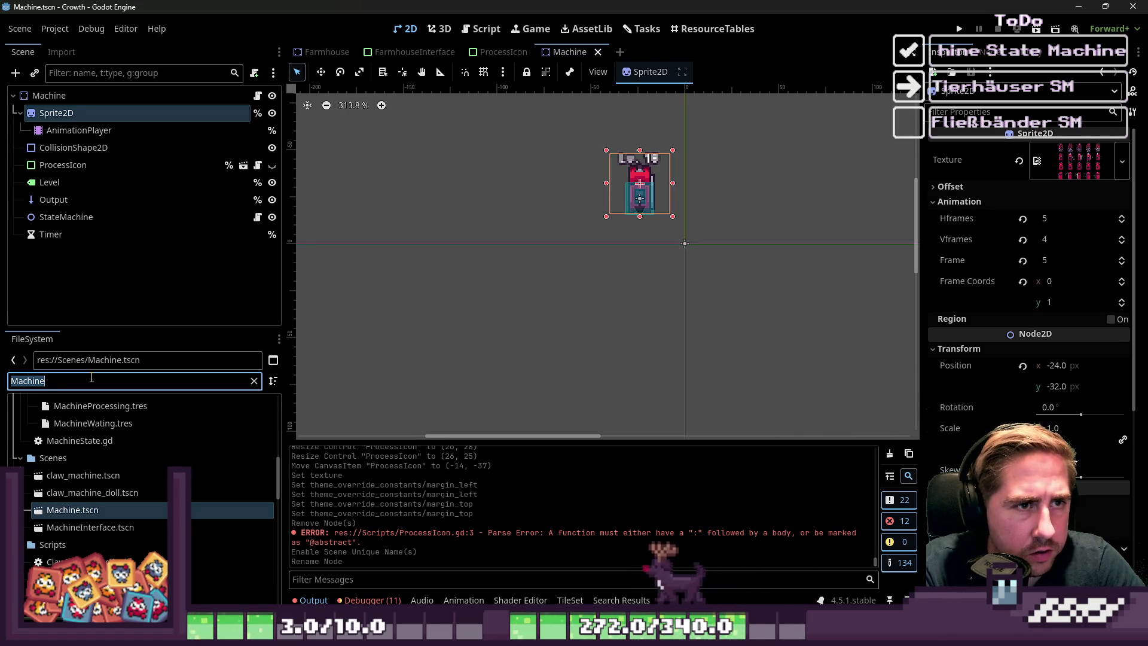
{"action": "type", "text": "ProcessI"}
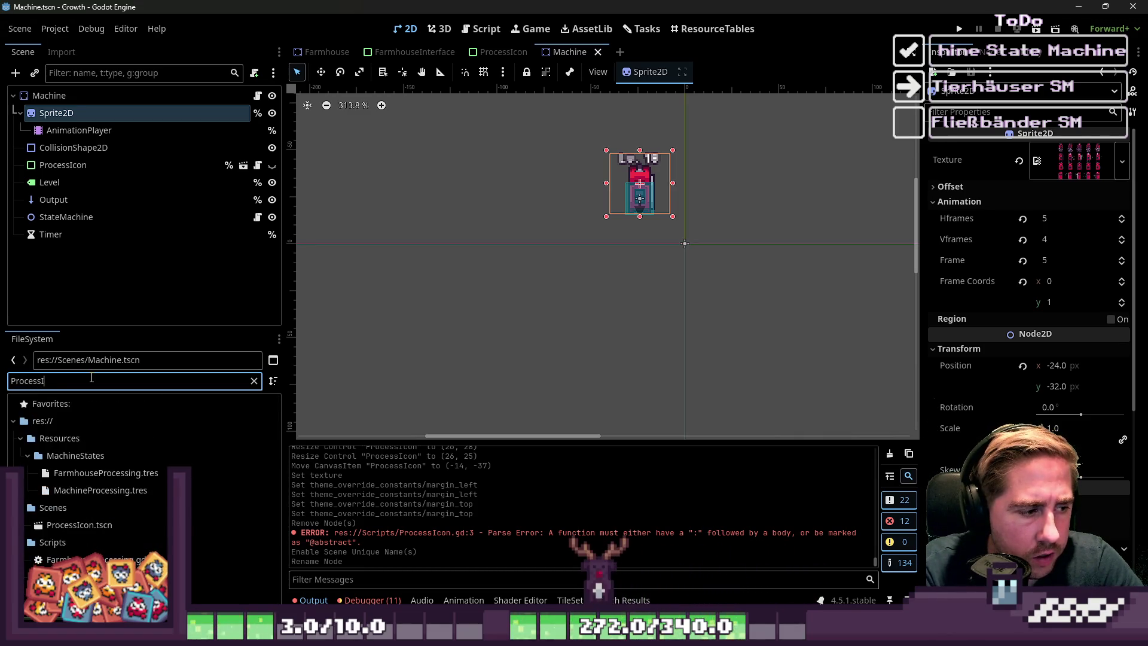
{"action": "type", "text": "con"}
{"action": "left_click_drag", "start_coordinate": [79, 456], "coordinate": [43, 174]}
{"action": "left_click_drag", "start_coordinate": [62, 100], "coordinate": [62, 100]}
- Move ProcessIcon2 just above the machine sprite, to (-37, -64)
{"action": "key", "text": "shift+f"}
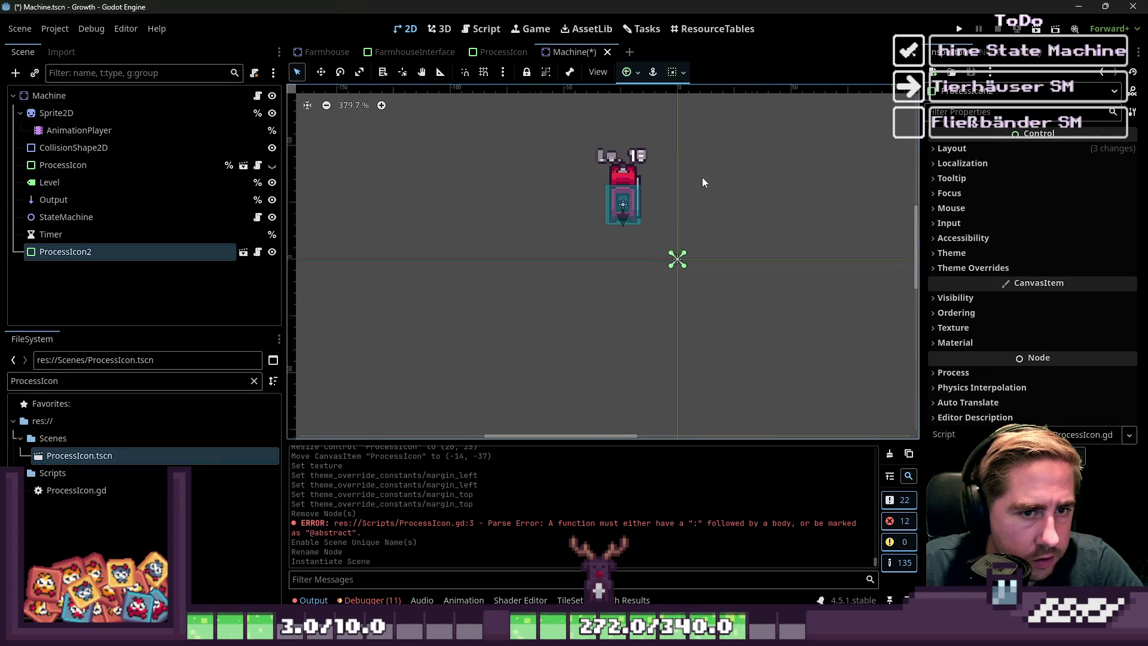
{"action": "left_click", "coordinate": [91, 253]}
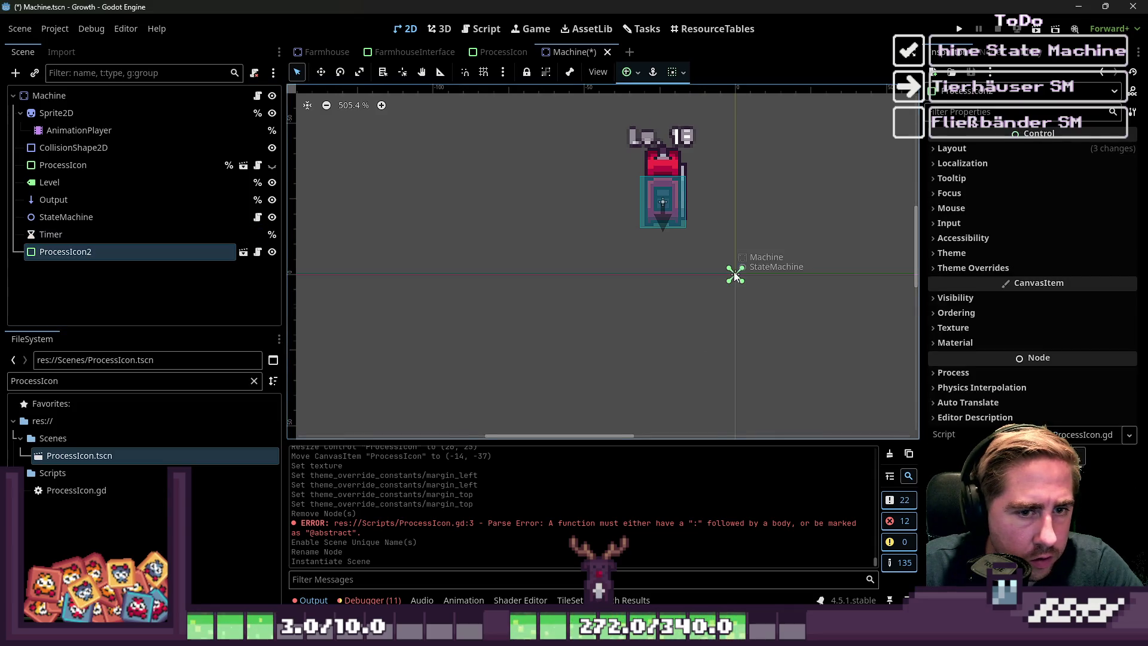
{"action": "scroll", "coordinate": [735, 273], "scroll_direction": "up", "scroll_amount": 2}
{"action": "left_click", "coordinate": [322, 73]}
{"action": "left_click_drag", "start_coordinate": [707, 272], "coordinate": [644, 262]}
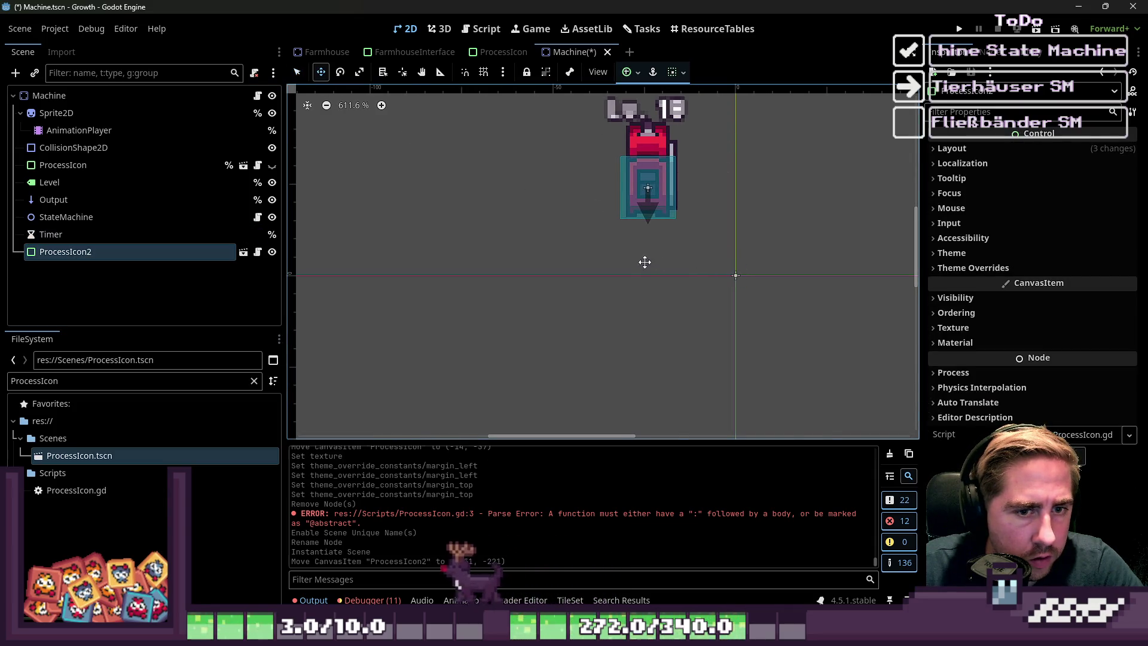
{"action": "scroll", "coordinate": [625, 359], "scroll_direction": "down", "scroll_amount": 5}
{"action": "left_click_drag", "start_coordinate": [385, 180], "coordinate": [641, 295]}
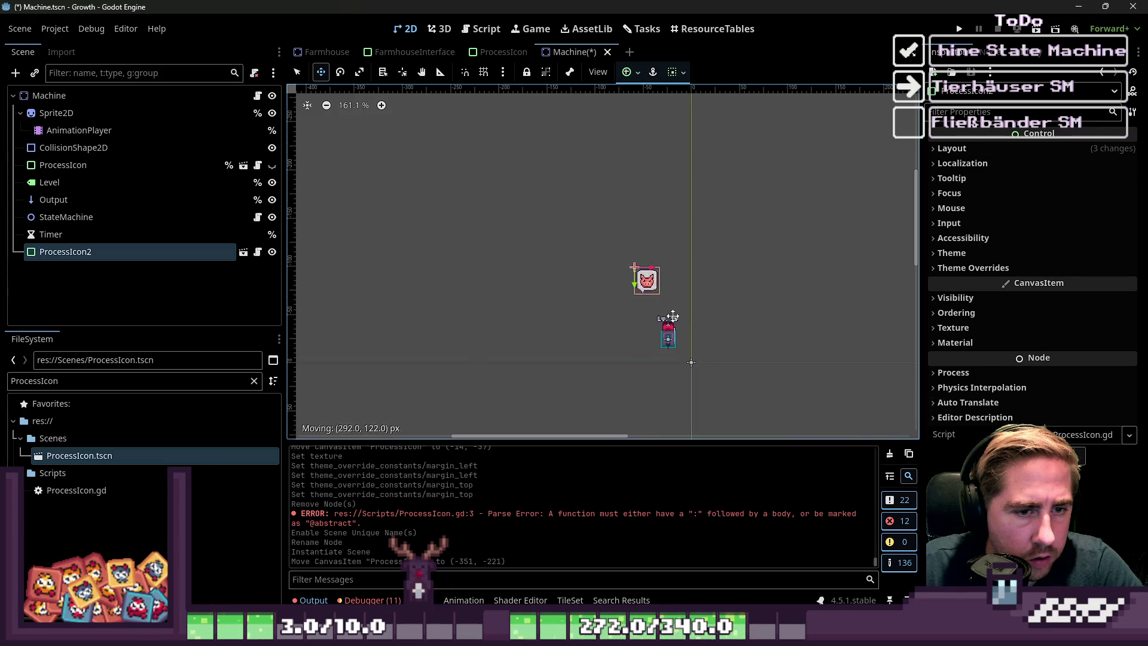
{"action": "scroll", "coordinate": [641, 291], "scroll_direction": "up", "scroll_amount": 17}
{"action": "scroll", "coordinate": [641, 288], "scroll_direction": "up", "scroll_amount": 4}
{"action": "mouse_move", "coordinate": [645, 231]}
{"action": "left_mouse_down"}
{"action": "mouse_move", "coordinate": [592, 244]}
{"action": "mouse_move", "coordinate": [591, 300]}
{"action": "mouse_move", "coordinate": [587, 218]}
{"action": "mouse_move", "coordinate": [587, 286]}
{"action": "left_mouse_up"}
- Move the Level label up to (-48, -71) and reorder ProcessIcon2 directly after Level
{"action": "left_click", "coordinate": [327, 52]}
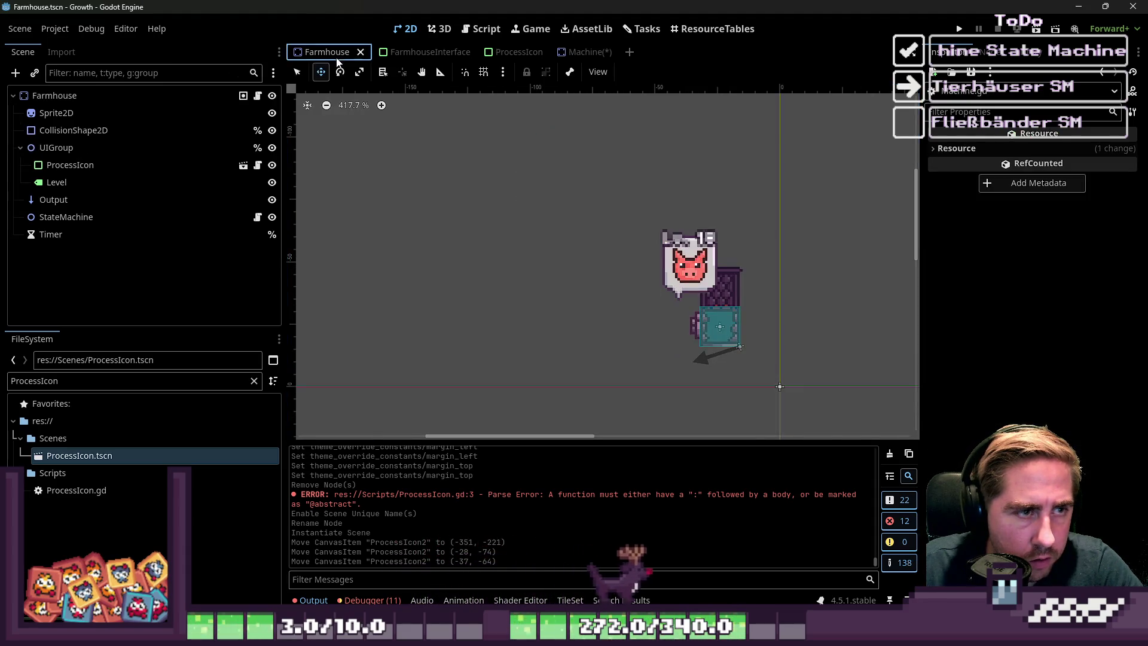
{"action": "left_click", "coordinate": [580, 52]}
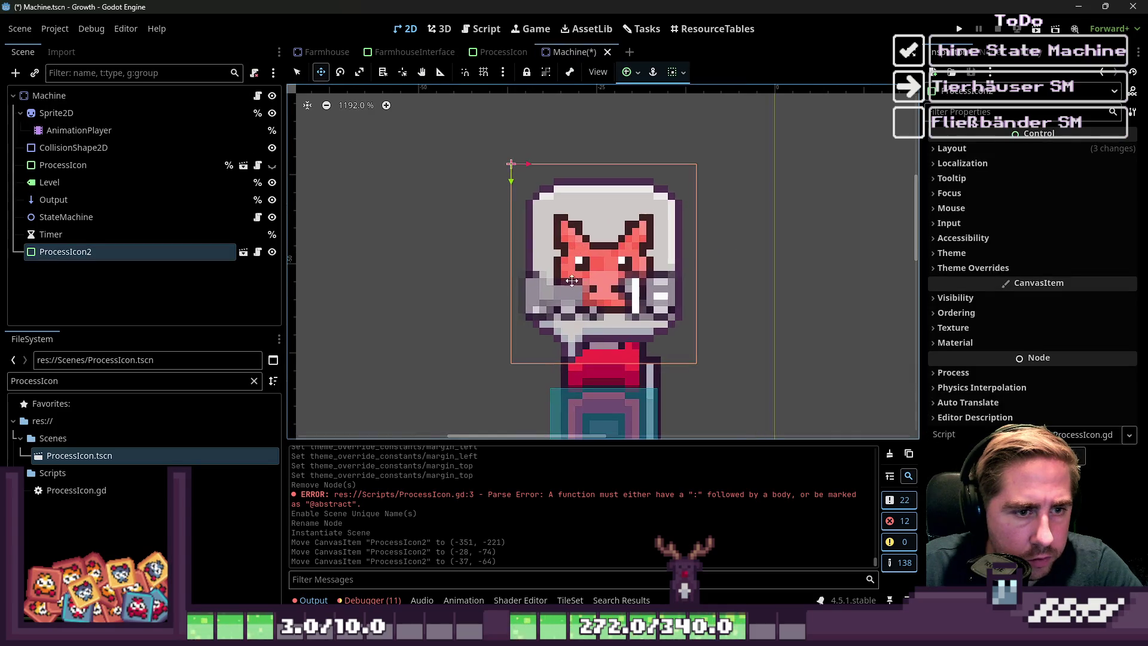
{"action": "left_click", "coordinate": [131, 217]}
{"action": "left_click", "coordinate": [131, 231]}
{"action": "left_click", "coordinate": [136, 217]}
{"action": "left_click", "coordinate": [124, 182]}
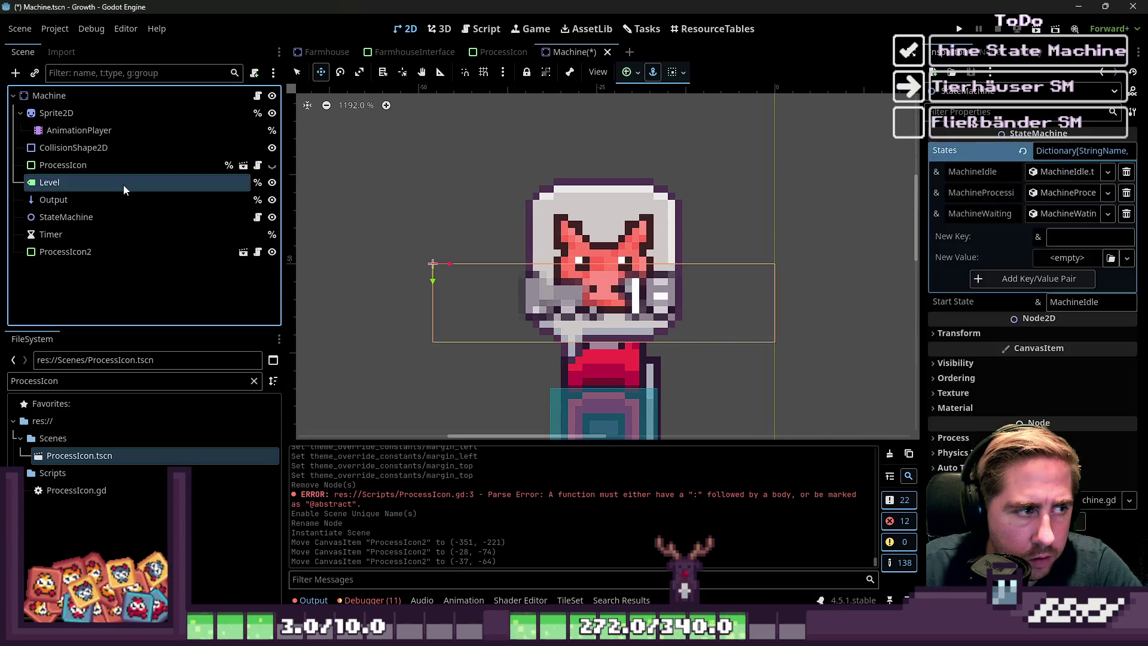
{"action": "left_click_drag", "start_coordinate": [530, 335], "coordinate": [544, 178]}
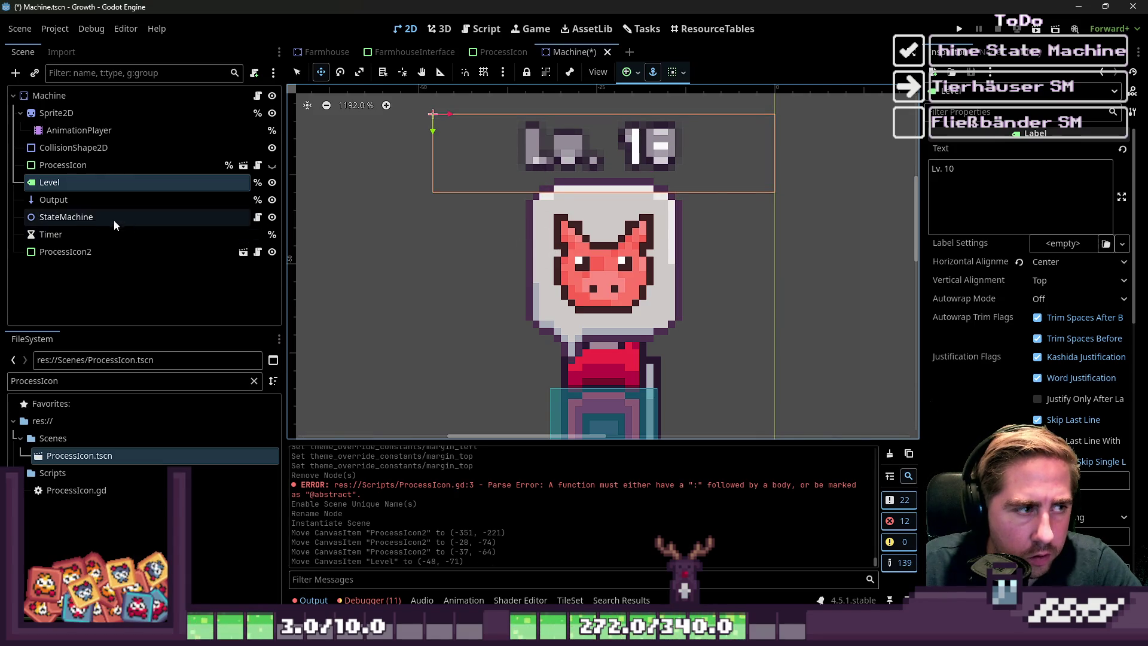
{"action": "left_click_drag", "start_coordinate": [60, 251], "coordinate": [51, 190]}
{"action": "double_click", "coordinate": [52, 189]}
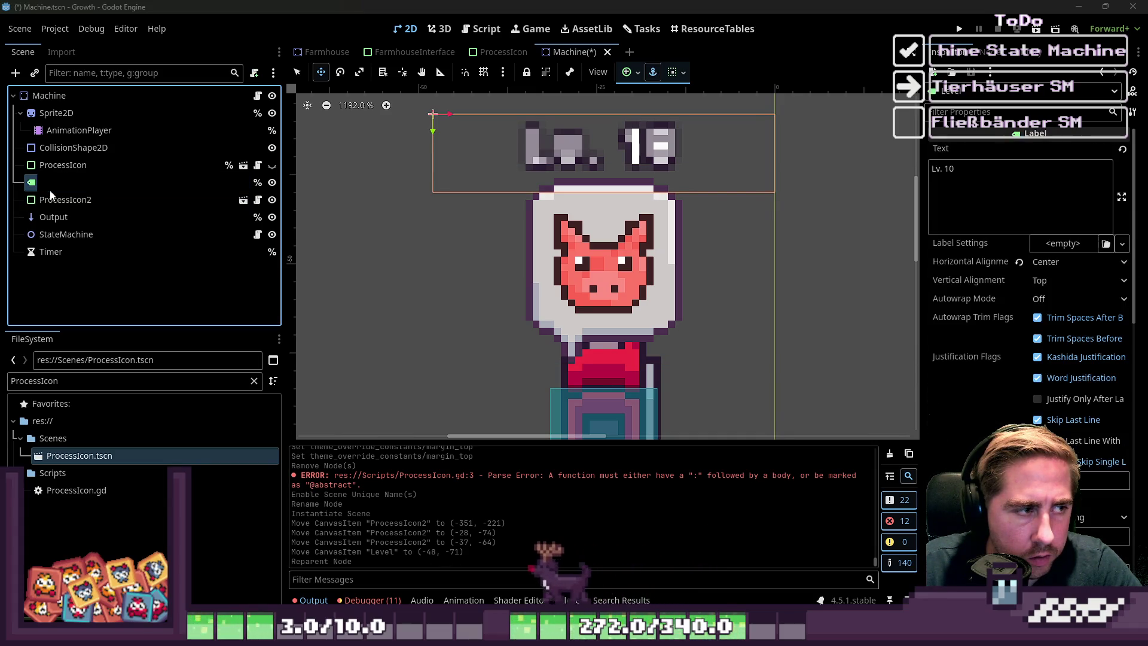
- Try adding a PanelContainer and then an HBoxContainer under Level, undoing both
{"action": "key", "text": "Escape"}
{"action": "key", "text": "ctrl+a"}
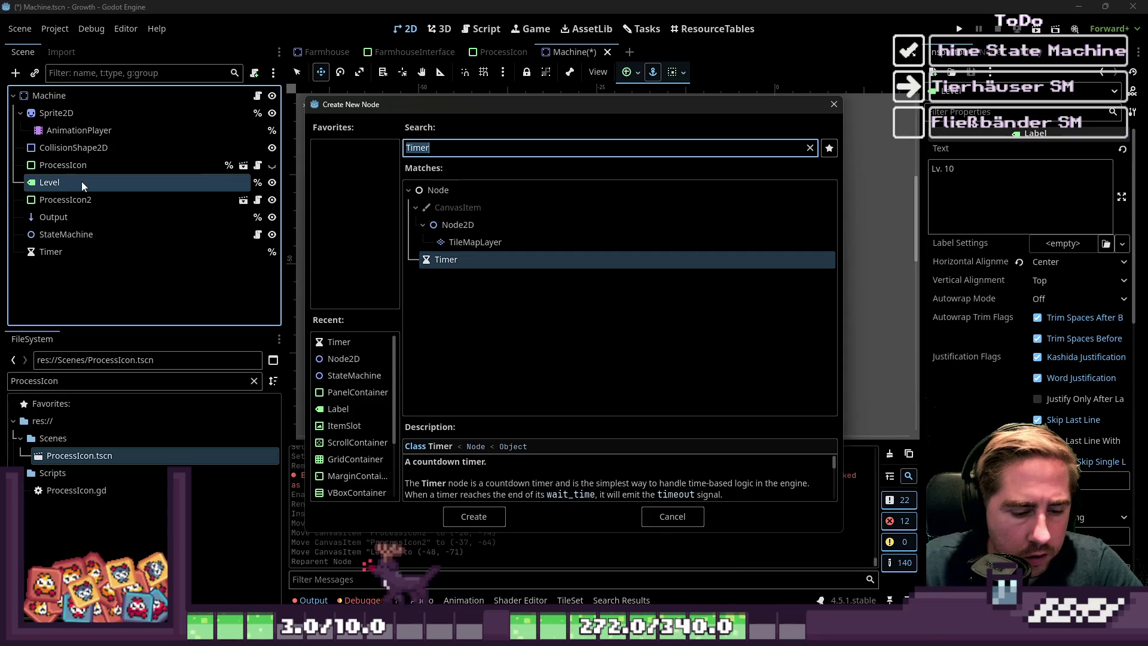
{"action": "type", "text": "Pan"}
{"action": "key", "text": "BackSpace"}
{"action": "key", "text": "BackSpace"}
{"action": "key", "text": "BackSpace"}
{"action": "type", "text": "Con"}
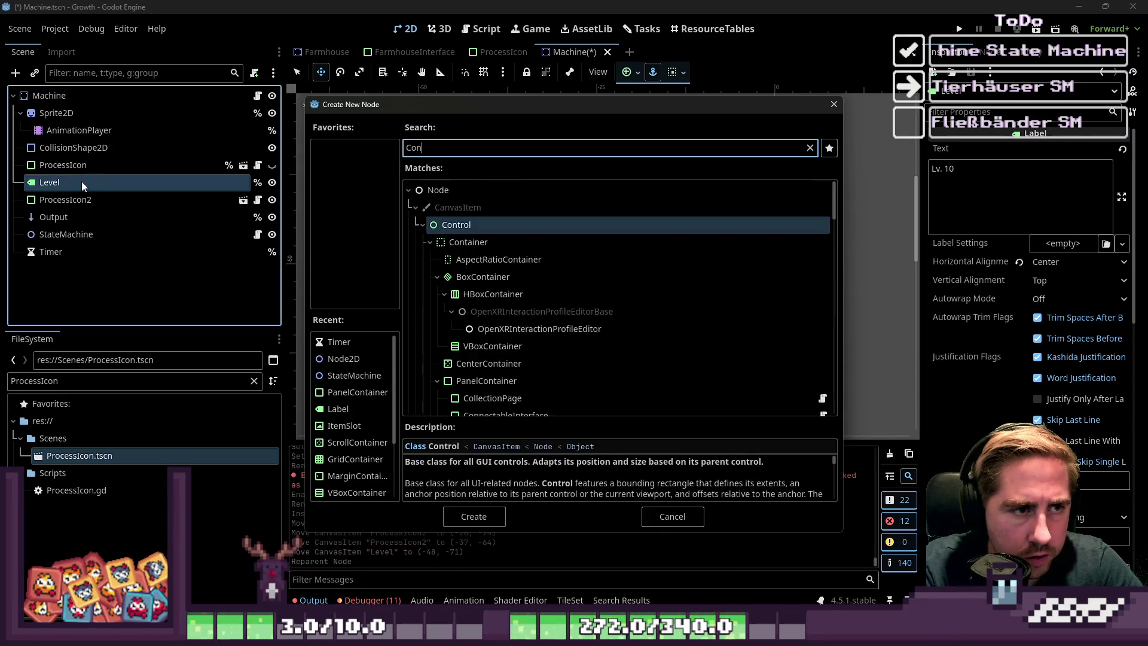
{"action": "type", "text": "tai"}
{"action": "key", "text": "Down"}
{"action": "key", "text": "Down"}
{"action": "key", "text": "Down"}
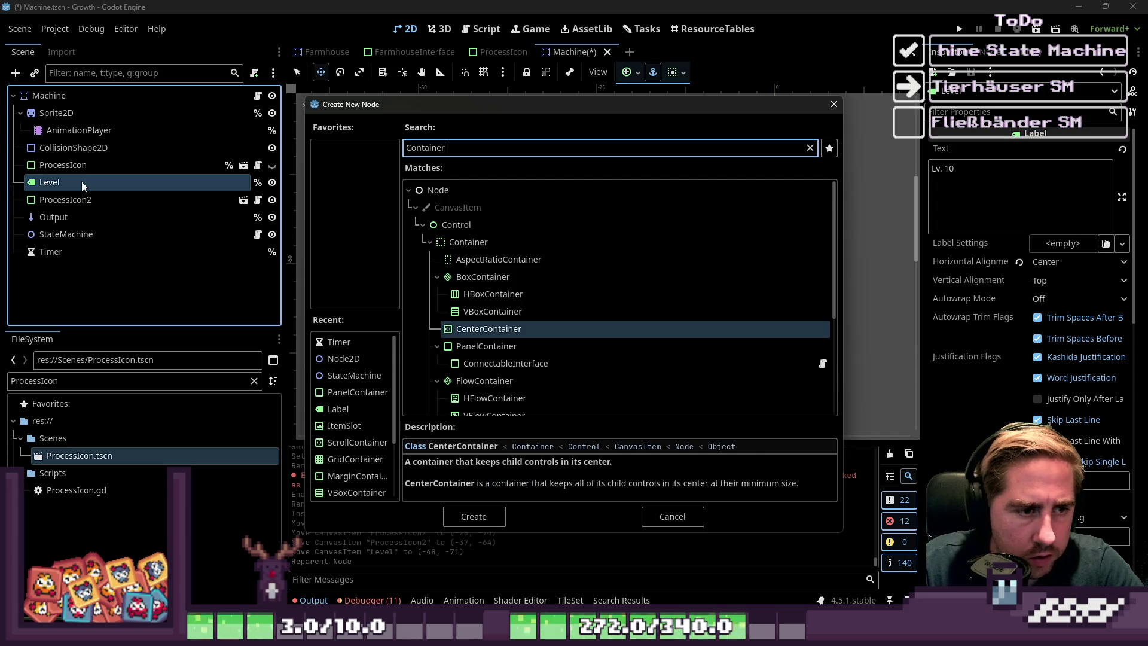
{"action": "type", "text": "PanelCon"}
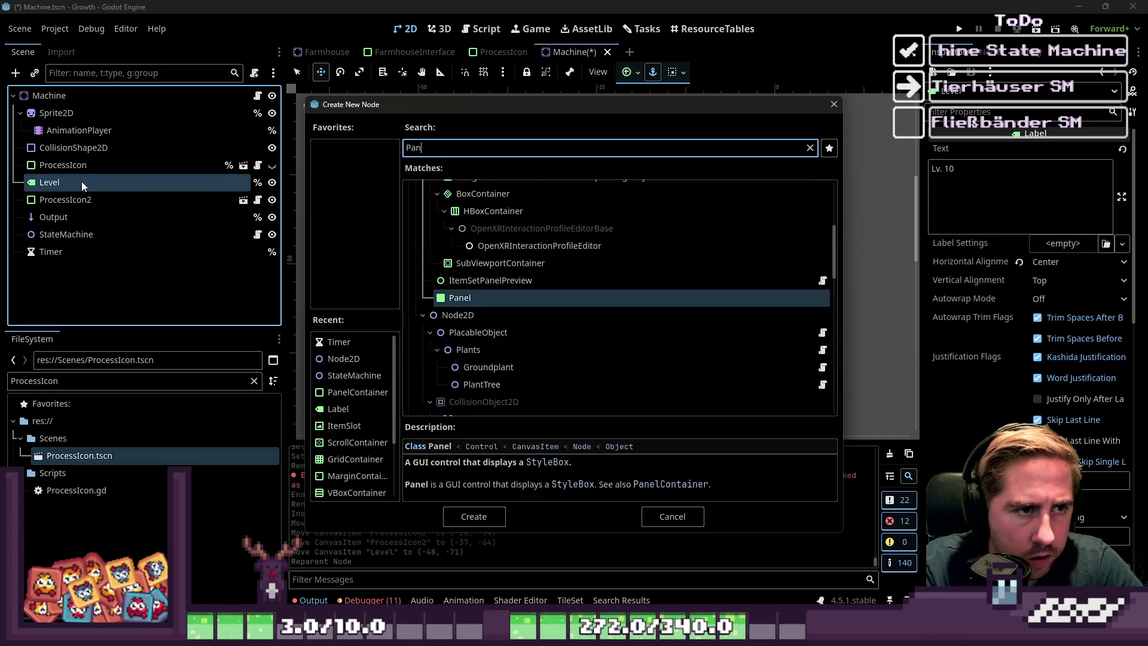
{"action": "key", "text": "Return"}
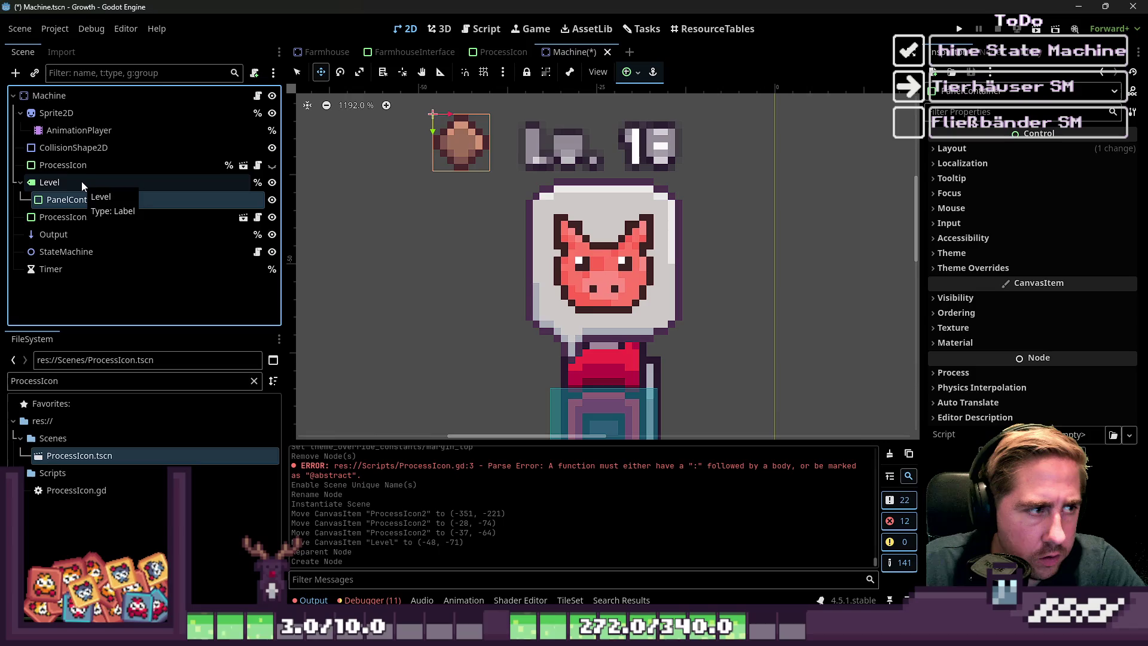
{"action": "key", "text": "ctrl+z"}
{"action": "left_click", "coordinate": [51, 184]}
{"action": "key", "text": "ctrl+a"}
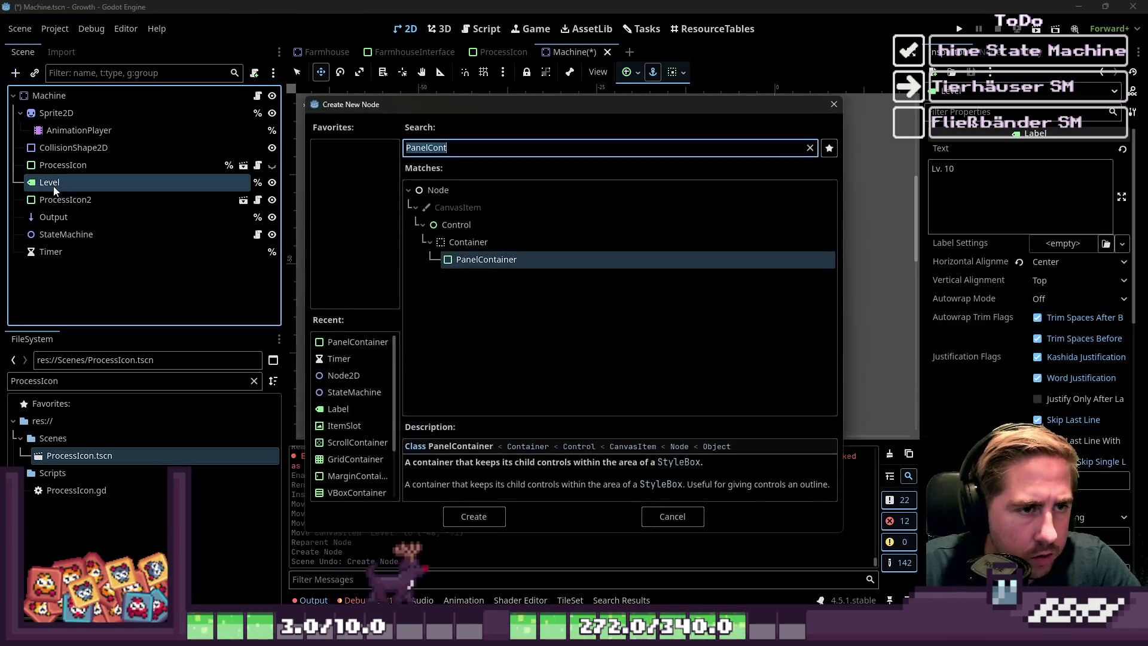
{"action": "type", "text": "HBo"}
{"action": "key", "text": "Return"}
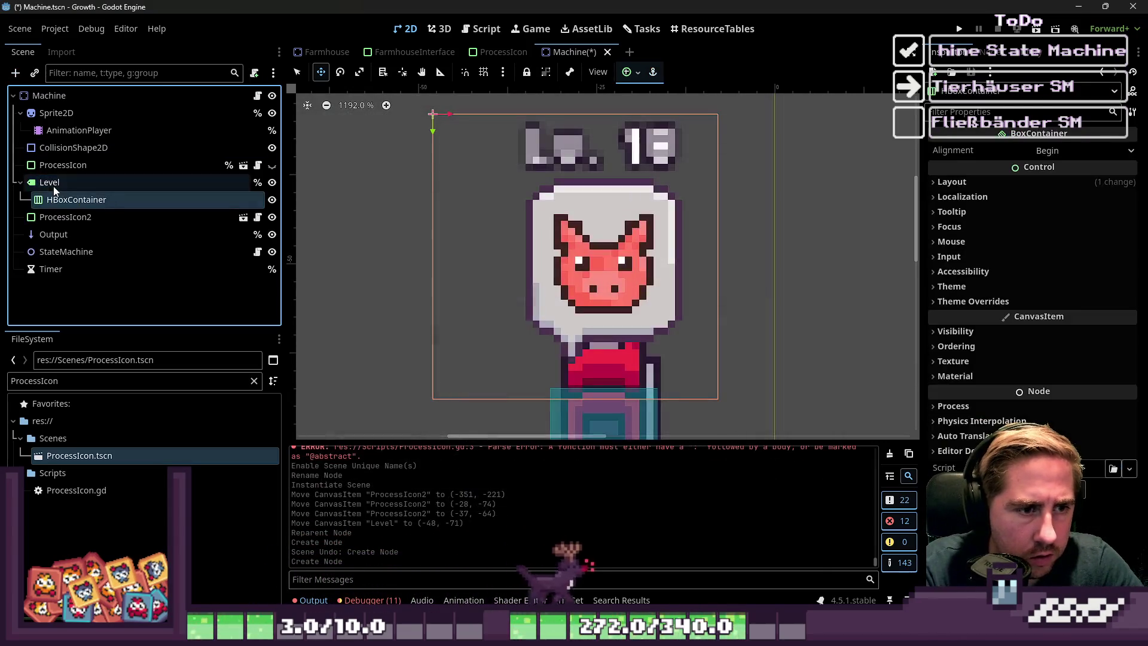
{"action": "key", "text": "ctrl+z"}
- Create a VBoxContainer and drag Level and ProcessIcon2 into it
{"action": "key", "text": "ctrl+a"}
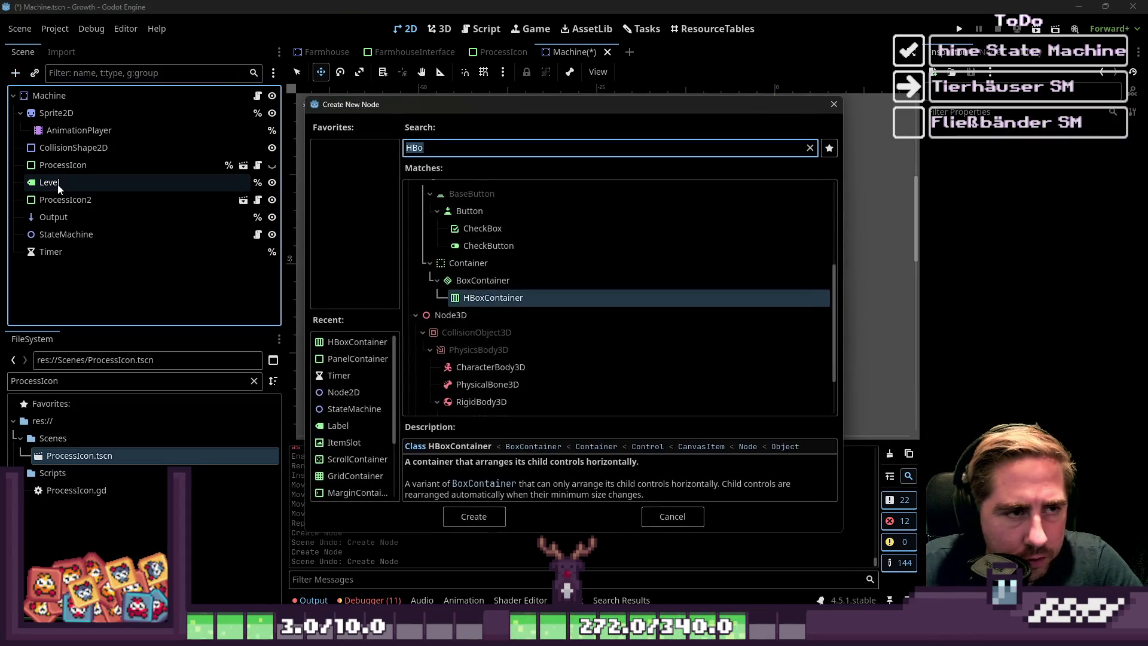
{"action": "type", "text": "VBoc"}
{"action": "key", "text": "Return"}
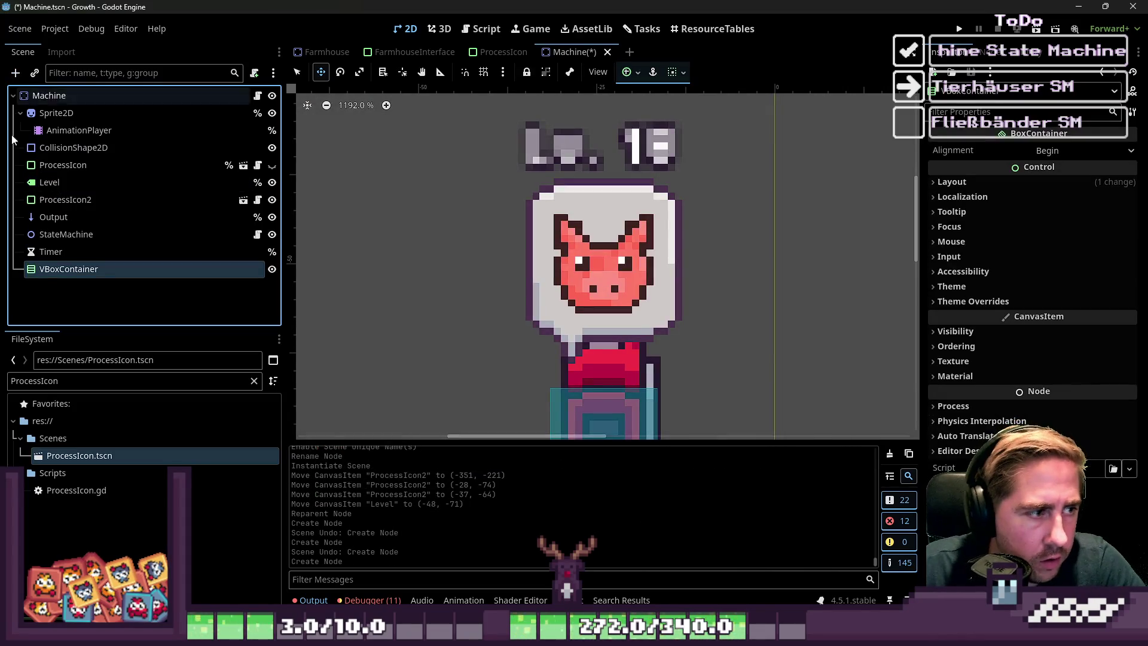
{"action": "mouse_move", "coordinate": [40, 272]}
{"action": "left_mouse_down"}
{"action": "mouse_move", "coordinate": [57, 178]}
{"action": "mouse_move", "coordinate": [64, 190]}
{"action": "mouse_move", "coordinate": [71, 182]}
{"action": "left_mouse_up"}
{"action": "left_click", "coordinate": [125, 166]}
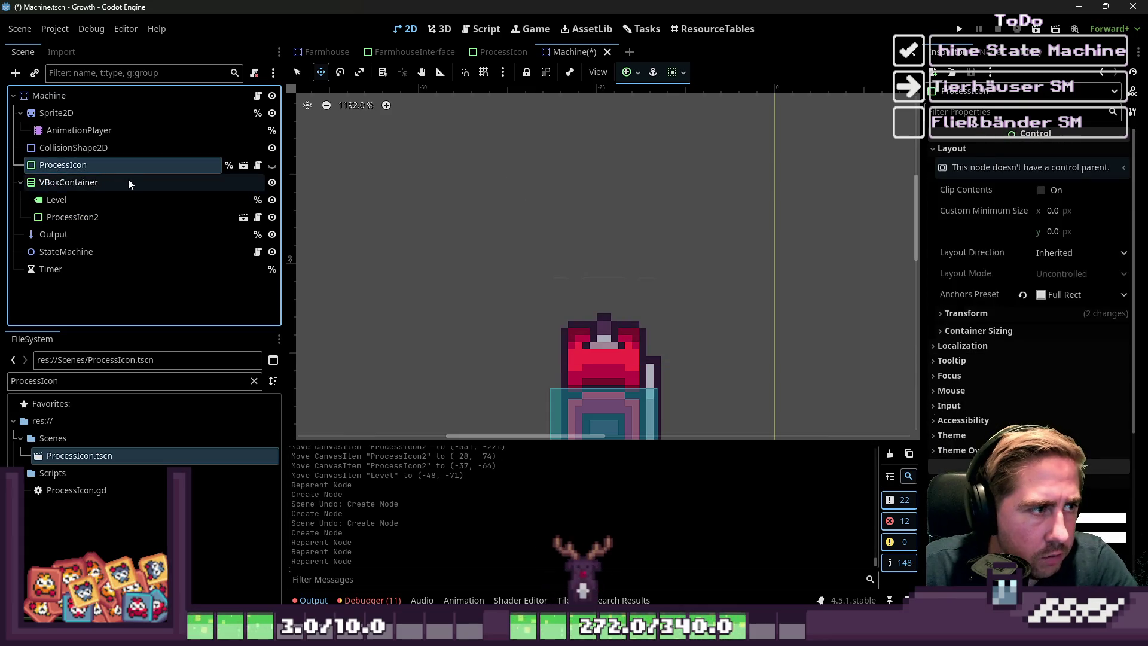
- Delete the old ProcessIcon node and move the VBoxContainer above the machine
{"action": "key", "text": "Delete"}
{"action": "key", "text": "Return"}
{"action": "left_click", "coordinate": [103, 181]}
{"action": "scroll", "coordinate": [573, 309], "scroll_direction": "down", "scroll_amount": 6}
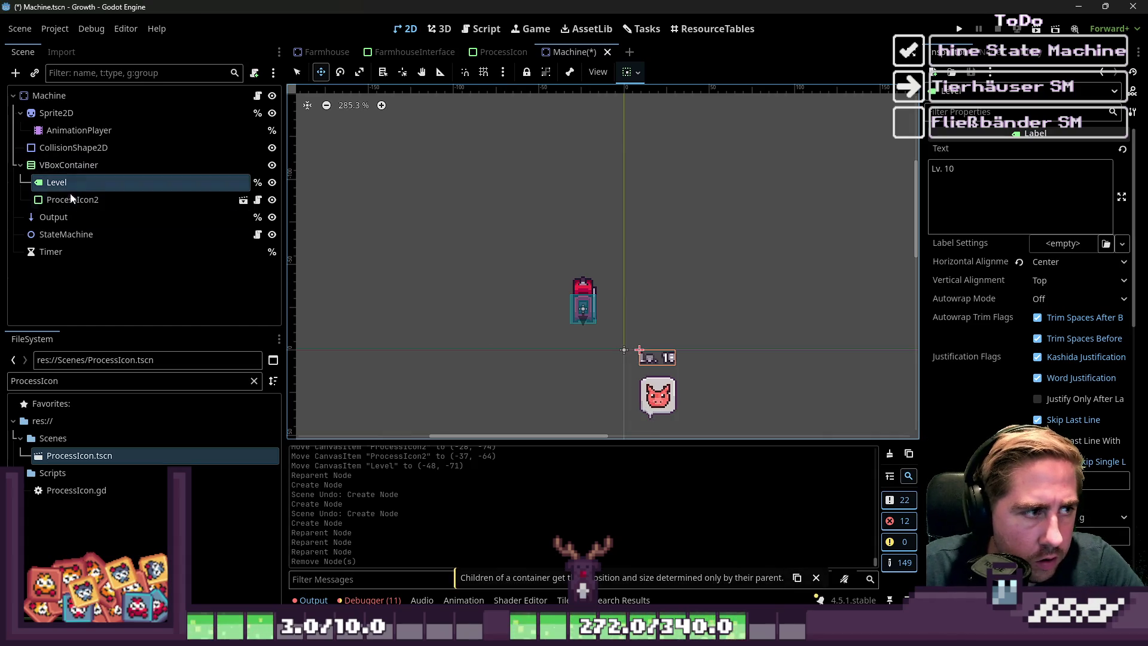
{"action": "left_click", "coordinate": [69, 166]}
{"action": "left_click_drag", "start_coordinate": [613, 371], "coordinate": [545, 291]}
{"action": "scroll", "coordinate": [605, 244], "scroll_direction": "up", "scroll_amount": 5}
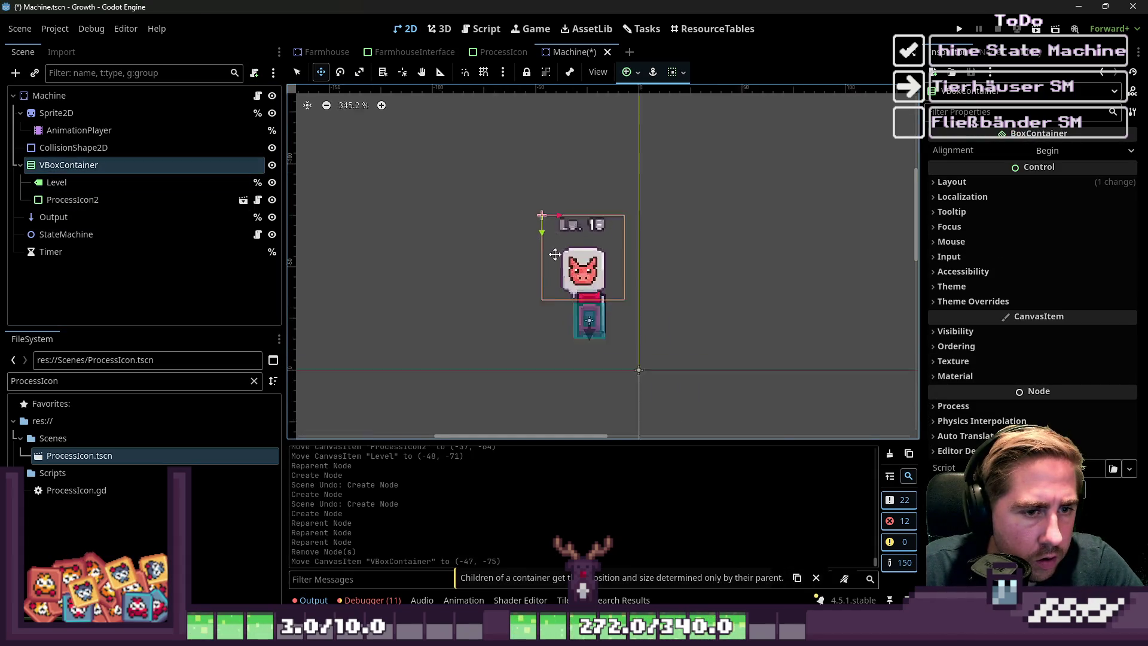
{"action": "mouse_move", "coordinate": [604, 244]}
{"action": "left_mouse_down"}
{"action": "mouse_move", "coordinate": [588, 253]}
{"action": "mouse_move", "coordinate": [599, 254]}
{"action": "mouse_move", "coordinate": [601, 231]}
{"action": "left_mouse_up"}
- Enable the VBoxContainer's Separation constant override and set it to 0
{"action": "scroll", "coordinate": [582, 264], "scroll_direction": "down", "scroll_amount": 5}
{"action": "left_click", "coordinate": [44, 182]}
{"action": "left_click", "coordinate": [68, 164]}
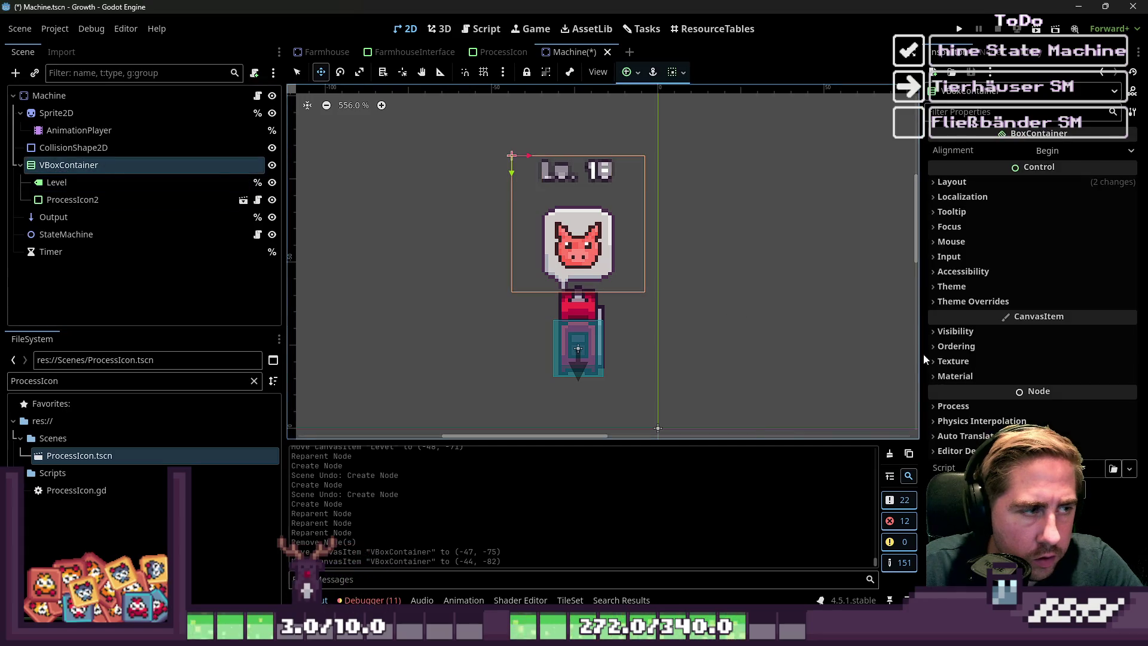
{"action": "left_click", "coordinate": [973, 301]}
{"action": "left_click", "coordinate": [940, 316]}
{"action": "left_click", "coordinate": [953, 333]}
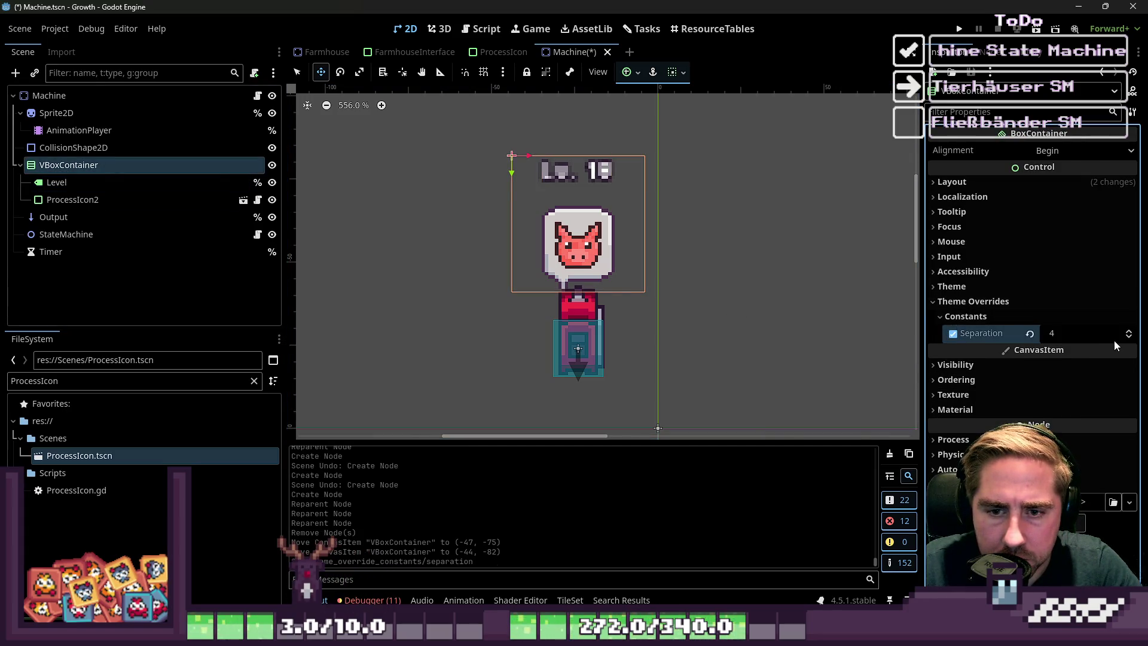
{"action": "left_click_drag", "start_coordinate": [1114, 340], "coordinate": [1078, 340]}
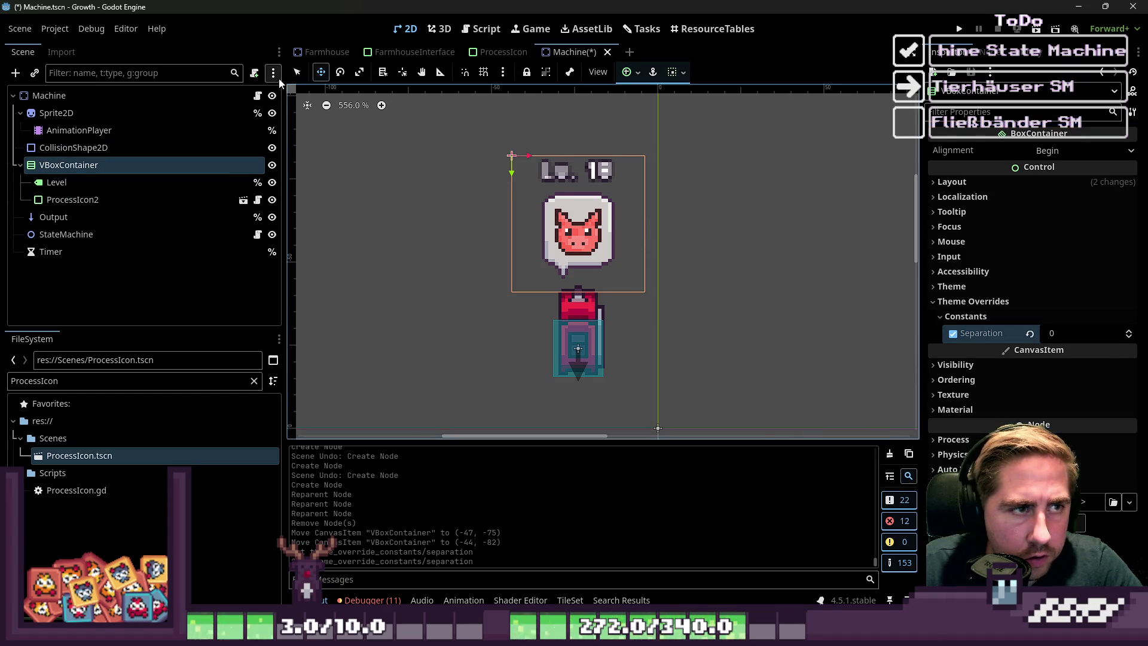
- Resize the VBoxContainer to 26 × 37 and nudge it to (-36, -80)
{"action": "key", "text": "q"}
{"action": "left_click_drag", "start_coordinate": [644, 291], "coordinate": [601, 281]}
{"action": "key", "text": "w"}
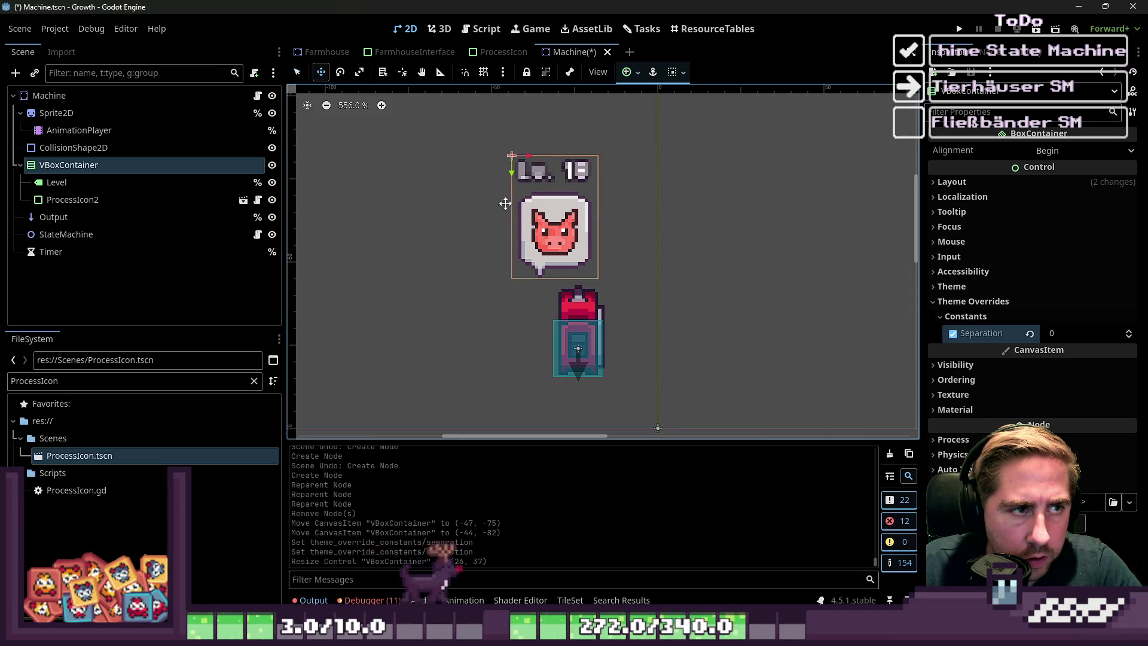
{"action": "mouse_move", "coordinate": [534, 252]}
{"action": "left_mouse_down"}
{"action": "mouse_move", "coordinate": [562, 278]}
{"action": "mouse_move", "coordinate": [602, 237]}
{"action": "mouse_move", "coordinate": [574, 253]}
{"action": "mouse_move", "coordinate": [613, 252]}
{"action": "mouse_move", "coordinate": [546, 245]}
{"action": "mouse_move", "coordinate": [569, 243]}
{"action": "left_mouse_up"}
{"action": "scroll", "coordinate": [557, 262], "scroll_direction": "up", "scroll_amount": 2}
{"action": "scroll", "coordinate": [557, 262], "scroll_direction": "up", "scroll_amount": 1}
- Reapply the VBoxContainer size 26 × 37 in Layout > Transform and move it to (-37, -80)
{"action": "left_click", "coordinate": [981, 182]}
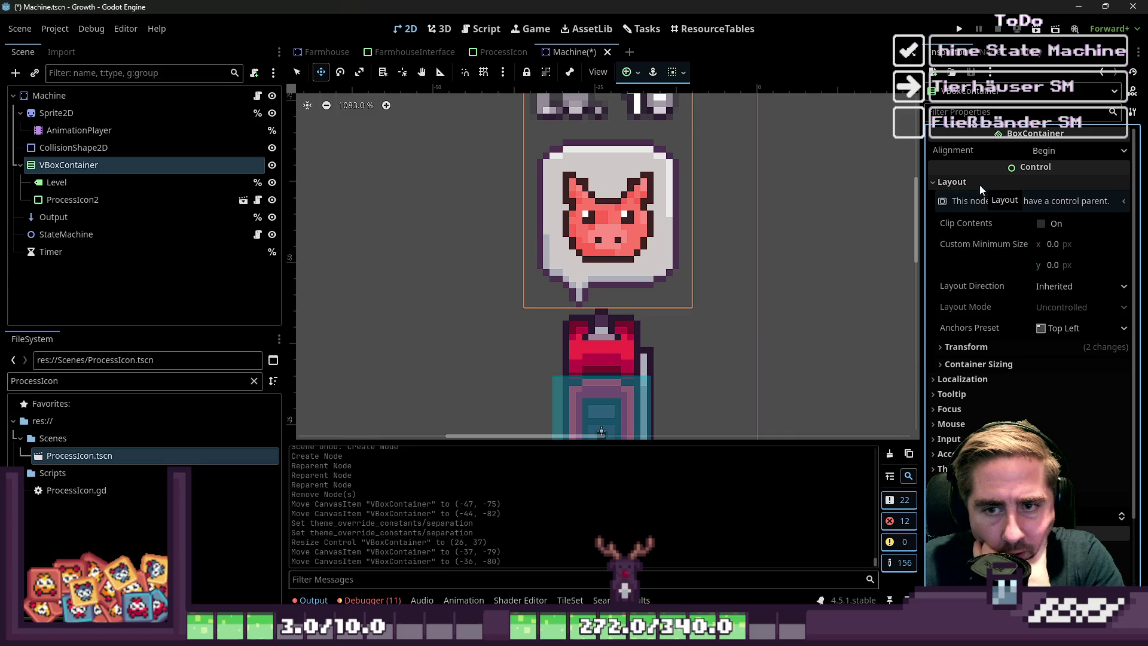
{"action": "left_click", "coordinate": [943, 349]}
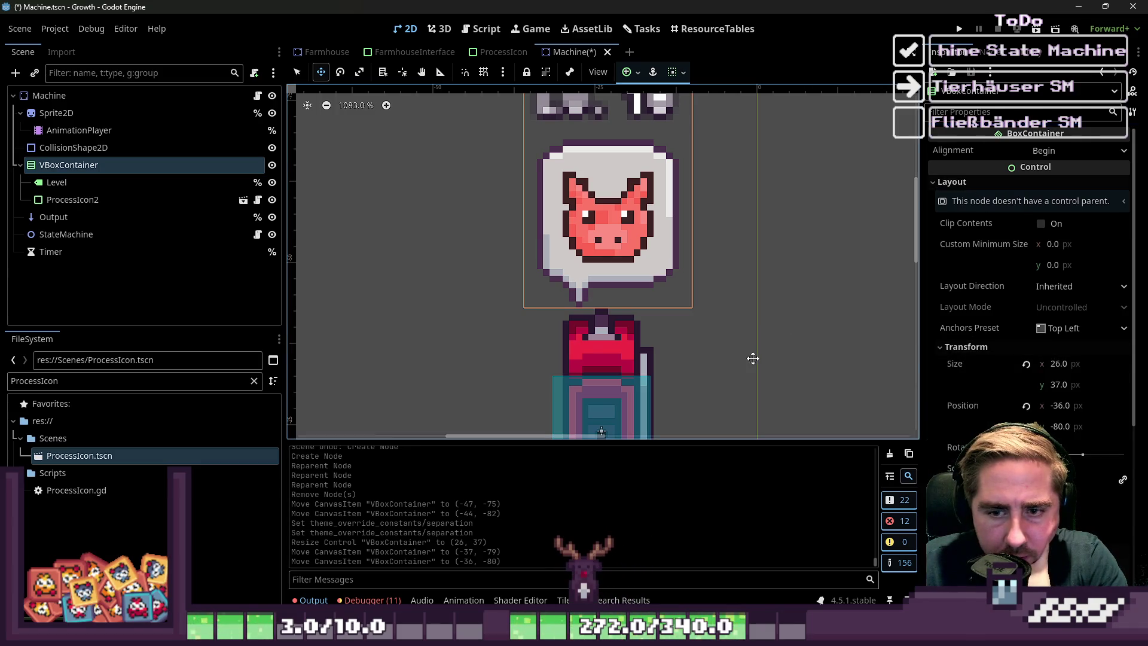
{"action": "left_click", "coordinate": [1025, 364]}
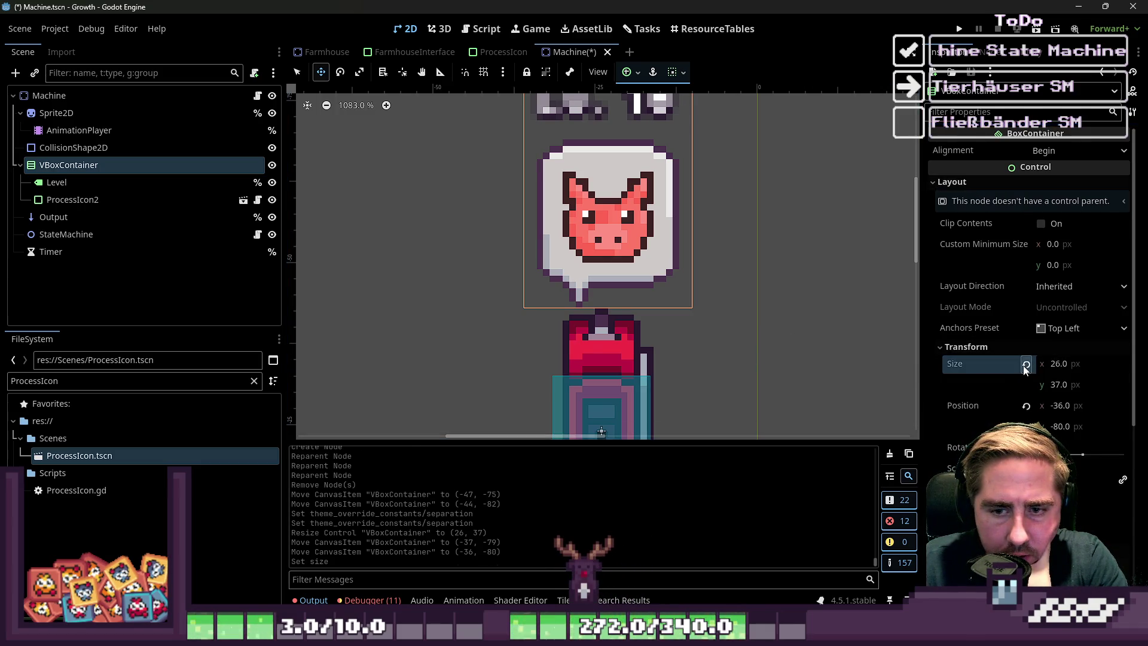
{"action": "mouse_move", "coordinate": [572, 220]}
{"action": "left_mouse_down"}
{"action": "mouse_move", "coordinate": [562, 220]}
{"action": "mouse_move", "coordinate": [607, 222]}
{"action": "mouse_move", "coordinate": [599, 291]}
{"action": "mouse_move", "coordinate": [611, 271]}
{"action": "mouse_move", "coordinate": [684, 260]}
{"action": "mouse_move", "coordinate": [512, 248]}
{"action": "mouse_move", "coordinate": [565, 212]}
{"action": "mouse_move", "coordinate": [559, 283]}
{"action": "mouse_move", "coordinate": [579, 299]}
{"action": "mouse_move", "coordinate": [575, 250]}
{"action": "left_mouse_up"}
{"action": "scroll", "coordinate": [598, 281], "scroll_direction": "down", "scroll_amount": 5}
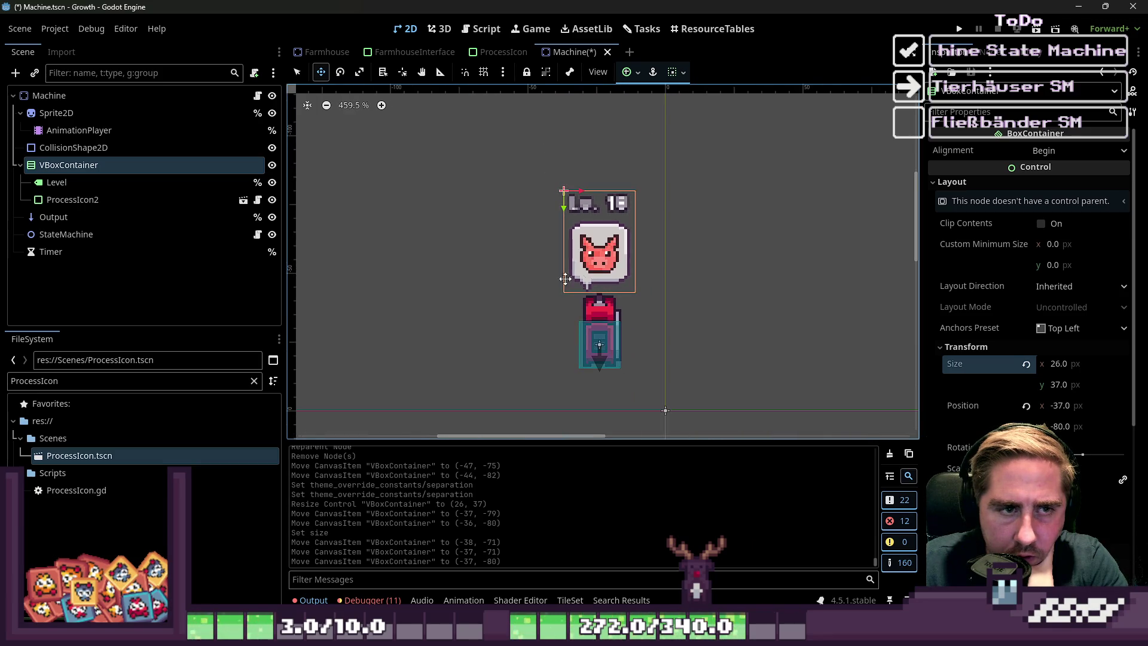
{"action": "left_click", "coordinate": [272, 199]}
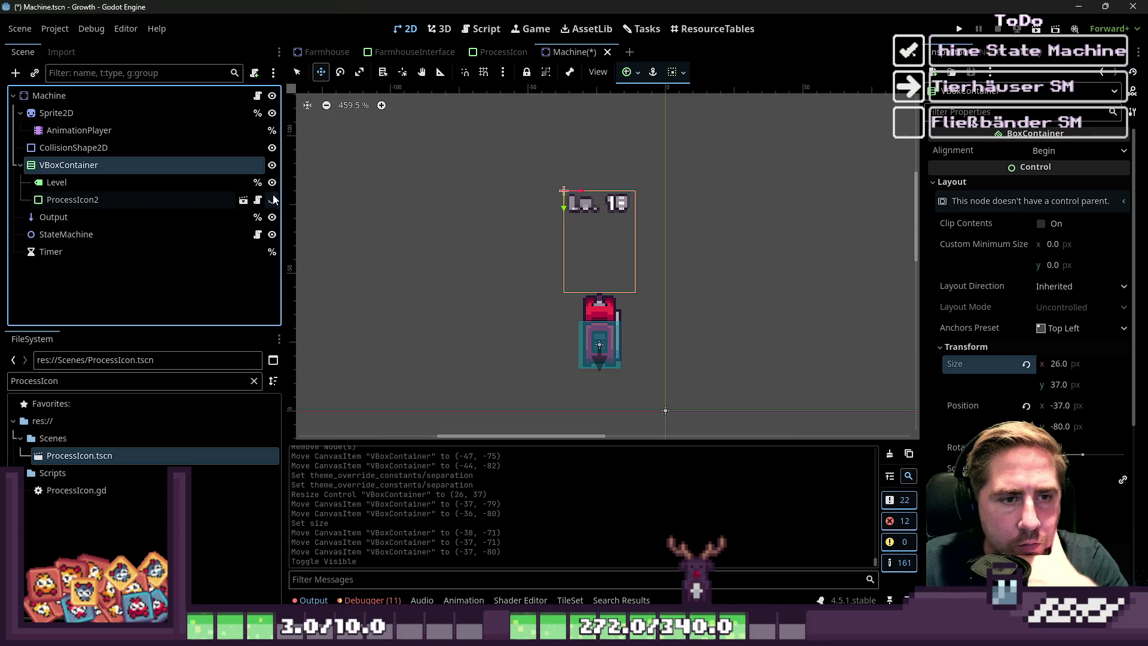
{"action": "left_click", "coordinate": [272, 200]}
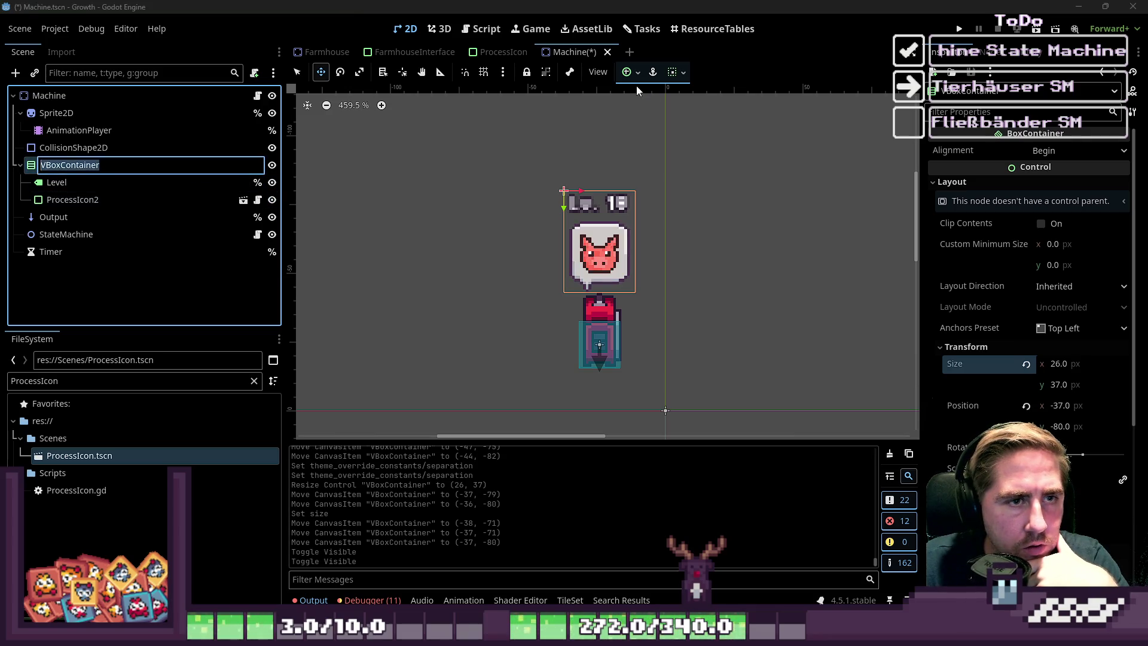
- Set the VBoxContainer's vertical sizing to End alignment with Expand enabled
{"action": "left_click", "coordinate": [682, 78]}
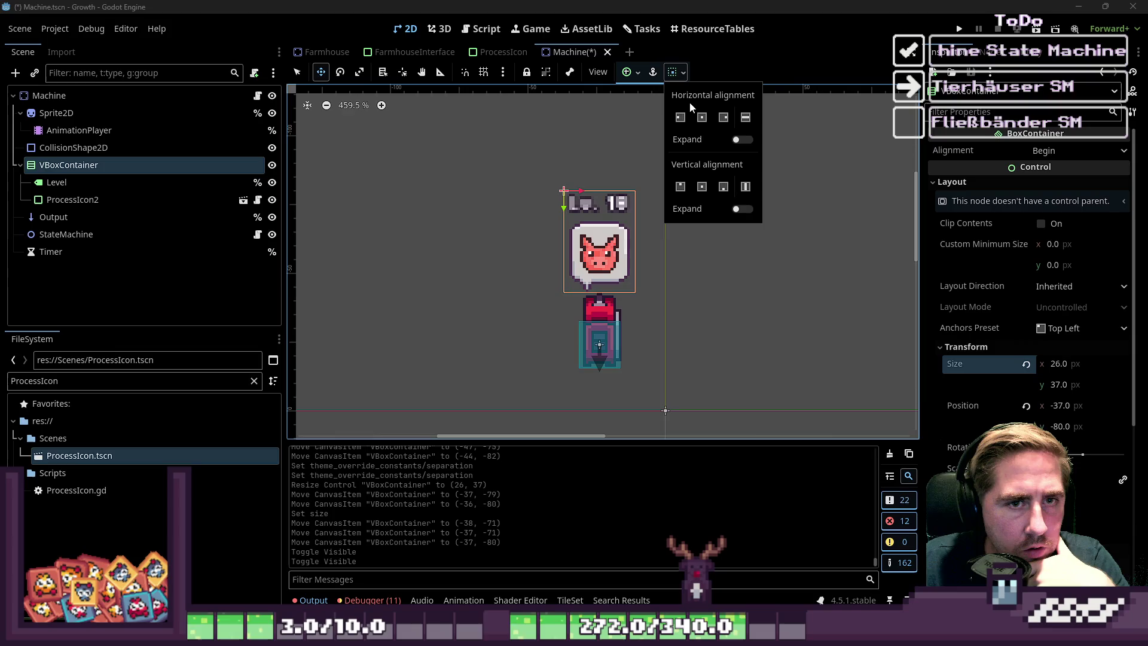
{"action": "left_click", "coordinate": [723, 187]}
{"action": "left_click", "coordinate": [739, 211]}
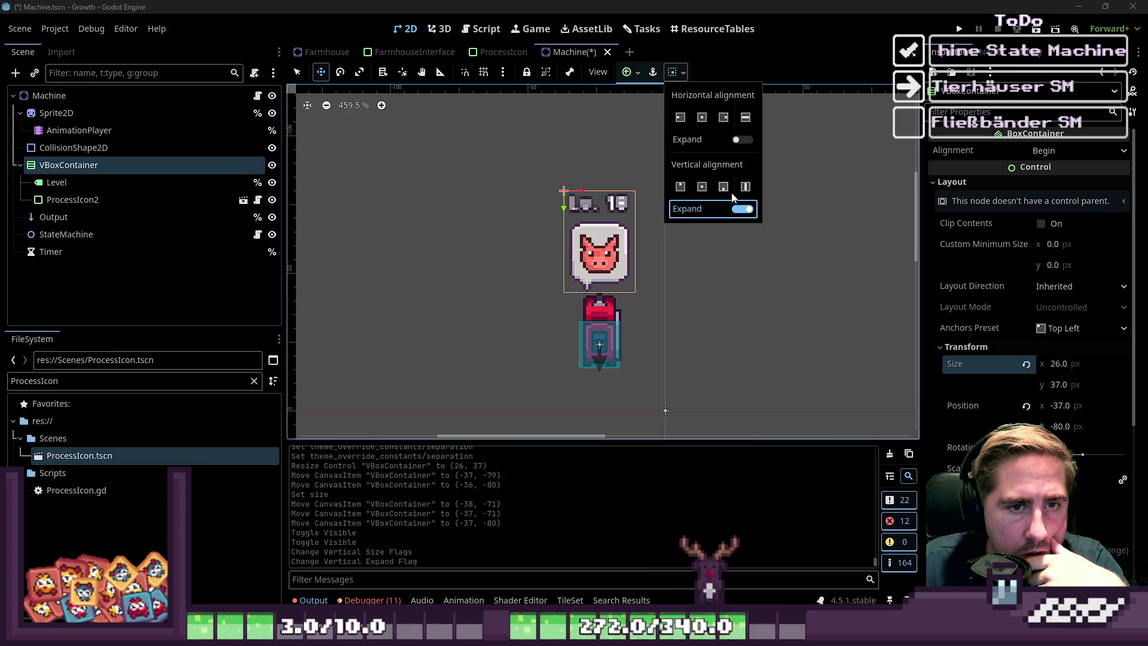
{"action": "left_click", "coordinate": [723, 187]}
{"action": "left_click", "coordinate": [135, 198]}
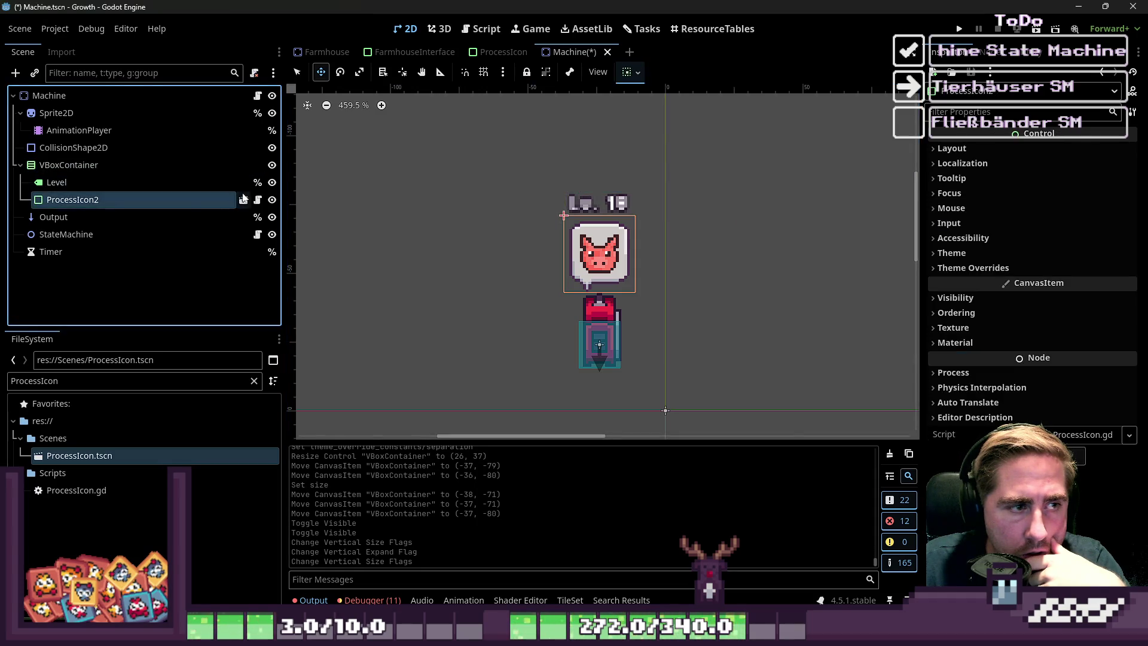
- Toggle the pig icon and Level label visibility to check the layout, leaving both shown
{"action": "left_click", "coordinate": [272, 199]}
{"action": "left_click", "coordinate": [272, 200]}
{"action": "left_click", "coordinate": [273, 183]}
{"action": "left_click", "coordinate": [272, 183]}
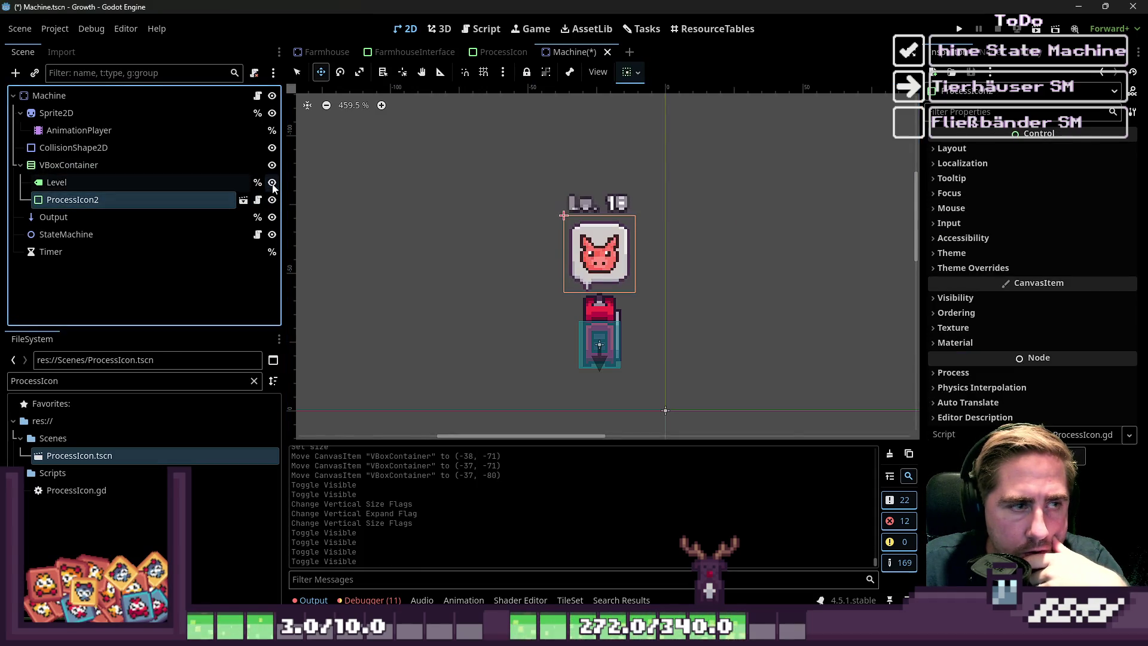
{"action": "left_click", "coordinate": [273, 183]}
{"action": "left_click", "coordinate": [273, 183]}
{"action": "left_click", "coordinate": [206, 183]}
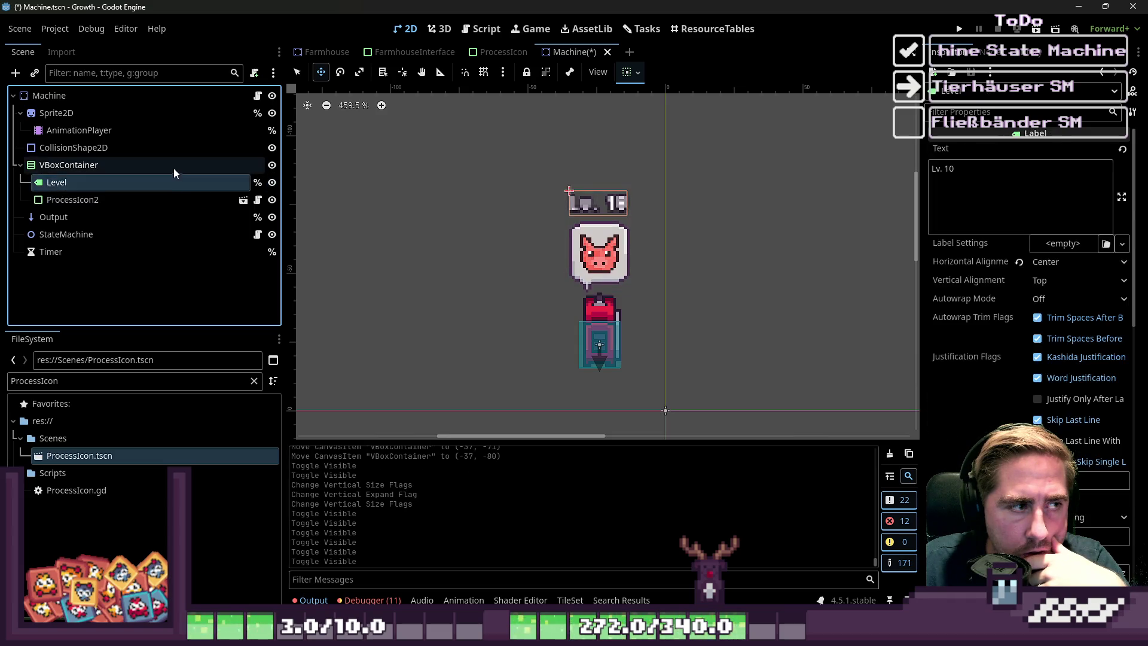
{"action": "left_click", "coordinate": [173, 167]}
- Anchor the VBoxContainer at Center Bottom and drag it back above the machine to (-37, -80)
{"action": "left_click", "coordinate": [653, 73]}
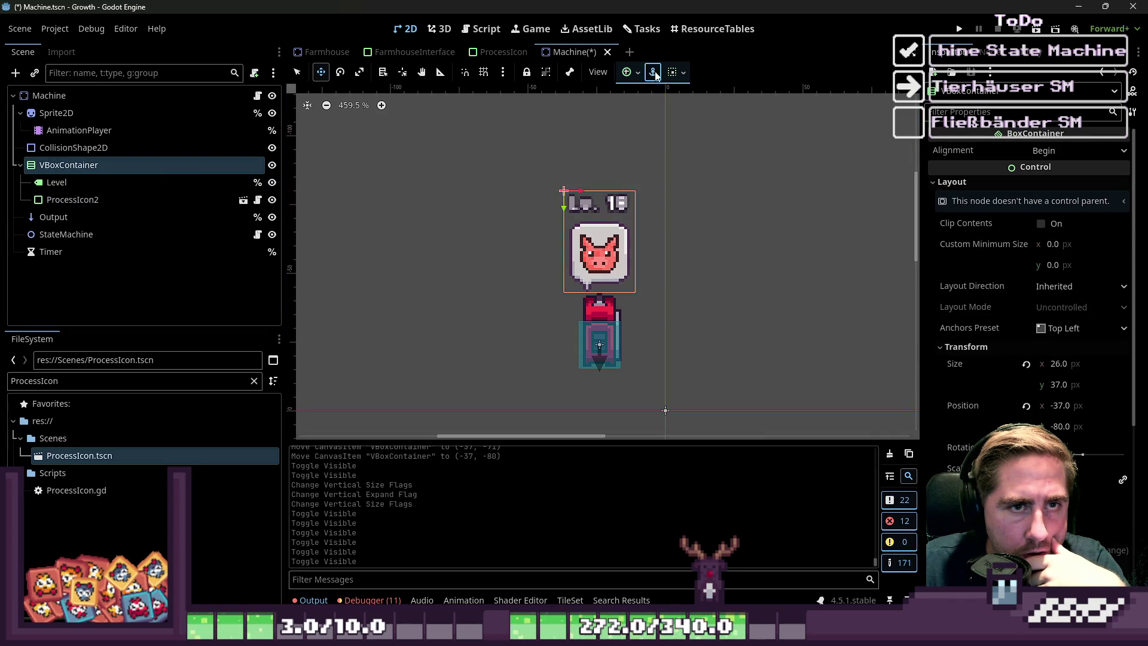
{"action": "left_click", "coordinate": [635, 76]}
{"action": "left_click", "coordinate": [655, 166]}
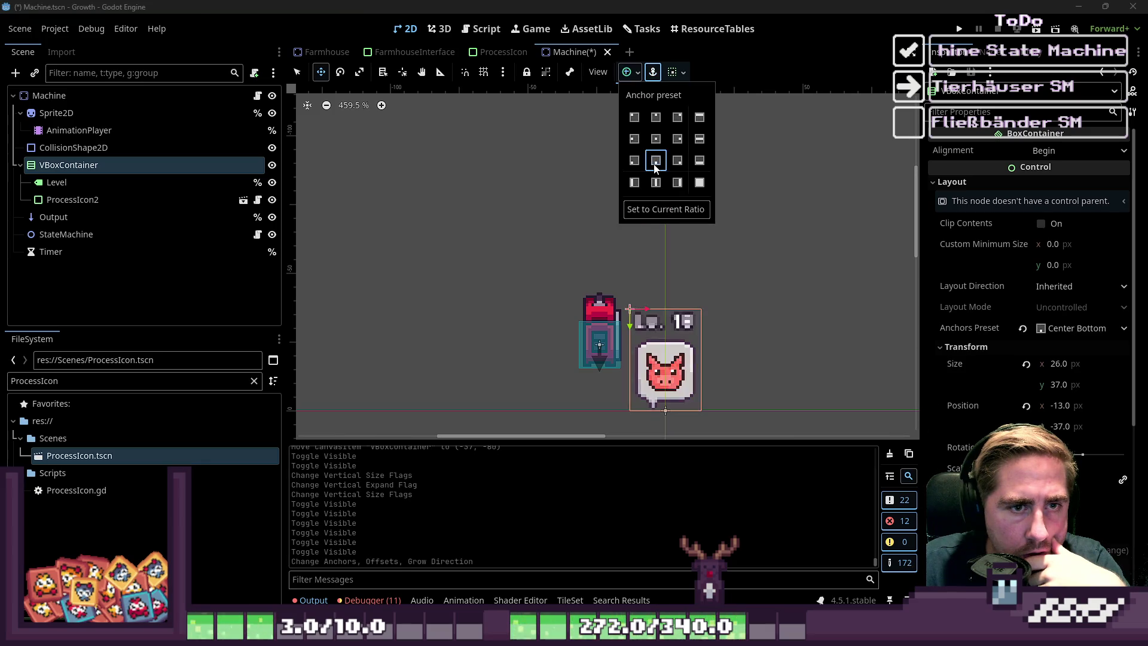
{"action": "left_click", "coordinate": [637, 291]}
{"action": "mouse_move", "coordinate": [648, 390]}
{"action": "left_mouse_down"}
{"action": "mouse_move", "coordinate": [613, 283]}
{"action": "mouse_move", "coordinate": [583, 280]}
{"action": "mouse_move", "coordinate": [587, 261]}
{"action": "left_mouse_up"}
{"action": "scroll", "coordinate": [583, 279], "scroll_direction": "up", "scroll_amount": 2}
{"action": "scroll", "coordinate": [583, 279], "scroll_direction": "up", "scroll_amount": 2}
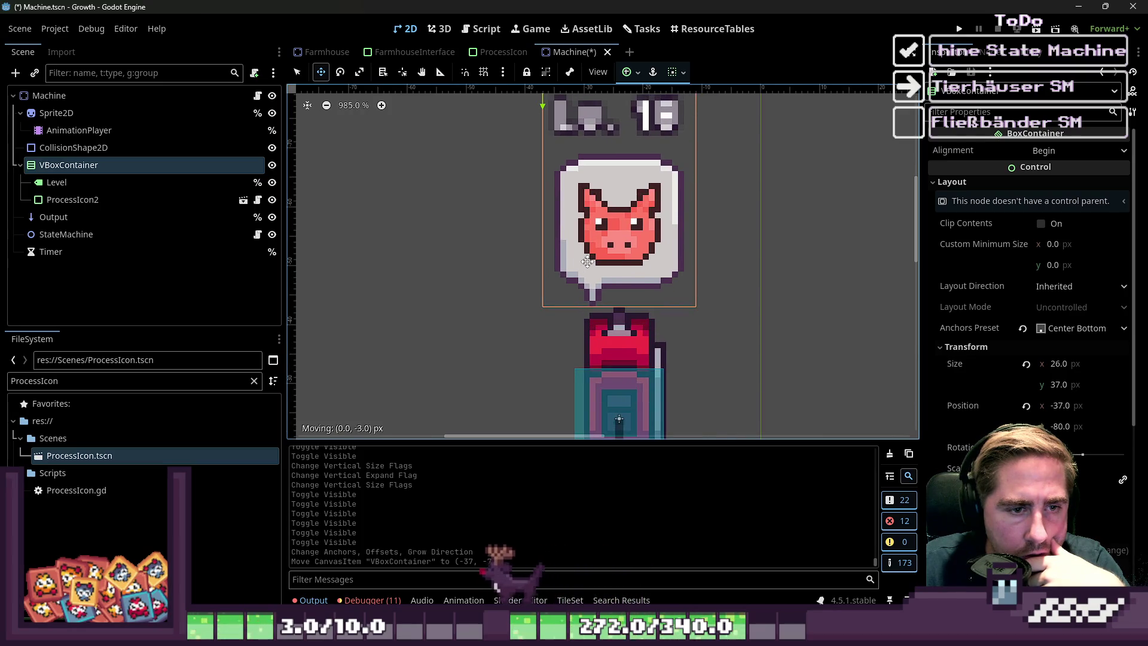
- Toggle the pig process icon's visibility and leave the VBoxContainer's name unchanged
{"action": "left_click", "coordinate": [272, 200]}
{"action": "left_click", "coordinate": [273, 200]}
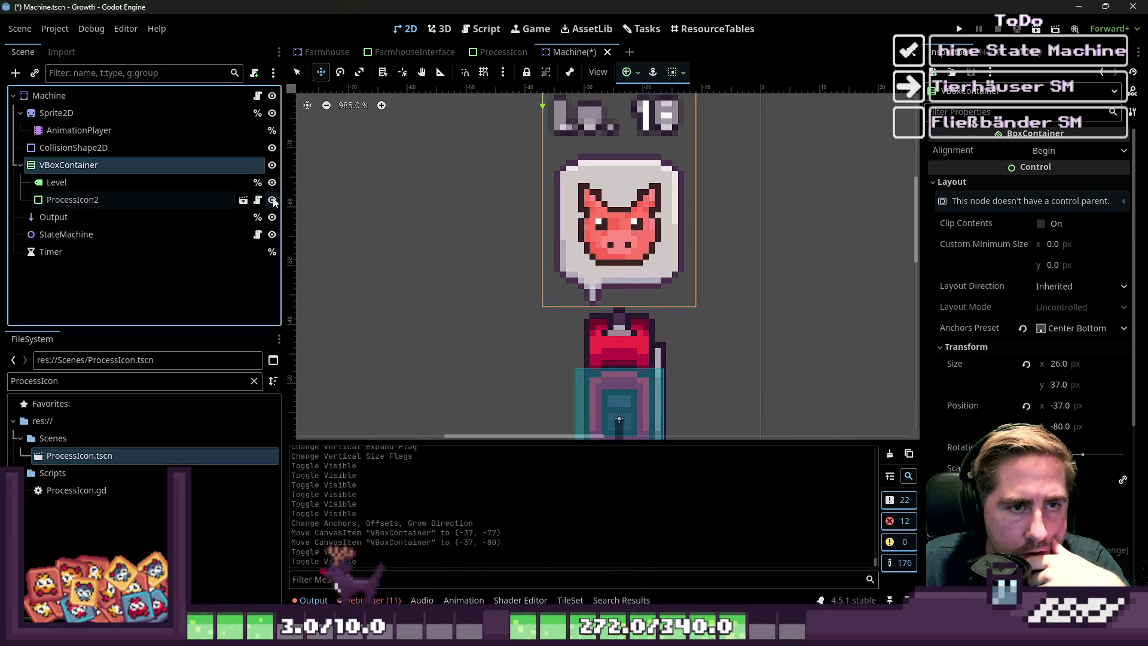
{"action": "double_click", "coordinate": [219, 167]}
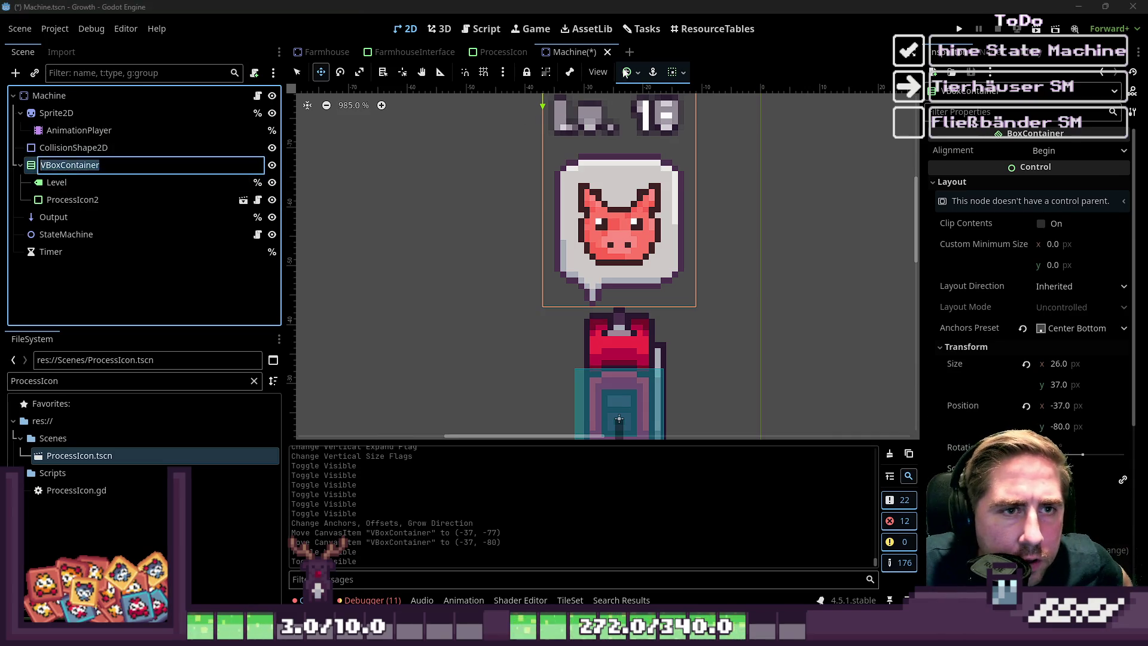
{"action": "left_click", "coordinate": [632, 84]}
{"action": "left_click", "coordinate": [638, 72]}
{"action": "left_click", "coordinate": [677, 73]}
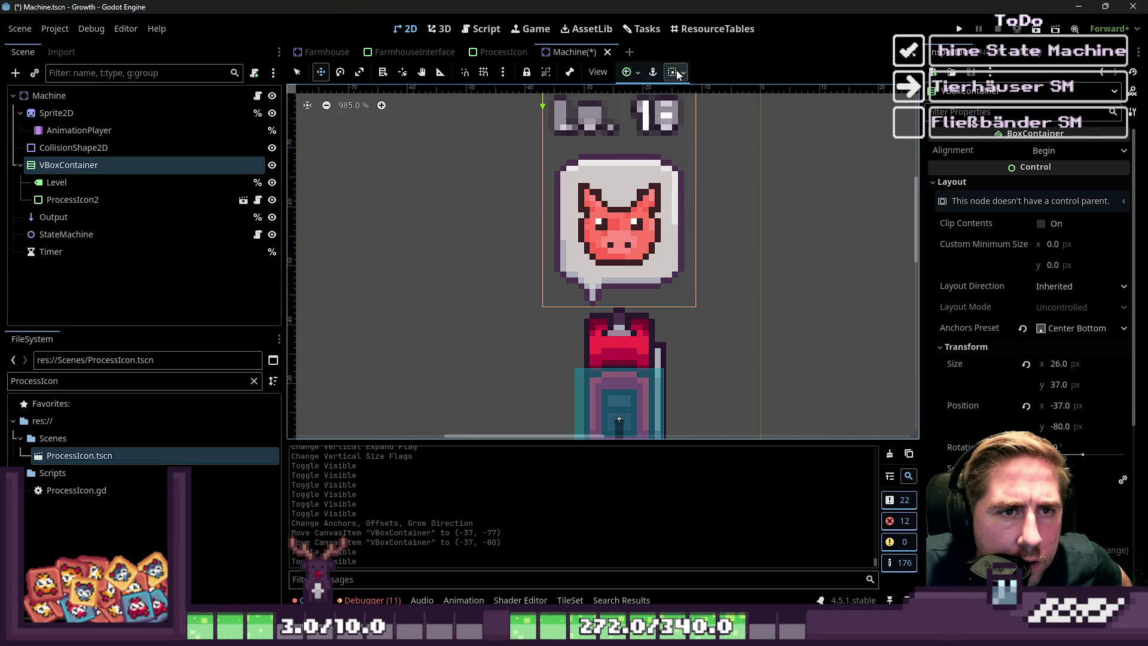
- Try different vertical sizing flags on the container, checking the layout against the pig icon
{"action": "left_click", "coordinate": [676, 73]}
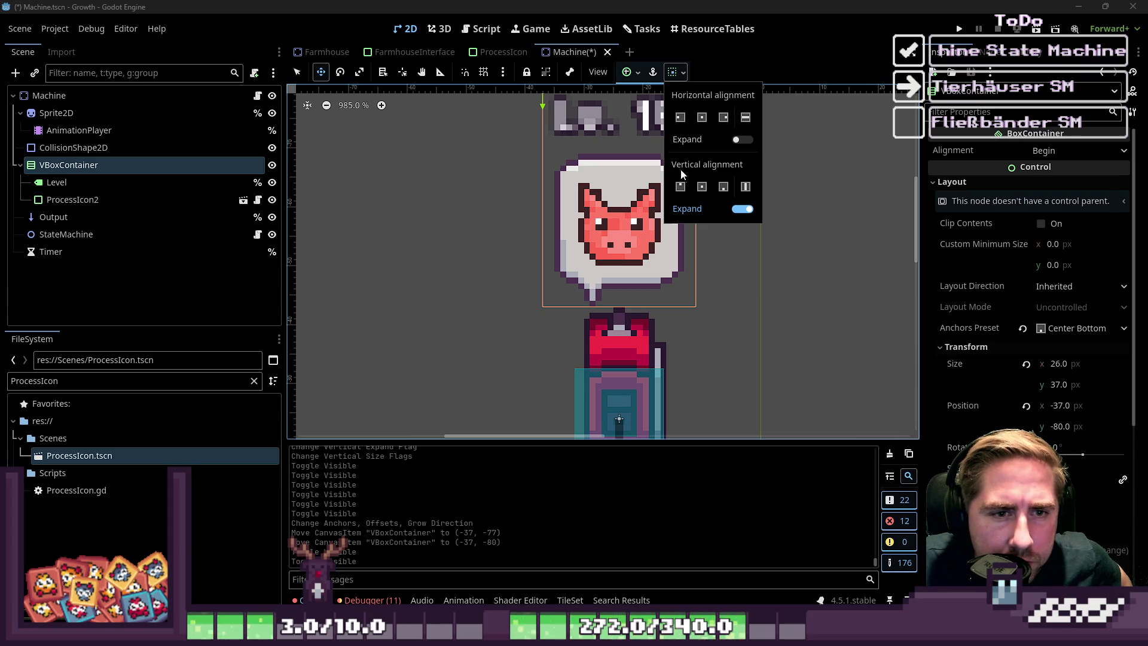
{"action": "left_click", "coordinate": [726, 188]}
{"action": "left_click", "coordinate": [742, 209]}
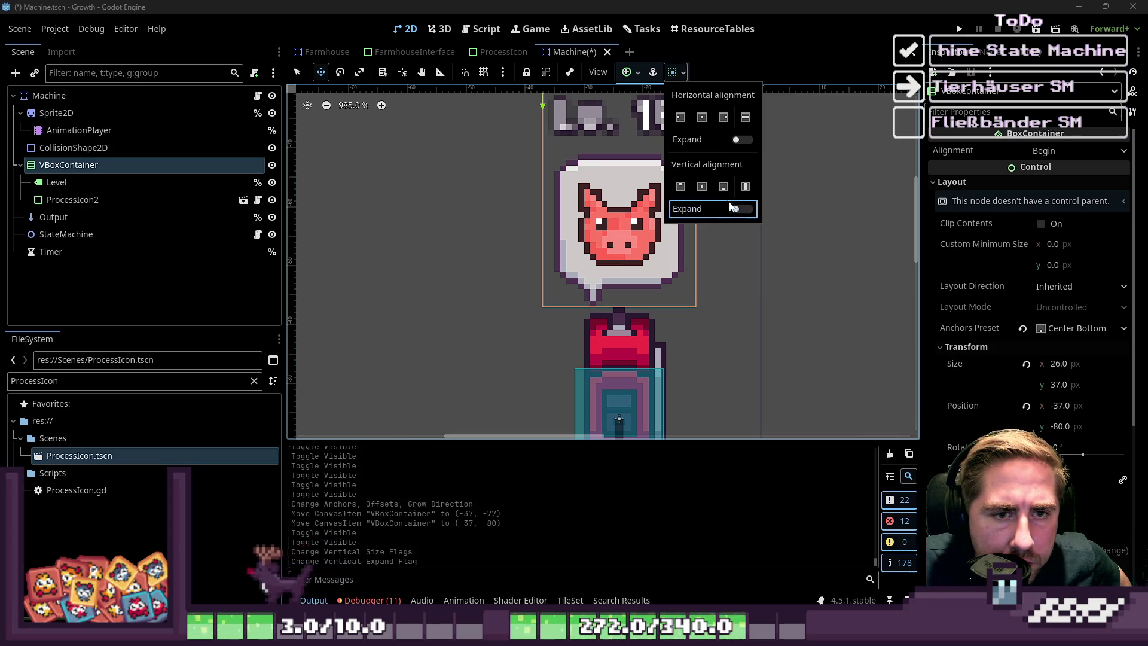
{"action": "left_click", "coordinate": [724, 190]}
{"action": "left_click", "coordinate": [277, 181]}
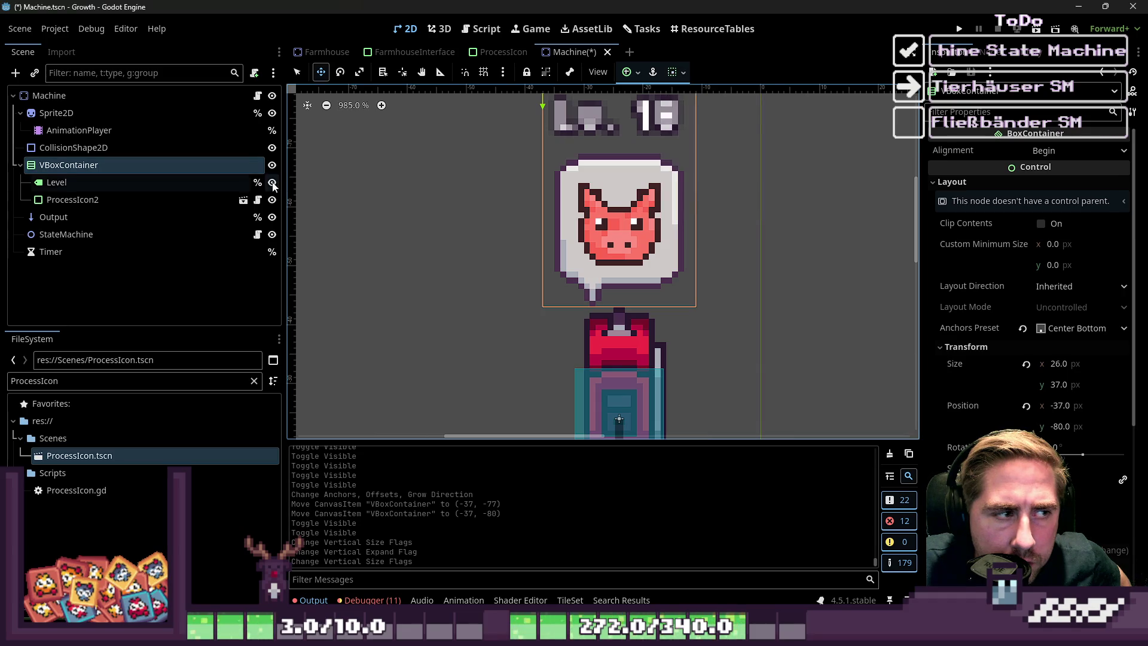
{"action": "left_click", "coordinate": [272, 200]}
{"action": "left_click", "coordinate": [272, 200]}
- Set vertical sizing to Fill with Expand on, checking the layout with the Level label and pig icon
{"action": "left_click", "coordinate": [675, 72]}
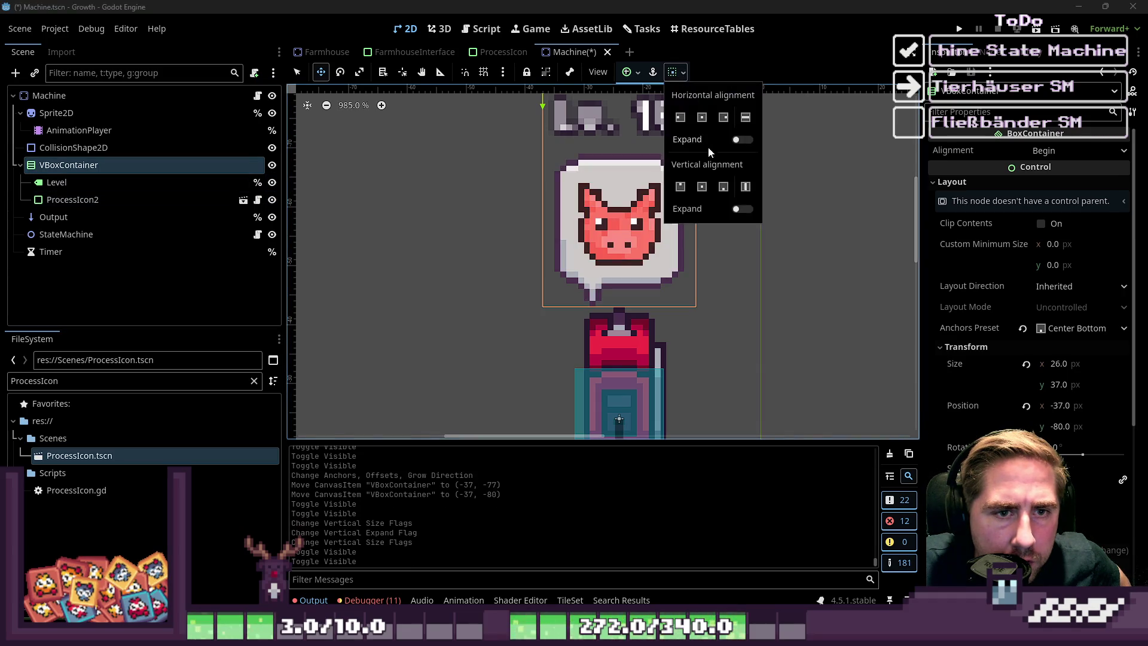
{"action": "left_click", "coordinate": [737, 210]}
{"action": "left_click", "coordinate": [743, 187]}
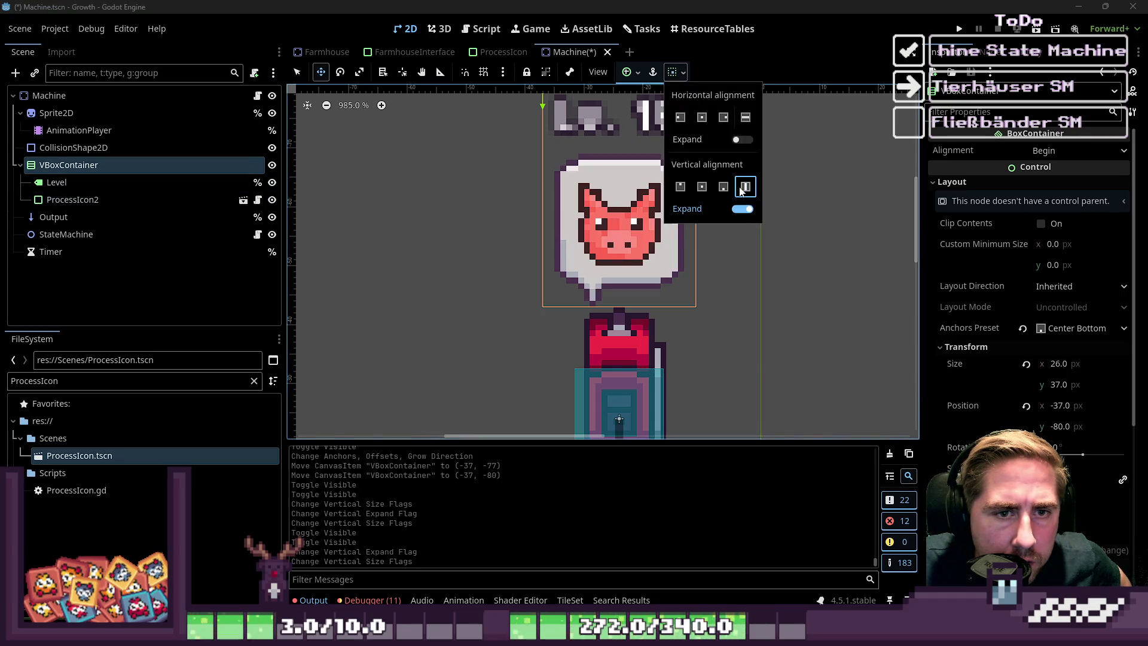
{"action": "left_click", "coordinate": [277, 188]}
{"action": "double_click", "coordinate": [272, 183]}
{"action": "scroll", "coordinate": [459, 222], "scroll_direction": "down", "scroll_amount": 1}
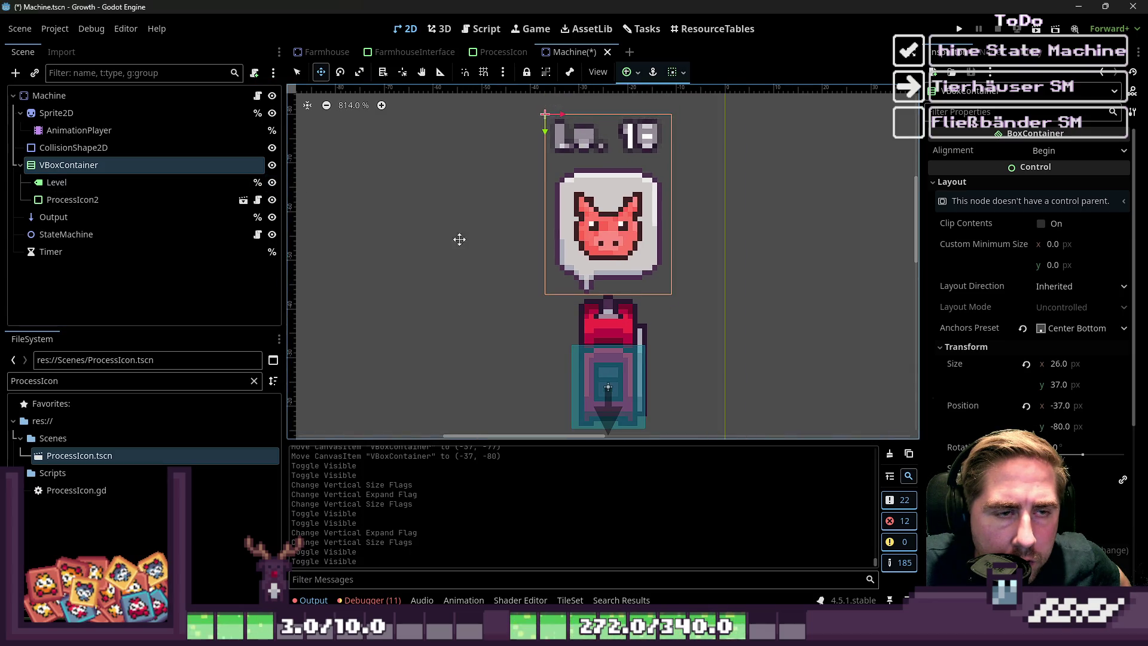
{"action": "left_click", "coordinate": [272, 184]}
{"action": "left_click", "coordinate": [272, 184]}
{"action": "double_click", "coordinate": [272, 184]}
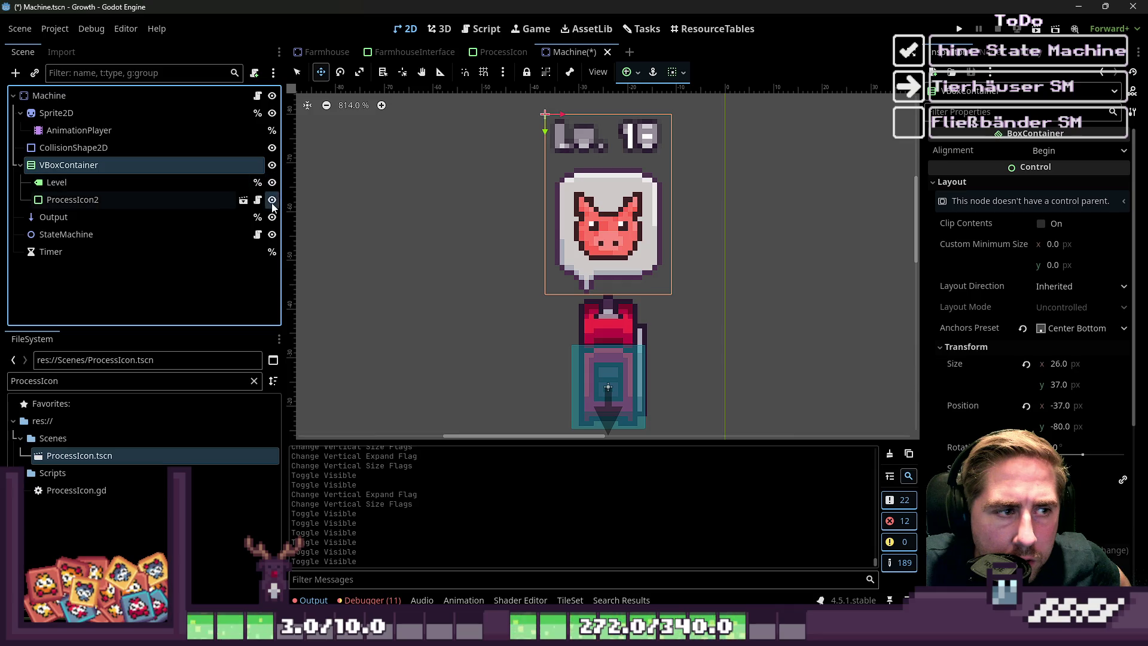
{"action": "double_click", "coordinate": [272, 200]}
{"action": "left_click", "coordinate": [674, 72]}
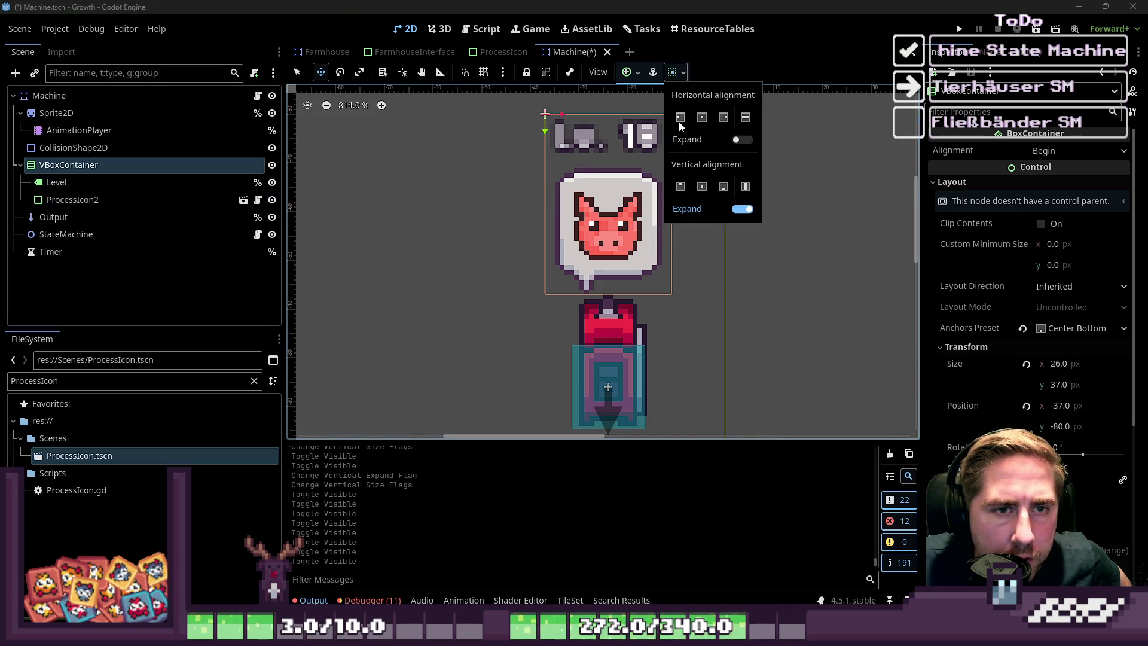
- Anchor the VBoxContainer at Center Bottom and set its vertical sizing to Shrink End
{"action": "left_click", "coordinate": [1053, 317]}
{"action": "left_click", "coordinate": [1058, 326]}
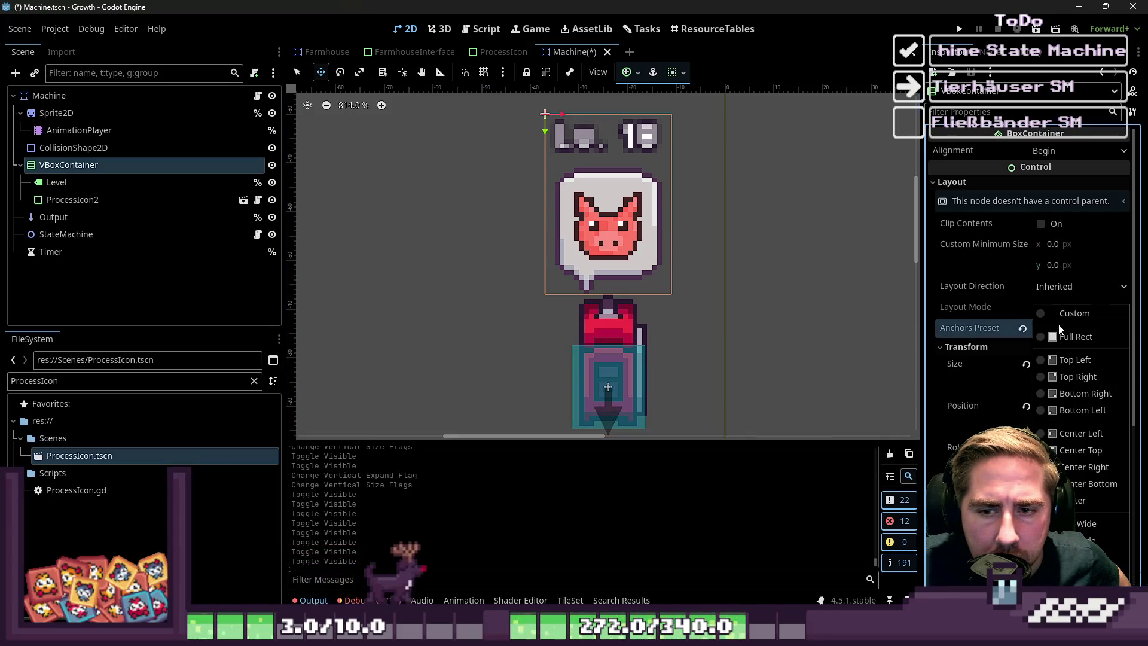
{"action": "left_click", "coordinate": [1088, 484]}
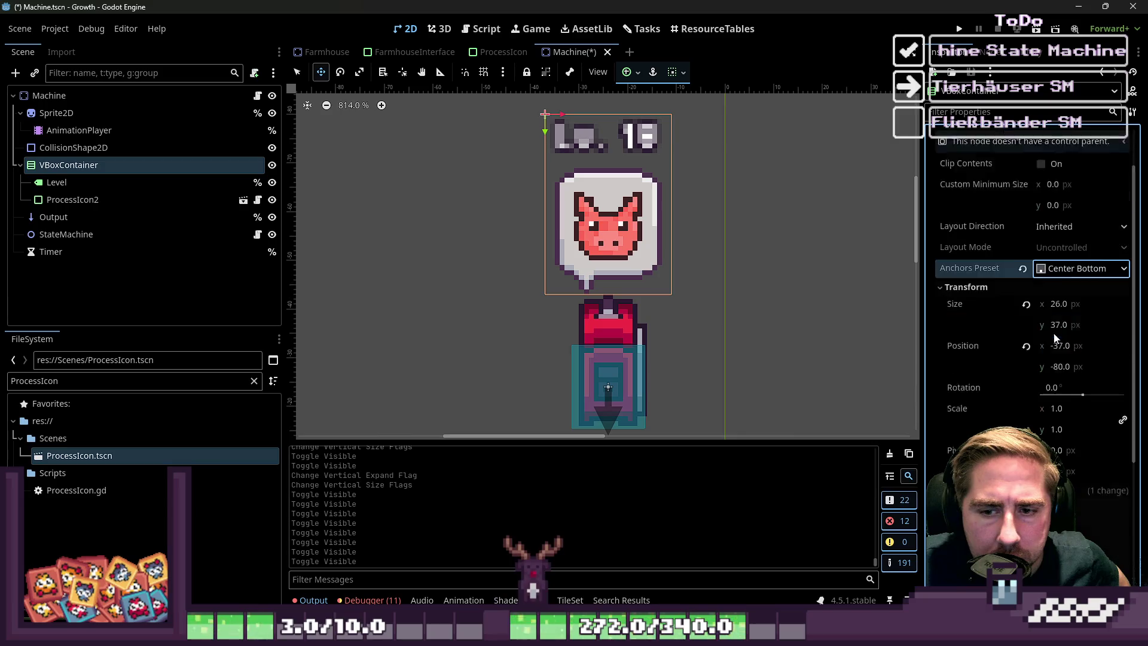
{"action": "scroll", "coordinate": [1055, 338], "scroll_direction": "down", "scroll_amount": 4}
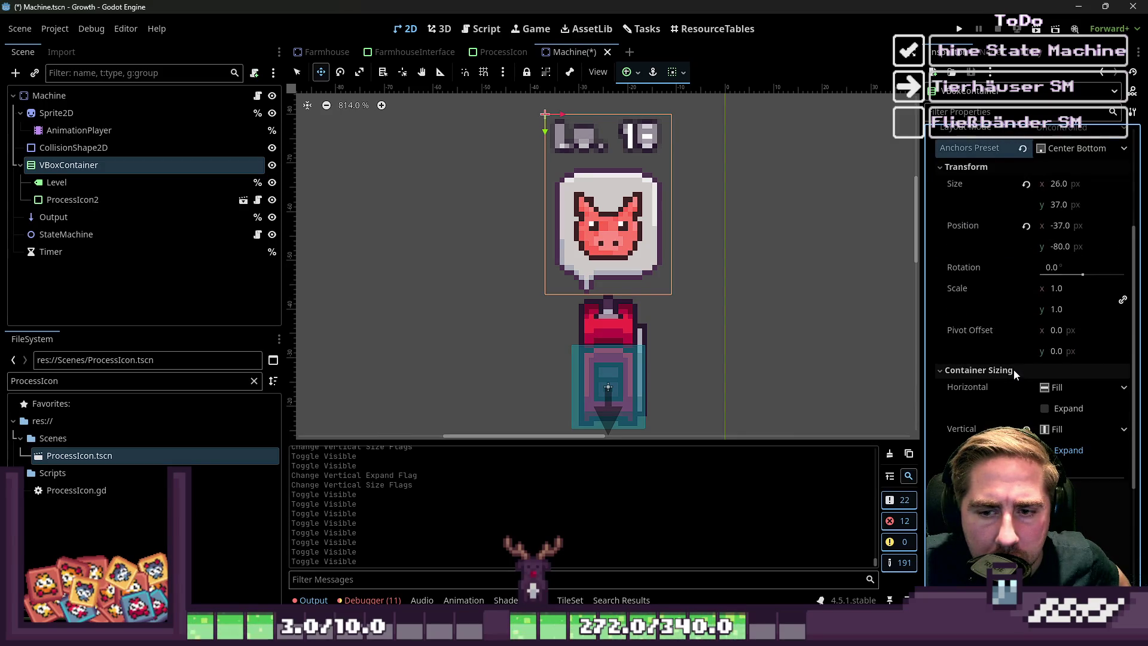
{"action": "left_click", "coordinate": [1082, 429]}
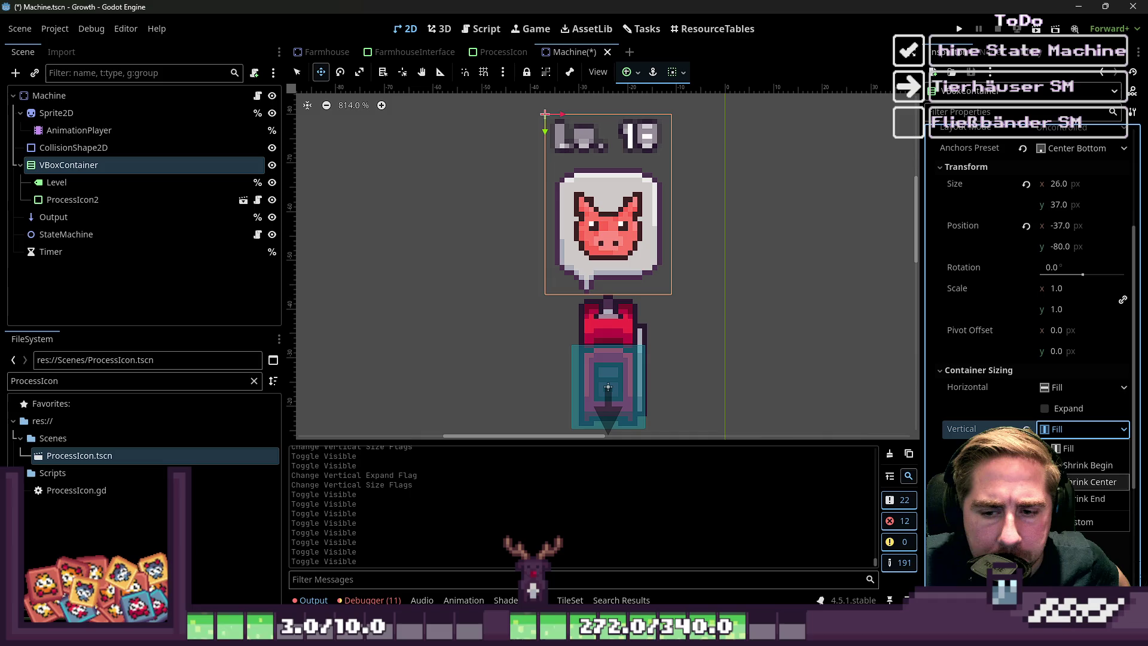
{"action": "left_click", "coordinate": [1090, 498]}
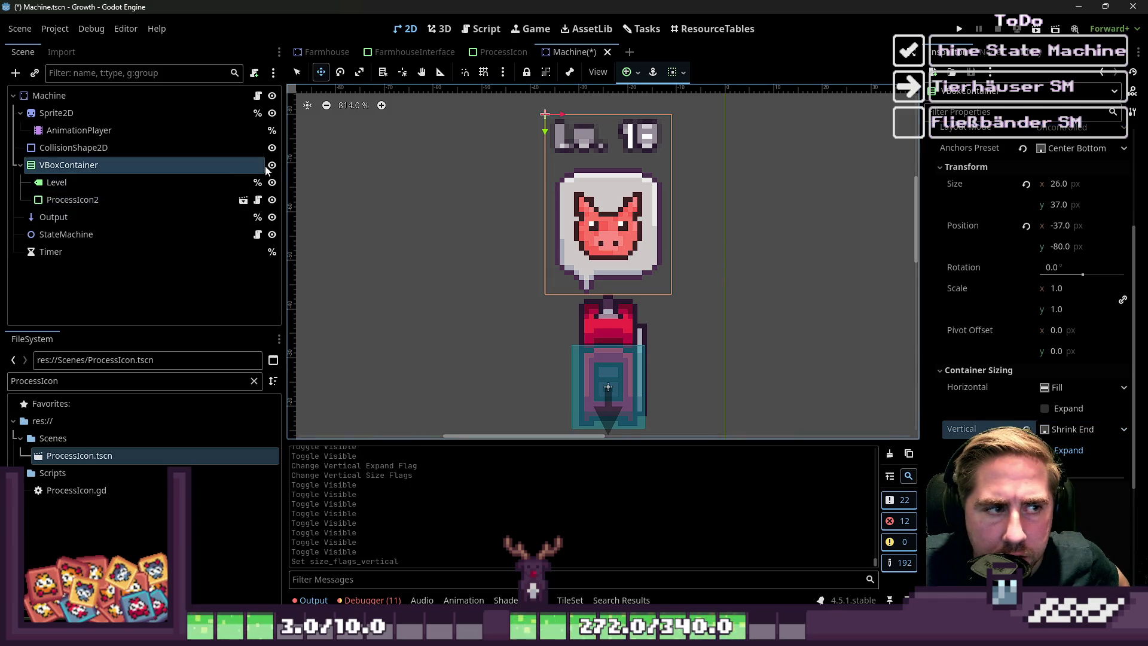
- Turn off vertical Expand, checking the layout by toggling ProcessIcon2, and leave it hidden
{"action": "left_click", "coordinate": [273, 201]}
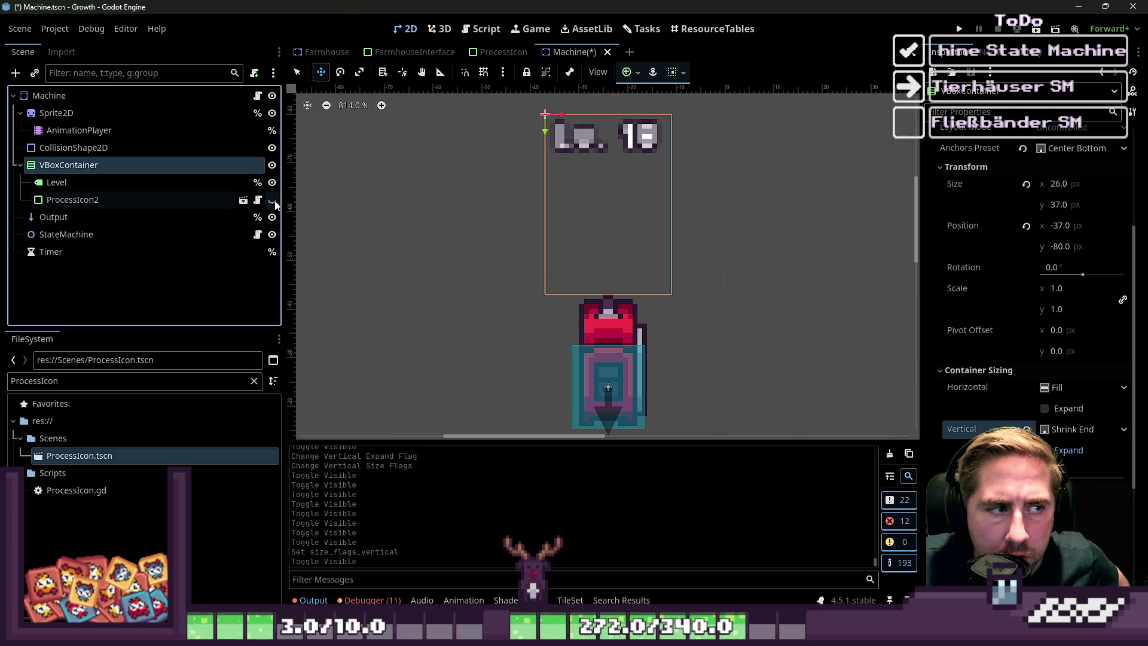
{"action": "left_click", "coordinate": [273, 200]}
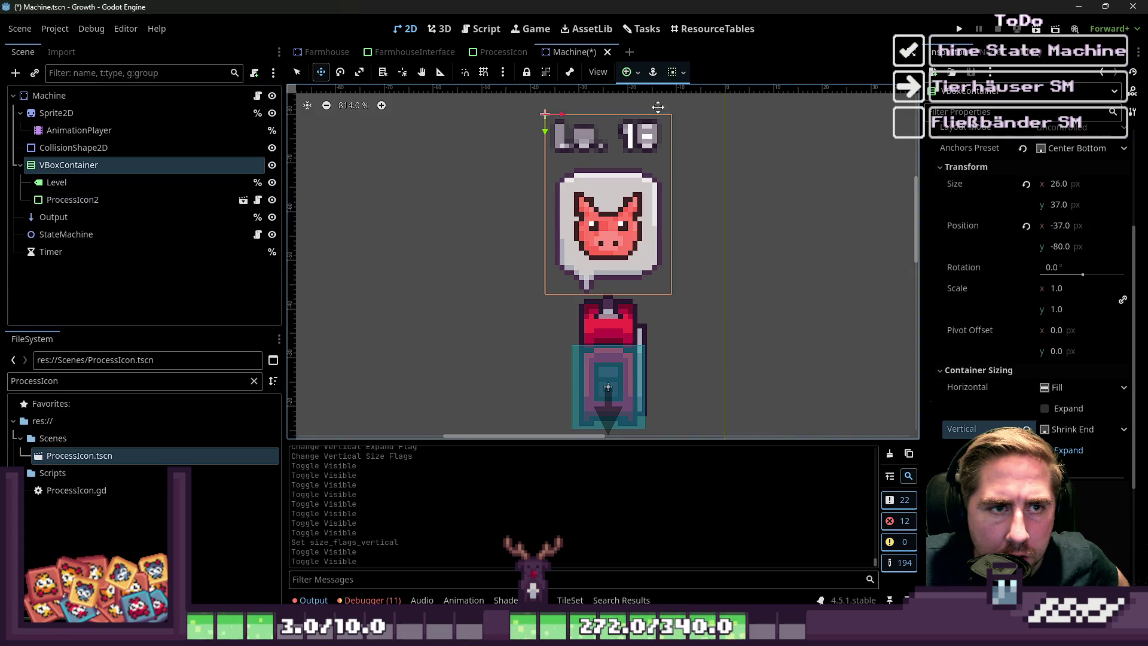
{"action": "left_click", "coordinate": [676, 72]}
{"action": "left_click", "coordinate": [739, 210]}
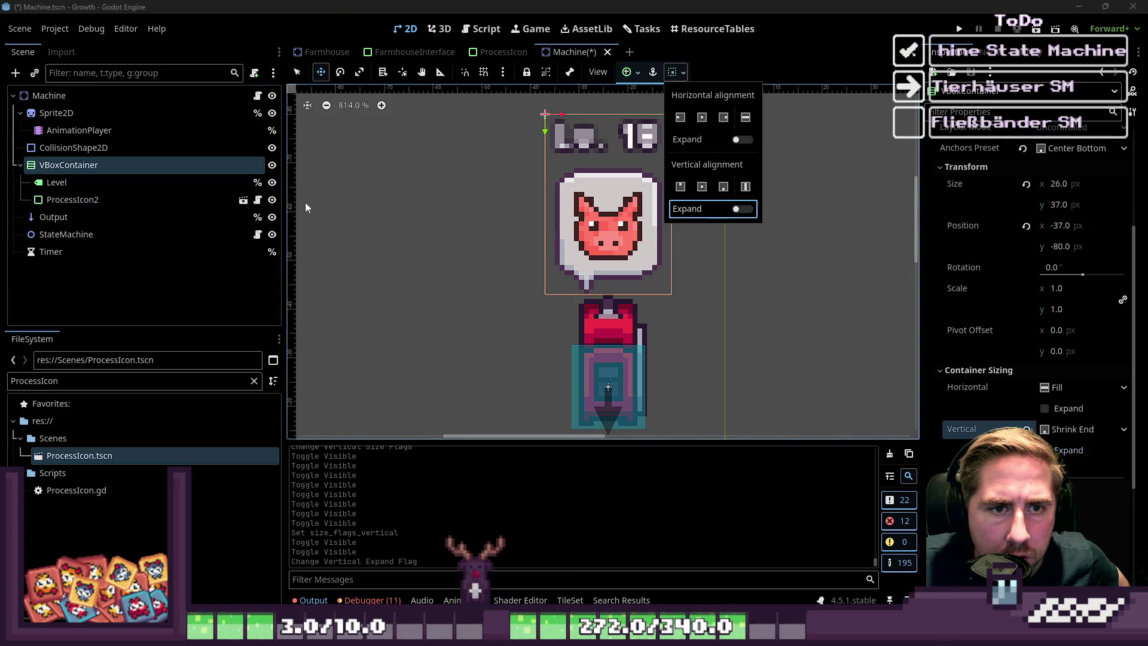
{"action": "left_click", "coordinate": [272, 201]}
{"action": "left_click", "coordinate": [272, 201]}
{"action": "left_click", "coordinate": [272, 202]}
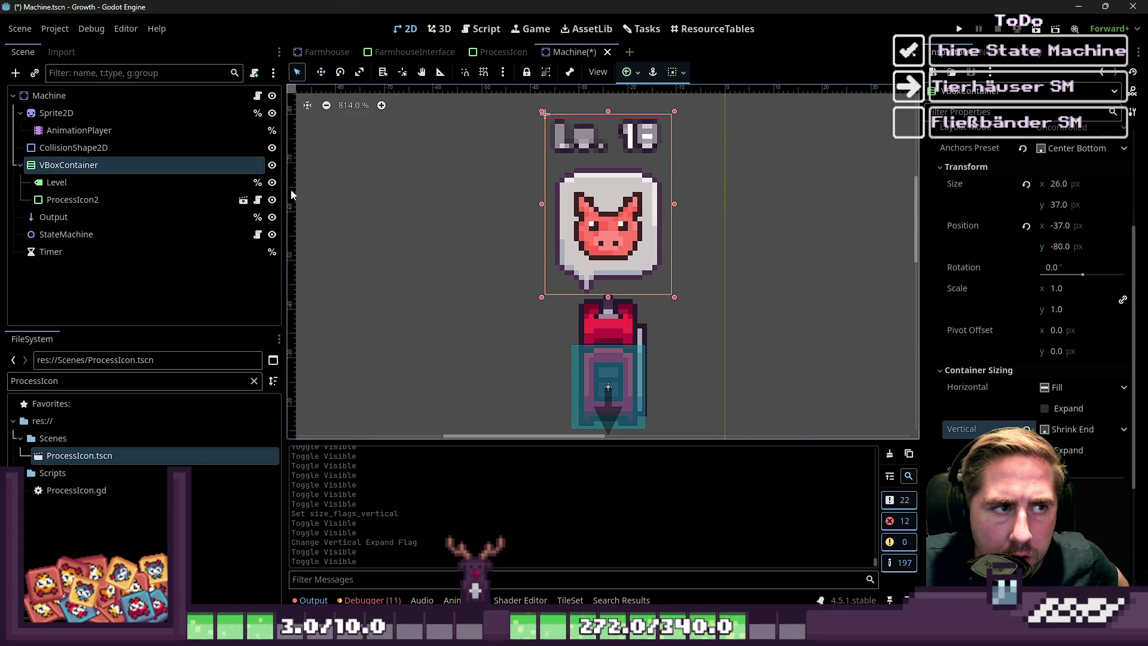
{"action": "left_click", "coordinate": [272, 200]}
- Drag the container's top edge down to its minimum height, compare with ProcessIcon2 toggled, then deselect
{"action": "left_click_drag", "start_coordinate": [622, 114], "coordinate": [621, 257]}
{"action": "left_click", "coordinate": [272, 201]}
{"action": "left_click", "coordinate": [272, 201]}
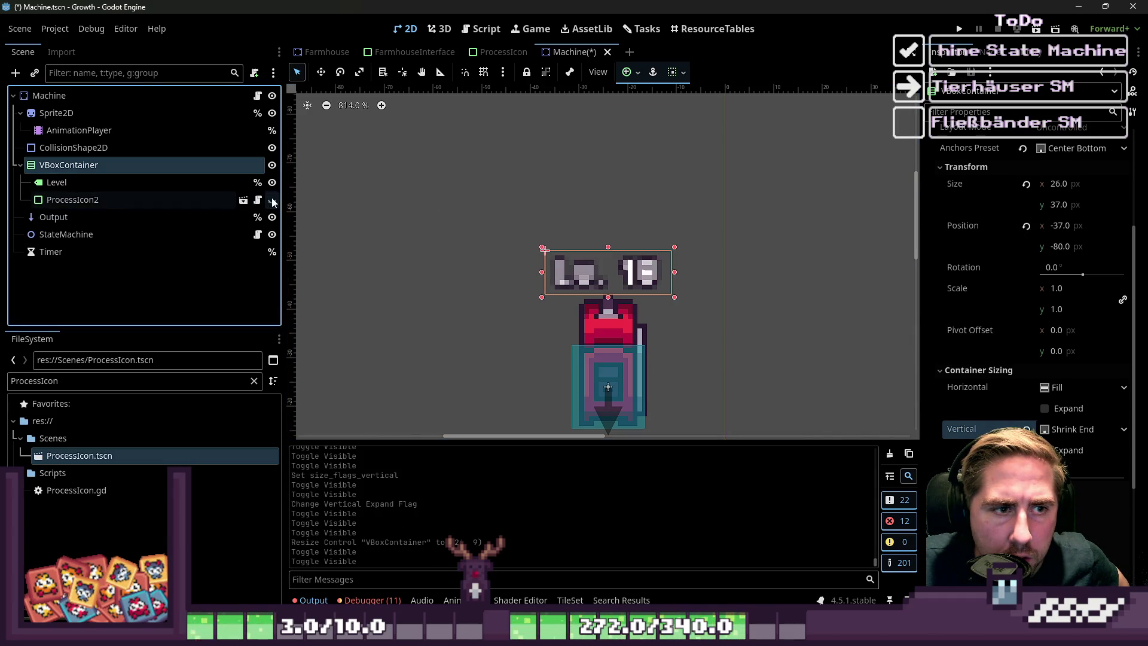
{"action": "left_click", "coordinate": [272, 201]}
{"action": "left_click", "coordinate": [272, 201]}
{"action": "left_click", "coordinate": [272, 201]}
{"action": "left_click", "coordinate": [272, 201]}
{"action": "left_click", "coordinate": [272, 201]}
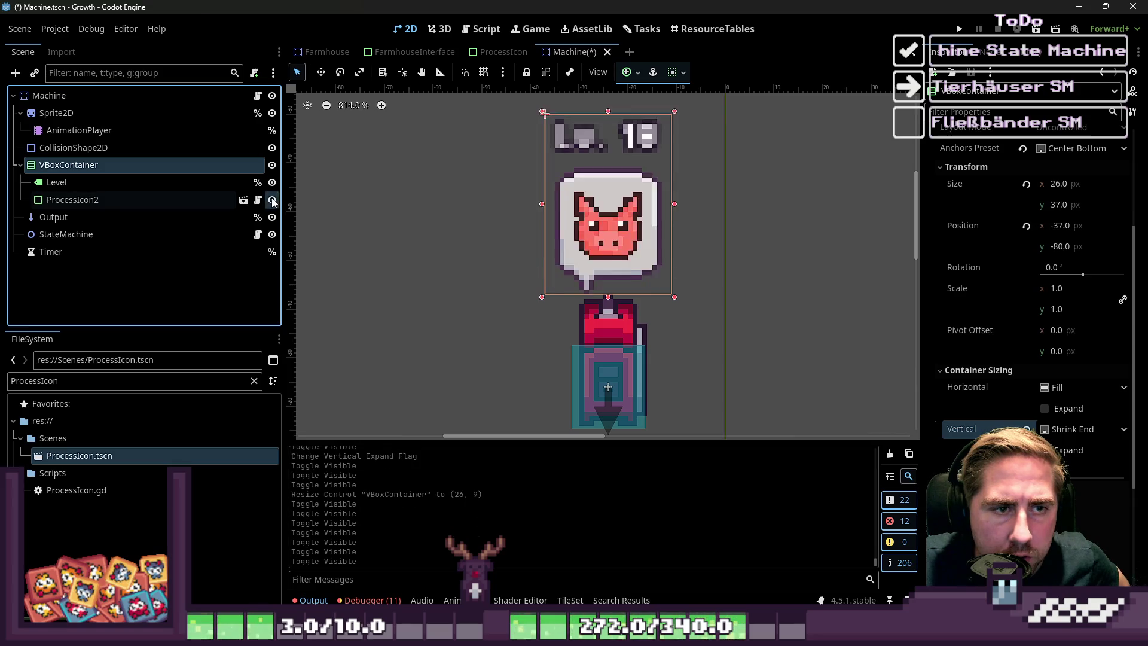
{"action": "left_click", "coordinate": [272, 201]}
{"action": "left_click", "coordinate": [272, 201]}
{"action": "left_click", "coordinate": [273, 201]}
{"action": "left_click", "coordinate": [461, 262]}
{"action": "scroll", "coordinate": [461, 262], "scroll_direction": "down", "scroll_amount": 2}
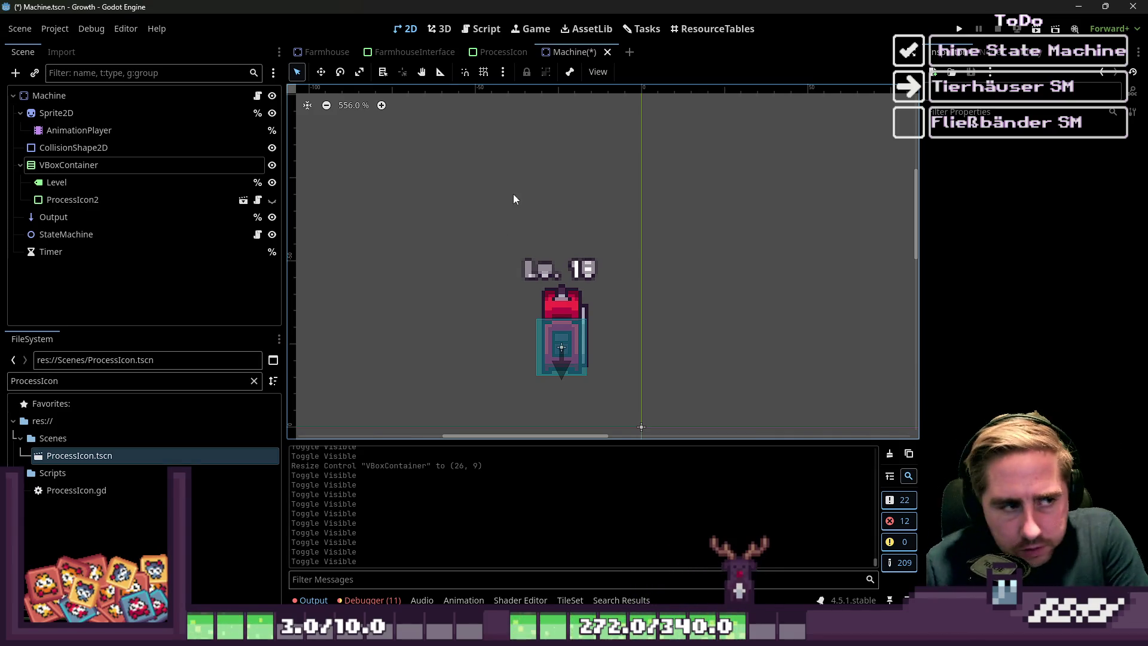
- Save the Machine scene with ProcessIcon2 hidden
{"action": "left_click", "coordinate": [272, 200]}
{"action": "scroll", "coordinate": [597, 219], "scroll_direction": "down", "scroll_amount": 3}
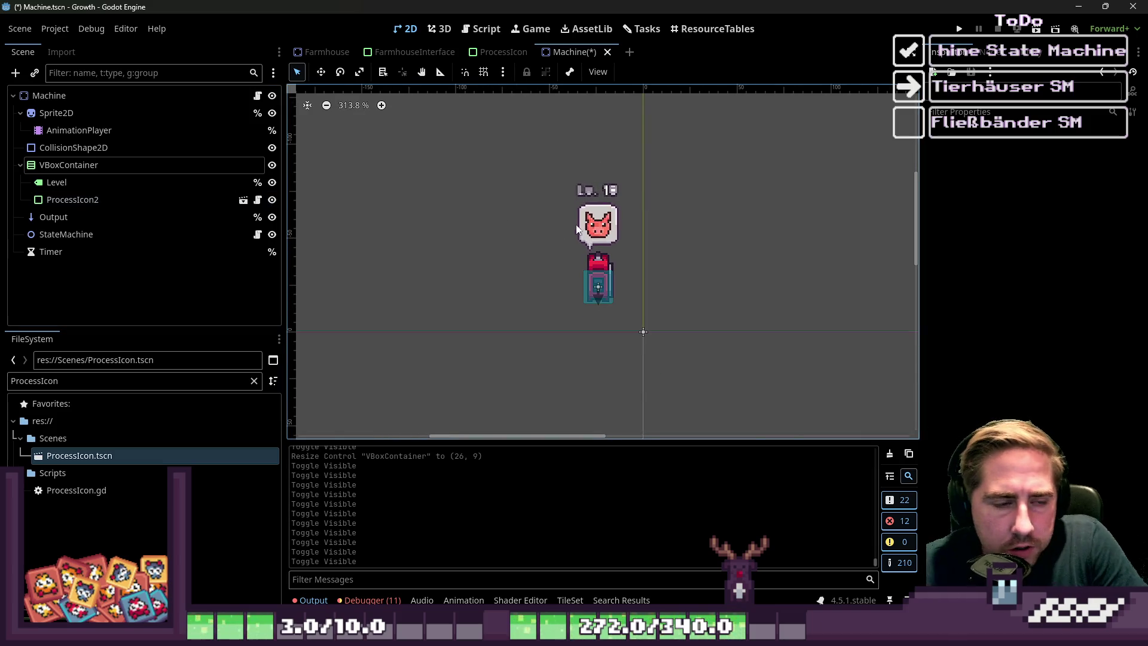
{"action": "scroll", "coordinate": [582, 254], "scroll_direction": "up", "scroll_amount": 1}
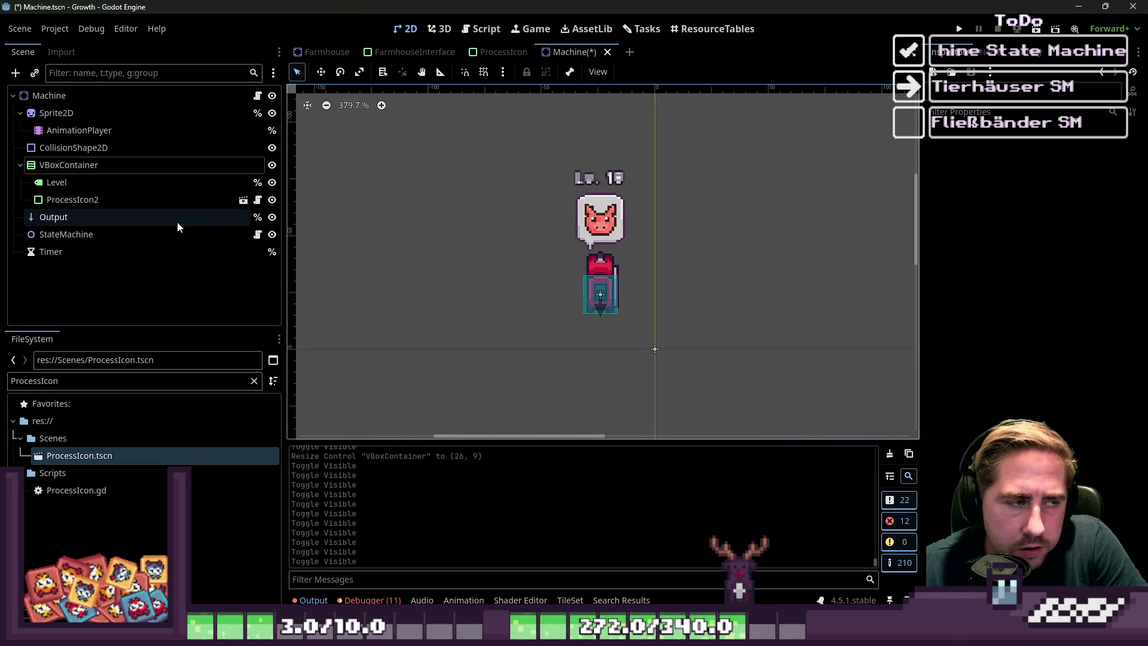
{"action": "left_click", "coordinate": [272, 200]}
{"action": "key", "text": "ctrl+s"}
- Rename ProcessIcon2 to ProcessIcon and switch to the ProcessIcon scene
{"action": "double_click", "coordinate": [77, 200]}
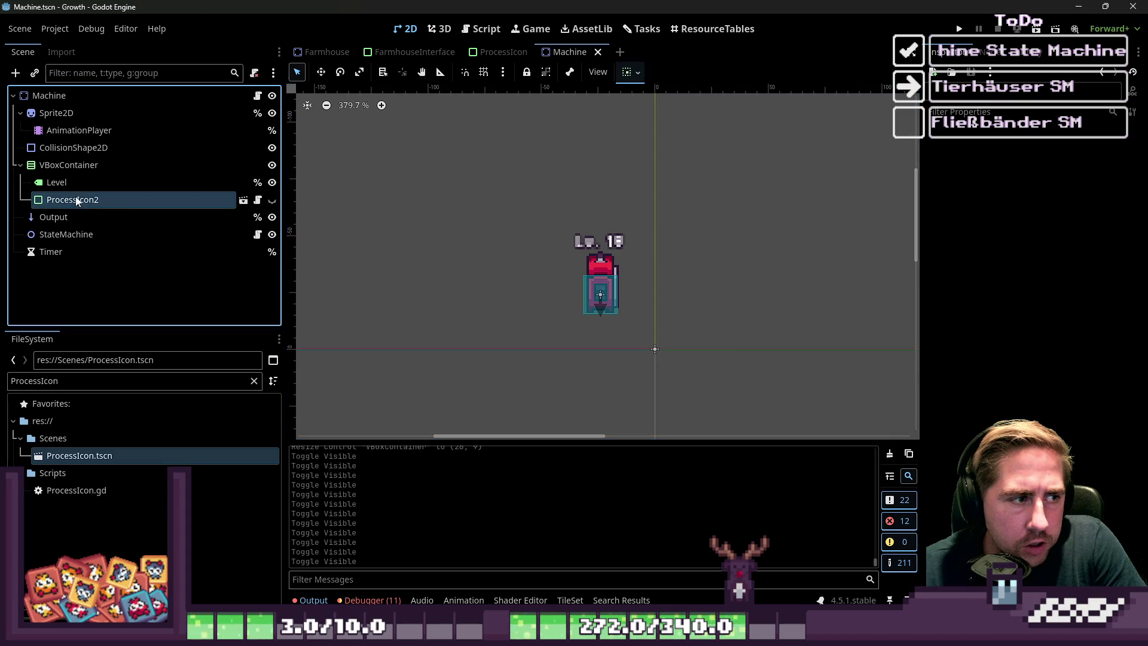
{"action": "key", "text": "BackSpace"}
{"action": "left_click", "coordinate": [383, 234]}
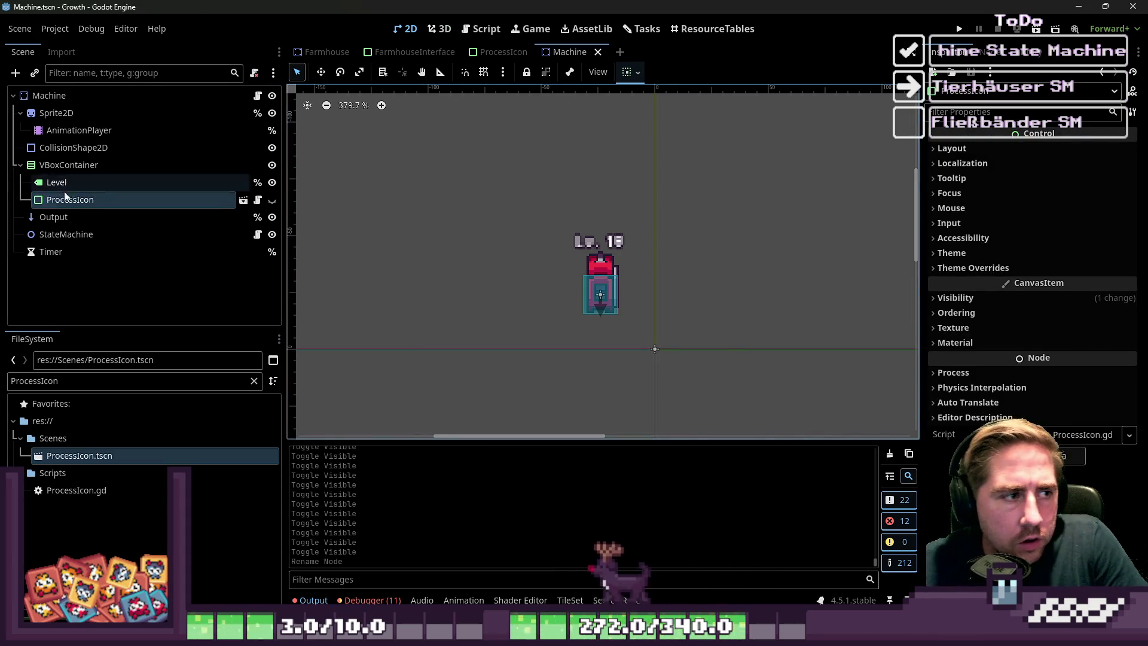
{"action": "left_click", "coordinate": [70, 206]}
{"action": "left_click", "coordinate": [507, 52]}
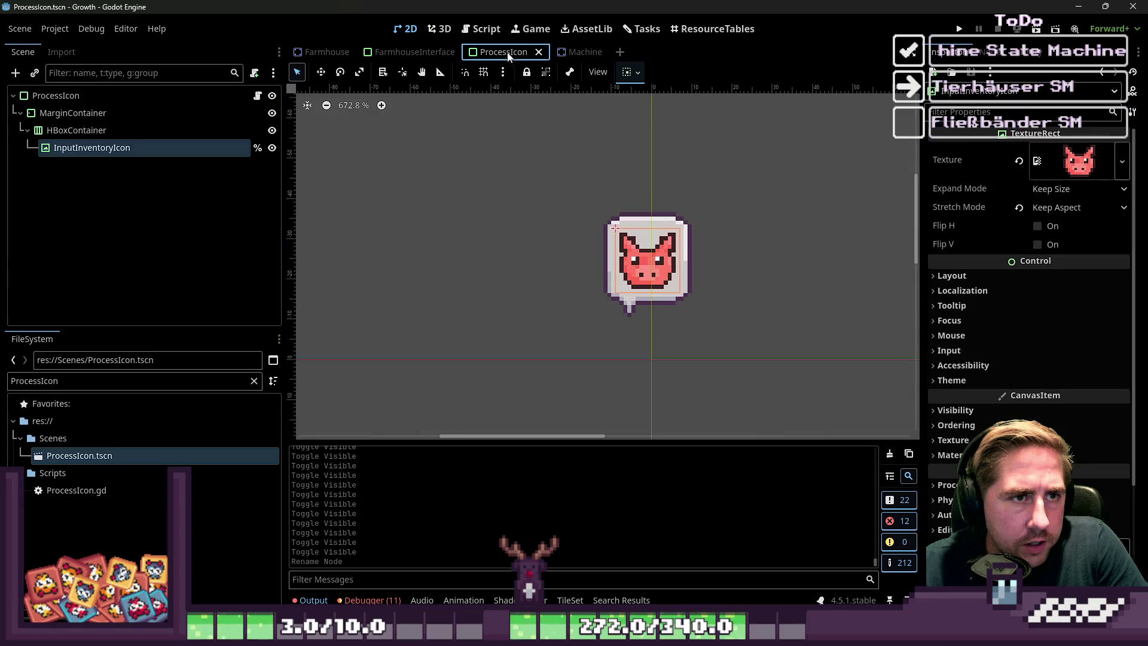
- In ProcessIcon.gd line 4, replace get_parent().get_parent() with $"../.." and run the game with F5
{"action": "left_click", "coordinate": [485, 30]}
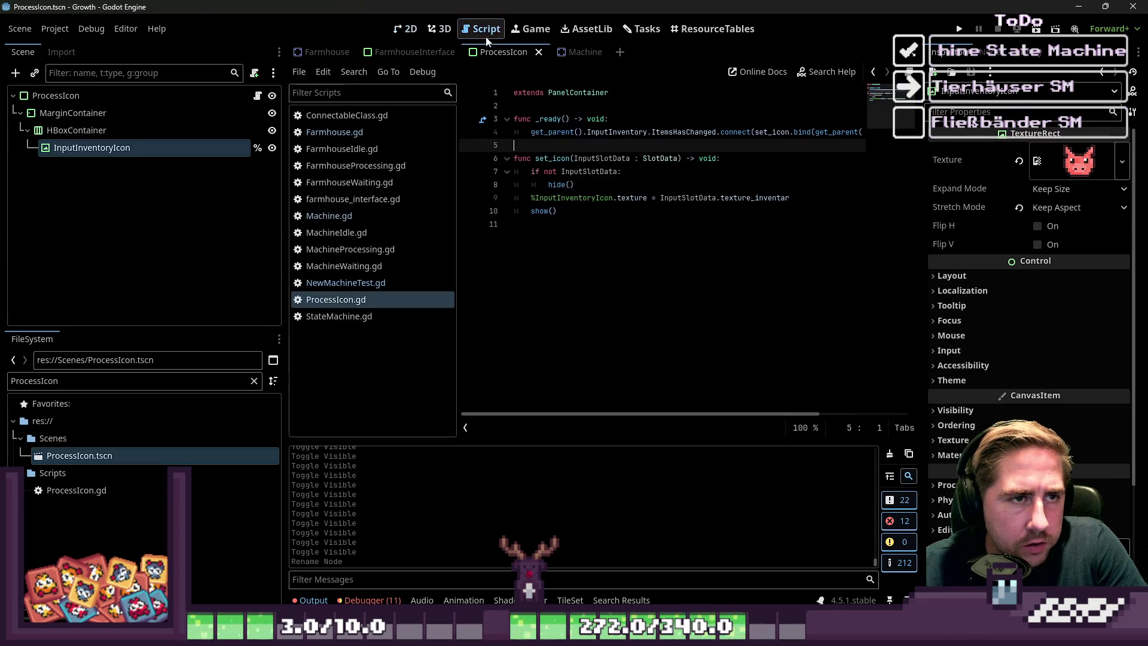
{"action": "left_click", "coordinate": [531, 132]}
{"action": "type", "text": "get_"}
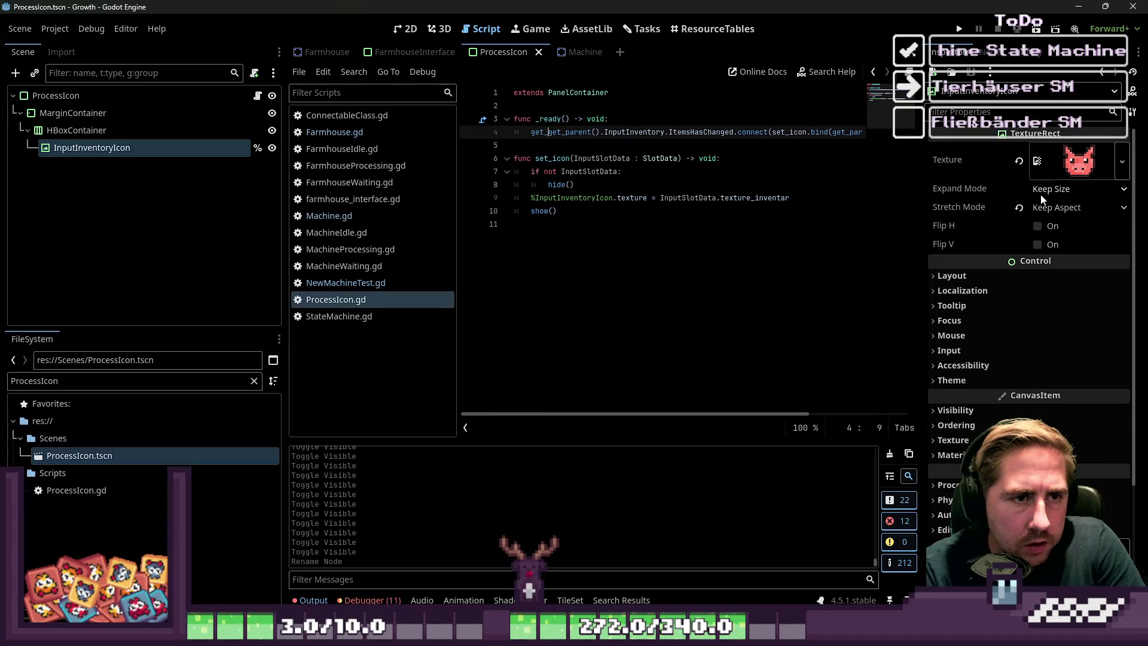
{"action": "type", "text": "parent"}
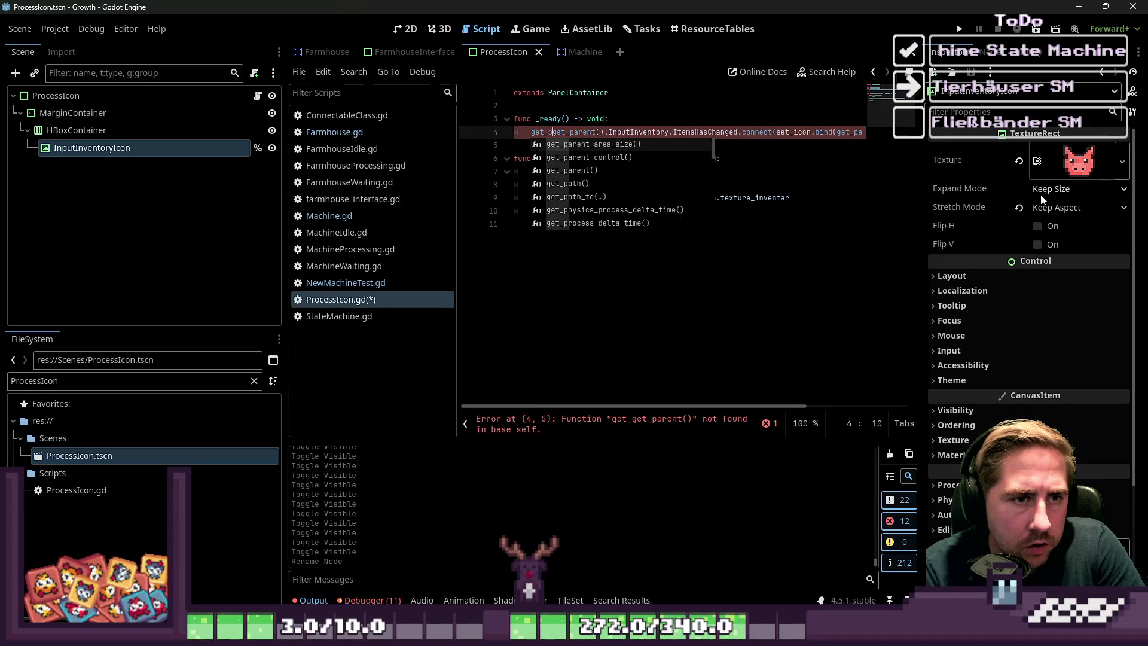
{"action": "type", "text": "(/"}
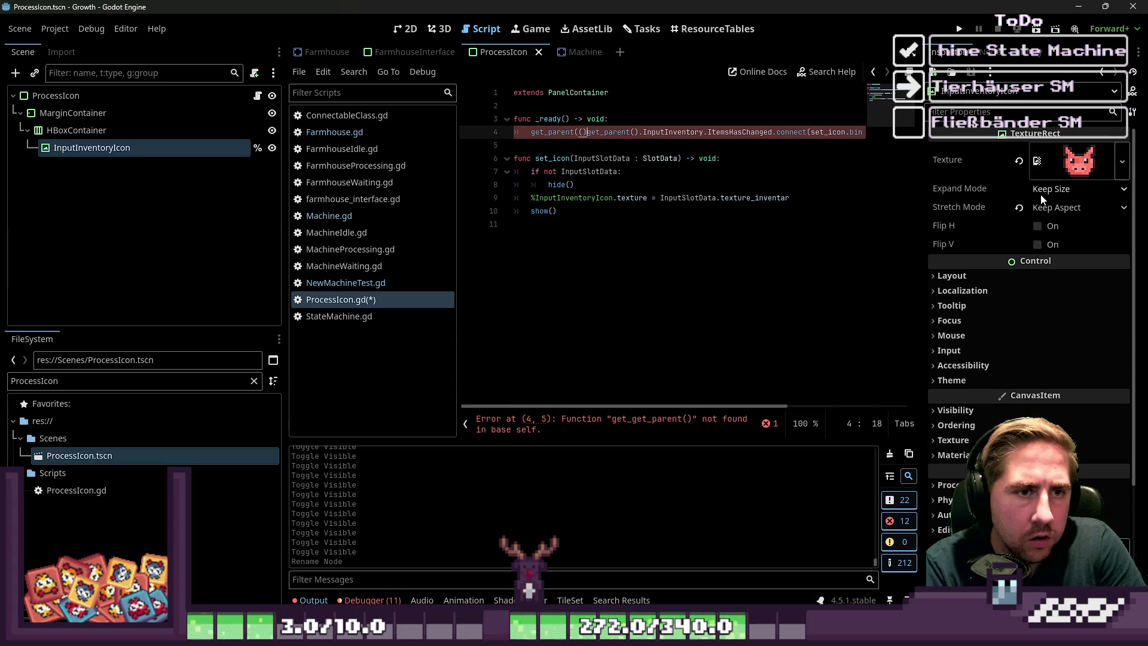
{"action": "key", "text": "BackSpace"}
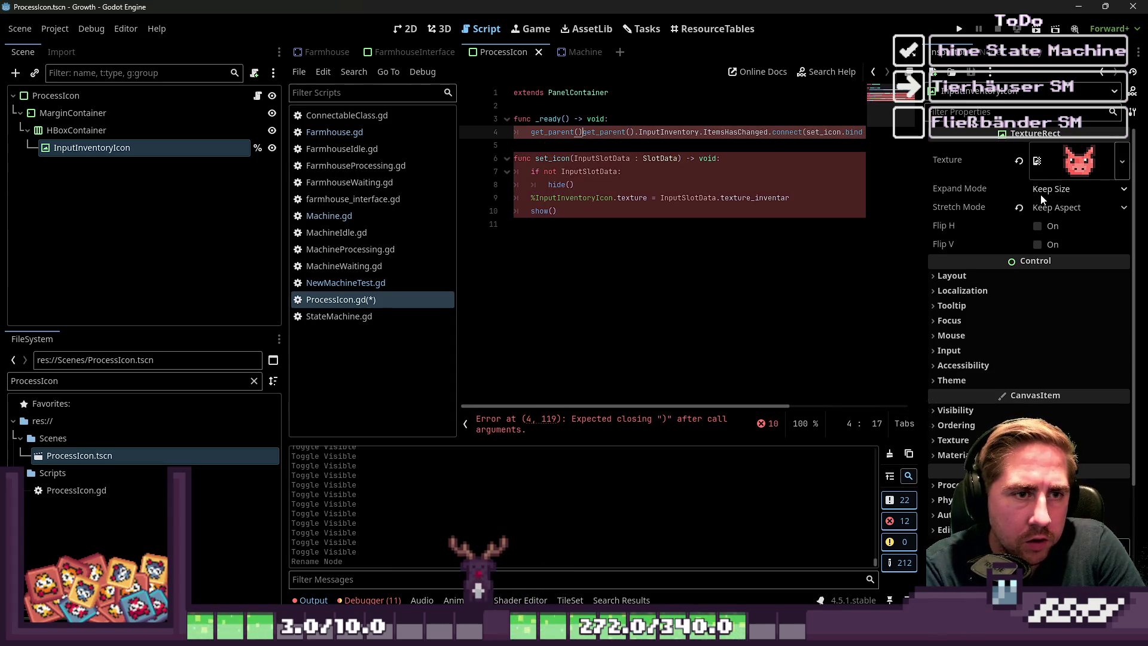
{"action": "type", "text": "."}
{"action": "key", "text": "Left"}
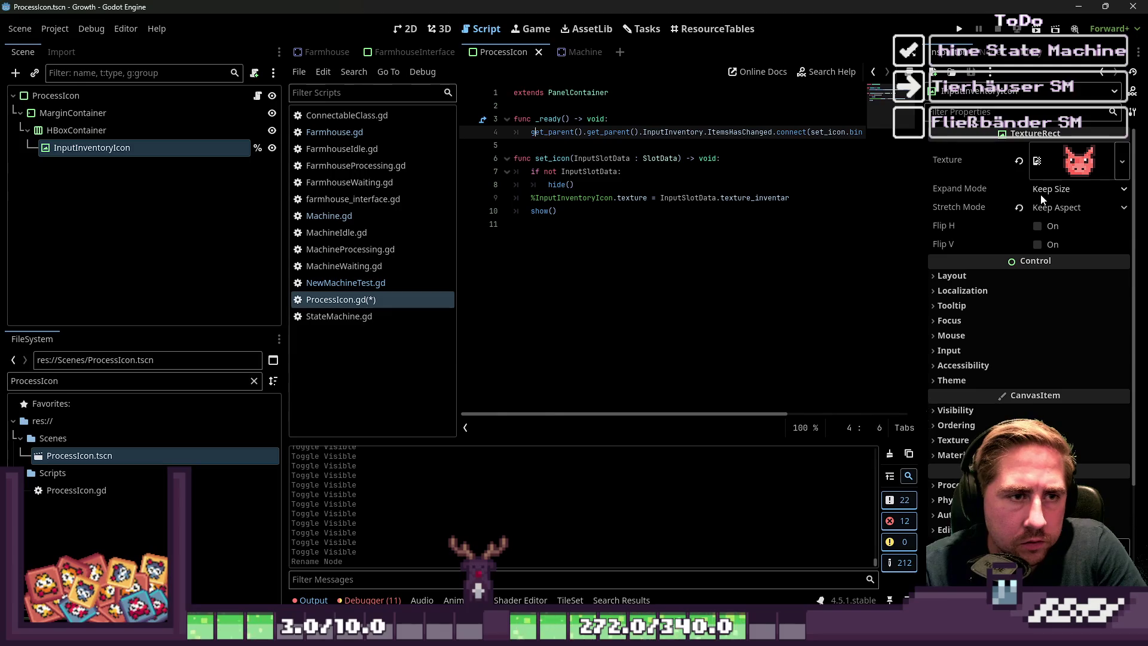
{"action": "type", "text": "$\""}
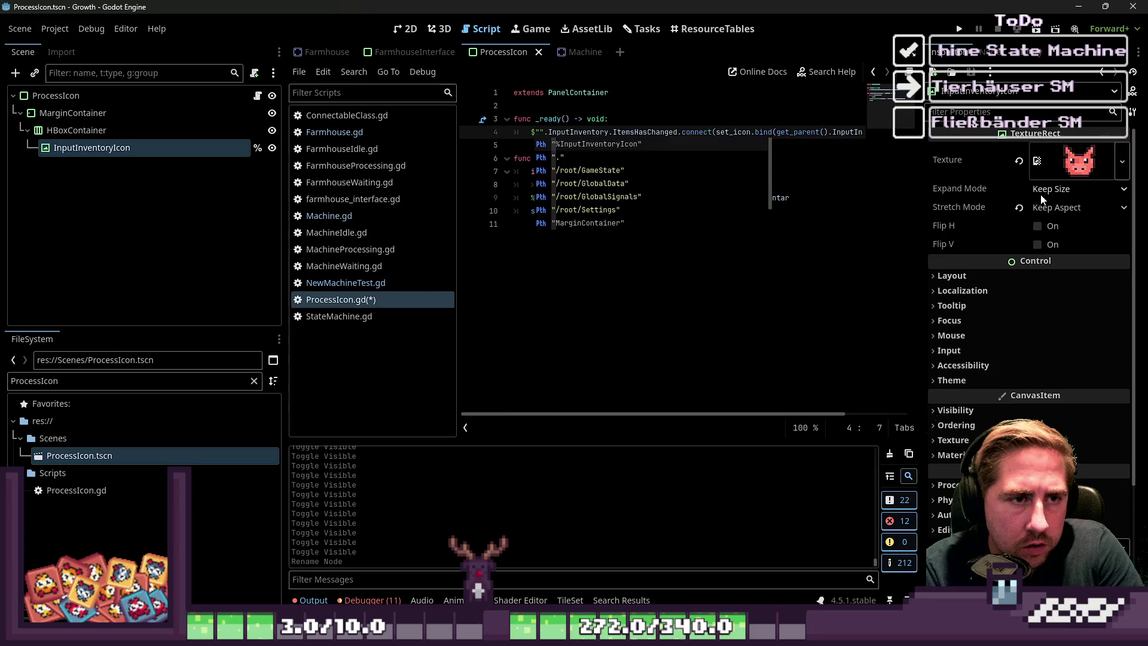
{"action": "type", "text": "../.."}
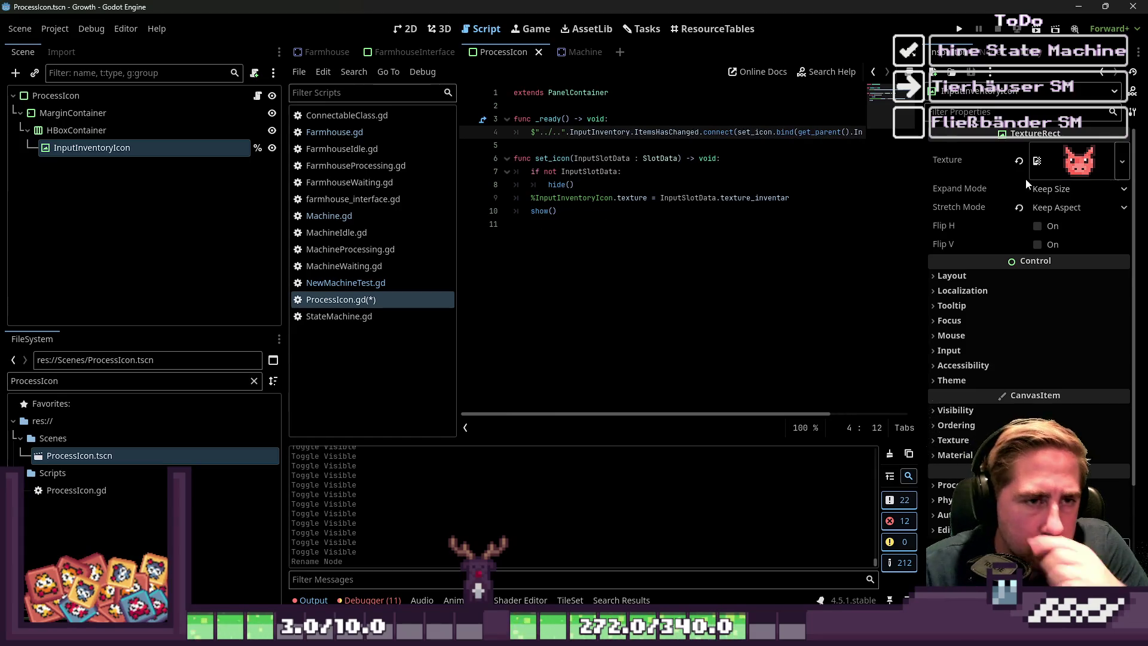
{"action": "key", "text": "F5"}
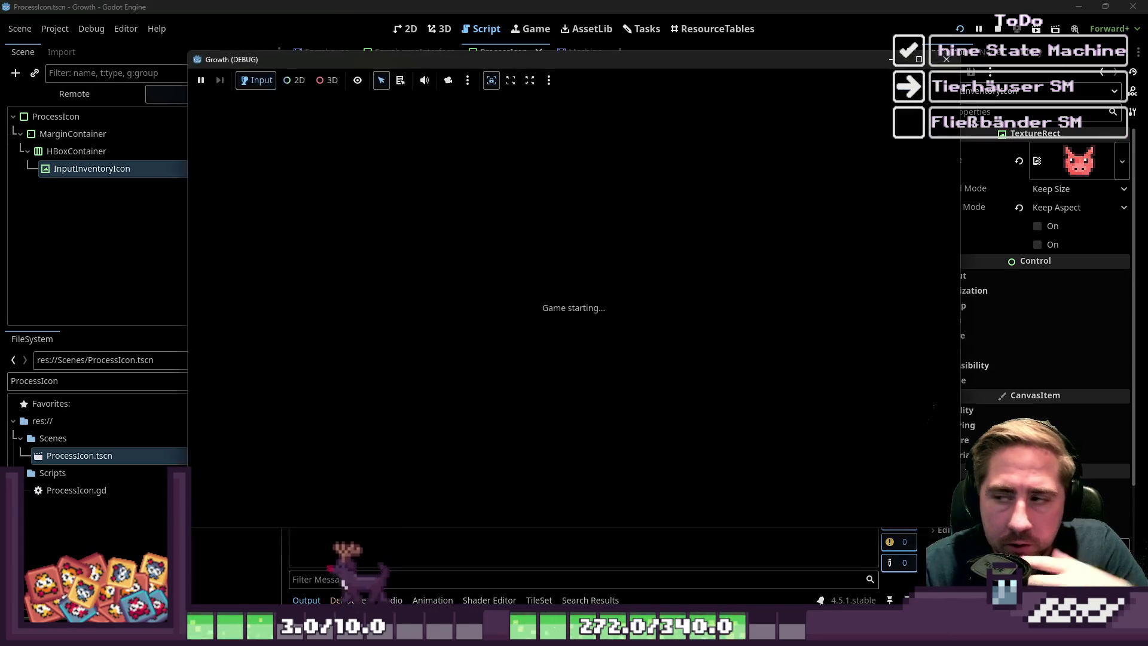
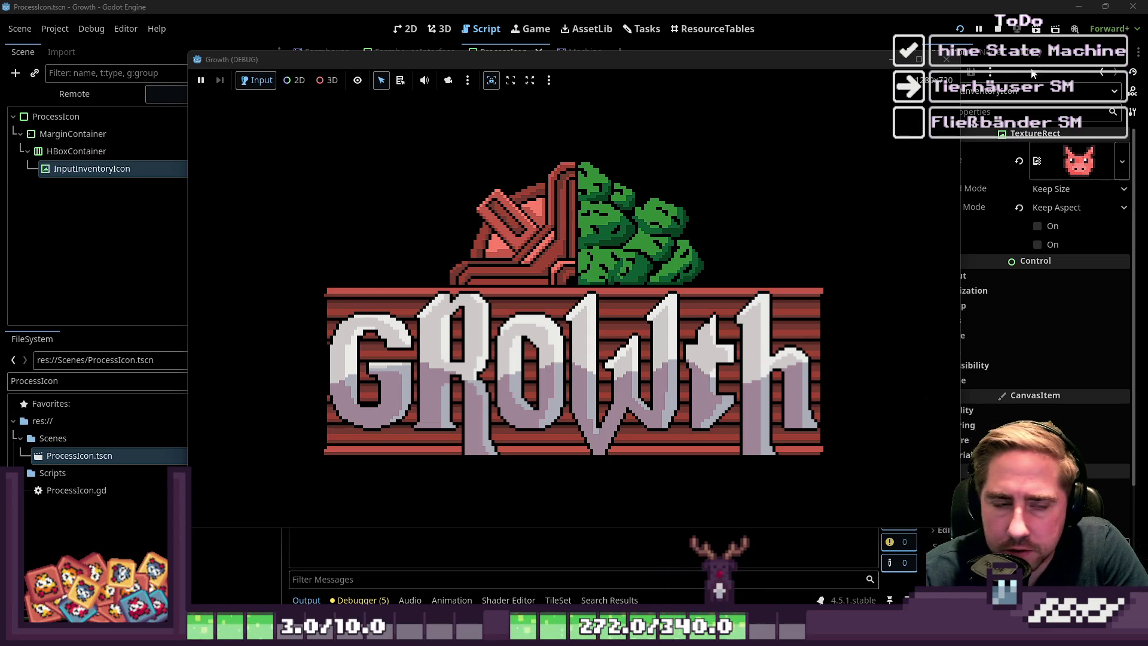
- Rerun the project, delete the old saved characters, and start a new game
{"action": "left_click", "coordinate": [688, 5]}
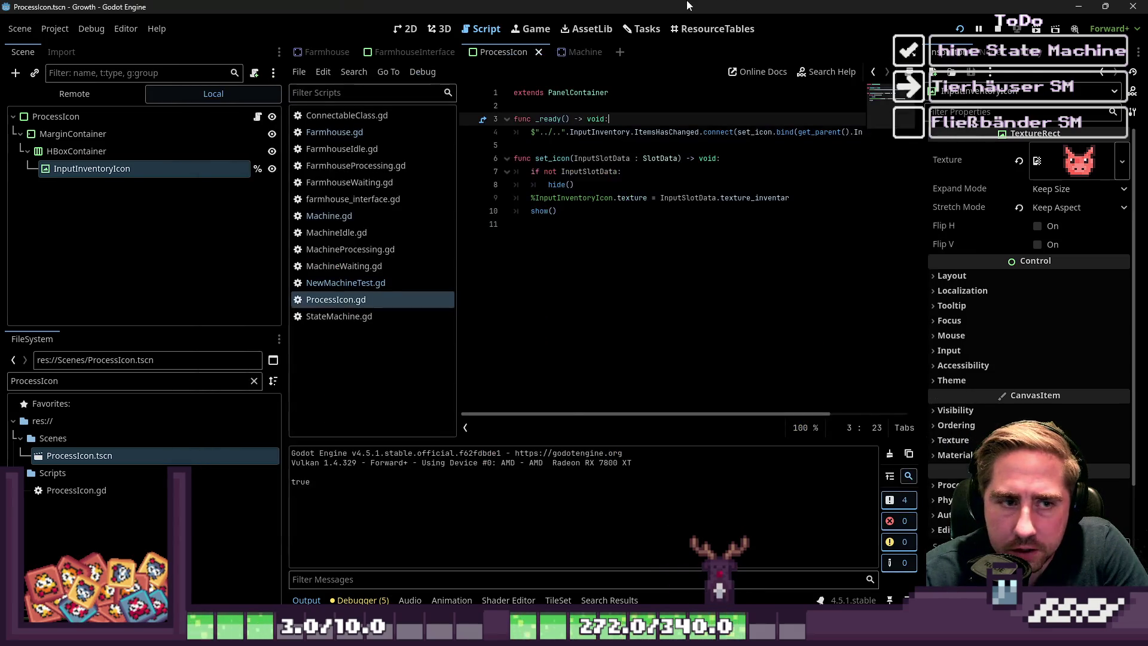
{"action": "left_click", "coordinate": [997, 33]}
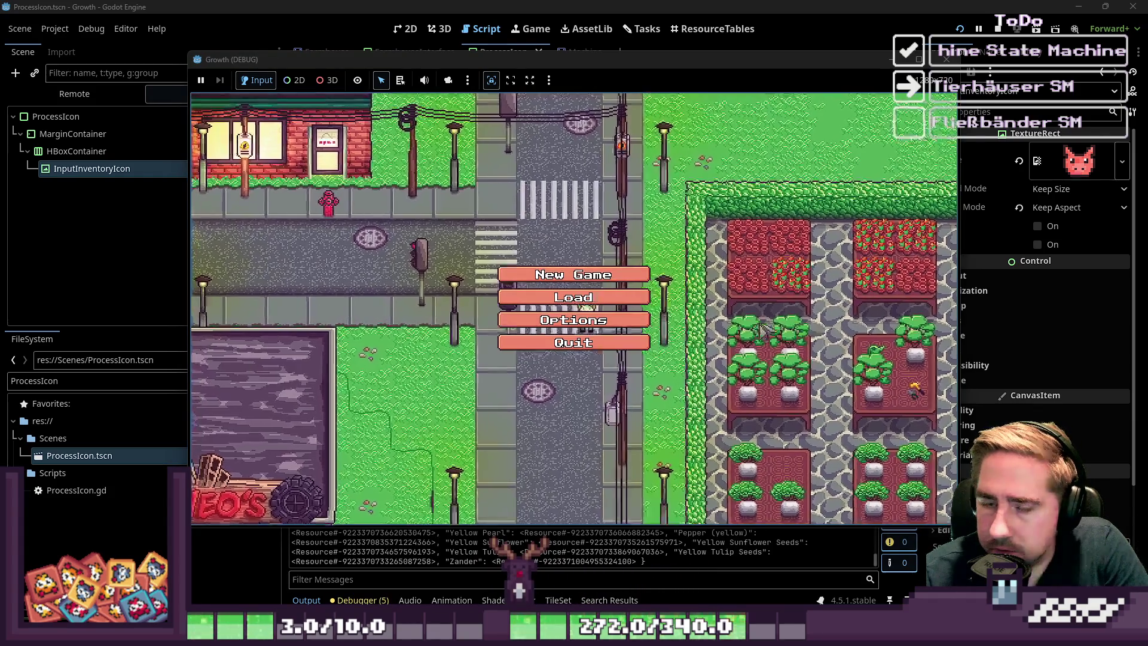
{"action": "left_click", "coordinate": [613, 245]}
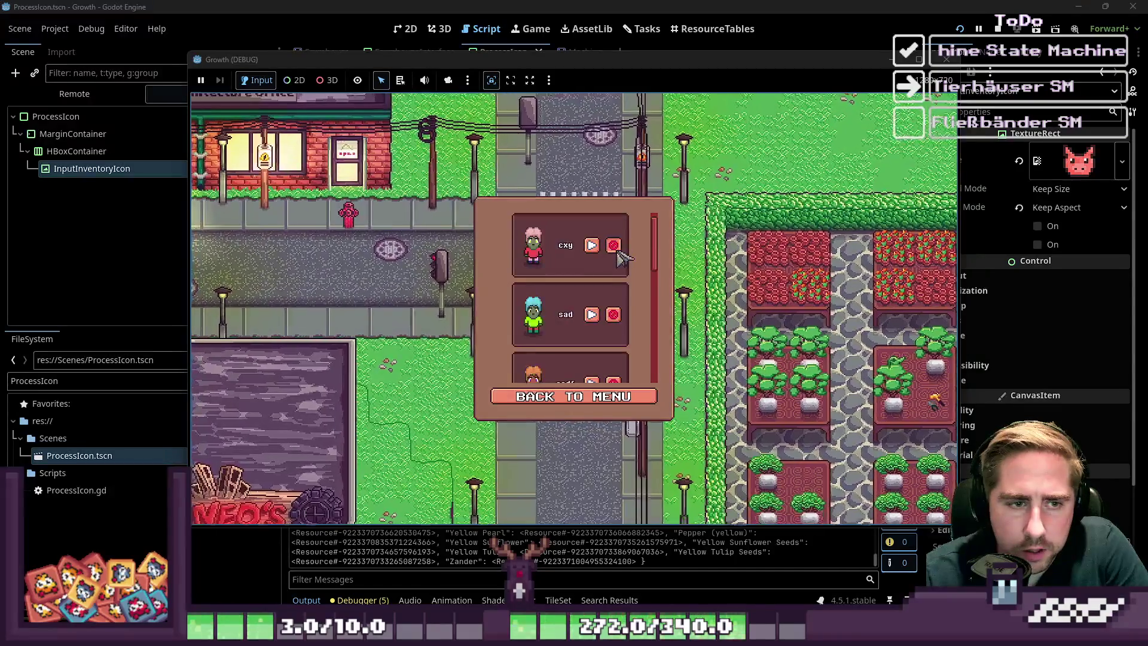
{"action": "left_click", "coordinate": [614, 245]}
{"action": "left_click", "coordinate": [615, 245]}
{"action": "left_click", "coordinate": [574, 396]}
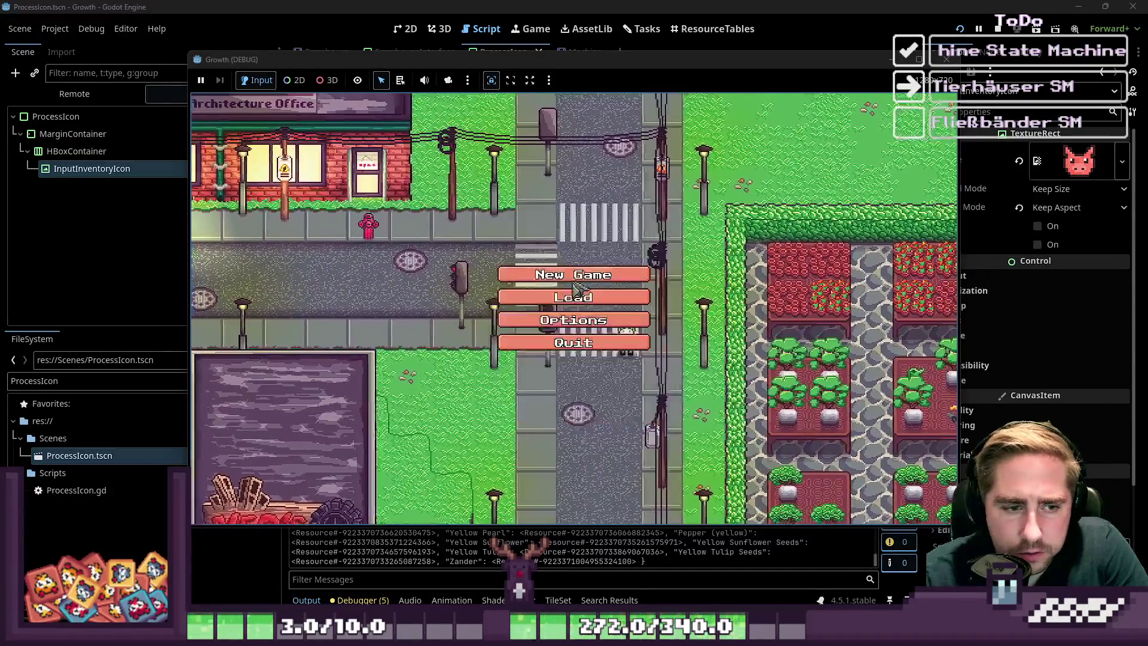
{"action": "left_click", "coordinate": [574, 269]}
{"action": "left_click", "coordinate": [579, 405]}
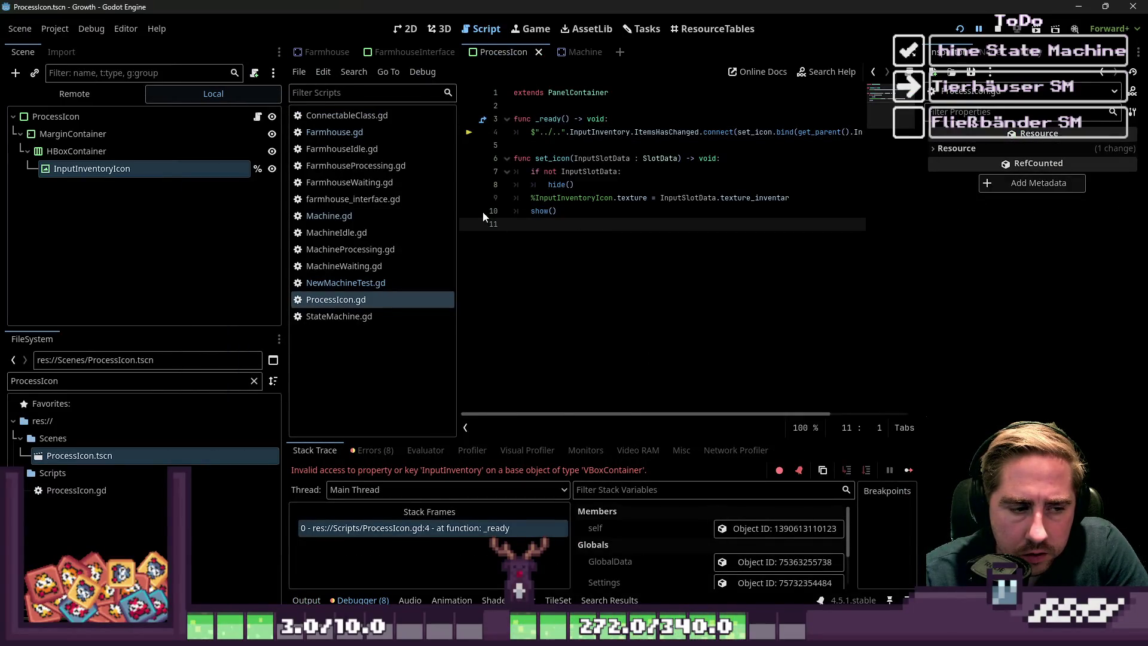
{"action": "double_click", "coordinate": [599, 131]}
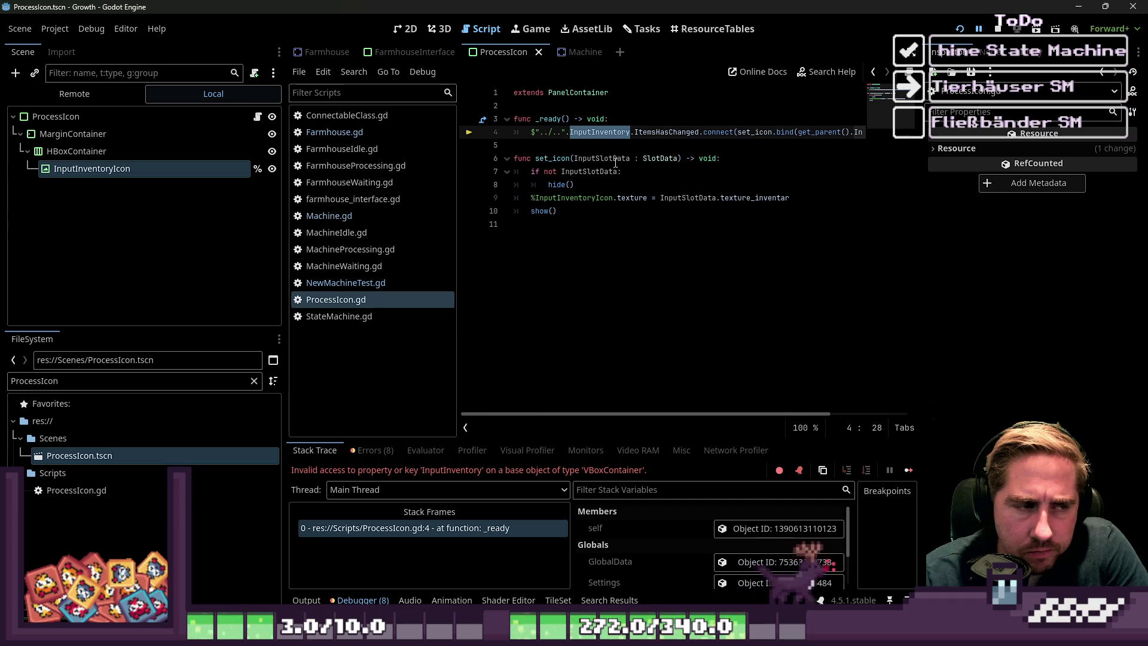
{"action": "left_click", "coordinate": [622, 141]}
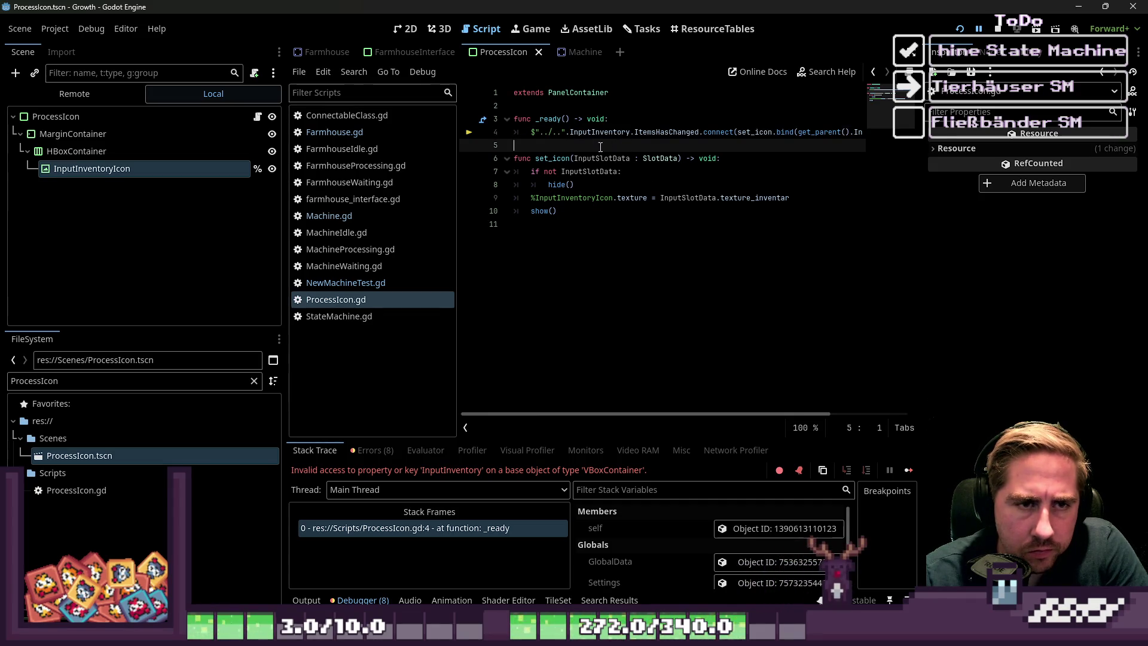
{"action": "scroll", "coordinate": [658, 383], "scroll_direction": "right", "scroll_amount": 3}
{"action": "scroll", "coordinate": [640, 380], "scroll_direction": "left", "scroll_amount": 3}
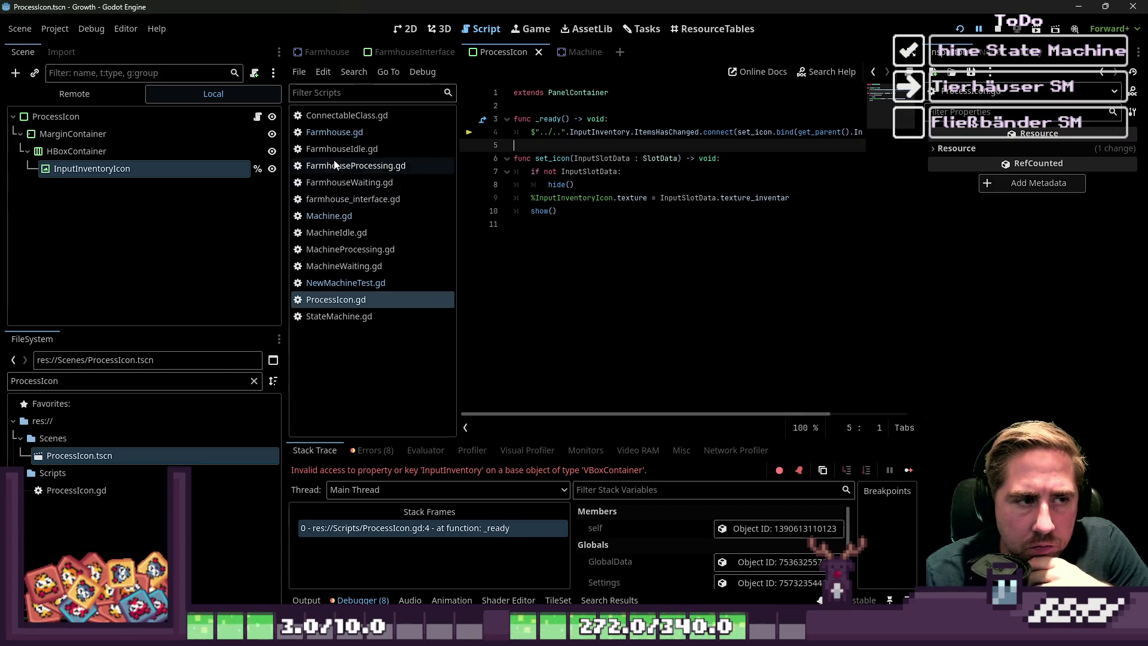
{"action": "left_click", "coordinate": [334, 133]}
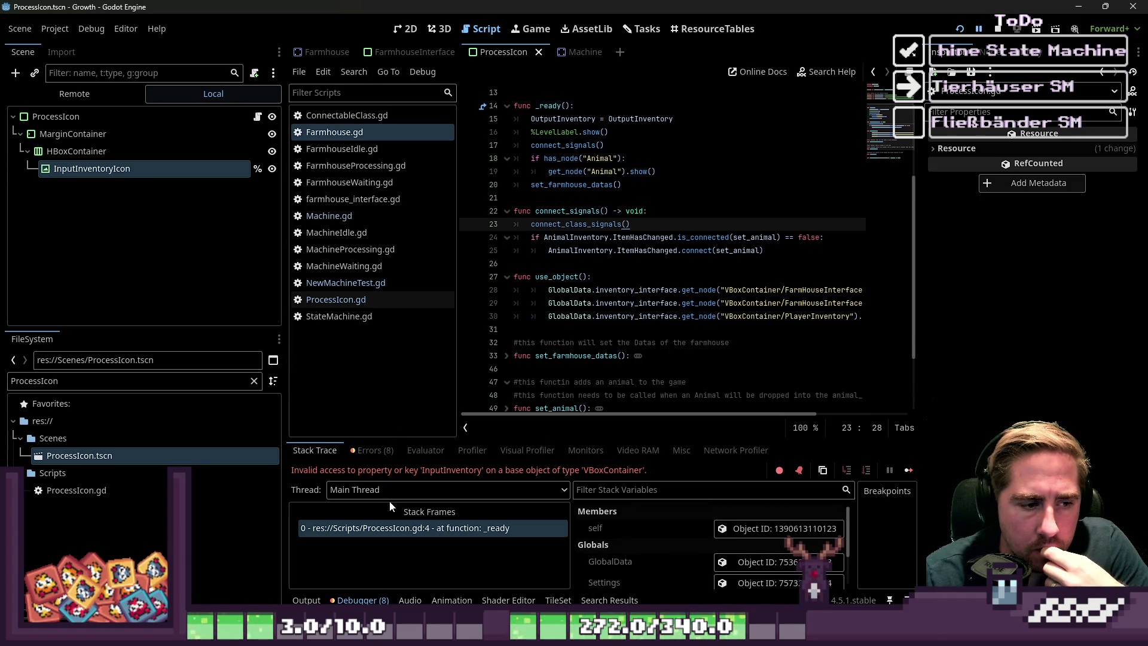
{"action": "left_click", "coordinate": [395, 527]}
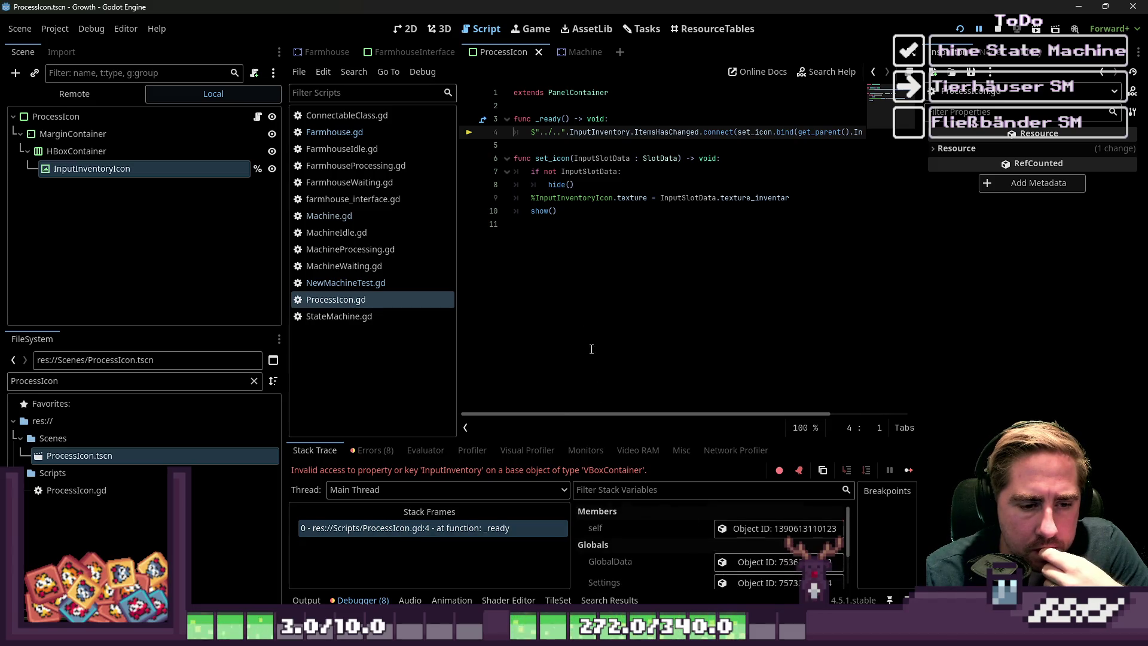
{"action": "double_click", "coordinate": [602, 133]}
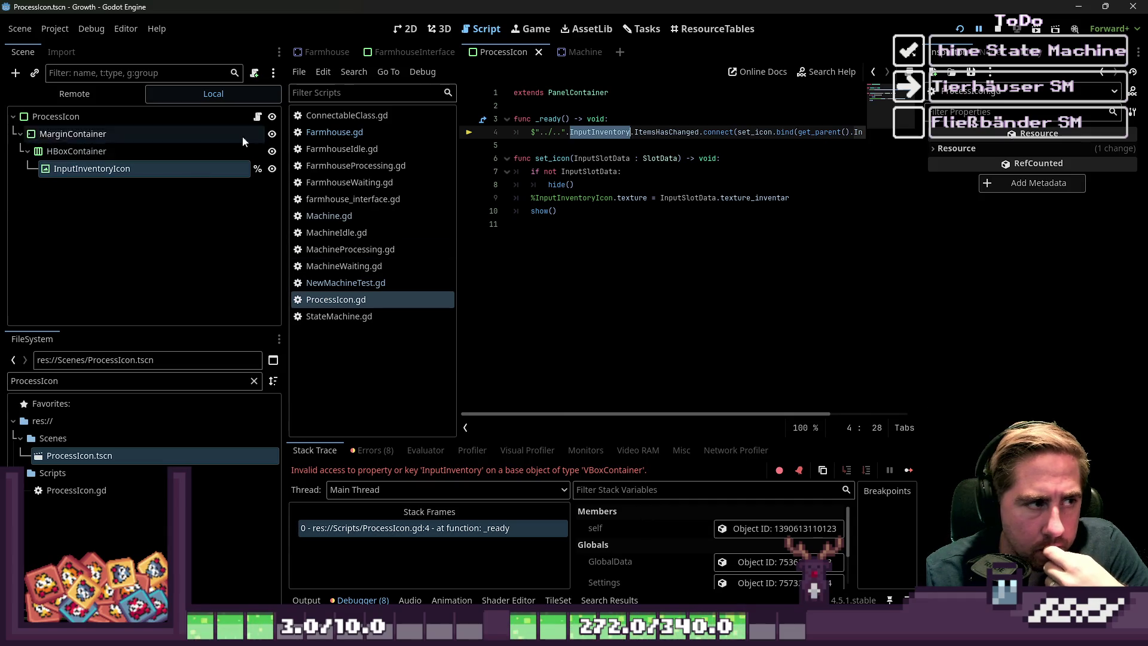
- Inspect ProcessIcon, UIGroup and the root in the Farmhouse scene, then return to ProcessIcon's line 4
{"action": "left_click", "coordinate": [326, 52]}
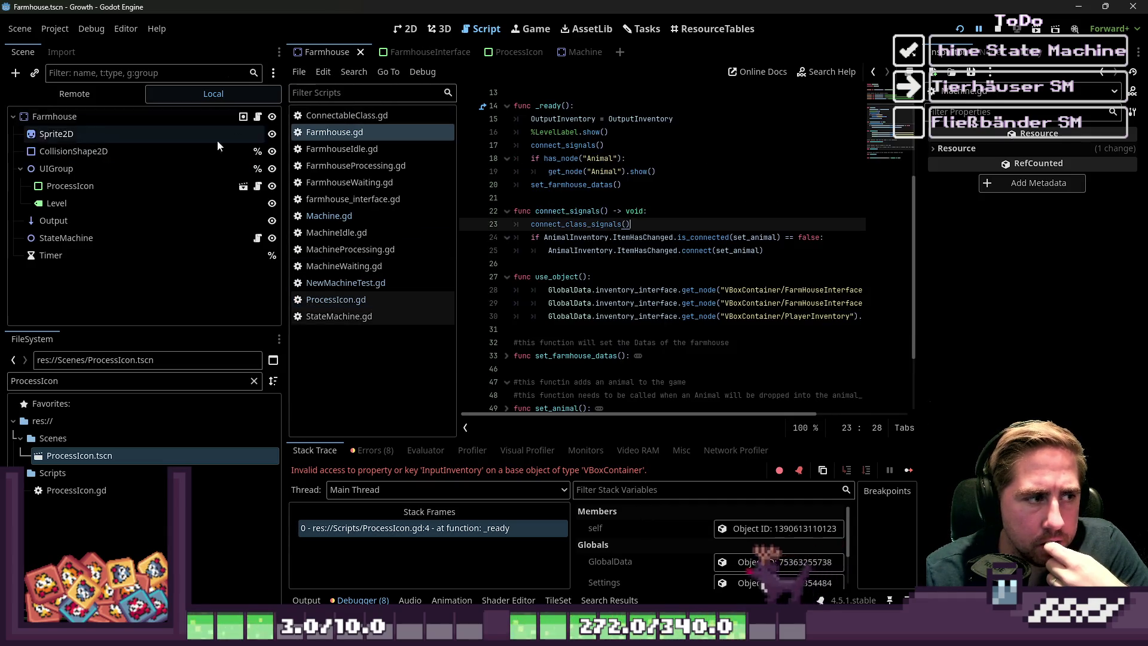
{"action": "left_click", "coordinate": [123, 184]}
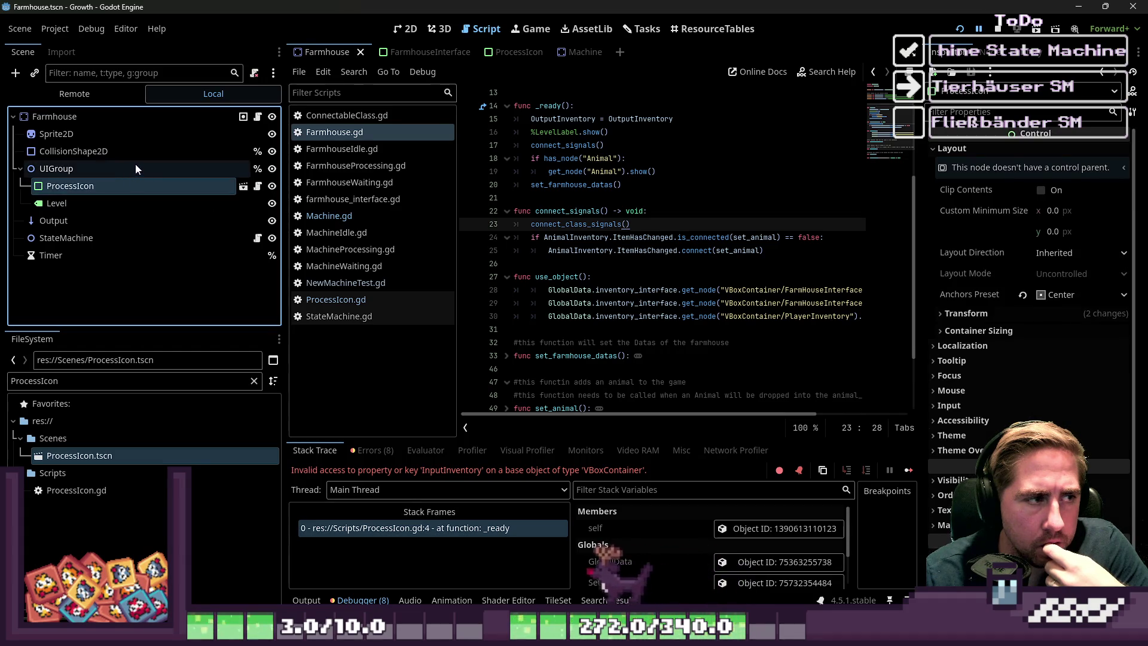
{"action": "left_click", "coordinate": [135, 166]}
{"action": "left_click", "coordinate": [129, 116]}
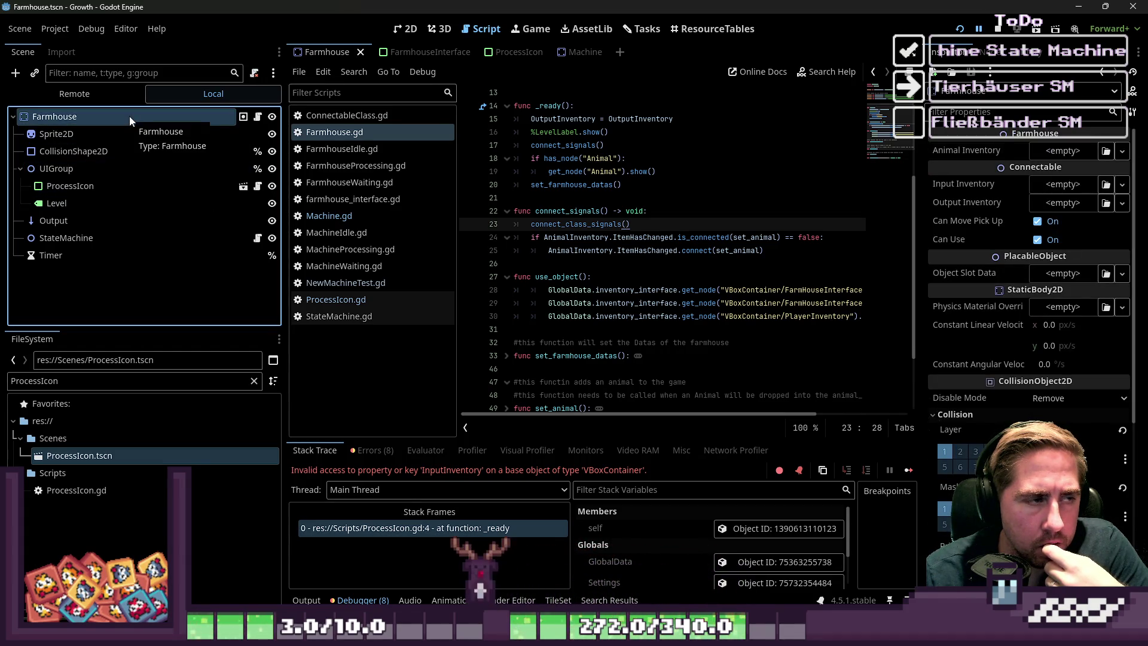
{"action": "left_click", "coordinate": [520, 53]}
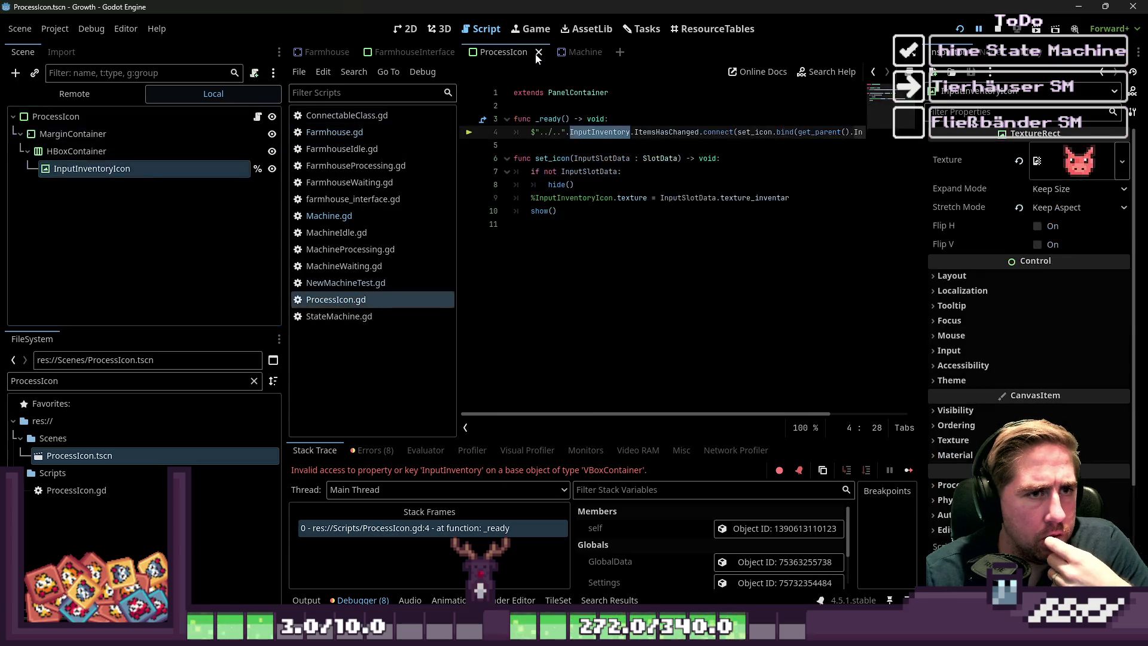
{"action": "left_click", "coordinate": [587, 141]}
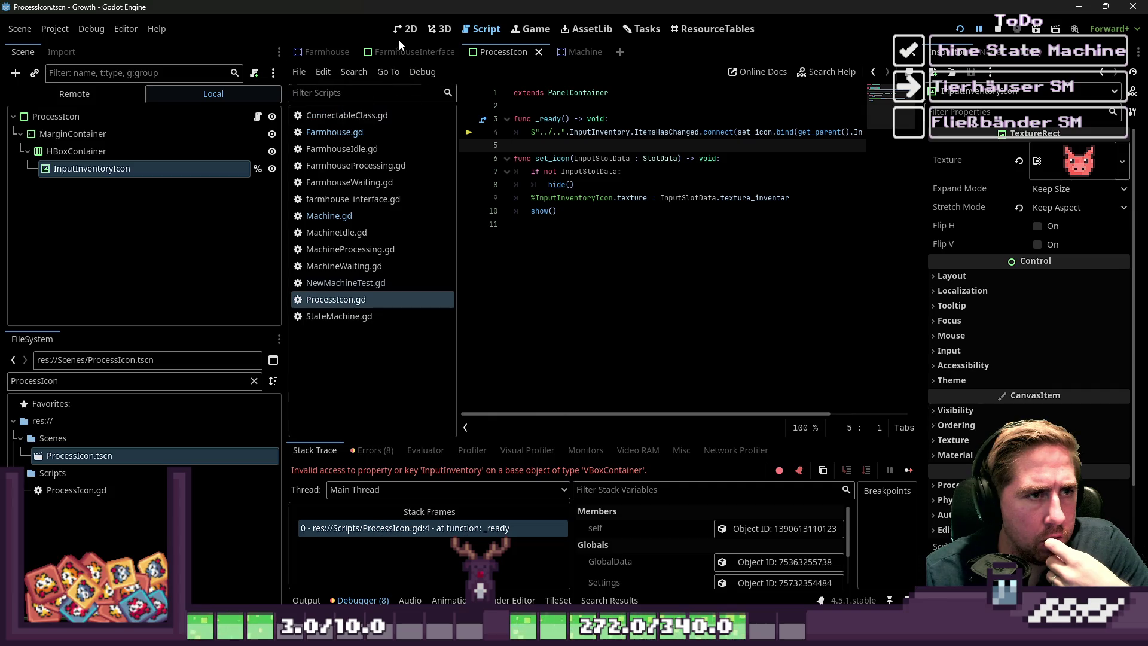
- Walk through Farmhouse's Level, ProcessIcon, UIGroup, Sprite2D and root nodes to trace the hierarchy
{"action": "left_click", "coordinate": [322, 52]}
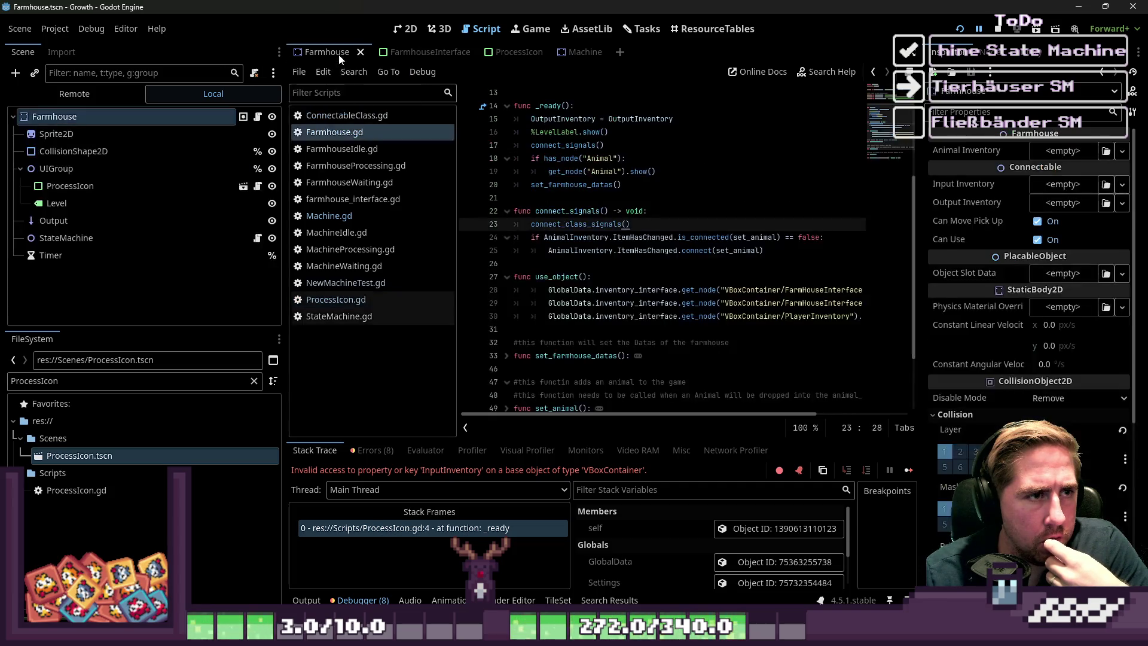
{"action": "left_click", "coordinate": [110, 202]}
{"action": "left_click", "coordinate": [113, 187]}
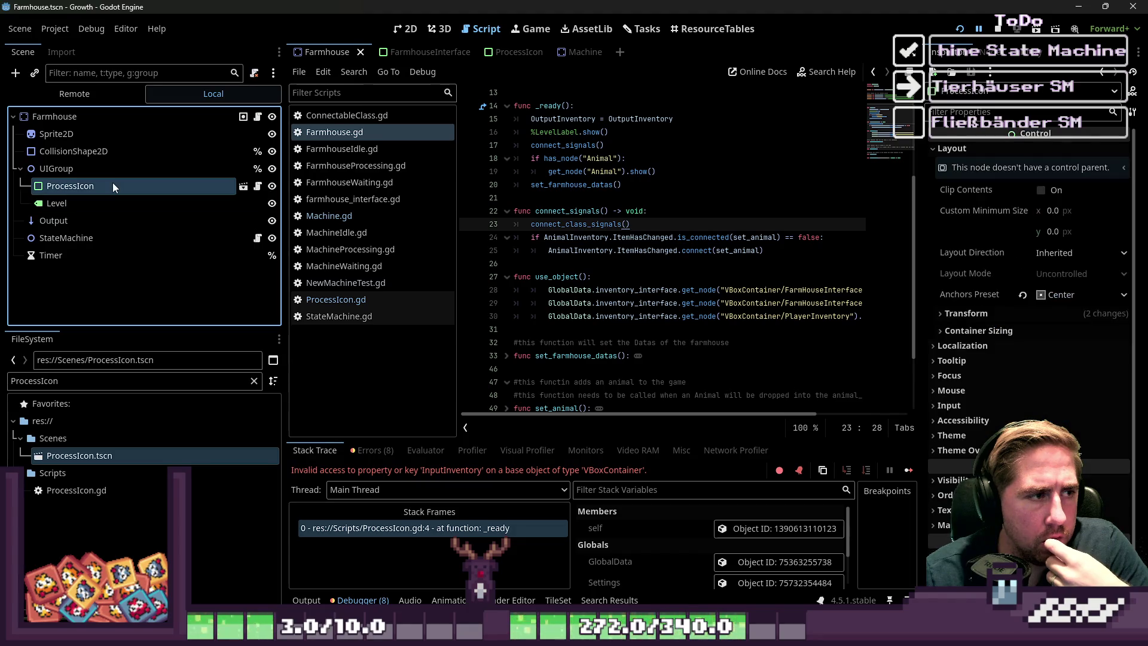
{"action": "left_click", "coordinate": [108, 199]}
{"action": "left_click", "coordinate": [104, 184]}
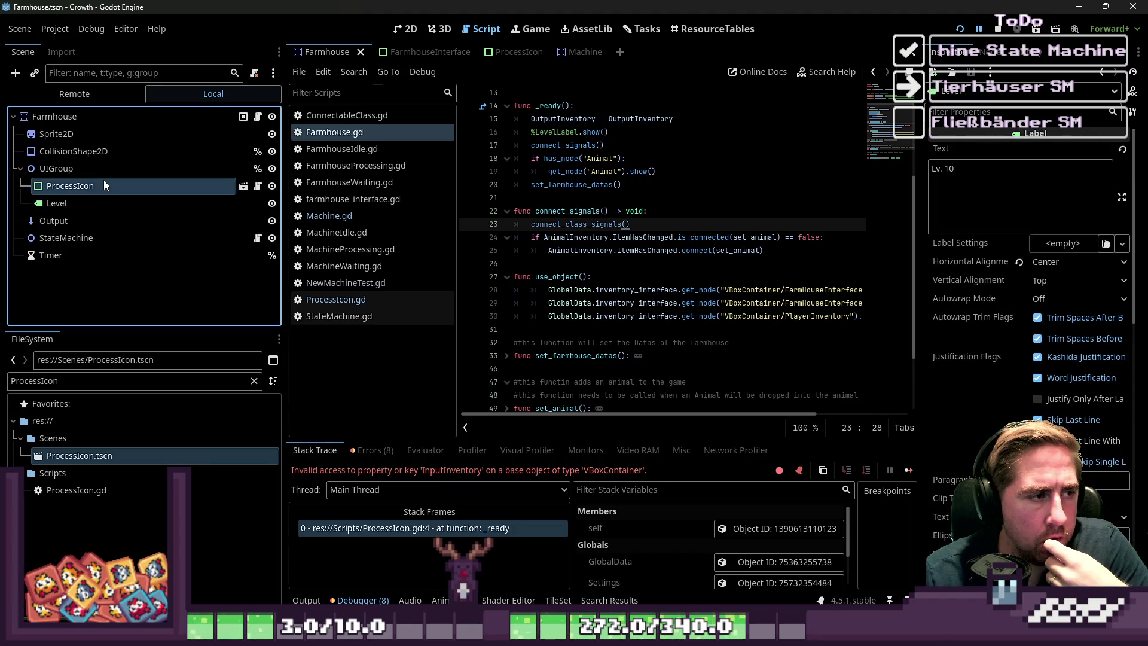
{"action": "left_click", "coordinate": [101, 170]}
{"action": "left_click", "coordinate": [103, 132]}
{"action": "left_click", "coordinate": [113, 116]}
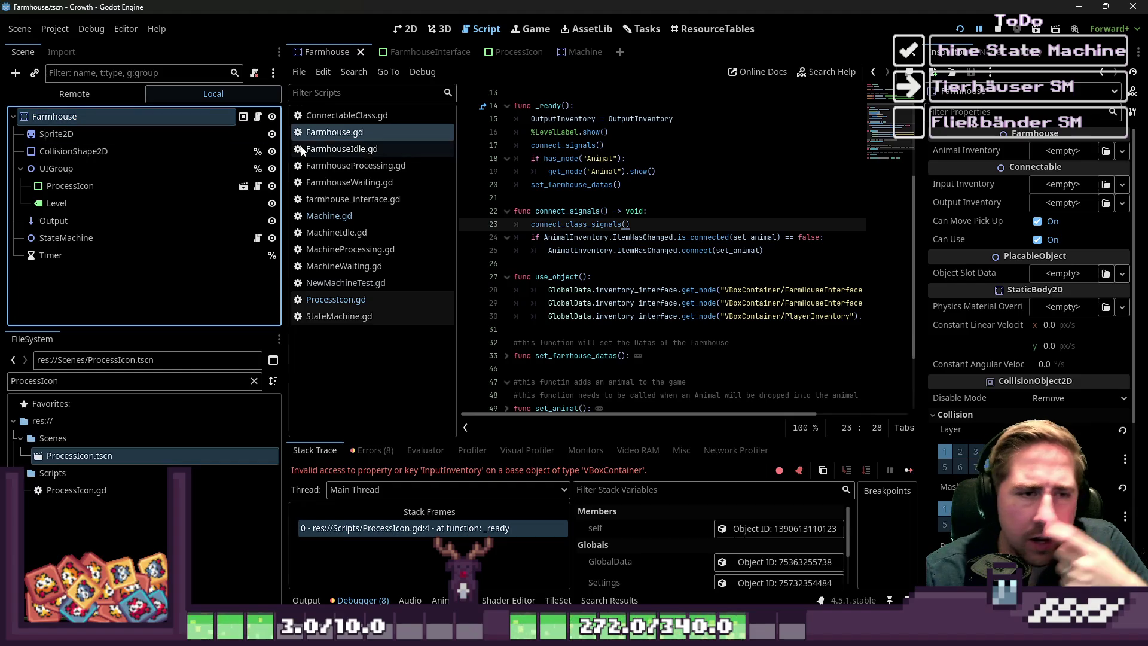
- Open Machine.gd for comparison, then reopen ProcessIcon.gd in the script editor
{"action": "scroll", "coordinate": [650, 232], "scroll_direction": "up", "scroll_amount": 2}
{"action": "scroll", "coordinate": [650, 233], "scroll_direction": "up", "scroll_amount": 3}
{"action": "left_click", "coordinate": [325, 216]}
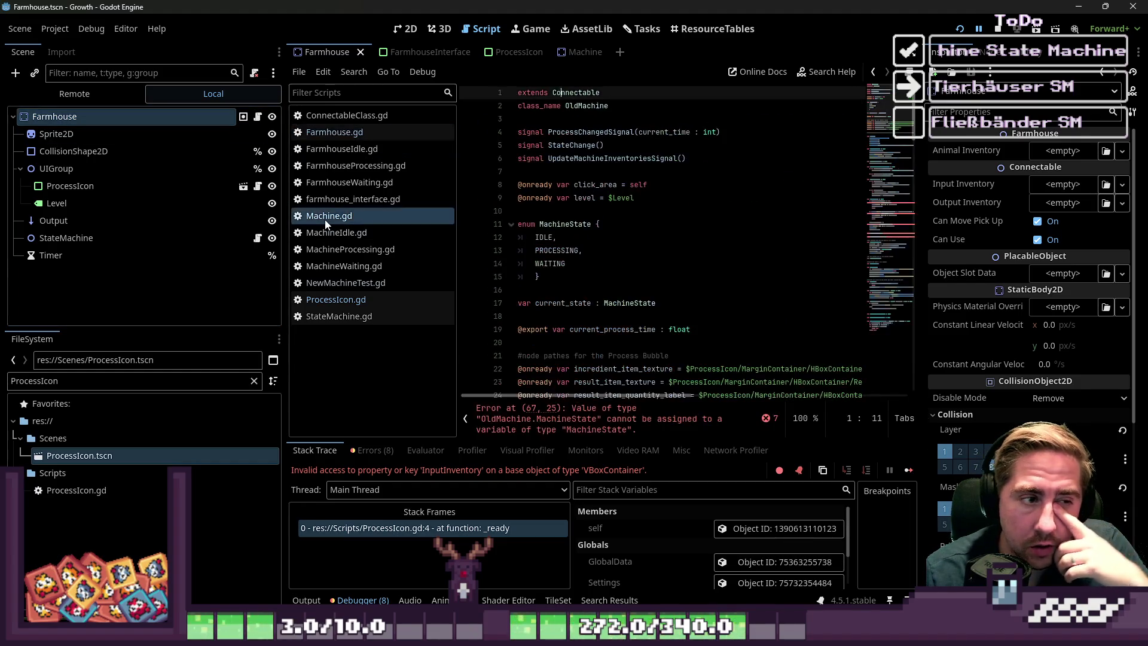
{"action": "left_click", "coordinate": [371, 298]}
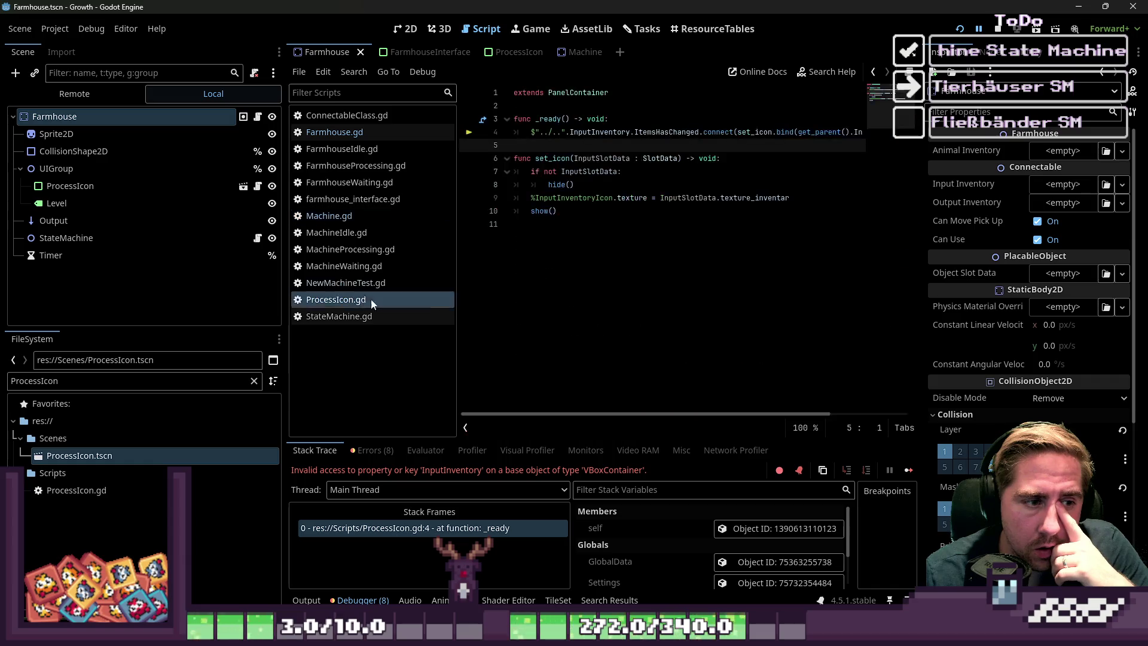
{"action": "left_click", "coordinate": [565, 209]}
- Replace '../..' on line 4 with get_parent().get_parent() and switch to the Machine scene
{"action": "left_click_drag", "start_coordinate": [561, 134], "coordinate": [535, 133]}
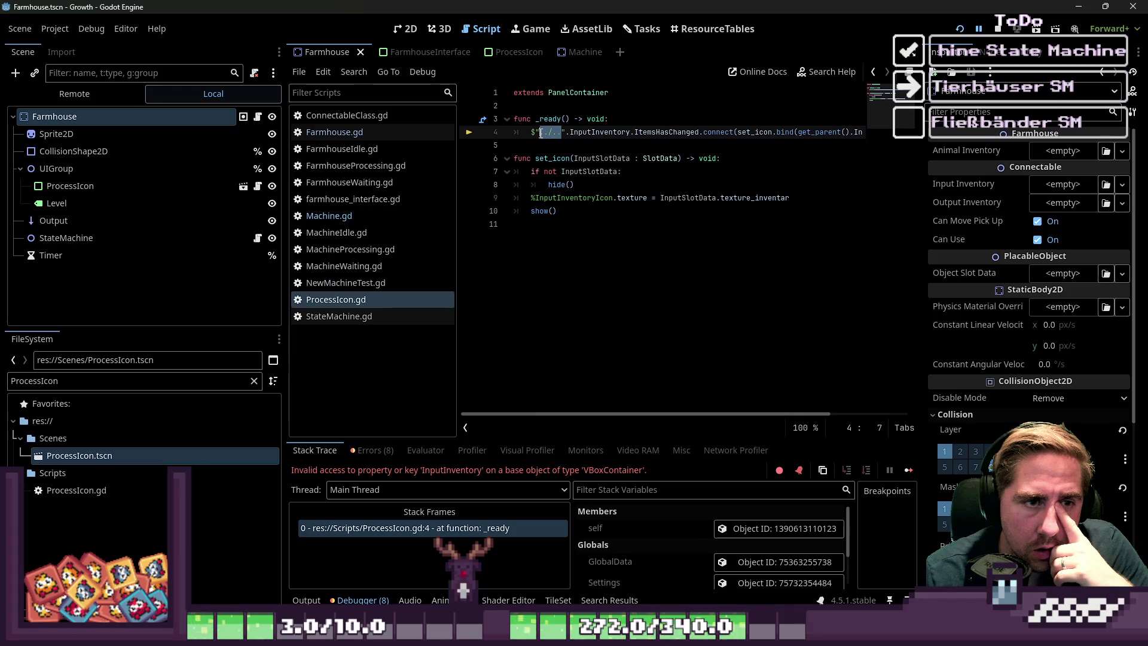
{"action": "type", "text": "ge"}
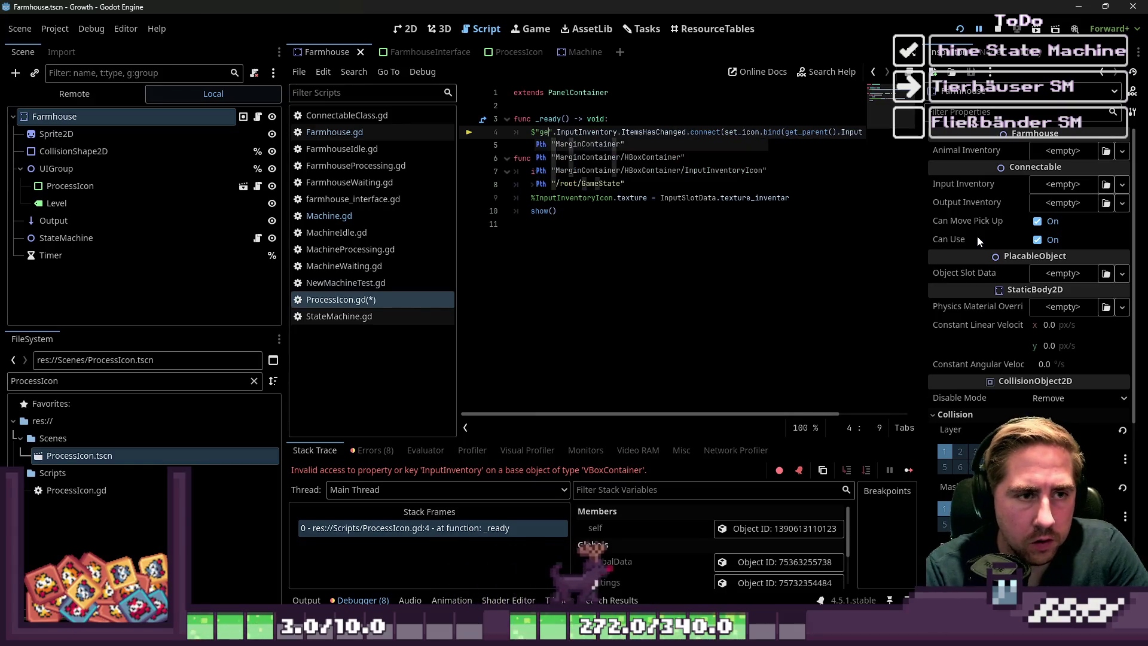
{"action": "key", "text": "BackSpace"}
{"action": "key", "text": "BackSpace"}
{"action": "key", "text": "BackSpace"}
{"action": "type", "text": "get_"}
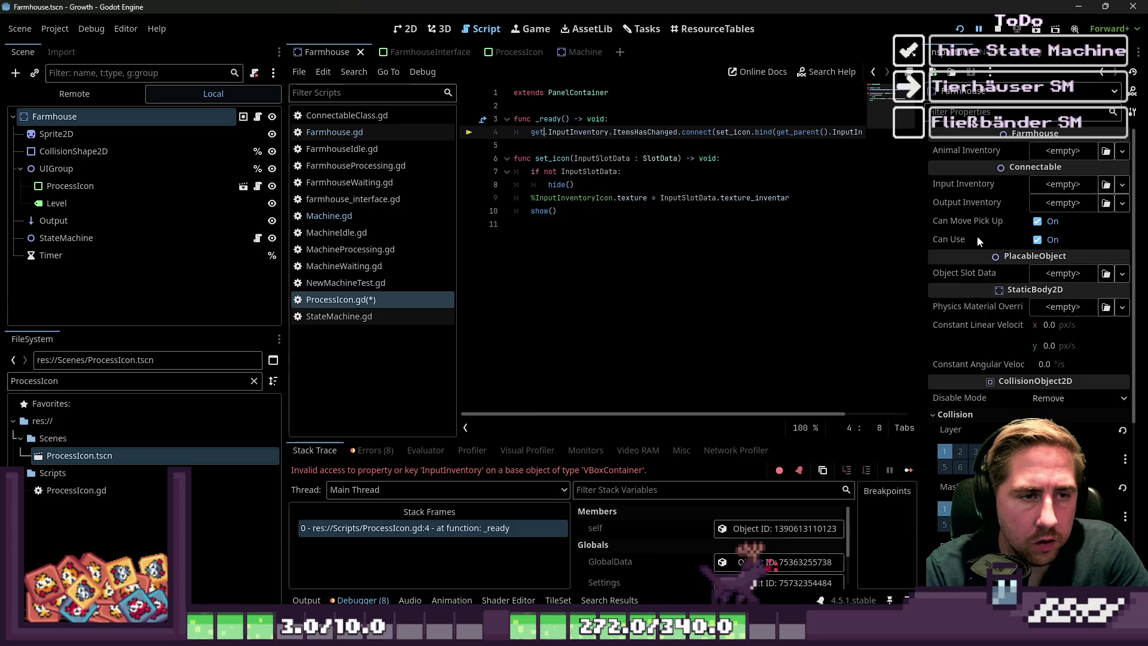
{"action": "type", "text": "parent"}
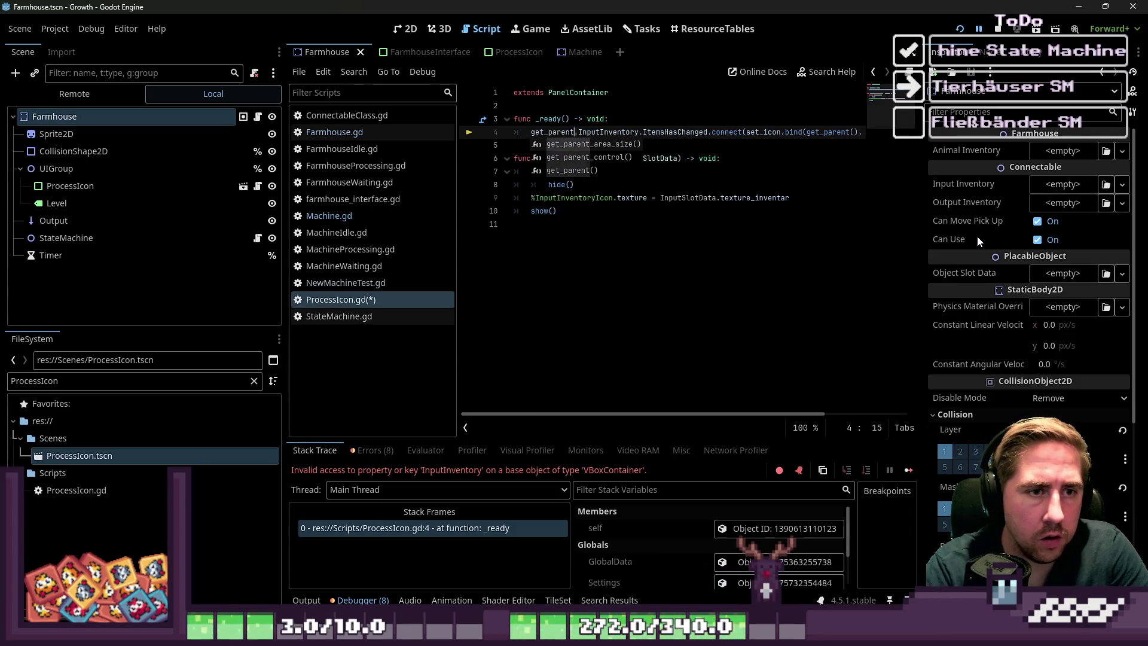
{"action": "key", "text": "Return"}
{"action": "key", "text": "Right"}
{"action": "type", "text": ".get"}
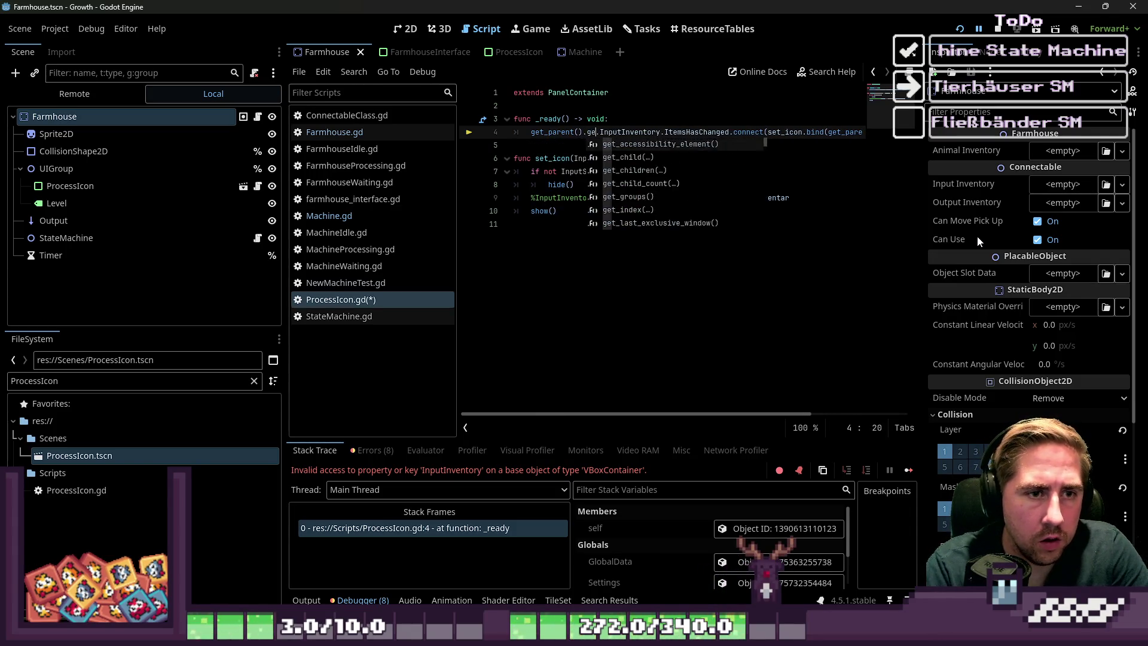
{"action": "type", "text": "_parent"}
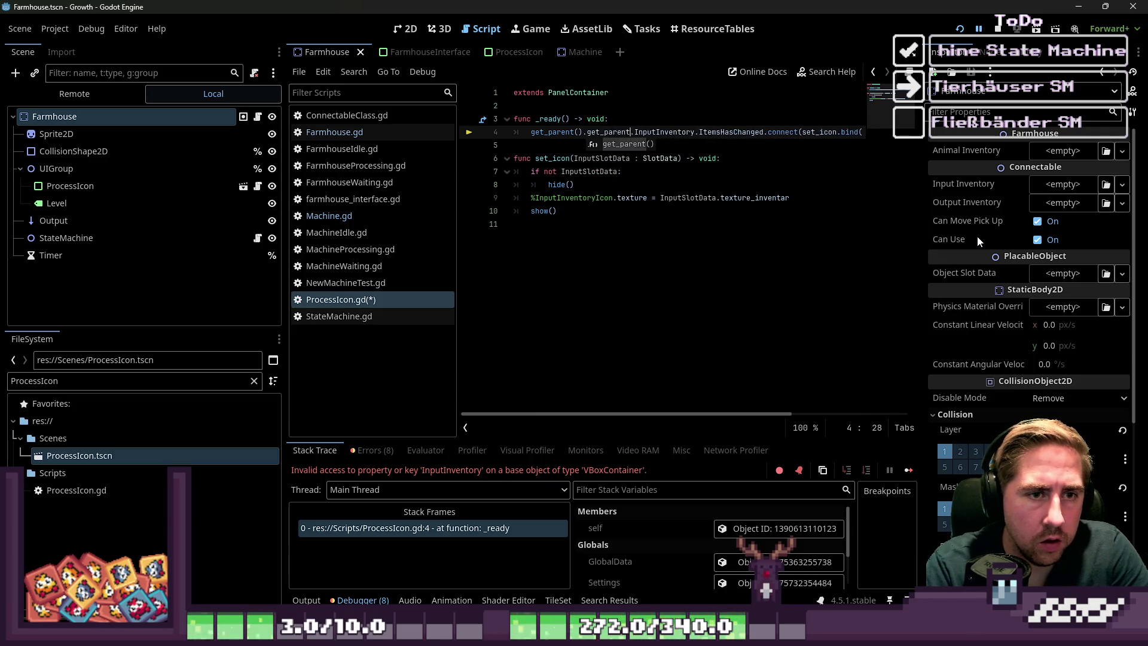
{"action": "key", "text": "Return"}
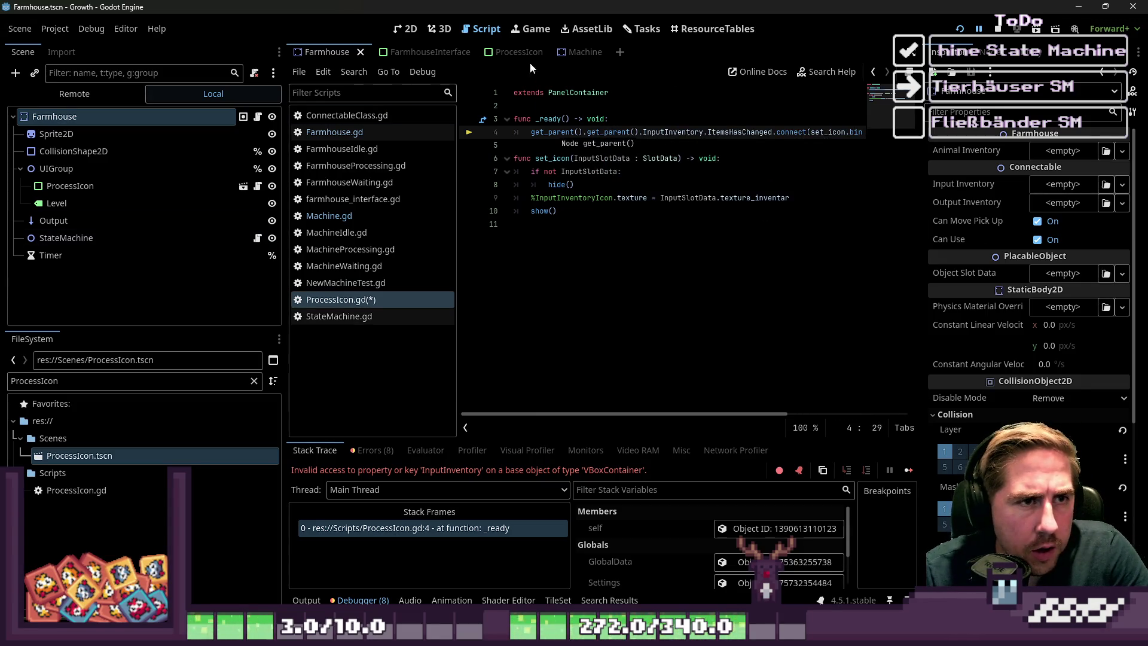
{"action": "key", "text": "ctrl+shift+Tab"}
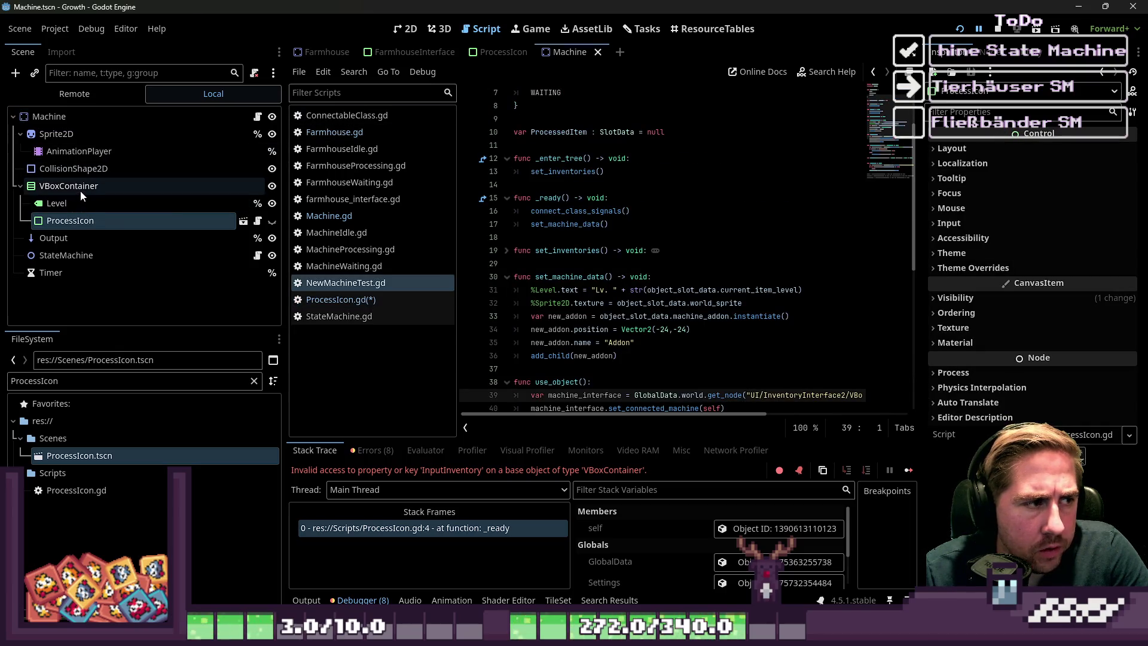
- Inspect the VBoxContainer holding ProcessIcon and the Machine root, then run the project
{"action": "left_click", "coordinate": [80, 190]}
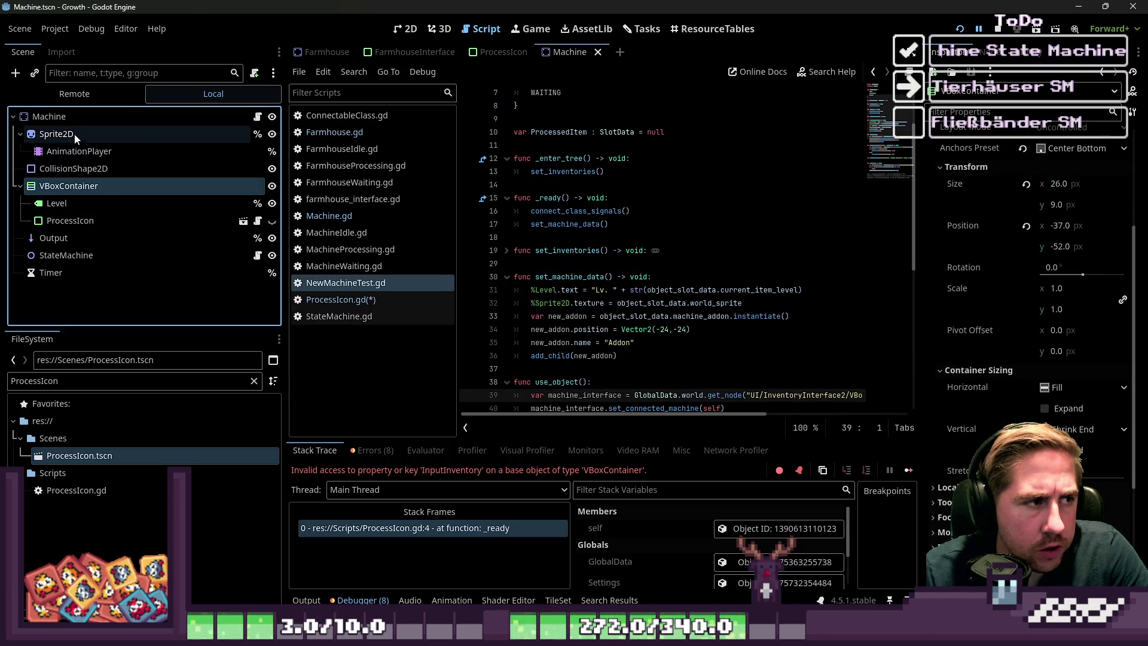
{"action": "left_click", "coordinate": [75, 117]}
{"action": "left_click", "coordinate": [958, 29]}
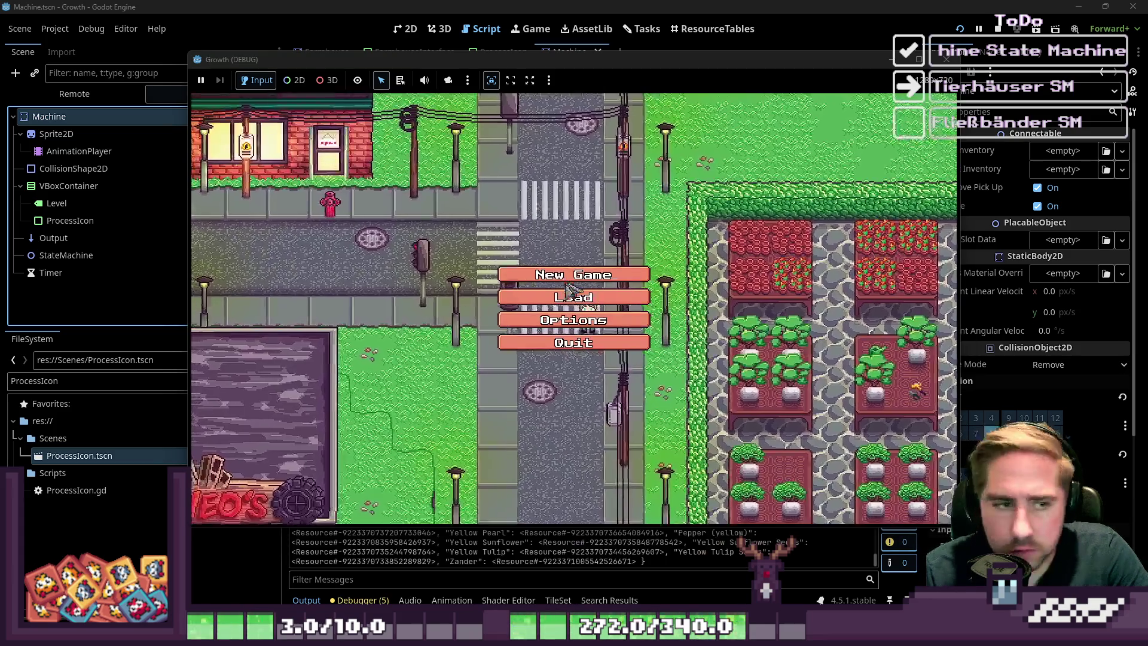
- Delete the old save slot and start a new game with character name 'xc'
{"action": "left_click", "coordinate": [568, 300]}
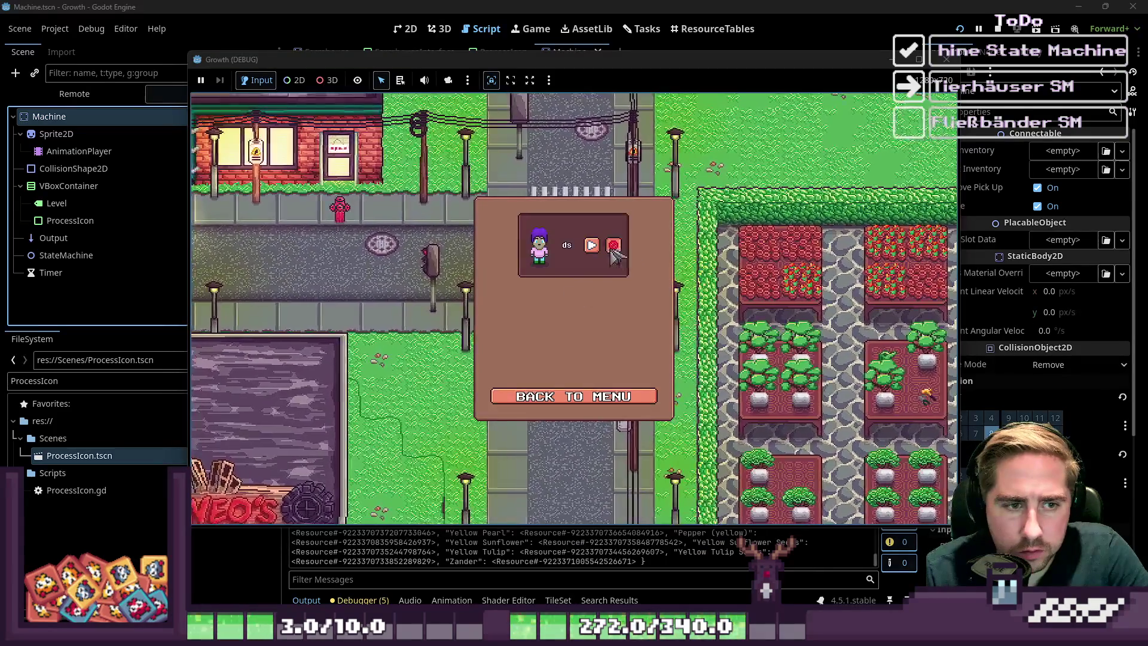
{"action": "left_click", "coordinate": [611, 251]}
{"action": "left_click", "coordinate": [573, 397]}
{"action": "left_click", "coordinate": [592, 263]}
{"action": "type", "text": "xc"}
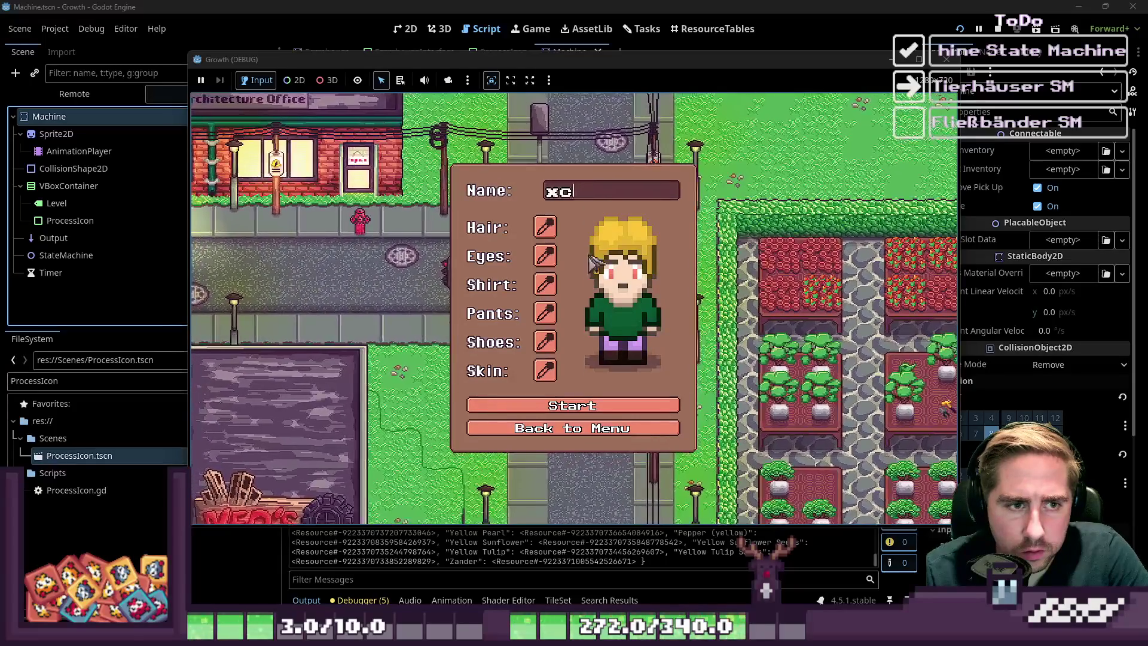
{"action": "key", "text": "Return"}
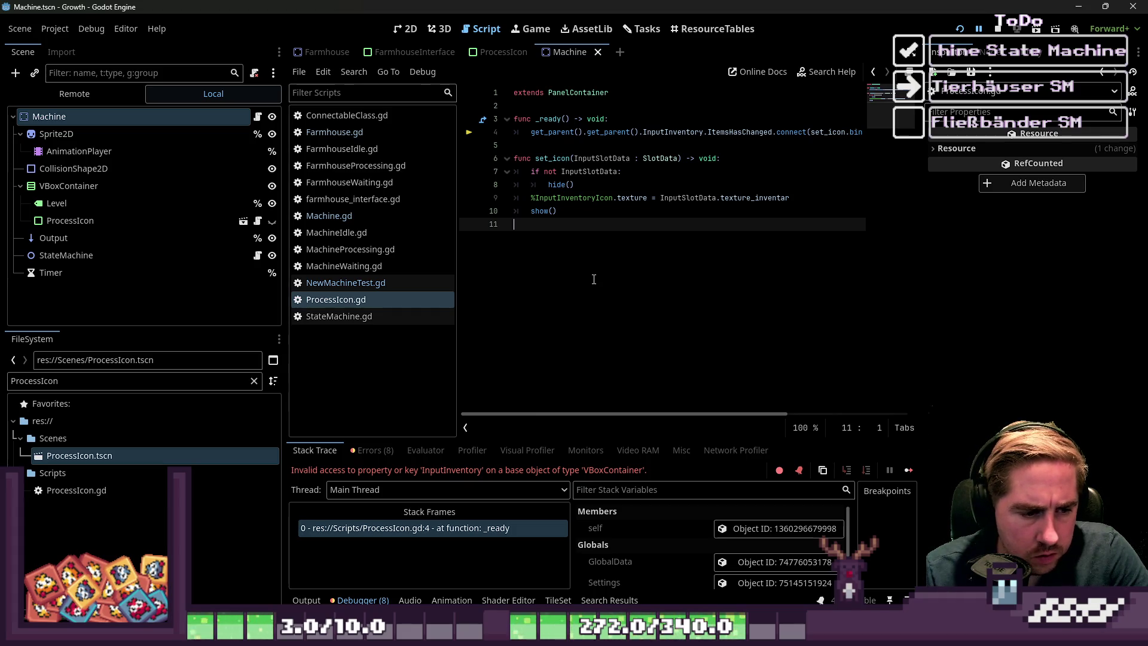
- Open ProcessIcon's script, widen the editor, and paste get_parent(). after bind( on line 4
{"action": "left_click", "coordinate": [142, 222]}
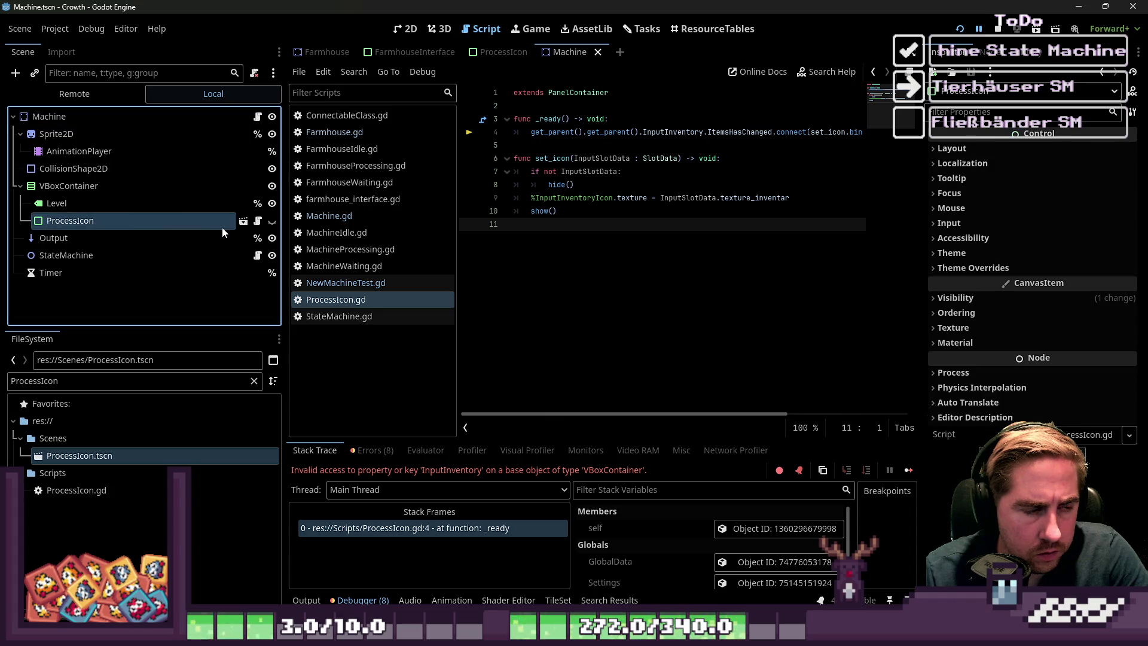
{"action": "left_click", "coordinate": [257, 223]}
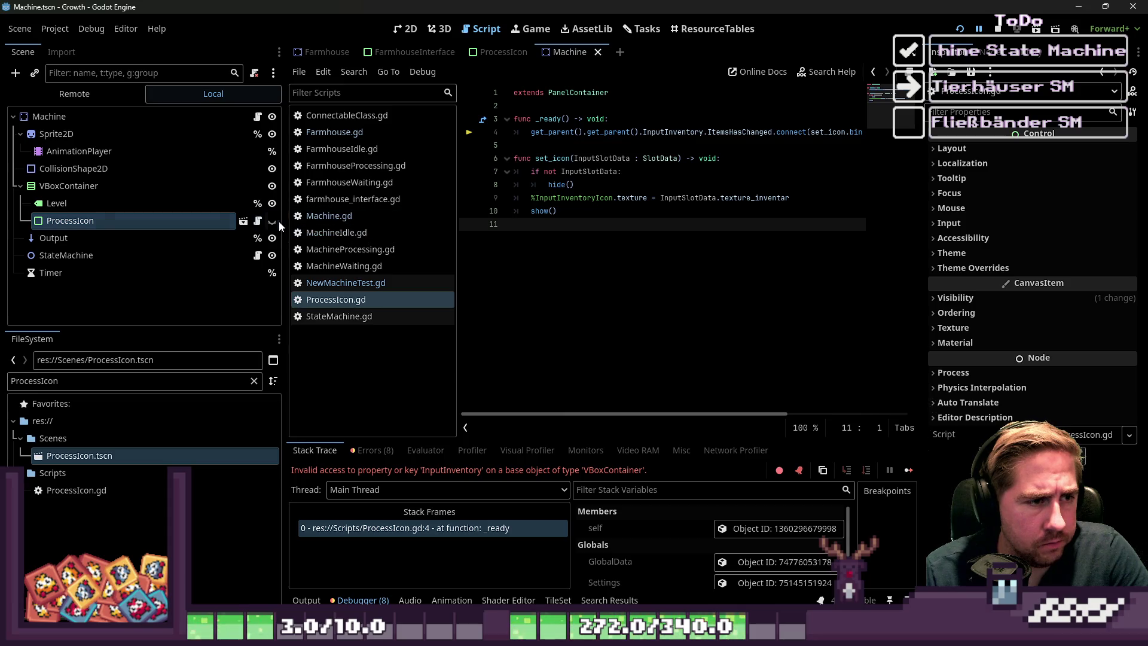
{"action": "left_click_drag", "start_coordinate": [283, 220], "coordinate": [107, 221]}
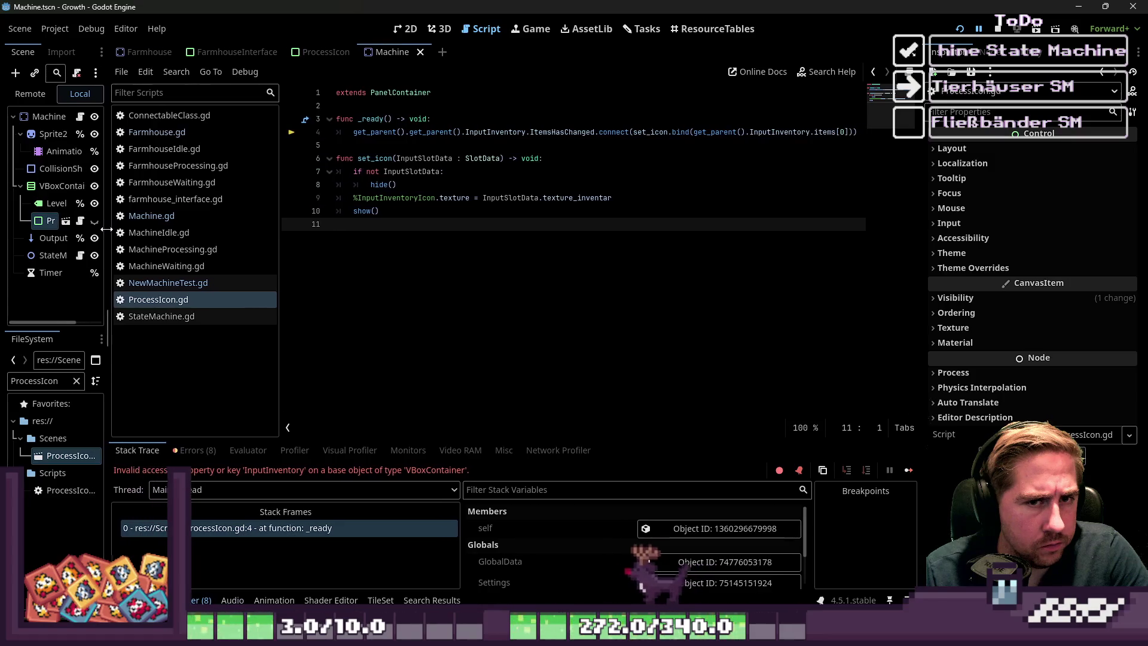
{"action": "left_click_drag", "start_coordinate": [410, 132], "coordinate": [349, 135]}
{"action": "key", "text": "ctrl+c"}
{"action": "left_click", "coordinate": [692, 132]}
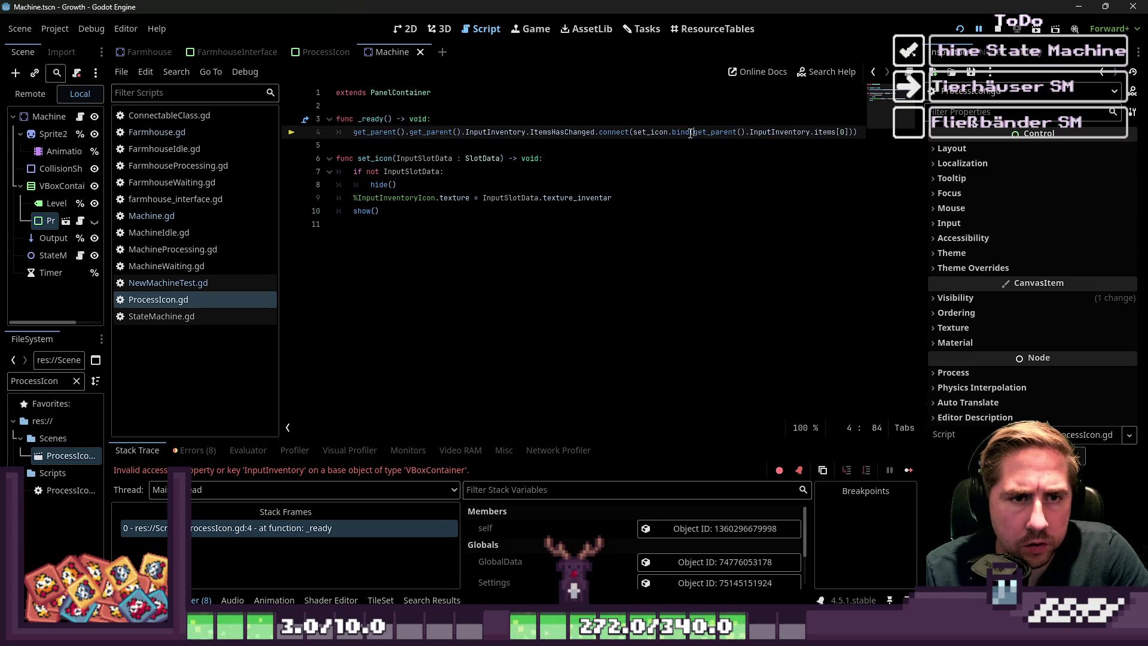
{"action": "key", "text": "ctrl+v"}
{"action": "left_click", "coordinate": [718, 119]}
- Rerun the game as 'xcc', walk to the Cheesedairy and put an item into its input
{"action": "left_click", "coordinate": [961, 29]}
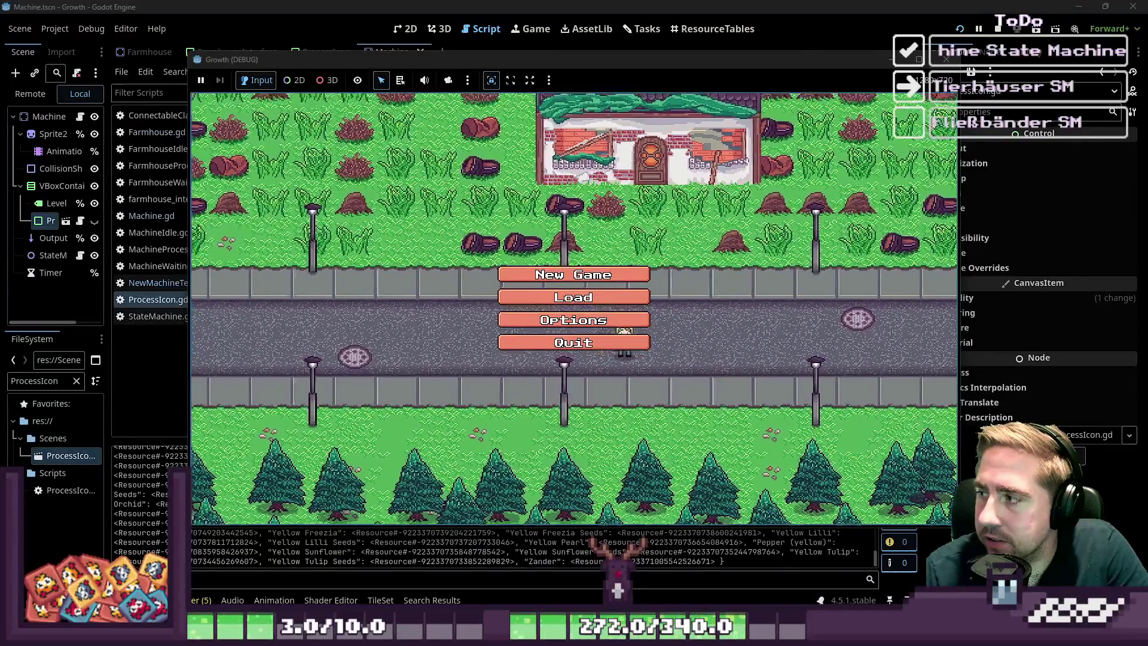
{"action": "left_click", "coordinate": [508, 276]}
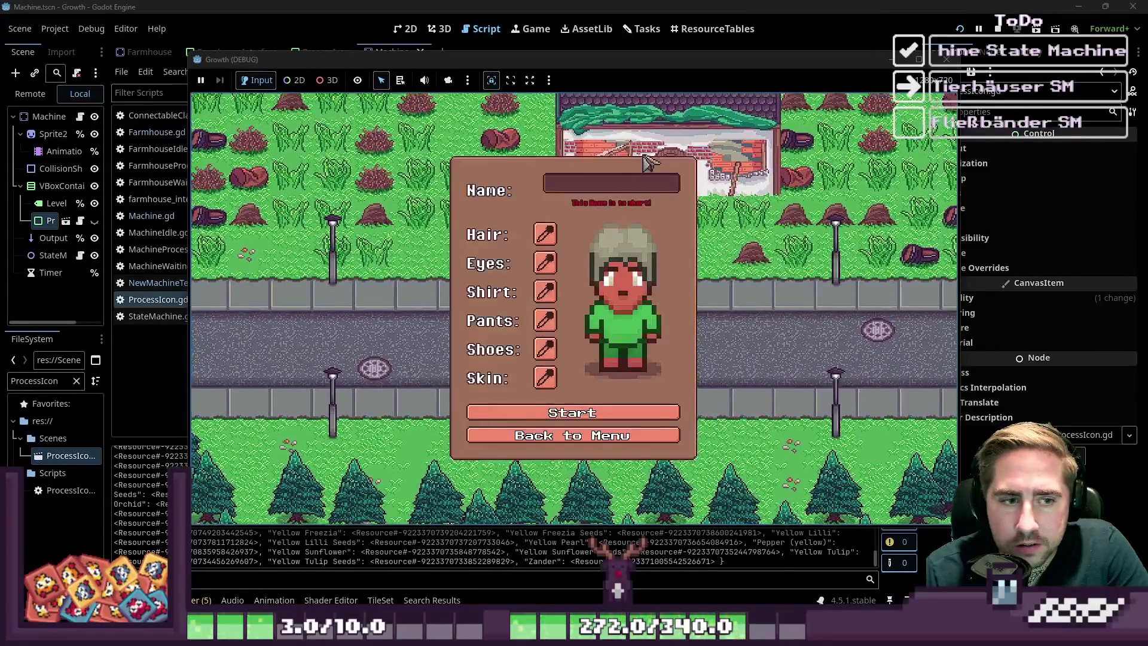
{"action": "type", "text": "xcc"}
{"action": "left_click", "coordinate": [573, 406]}
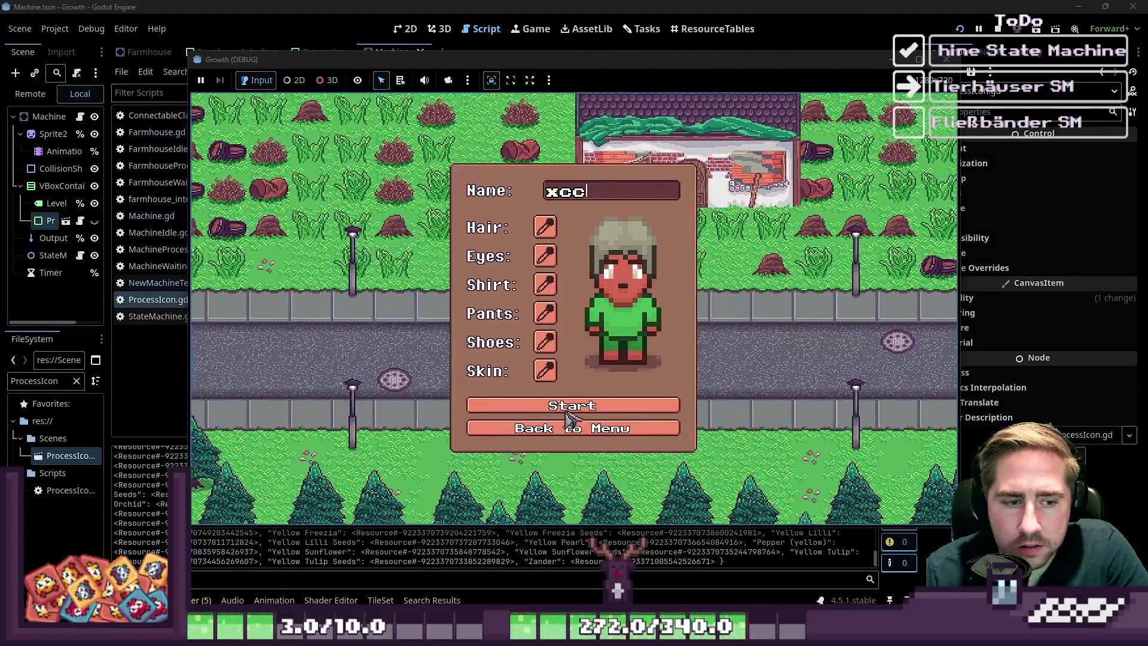
{"action": "key", "text": "i"}
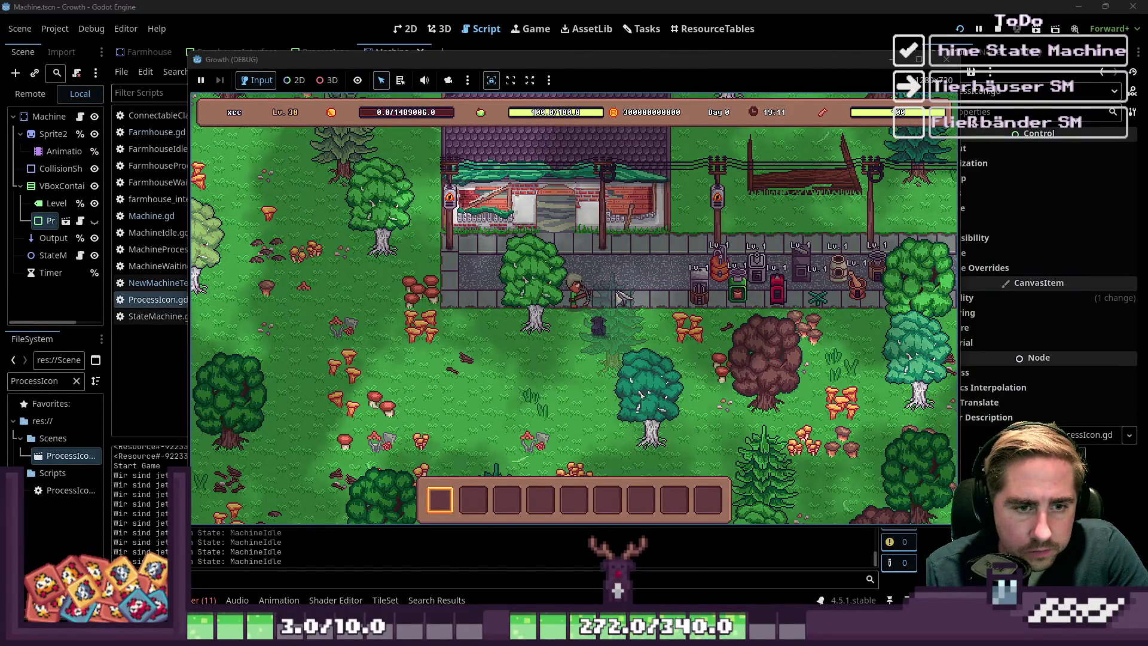
{"action": "key", "text": "d"}
{"action": "left_click", "coordinate": [644, 316]}
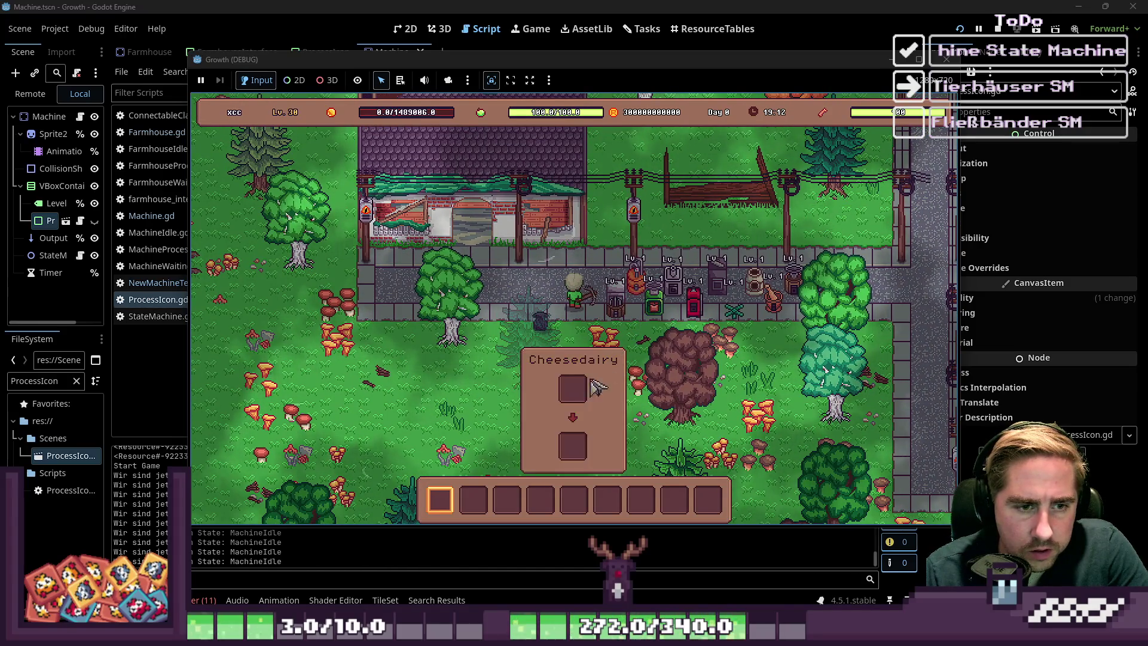
{"action": "left_click", "coordinate": [589, 391]}
{"action": "left_click", "coordinate": [607, 374]}
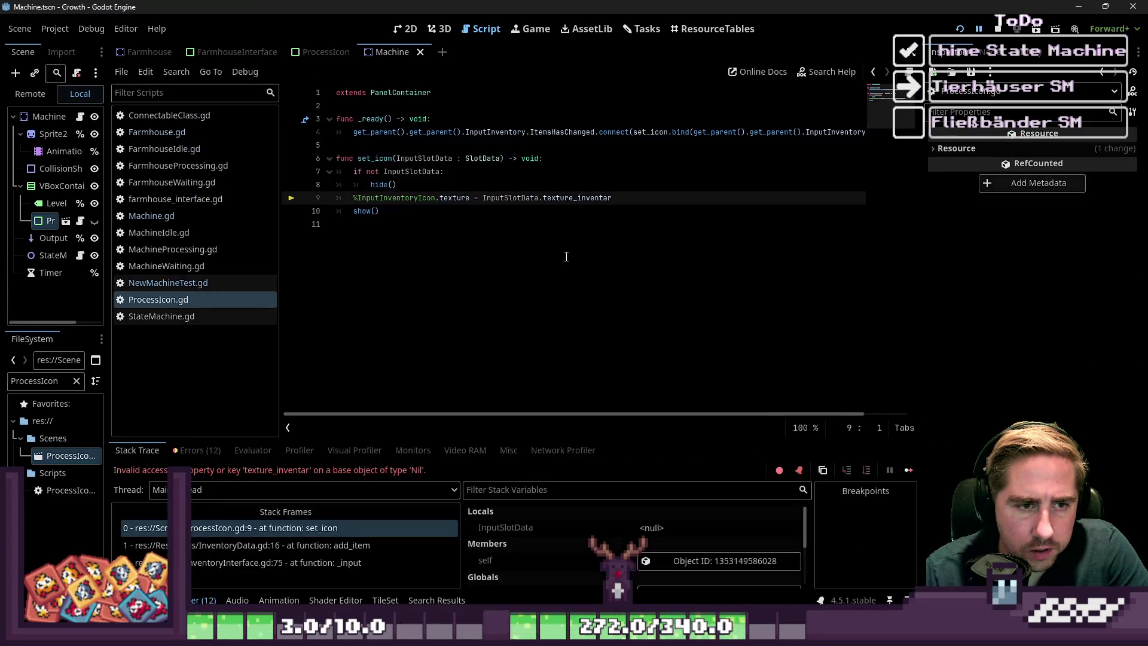
- Select texture_inventar and InputSlotData on line 9 and resize the debugger's variable panel
{"action": "left_click", "coordinate": [475, 243]}
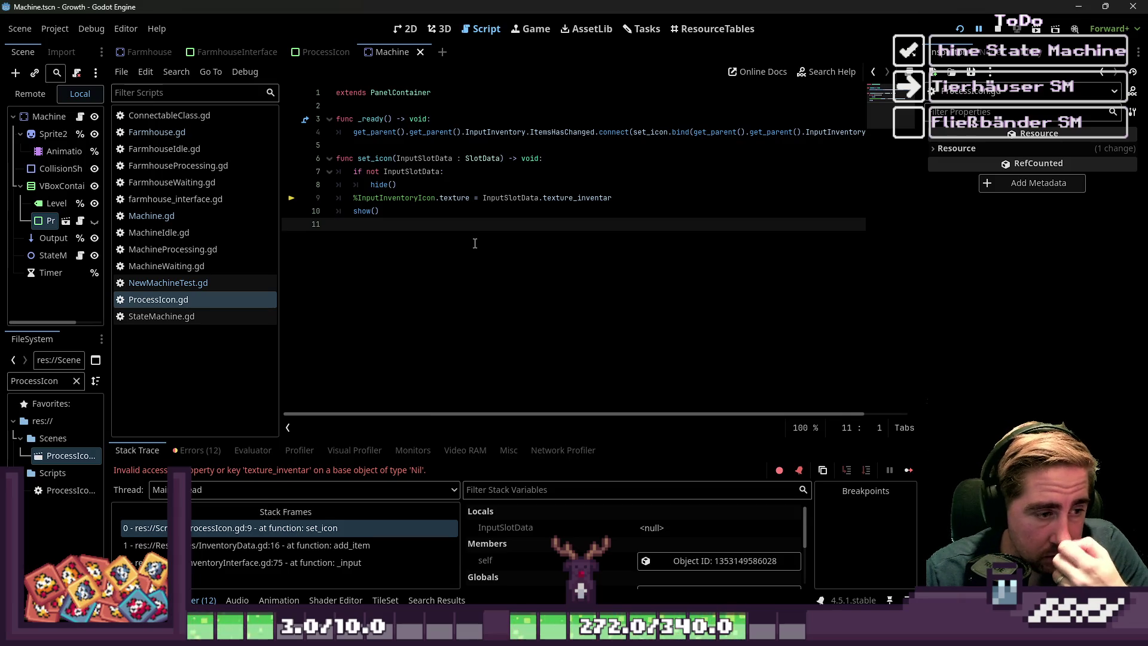
{"action": "double_click", "coordinate": [586, 197]}
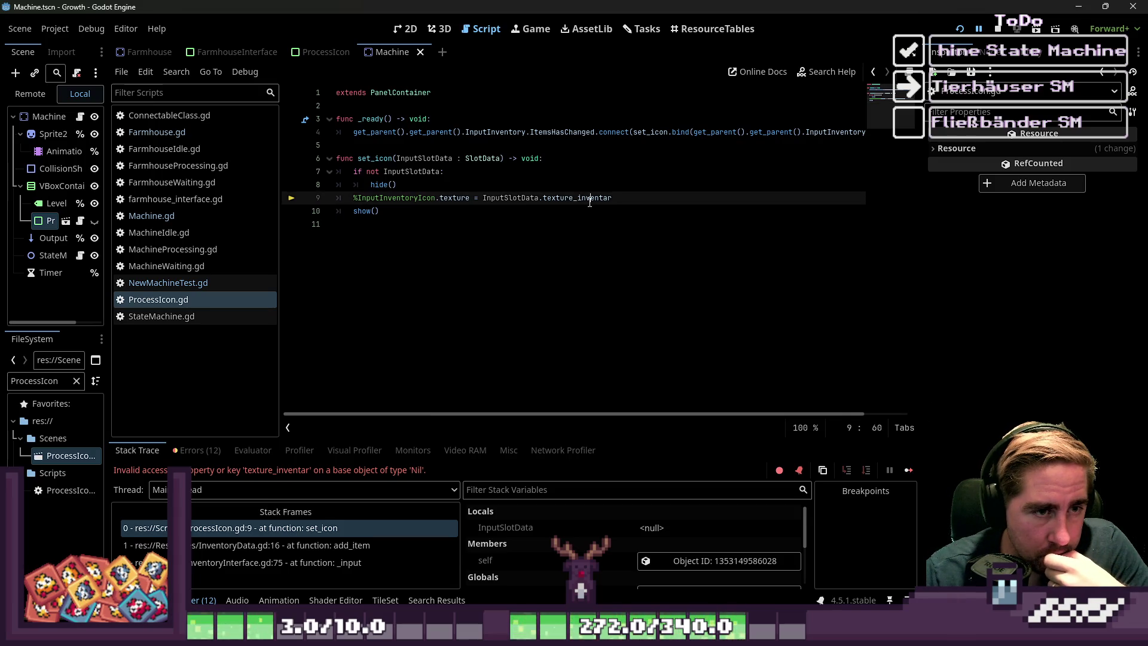
{"action": "double_click", "coordinate": [486, 195]}
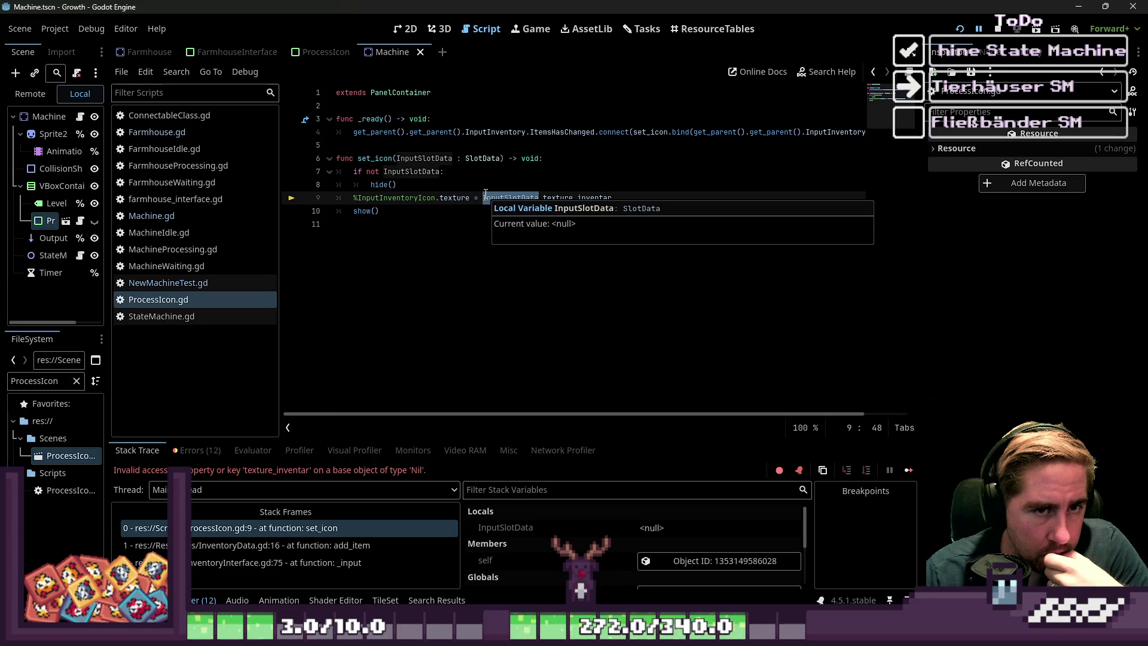
{"action": "left_click_drag", "start_coordinate": [625, 415], "coordinate": [674, 414]}
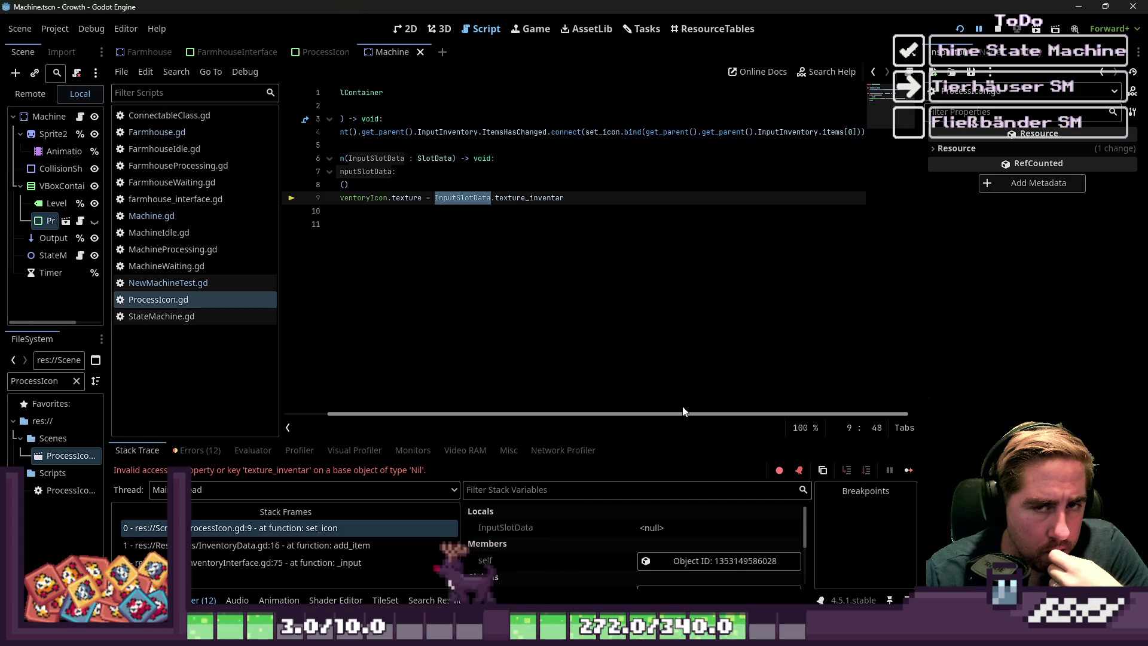
{"action": "left_click_drag", "start_coordinate": [684, 411], "coordinate": [474, 421]}
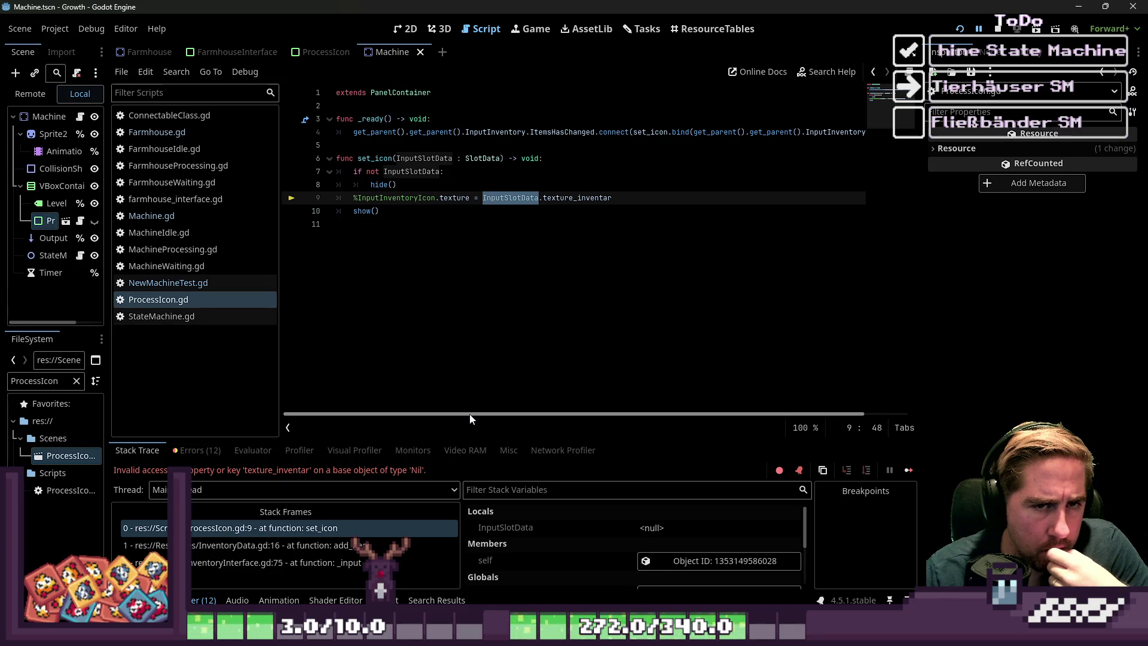
{"action": "left_click_drag", "start_coordinate": [527, 404], "coordinate": [675, 399]}
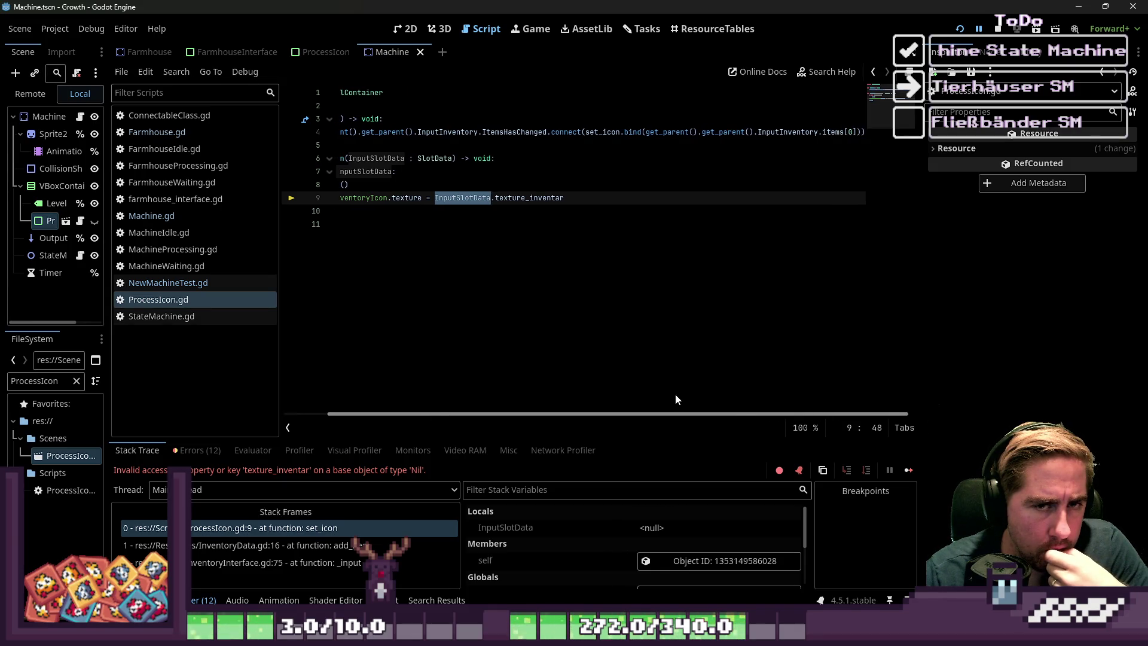
{"action": "left_click_drag", "start_coordinate": [676, 413], "coordinate": [464, 414]}
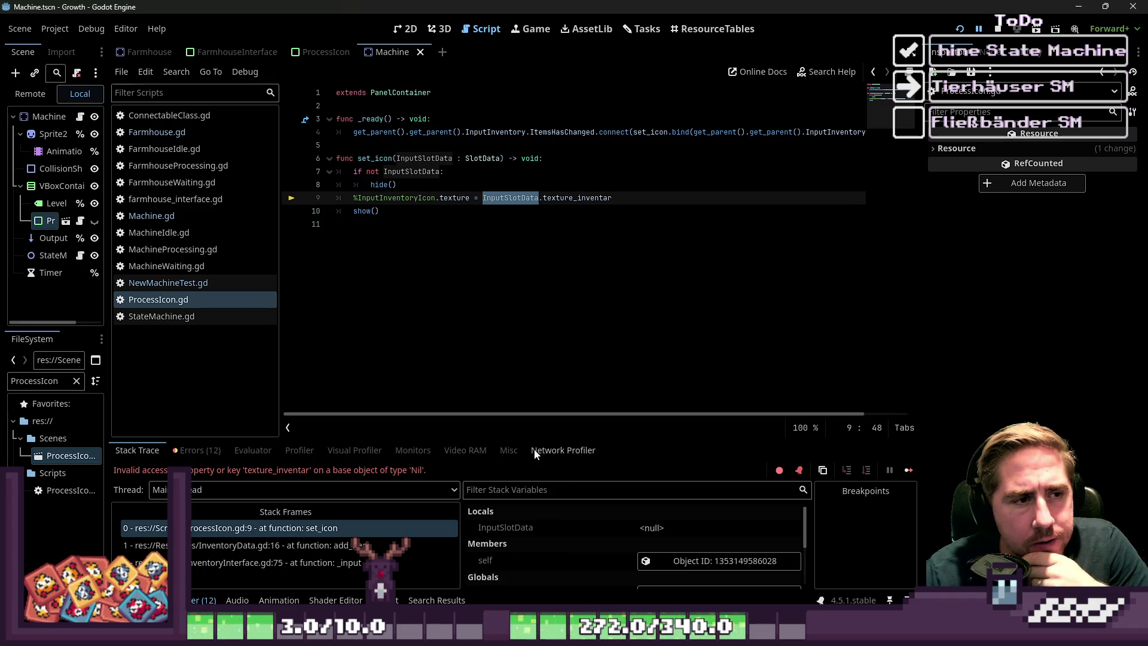
{"action": "left_click_drag", "start_coordinate": [533, 415], "coordinate": [578, 417]}
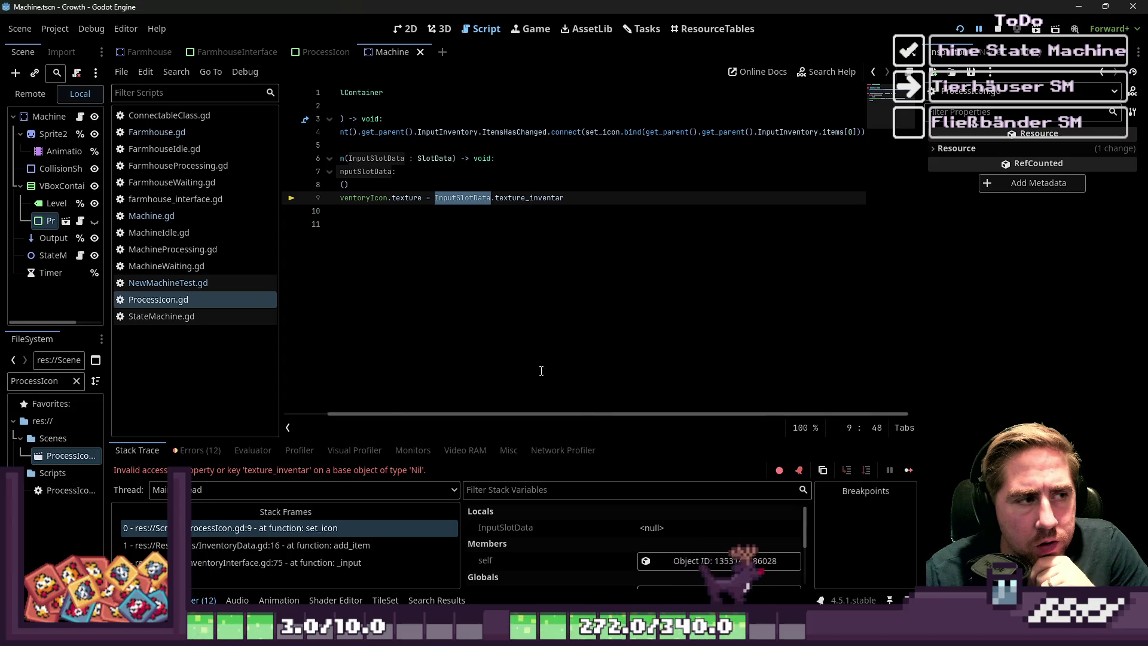
- Check the Machine node's Input Inventory setting, then view the live Remote scene tree's world node
{"action": "left_click", "coordinate": [39, 116]}
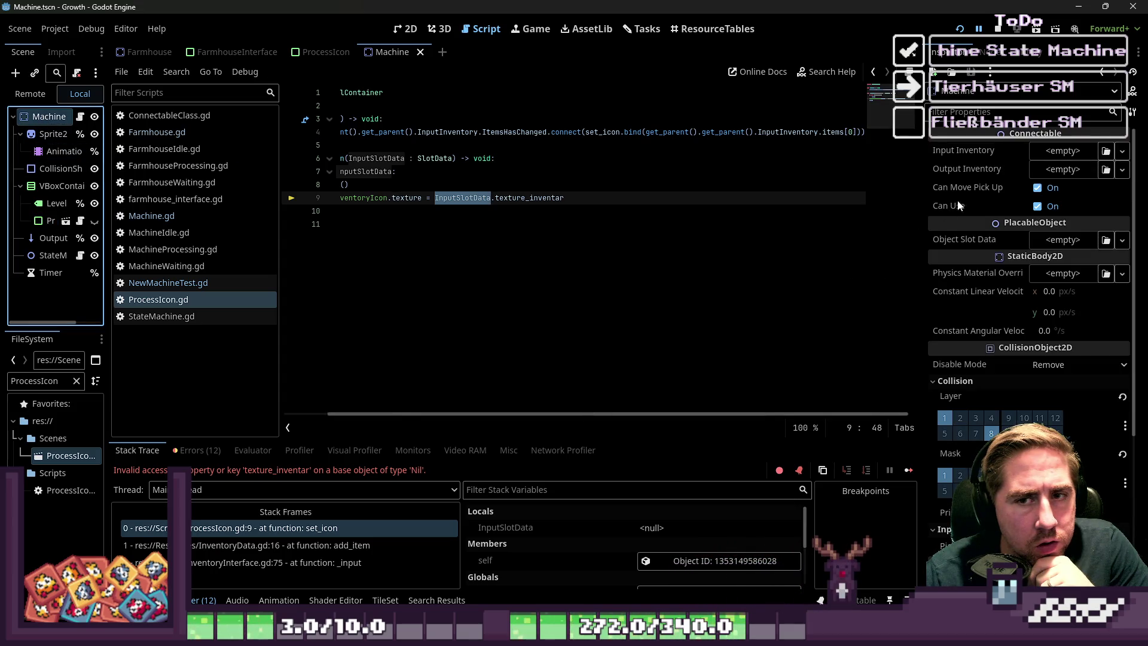
{"action": "left_click", "coordinate": [1042, 153]}
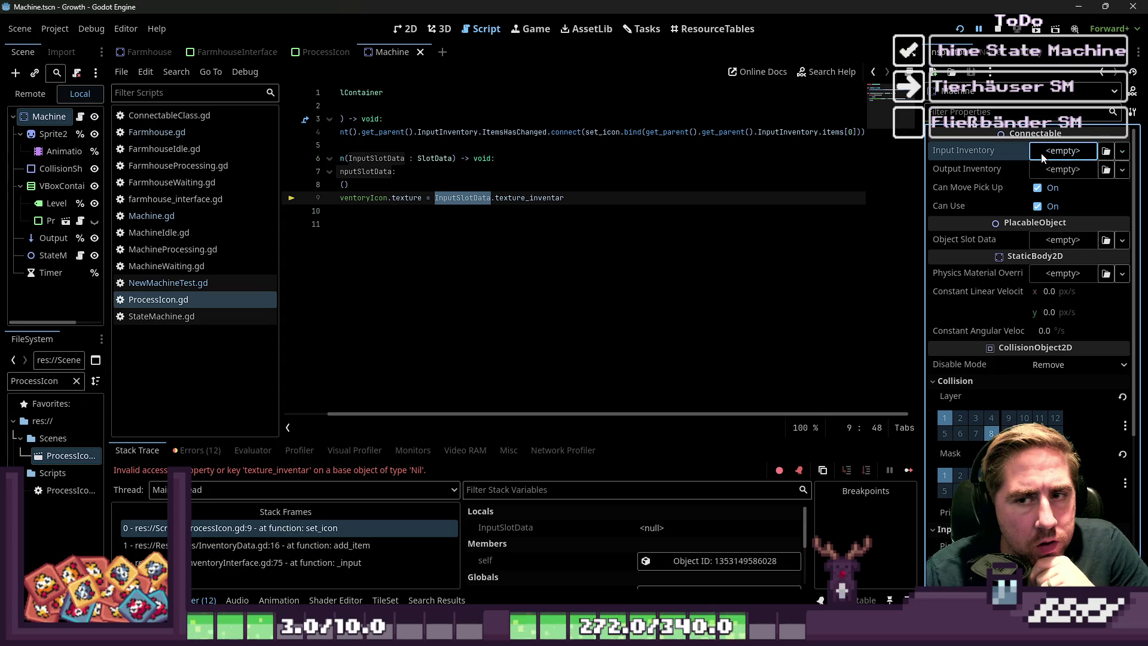
{"action": "left_click", "coordinate": [30, 94]}
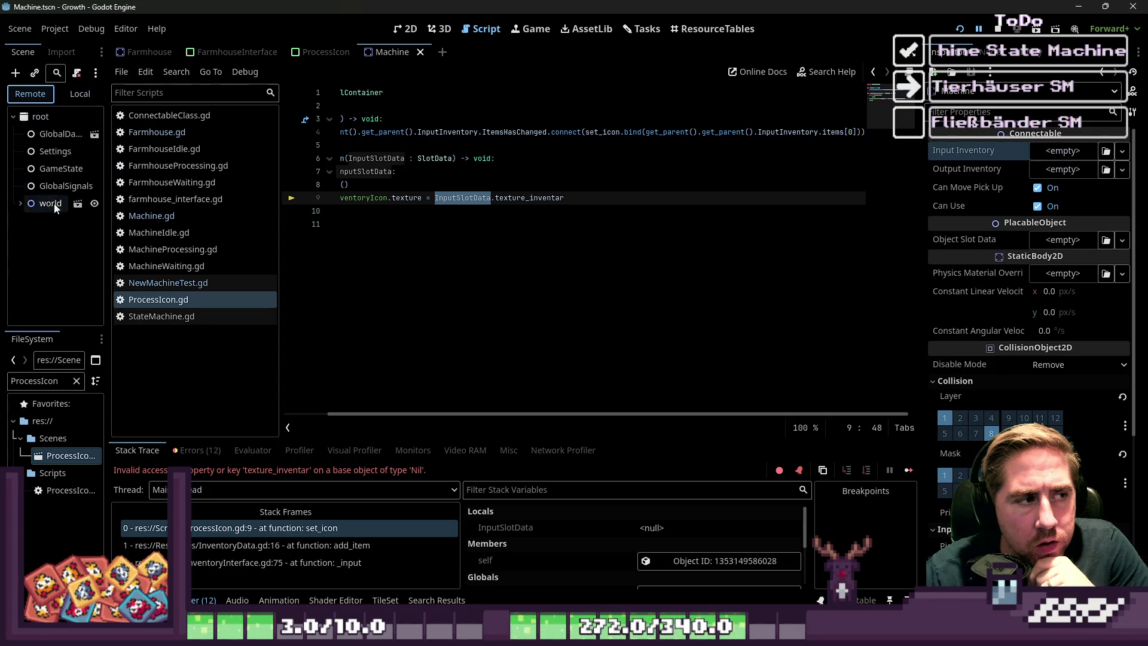
{"action": "left_click", "coordinate": [39, 205]}
{"action": "scroll", "coordinate": [45, 251], "scroll_direction": "down", "scroll_amount": 5}
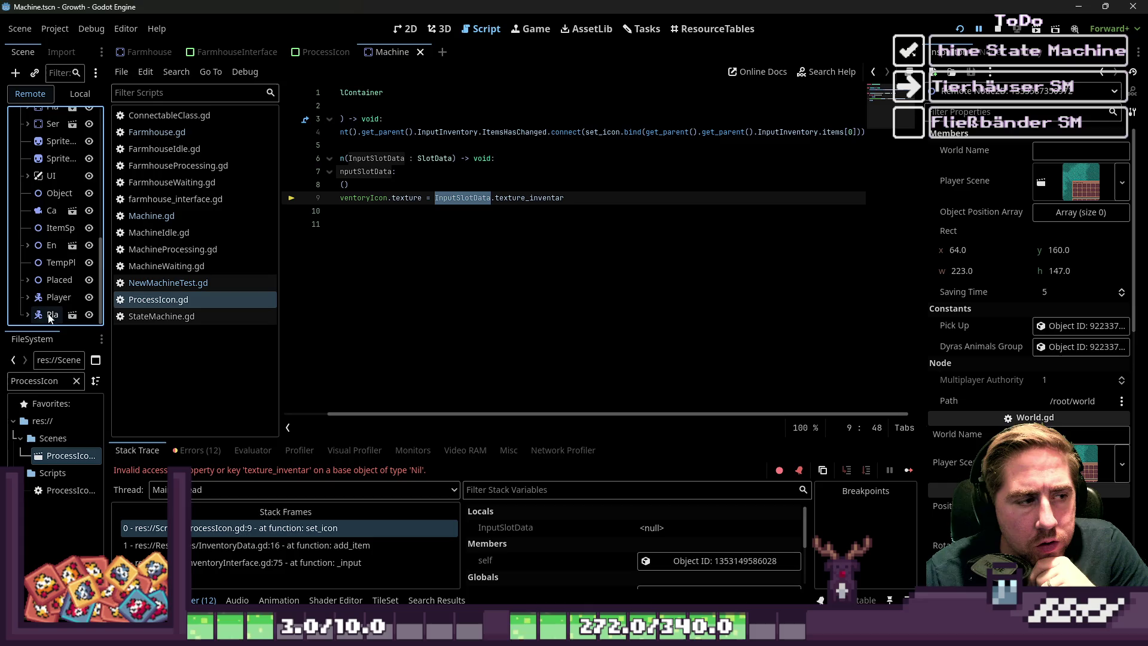
- Load the crashing panel's properties from self's Object ID and confirm InputSlotData is null
{"action": "left_click", "coordinate": [428, 247]}
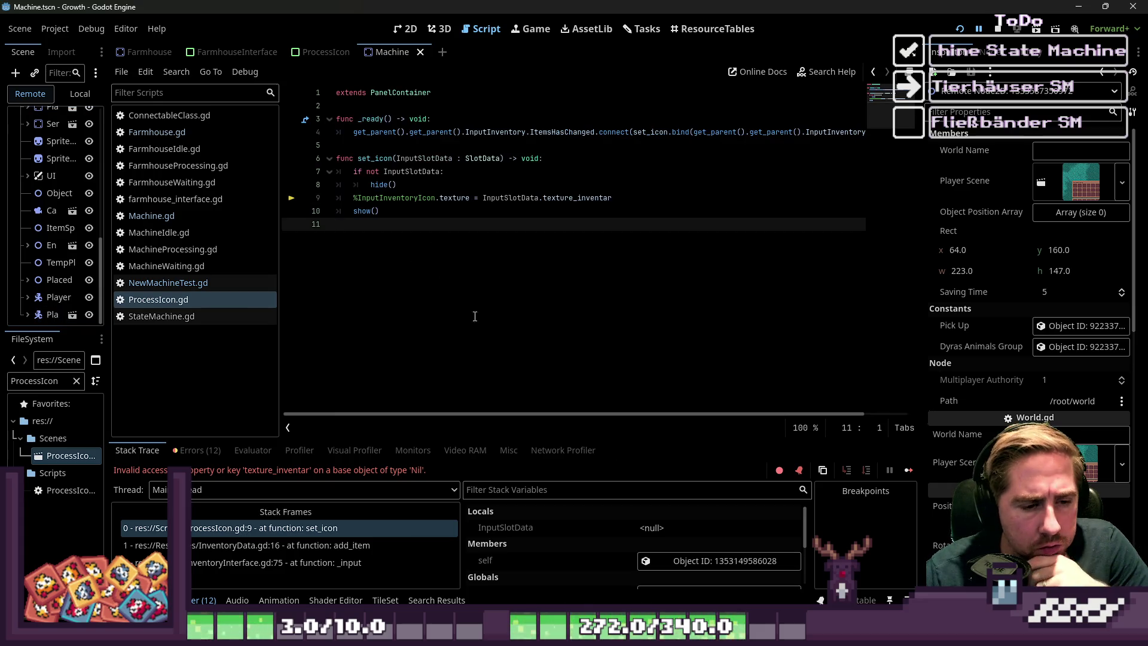
{"action": "scroll", "coordinate": [561, 568], "scroll_direction": "down", "scroll_amount": 2}
{"action": "left_click", "coordinate": [662, 525]}
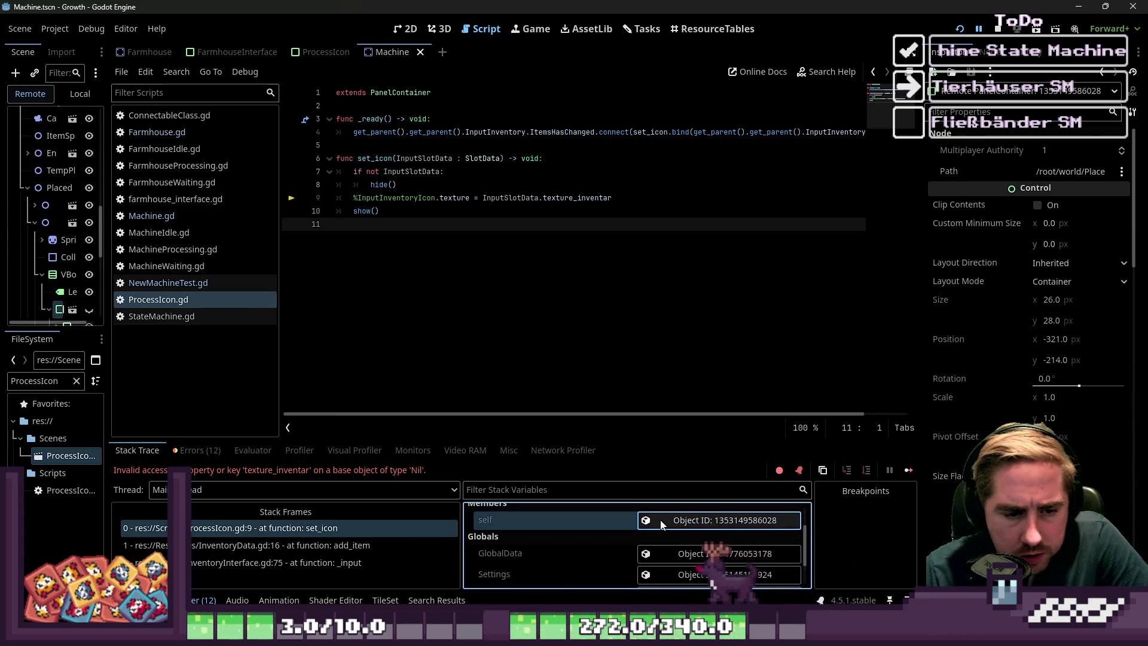
{"action": "scroll", "coordinate": [587, 537], "scroll_direction": "down", "scroll_amount": 2}
{"action": "scroll", "coordinate": [568, 543], "scroll_direction": "up", "scroll_amount": 3}
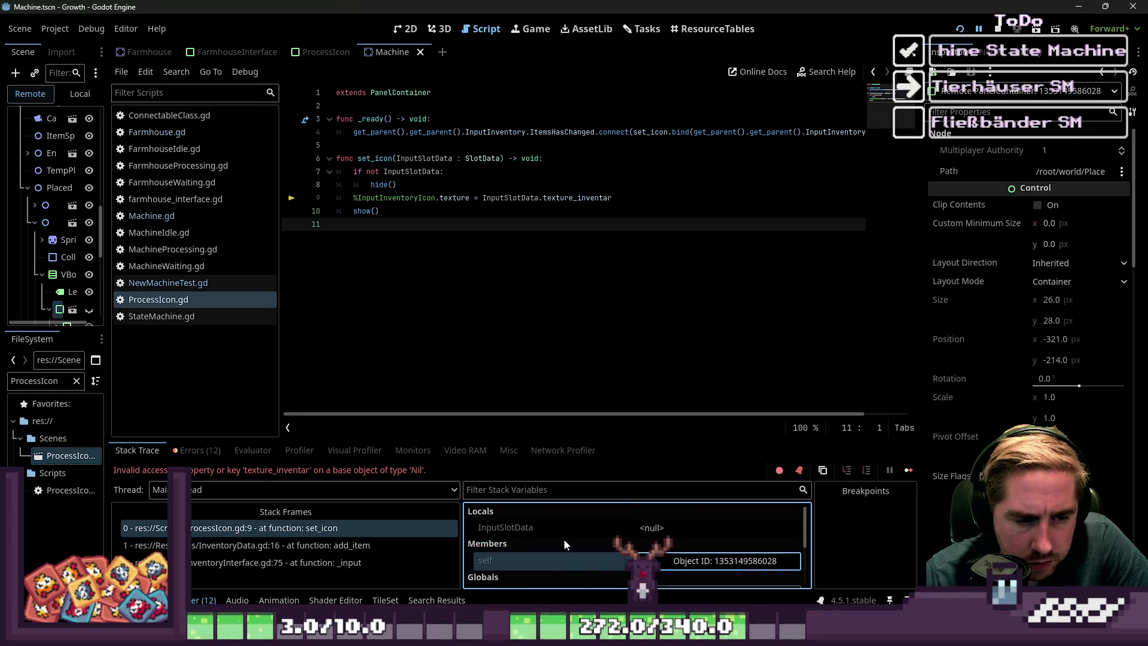
{"action": "left_click", "coordinate": [556, 527]}
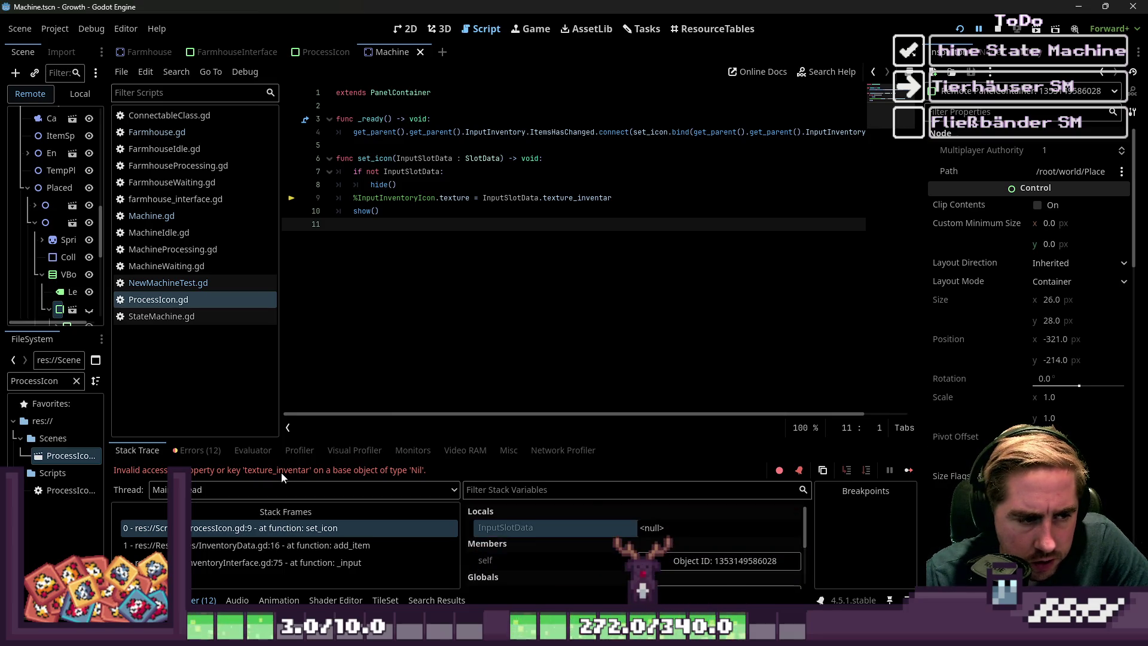
- Check InputSlotData's current value on line 9 of set_icon
{"action": "left_click_drag", "start_coordinate": [438, 413], "coordinate": [363, 412]}
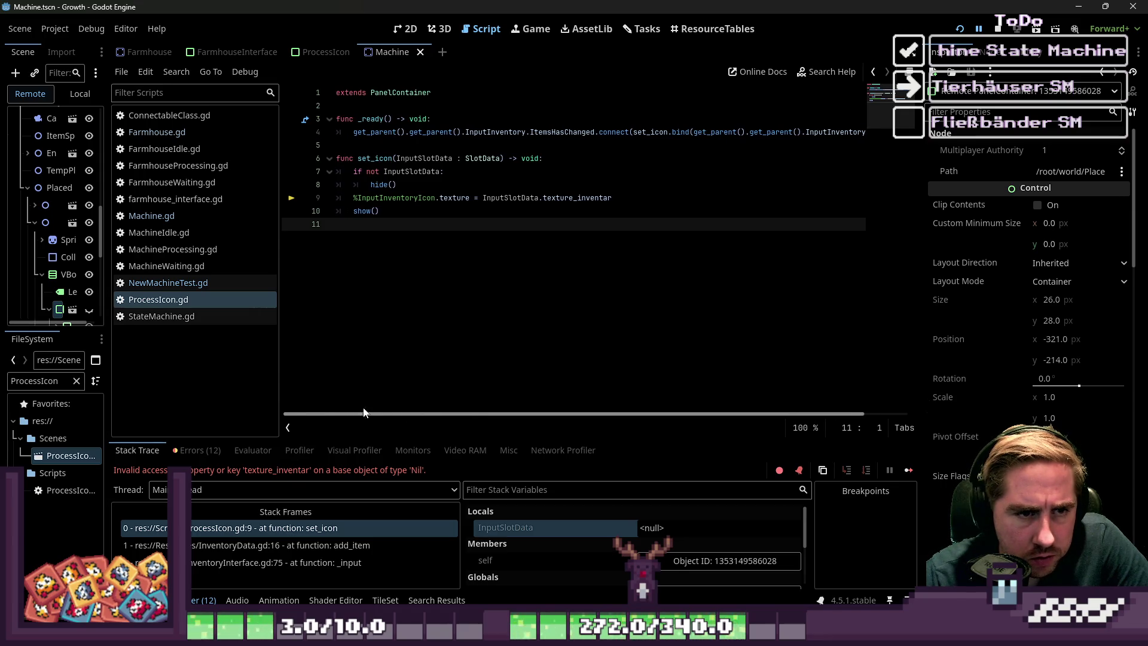
{"action": "left_click", "coordinate": [420, 199]}
{"action": "left_click", "coordinate": [410, 184]}
{"action": "double_click", "coordinate": [493, 199]}
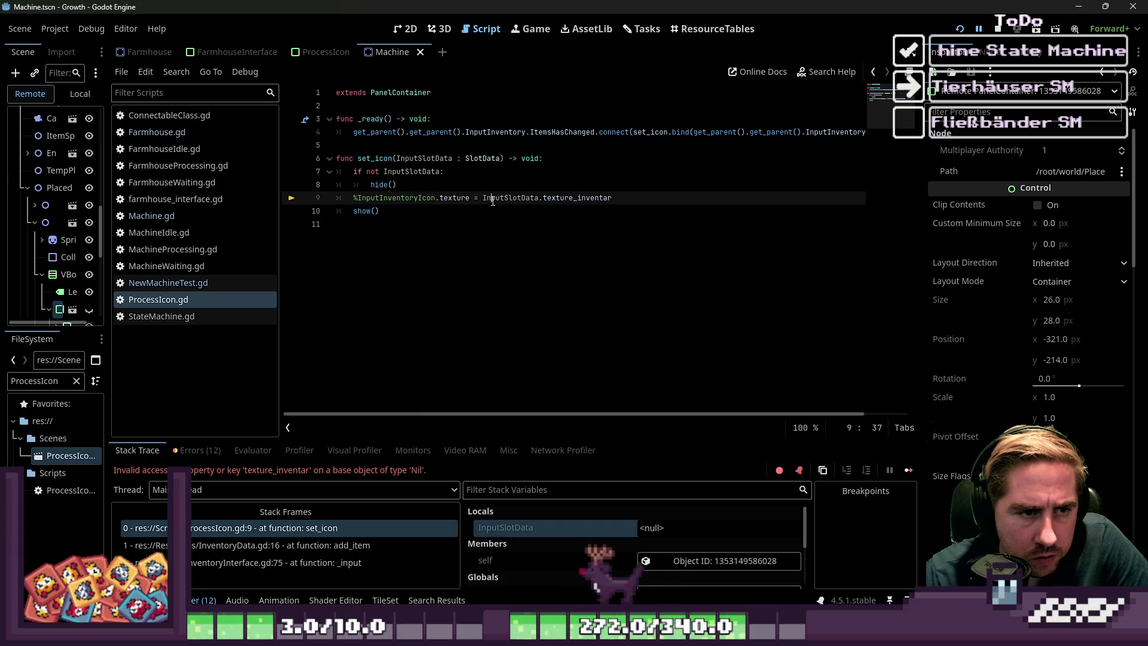
{"action": "mouse_move", "coordinate": [492, 201]}
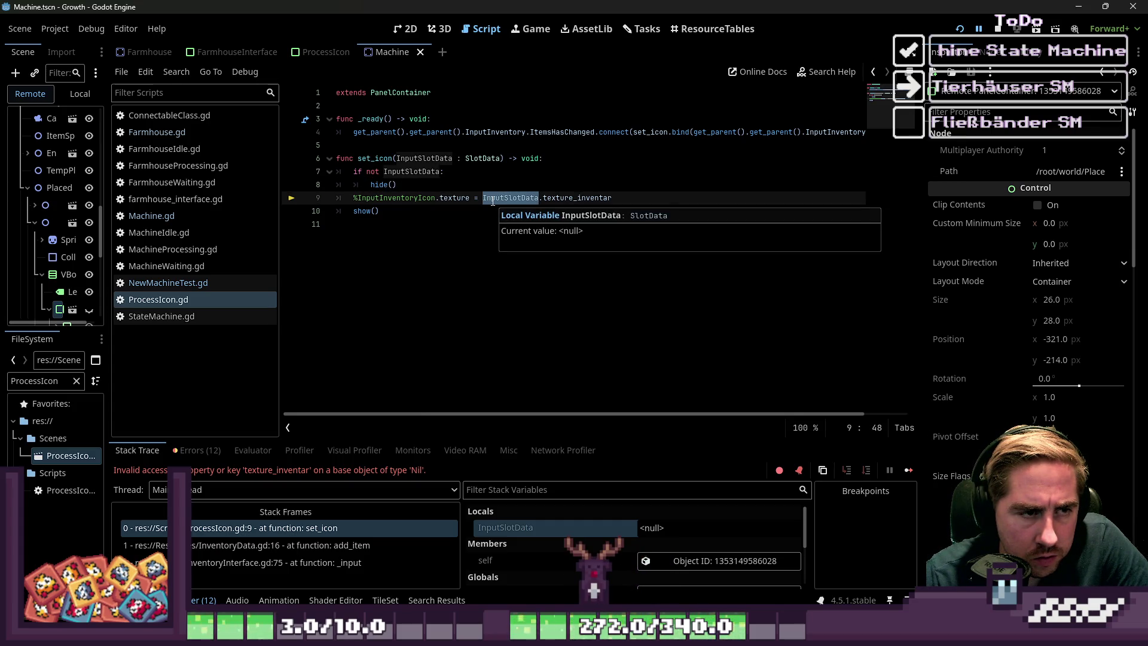
- Change line 7 to 'if InputSlotData == null:' and save ProcessIcon.gd
{"action": "left_click", "coordinate": [426, 172]}
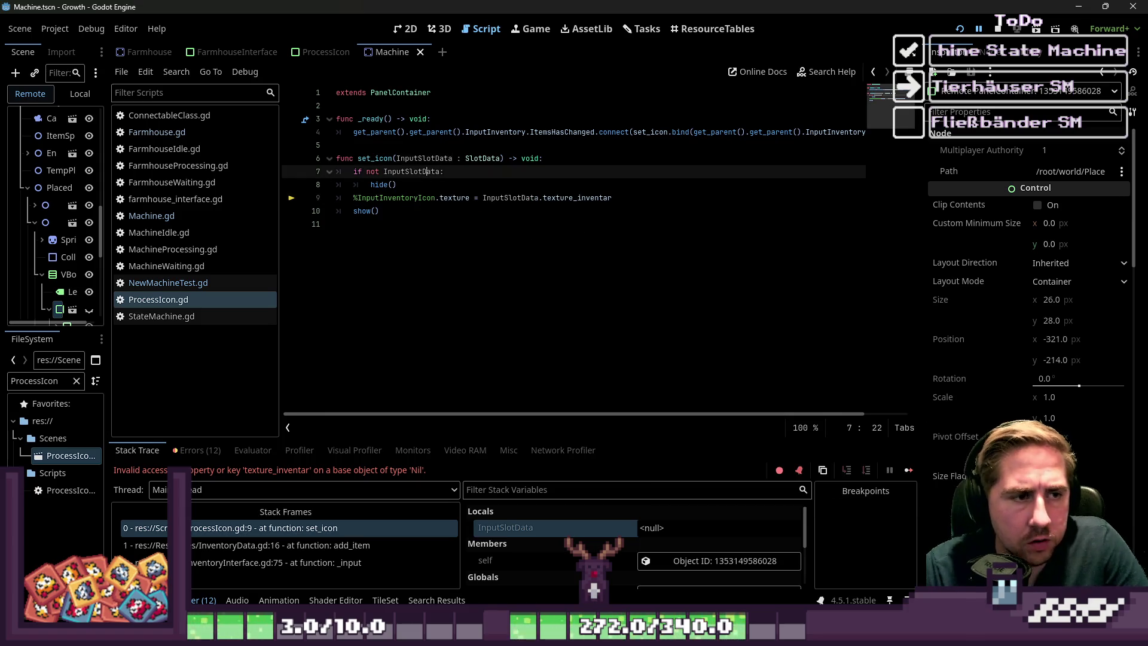
{"action": "left_click", "coordinate": [379, 171]}
{"action": "type", "text": "=="}
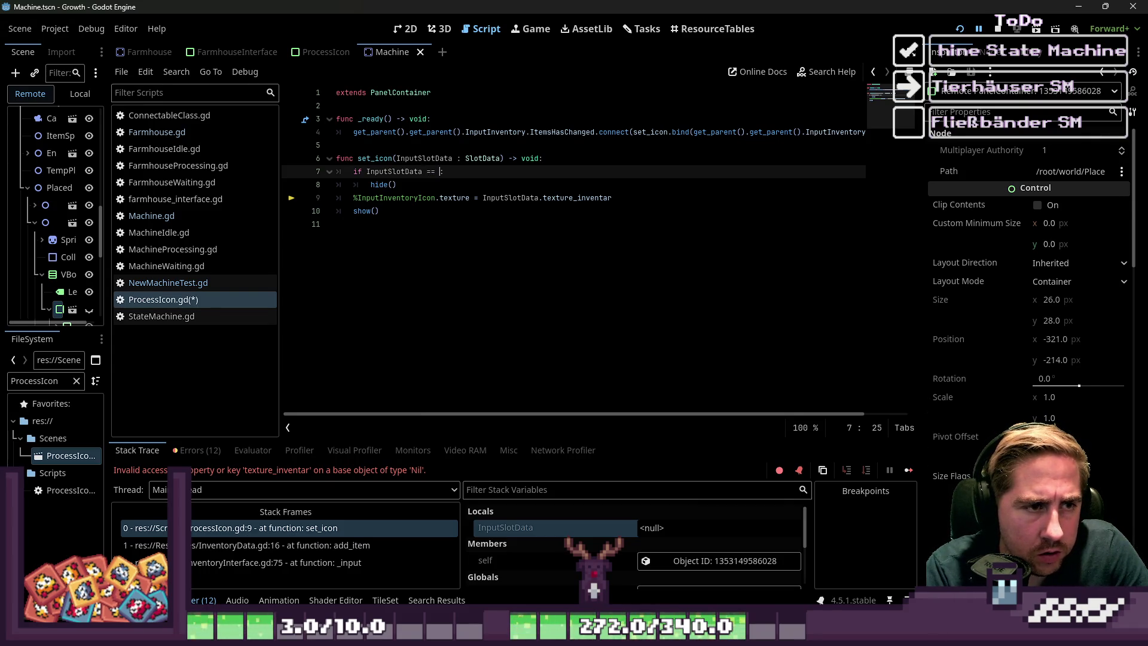
{"action": "type", "text": "null:"}
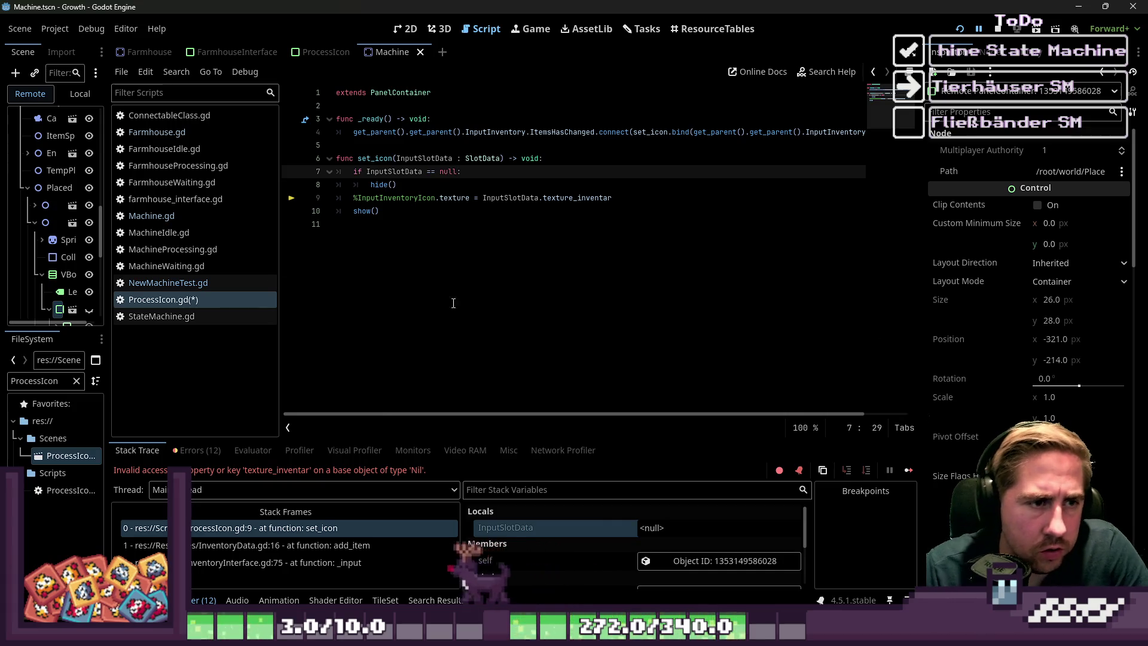
{"action": "left_click", "coordinate": [452, 236]}
{"action": "key", "text": "ctrl+s"}
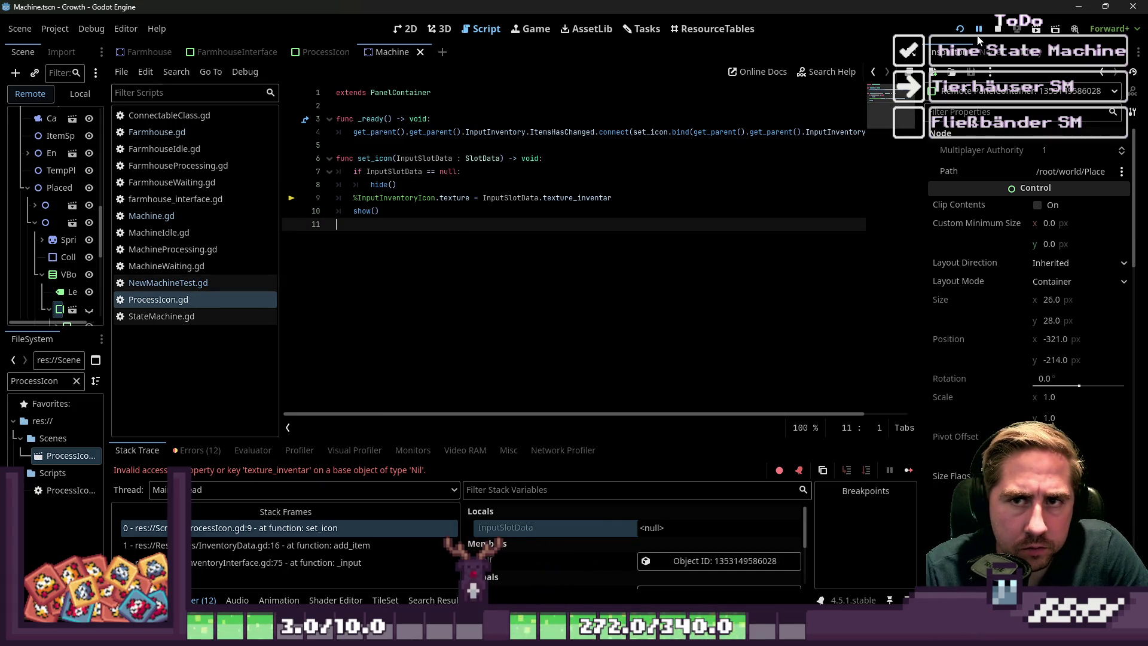
- Rerun with F5 as 'dsa', walk to a machine, open it and pick the apples
{"action": "key", "text": "F5"}
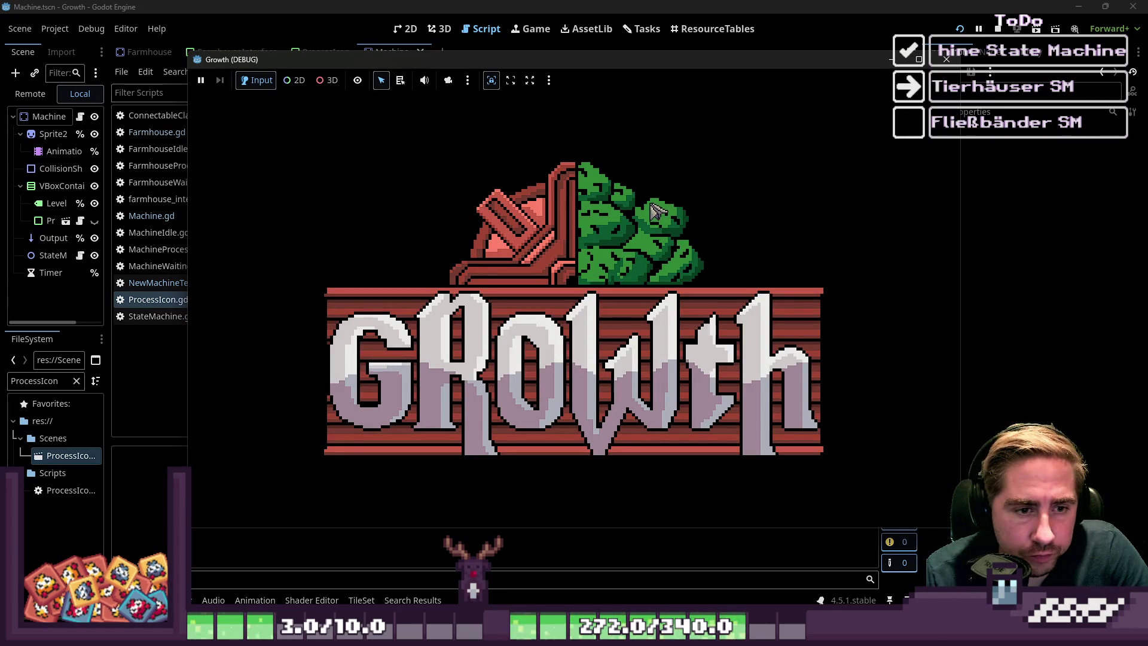
{"action": "left_click", "coordinate": [592, 274]}
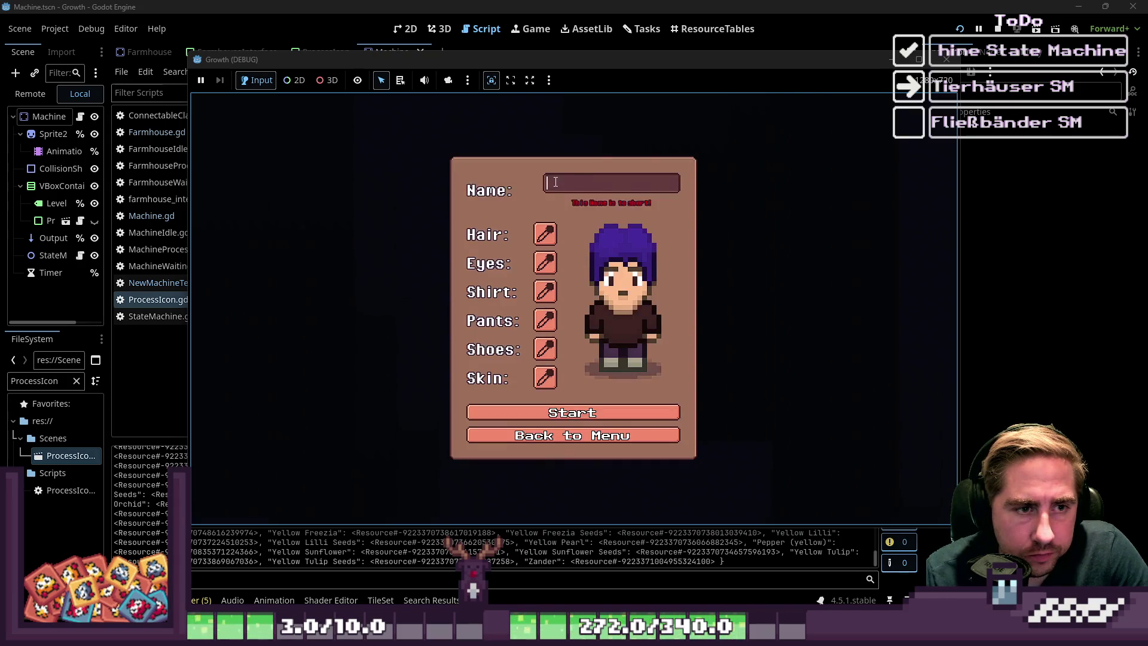
{"action": "type", "text": "dsa"}
{"action": "left_click", "coordinate": [580, 407]}
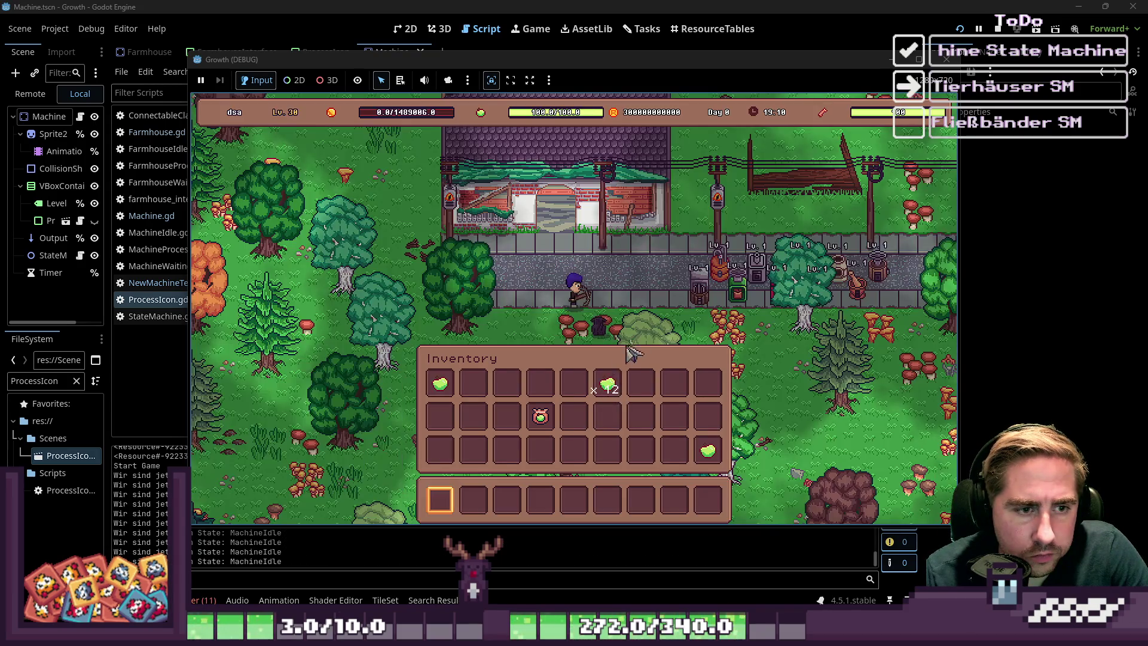
{"action": "key", "text": "w"}
{"action": "key", "text": "d"}
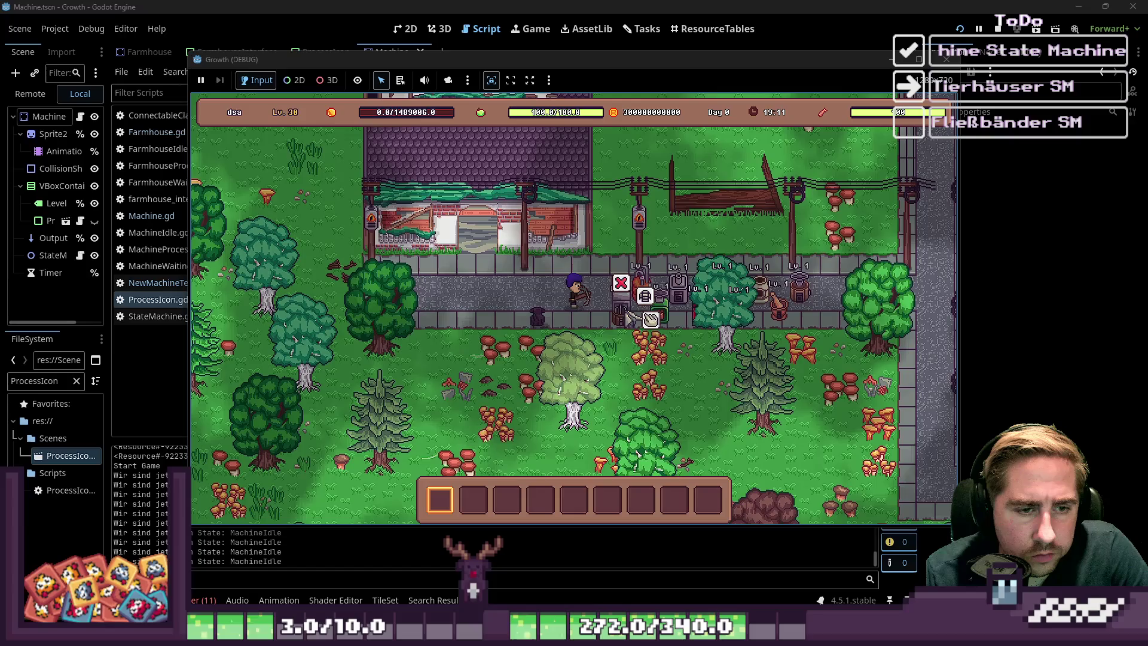
{"action": "left_click", "coordinate": [651, 319]}
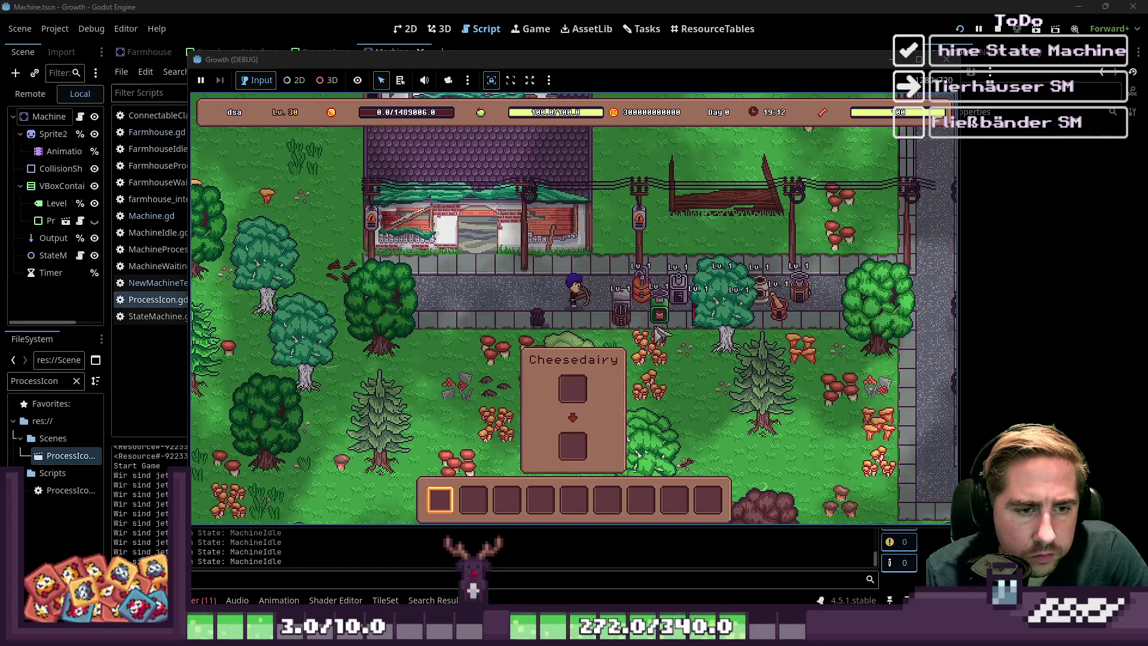
{"action": "left_click", "coordinate": [609, 384]}
{"action": "left_click", "coordinate": [565, 263]}
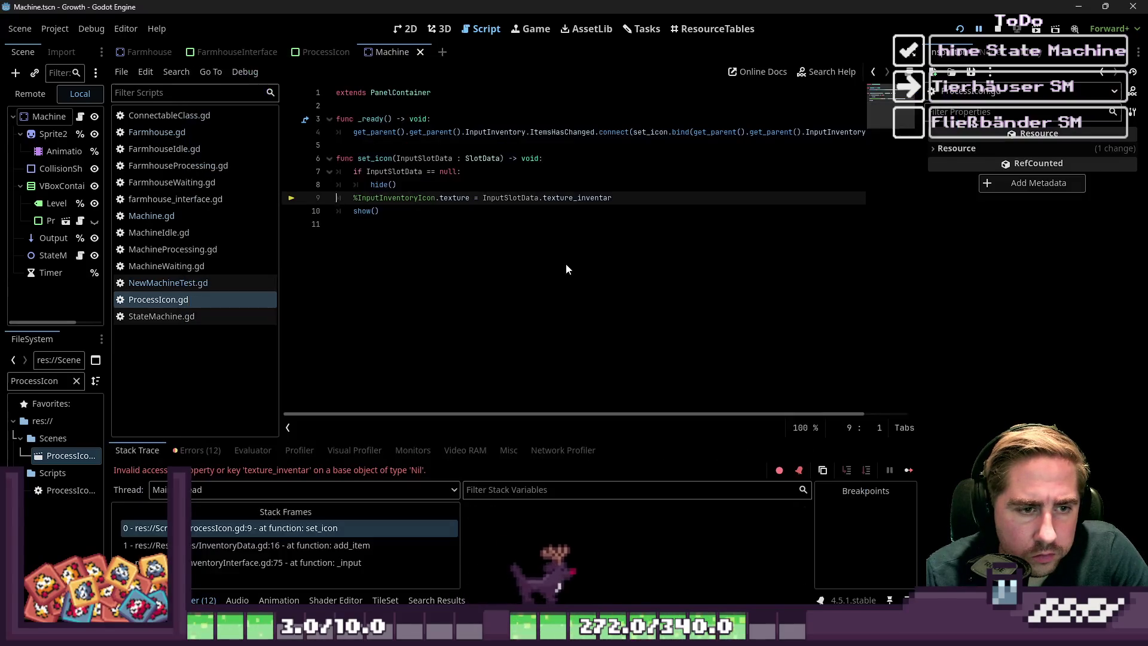
- Check InputSlotData's value, then add 'return' on a new line after hide() in set_icon
{"action": "left_click", "coordinate": [495, 248]}
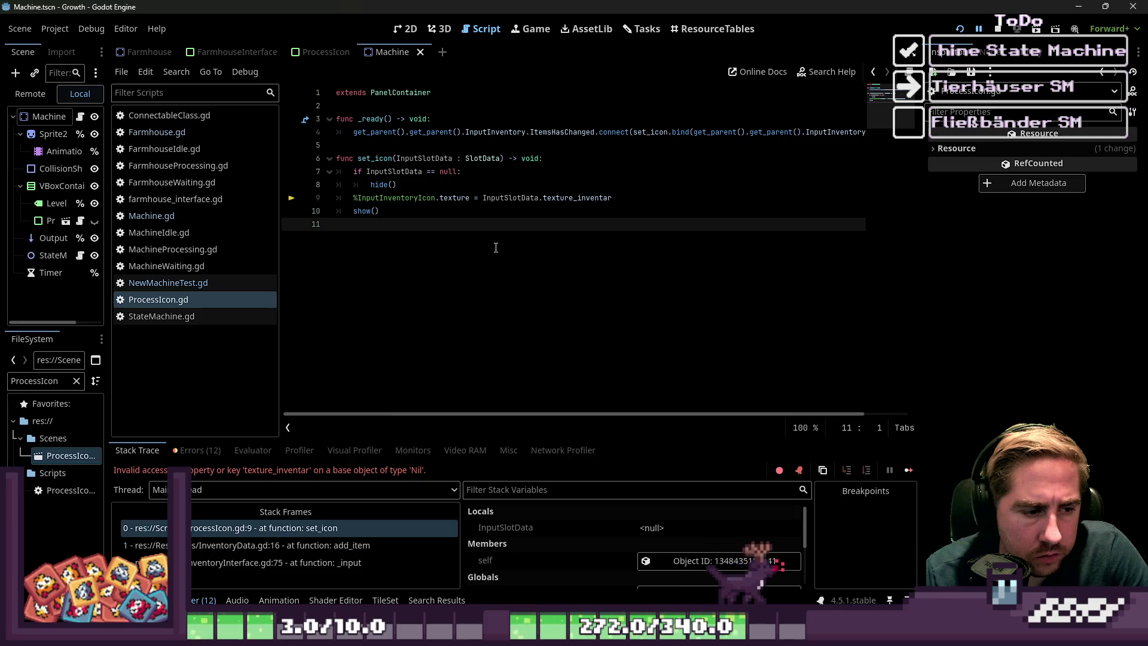
{"action": "double_click", "coordinate": [572, 199]}
{"action": "double_click", "coordinate": [506, 200]}
{"action": "mouse_move", "coordinate": [506, 204]}
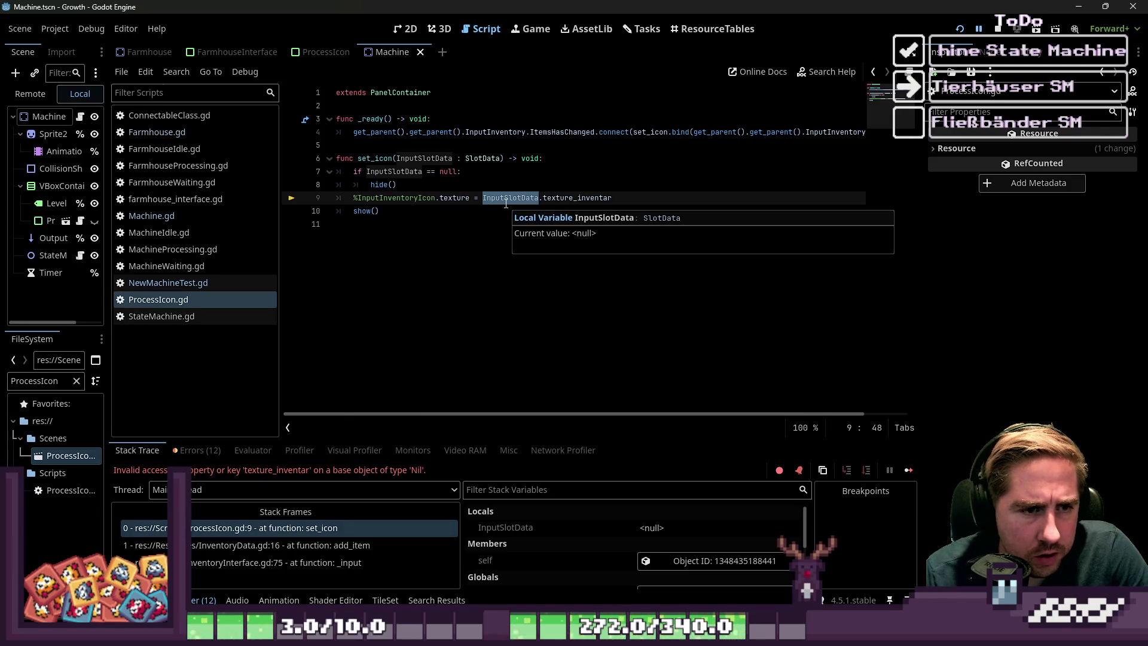
{"action": "left_click", "coordinate": [397, 185]}
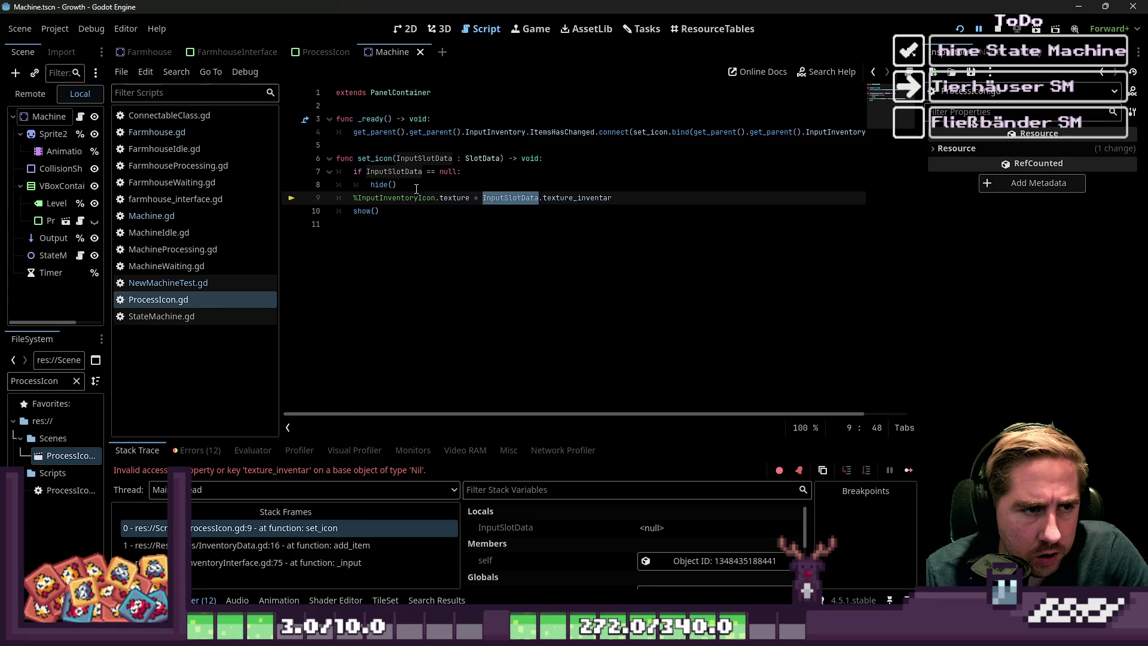
{"action": "key", "text": "Return"}
{"action": "type", "text": "return"}
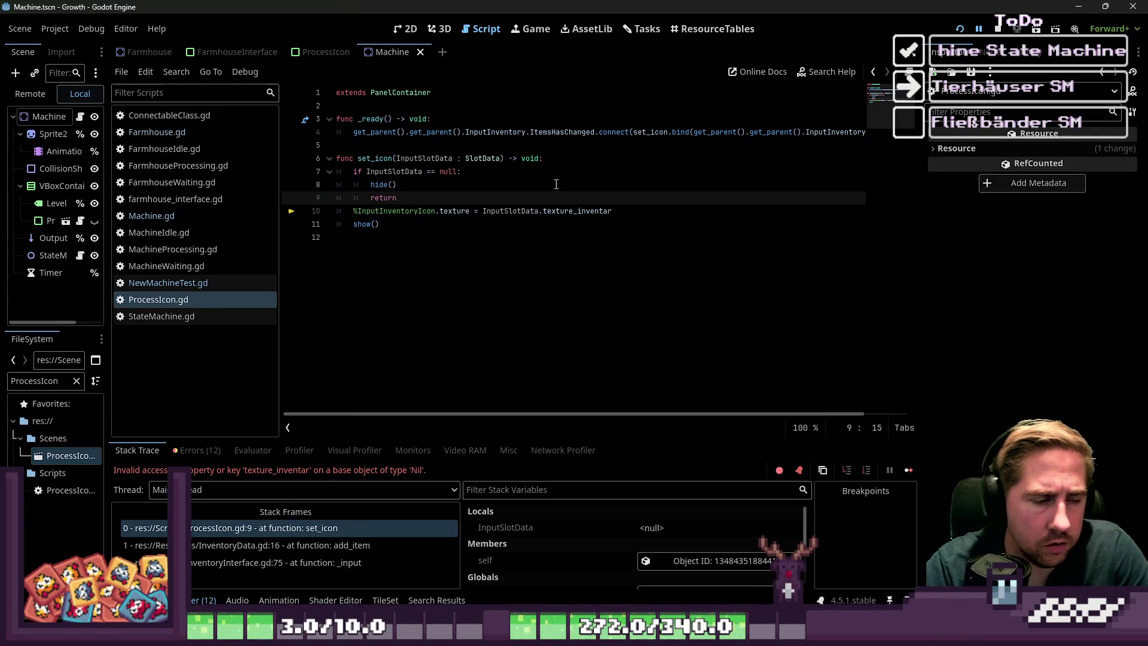
{"action": "left_click", "coordinate": [715, 145]}
- Rerun the game as 's', switch to the Cidery and drag the apples into its input slot
{"action": "left_click", "coordinate": [1003, 37]}
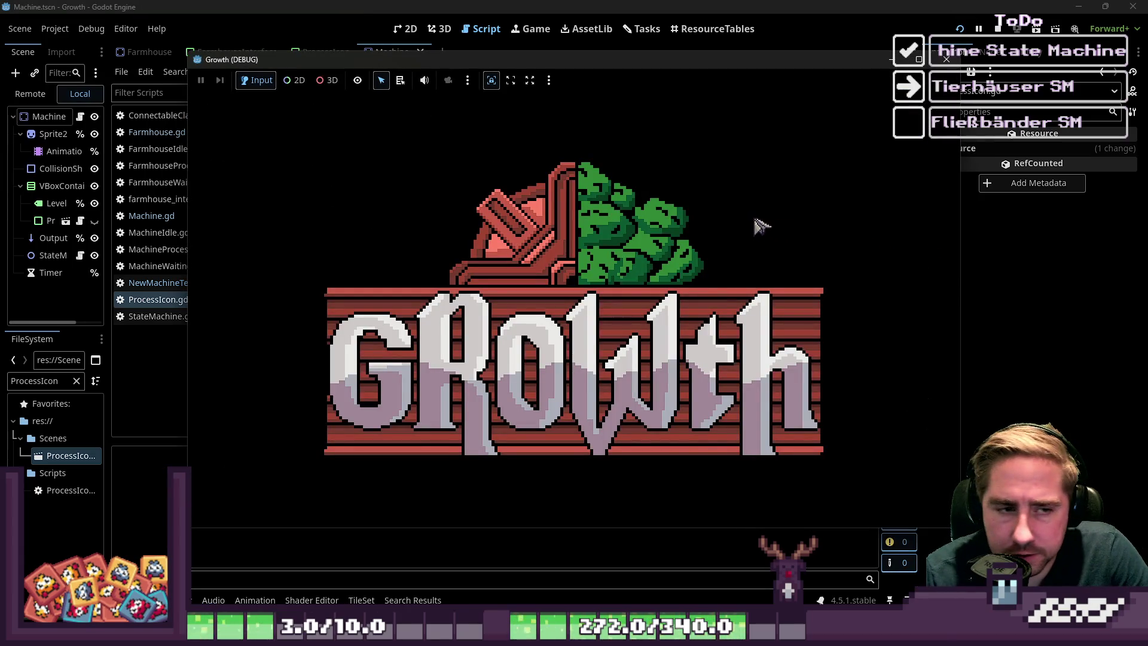
{"action": "left_click", "coordinate": [598, 270]}
{"action": "left_click", "coordinate": [594, 189]}
{"action": "type", "text": "sdal"}
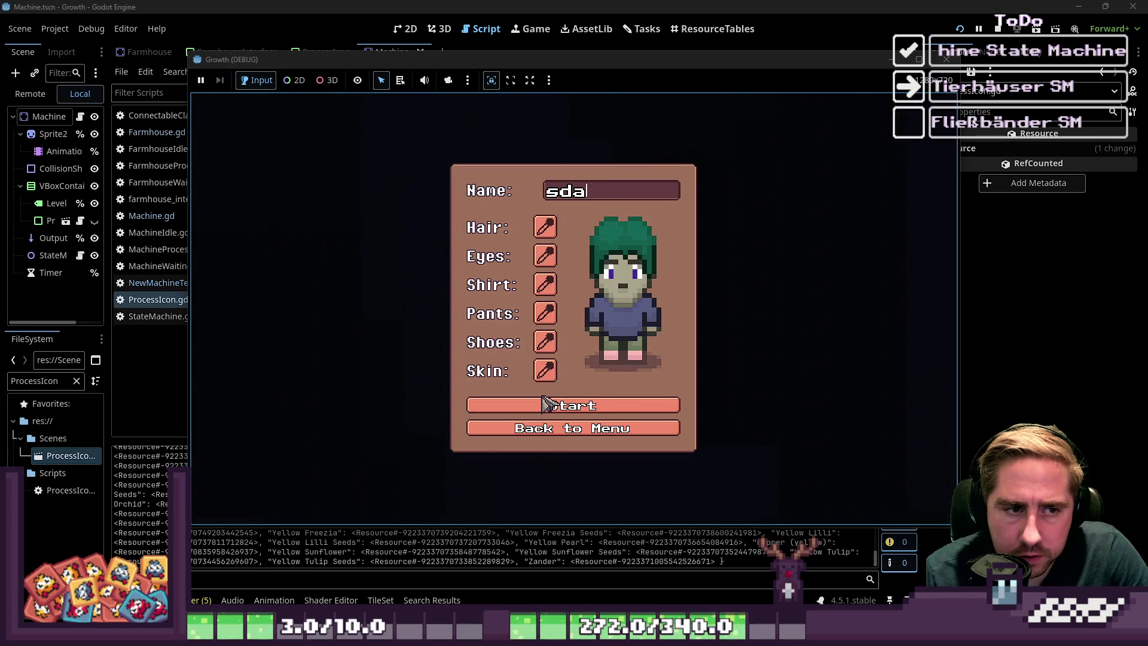
{"action": "left_click", "coordinate": [546, 404]}
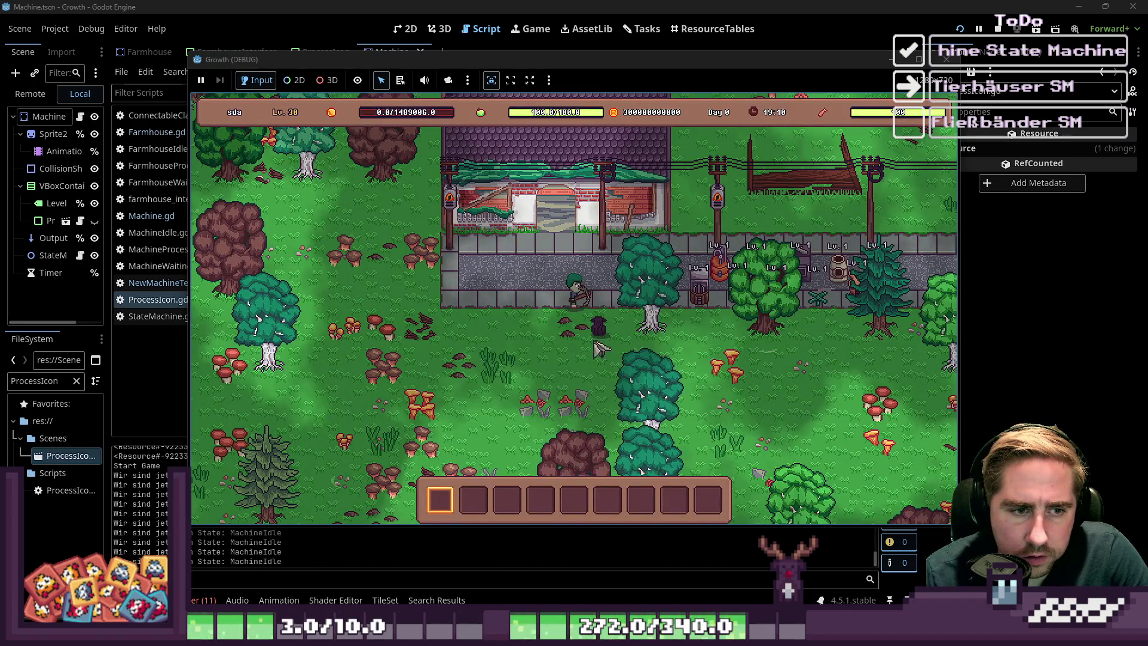
{"action": "key", "text": "d"}
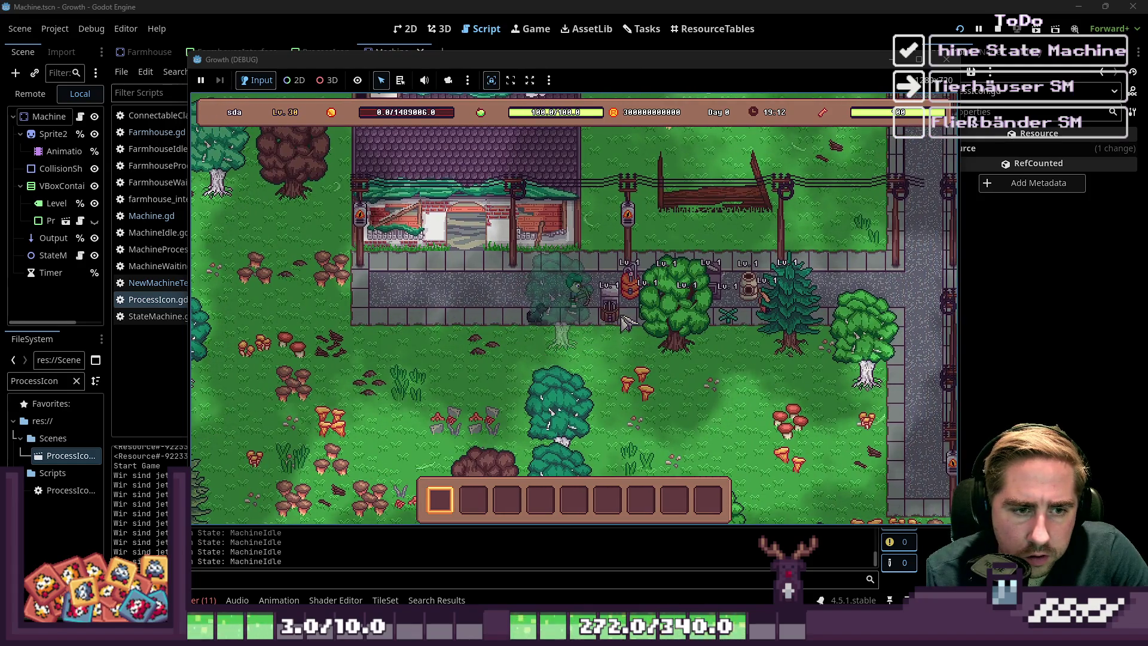
{"action": "left_click", "coordinate": [619, 317]}
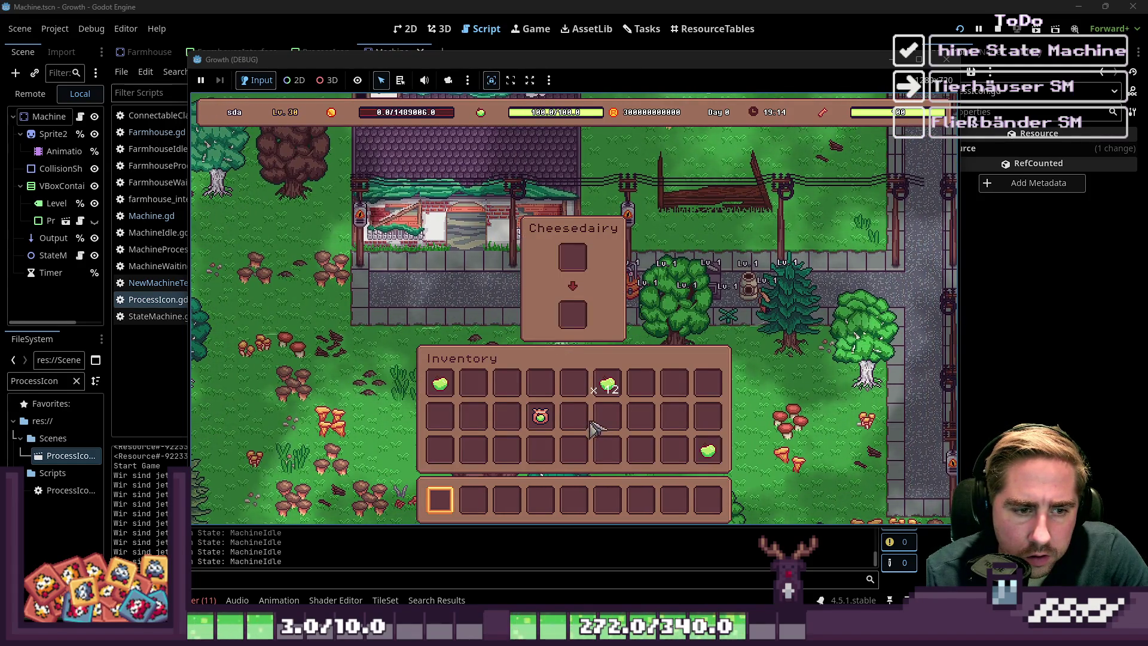
{"action": "left_click", "coordinate": [616, 292]}
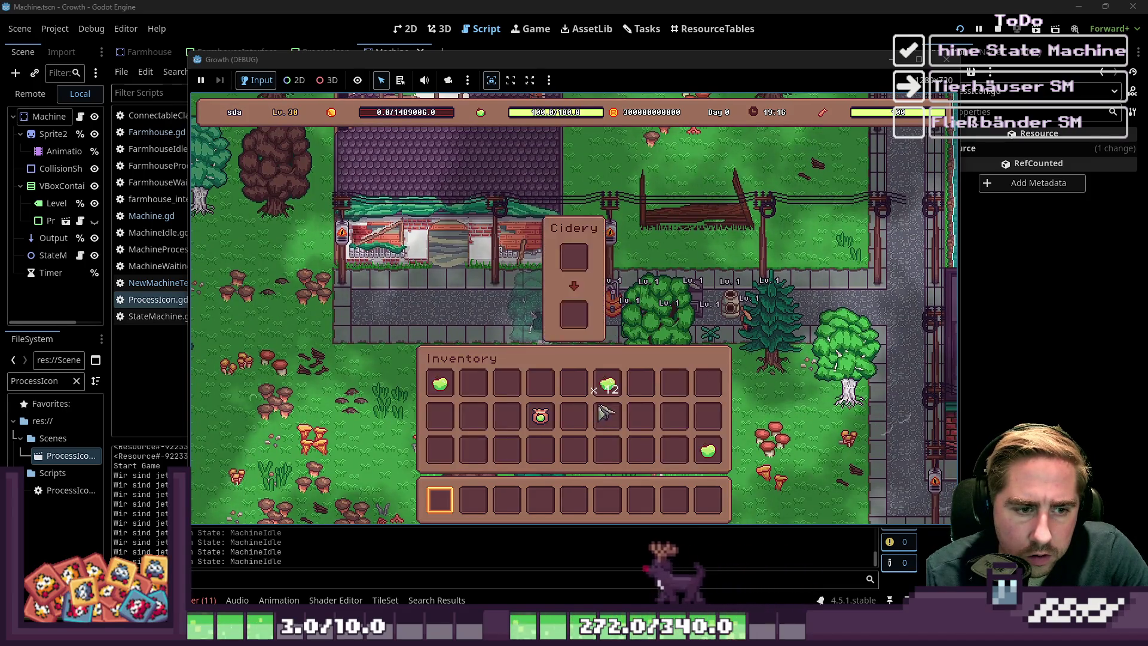
{"action": "mouse_move", "coordinate": [608, 384]}
{"action": "left_mouse_down"}
{"action": "mouse_move", "coordinate": [584, 254]}
{"action": "mouse_move", "coordinate": [574, 257]}
{"action": "left_mouse_up"}
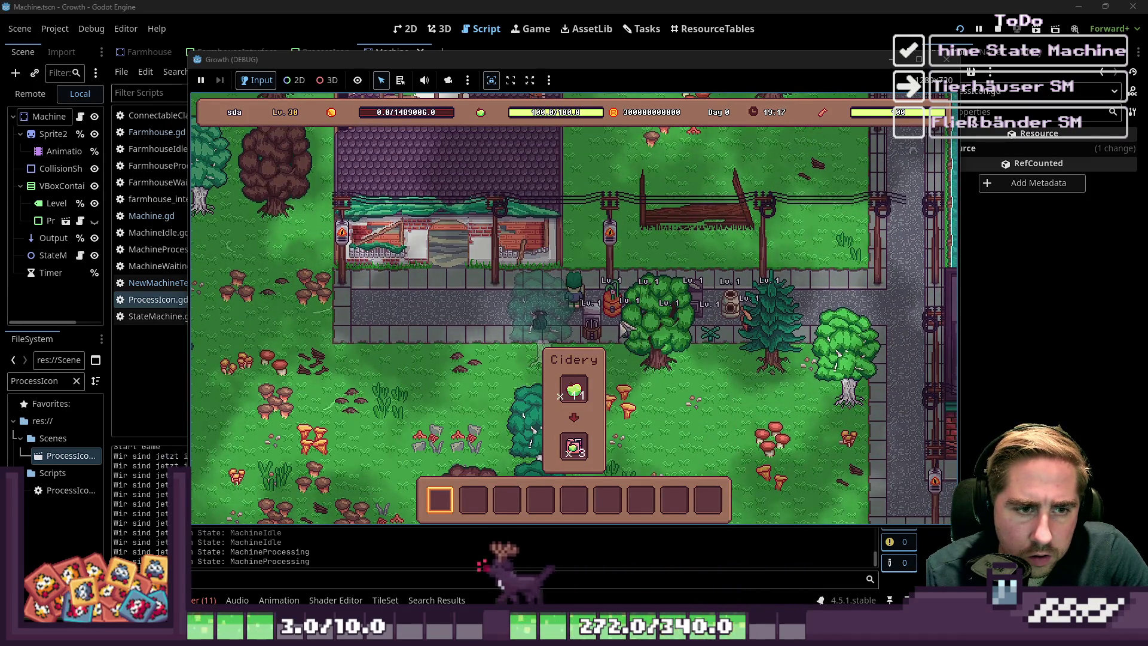
{"action": "mouse_move", "coordinate": [642, 314]}
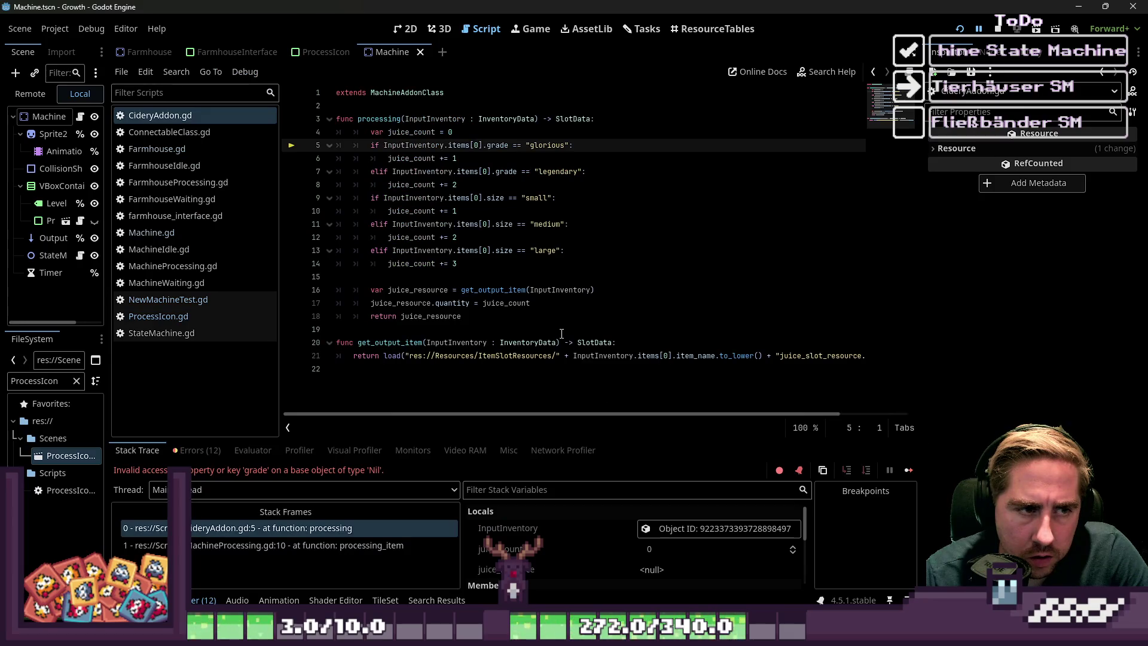
- Review CideryAddon.gd's output and size-check lines, then stop the debug session and relaunch the game
{"action": "left_click", "coordinate": [456, 290]}
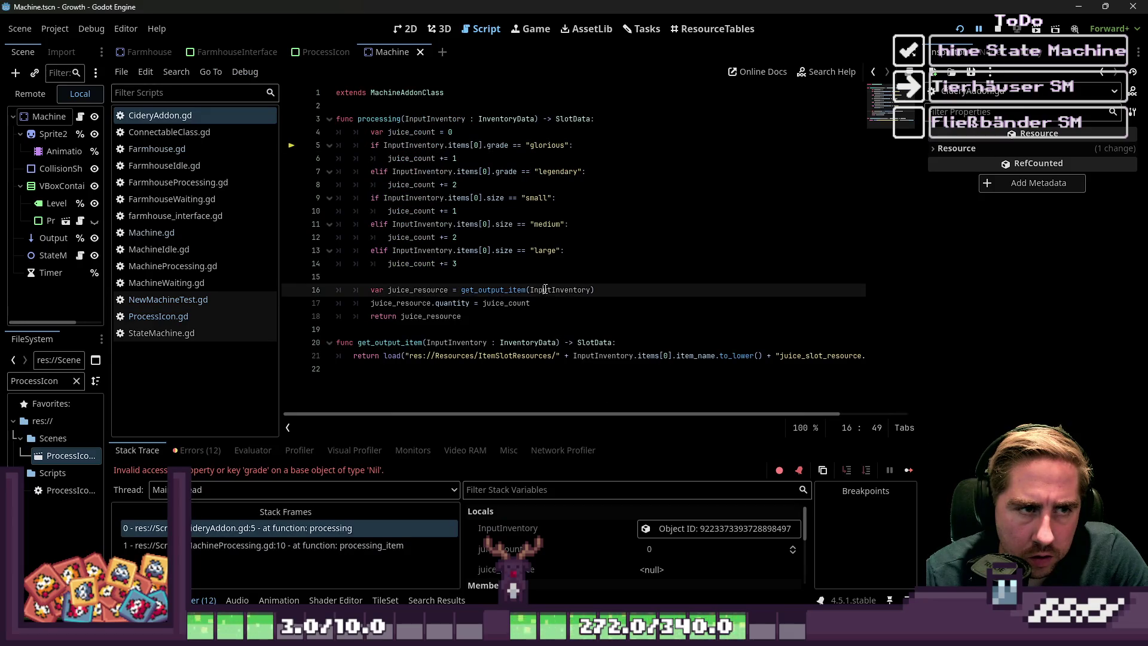
{"action": "left_click", "coordinate": [500, 265]}
{"action": "mouse_move", "coordinate": [502, 249]}
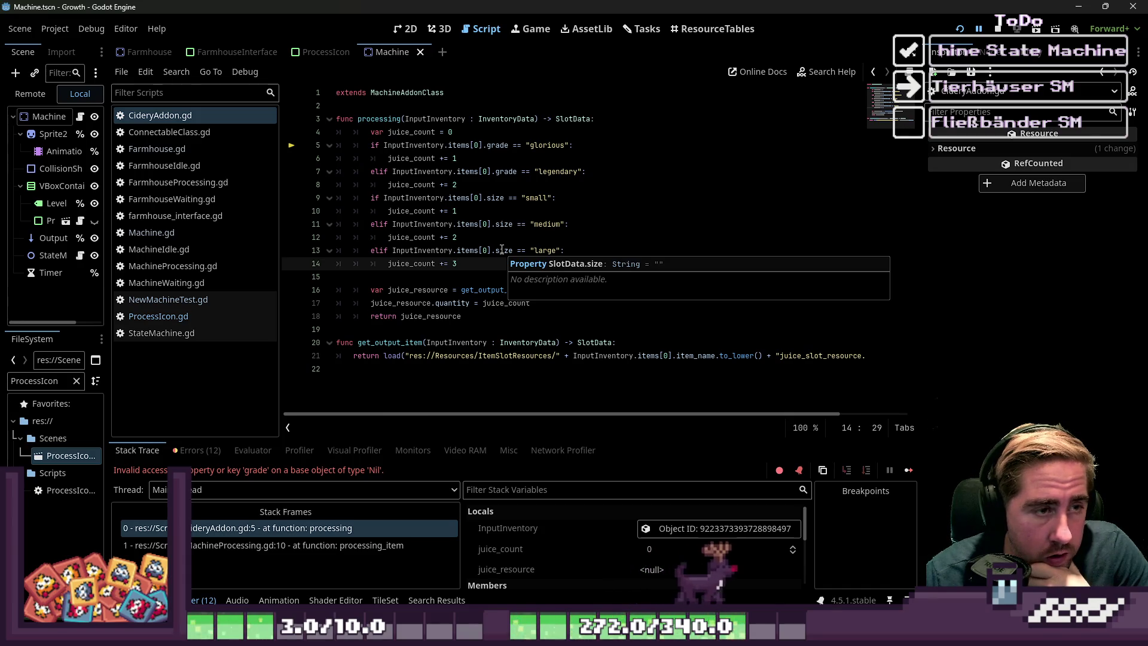
{"action": "left_click", "coordinate": [500, 250]}
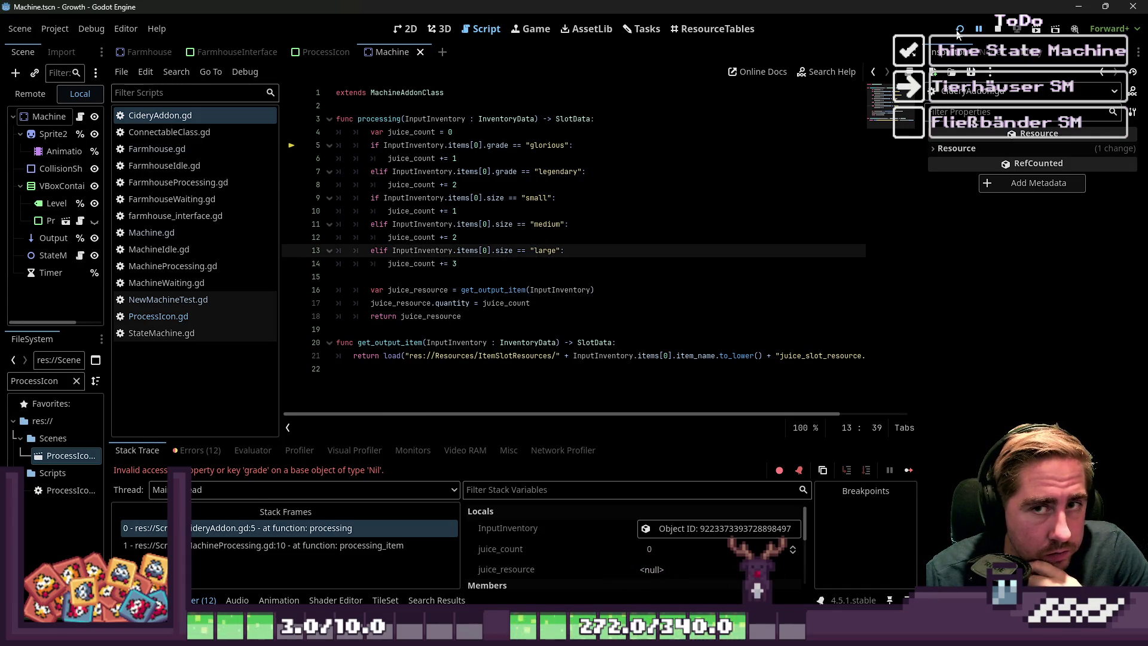
{"action": "left_click", "coordinate": [998, 29]}
{"action": "left_click", "coordinate": [959, 30]}
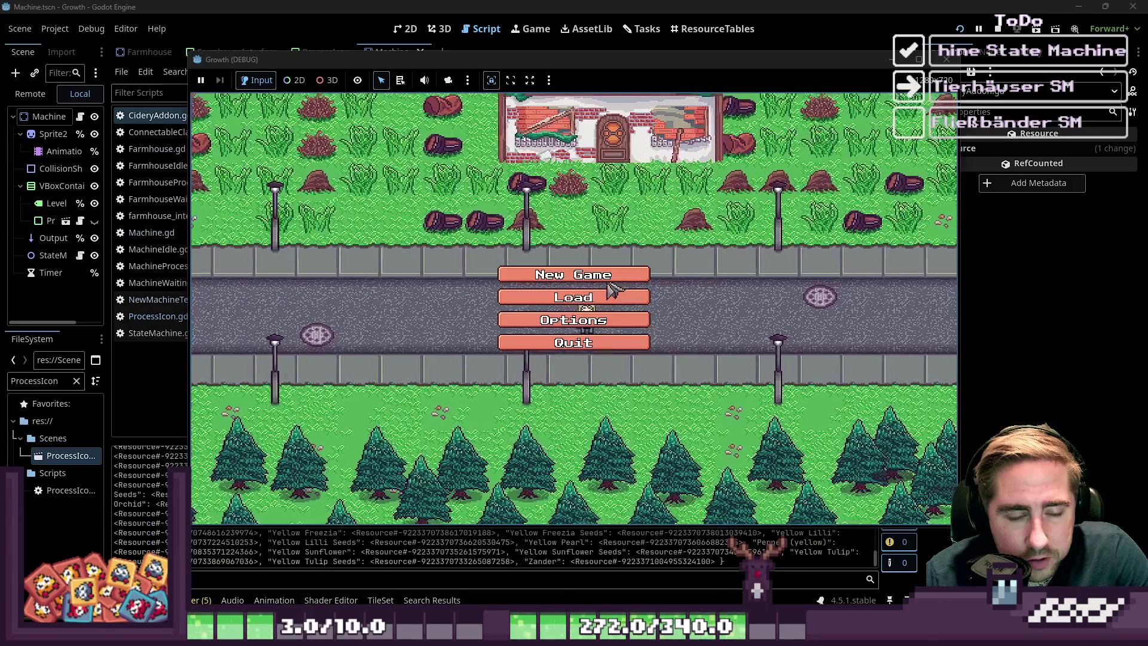
- Start a game as 'asd', walk to the Cidery and drop the apples into its input slot
{"action": "left_click", "coordinate": [574, 275]}
{"action": "type", "text": "asd"}
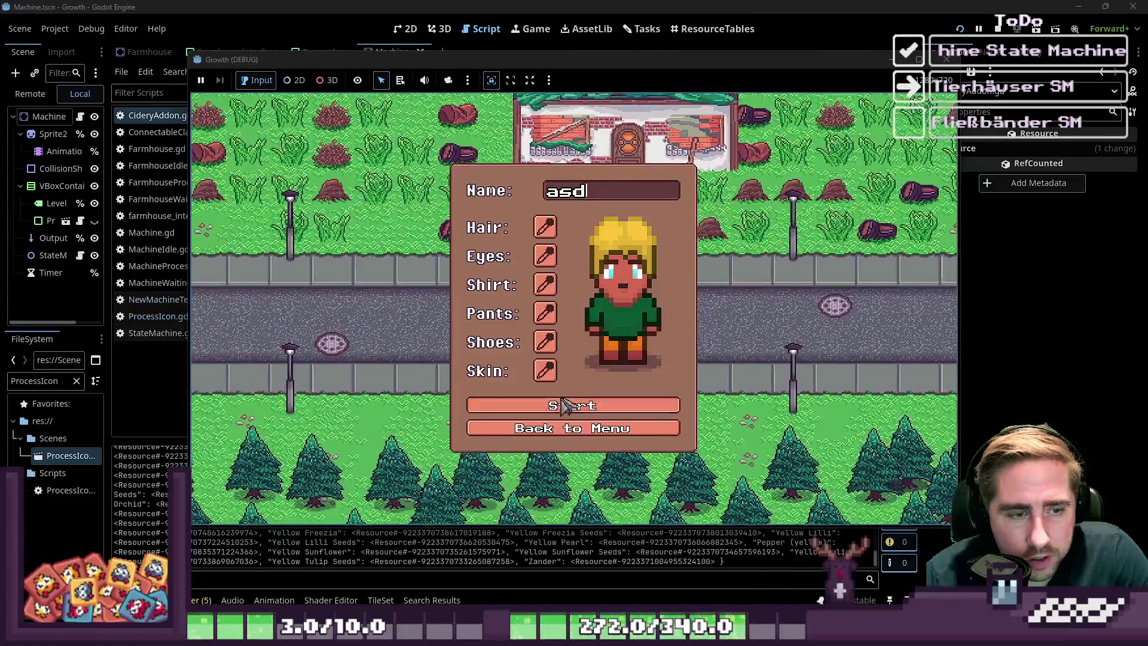
{"action": "left_click", "coordinate": [567, 406]}
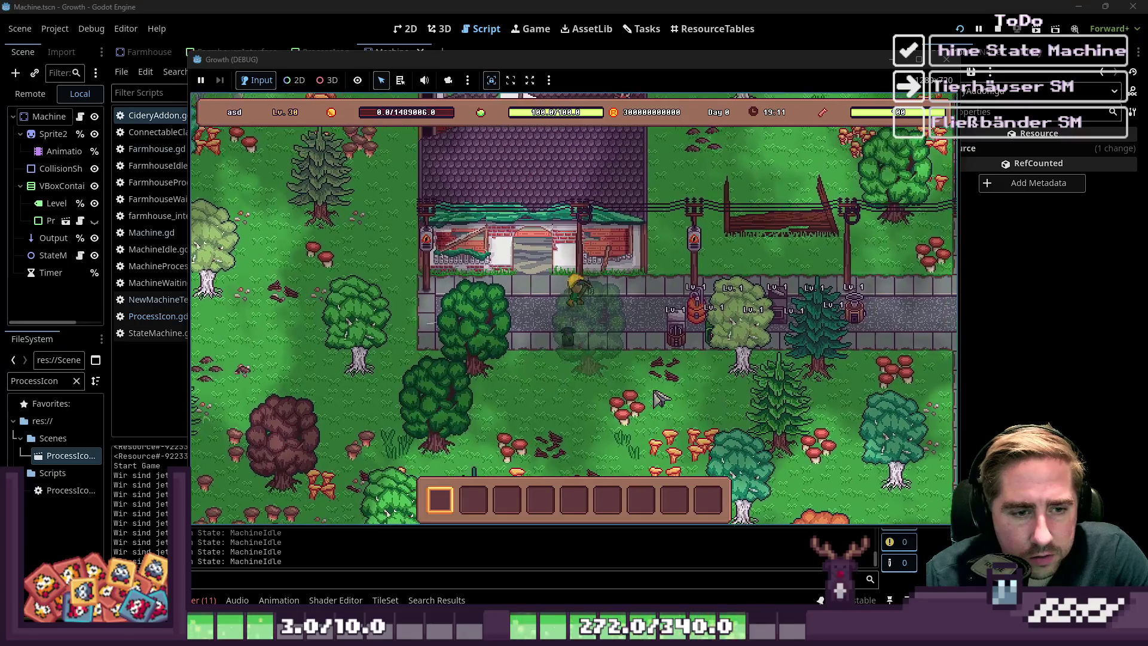
{"action": "key", "text": "d"}
{"action": "left_click", "coordinate": [637, 326]}
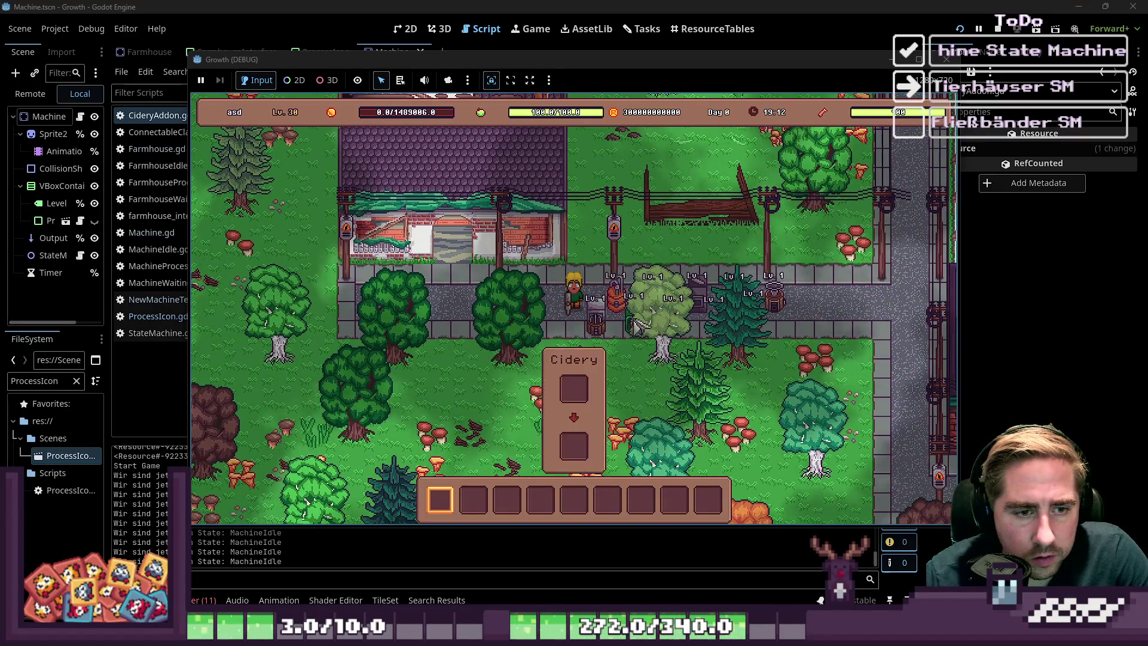
{"action": "left_click", "coordinate": [608, 383]}
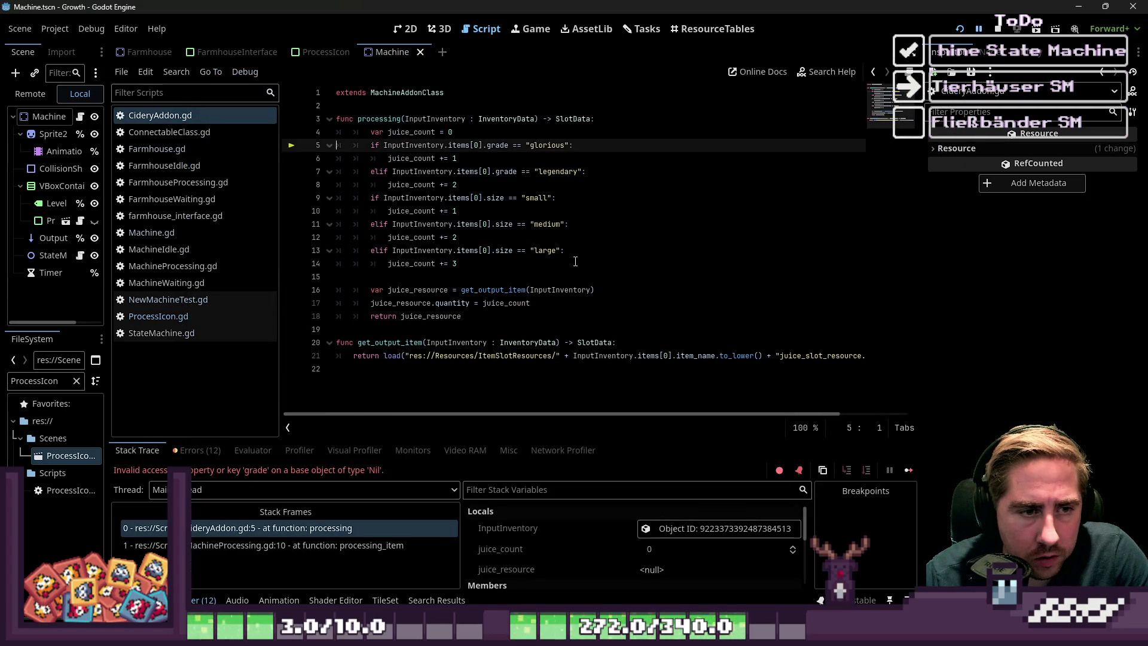
{"action": "left_click_drag", "start_coordinate": [478, 224], "coordinate": [458, 211]}
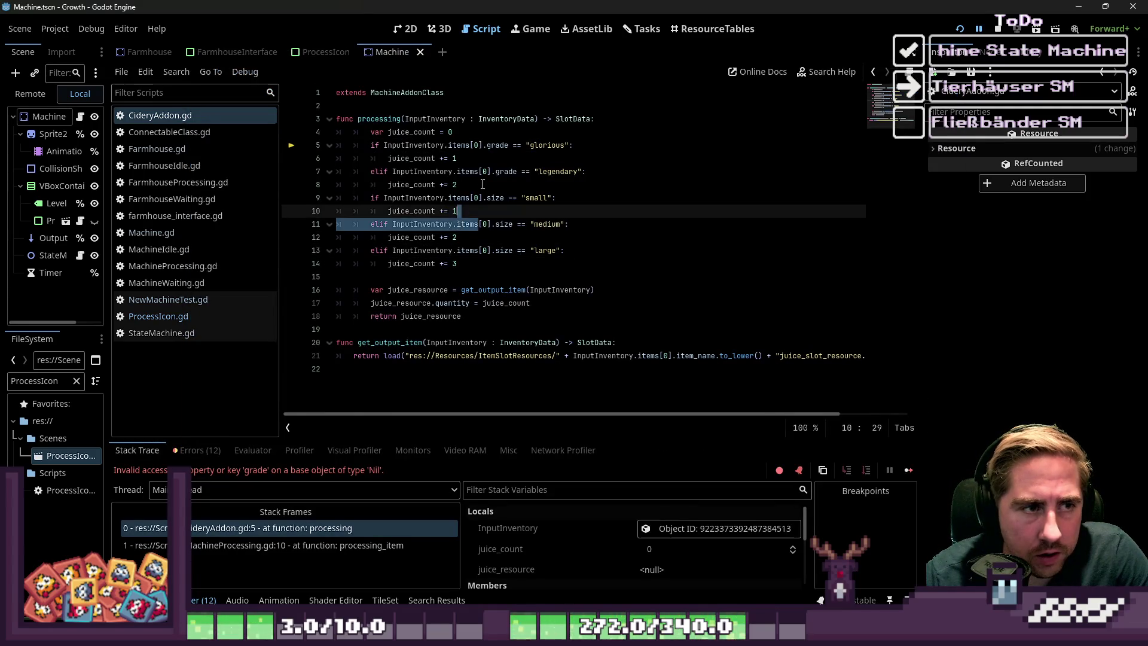
- Open MachineProcessing.gd and insert an empty line at the start of processing_item
{"action": "left_click", "coordinate": [456, 186]}
{"action": "double_click", "coordinate": [374, 119]}
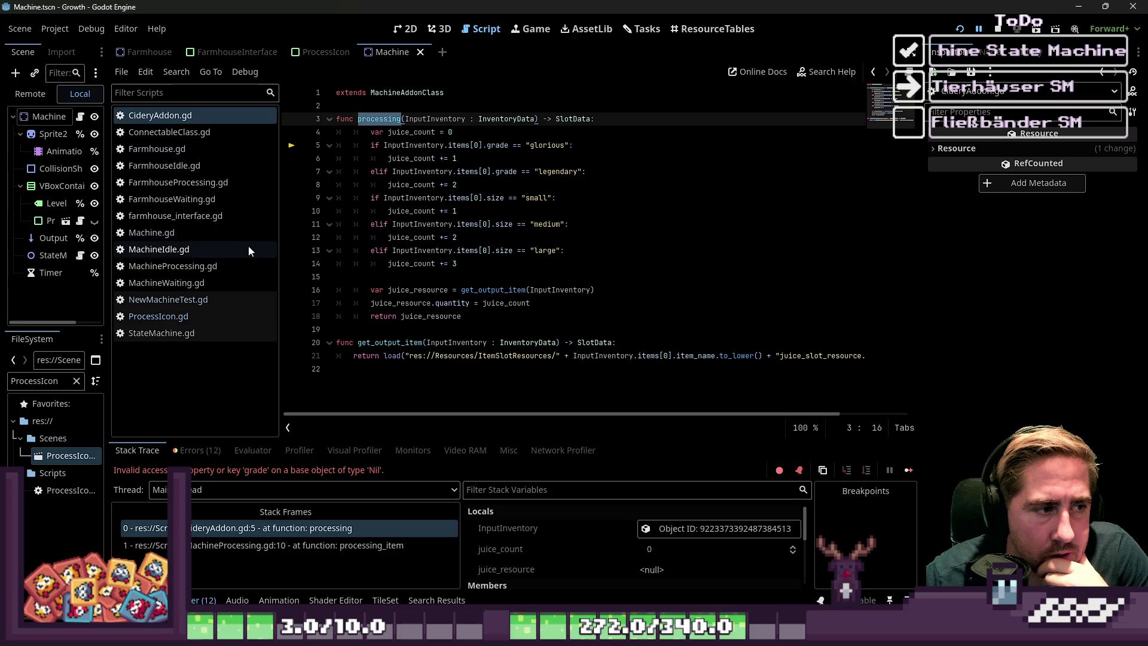
{"action": "left_click", "coordinate": [193, 238]}
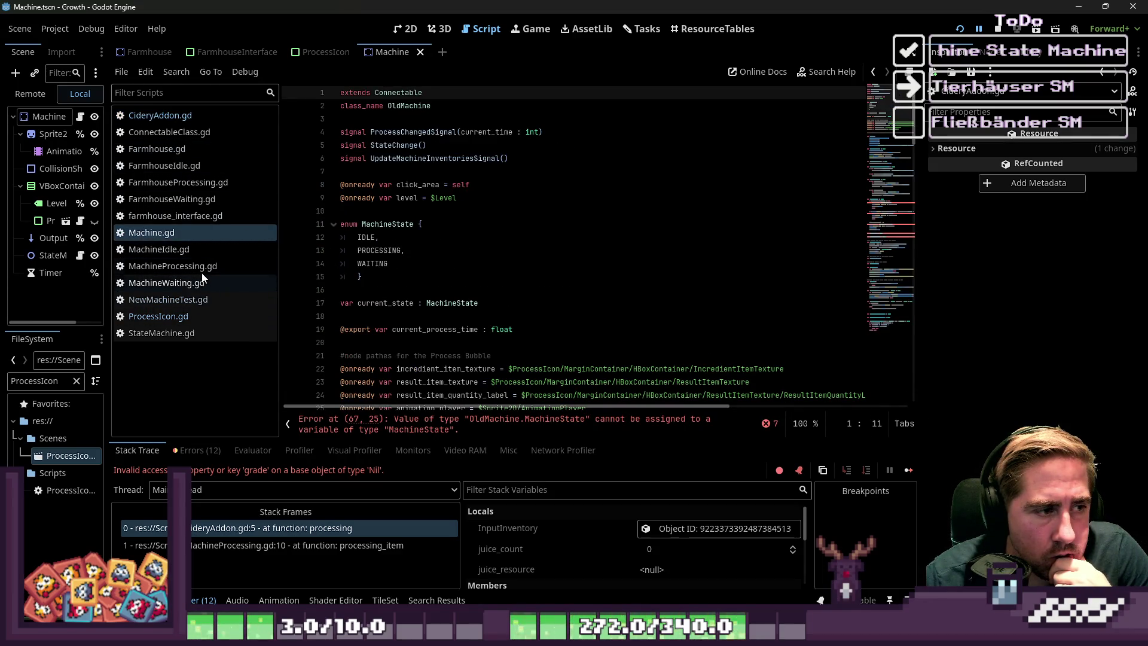
{"action": "left_click", "coordinate": [179, 266]}
{"action": "scroll", "coordinate": [447, 263], "scroll_direction": "up", "scroll_amount": 2}
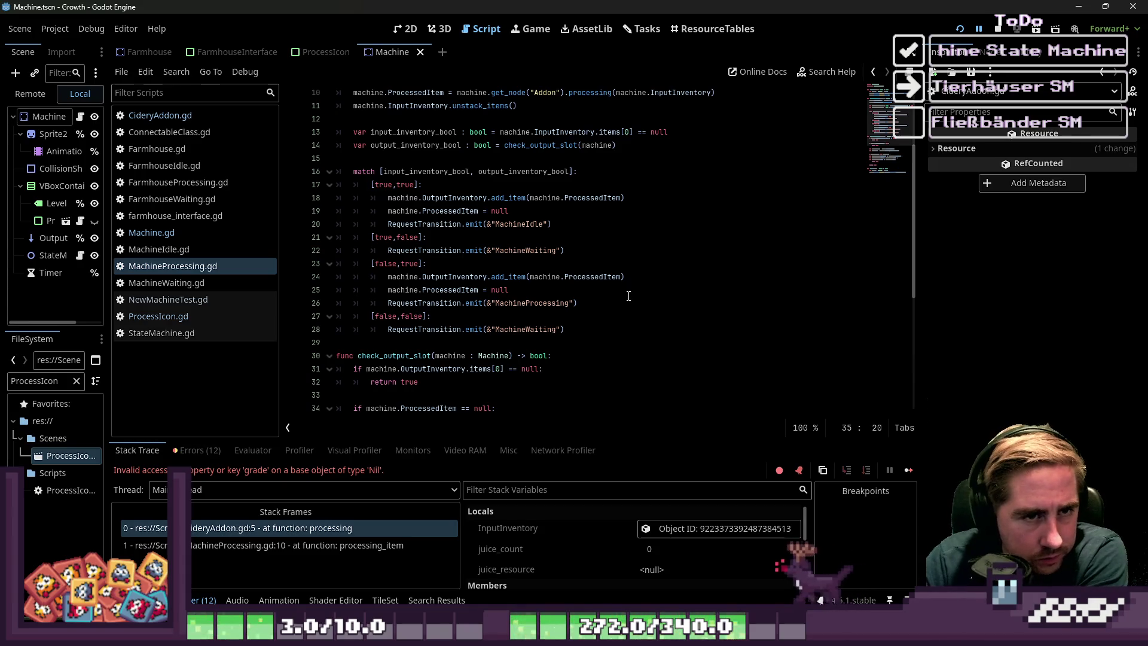
{"action": "scroll", "coordinate": [630, 271], "scroll_direction": "up", "scroll_amount": 1}
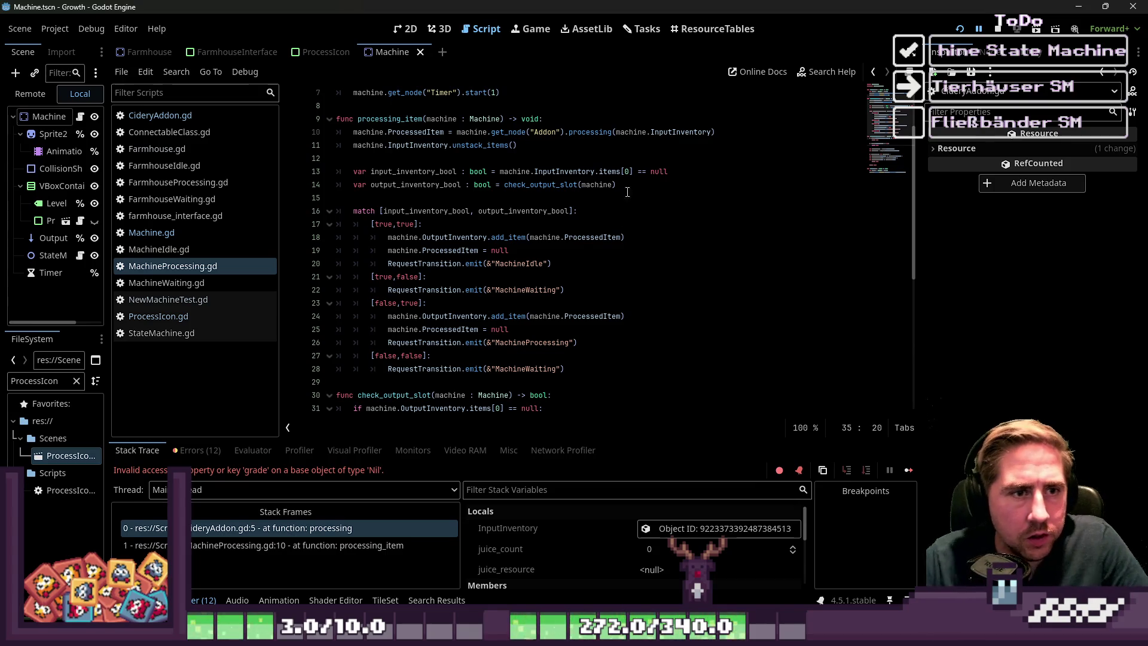
{"action": "scroll", "coordinate": [628, 191], "scroll_direction": "up", "scroll_amount": 1}
{"action": "left_click_drag", "start_coordinate": [716, 172], "coordinate": [335, 173]}
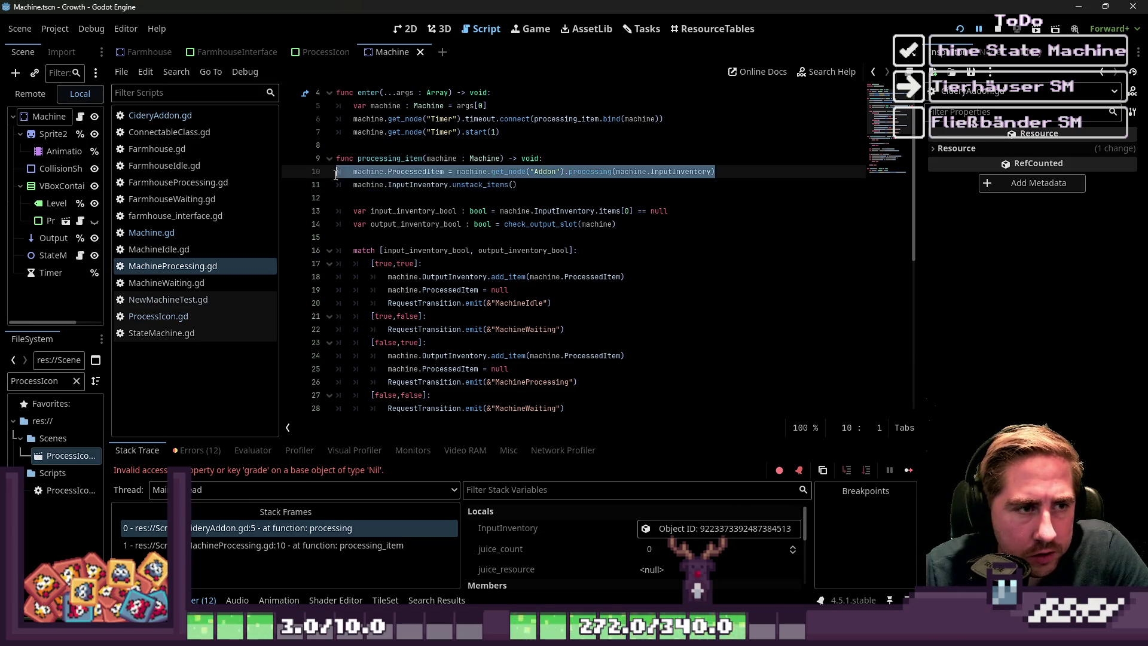
{"action": "left_click", "coordinate": [592, 153]}
{"action": "key", "text": "Return"}
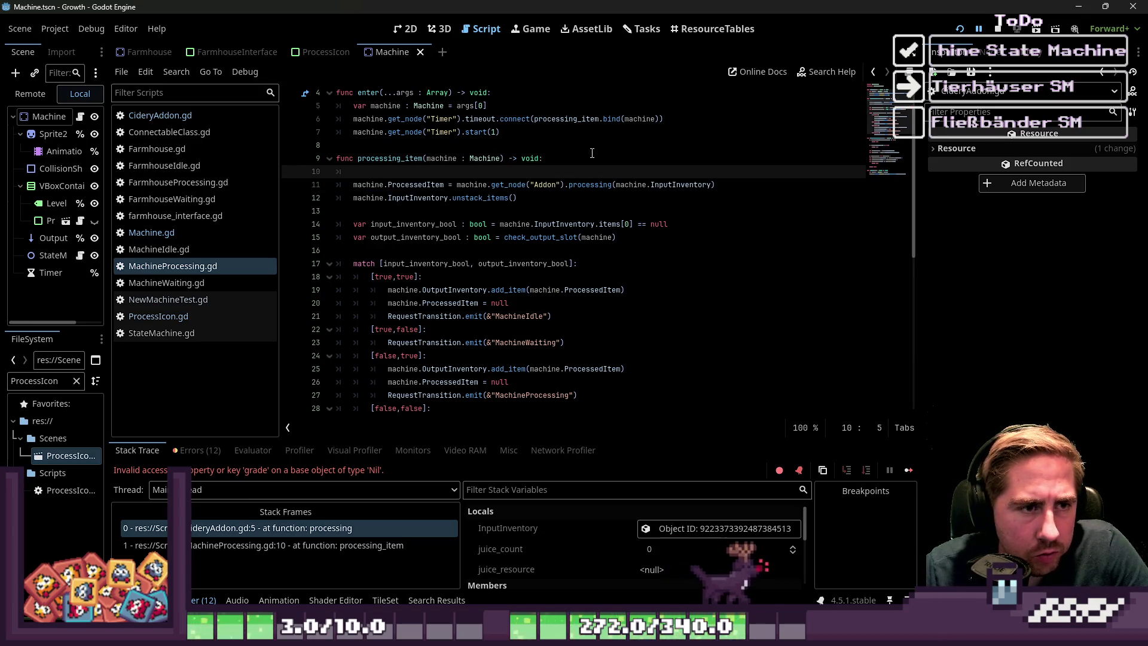
- Review the animal checks on lines 10-14 of FarmhouseProcessing.gd, then return to MachineProcessing.gd
{"action": "left_click", "coordinate": [203, 149]}
{"action": "left_click", "coordinate": [177, 167]}
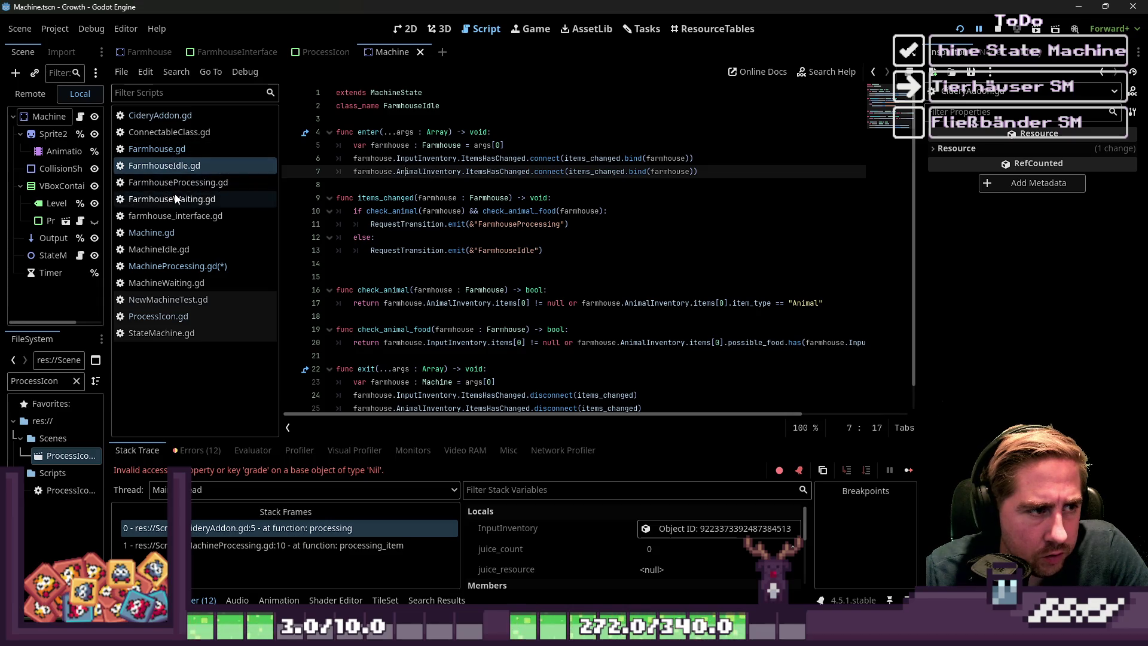
{"action": "left_click", "coordinate": [178, 182]}
{"action": "left_click", "coordinate": [501, 210]}
{"action": "scroll", "coordinate": [520, 234], "scroll_direction": "up", "scroll_amount": 4}
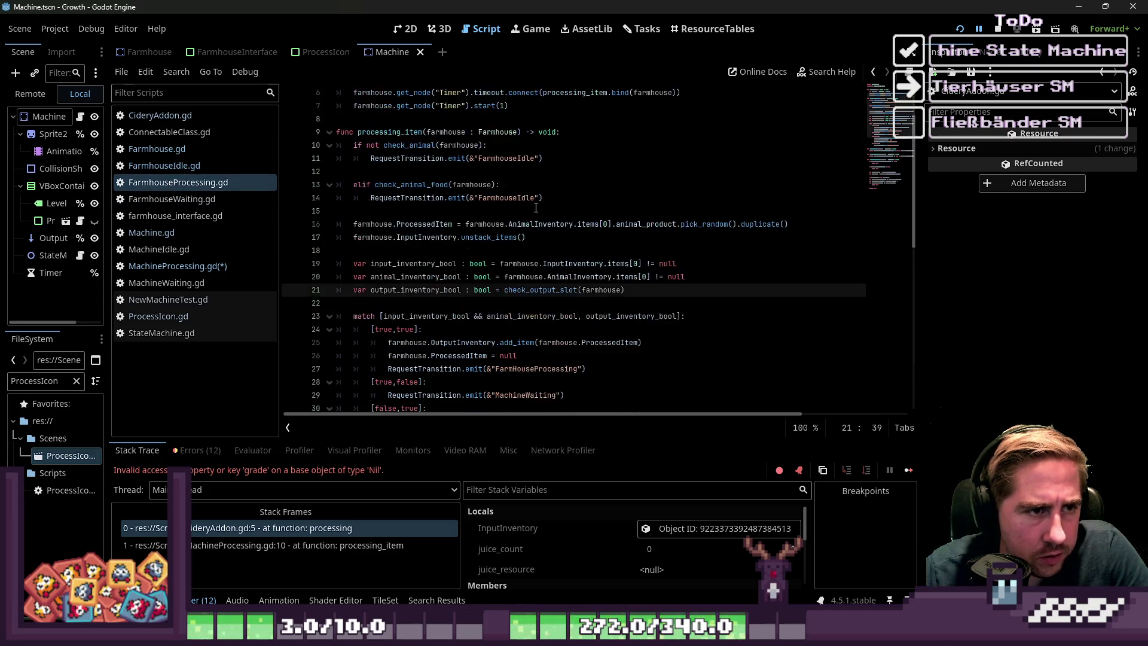
{"action": "mouse_move", "coordinate": [548, 263]}
{"action": "left_mouse_down"}
{"action": "mouse_move", "coordinate": [454, 250]}
{"action": "mouse_move", "coordinate": [413, 223]}
{"action": "left_mouse_up"}
{"action": "left_click", "coordinate": [406, 216]}
{"action": "scroll", "coordinate": [430, 227], "scroll_direction": "down", "scroll_amount": 10}
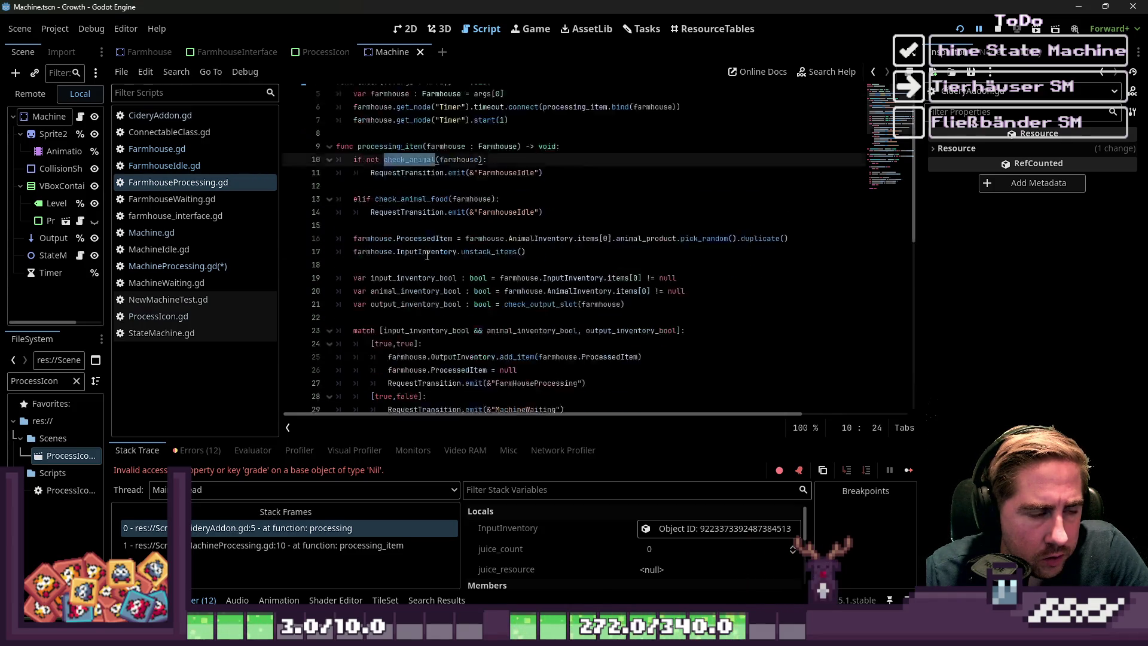
{"action": "left_click", "coordinate": [202, 266]}
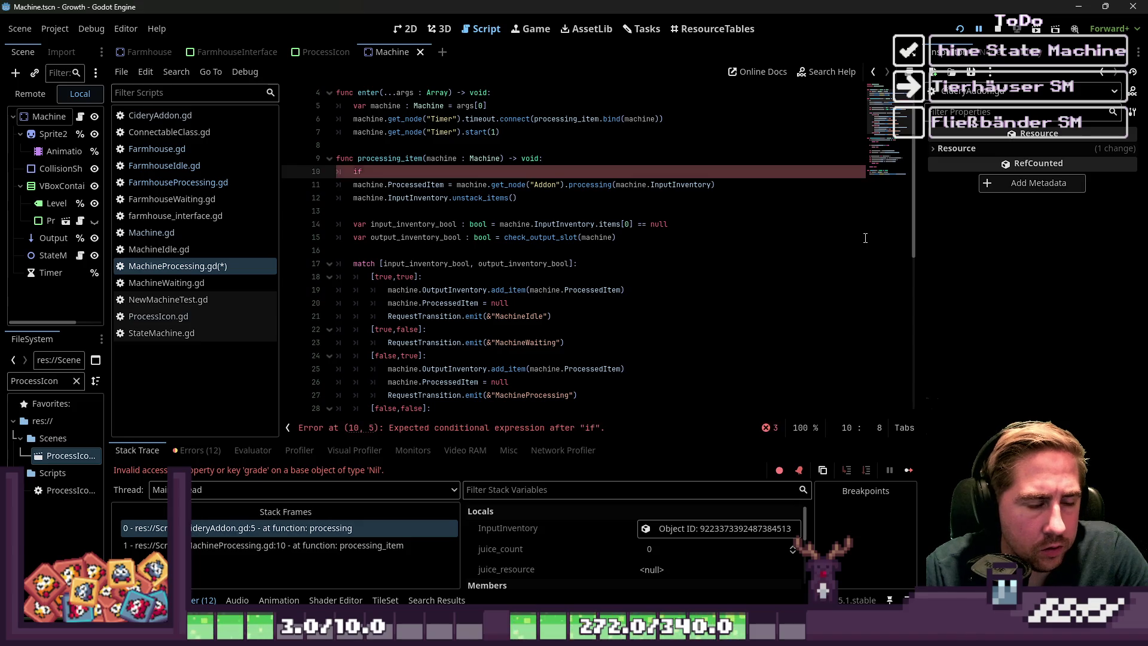
- Copy the Addon node lookup on line 11, then return to the unfinished if on line 10
{"action": "key", "text": "ctrl+Right"}
{"action": "key", "text": "ctrl+Right"}
{"action": "key", "text": "ctrl+shift+Right"}
{"action": "key", "text": "ctrl+shift+Right"}
{"action": "key", "text": "ctrl+shift+Right"}
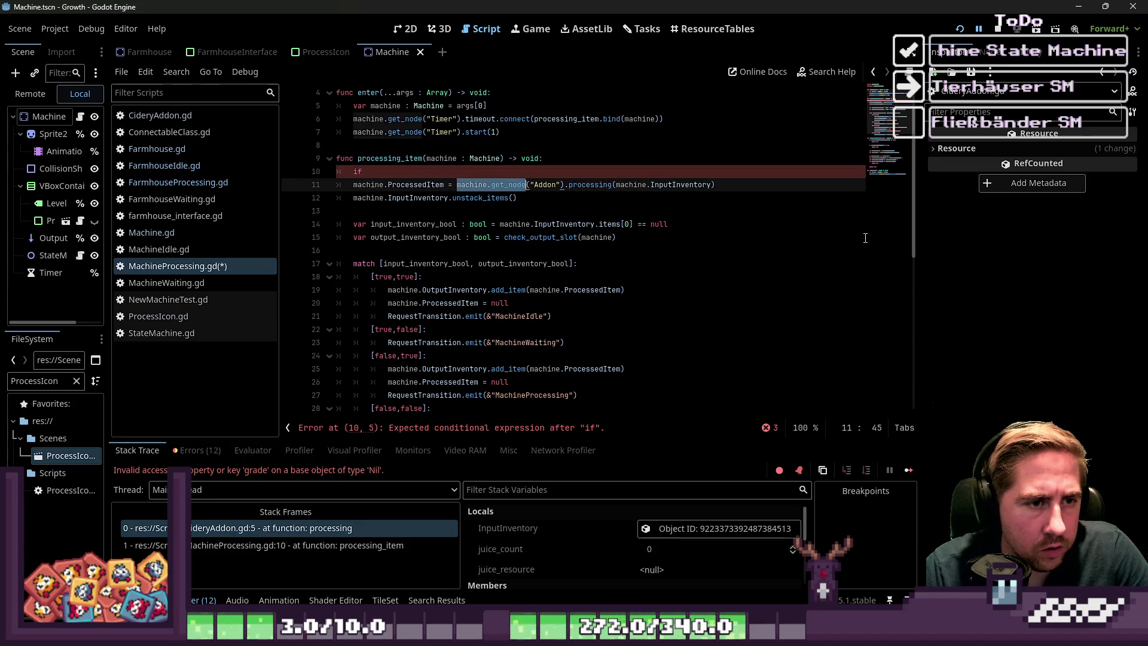
{"action": "key", "text": "ctrl+c"}
{"action": "key", "text": "Up"}
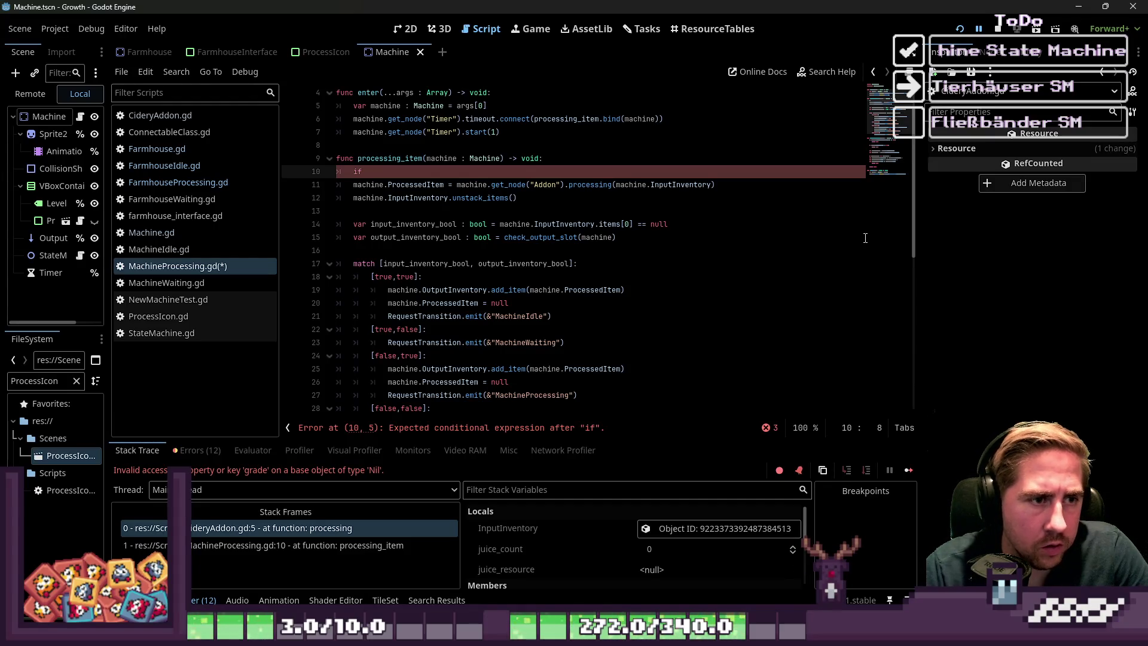
{"action": "key", "text": "Down"}
{"action": "key", "text": "Down"}
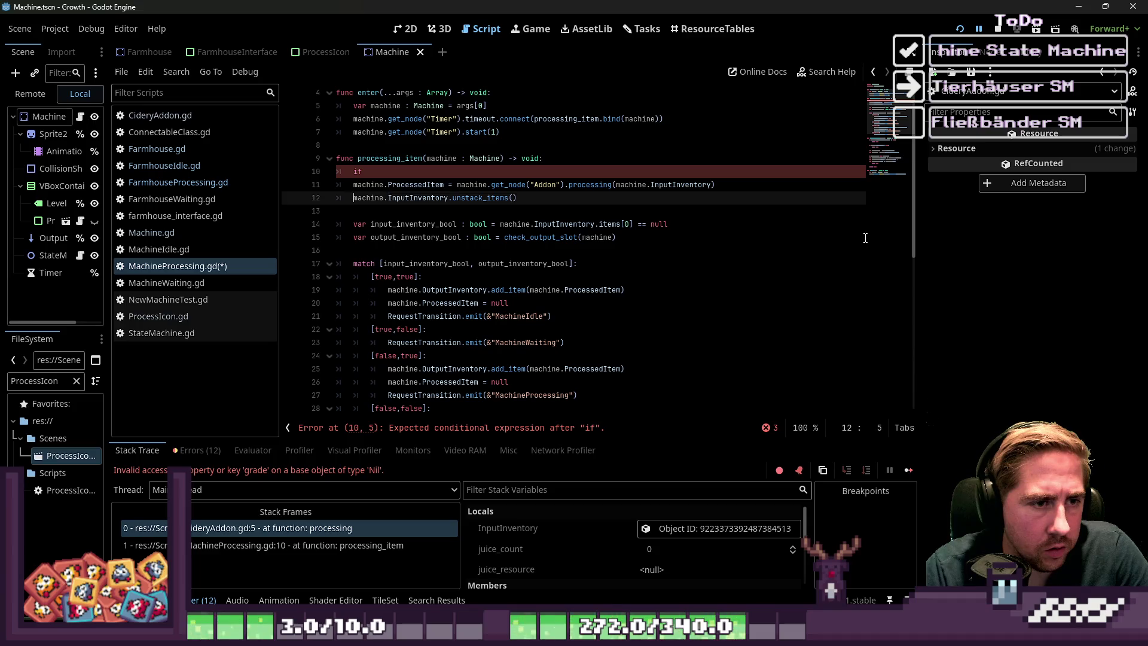
{"action": "key", "text": "ctrl+shift+Right"}
{"action": "key", "text": "ctrl+shift+Right"}
{"action": "key", "text": "Up"}
{"action": "key", "text": "Up"}
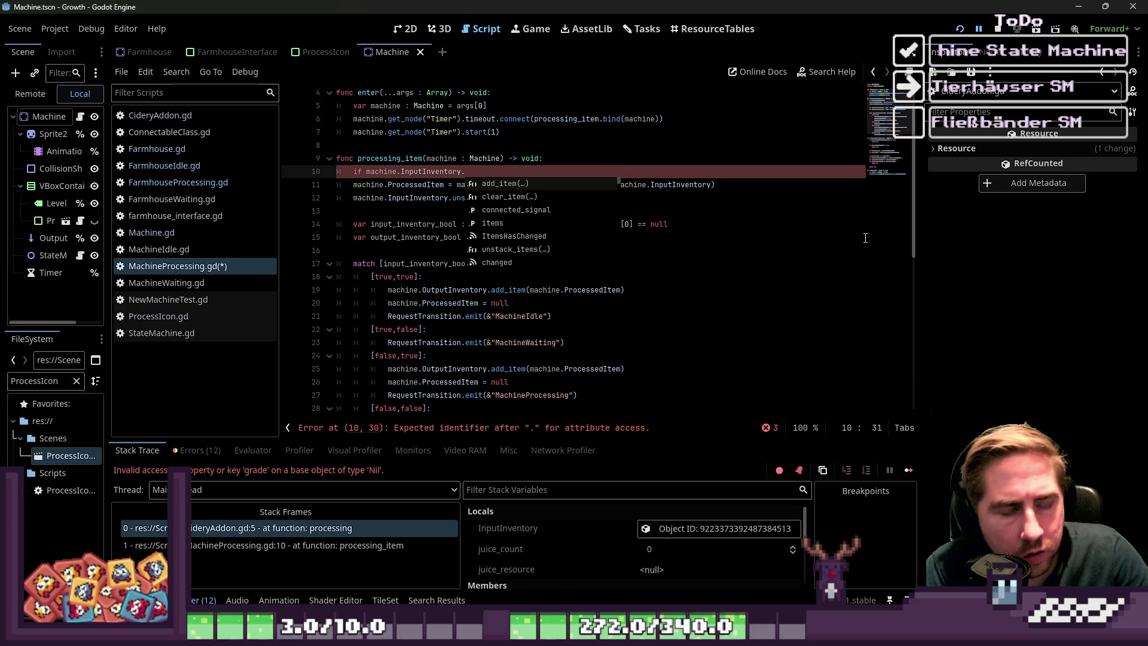
- Finish the condition with 'items[0] == null:', add 'return' beneath it, and save
{"action": "type", "text": "items[0]"}
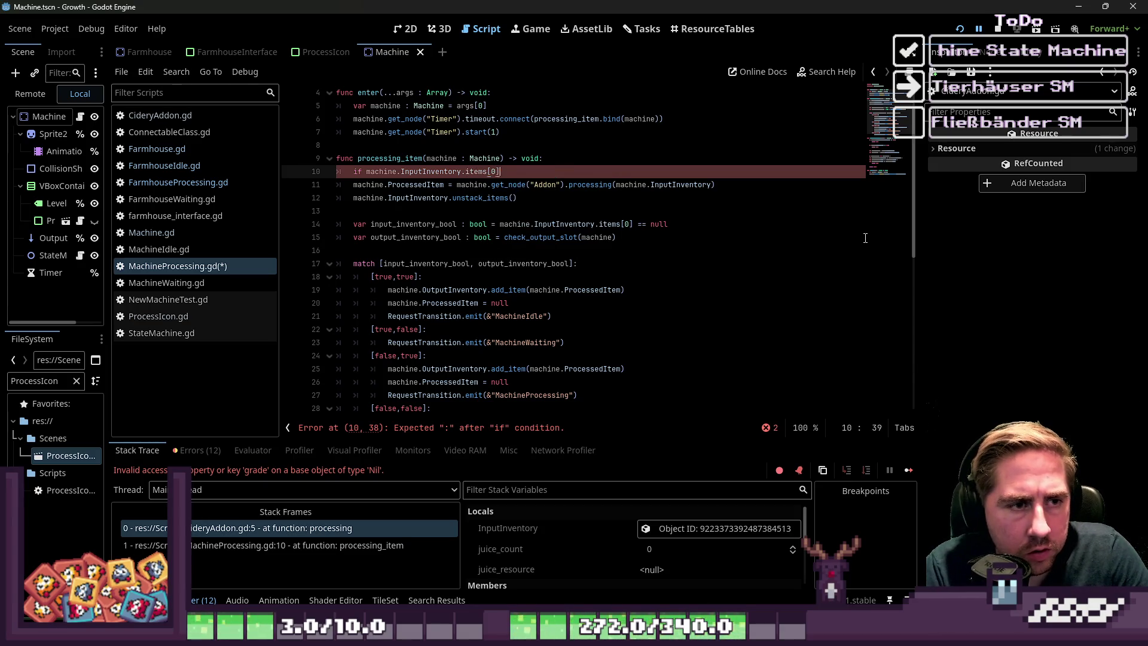
{"action": "type", "text": " == null:"}
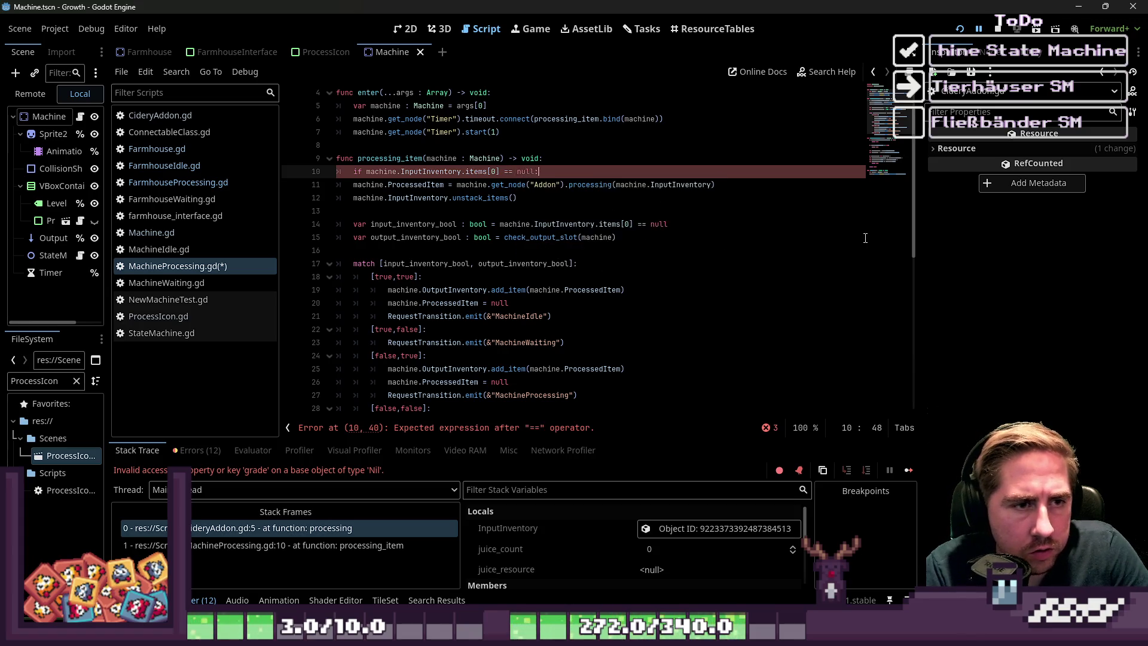
{"action": "key", "text": "Return"}
{"action": "type", "text": "urn"}
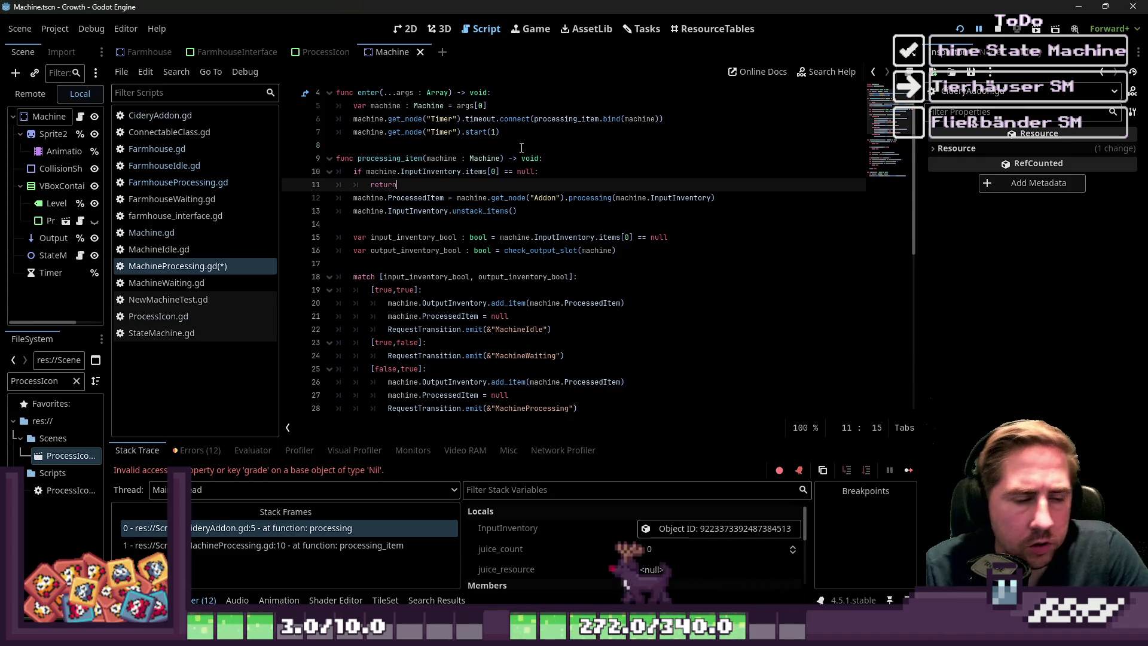
{"action": "left_click", "coordinate": [329, 159]}
{"action": "left_click", "coordinate": [329, 159]}
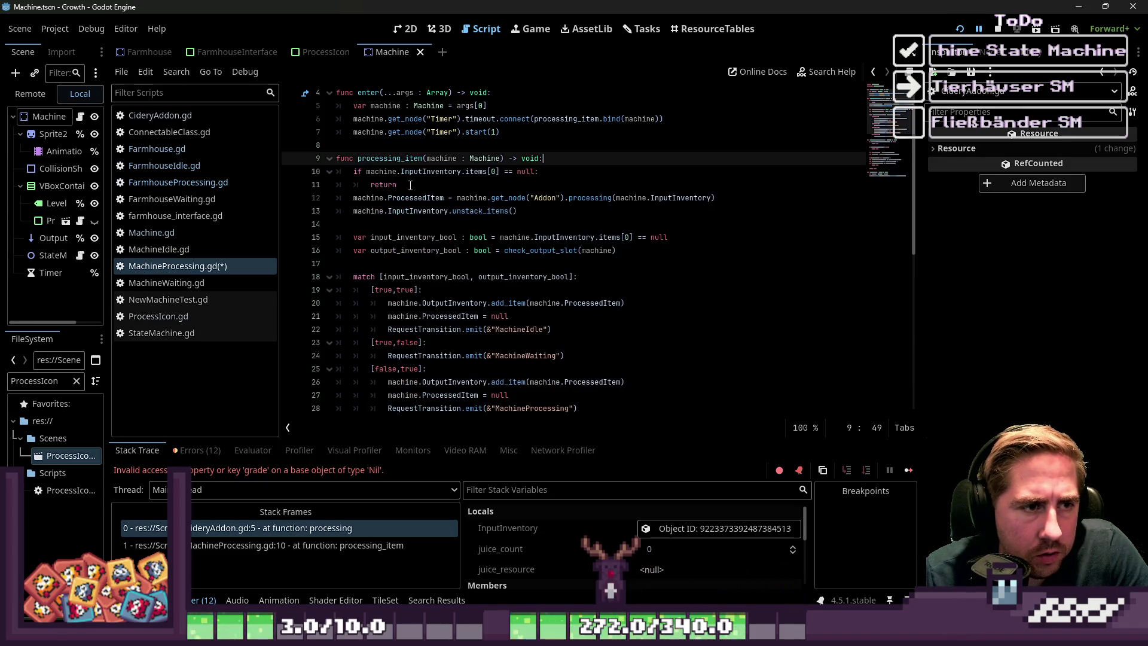
{"action": "key", "text": "ctrl+s"}
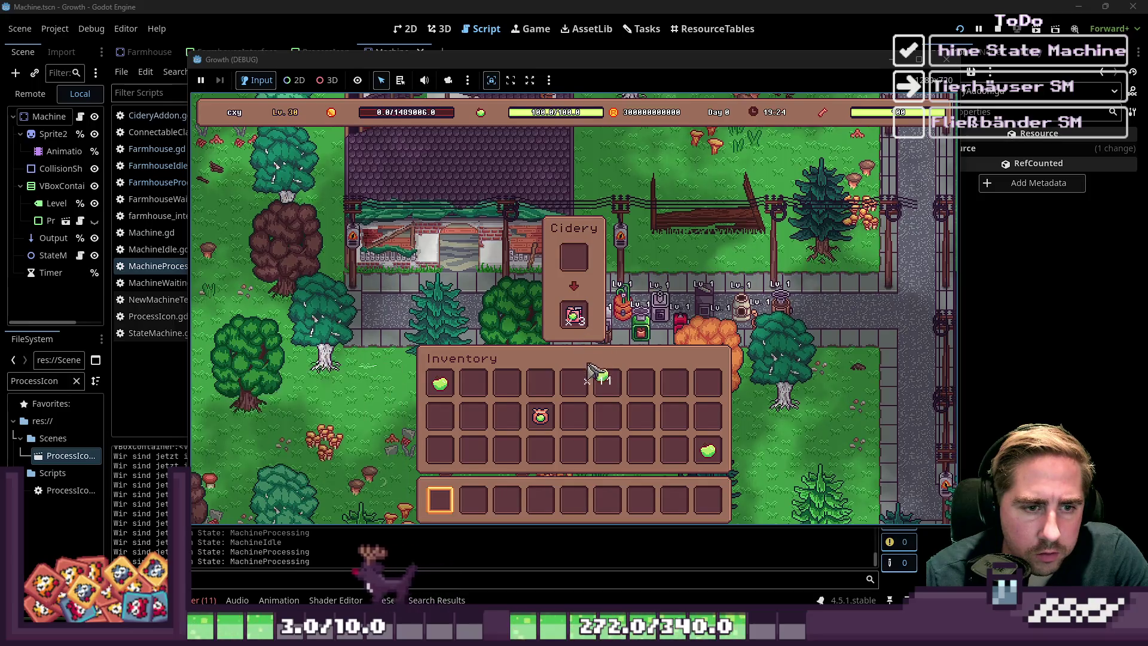
- Move the apples and apple juice into the inventory, then drop the apple juice stack into the Cidery input
{"action": "mouse_move", "coordinate": [574, 315]}
{"action": "left_mouse_down"}
{"action": "mouse_move", "coordinate": [574, 382]}
{"action": "mouse_move", "coordinate": [593, 298]}
{"action": "mouse_move", "coordinate": [574, 258]}
{"action": "left_mouse_up"}
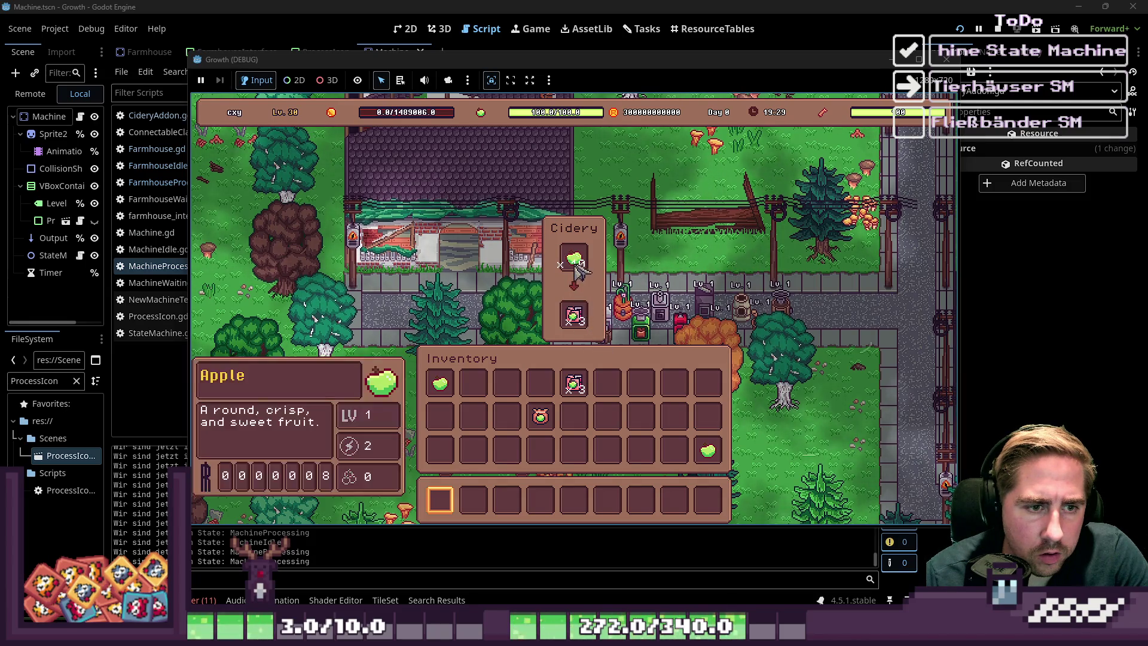
{"action": "left_click_drag", "start_coordinate": [574, 258], "coordinate": [607, 384]}
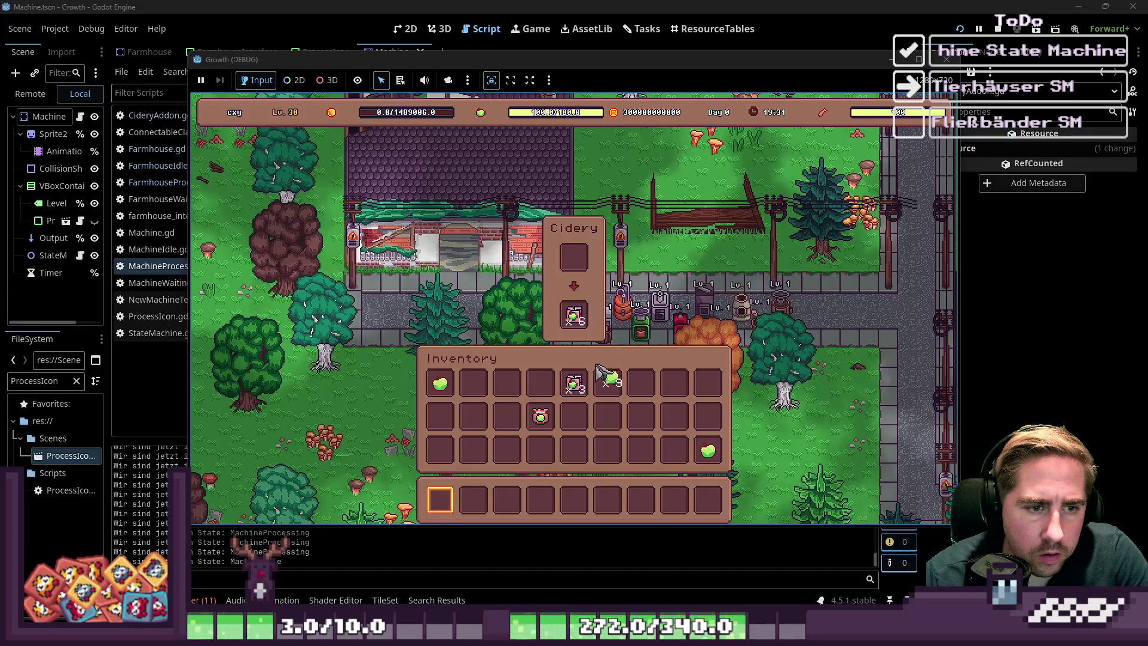
{"action": "left_click", "coordinate": [574, 315]}
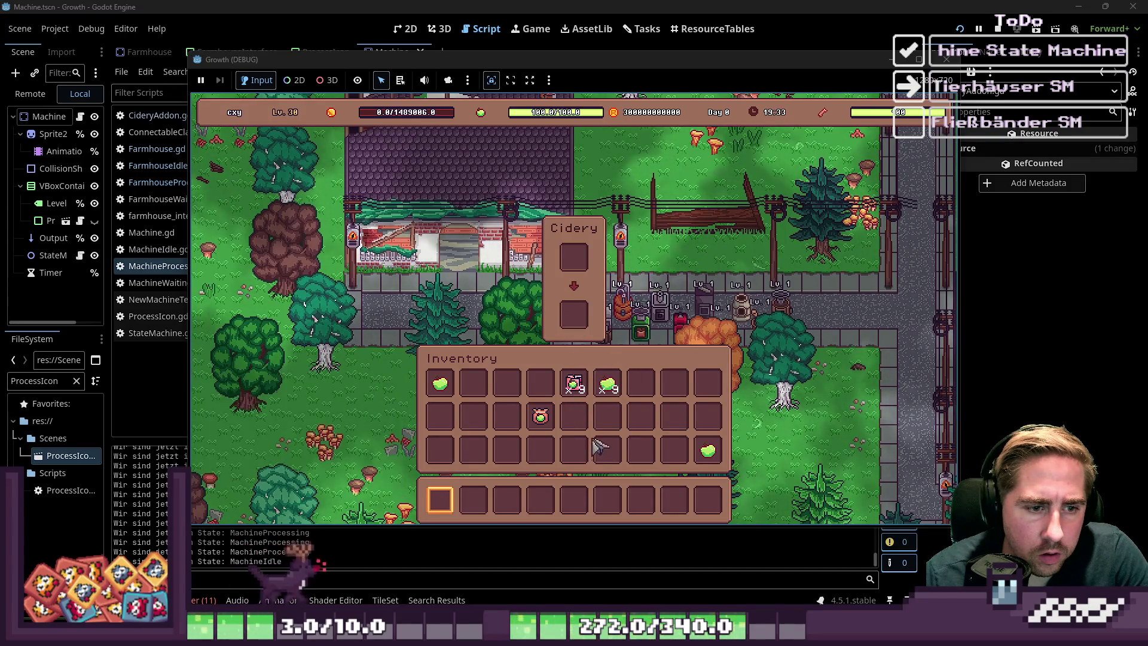
{"action": "key", "text": "Escape"}
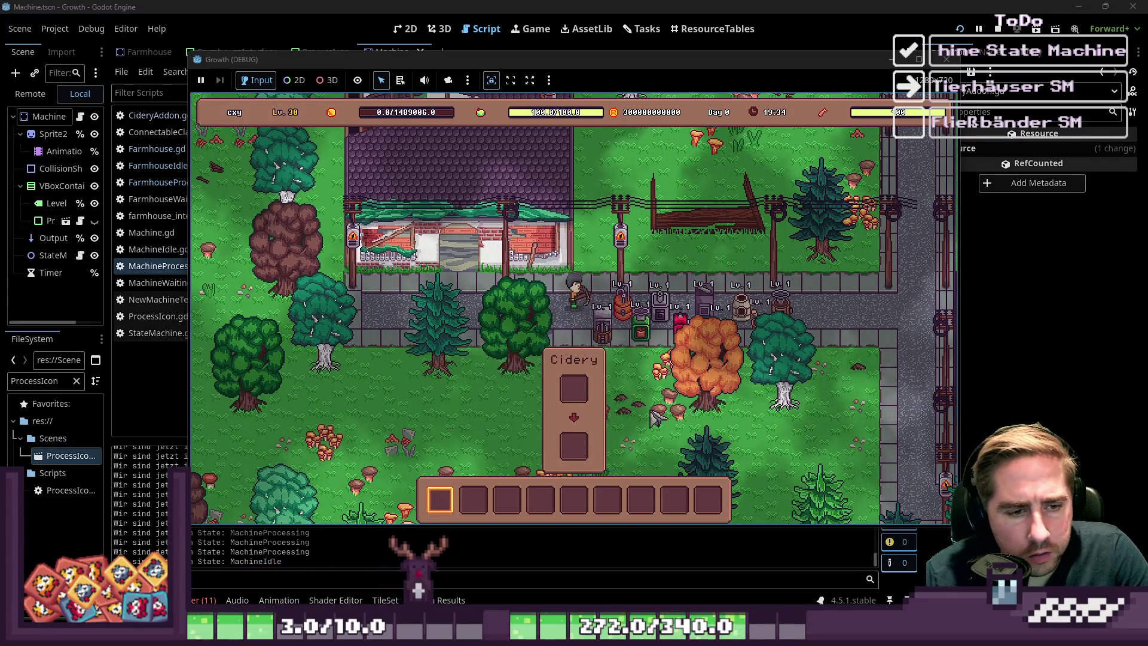
{"action": "left_click", "coordinate": [628, 314]}
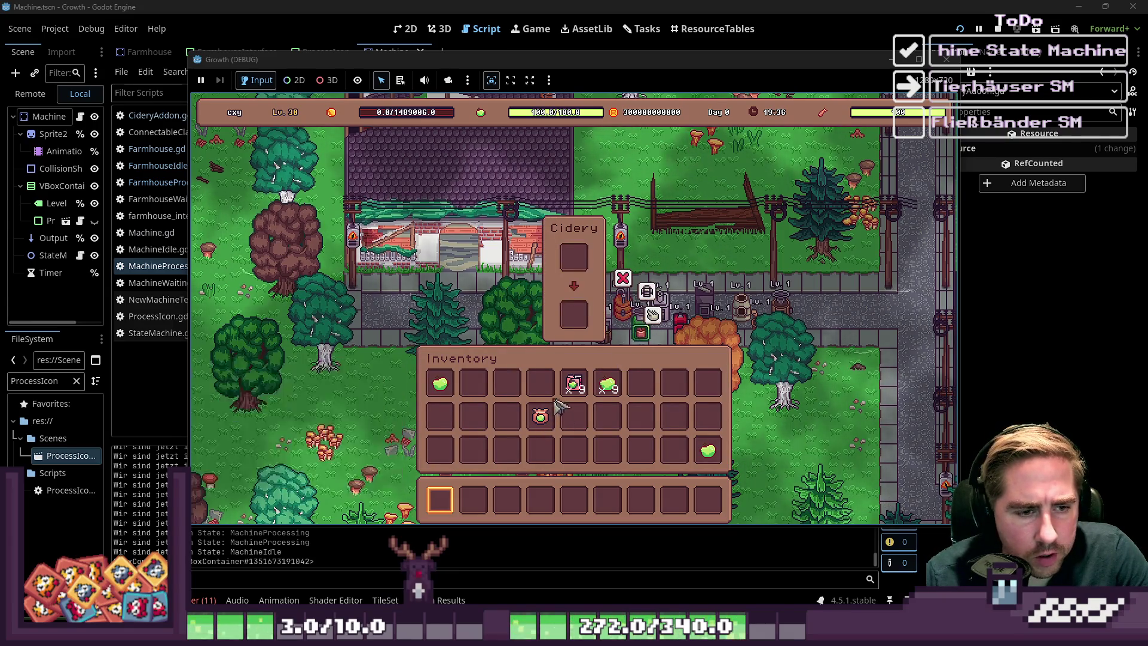
{"action": "left_click_drag", "start_coordinate": [574, 386], "coordinate": [575, 263]}
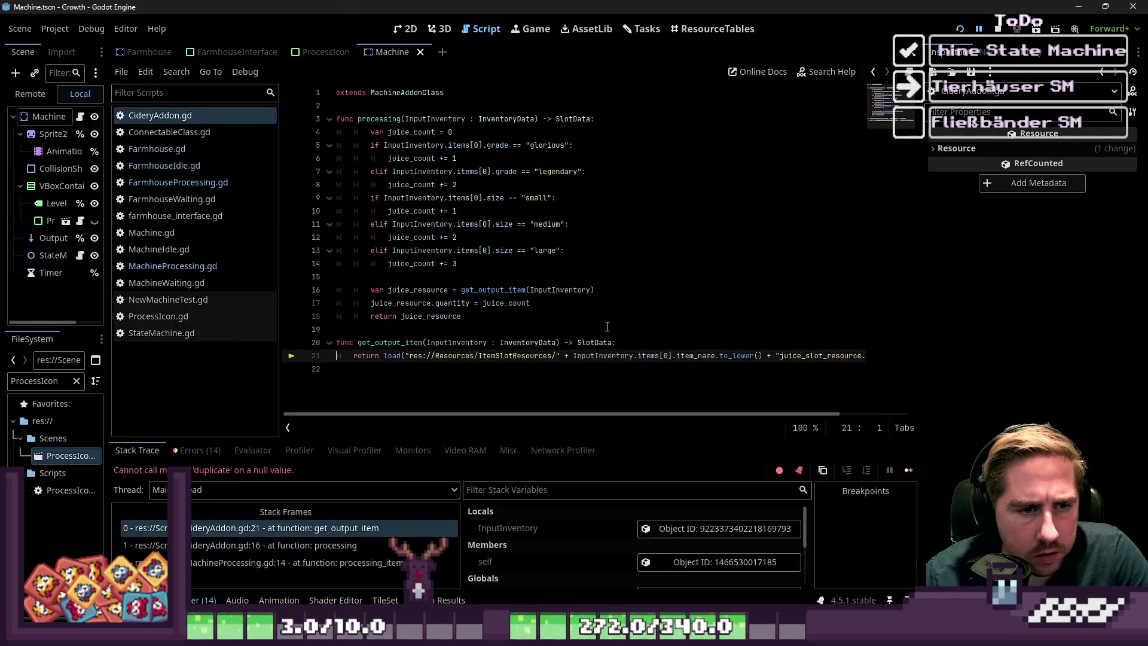
- Inspect the item slot resources table, then open NewMachineTest.gd and MachineWaiting.gd in the script editor
{"action": "left_click", "coordinate": [516, 389]}
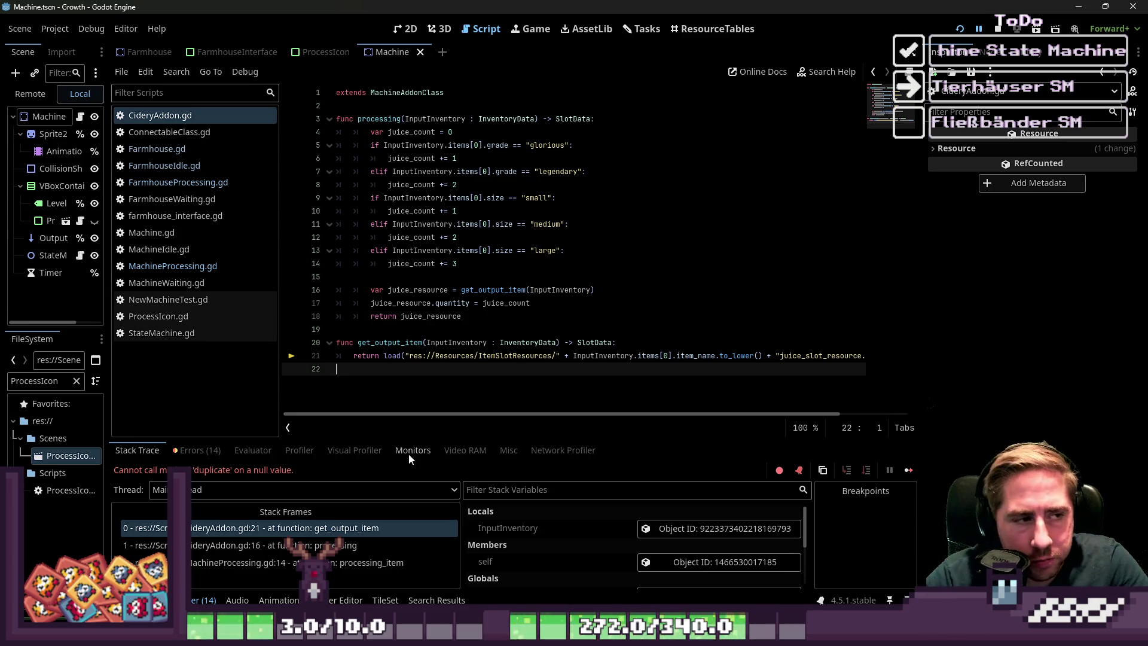
{"action": "left_click", "coordinate": [703, 28]}
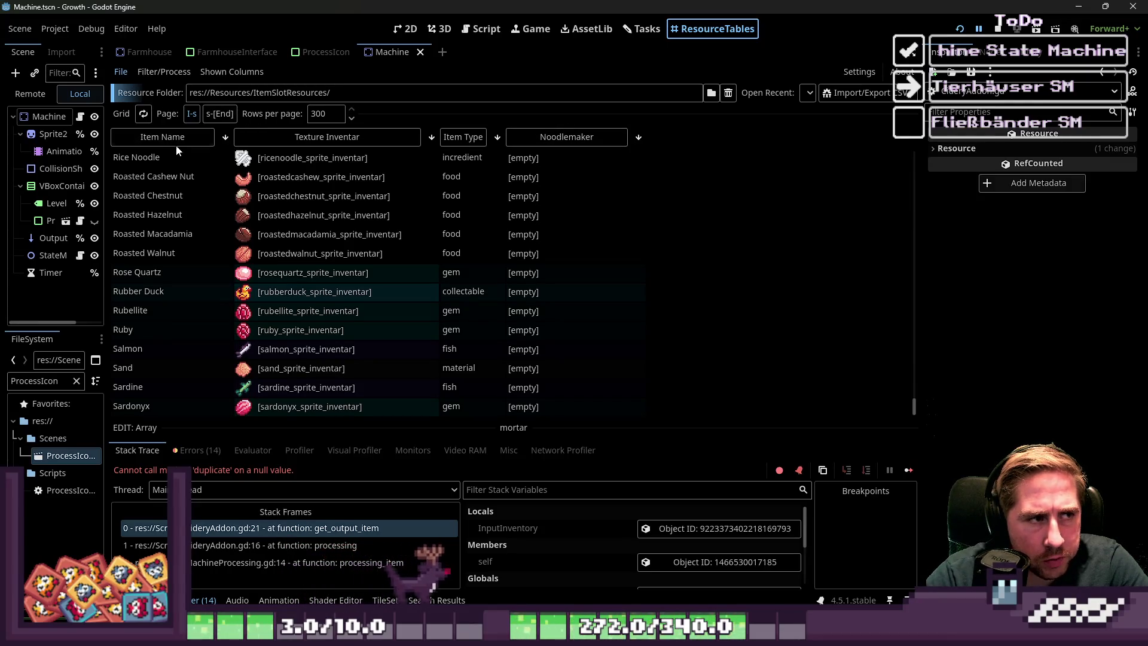
{"action": "left_click", "coordinate": [473, 29]}
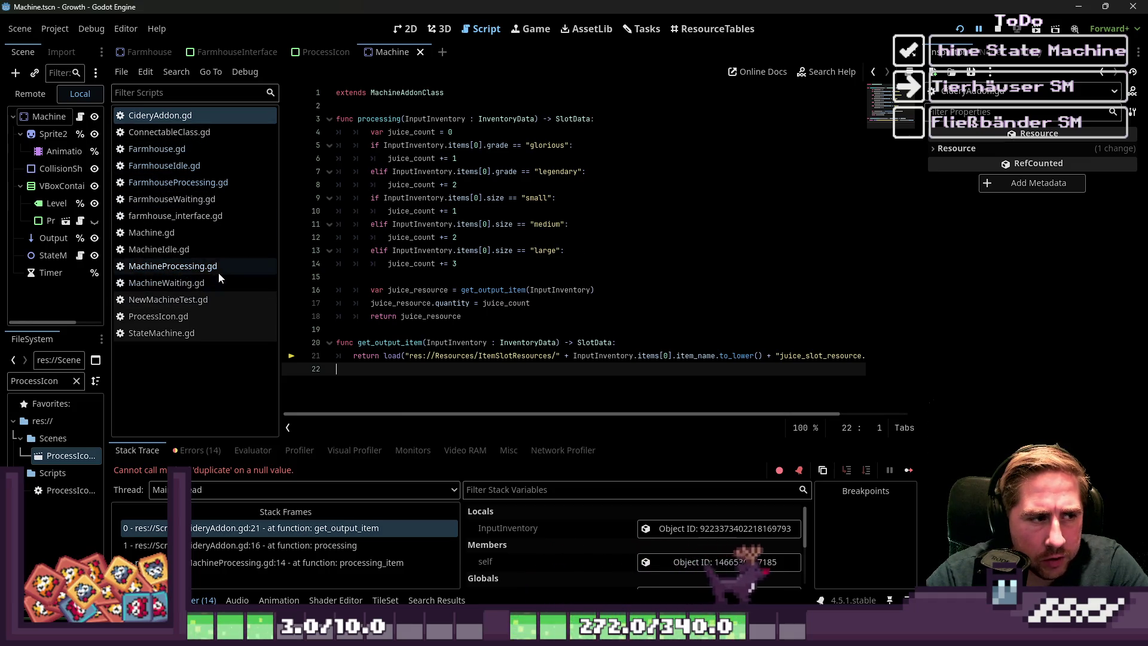
{"action": "left_click", "coordinate": [196, 297]}
{"action": "left_click", "coordinate": [179, 282]}
- Widen the scene tree panel and review processing_item in NewMachineTest.gd and MachineWaiting.gd
{"action": "left_click", "coordinate": [169, 301]}
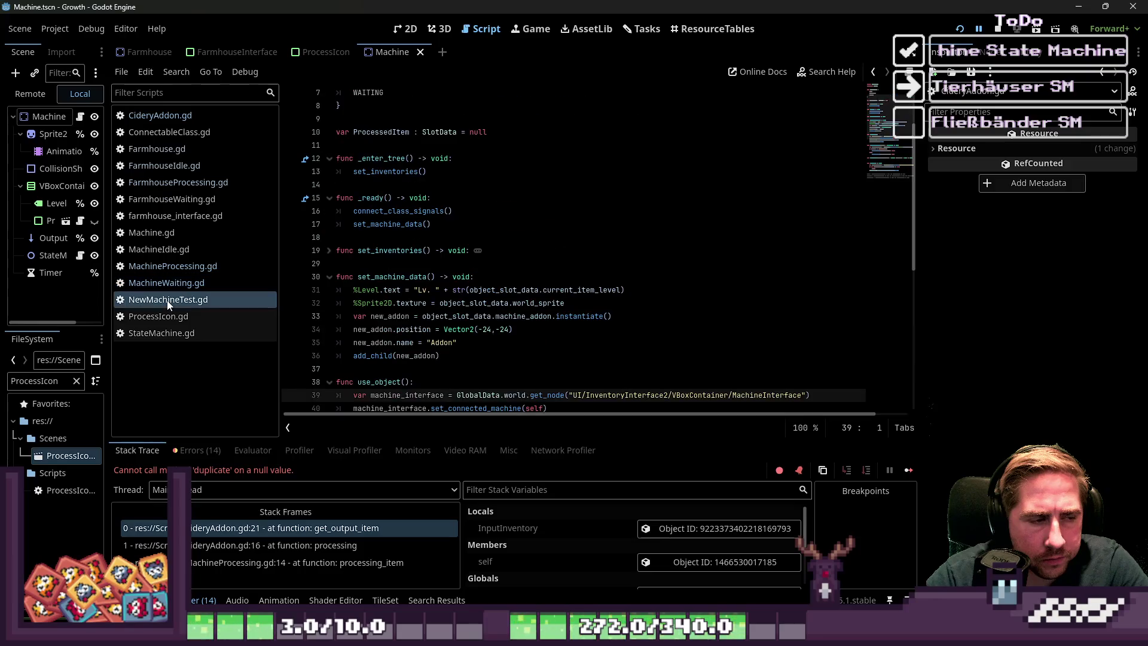
{"action": "left_click", "coordinate": [193, 285]}
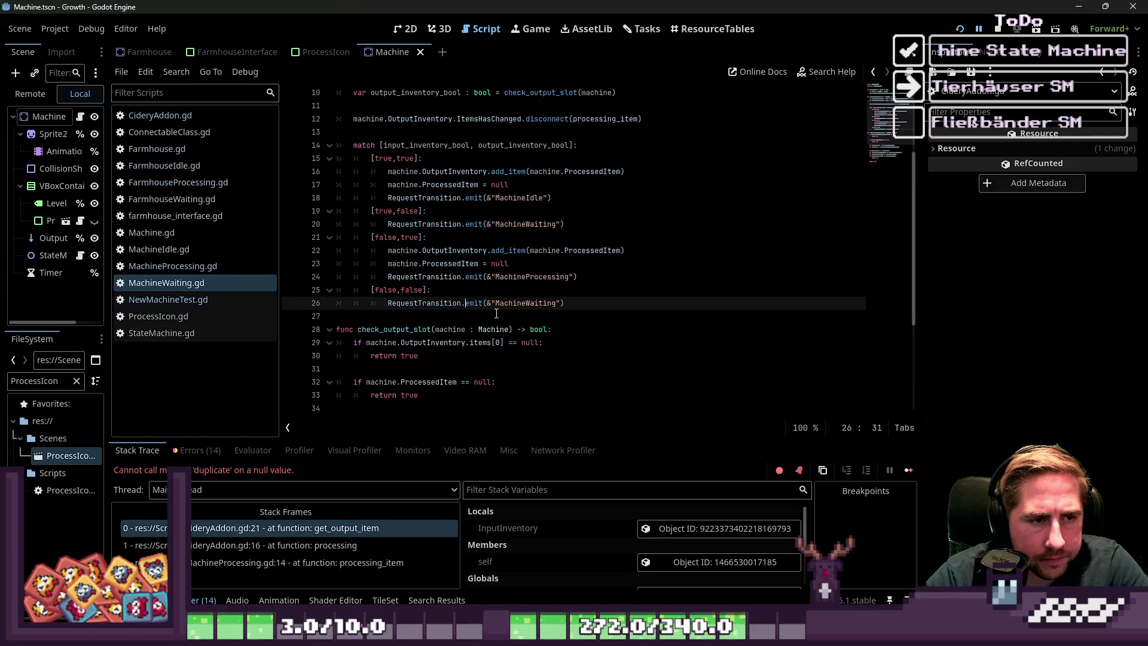
{"action": "scroll", "coordinate": [499, 315], "scroll_direction": "up", "scroll_amount": 2}
{"action": "mouse_move", "coordinate": [499, 316]}
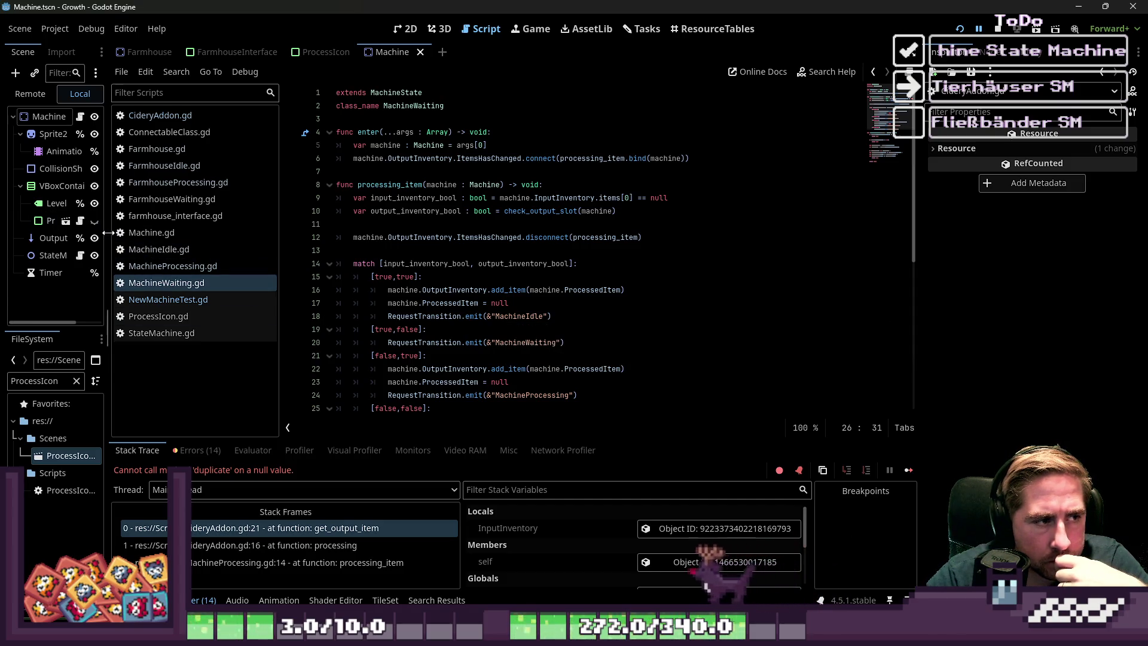
{"action": "left_click_drag", "start_coordinate": [108, 233], "coordinate": [182, 232]}
{"action": "left_click", "coordinate": [496, 184]}
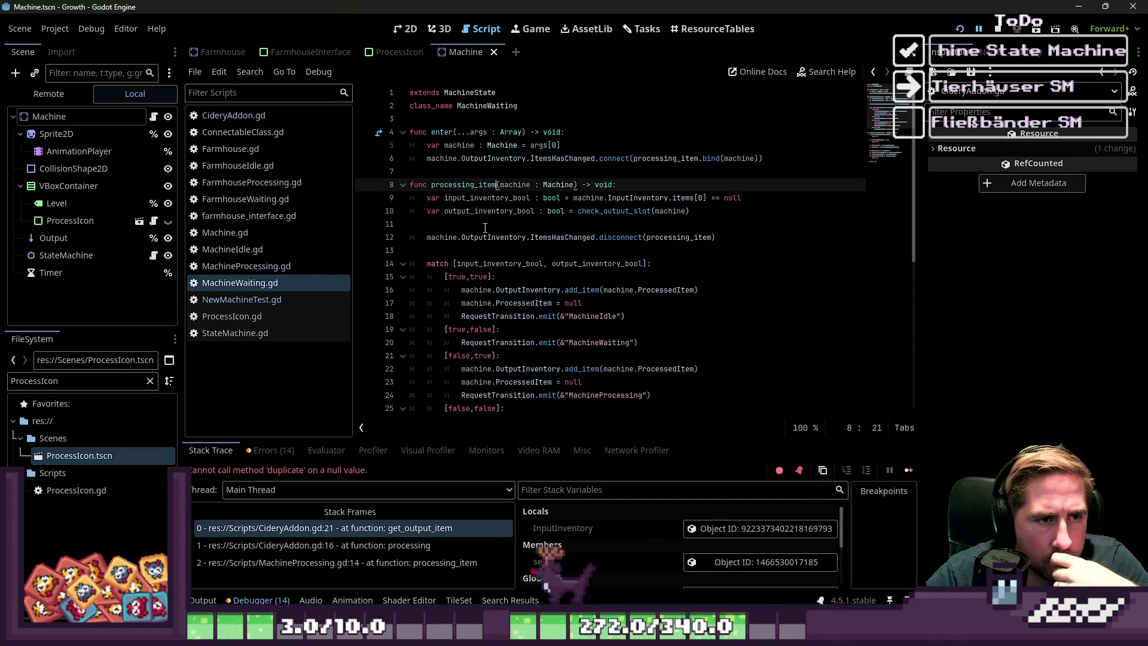
{"action": "left_click", "coordinate": [485, 226]}
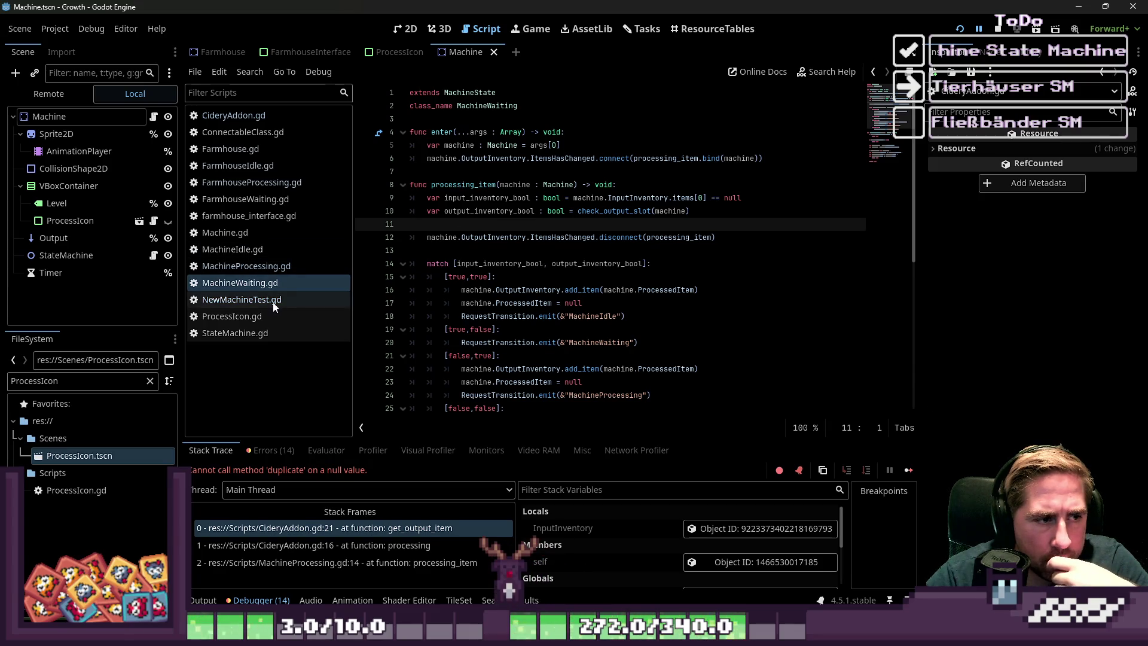
- In MachineProcessing.gd, place the caret in the input slot expression of line 10's if condition
{"action": "left_click", "coordinate": [245, 266]}
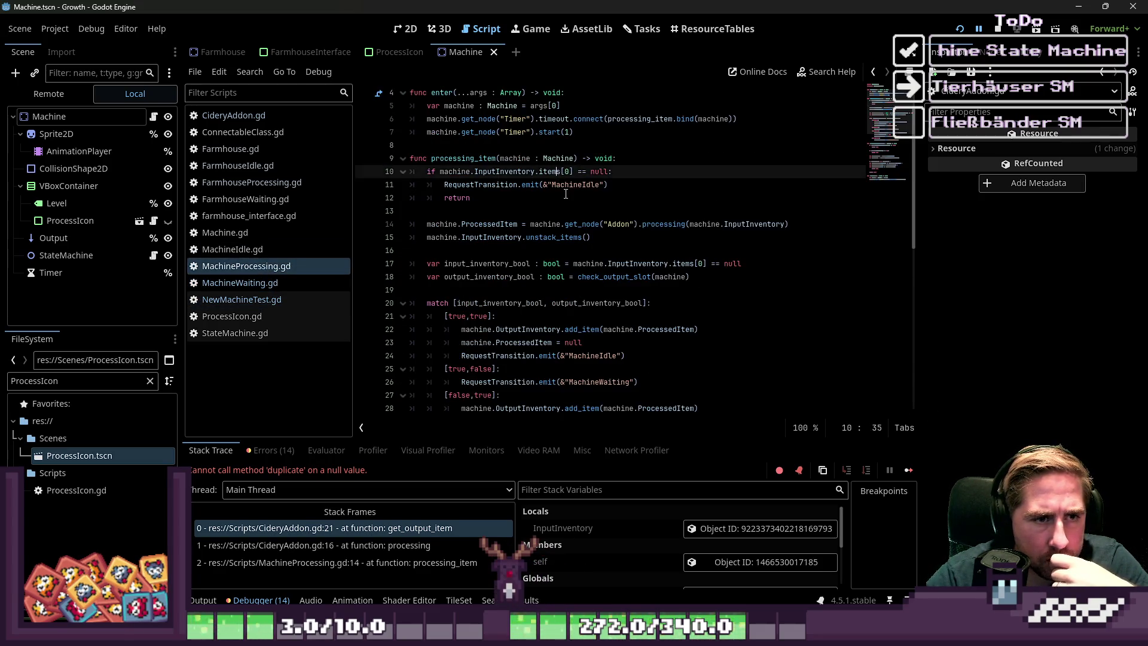
{"action": "left_click", "coordinate": [593, 171]}
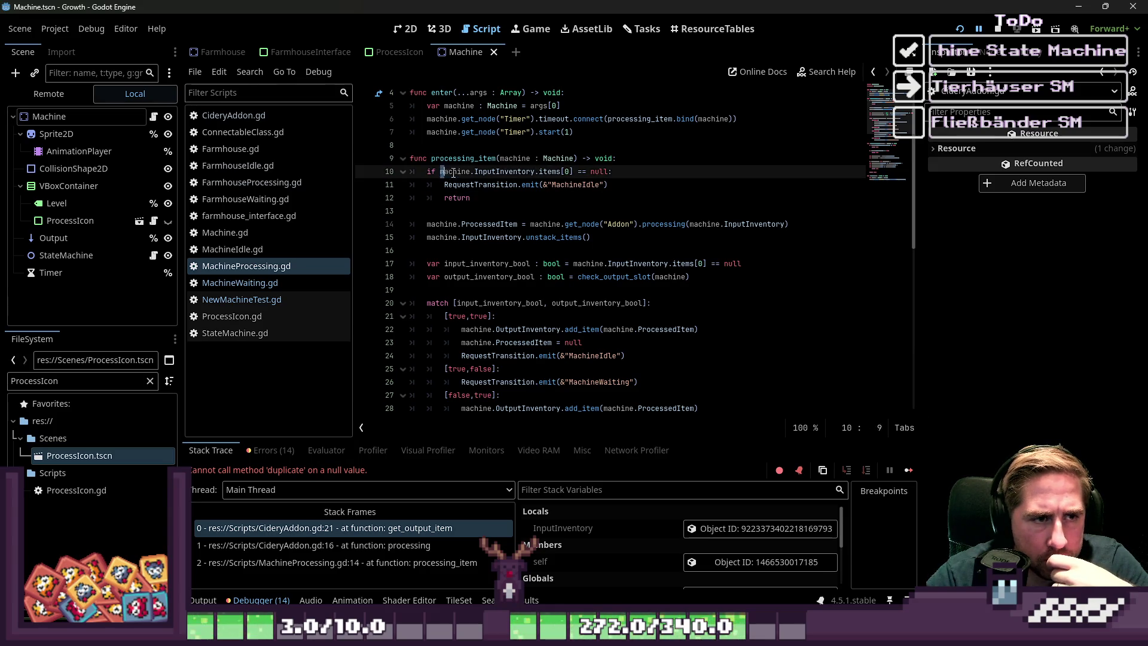
{"action": "left_click_drag", "start_coordinate": [453, 173], "coordinate": [573, 173]}
{"action": "left_click", "coordinate": [612, 171]}
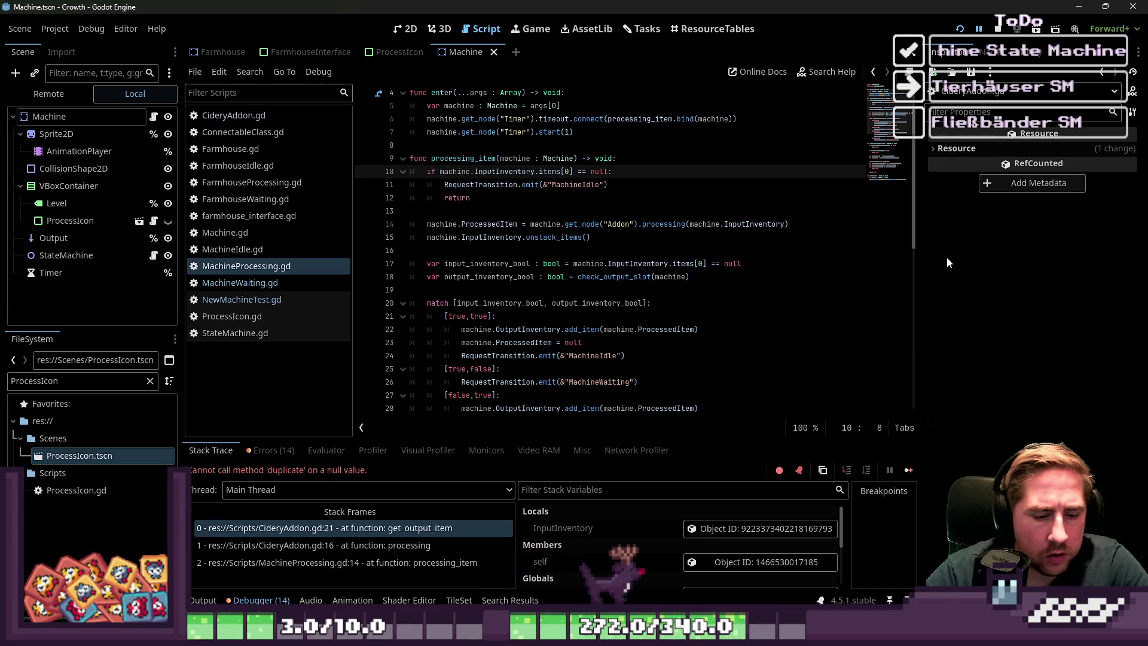
{"action": "type", "text": "check_input_item"}
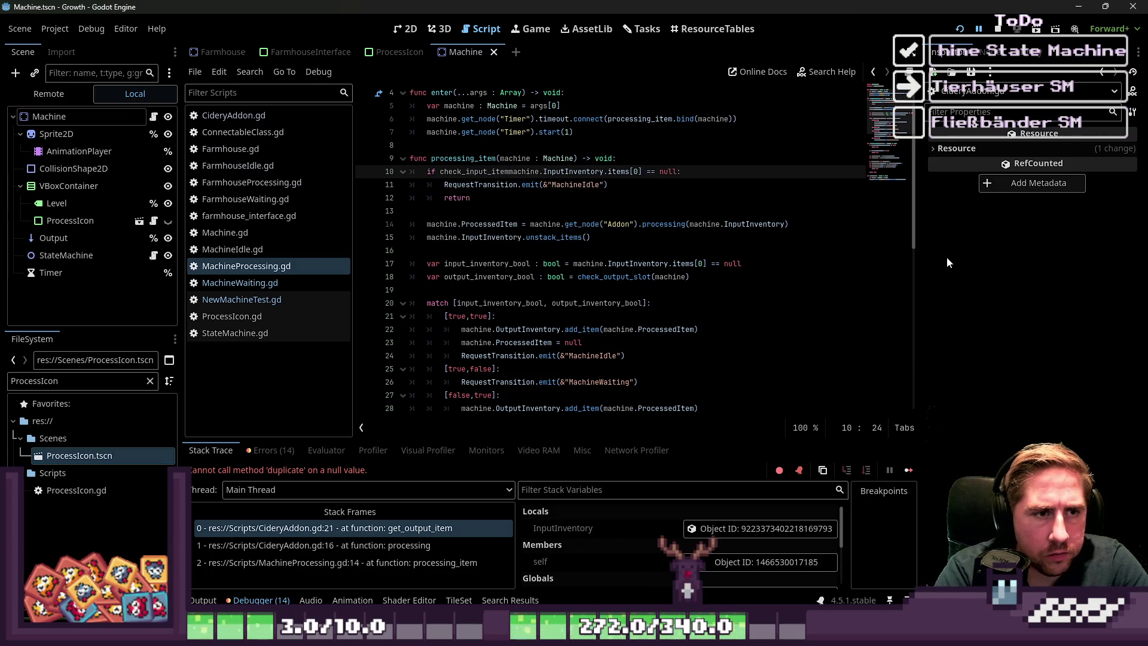
{"action": "type", "text": "()"}
{"action": "key", "text": "ctrl+shift+Right"}
{"action": "key", "text": "ctrl+shift+Right"}
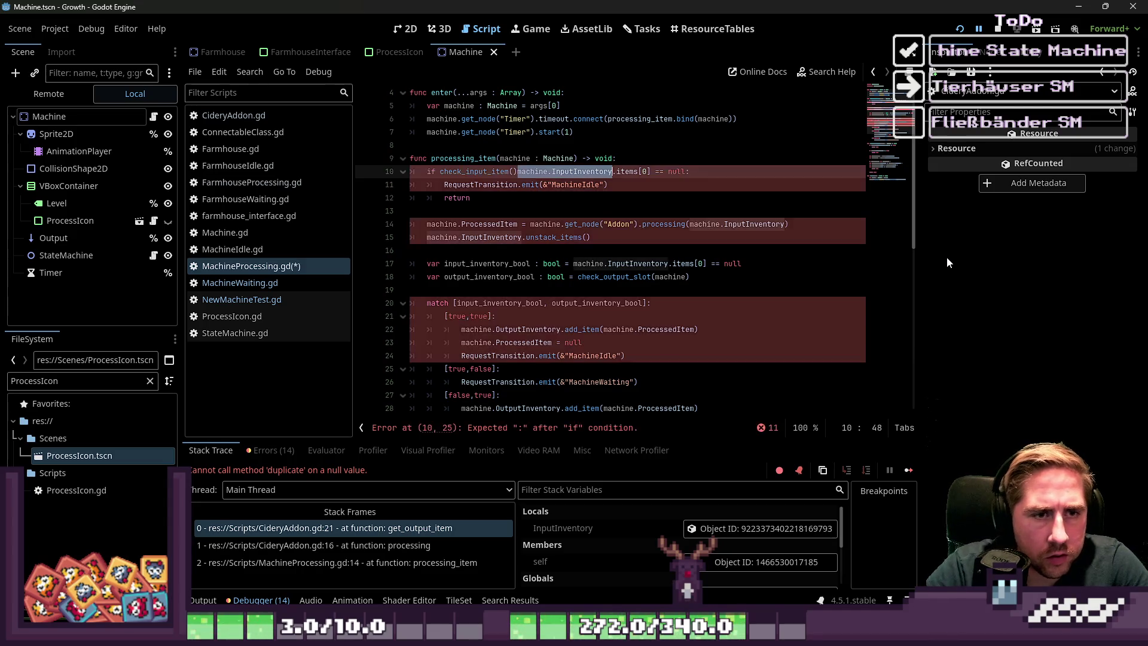
{"action": "key", "text": "ctrl+shift+Right"}
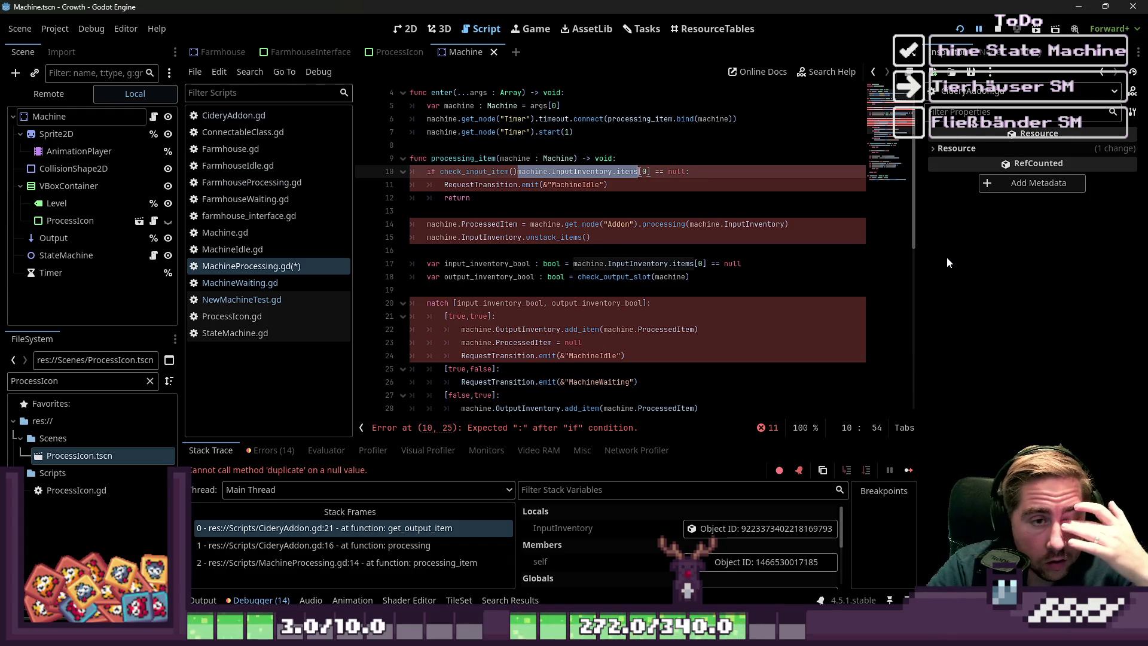
{"action": "key", "text": "Left"}
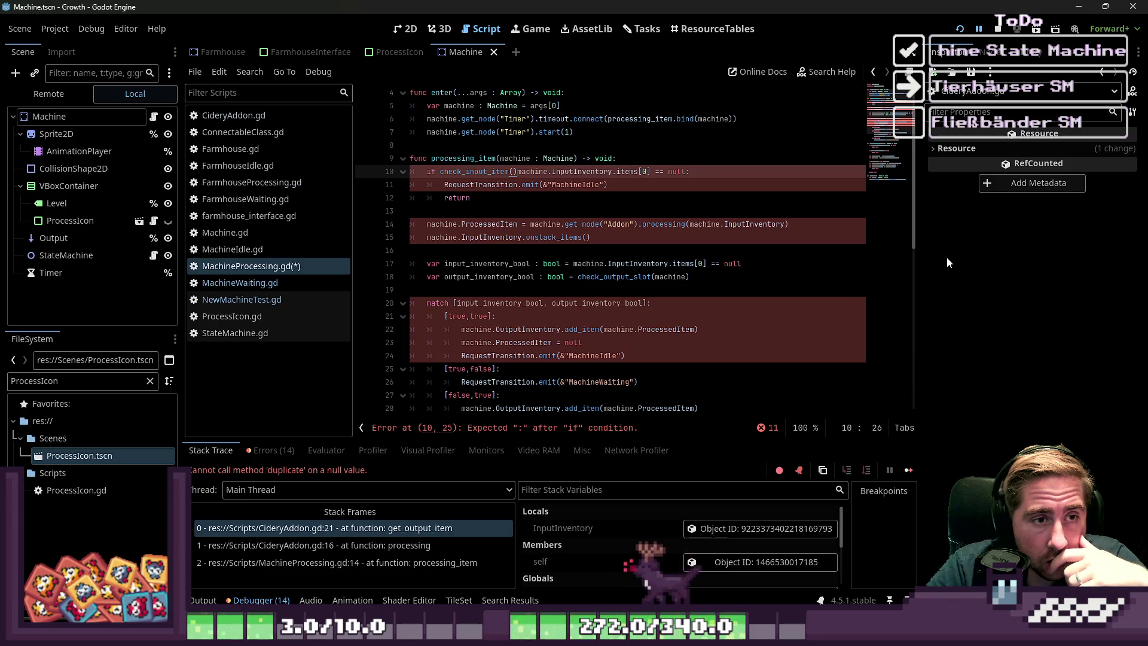
{"action": "key", "text": "ctrl+BackSpace"}
{"action": "key", "text": "ctrl+BackSpace"}
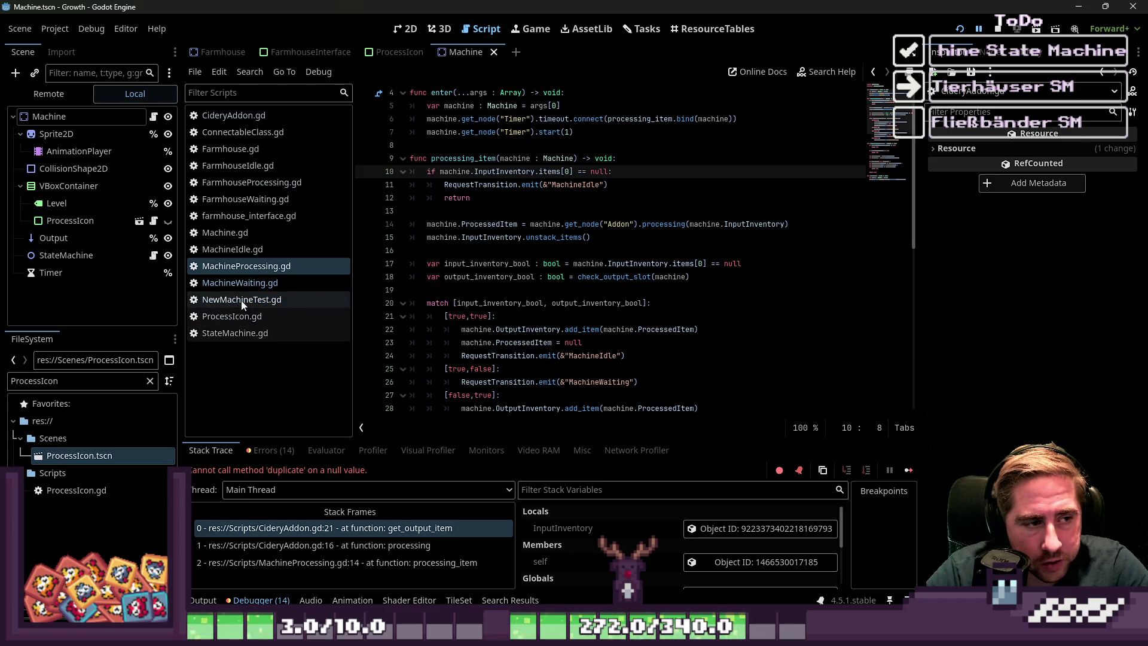
{"action": "left_click", "coordinate": [337, 275]}
- Select MachineIdle.gd and add two blank lines after the exit function at the end of the script
{"action": "key", "text": "Up"}
{"action": "key", "text": "Up"}
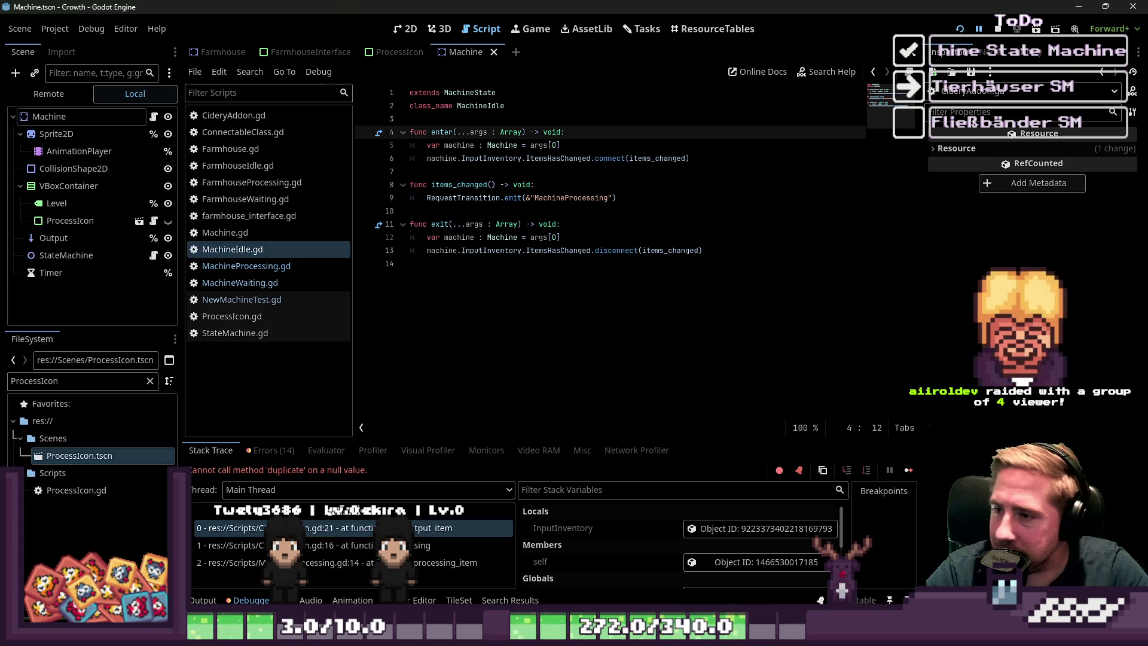
{"action": "left_click", "coordinate": [496, 273]}
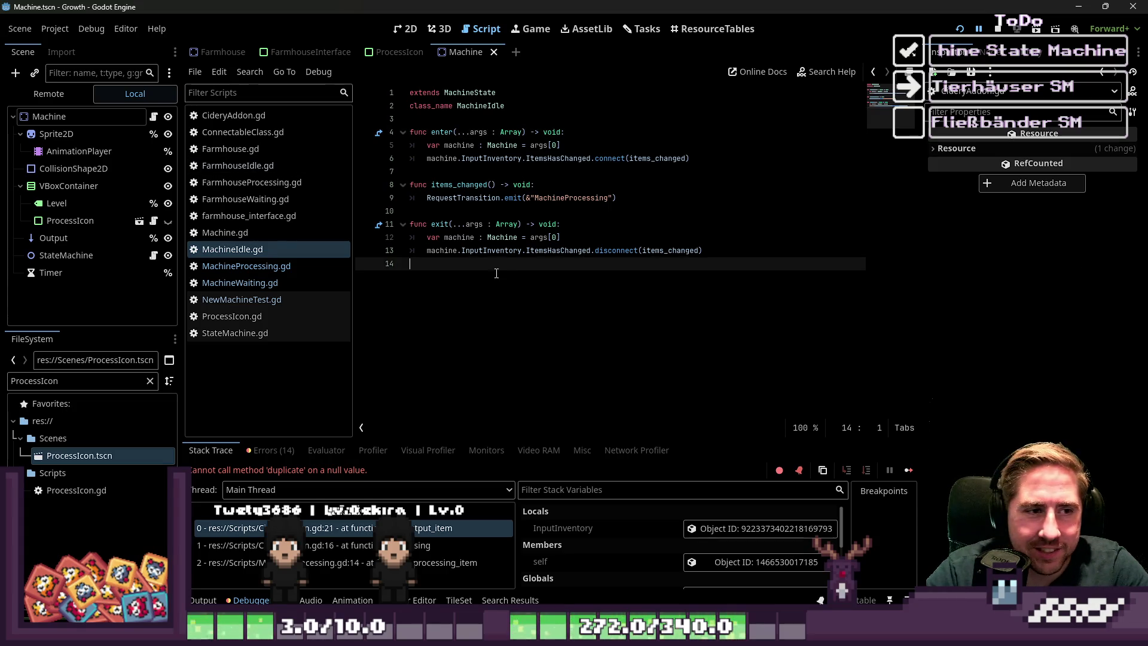
{"action": "key", "text": "Return"}
{"action": "key", "text": "BackSpace"}
{"action": "key", "text": "Return"}
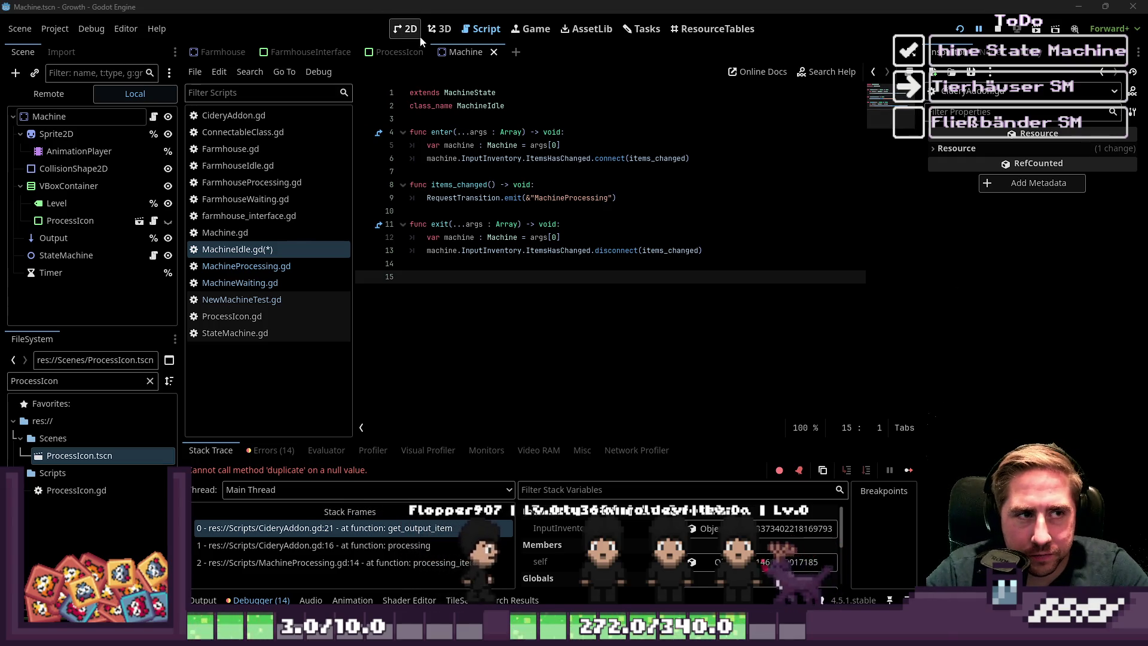
- Switch to the 2D view, clear the ProcessIcon file filter, and filter the FileSystem by 'shader'
{"action": "left_click", "coordinate": [407, 29]}
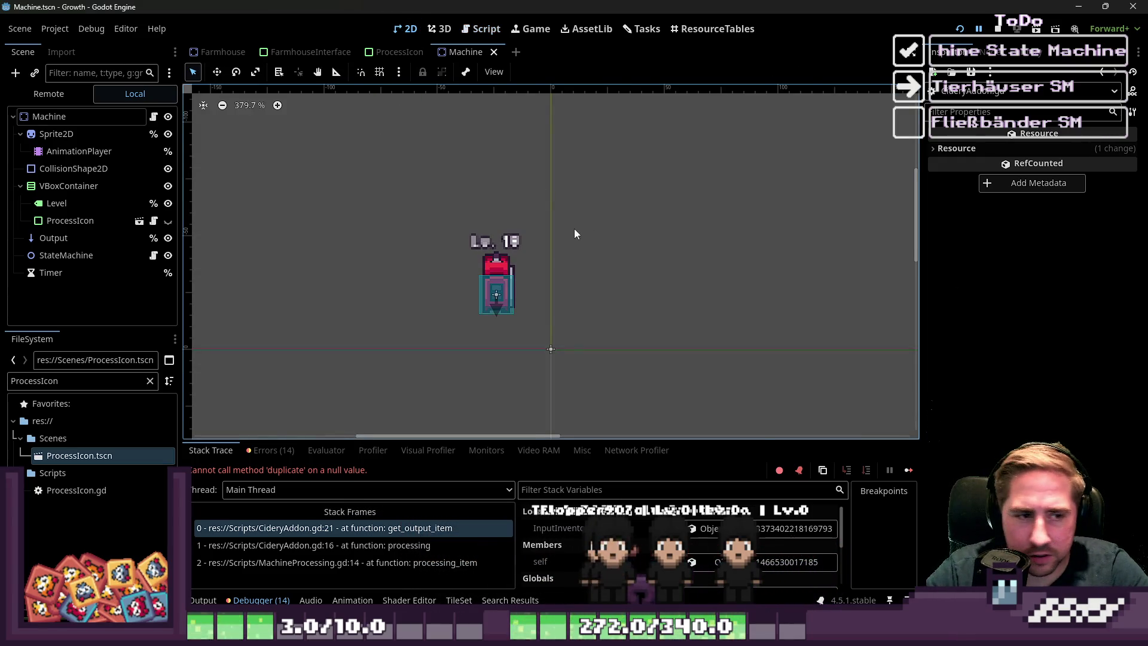
{"action": "scroll", "coordinate": [567, 234], "scroll_direction": "down", "scroll_amount": 3}
{"action": "scroll", "coordinate": [568, 235], "scroll_direction": "down", "scroll_amount": 1}
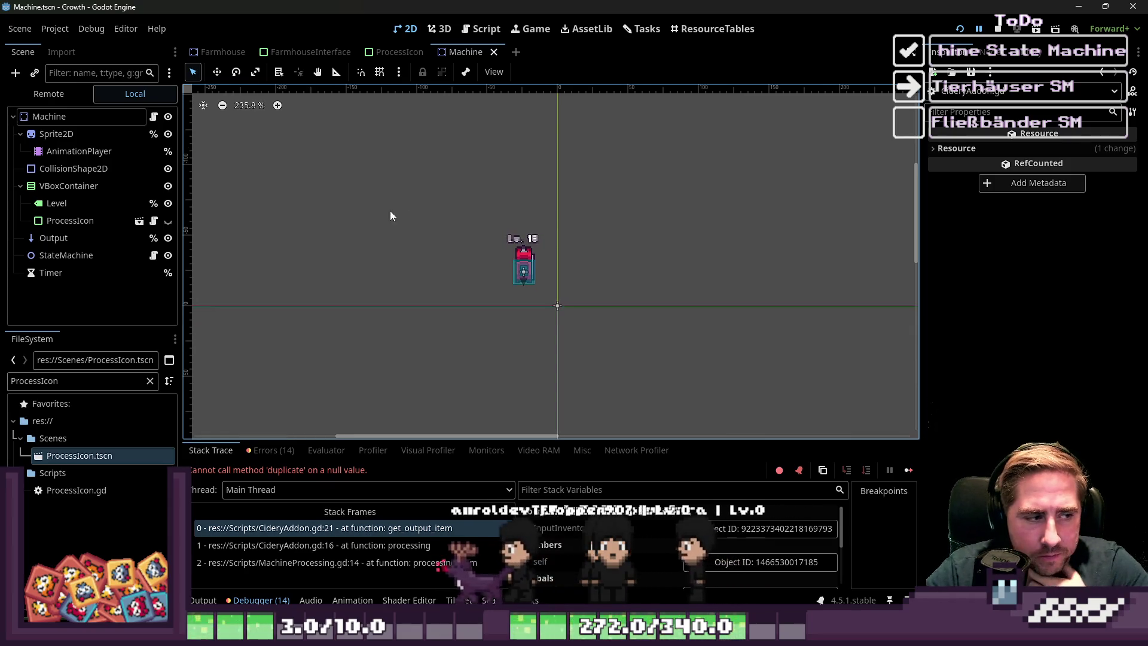
{"action": "double_click", "coordinate": [35, 381]}
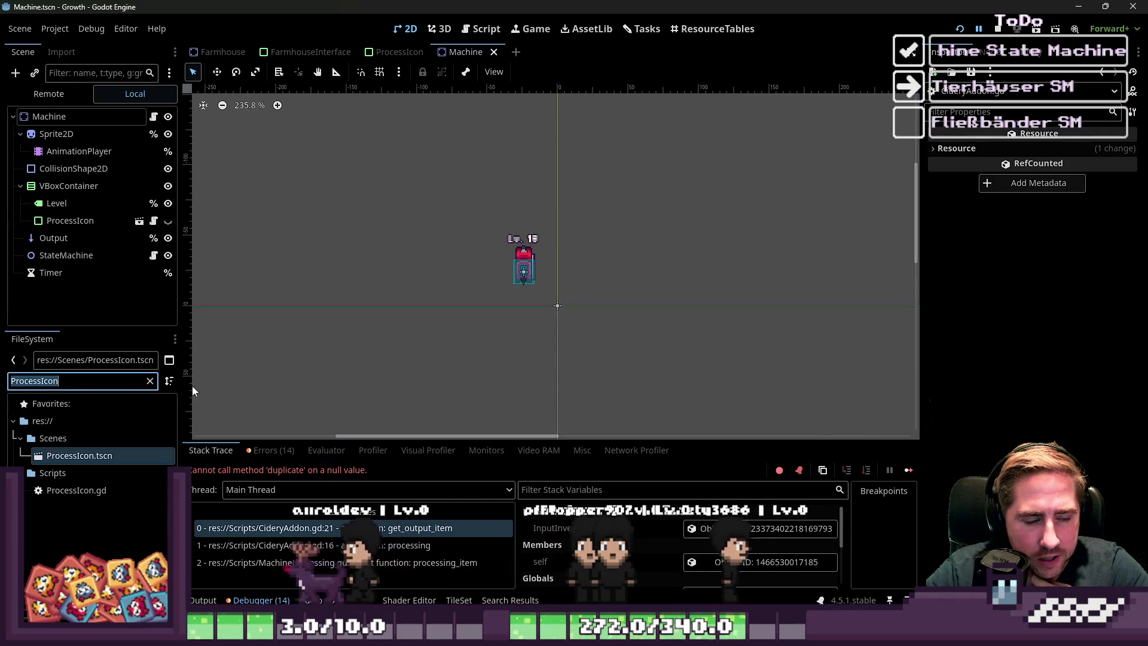
{"action": "key", "text": "BackSpace"}
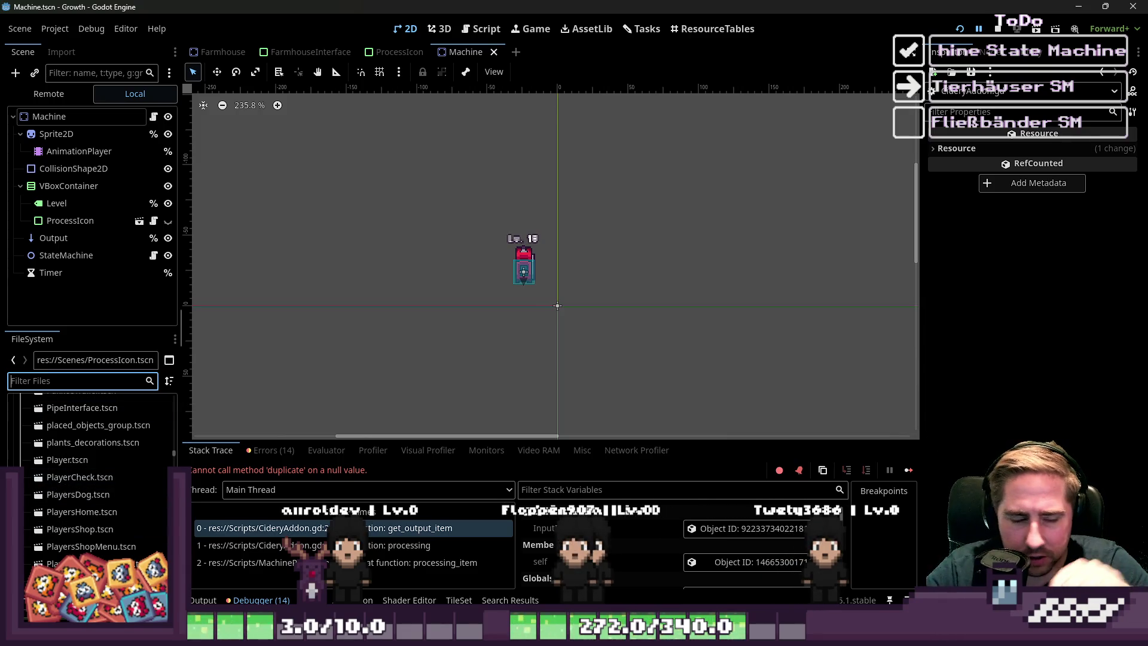
{"action": "scroll", "coordinate": [66, 408], "scroll_direction": "down", "scroll_amount": 4}
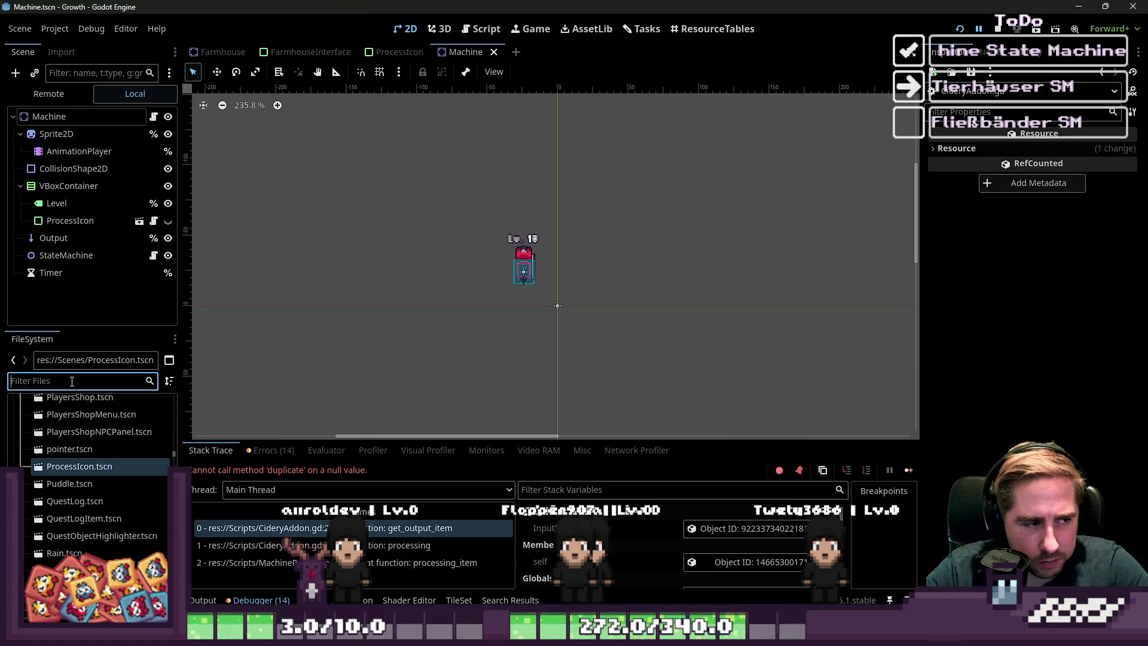
{"action": "type", "text": "ma"}
{"action": "key", "text": "BackSpace"}
{"action": "key", "text": "BackSpace"}
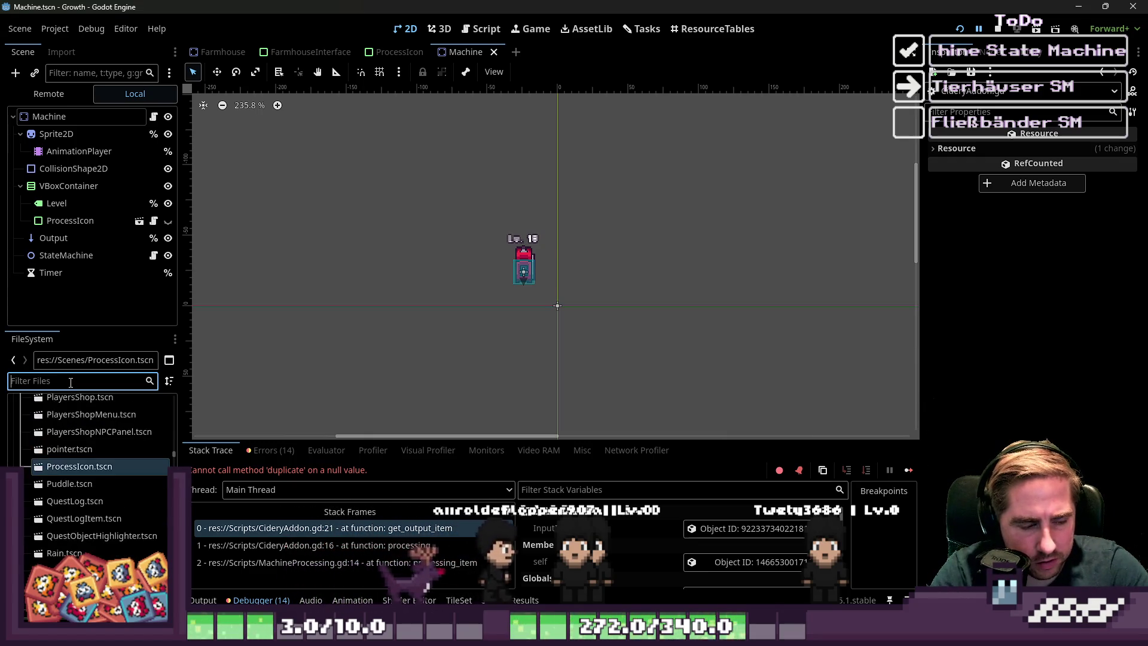
{"action": "scroll", "coordinate": [60, 418], "scroll_direction": "down", "scroll_amount": 10}
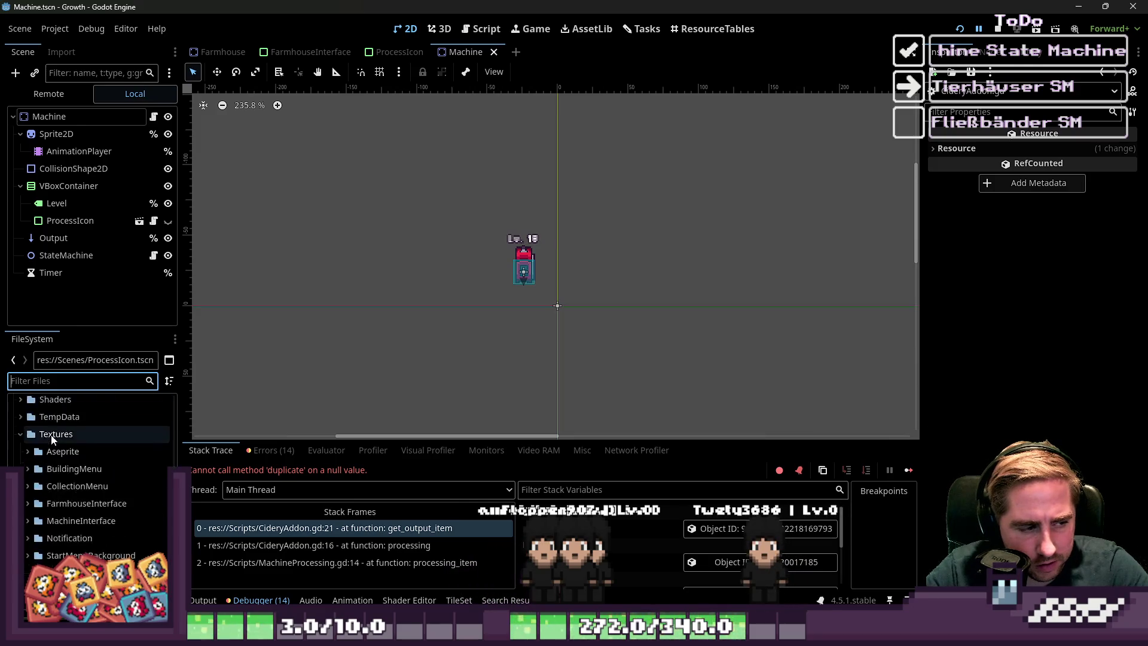
{"action": "scroll", "coordinate": [52, 439], "scroll_direction": "down", "scroll_amount": 5}
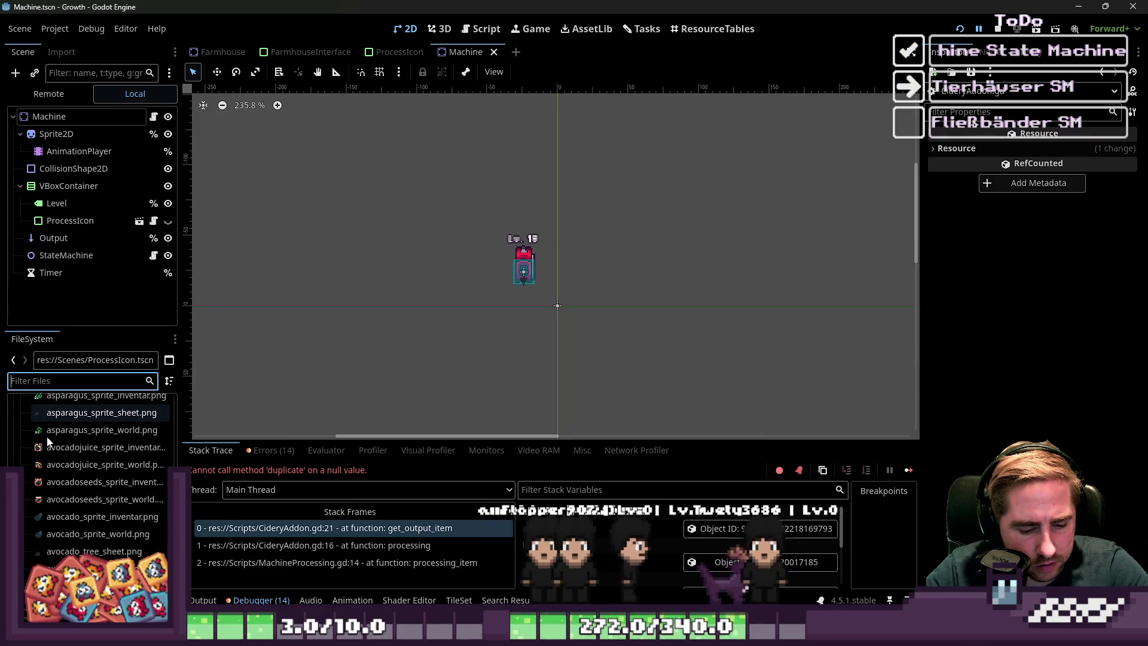
{"action": "type", "text": "shader"}
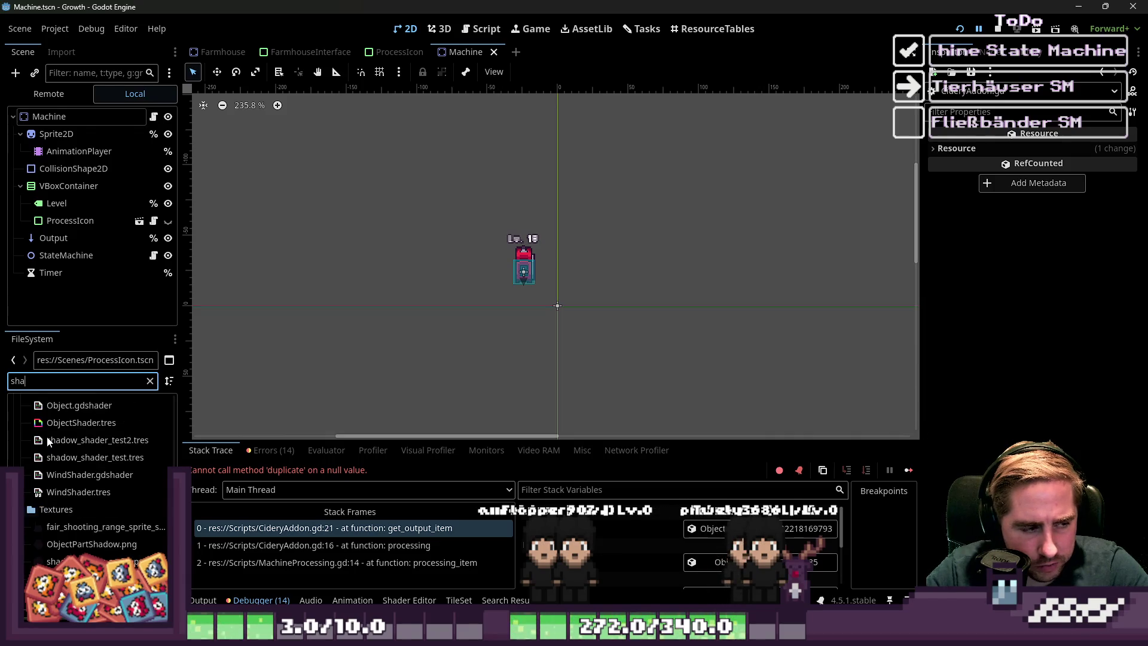
- Open ObjectShader.tres's shader, then shadow_shader_test2.tres and shadow_shader_test.tres in the shader editor
{"action": "left_click", "coordinate": [55, 527]}
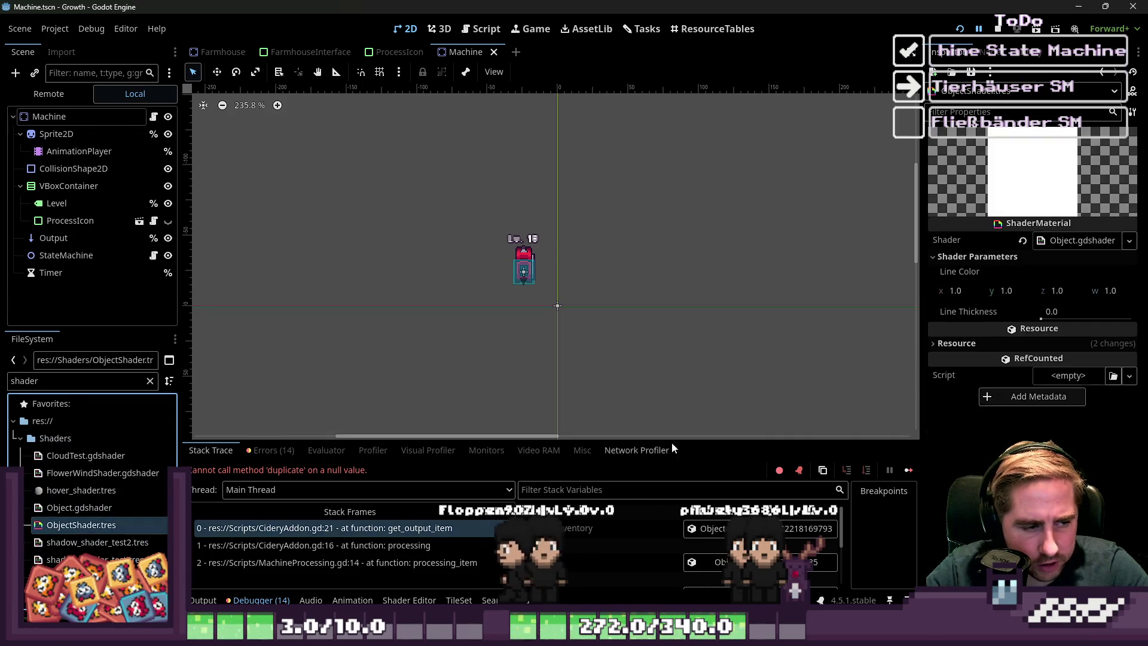
{"action": "left_click", "coordinate": [1073, 243]}
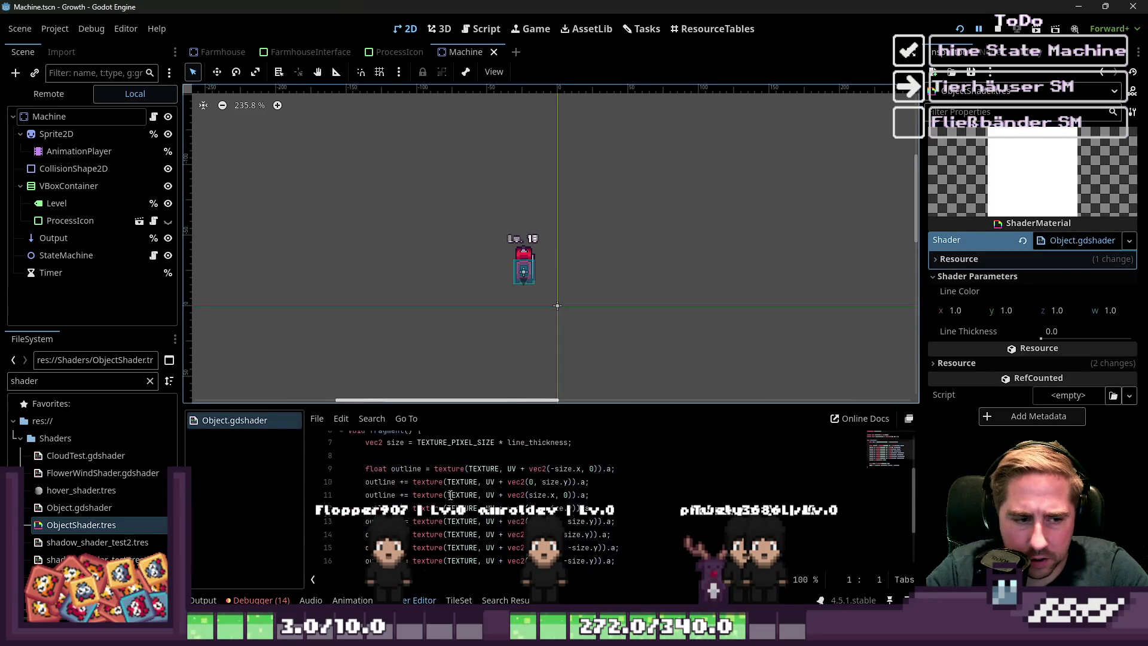
{"action": "scroll", "coordinate": [395, 405], "scroll_direction": "right", "scroll_amount": 3}
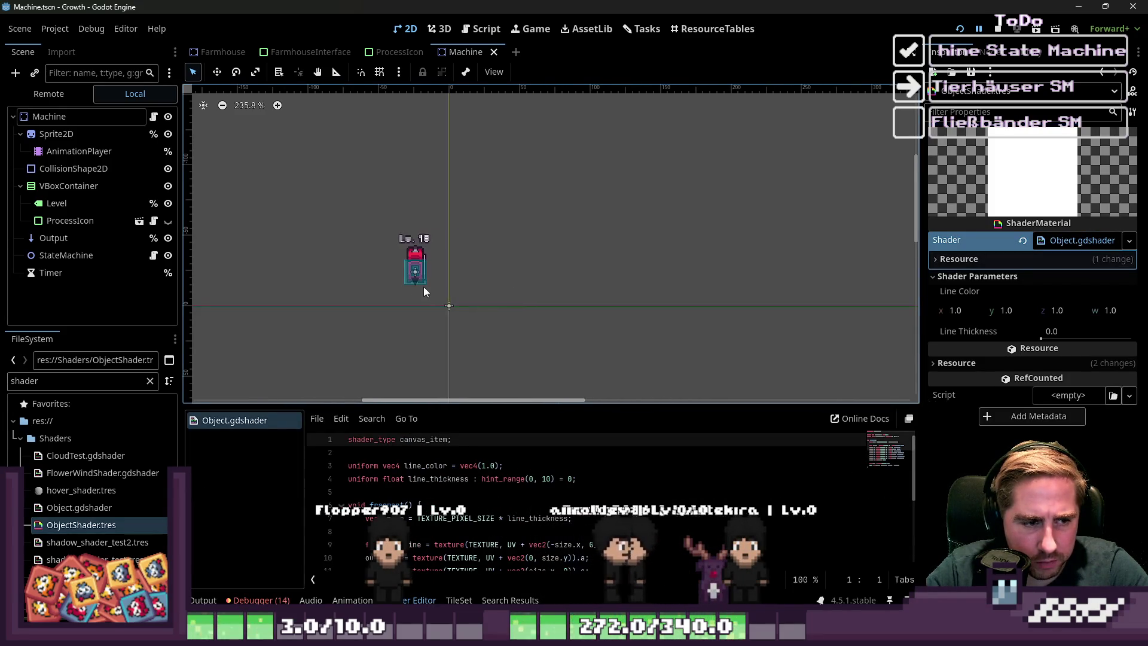
{"action": "left_click_drag", "start_coordinate": [371, 405], "coordinate": [375, 306]}
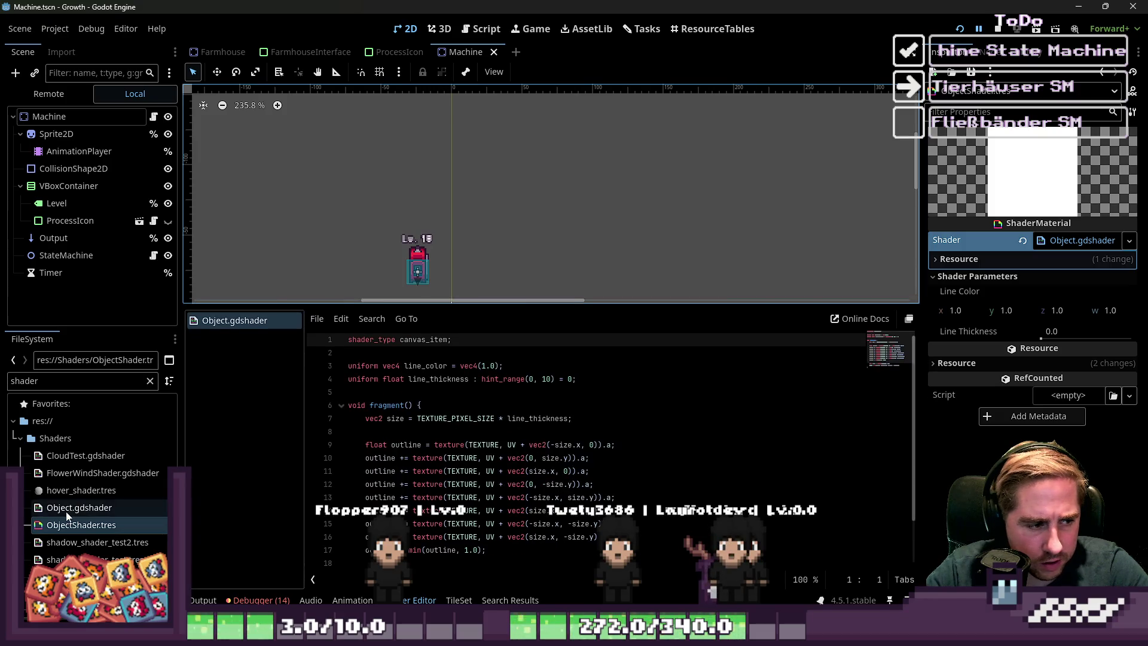
{"action": "left_click", "coordinate": [81, 542]}
{"action": "scroll", "coordinate": [383, 477], "scroll_direction": "down", "scroll_amount": 1}
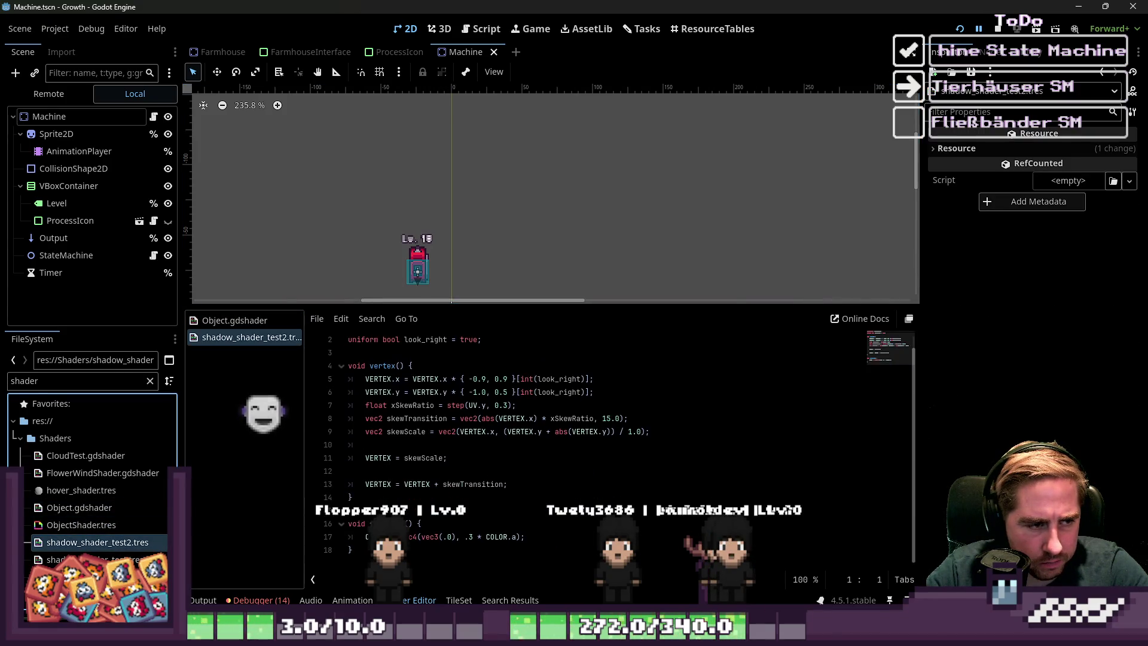
{"action": "left_click", "coordinate": [90, 560]}
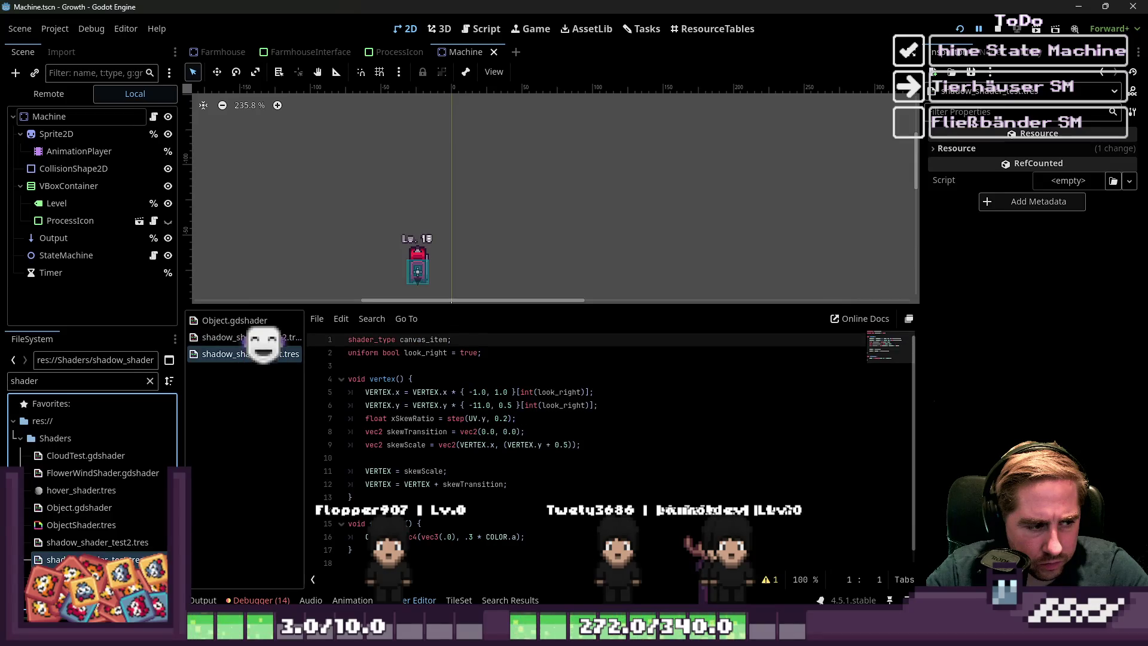
{"action": "left_click", "coordinate": [90, 577]}
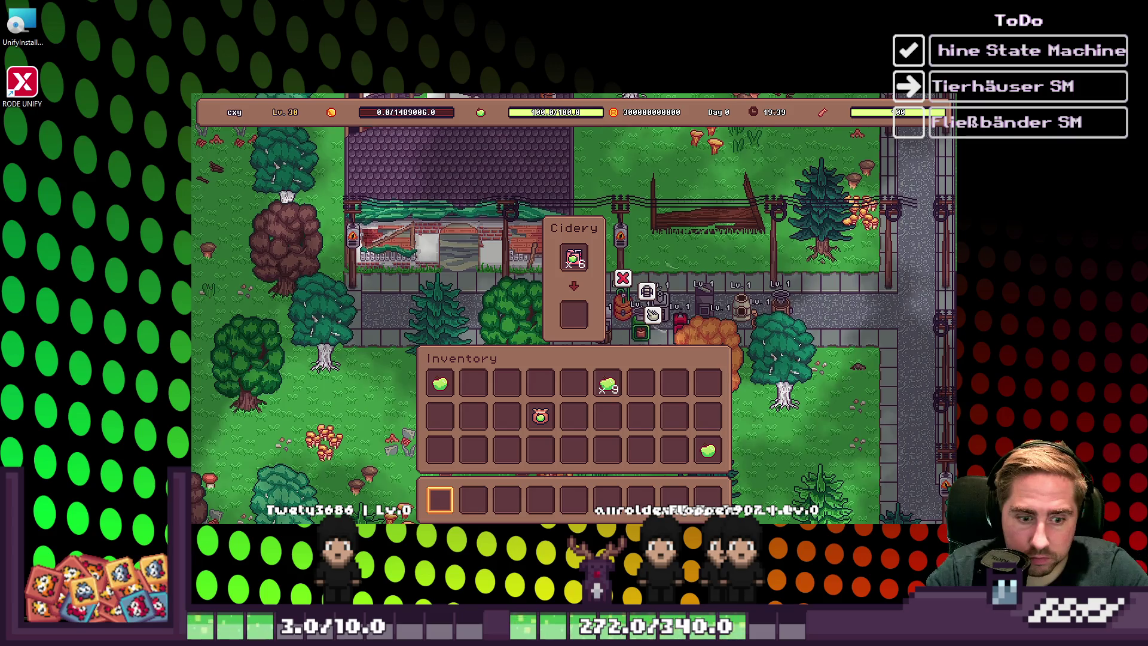
- Return to the TestGame editor and place the caret at the end of line 30 of the StateMachine script
{"action": "mouse_move", "coordinate": [825, 633]}
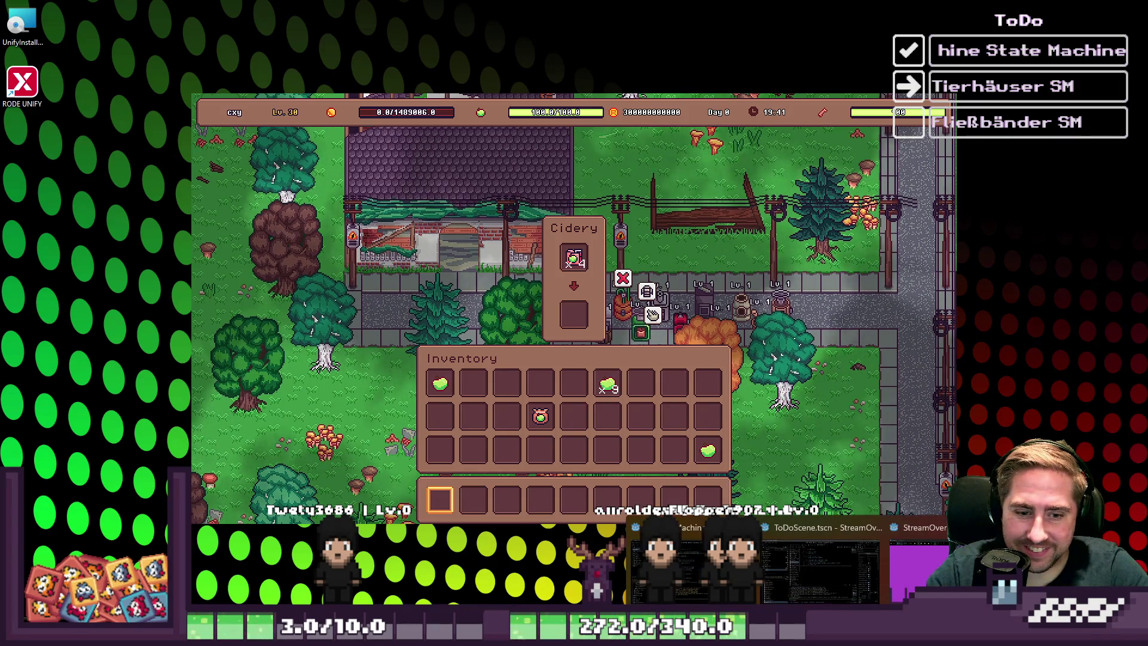
{"action": "left_click", "coordinate": [694, 568]}
{"action": "left_click", "coordinate": [603, 329]}
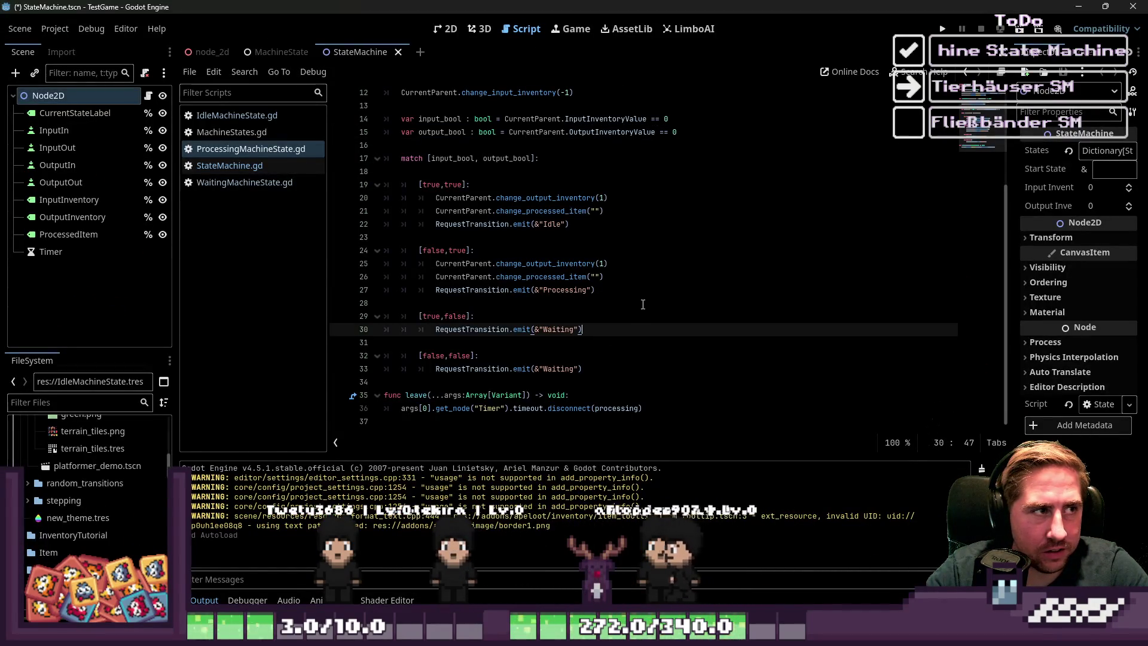
{"action": "mouse_move", "coordinate": [819, 633]}
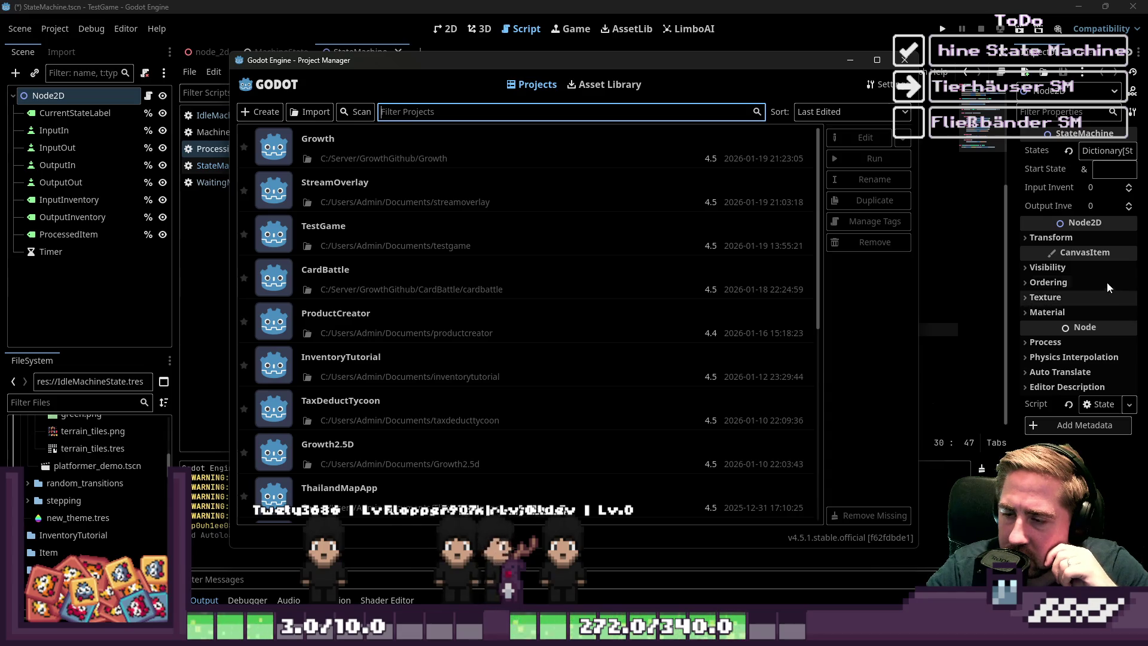
- Select the Growth project in the Project Manager list and open it
{"action": "left_click", "coordinate": [877, 59]}
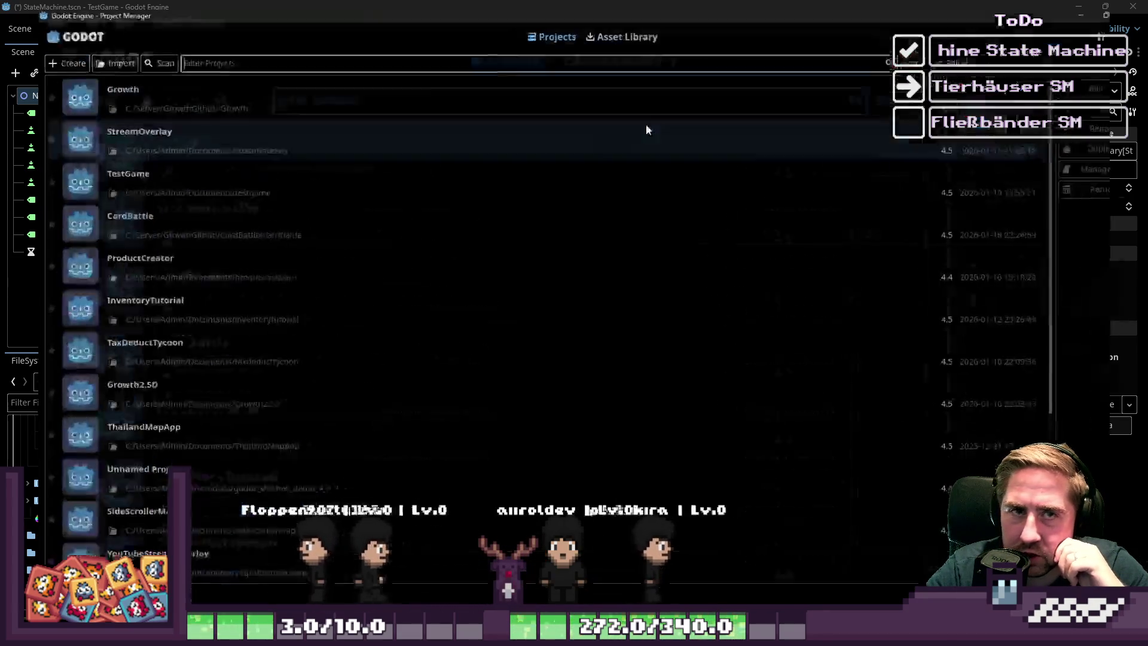
{"action": "double_click", "coordinate": [195, 95]}
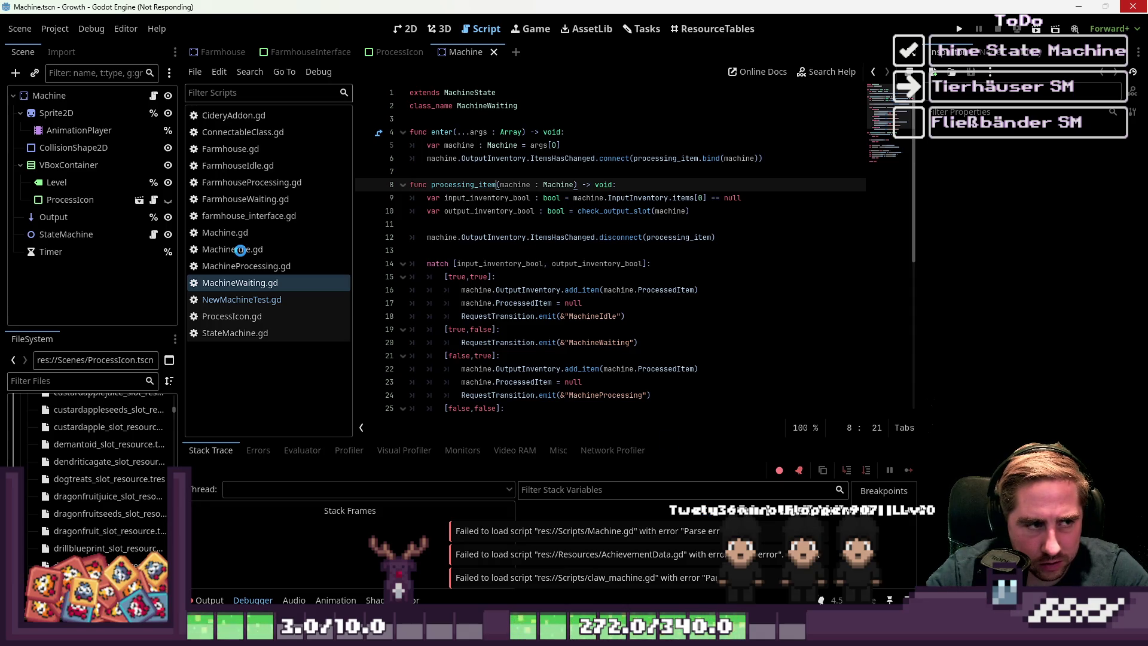
- Close the unresponsive Growth editor with 'Programm schließen' in the not-responding dialog
{"action": "mouse_move", "coordinate": [819, 635]}
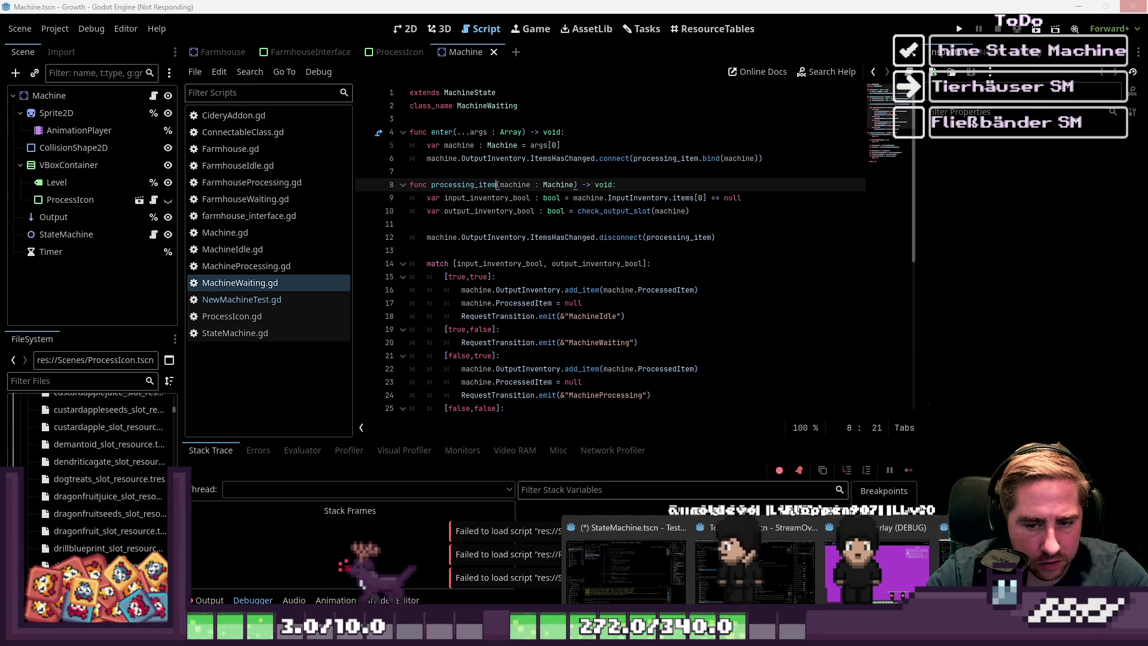
{"action": "left_click", "coordinate": [628, 149]}
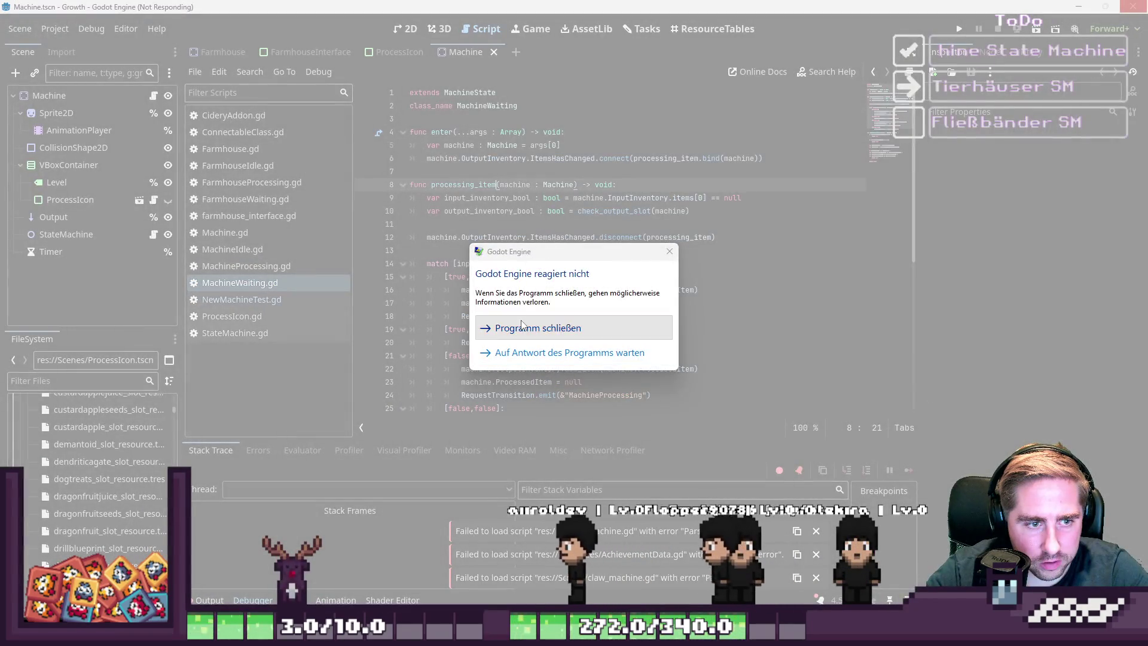
{"action": "left_click", "coordinate": [521, 327]}
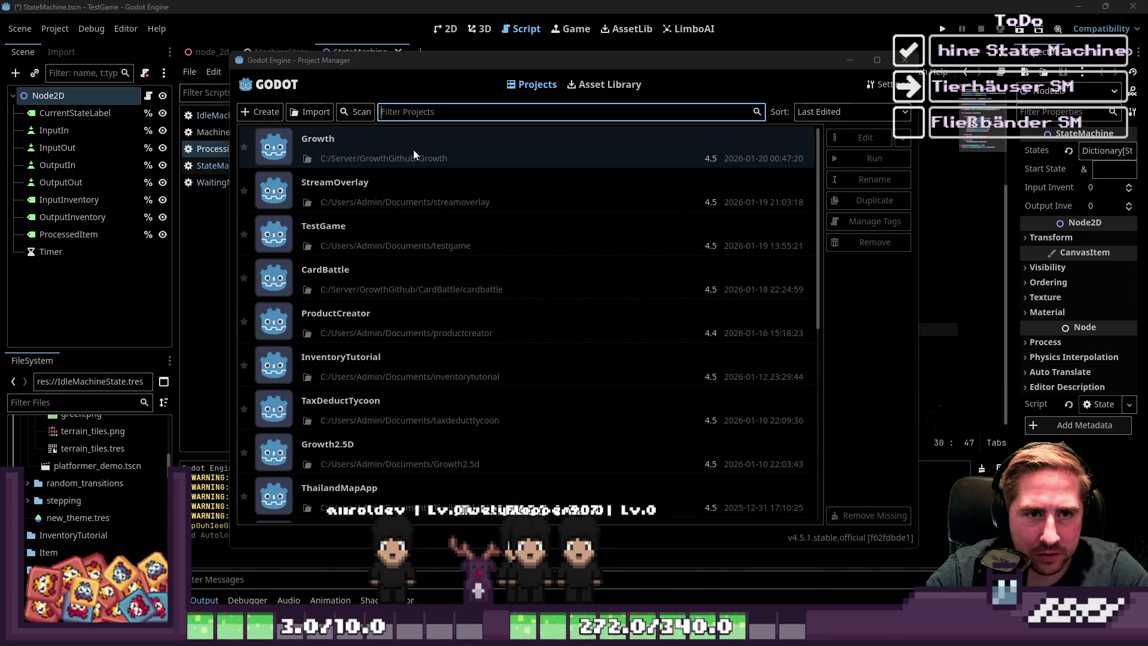
- Reopen the Growth project, then force-close the frozen editor and skip error reporting so Godot relaunches
{"action": "double_click", "coordinate": [414, 150]}
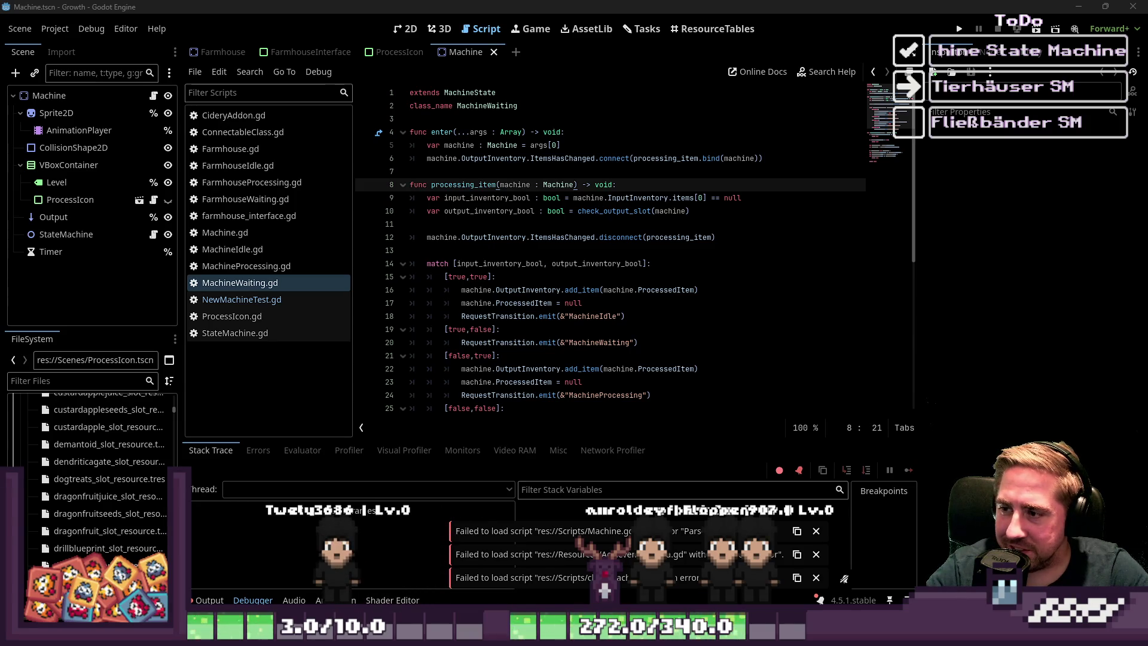
{"action": "left_click", "coordinate": [658, 237]}
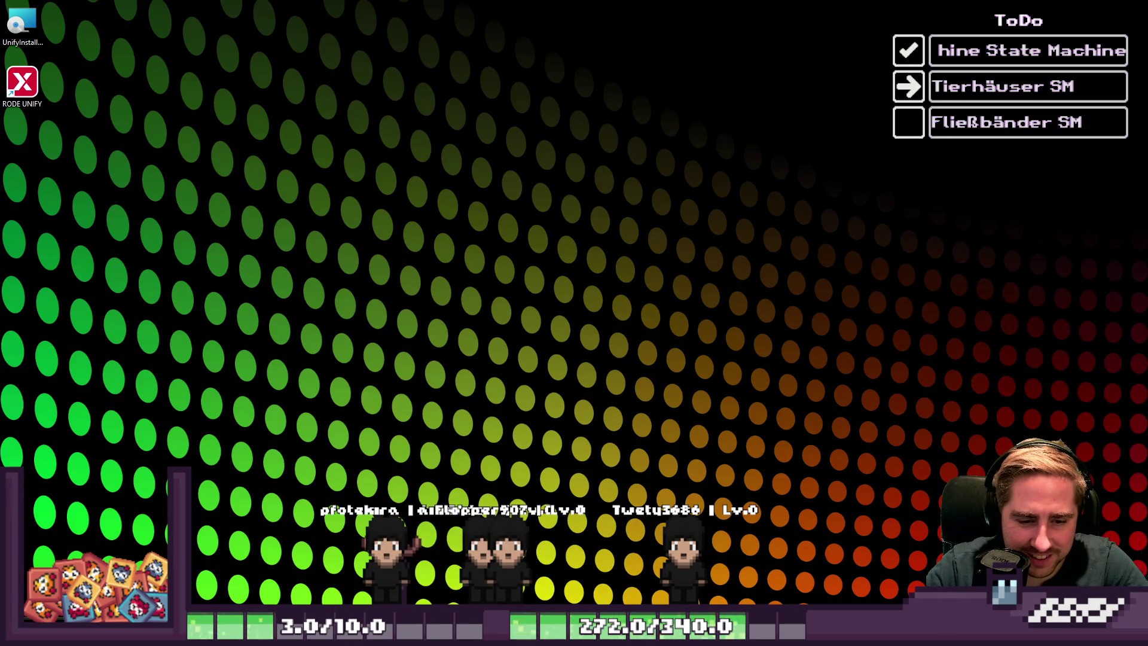
{"action": "mouse_move", "coordinate": [807, 635]}
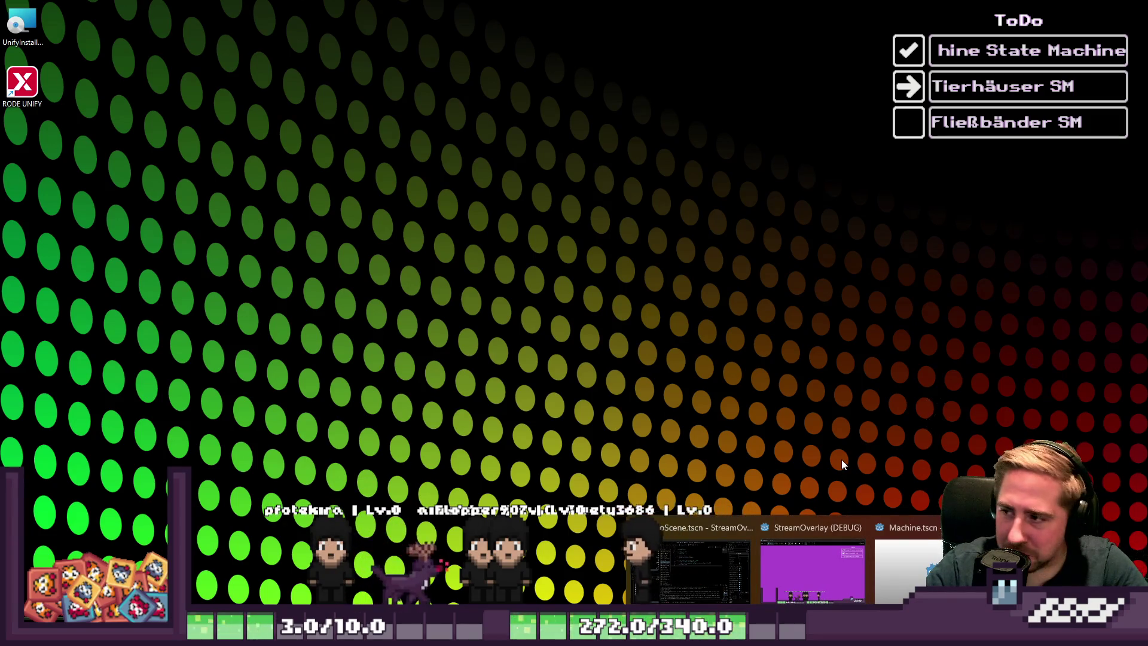
{"action": "left_click", "coordinate": [930, 534]}
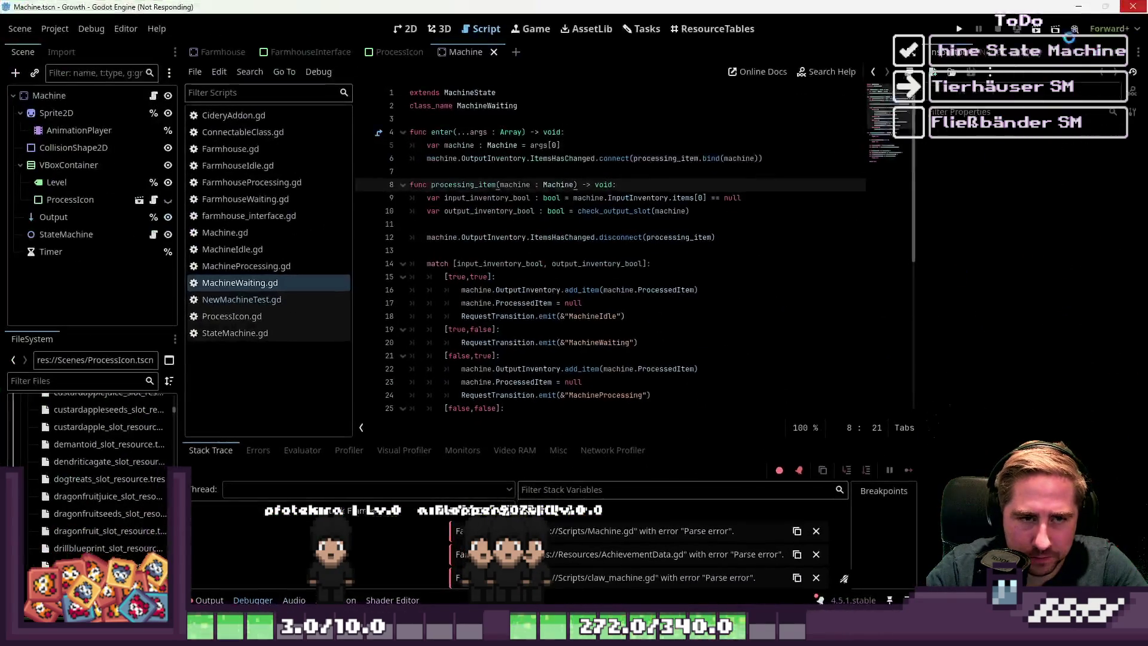
{"action": "left_click", "coordinate": [702, 287]}
{"action": "left_click", "coordinate": [526, 340]}
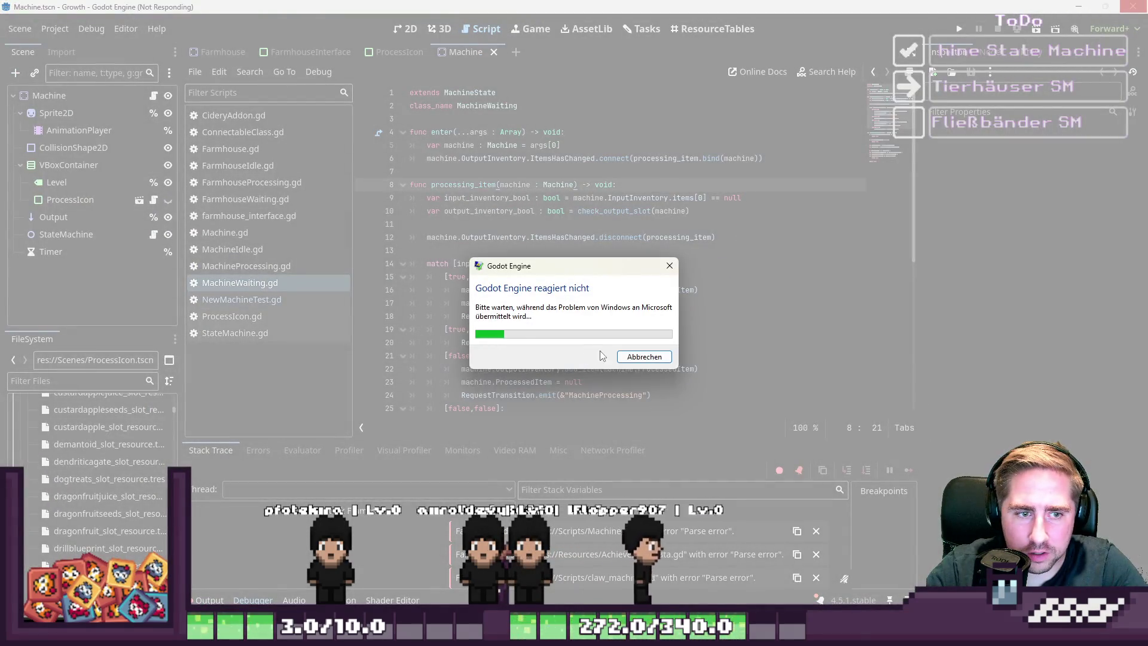
{"action": "left_click", "coordinate": [642, 361]}
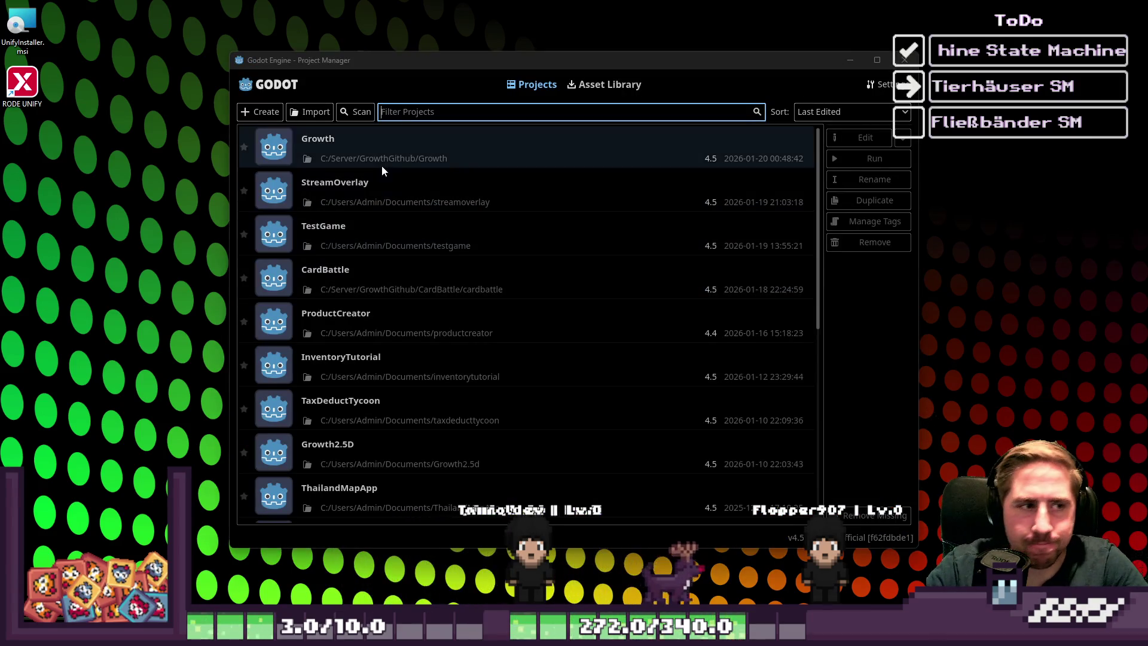
- Reload Growth, show StartMenu.tscn in the 2D workspace, and run the game
{"action": "double_click", "coordinate": [403, 155]}
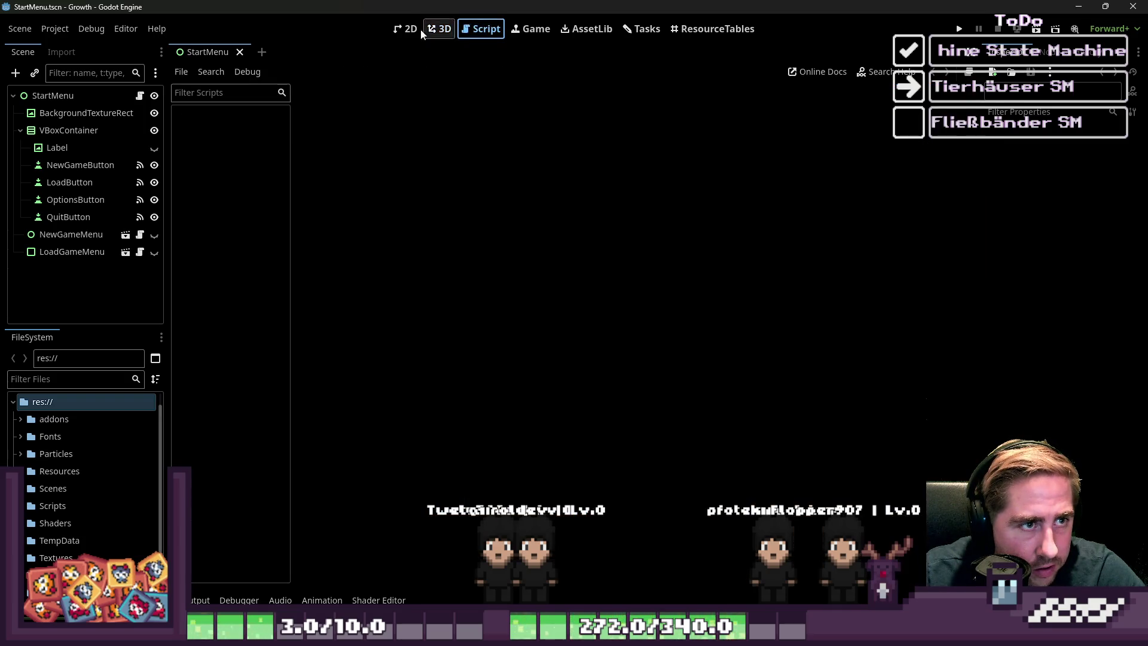
{"action": "left_click", "coordinate": [413, 29]}
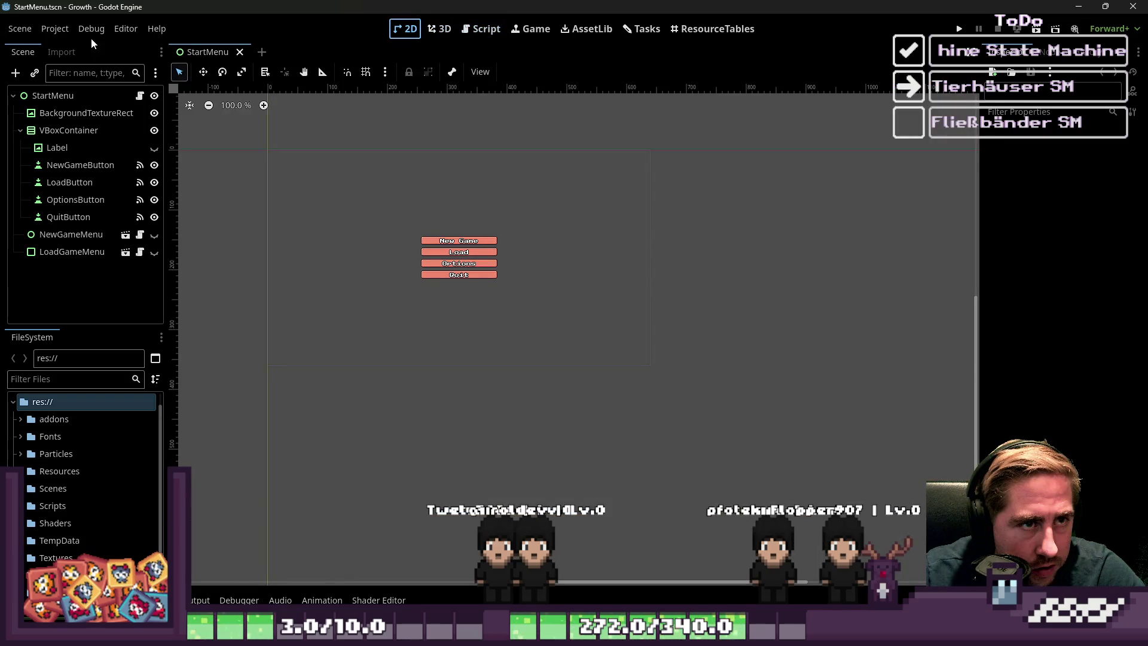
{"action": "left_click", "coordinate": [954, 31]}
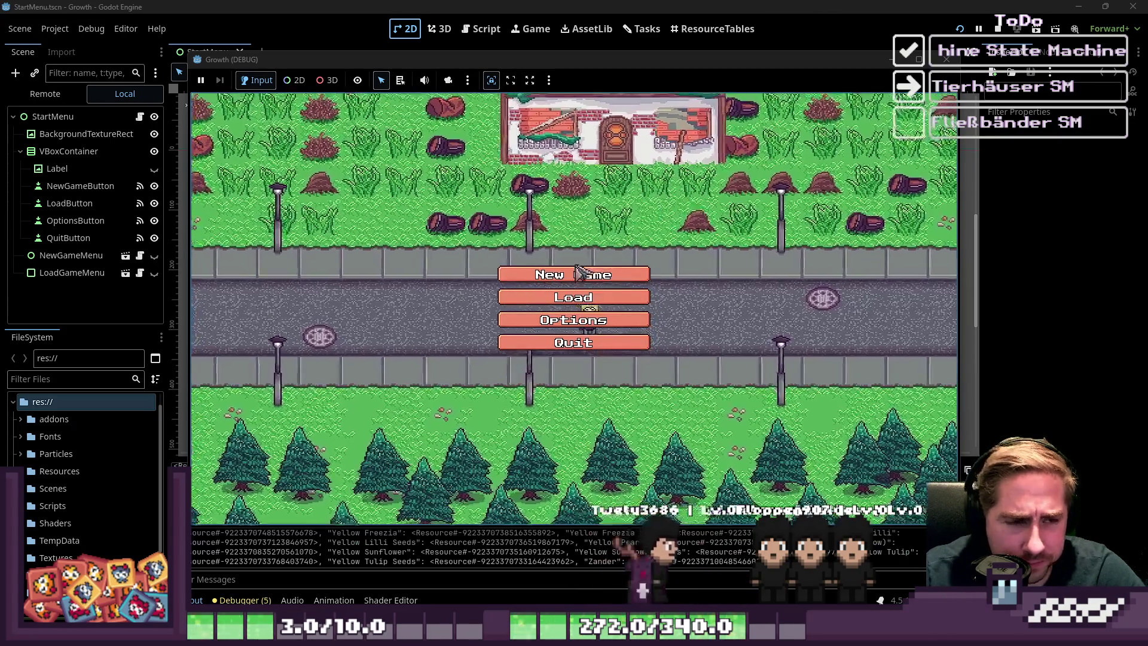
- Start a new game named 'sd' and pick up the apple stack from the inventory
{"action": "left_click", "coordinate": [574, 270]}
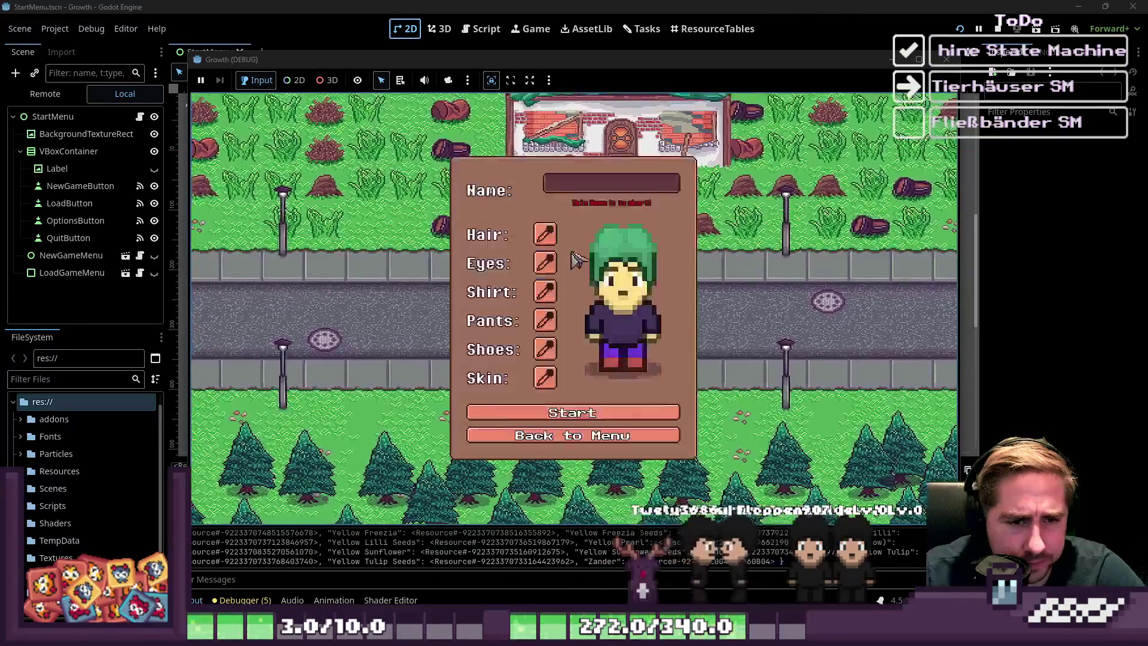
{"action": "type", "text": "sd"}
{"action": "left_click", "coordinate": [571, 414]}
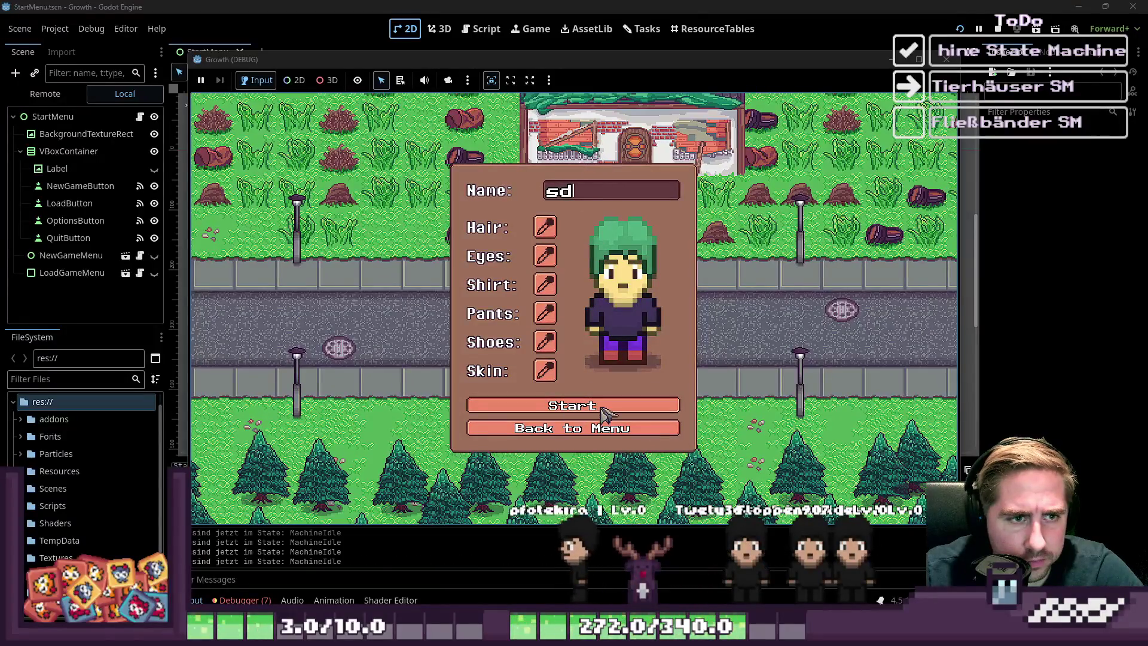
{"action": "key", "text": "i"}
{"action": "key", "text": "d"}
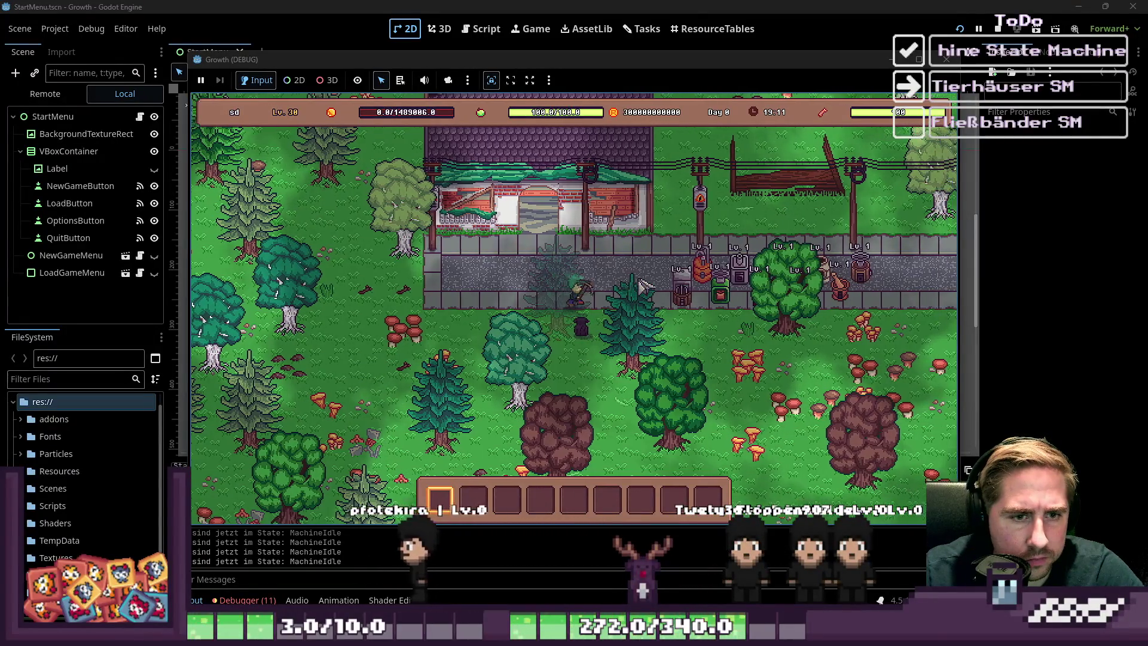
{"action": "left_click", "coordinate": [630, 316]}
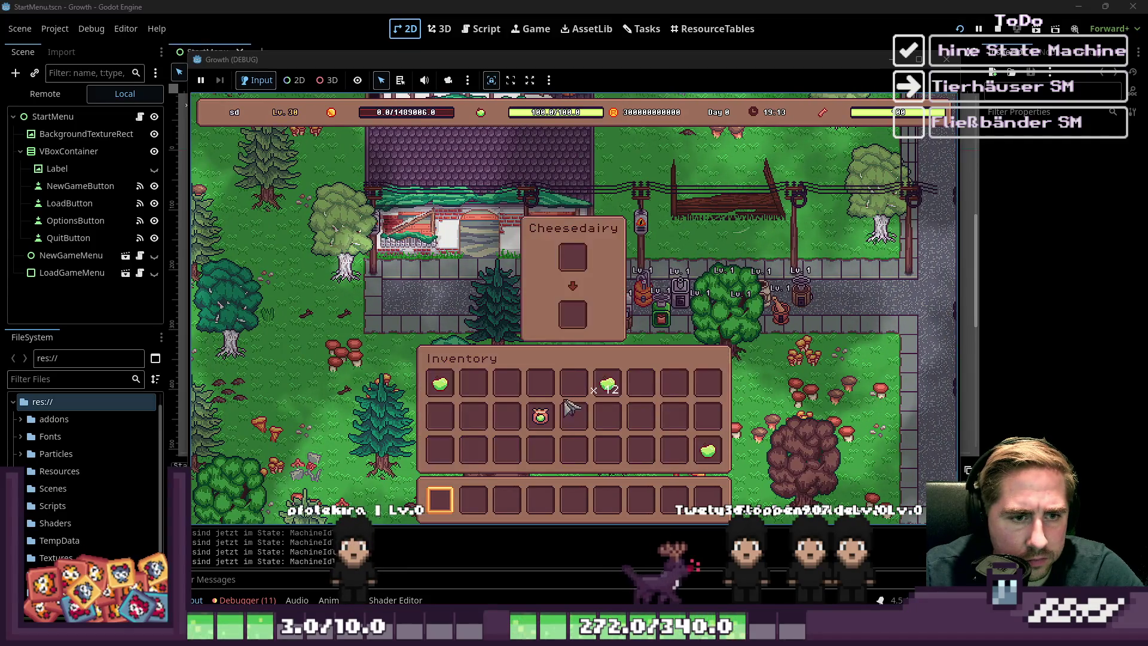
{"action": "left_click", "coordinate": [604, 375]}
{"action": "left_click", "coordinate": [605, 382]}
- Walk to the Cidery, drop the apples into its input, take the remainder back, and stop with F8
{"action": "key", "text": "i"}
{"action": "key", "text": "w"}
{"action": "key", "text": "d"}
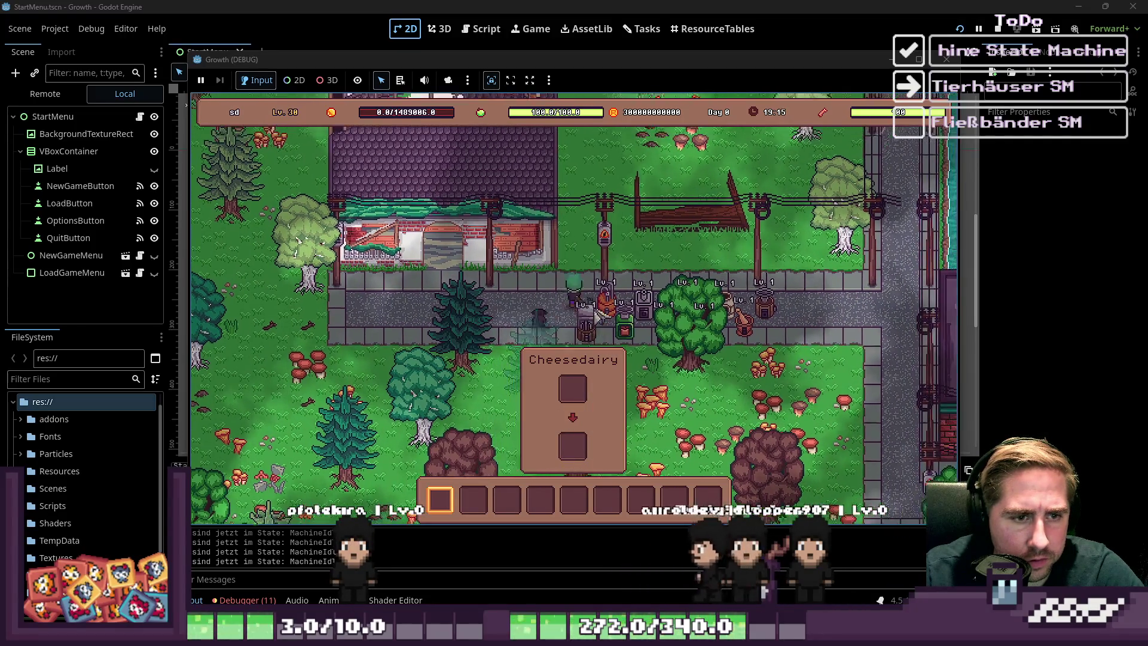
{"action": "left_click", "coordinate": [624, 351]}
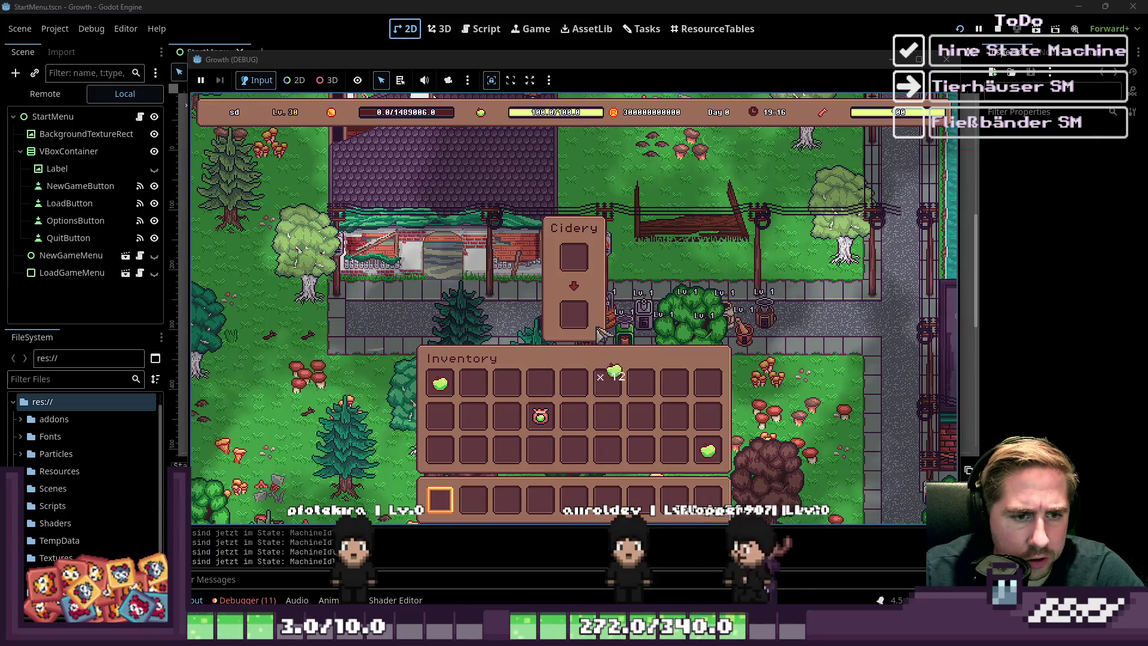
{"action": "left_click", "coordinate": [607, 386]}
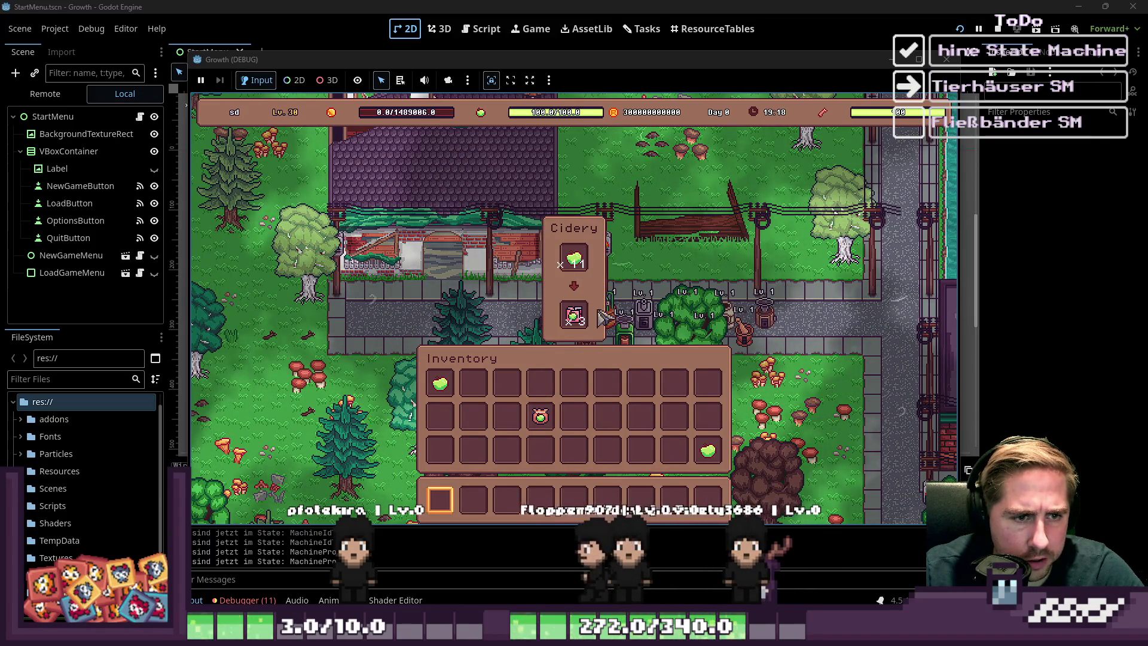
{"action": "left_click", "coordinate": [579, 268]}
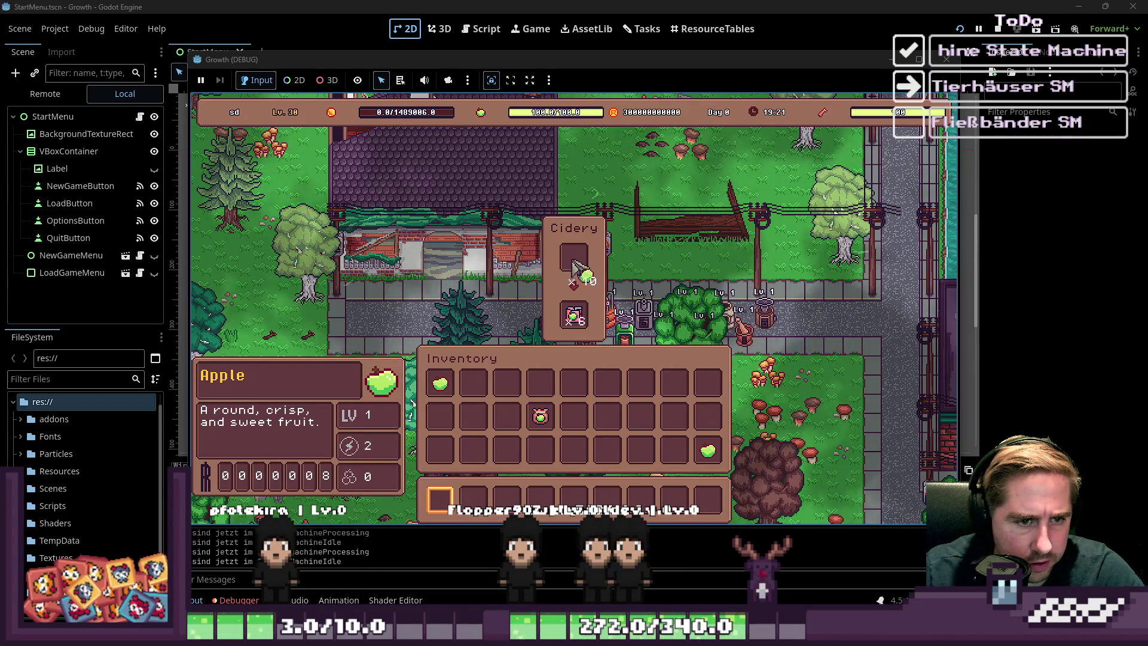
{"action": "key", "text": "F8"}
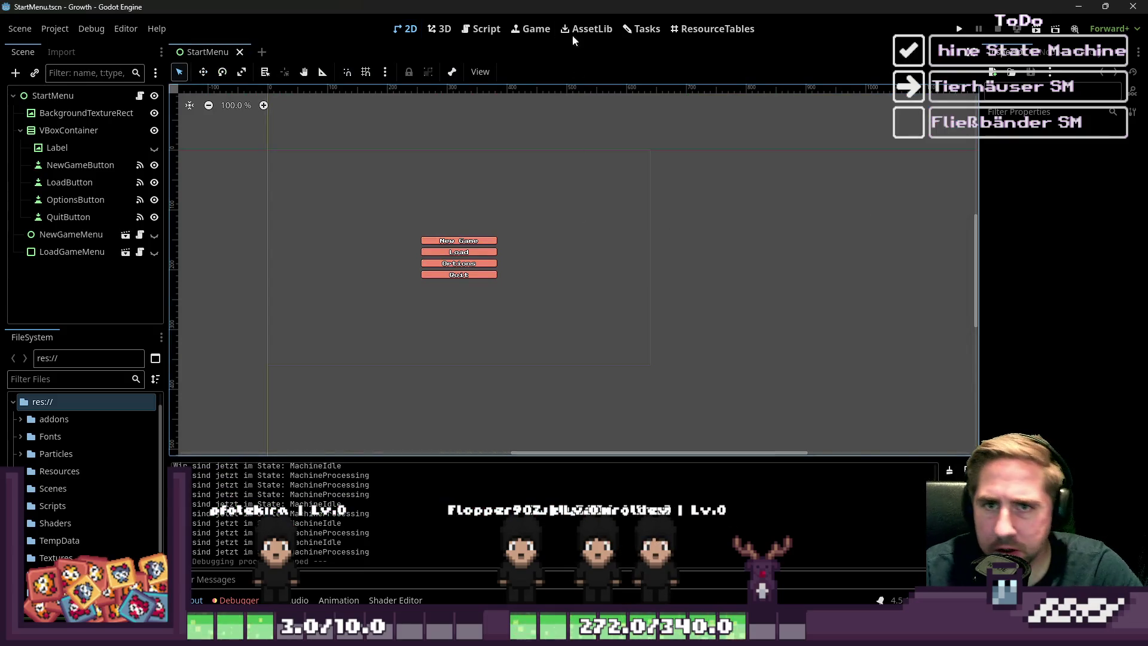
- Filter the FileSystem to 'Mach' from the Script workspace, then return to the 2D view
{"action": "left_click", "coordinate": [464, 26]}
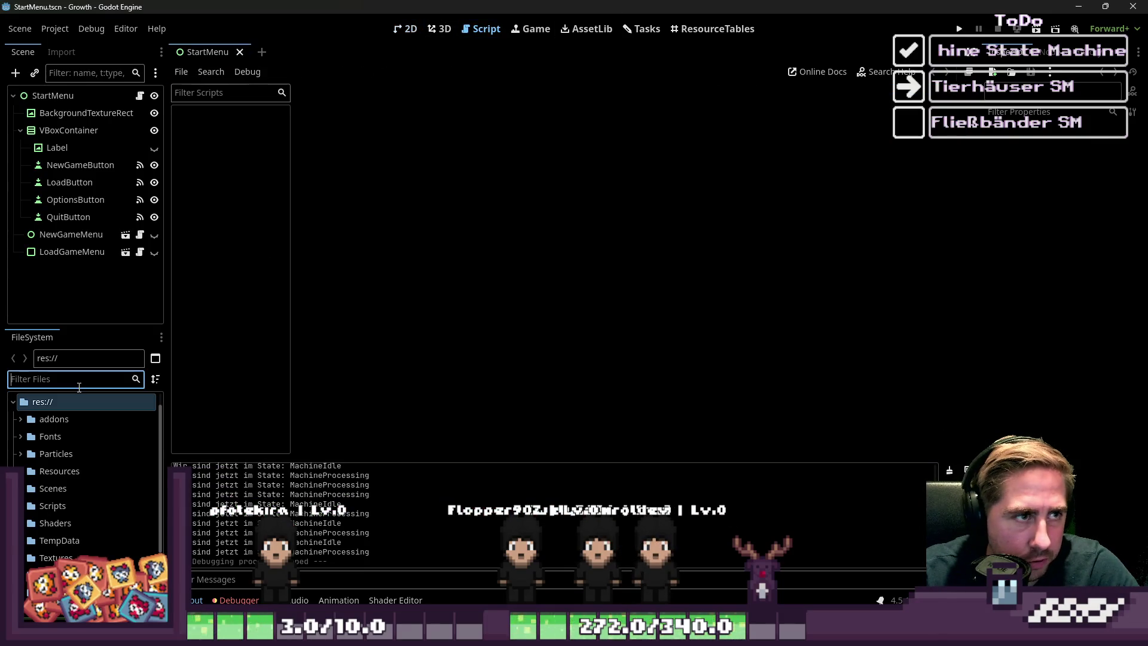
{"action": "type", "text": "Mach"}
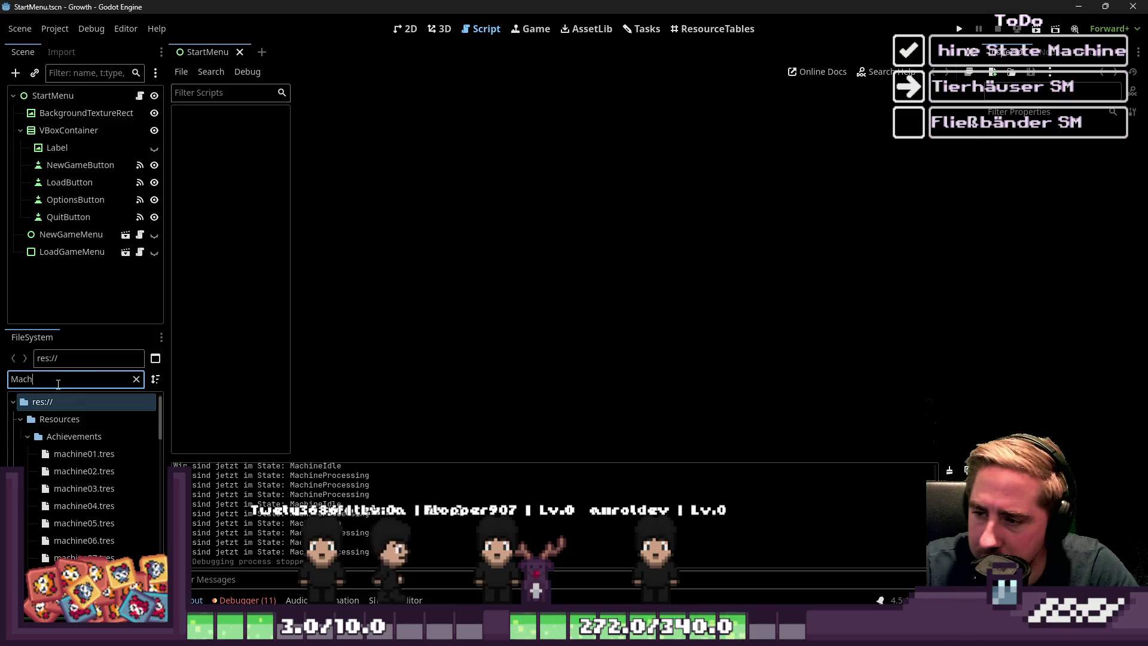
{"action": "left_click", "coordinate": [403, 28]}
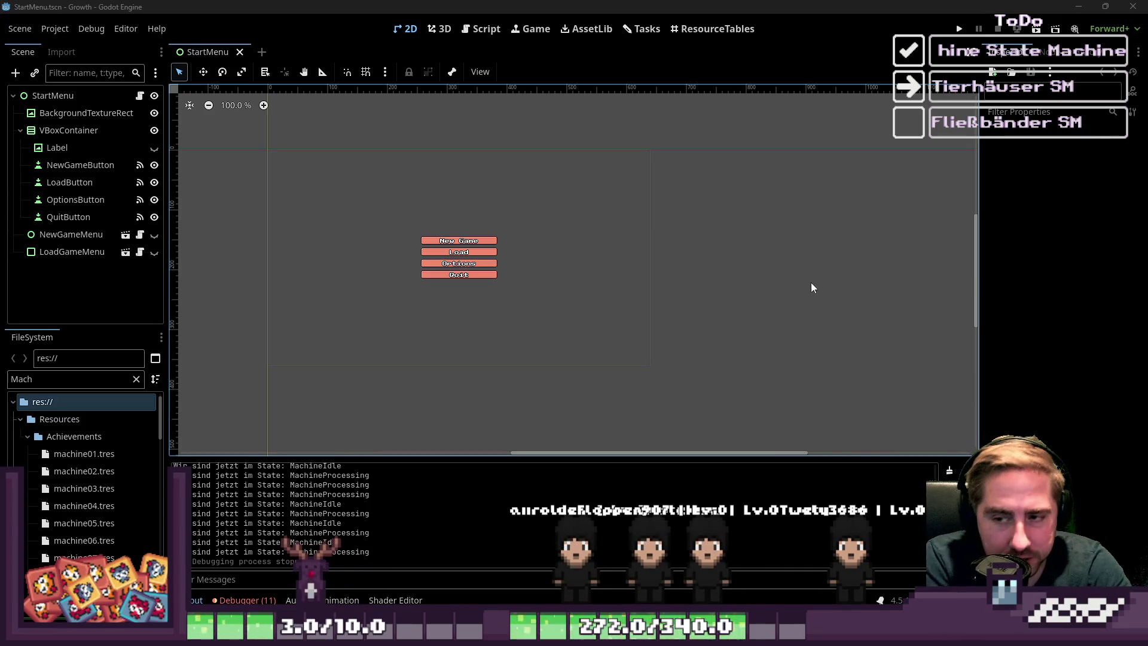
{"action": "left_click", "coordinate": [468, 31]}
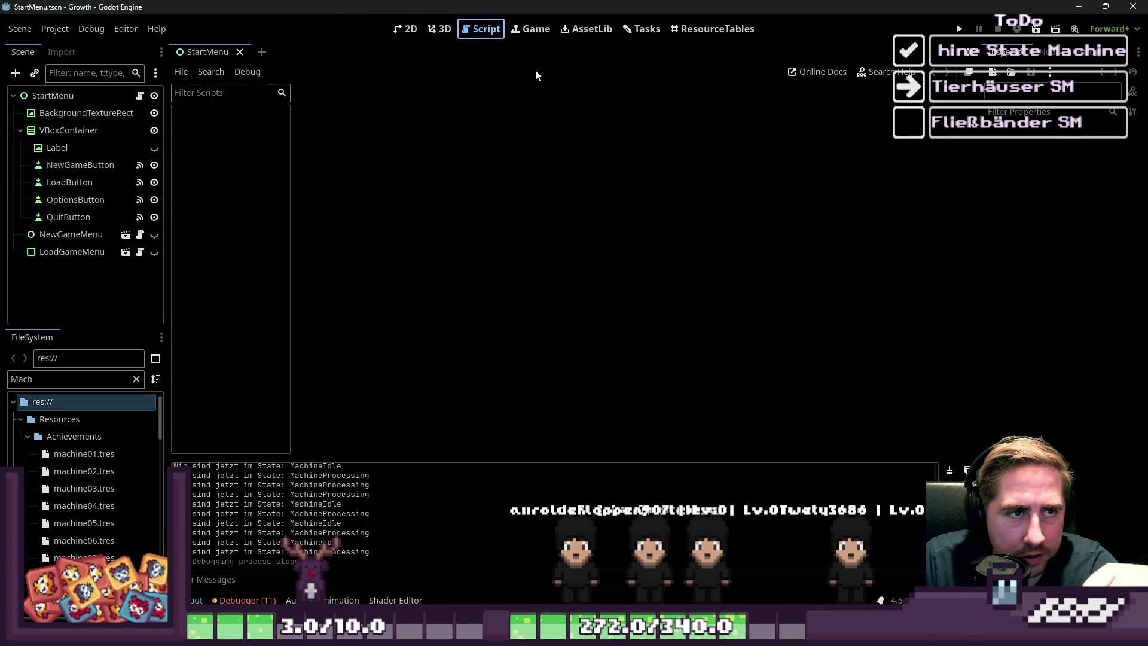
{"action": "left_click", "coordinate": [407, 29]}
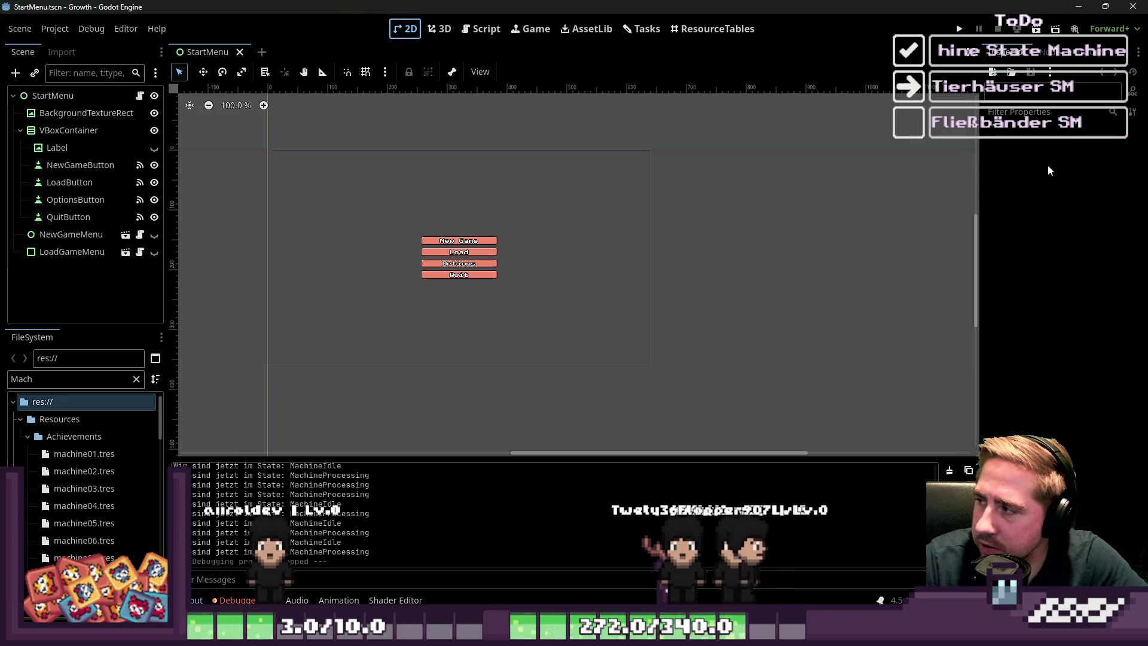
- Undo an accidental BackgroundTextureRect move and go back to the Script workspace
{"action": "scroll", "coordinate": [759, 263], "scroll_direction": "down", "scroll_amount": 3}
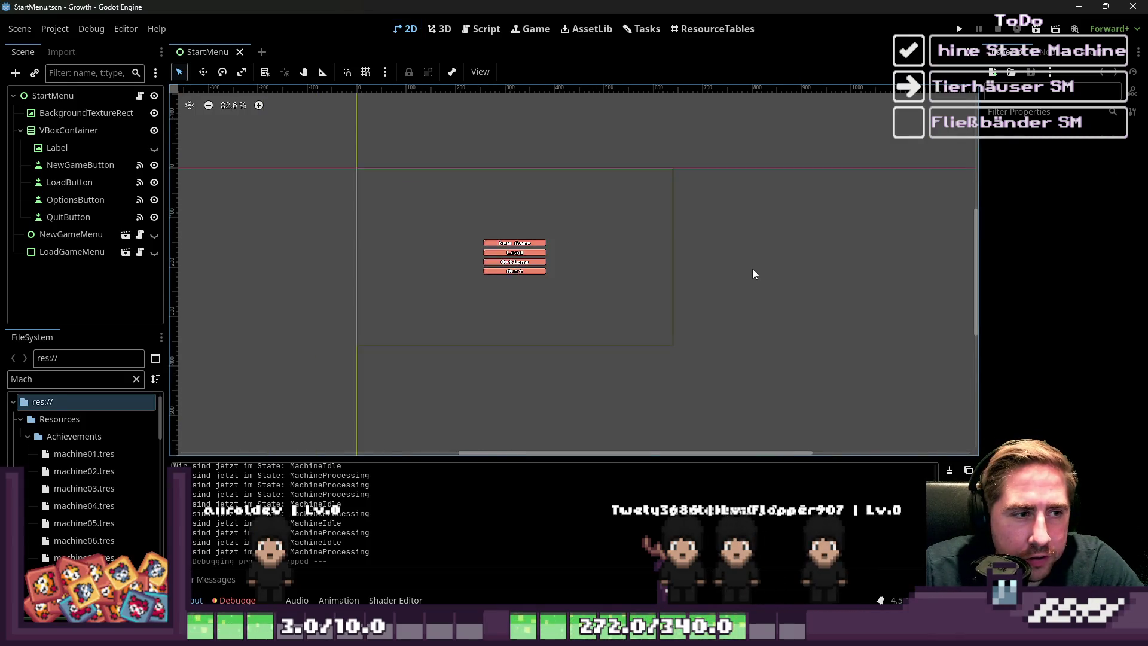
{"action": "mouse_move", "coordinate": [382, 142]}
{"action": "left_mouse_down"}
{"action": "mouse_move", "coordinate": [448, 225]}
{"action": "mouse_move", "coordinate": [566, 266]}
{"action": "left_mouse_up"}
{"action": "key", "text": "ctrl+z"}
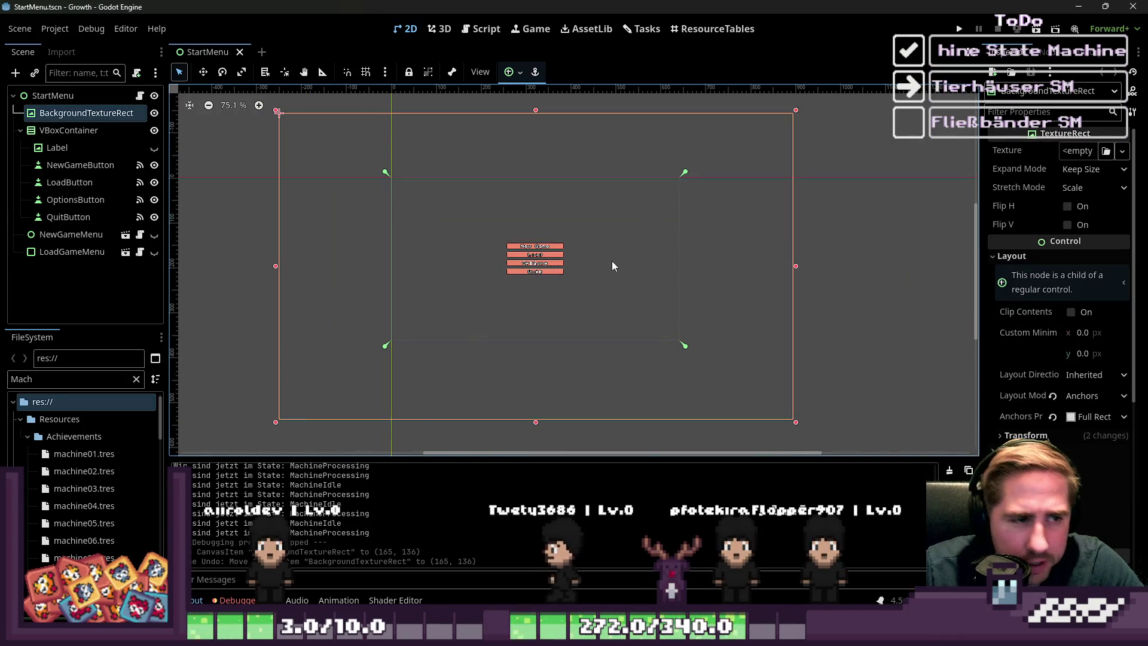
{"action": "left_click", "coordinate": [277, 239]}
{"action": "scroll", "coordinate": [604, 297], "scroll_direction": "down", "scroll_amount": 2}
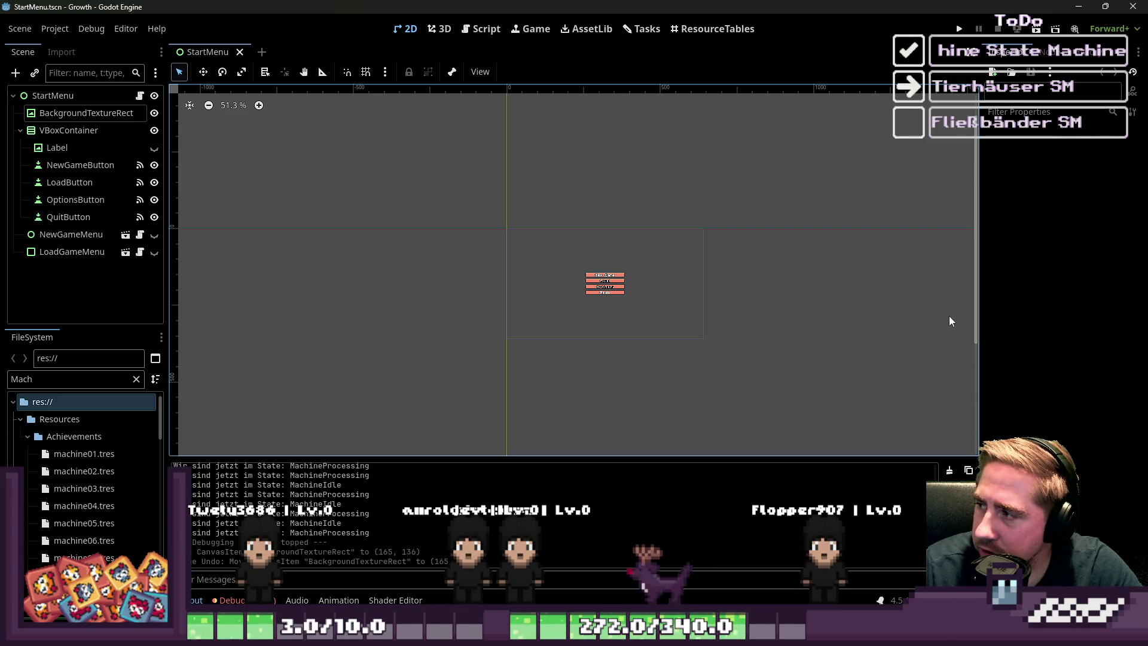
{"action": "left_click", "coordinate": [481, 28]}
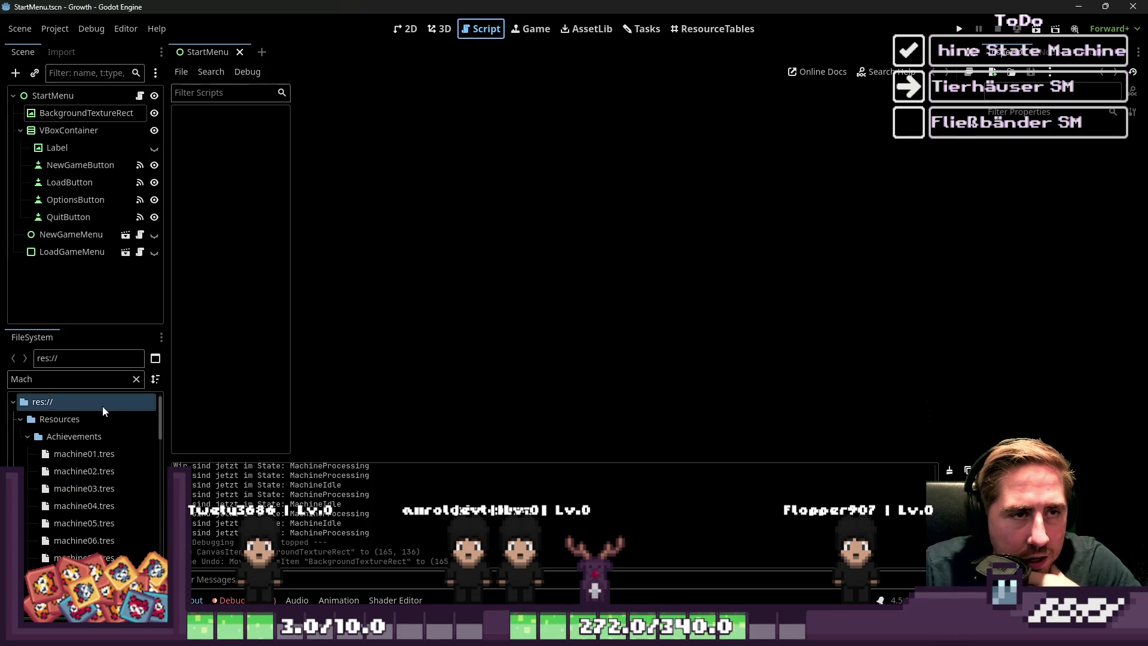
- Refine the file filter to 'Machin', collapse Achievements, and inspect the MachineIdle resource
{"action": "left_click", "coordinate": [93, 381]}
{"action": "type", "text": "ine"}
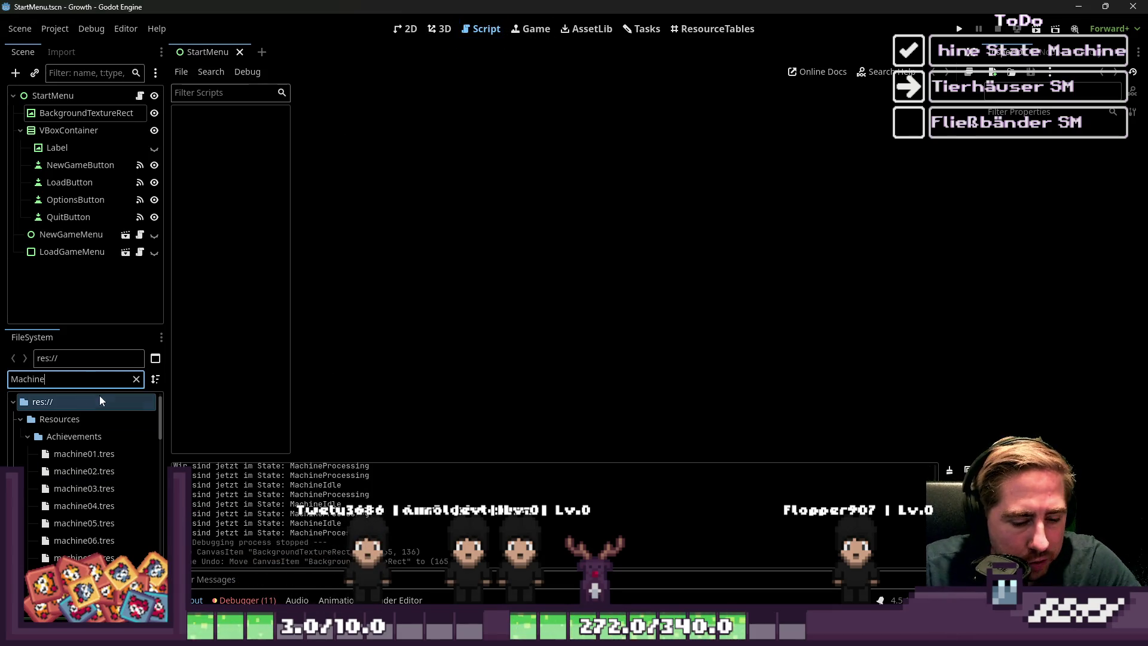
{"action": "scroll", "coordinate": [95, 455], "scroll_direction": "down", "scroll_amount": 2}
{"action": "scroll", "coordinate": [36, 455], "scroll_direction": "up", "scroll_amount": 3}
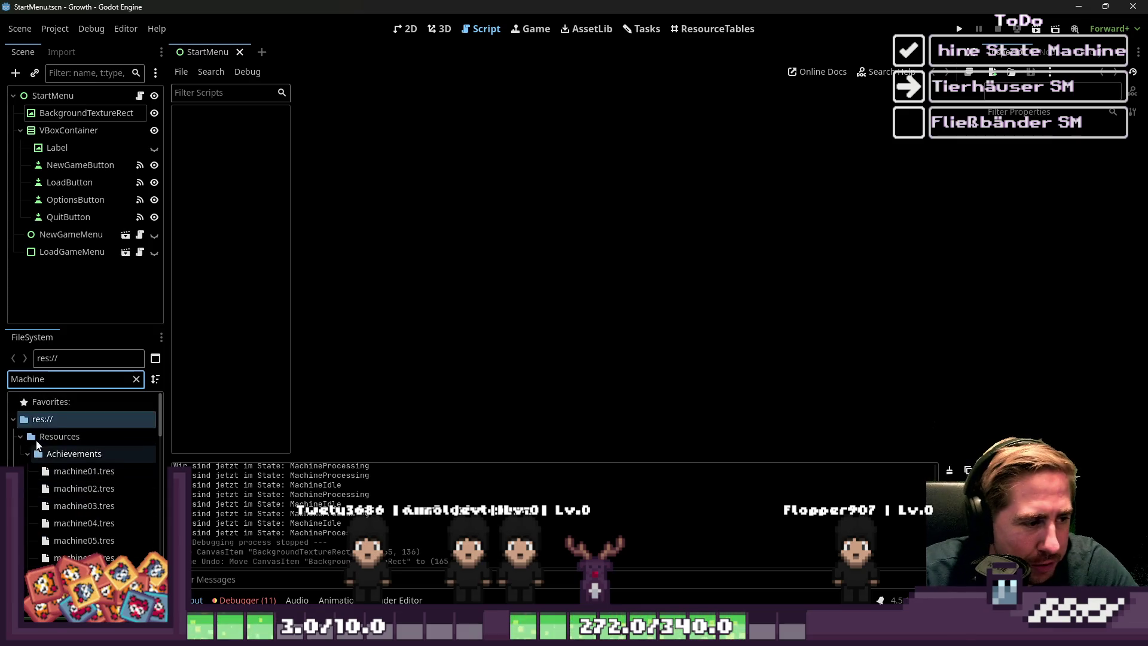
{"action": "left_click", "coordinate": [29, 454]}
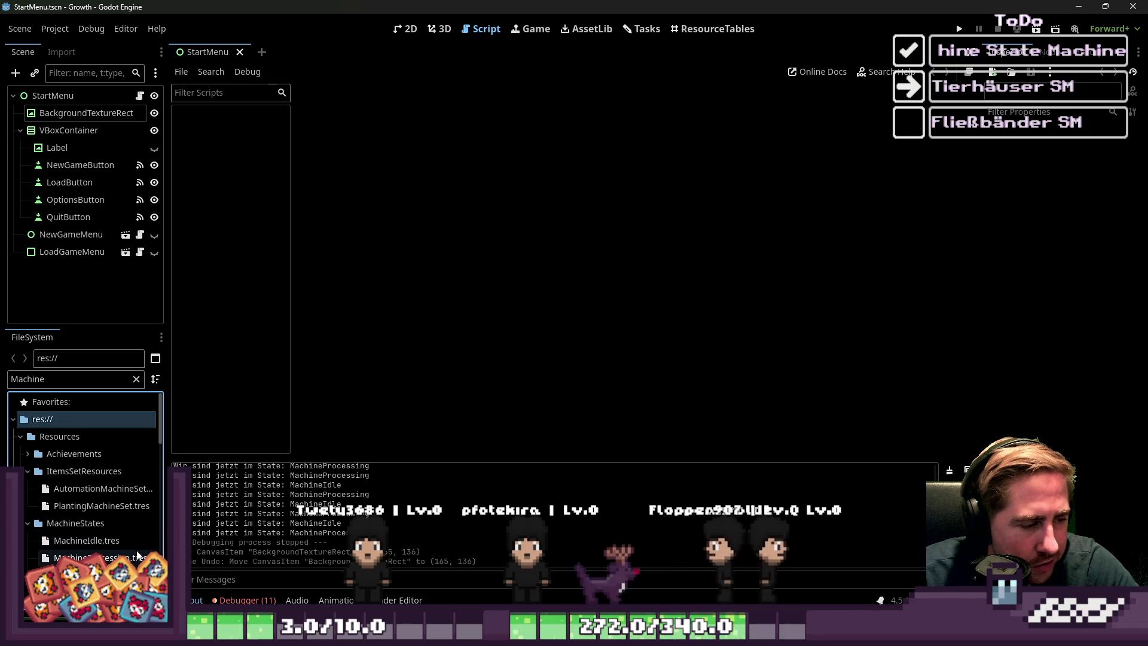
{"action": "left_click", "coordinate": [90, 541]}
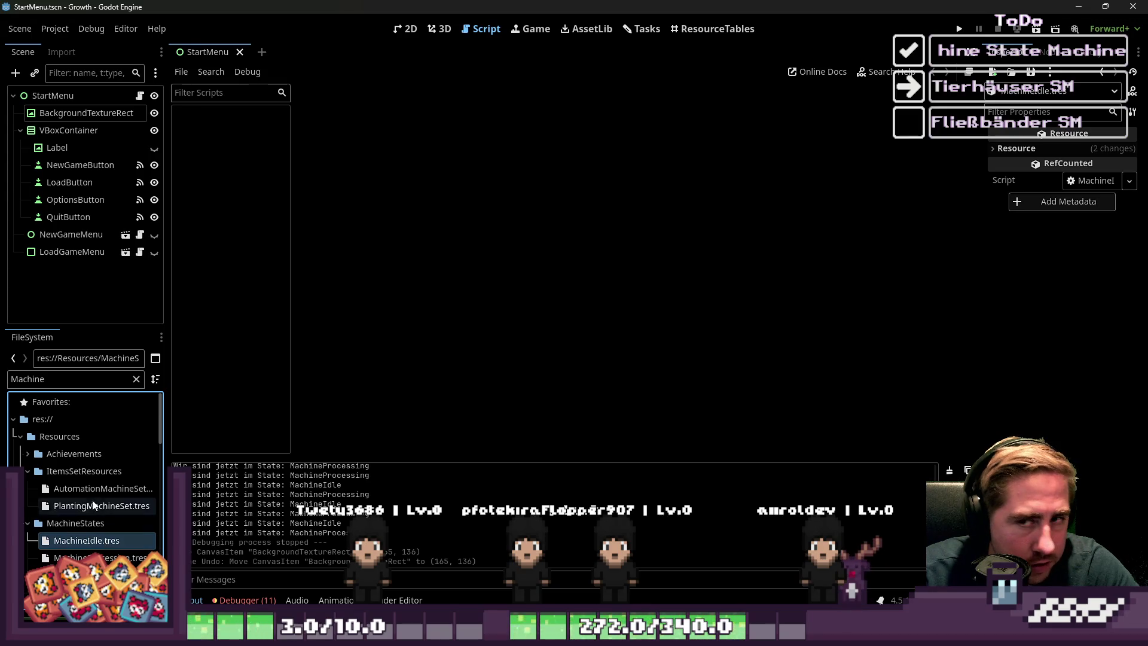
{"action": "scroll", "coordinate": [92, 506], "scroll_direction": "down", "scroll_amount": 5}
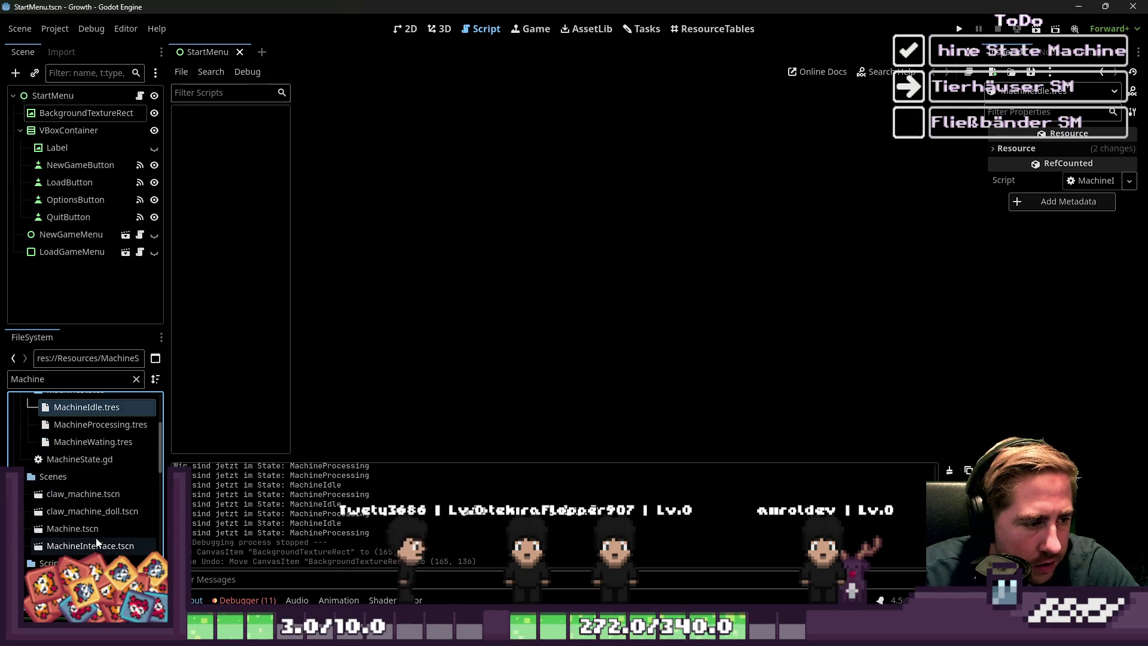
{"action": "scroll", "coordinate": [99, 509], "scroll_direction": "down", "scroll_amount": 5}
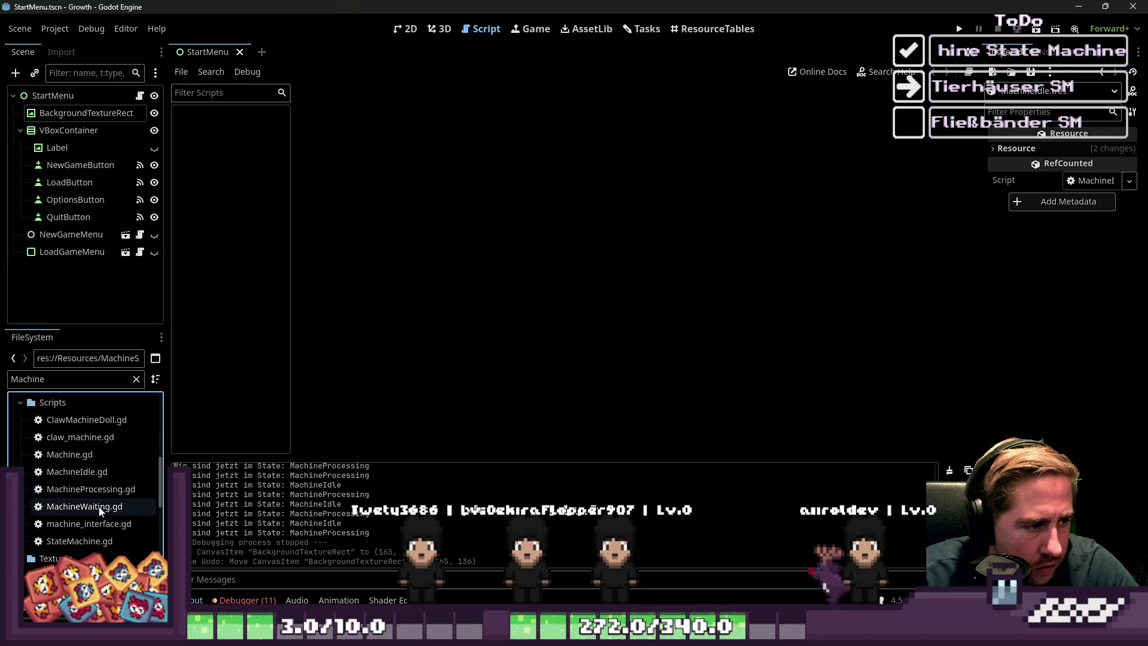
- Open the MachineProcessing, MachineWaiting, machine_interface and MachineIdle scripts
{"action": "double_click", "coordinate": [91, 489]}
{"action": "left_click", "coordinate": [100, 507]}
{"action": "double_click", "coordinate": [99, 507]}
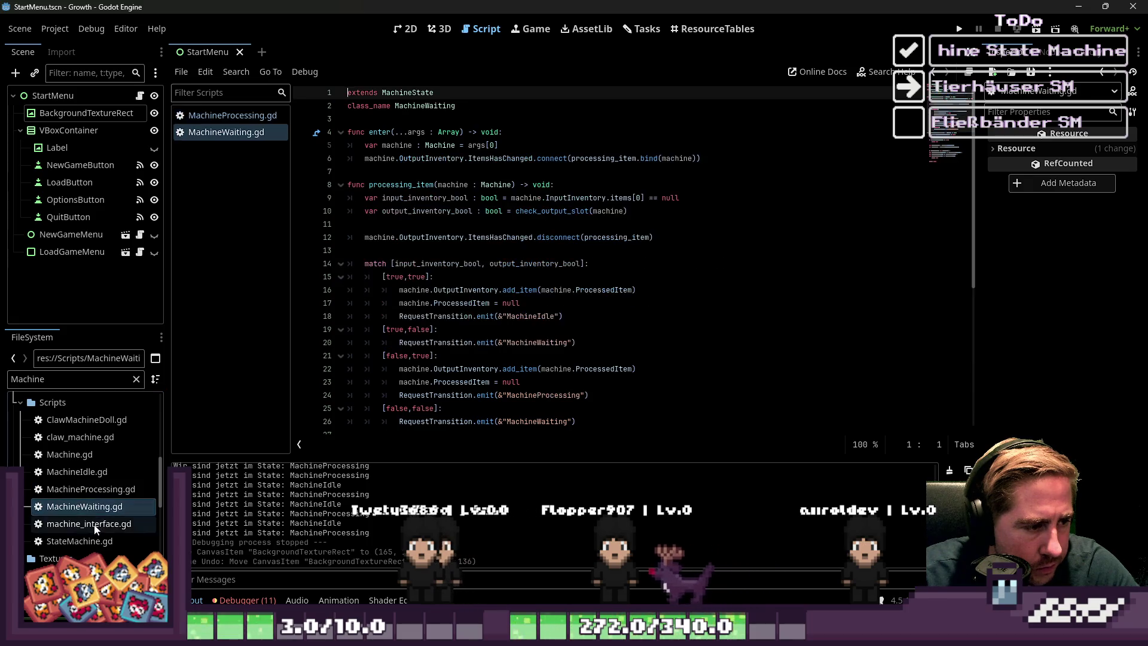
{"action": "double_click", "coordinate": [89, 524]}
{"action": "left_click", "coordinate": [342, 180]}
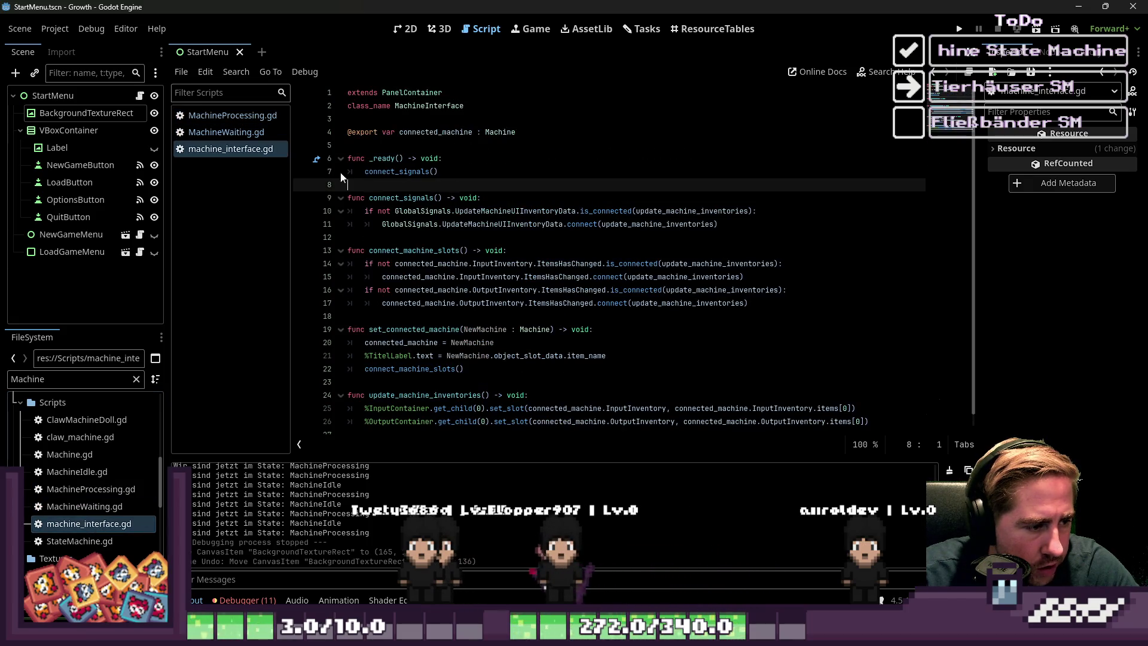
{"action": "left_click", "coordinate": [250, 136]}
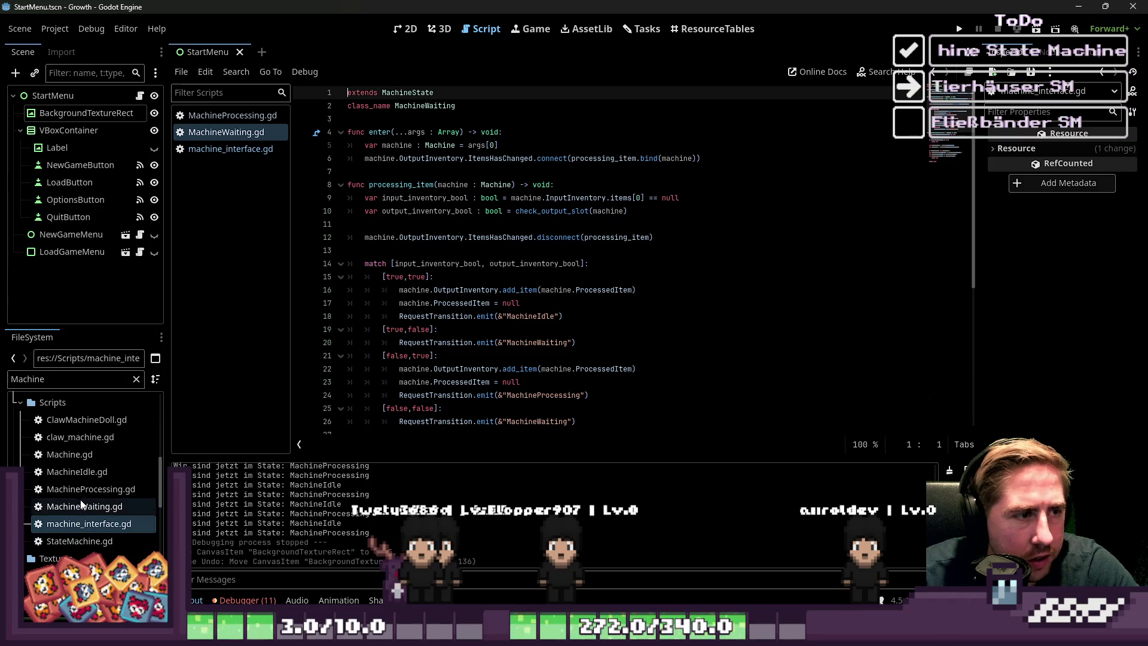
{"action": "double_click", "coordinate": [82, 472]}
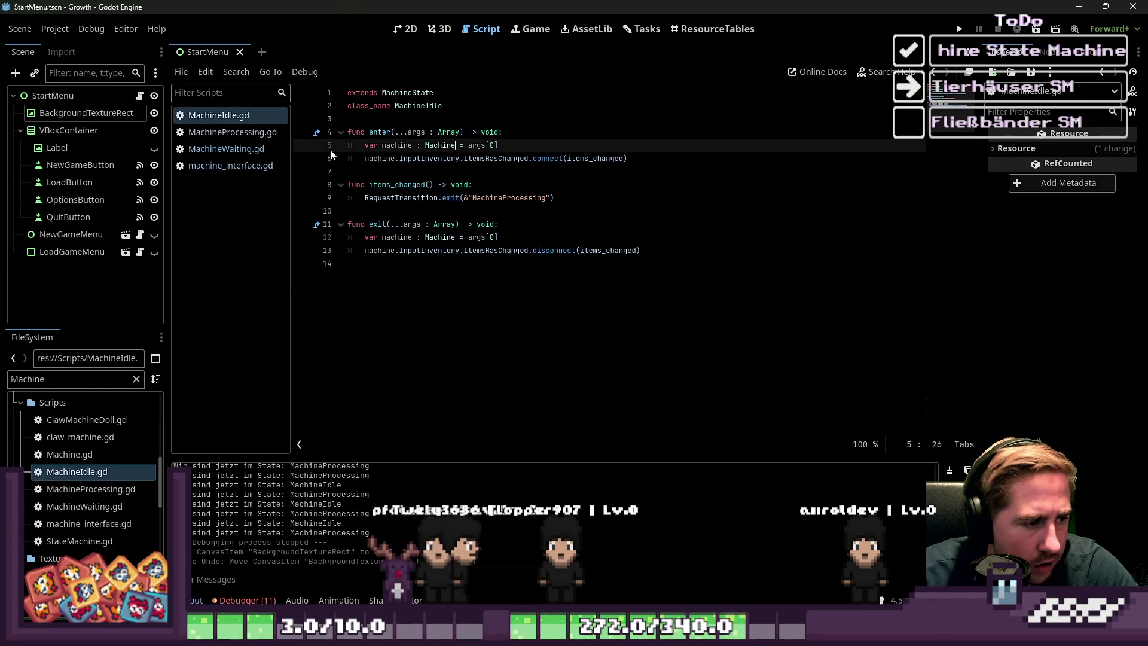
- Review the transition calls and exit function in MachineIdle.gd and MachineProcessing.gd
{"action": "left_click", "coordinate": [472, 198]}
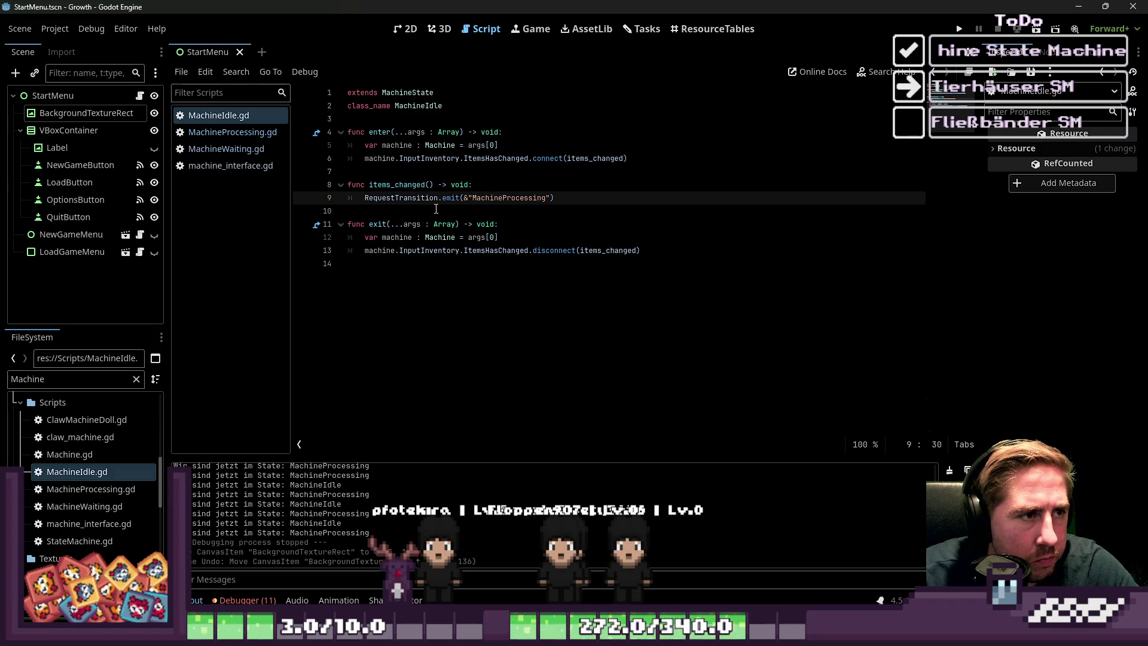
{"action": "left_click", "coordinate": [434, 225]}
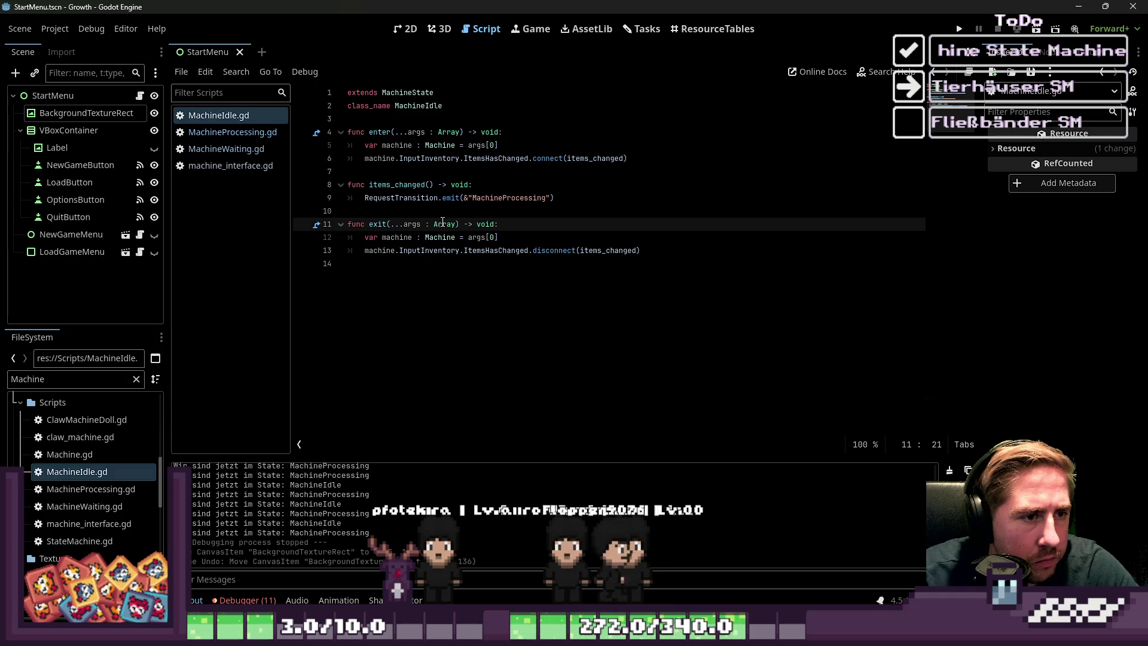
{"action": "left_click", "coordinate": [446, 216]}
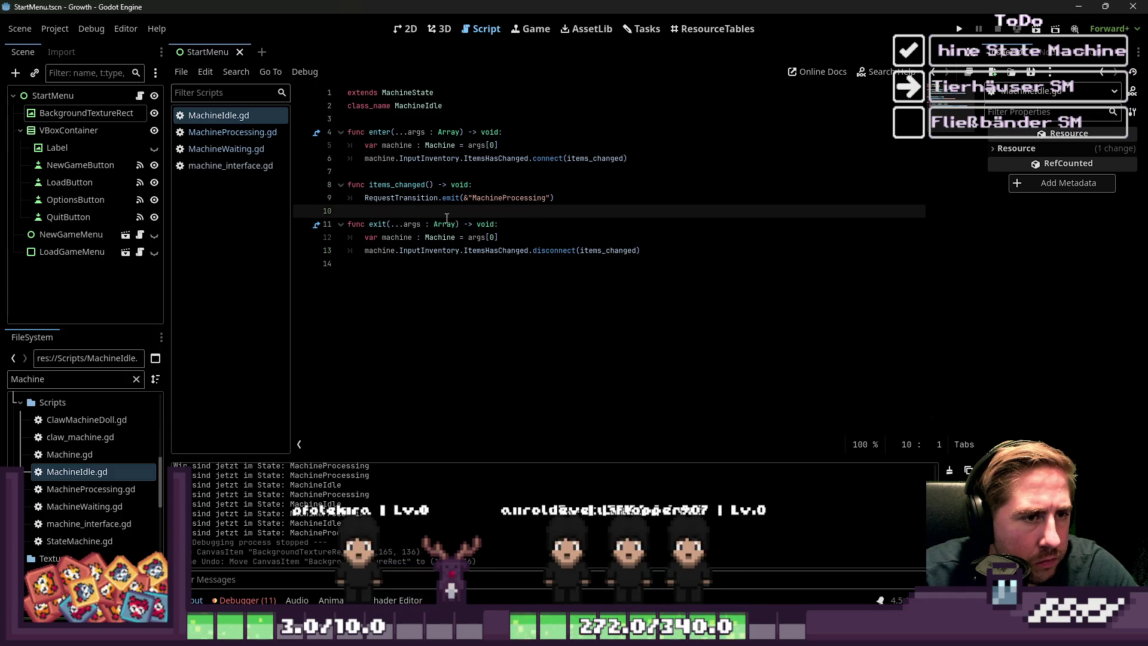
{"action": "left_click", "coordinate": [262, 133]}
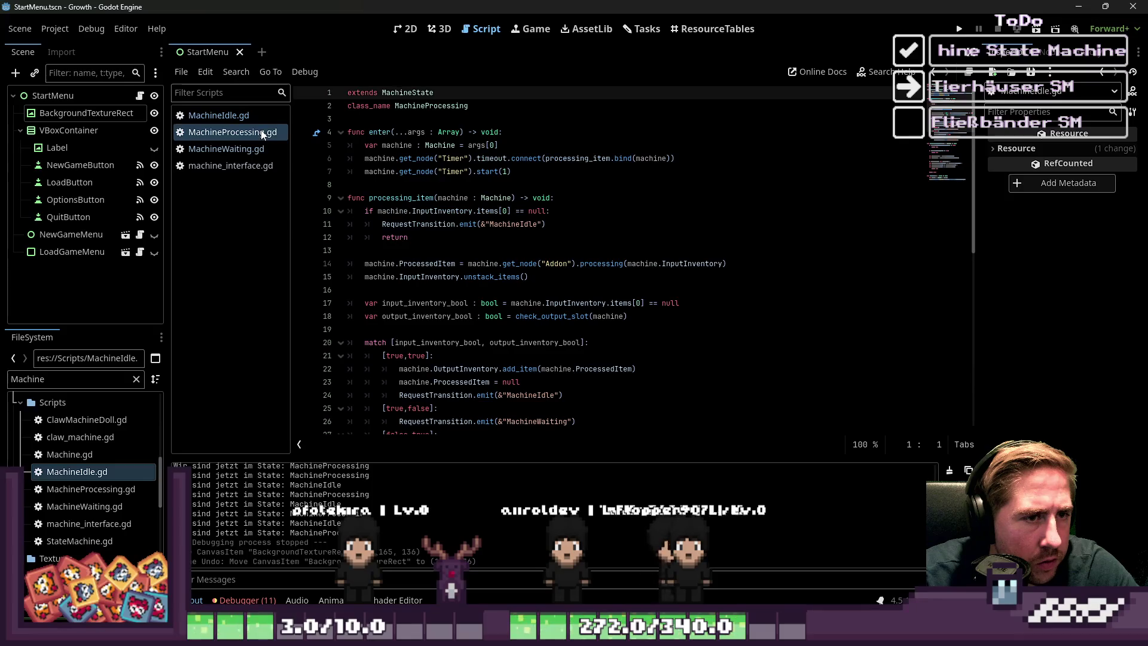
{"action": "left_click", "coordinate": [513, 197]}
{"action": "scroll", "coordinate": [558, 206], "scroll_direction": "down", "scroll_amount": 1}
{"action": "scroll", "coordinate": [559, 206], "scroll_direction": "up", "scroll_amount": 1}
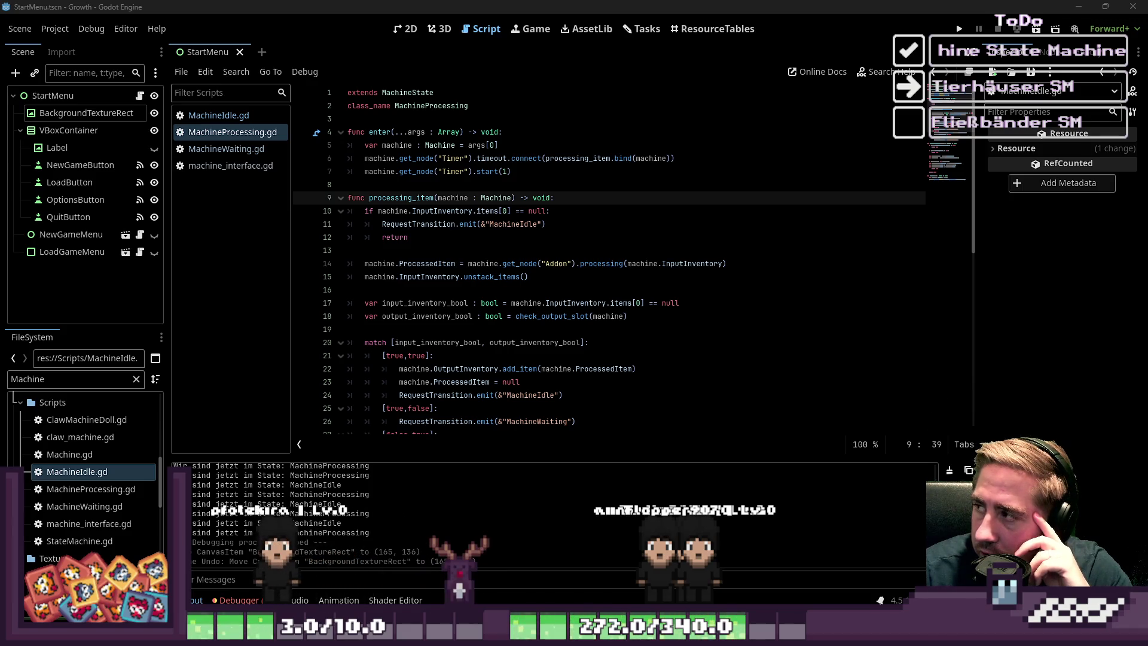
{"action": "left_click", "coordinate": [515, 160]}
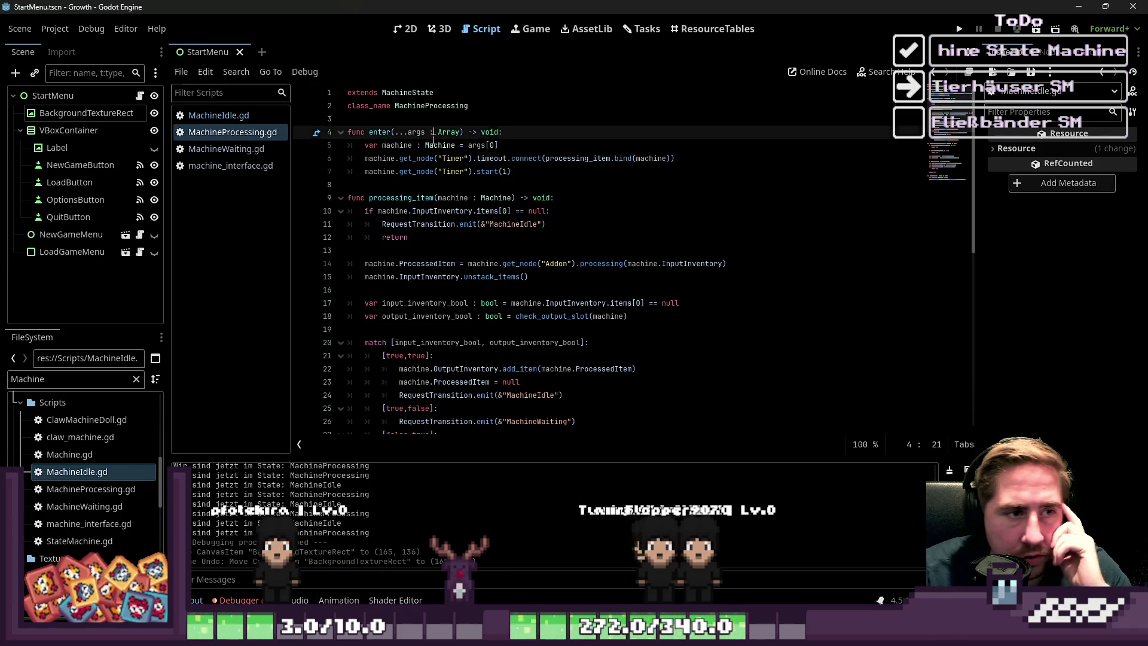
{"action": "left_click", "coordinate": [458, 226]}
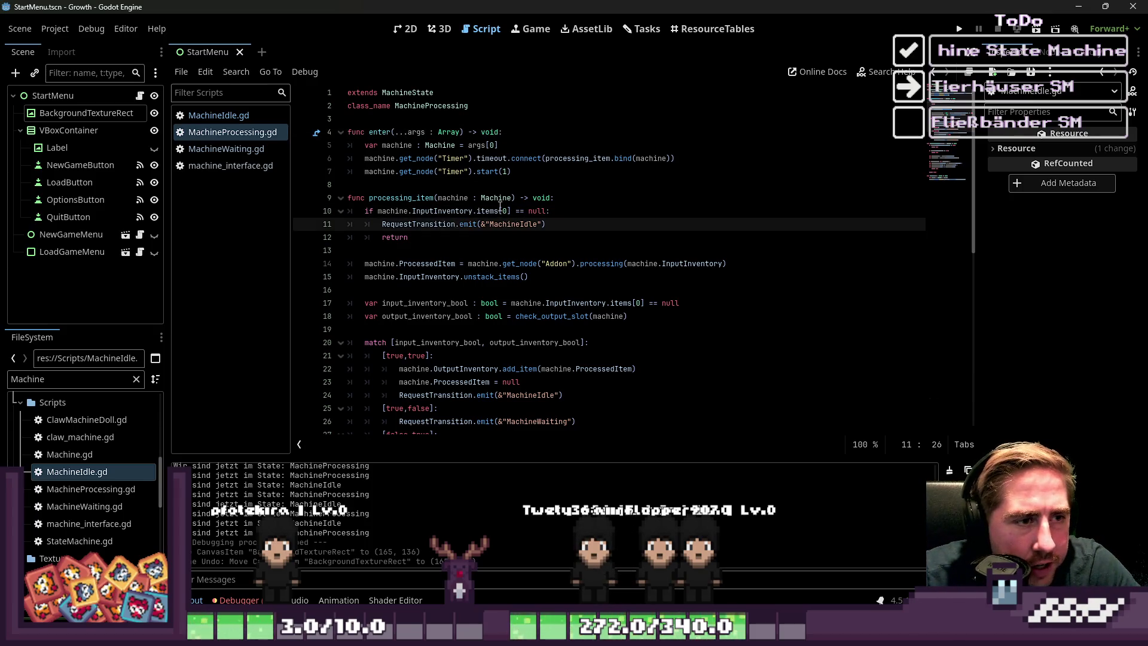
- In MachineProcessing.gd, mark the empty input slot check and fold the match, check_output_slot and exit blocks
{"action": "mouse_move", "coordinate": [521, 211]}
{"action": "left_mouse_down"}
{"action": "mouse_move", "coordinate": [466, 200]}
{"action": "mouse_move", "coordinate": [456, 215]}
{"action": "left_mouse_up"}
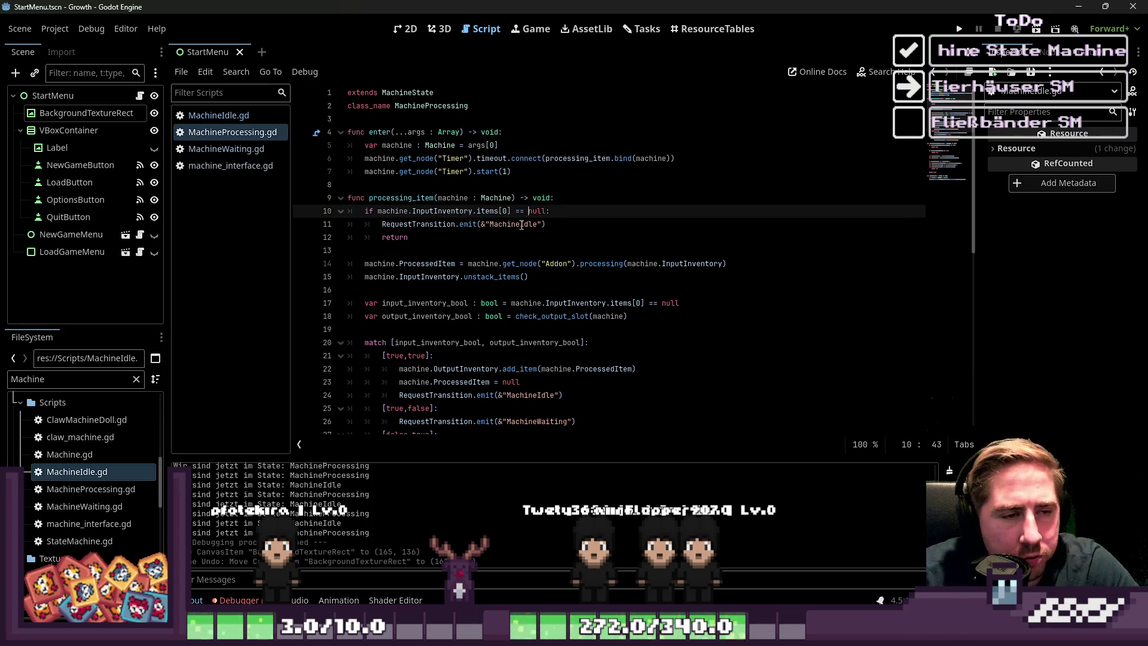
{"action": "left_click", "coordinate": [520, 238]}
{"action": "scroll", "coordinate": [345, 209], "scroll_direction": "down", "scroll_amount": 5}
{"action": "scroll", "coordinate": [345, 209], "scroll_direction": "up", "scroll_amount": 3}
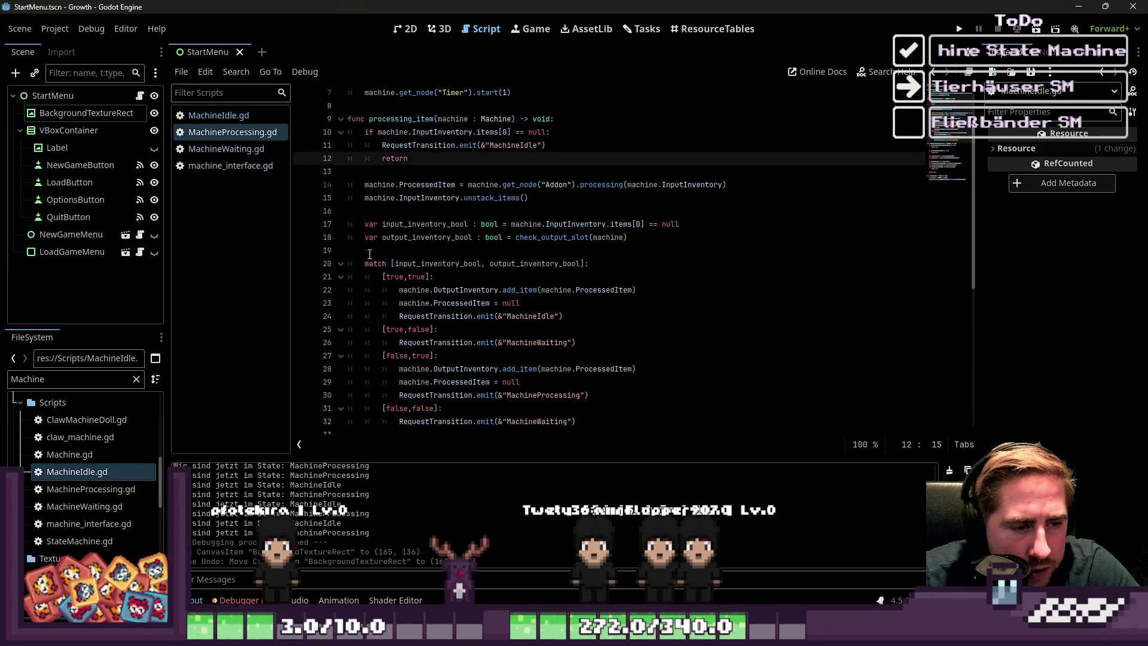
{"action": "left_click", "coordinate": [341, 264]}
{"action": "left_click", "coordinate": [340, 291]}
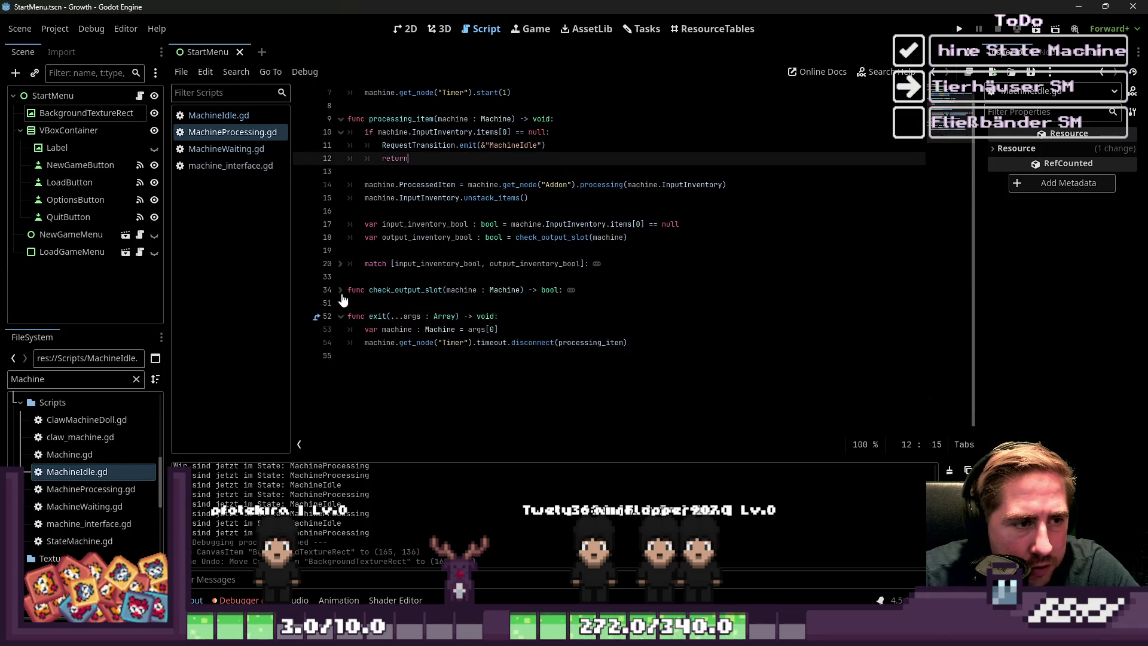
{"action": "left_click", "coordinate": [340, 316]}
{"action": "left_click", "coordinate": [382, 419]}
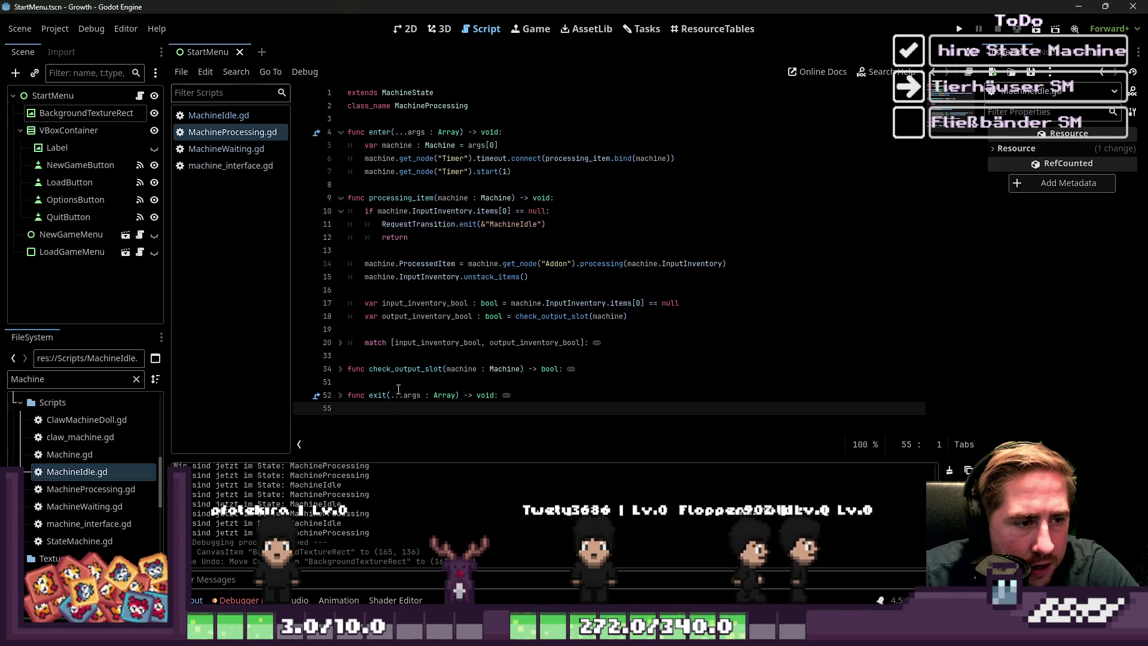
- In MachineIdle.gd, insert blank lines above the exit function for a new function
{"action": "left_click", "coordinate": [216, 115]}
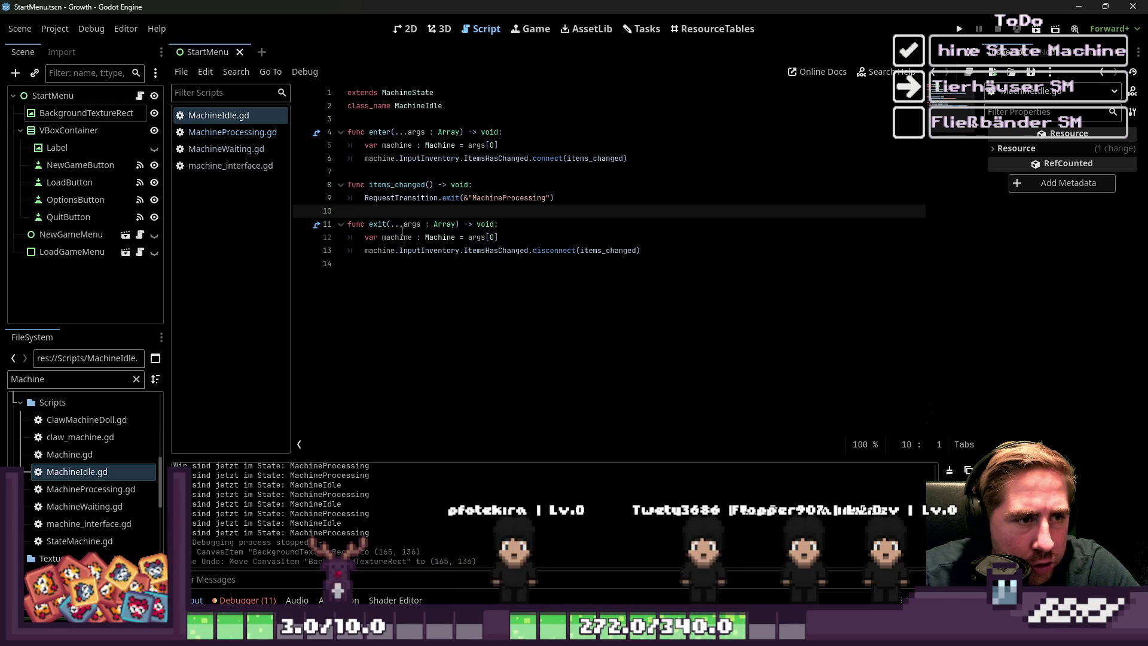
{"action": "left_click", "coordinate": [476, 198]}
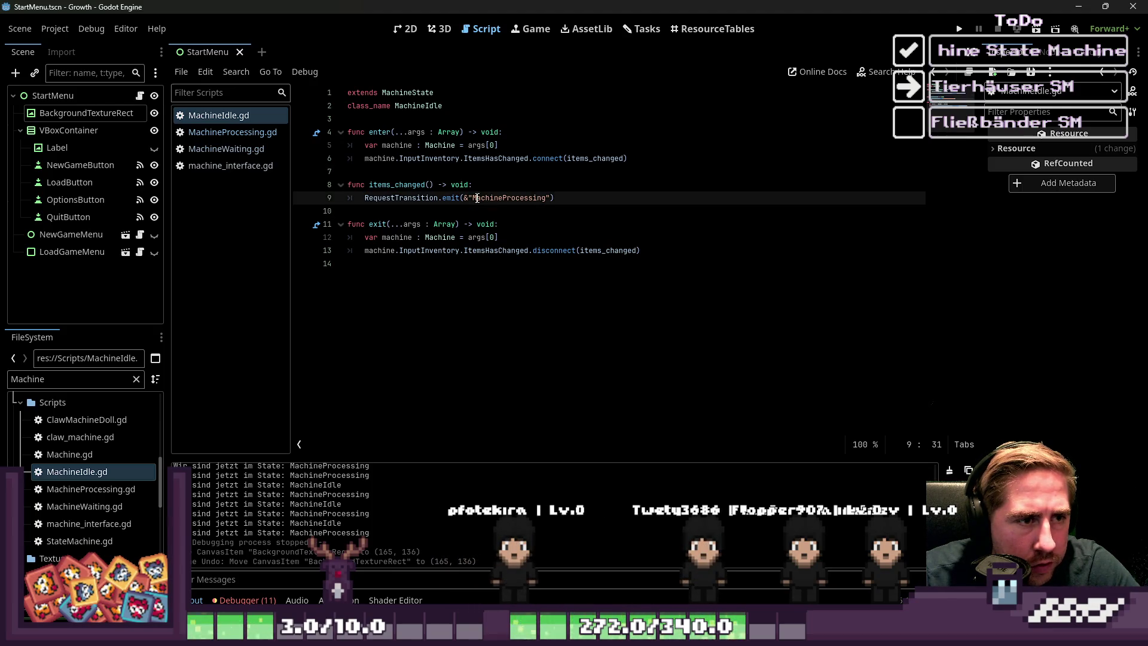
{"action": "left_click", "coordinate": [436, 261]}
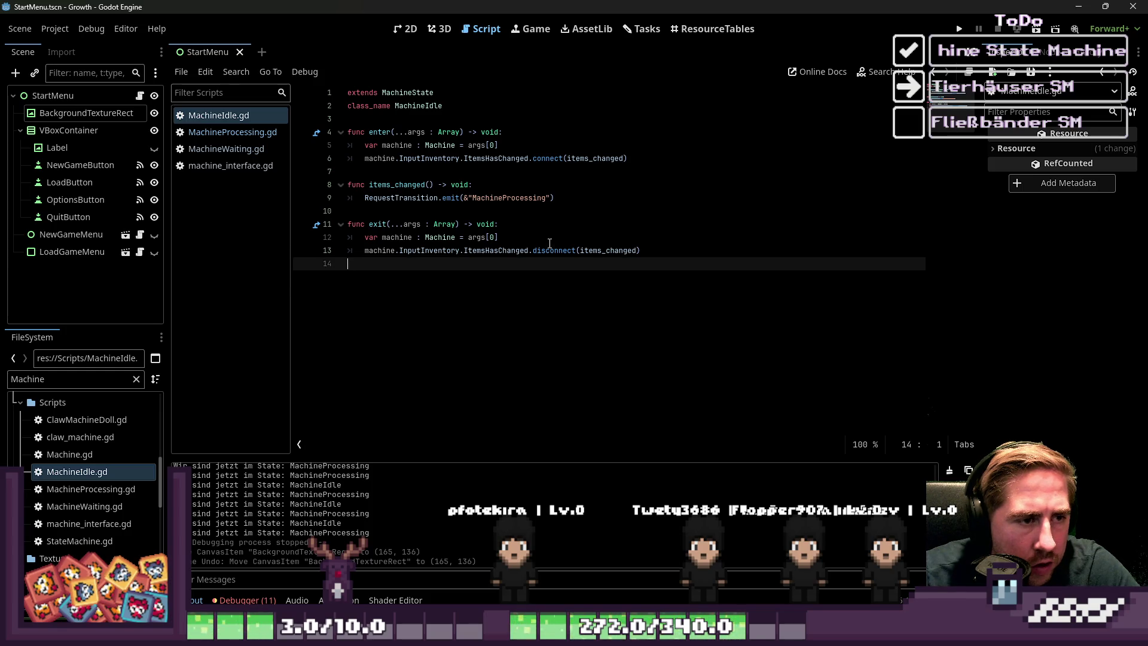
{"action": "key", "text": "Up"}
{"action": "key", "text": "Up"}
{"action": "key", "text": "Up"}
{"action": "key", "text": "Return"}
{"action": "key", "text": "Return"}
{"action": "key", "text": "Up"}
{"action": "key", "text": "Up"}
- Write a check_item() -> bool: function with a return line in its body
{"action": "type", "text": "fu"}
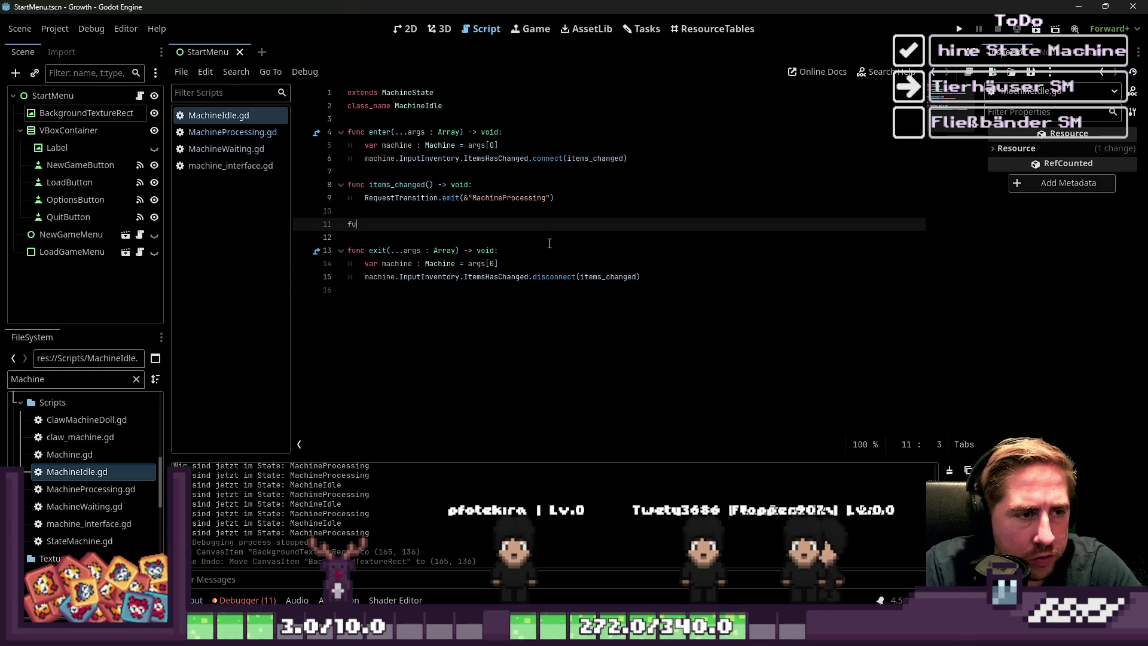
{"action": "type", "text": "nc check_"}
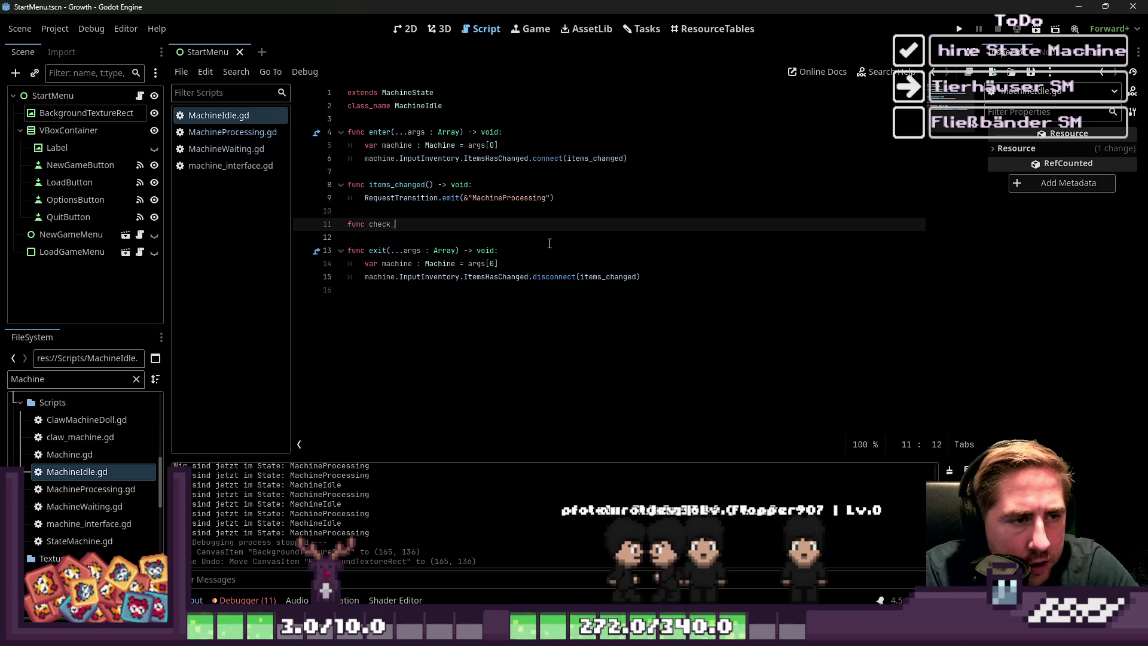
{"action": "type", "text": "item() -> v"}
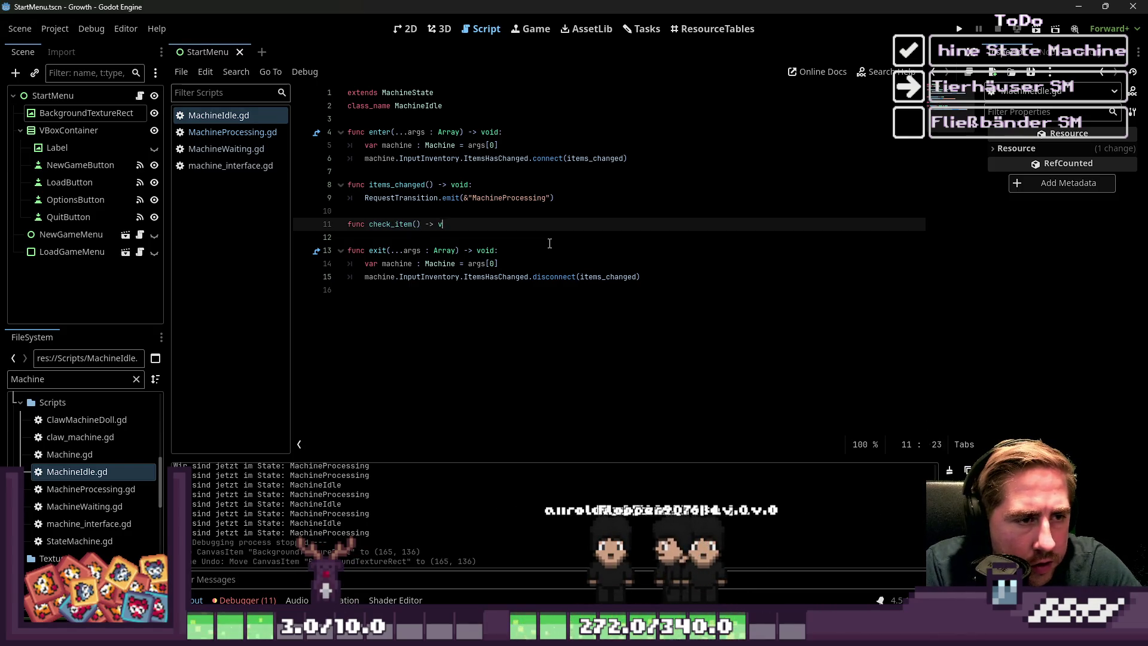
{"action": "key", "text": "BackSpace"}
{"action": "type", "text": "bool:"}
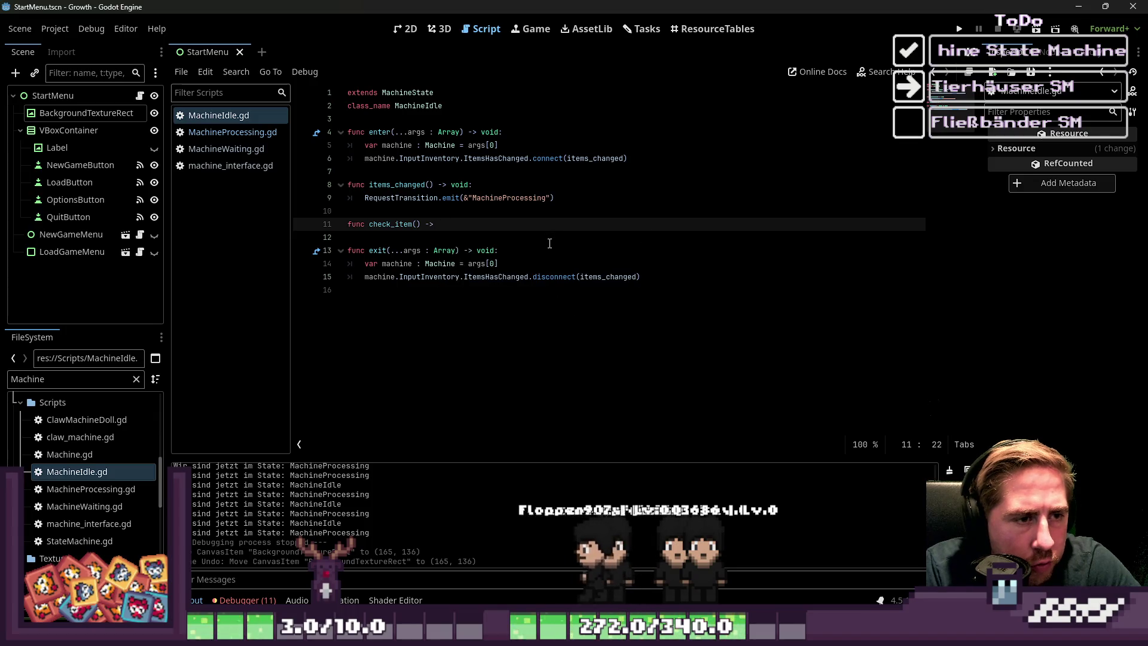
{"action": "key", "text": "Return"}
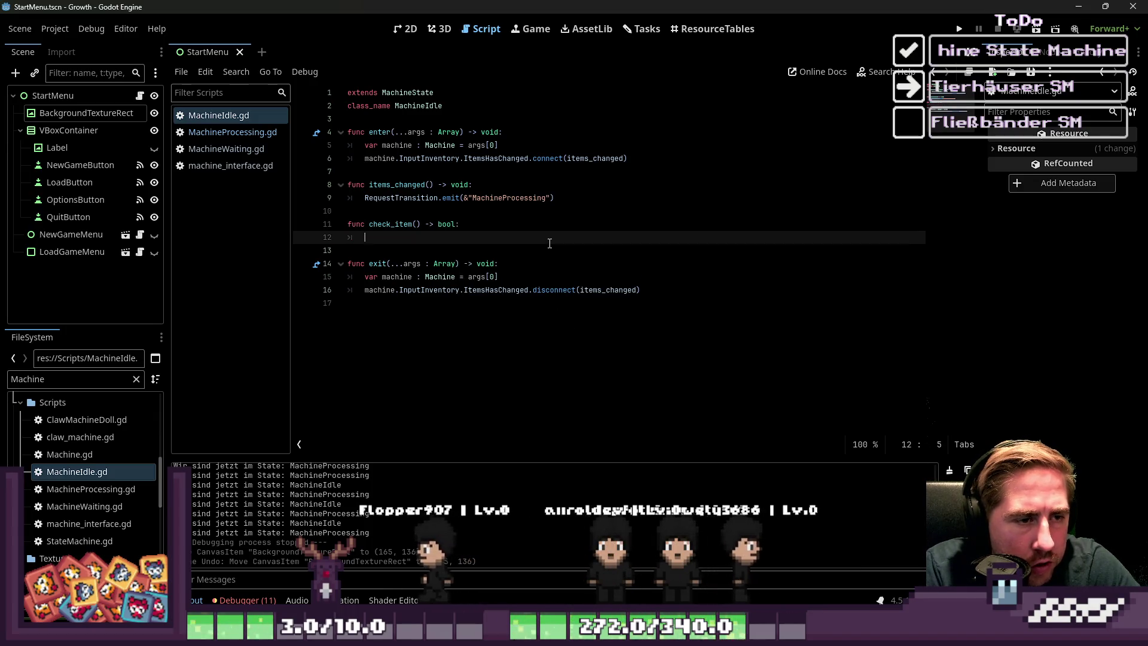
{"action": "type", "text": "return false"}
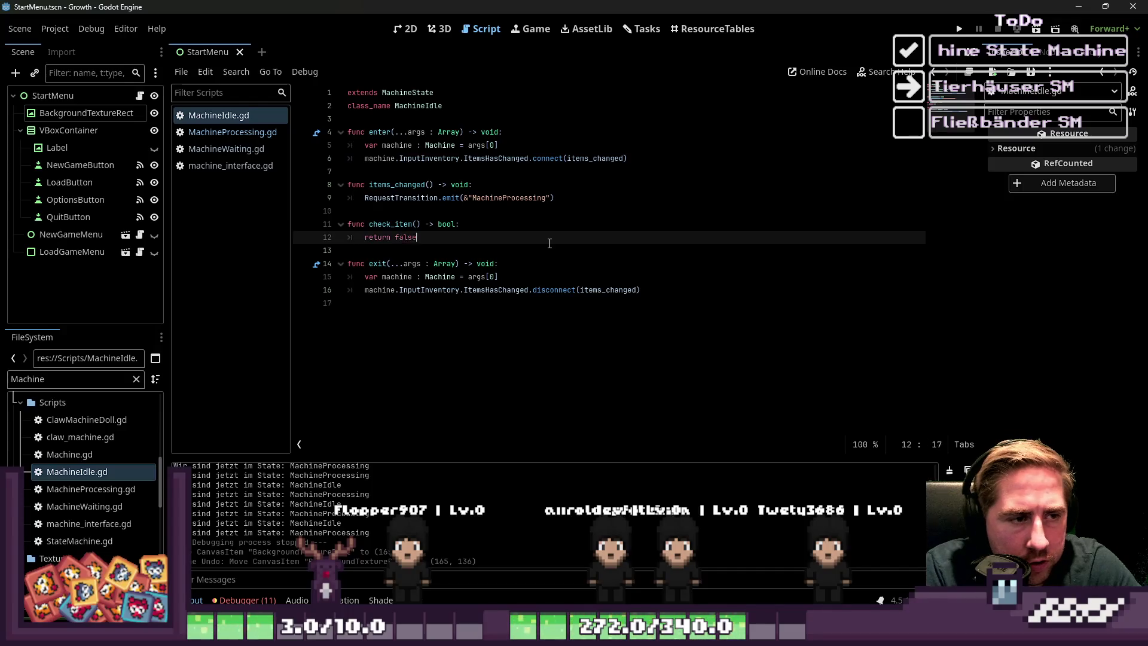
{"action": "key", "text": "Return"}
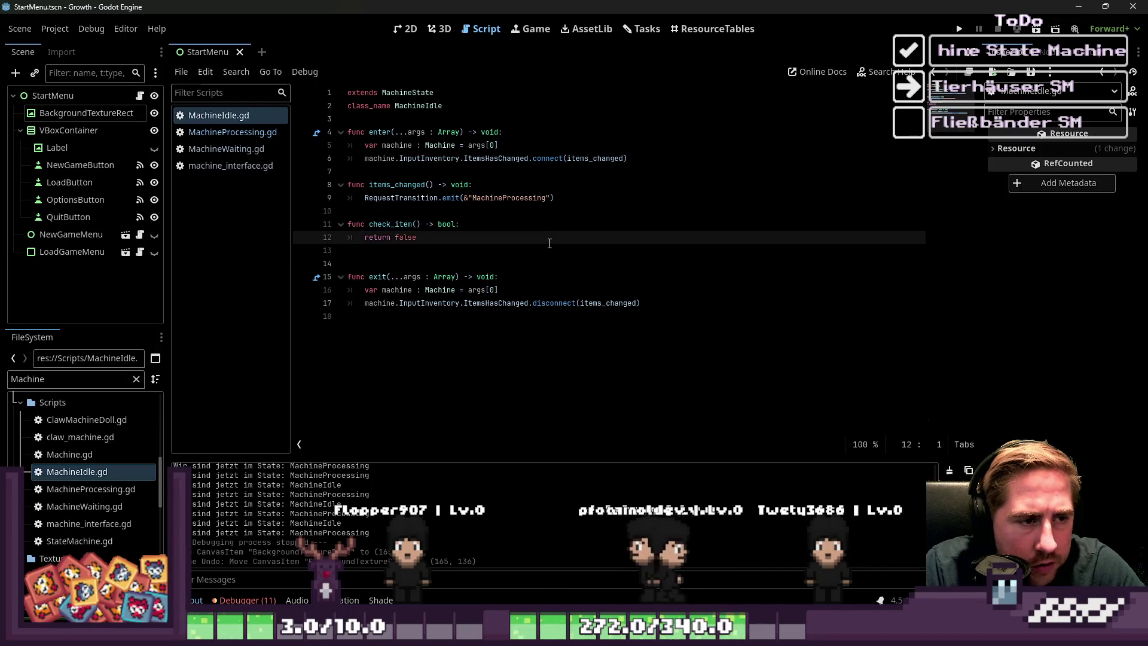
{"action": "key", "text": "ctrl+shift+Return"}
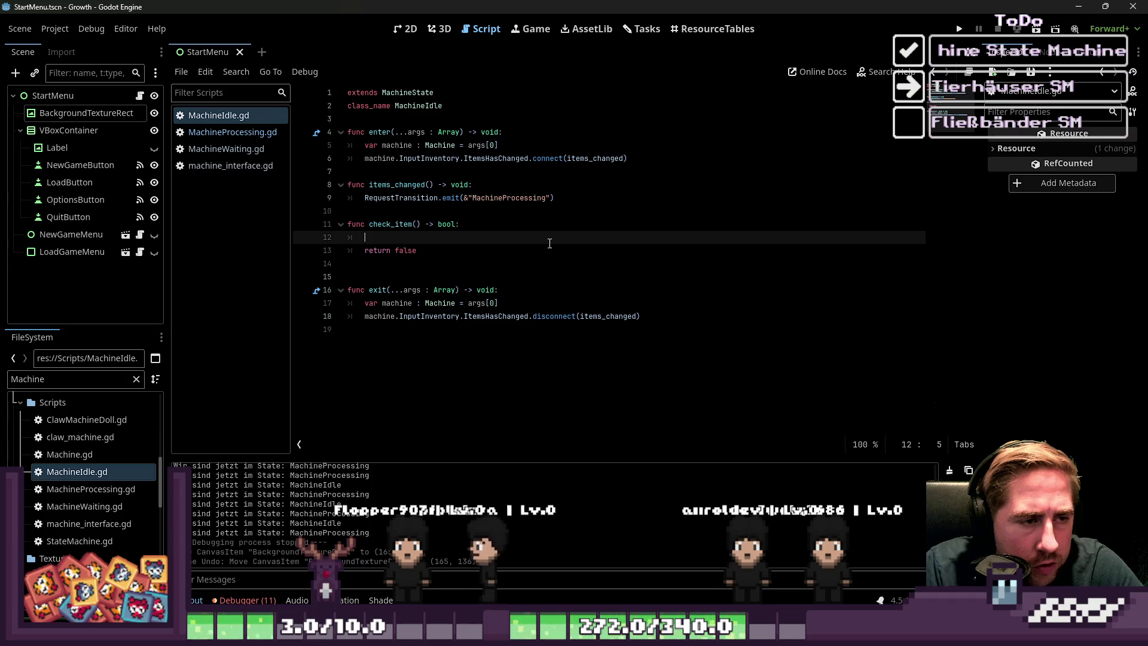
{"action": "key", "text": "ctrl+z"}
{"action": "key", "text": "ctrl+z"}
{"action": "key", "text": "ctrl+z"}
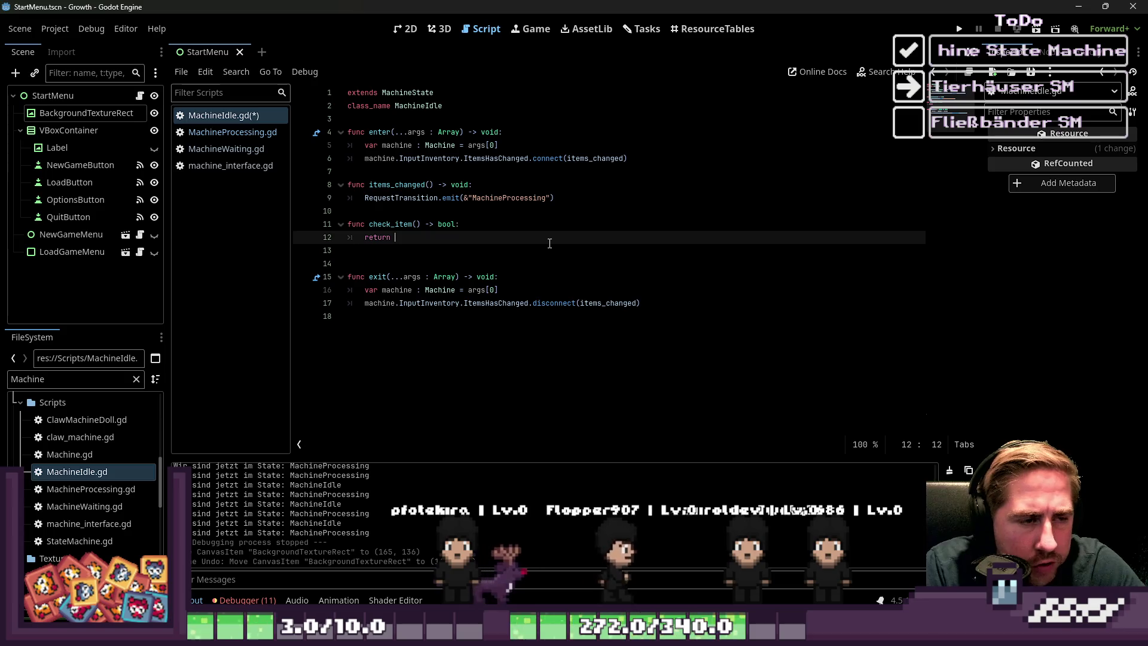
- Make check_item take machine : Machine and return machine.InputInventory
{"action": "key", "text": "Up"}
{"action": "key", "text": "Up"}
{"action": "key", "text": "Up"}
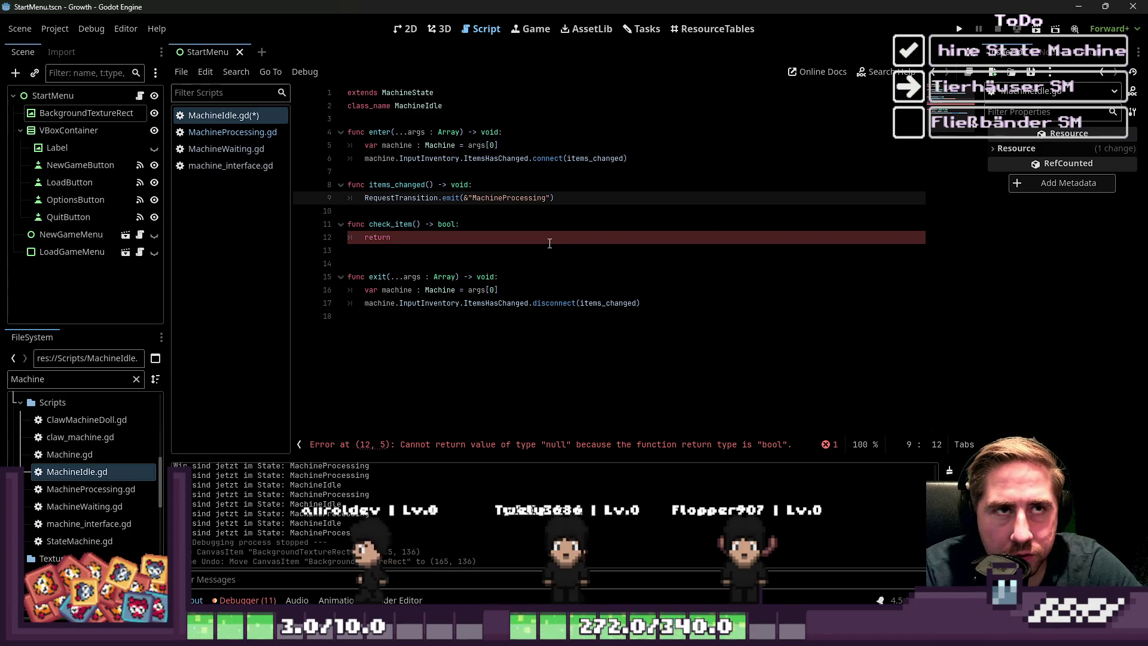
{"action": "key", "text": "Down"}
{"action": "key", "text": "Down"}
{"action": "key", "text": "Down"}
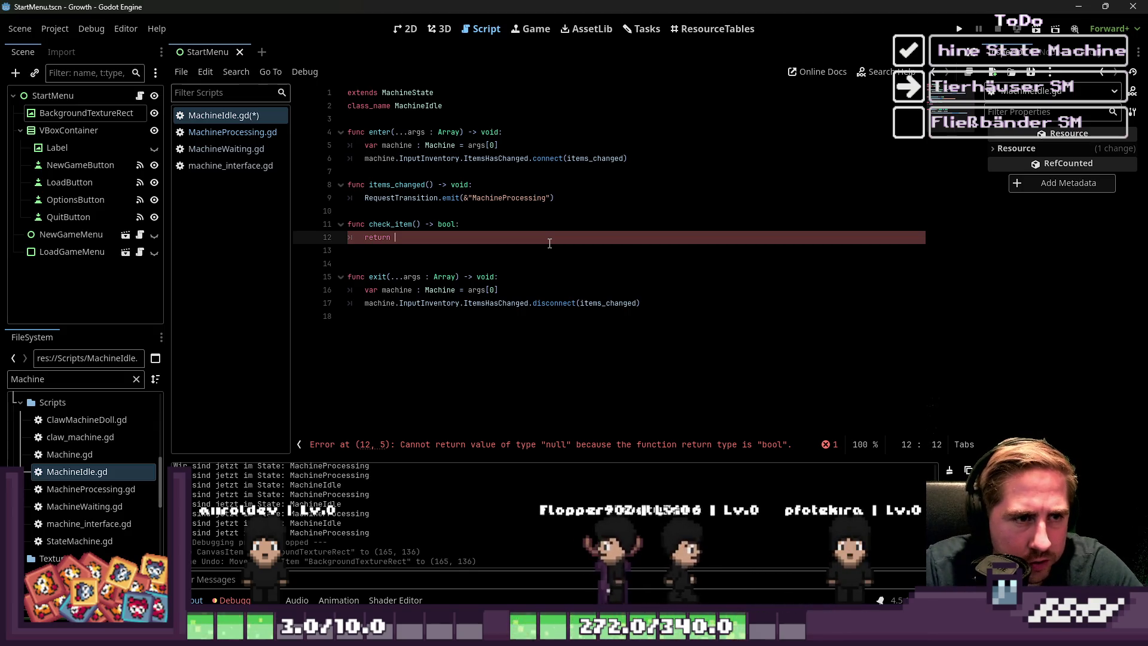
{"action": "type", "text": "machine.I"}
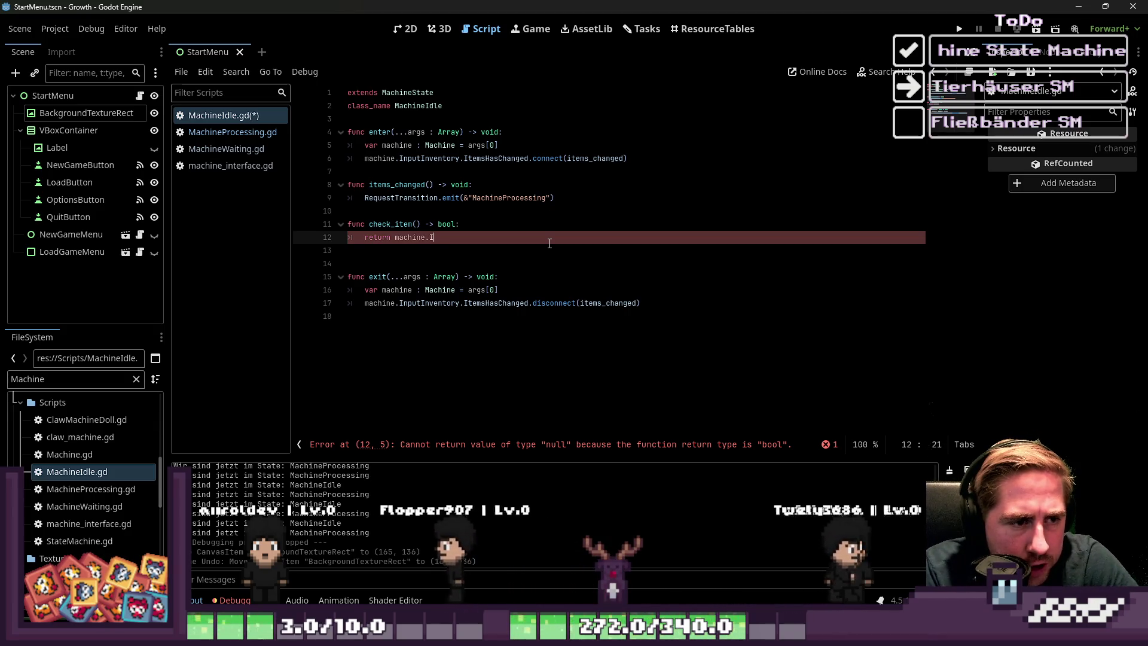
{"action": "type", "text": "nputInv"}
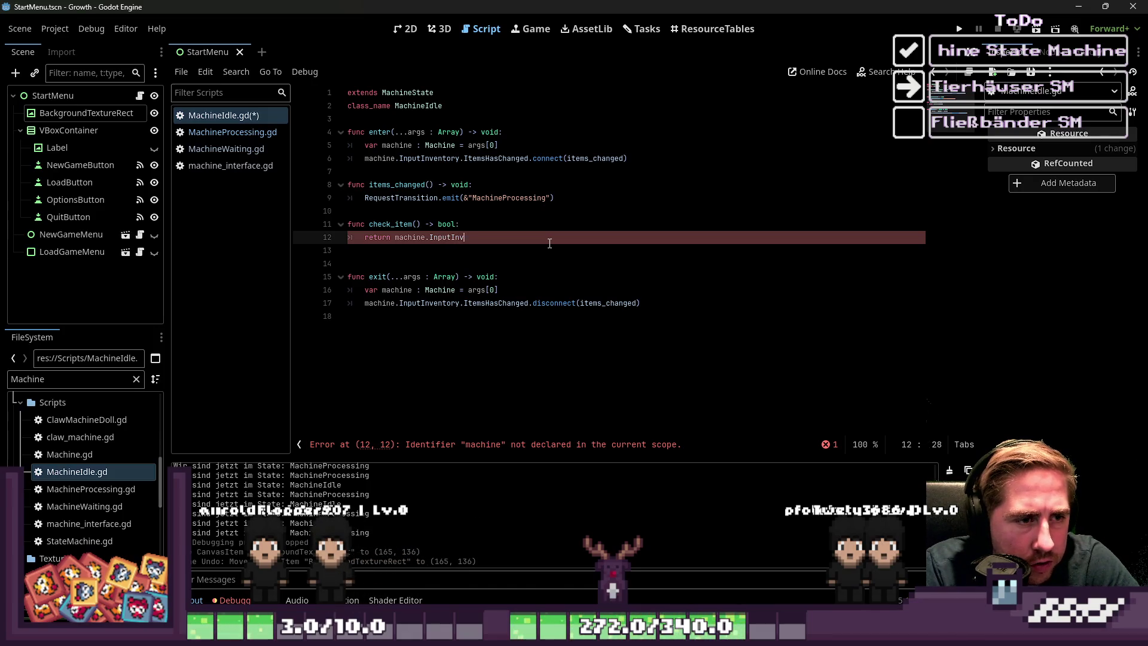
{"action": "type", "text": "entory"}
{"action": "key", "text": "Up"}
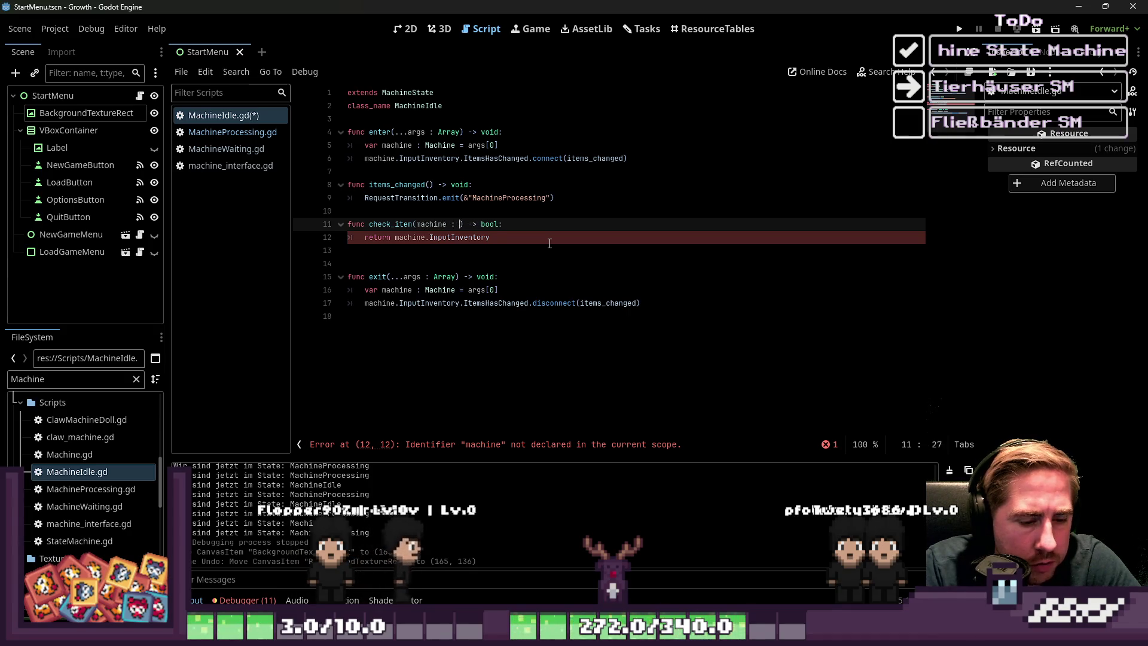
{"action": "type", "text": "ne : Machine"}
{"action": "key", "text": "ctrl+shift+Left"}
{"action": "key", "text": "ctrl+shift+Left"}
{"action": "key", "text": "ctrl+shift+Left"}
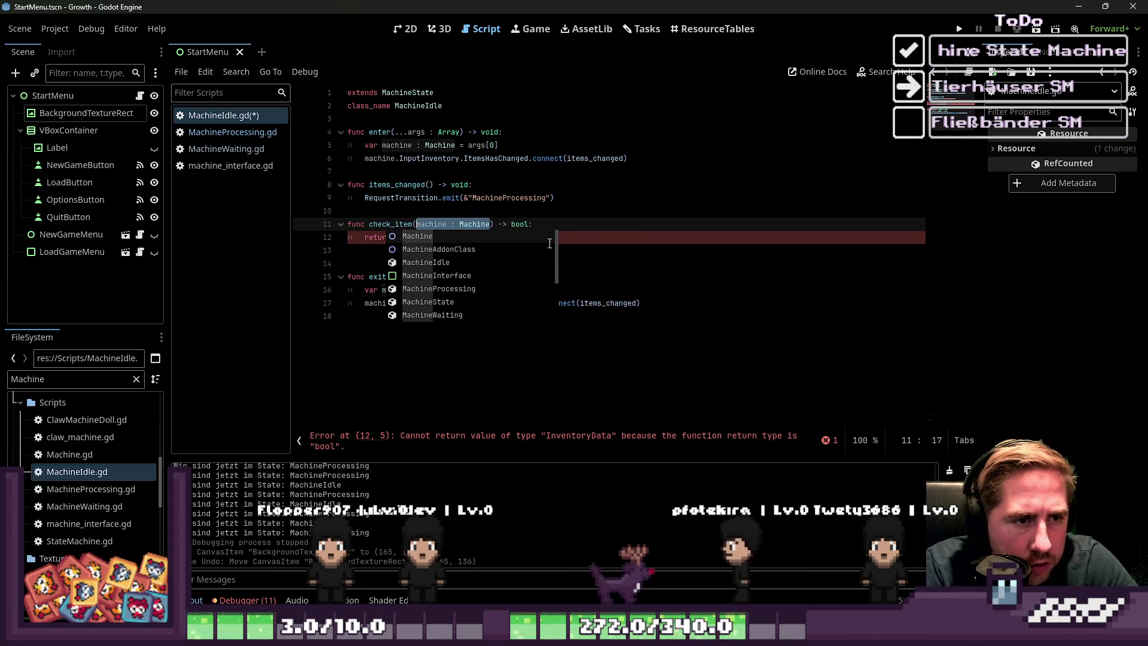
{"action": "key", "text": "Escape"}
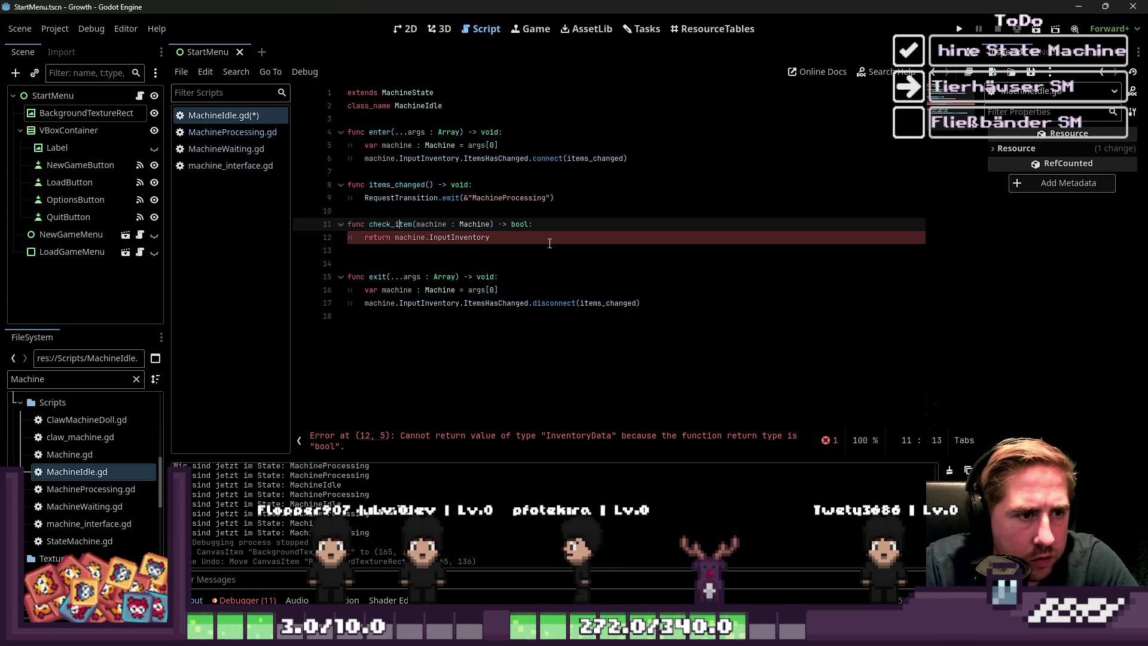
{"action": "key", "text": "ctrl+d"}
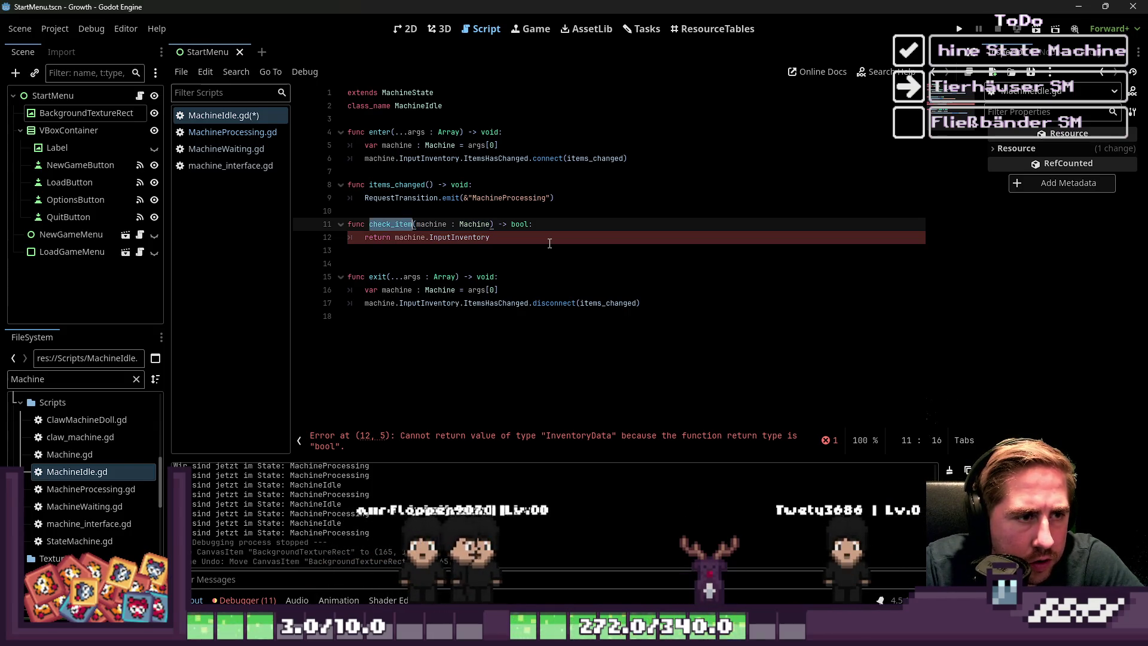
{"action": "key", "text": "Up"}
{"action": "key", "text": "Up"}
{"action": "key", "text": "Up"}
- Wrap items_changed's transition in 'if check_item(machine):' and add an else branch emitting RequestTransition
{"action": "key", "text": "Return"}
{"action": "type", "text": "if "}
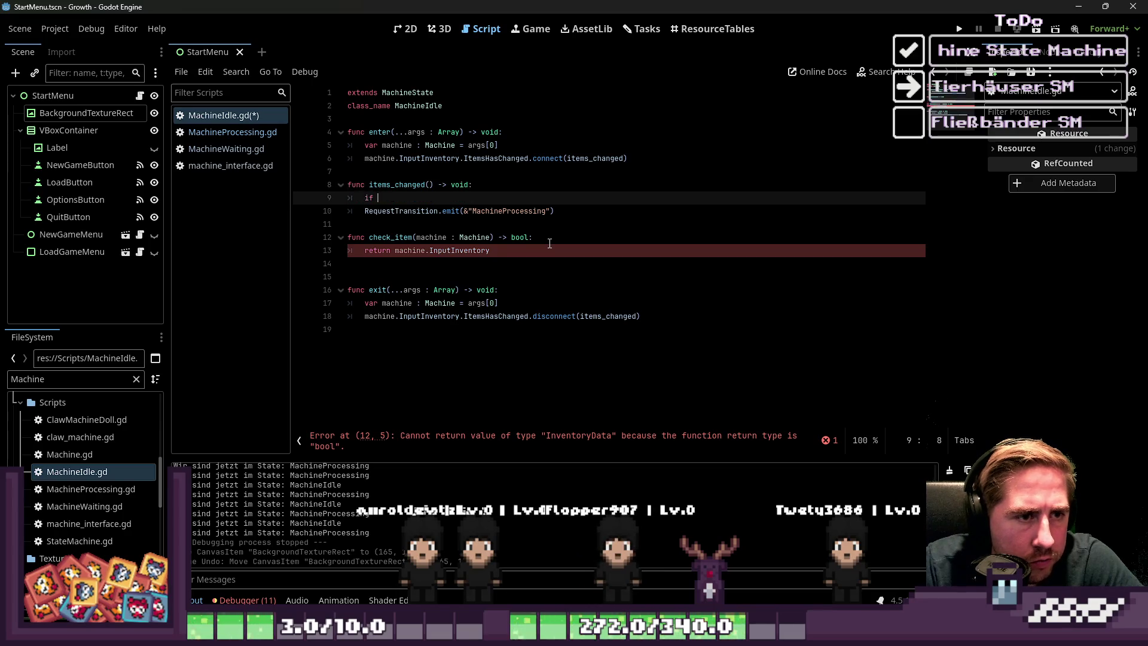
{"action": "type", "text": "machine"}
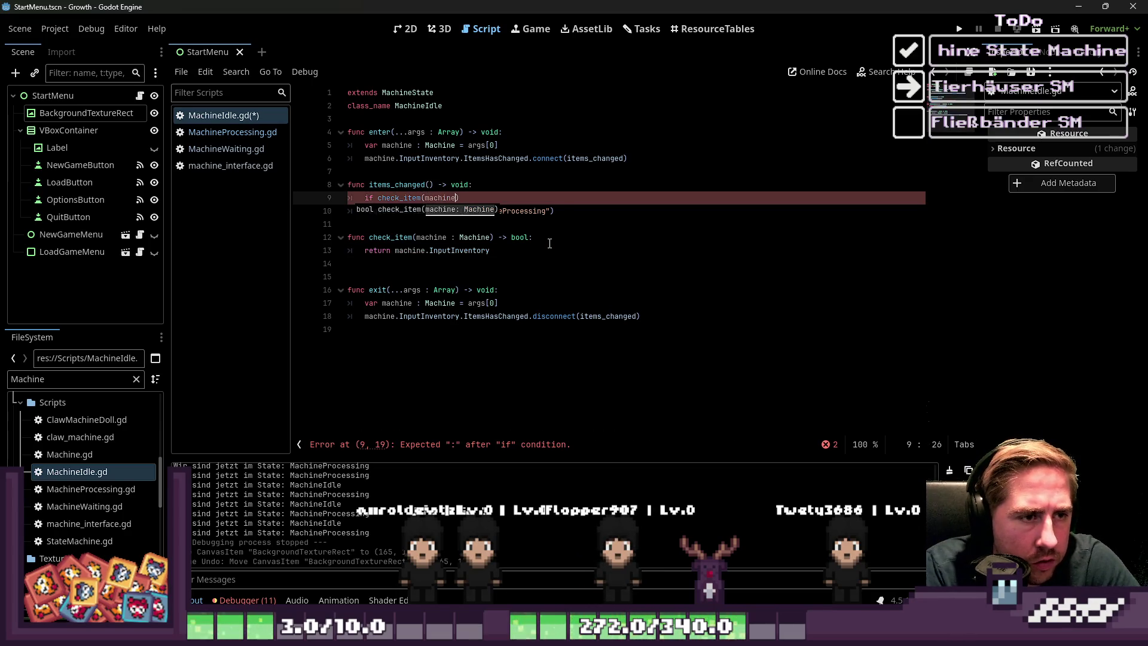
{"action": "type", "text": ":"}
{"action": "key", "text": "Down"}
{"action": "key", "text": "Home"}
{"action": "key", "text": "Tab"}
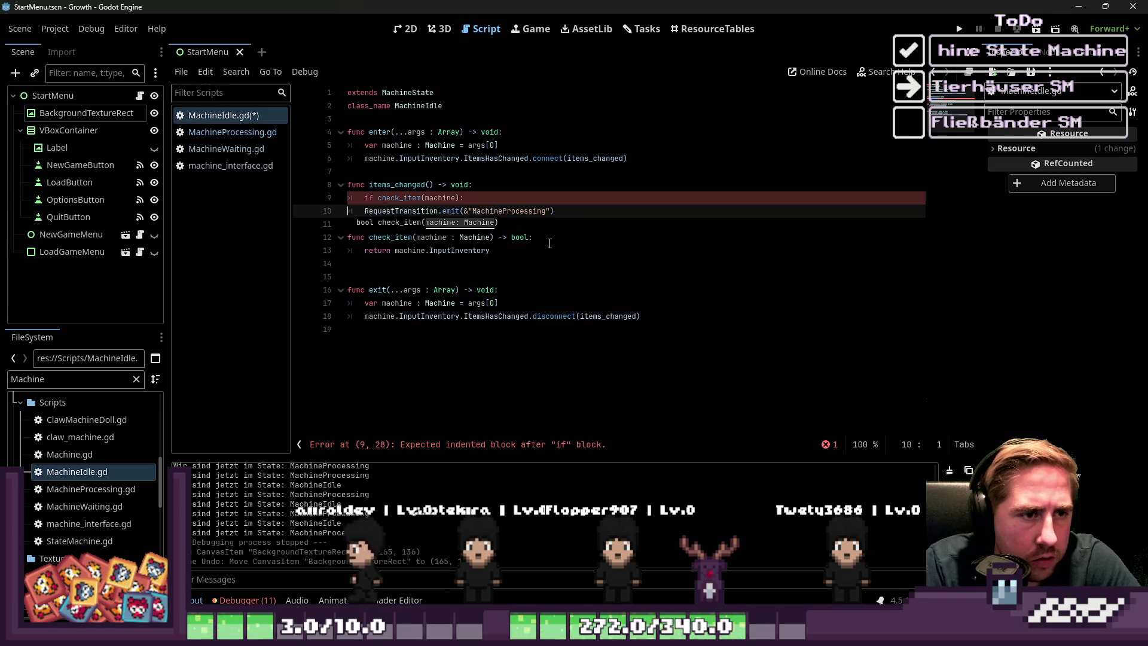
{"action": "key", "text": "End"}
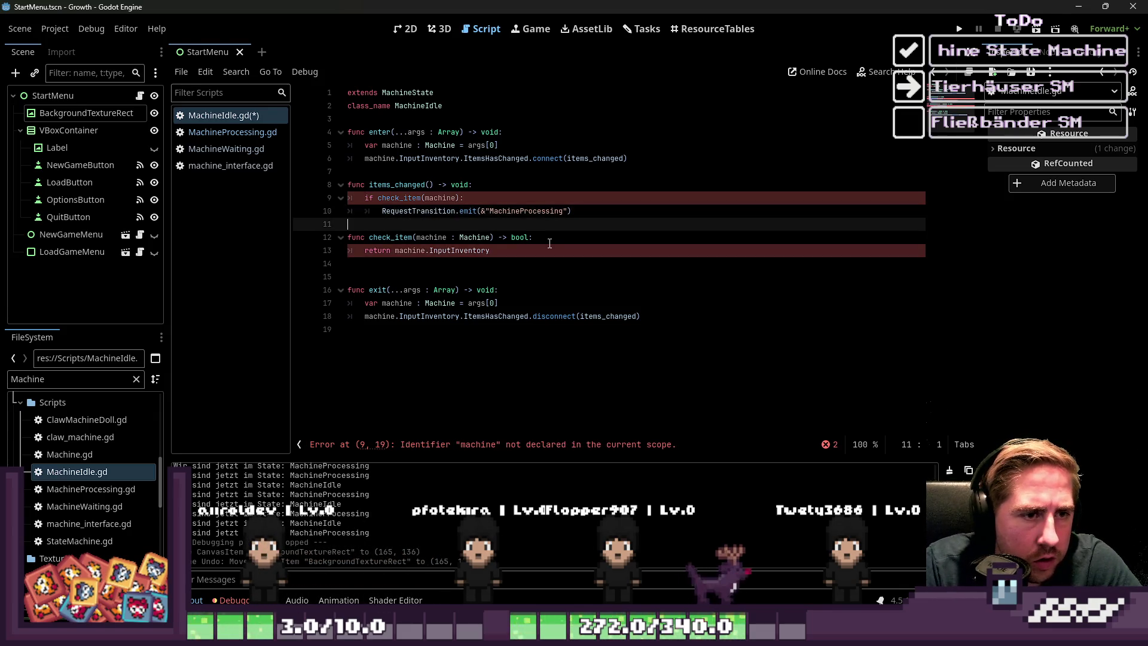
{"action": "key", "text": "Return"}
{"action": "key", "text": "BackSpace"}
{"action": "type", "text": "else:"}
{"action": "key", "text": "Return"}
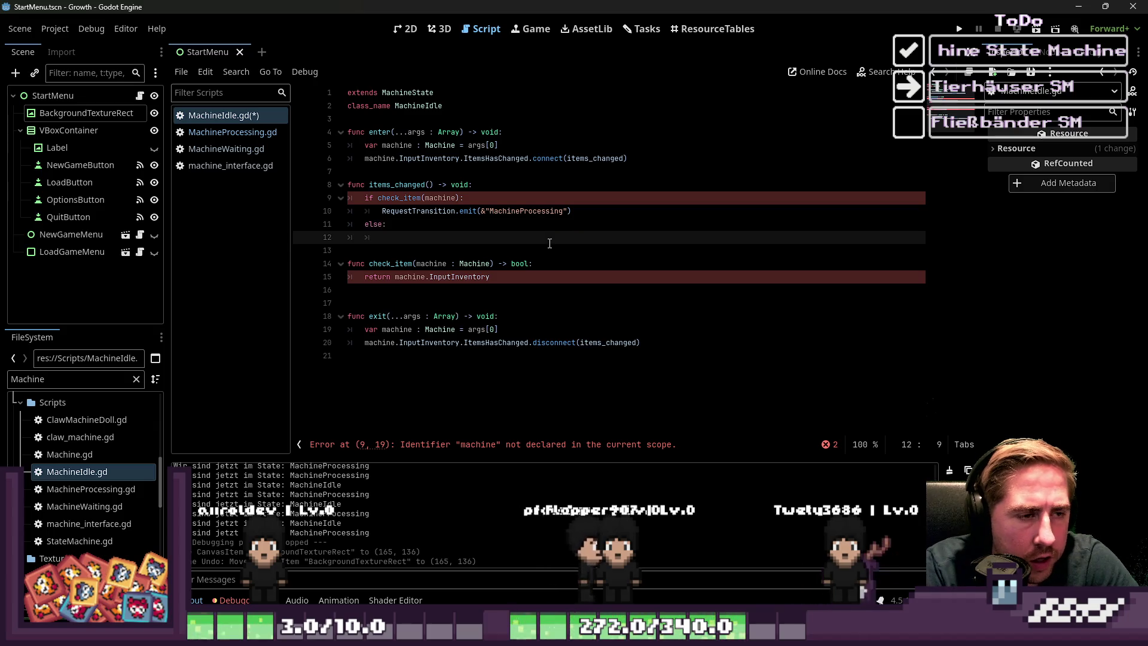
{"action": "type", "text": "RequestTransition.emit("}
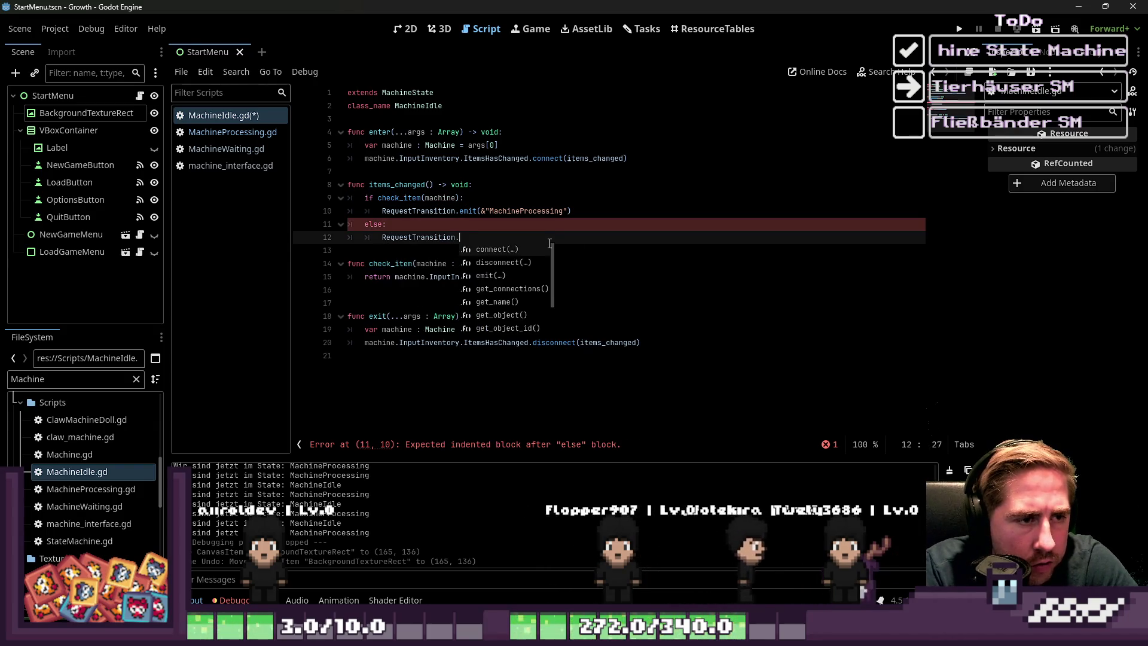
{"action": "type", "text": "&"}
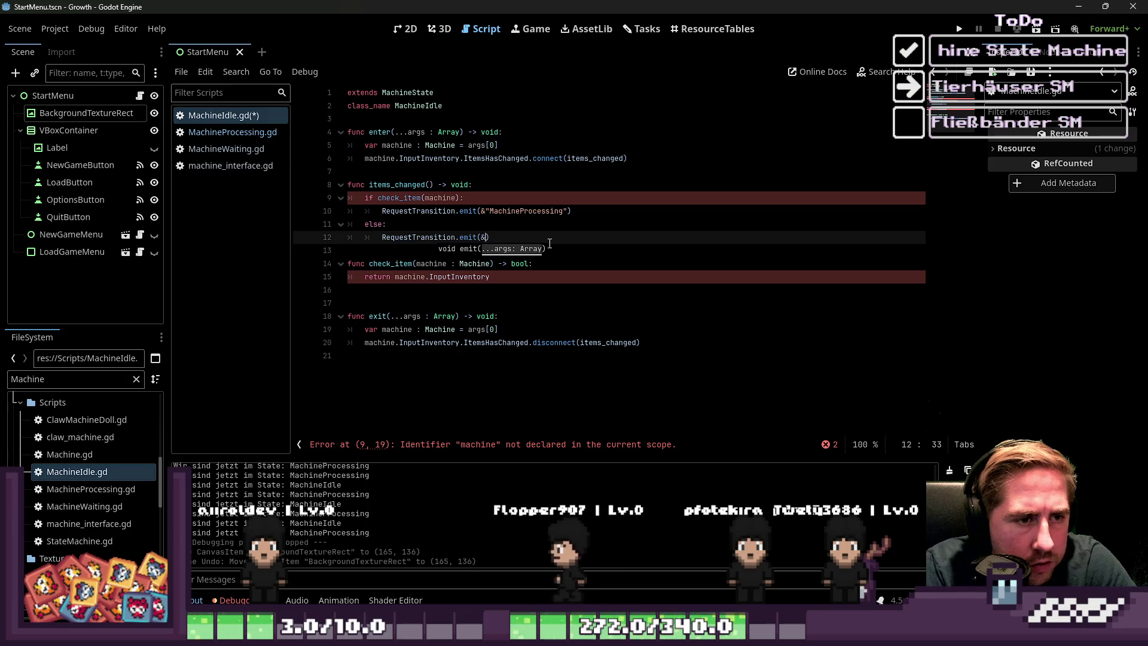
{"action": "type", "text": "\"MachinePr"}
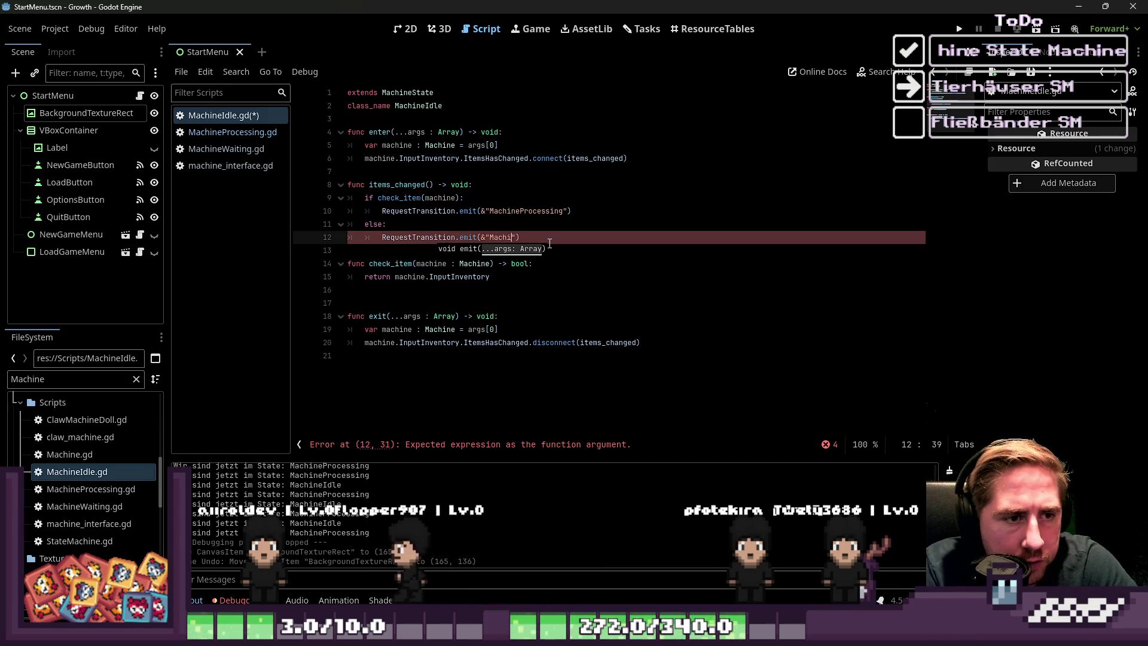
{"action": "type", "text": "oce"}
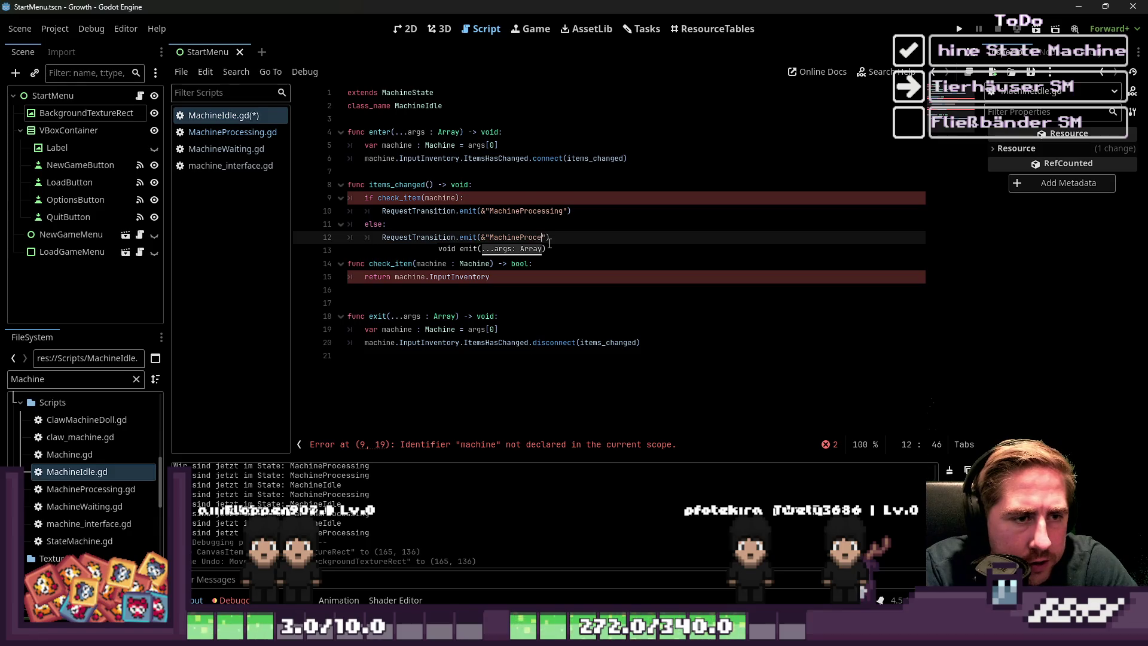
{"action": "key", "text": "Down"}
{"action": "key", "text": "Down"}
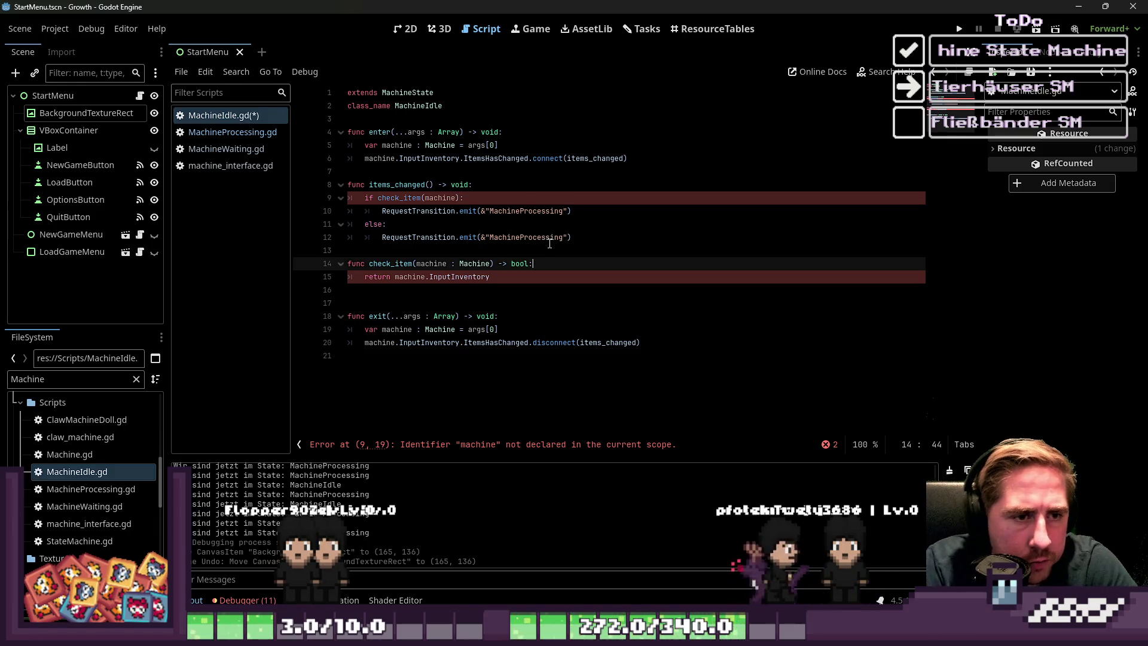
- Make the else branch request MachineIdle and check the check_item(machine) call
{"action": "left_click", "coordinate": [491, 238]}
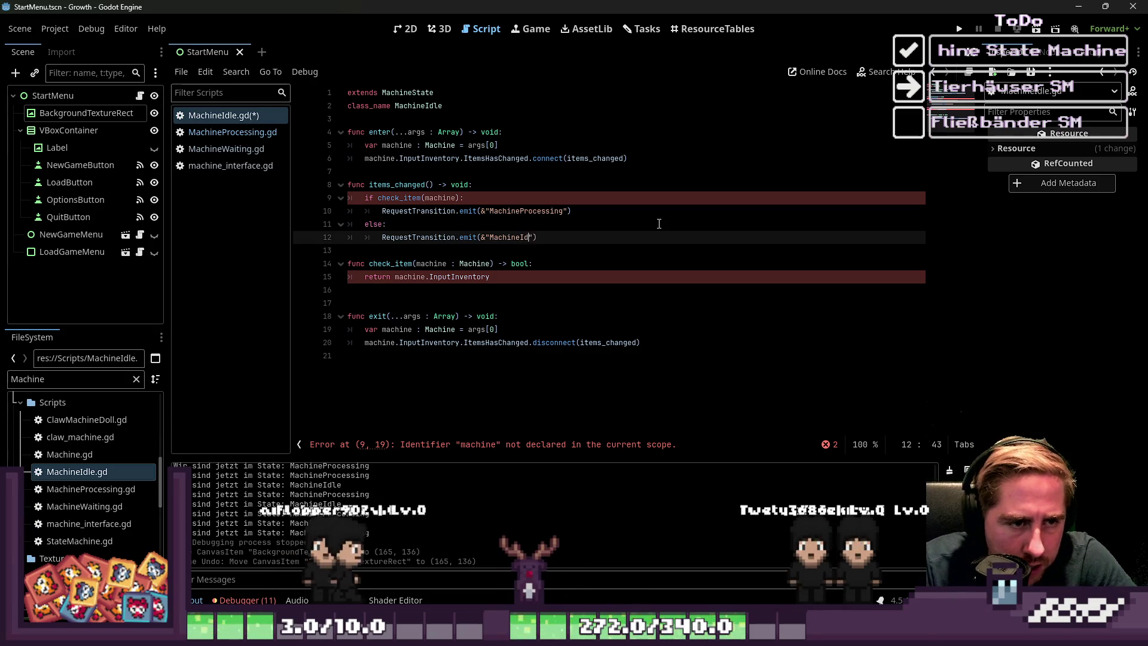
{"action": "type", "text": "Idle"}
{"action": "left_click", "coordinate": [428, 226]}
{"action": "left_click", "coordinate": [401, 198]}
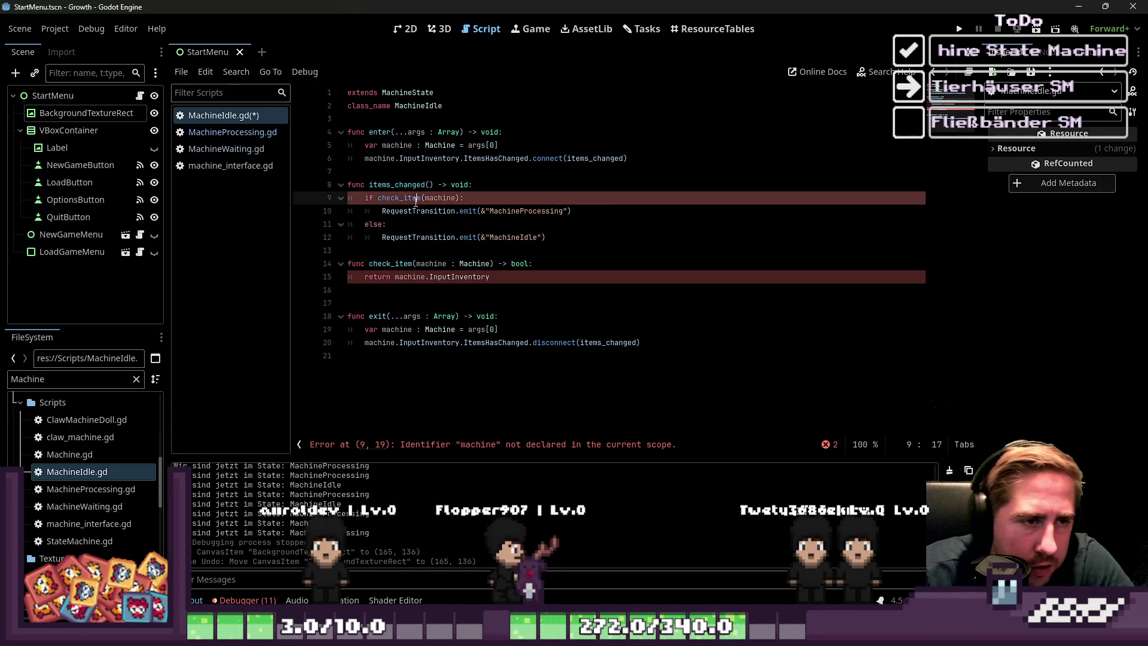
{"action": "left_click", "coordinate": [400, 198], "text": "ctrl"}
{"action": "left_click", "coordinate": [438, 200]}
{"action": "double_click", "coordinate": [437, 200]}
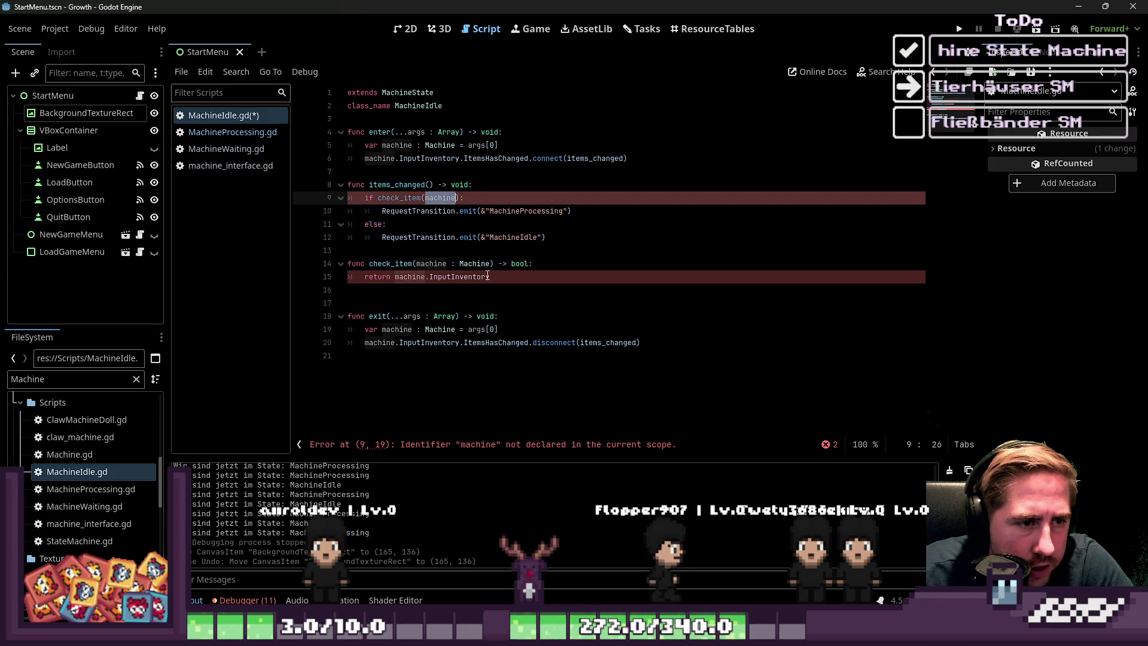
{"action": "left_click", "coordinate": [443, 200]}
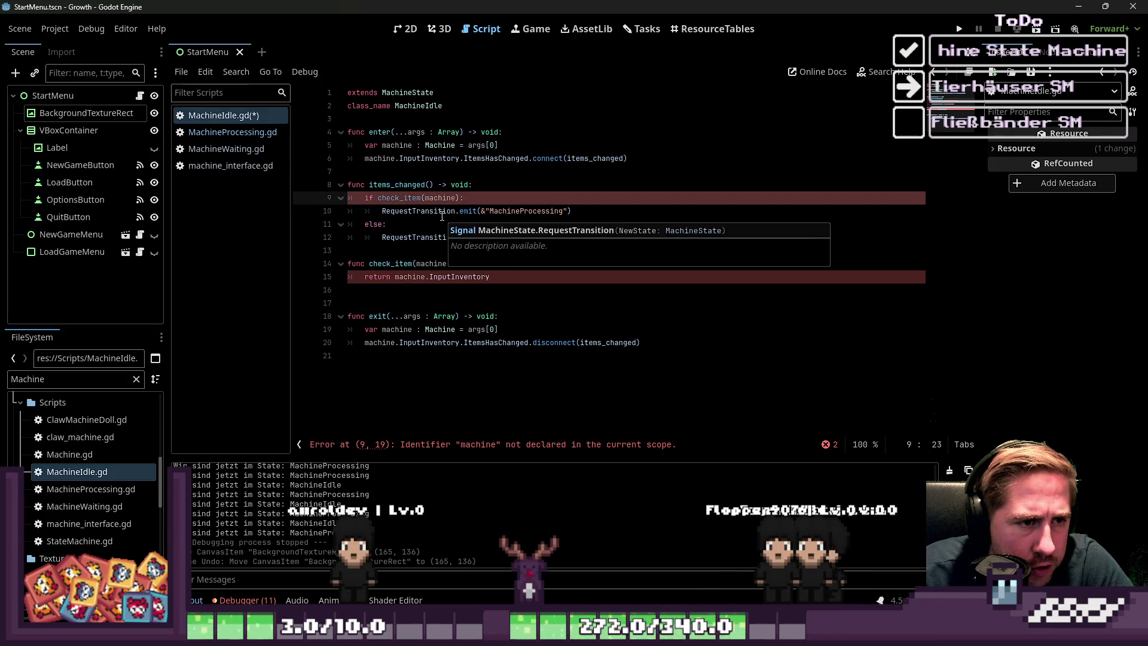
{"action": "left_click", "coordinate": [409, 287]}
- Have check_item return InputInventory.items[0].get(machine.object_slot_data.item_name)
{"action": "left_click", "coordinate": [529, 280]}
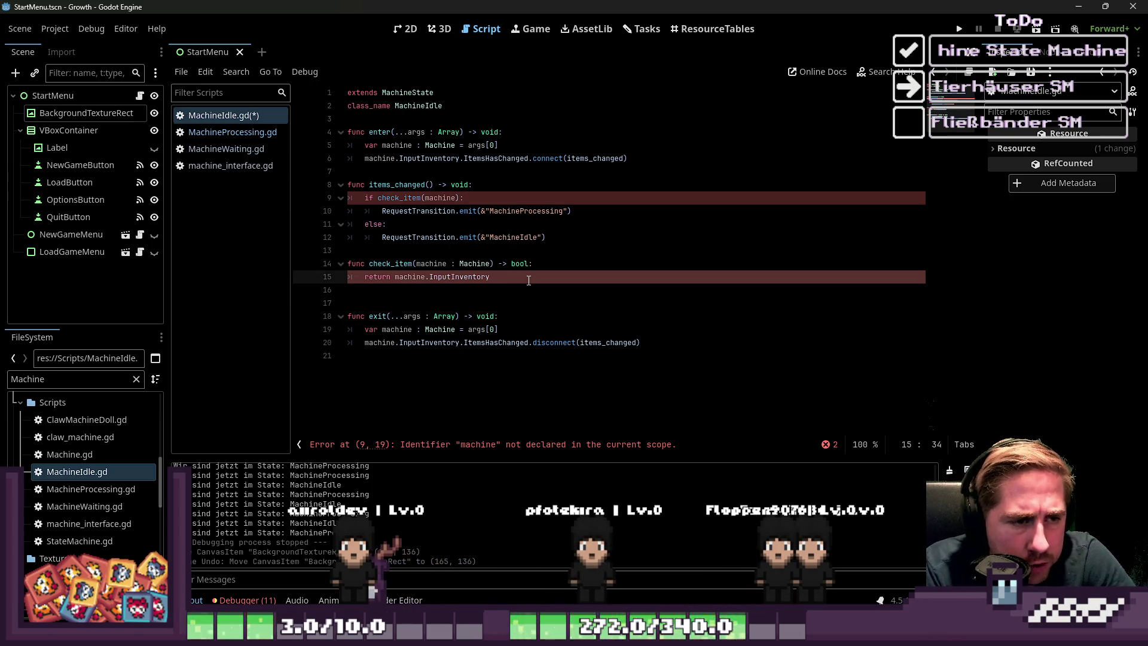
{"action": "type", "text": ".items[0]."}
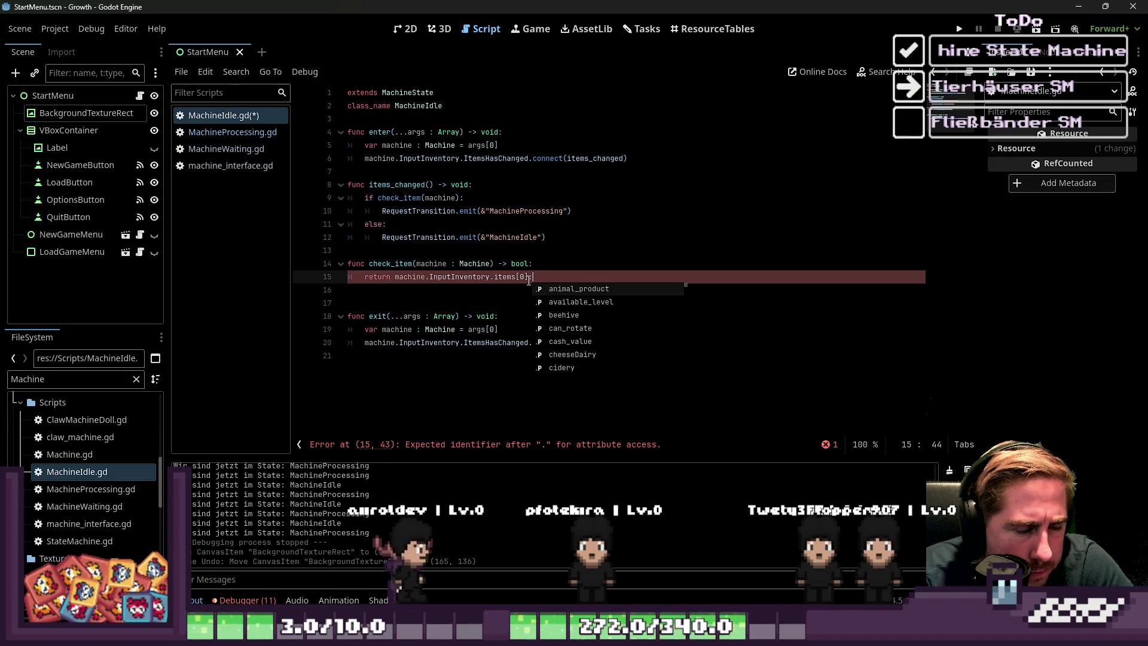
{"action": "type", "text": "get(\""}
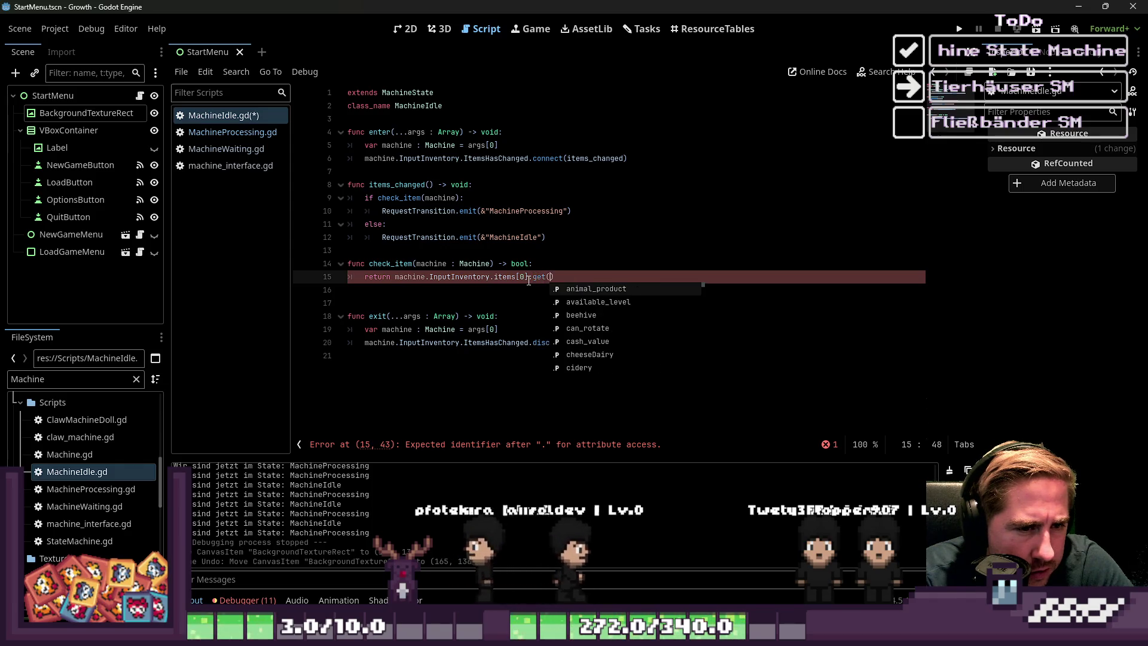
{"action": "key", "text": "BackSpace"}
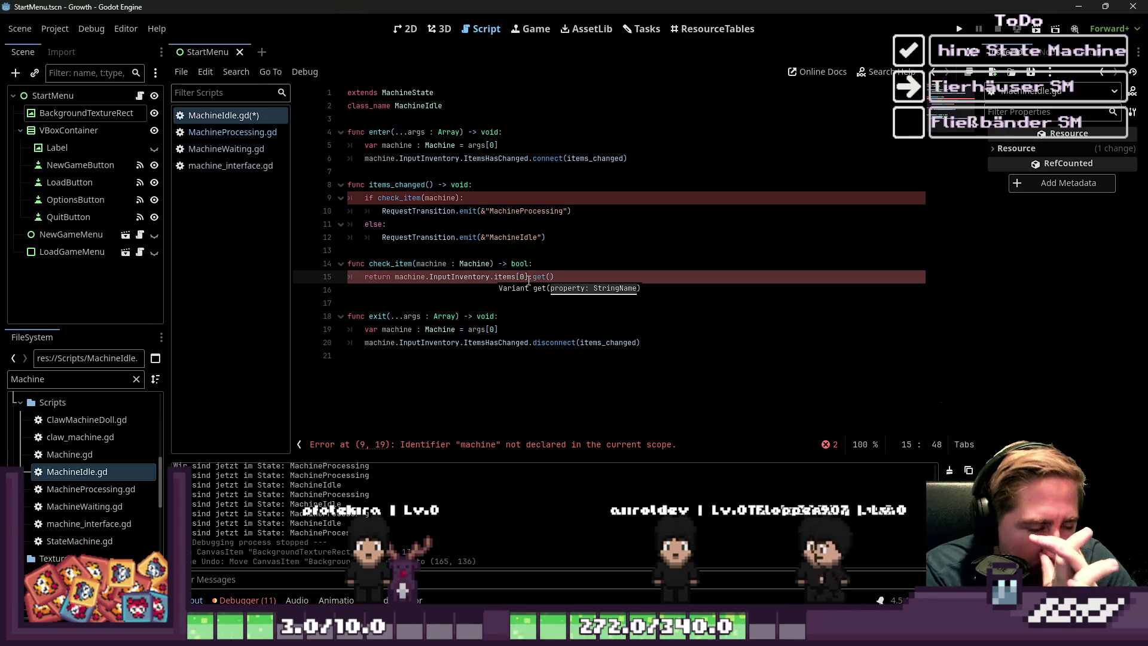
{"action": "type", "text": "machin"}
{"action": "type", "text": "e.object_slot_data."}
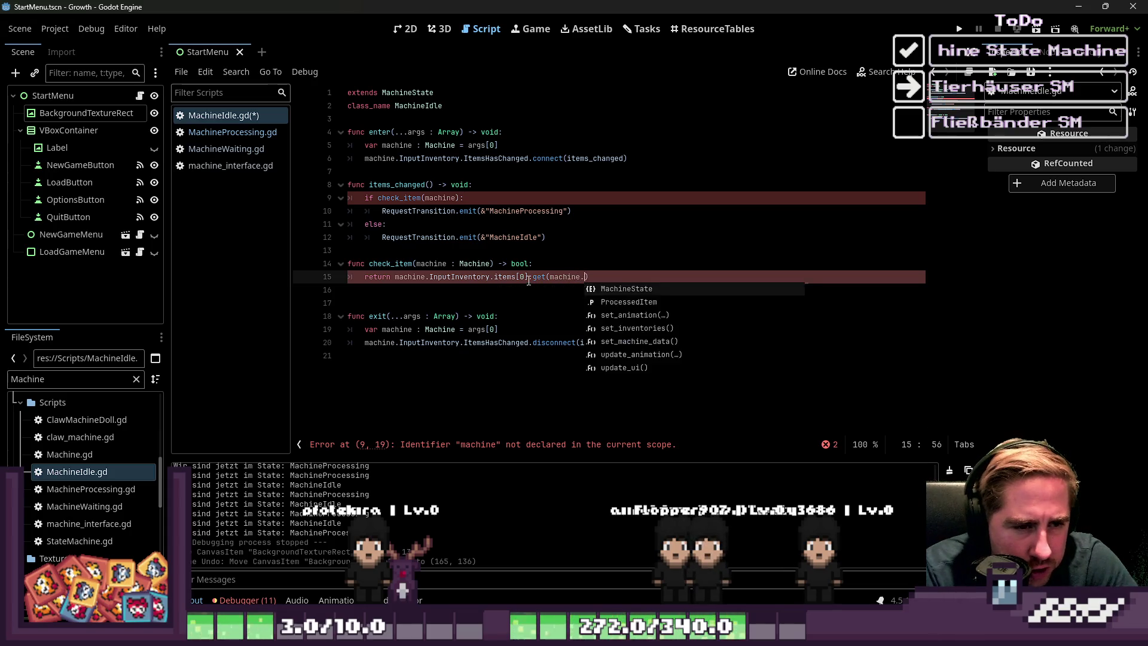
{"action": "type", "text": "item_name"}
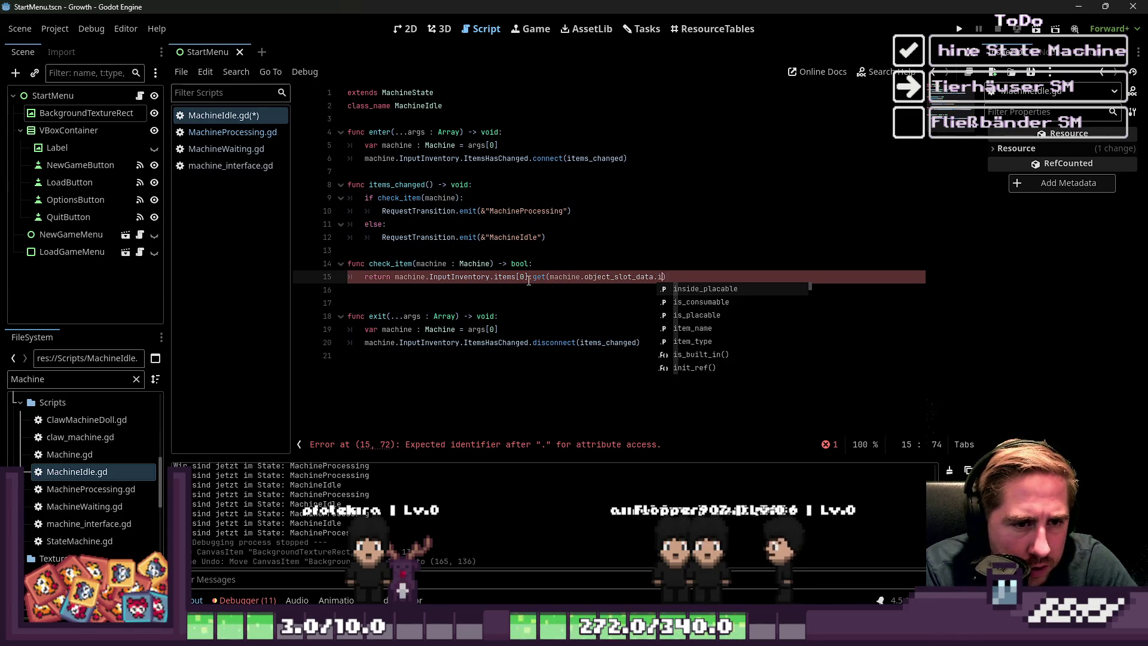
{"action": "key", "text": "End"}
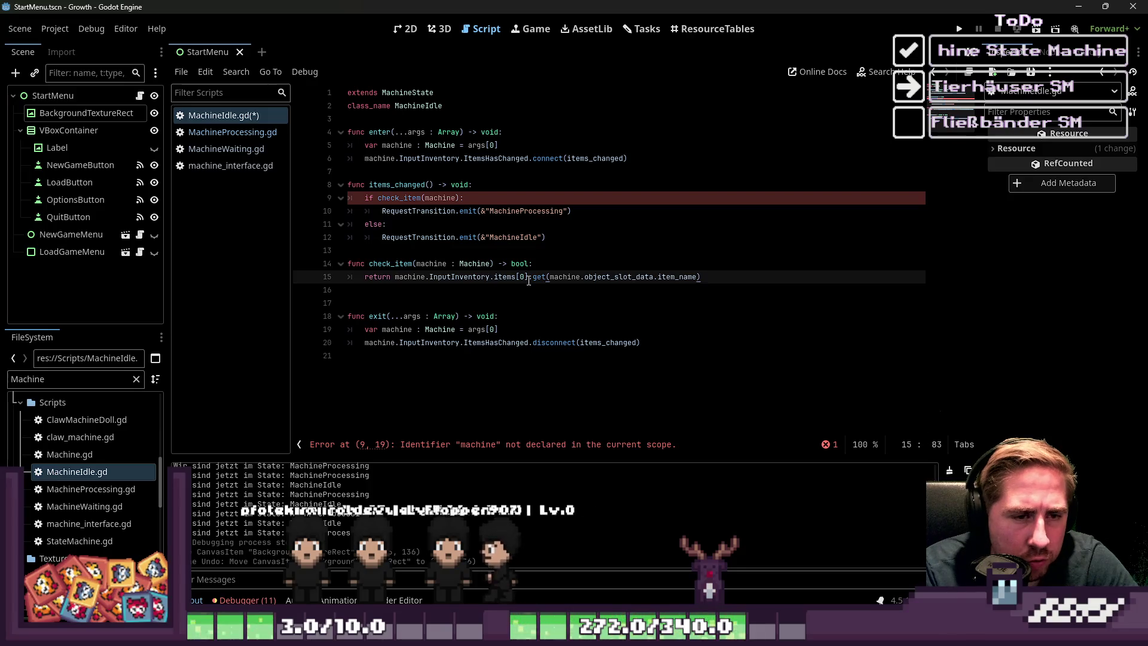
- In ResourceTables, load the res://Resources/ItemsSetResources folder into the table
{"action": "left_click", "coordinate": [715, 28]}
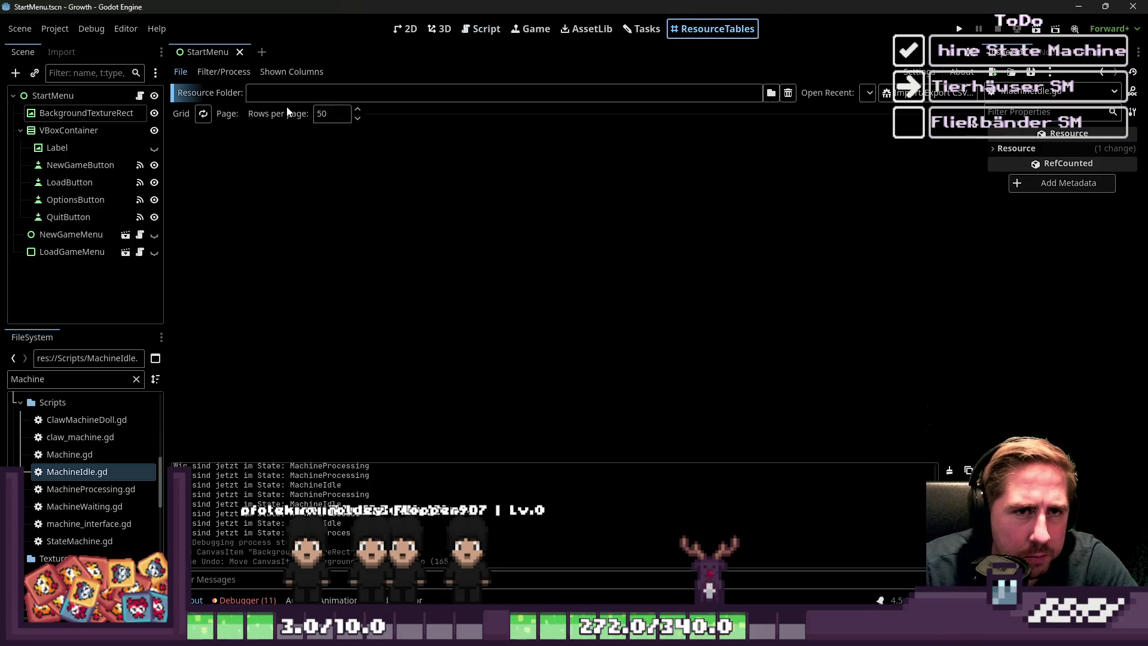
{"action": "left_click", "coordinate": [771, 93]}
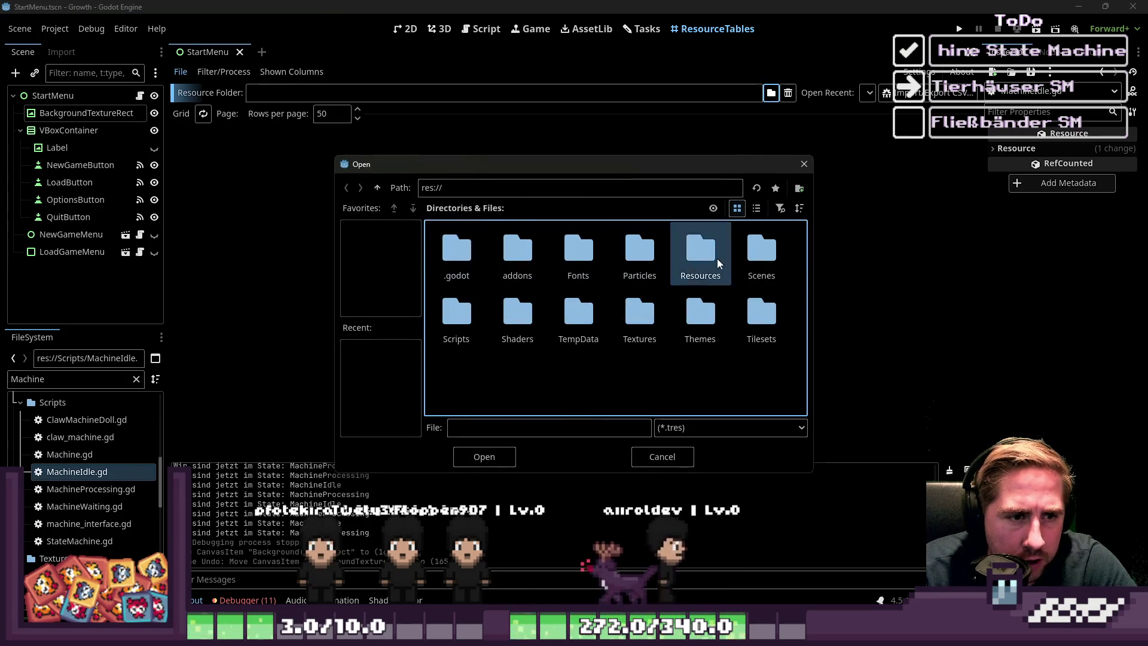
{"action": "double_click", "coordinate": [712, 258]}
{"action": "double_click", "coordinate": [702, 260]}
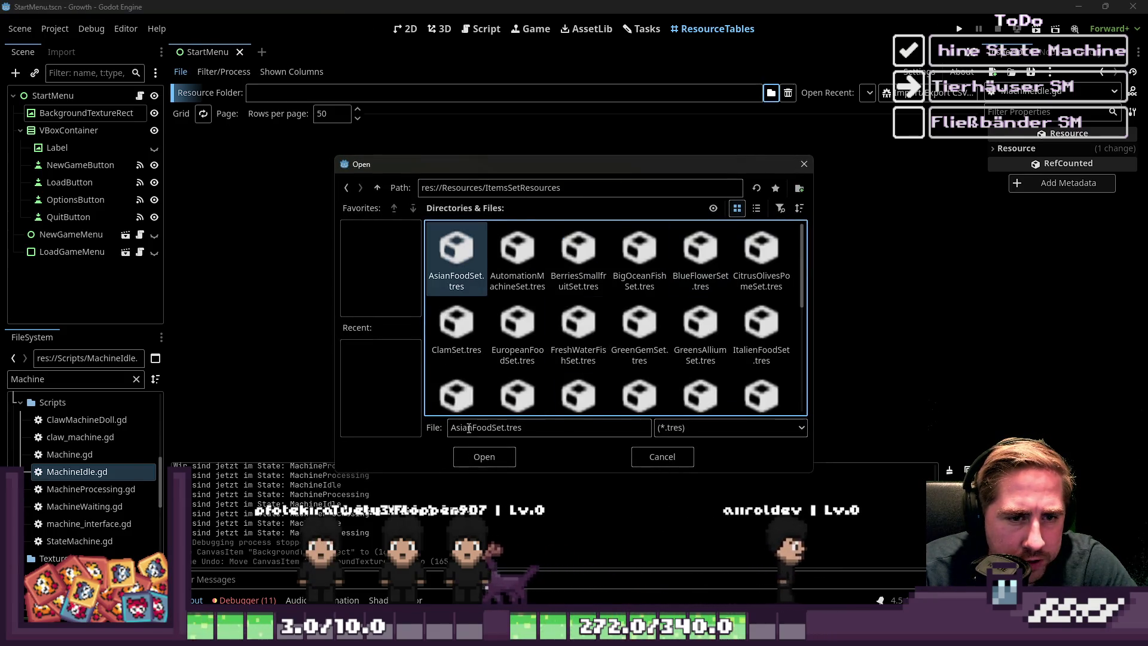
{"action": "left_click", "coordinate": [481, 457]}
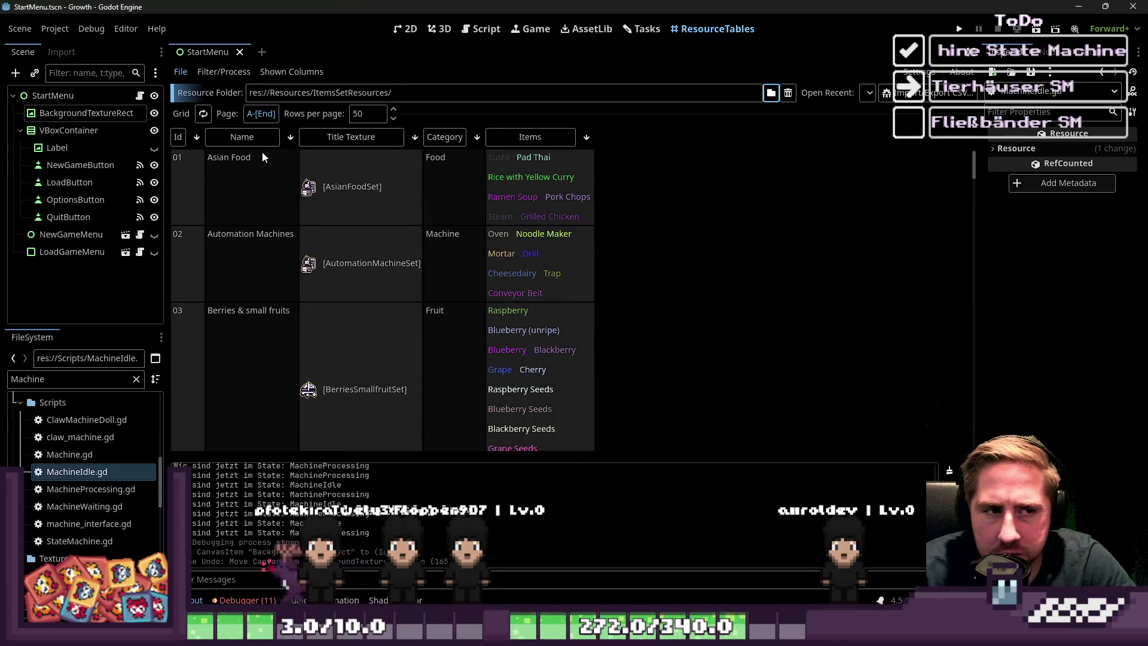
{"action": "scroll", "coordinate": [250, 278], "scroll_direction": "down", "scroll_amount": 4}
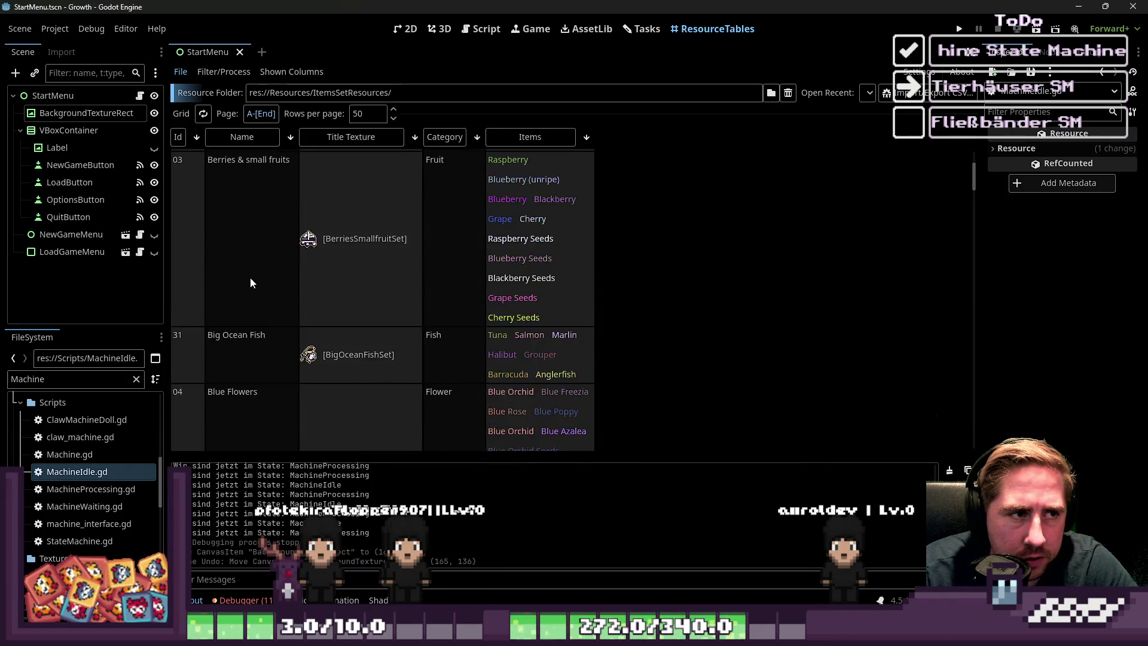
{"action": "scroll", "coordinate": [259, 266], "scroll_direction": "up", "scroll_amount": 5}
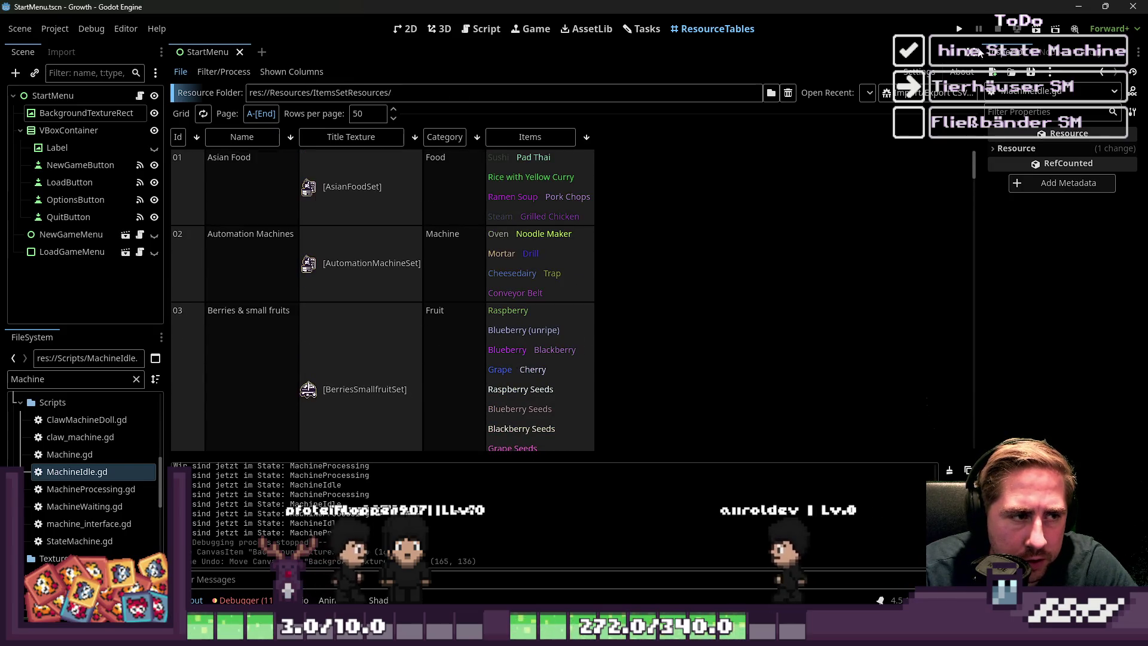
- Load res://Resources/ItemSlotResources into the resource table instead
{"action": "left_click", "coordinate": [771, 92]}
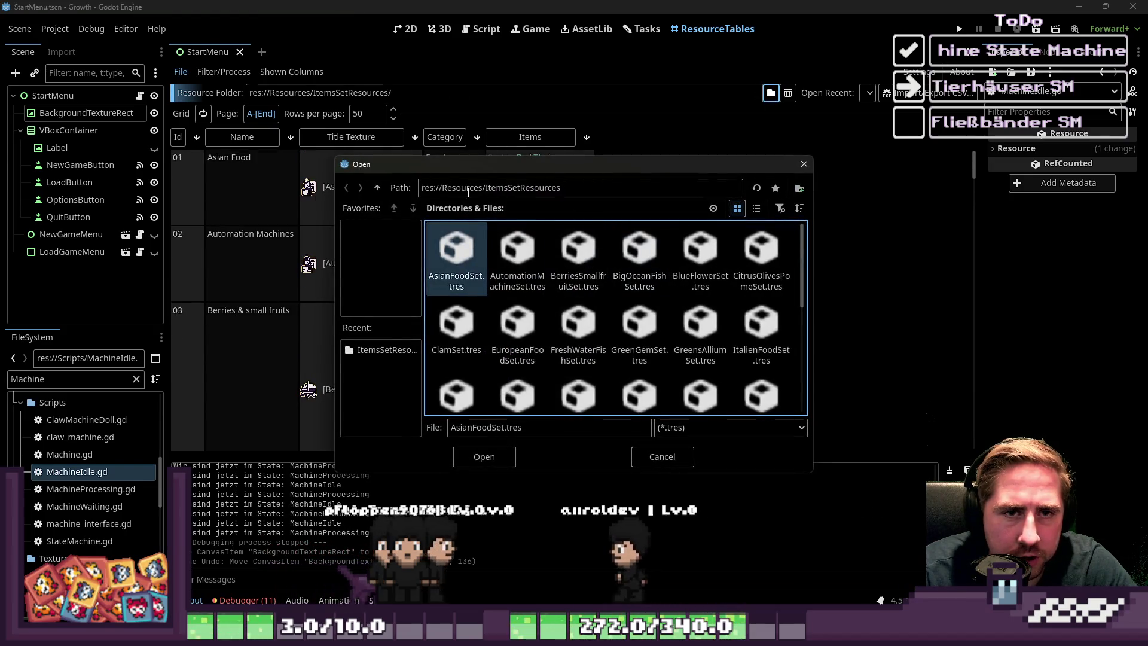
{"action": "left_click", "coordinate": [378, 188]}
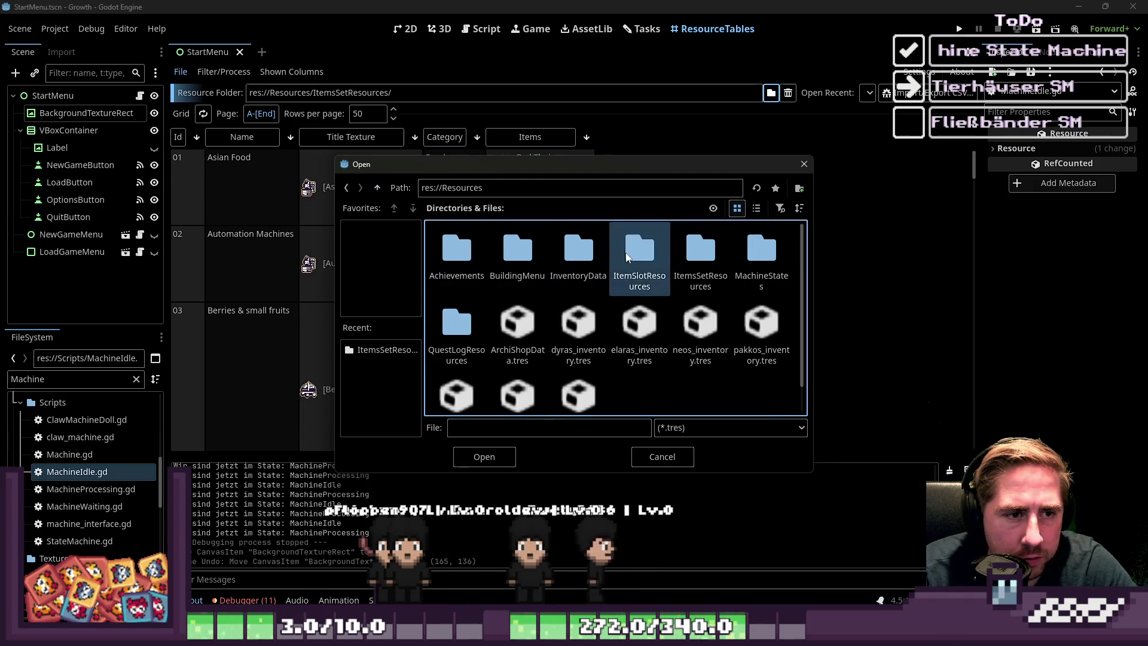
{"action": "double_click", "coordinate": [661, 275]}
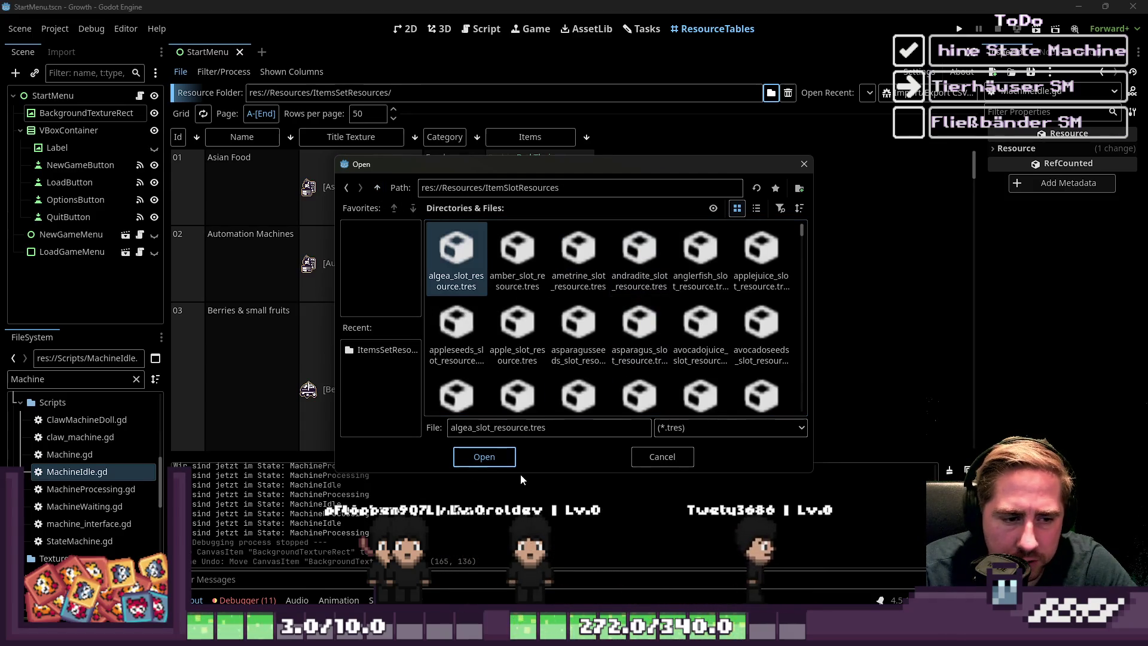
{"action": "left_click", "coordinate": [485, 456]}
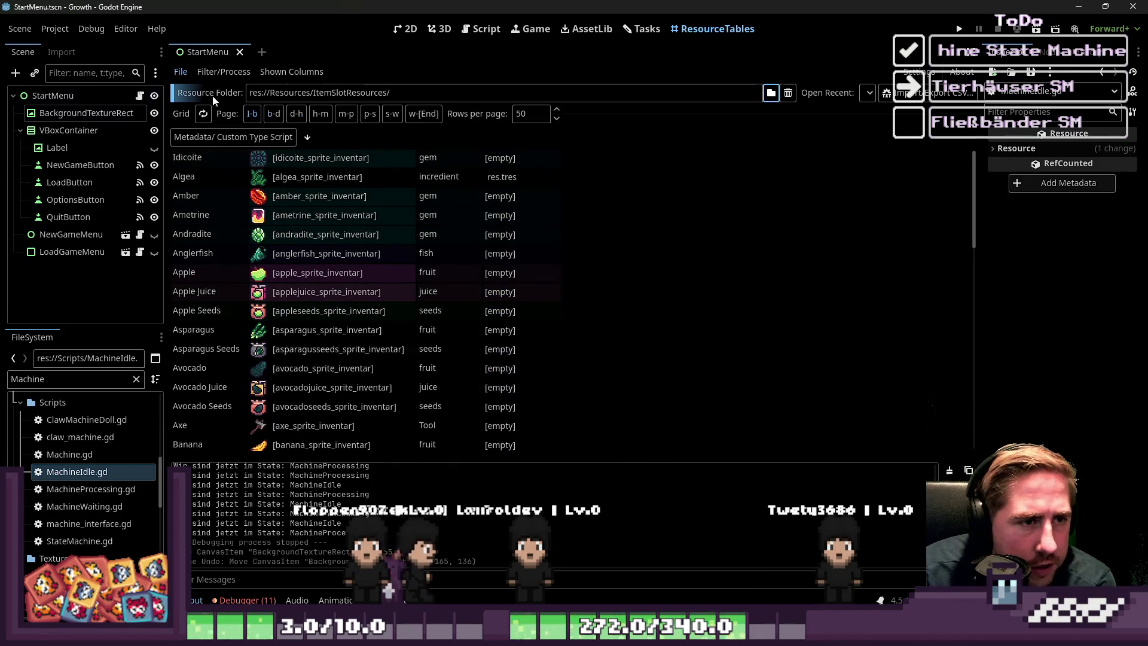
{"action": "scroll", "coordinate": [472, 249], "scroll_direction": "down", "scroll_amount": 5}
{"action": "scroll", "coordinate": [475, 266], "scroll_direction": "up", "scroll_amount": 5}
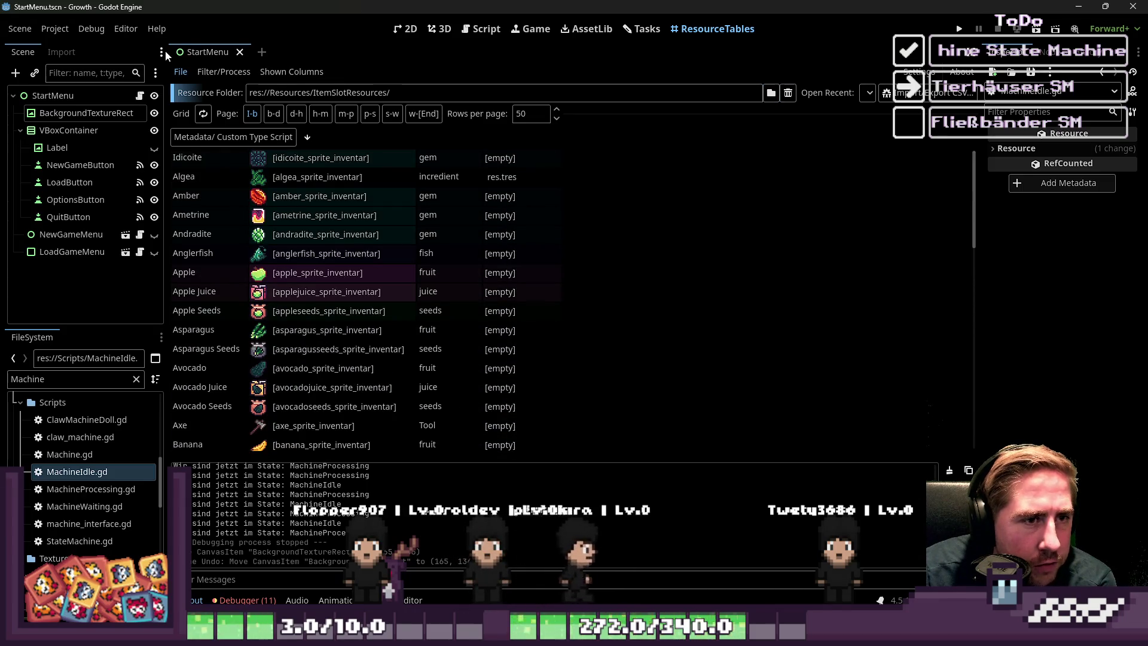
- Hide the empty column, show the Cidery column, and return to MachineIdle.gd
{"action": "left_click", "coordinate": [269, 71]}
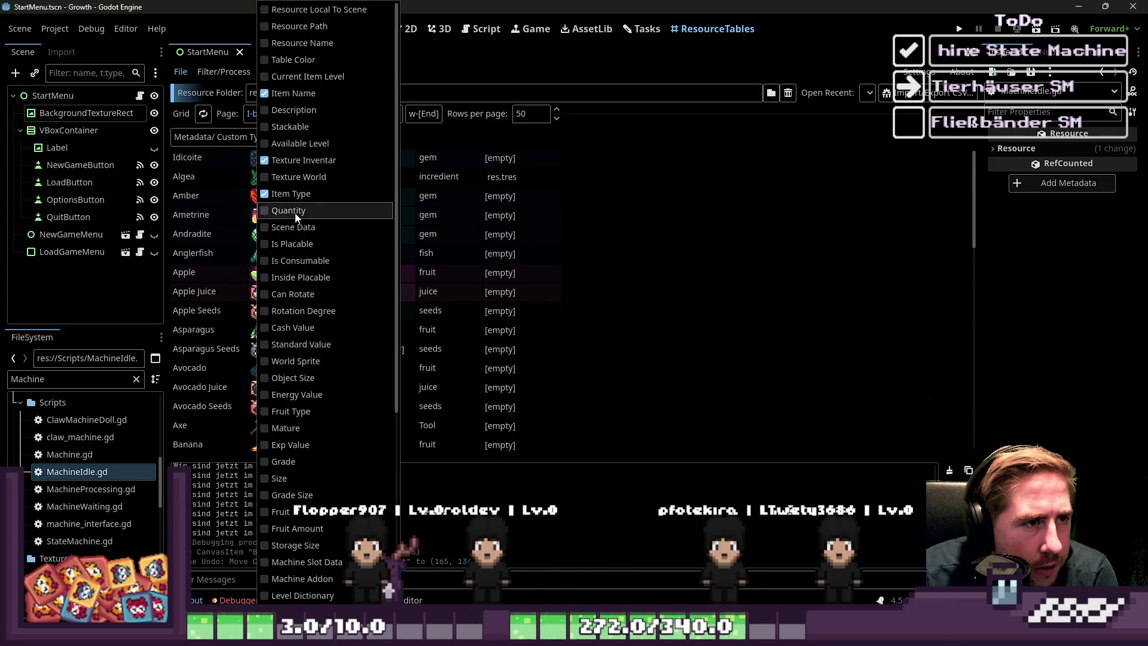
{"action": "scroll", "coordinate": [266, 203], "scroll_direction": "down", "scroll_amount": 5}
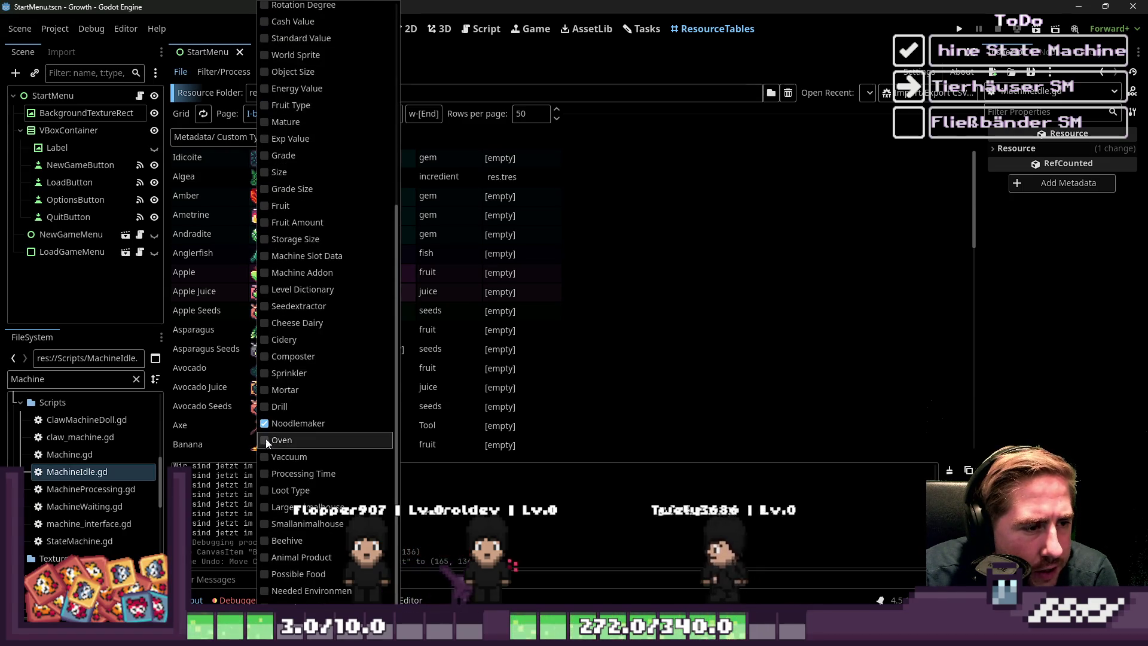
{"action": "left_click", "coordinate": [265, 423]}
{"action": "left_click", "coordinate": [263, 339]}
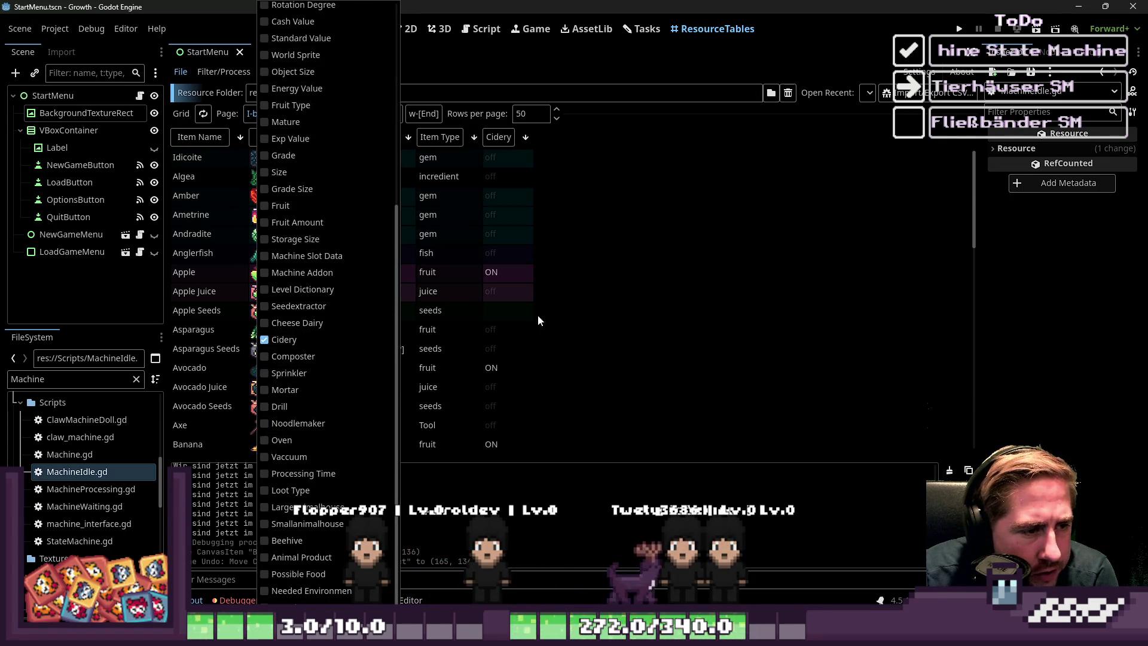
{"action": "left_click", "coordinate": [590, 281]}
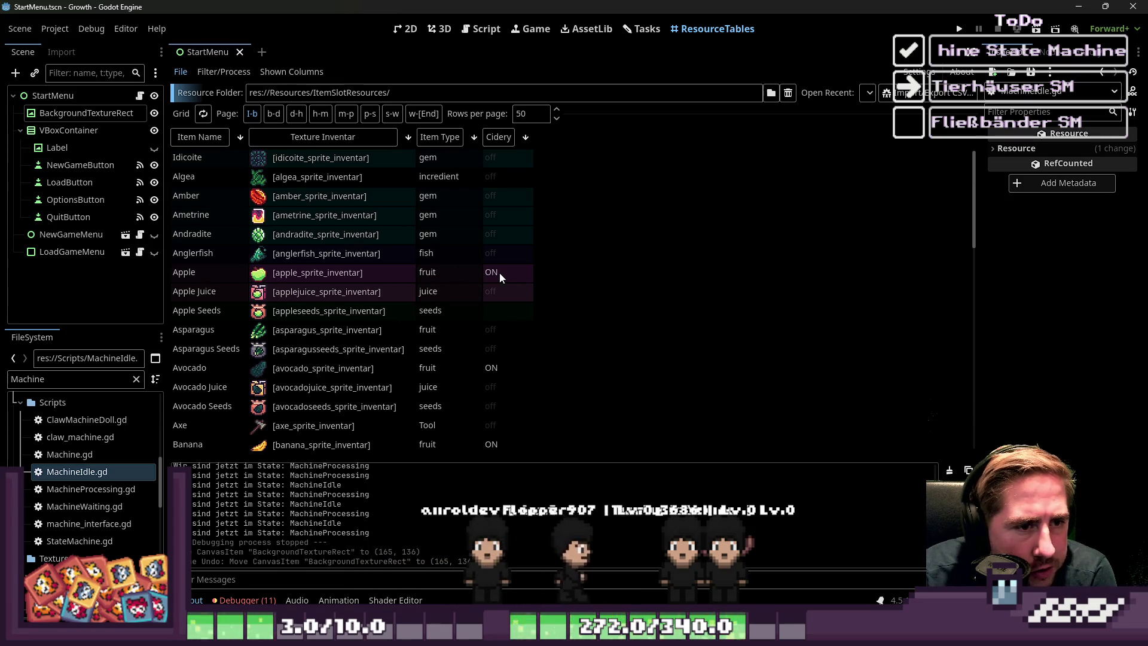
{"action": "left_click", "coordinate": [480, 29]}
{"action": "key", "text": "Down"}
{"action": "key", "text": "Down"}
{"action": "key", "text": "Down"}
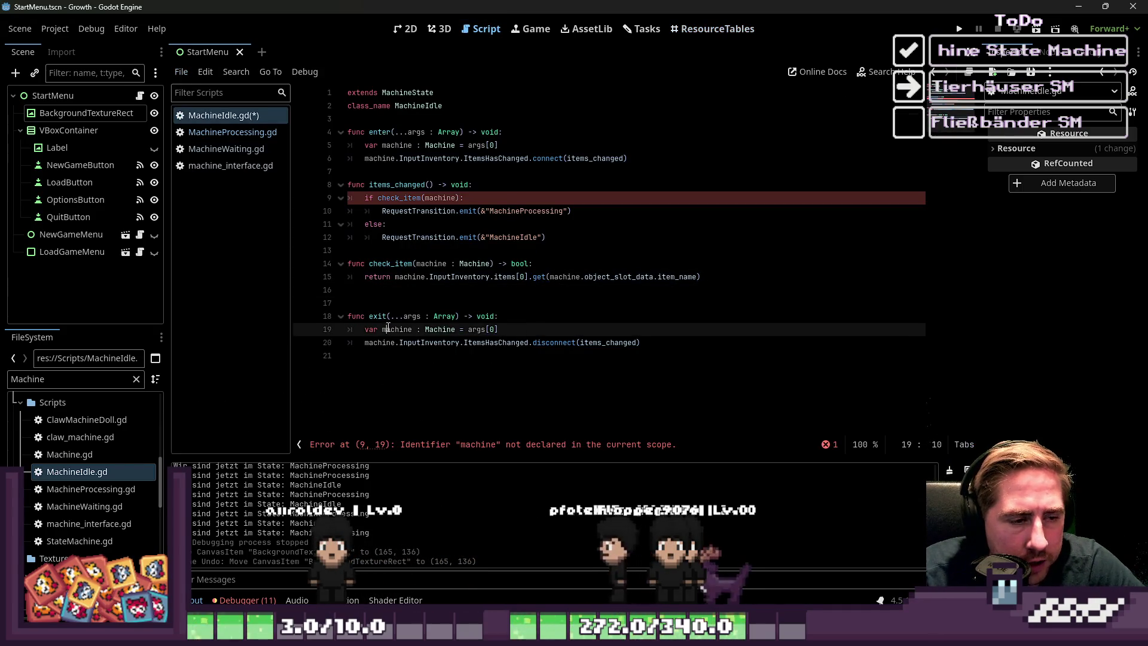
- Delete the extra blank line between check_item and exit in MachineIdle.gd
{"action": "left_click", "coordinate": [399, 256]}
{"action": "double_click", "coordinate": [392, 263]}
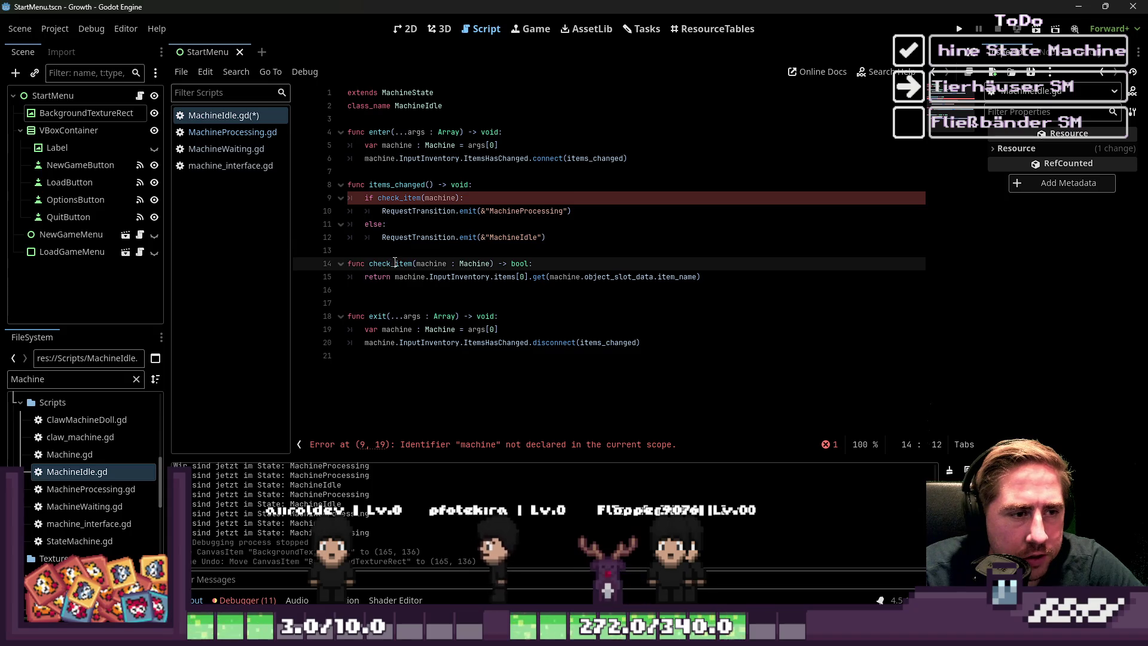
{"action": "left_click", "coordinate": [378, 303]}
{"action": "key", "text": "BackSpace"}
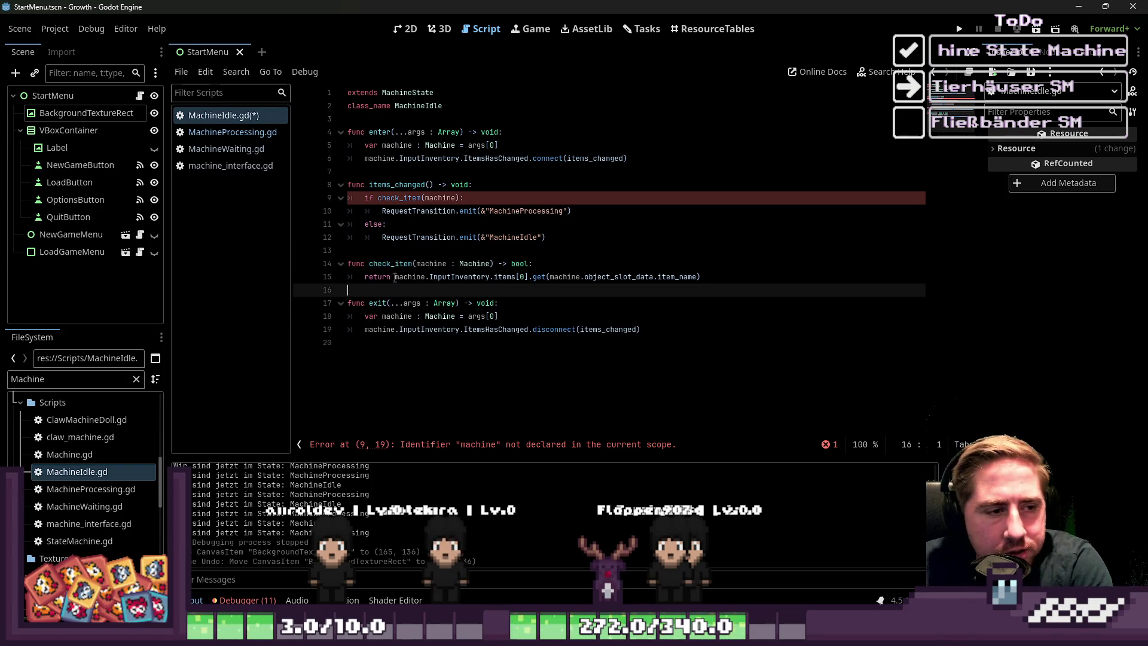
- Review check_item's uses and the transition calls, selecting the undeclared machine argument on line 9
{"action": "double_click", "coordinate": [392, 264]}
{"action": "left_click", "coordinate": [436, 197]}
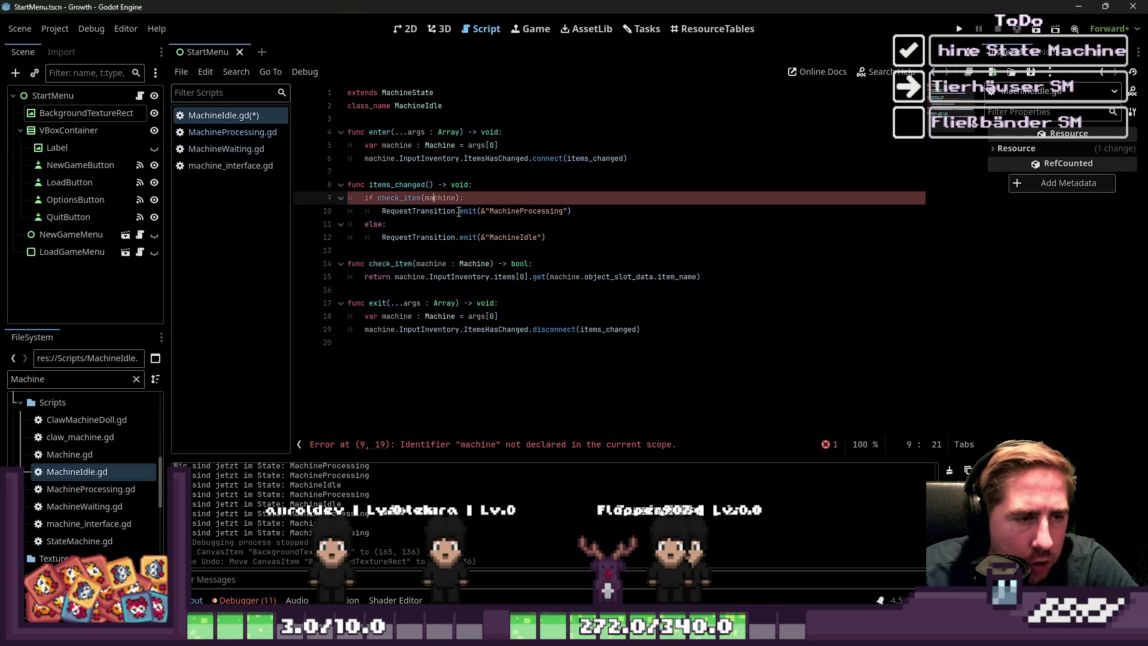
{"action": "left_click_drag", "start_coordinate": [572, 211], "coordinate": [478, 211]}
{"action": "left_click", "coordinate": [478, 237]}
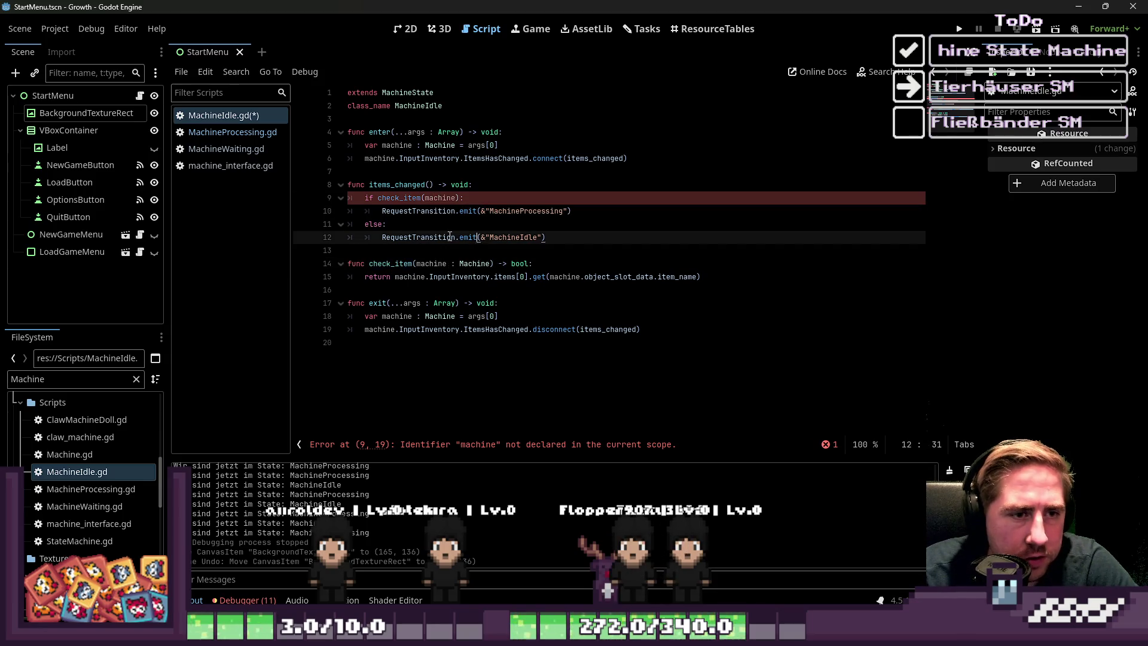
{"action": "left_click", "coordinate": [392, 237]}
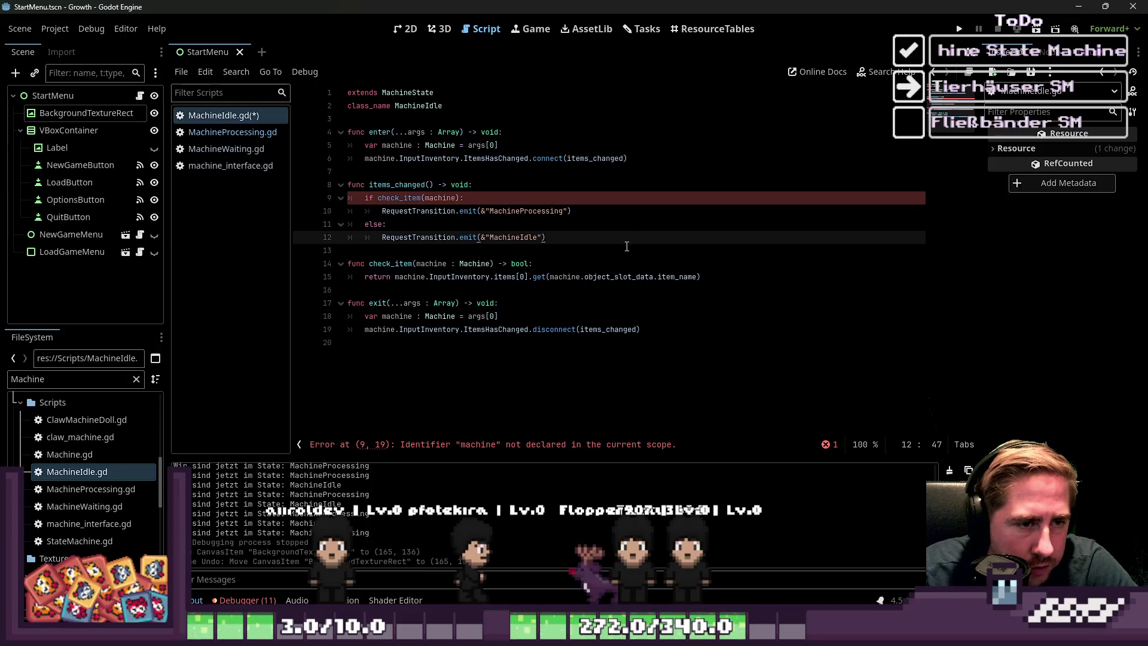
{"action": "left_click", "coordinate": [527, 249]}
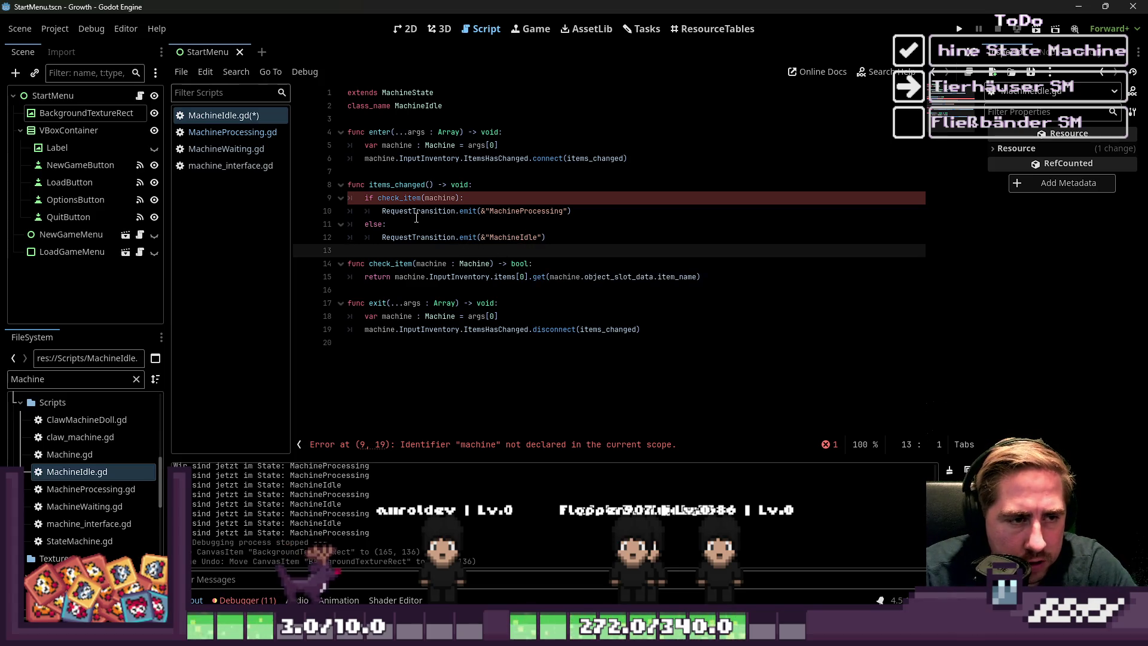
{"action": "left_click", "coordinate": [402, 198]}
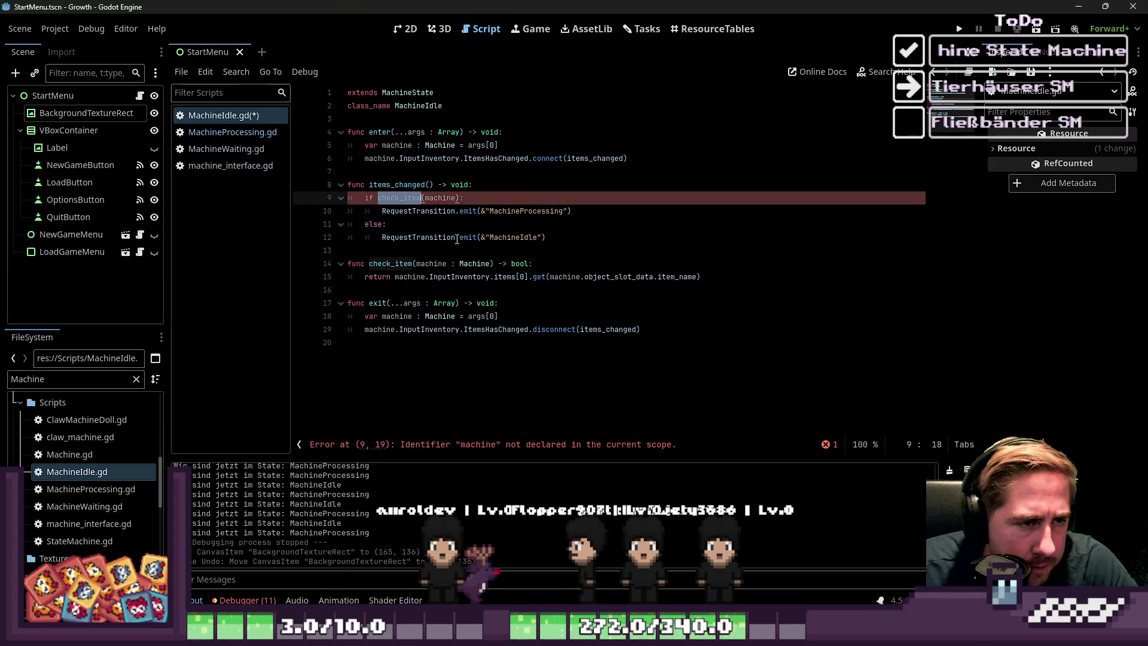
{"action": "left_click", "coordinate": [536, 292]}
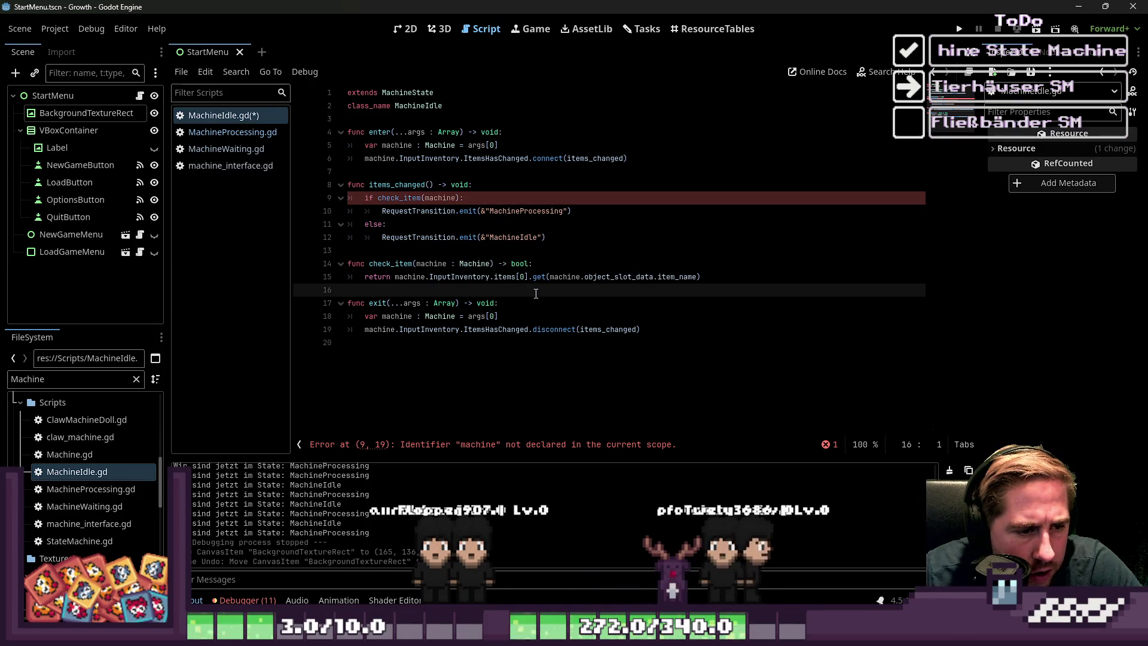
{"action": "double_click", "coordinate": [431, 198]}
- Append .bind(machine) to the connect call, give items_changed a machine : Machine parameter, and save
{"action": "left_click", "coordinate": [628, 161]}
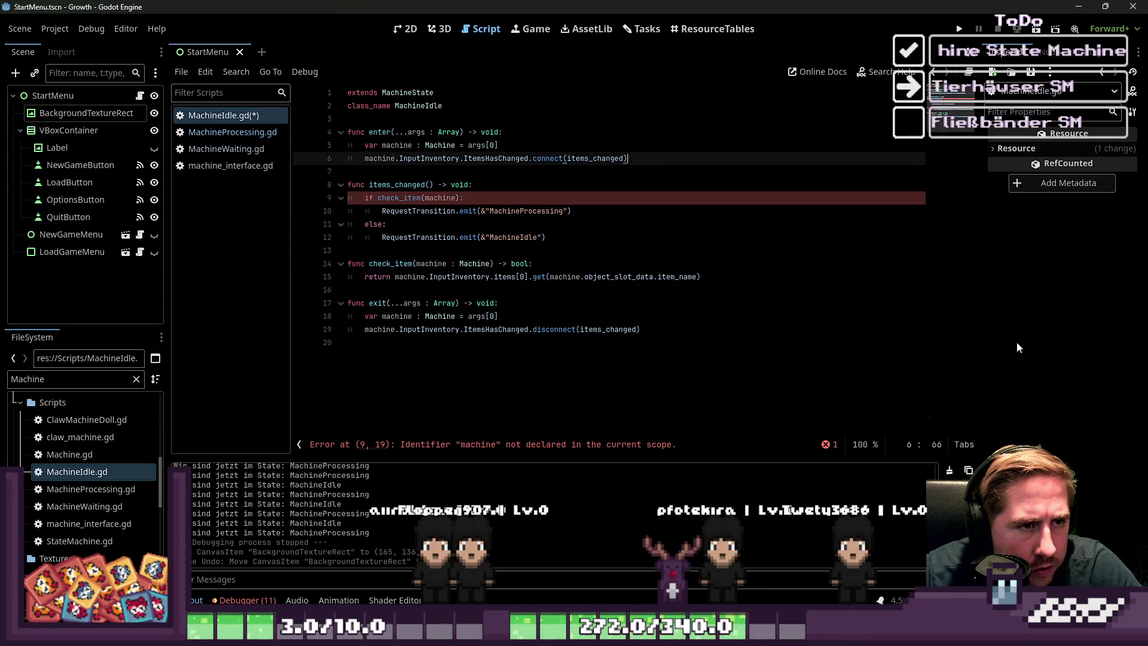
{"action": "type", "text": ".bind(machine)"}
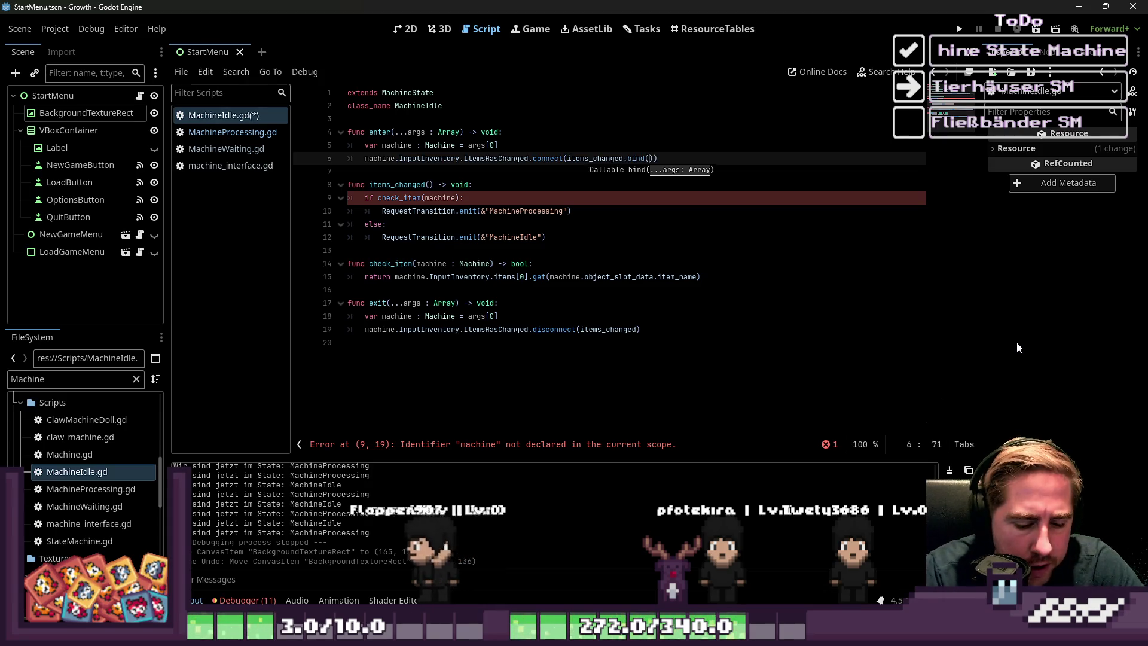
{"action": "key", "text": "Down"}
{"action": "key", "text": "Down"}
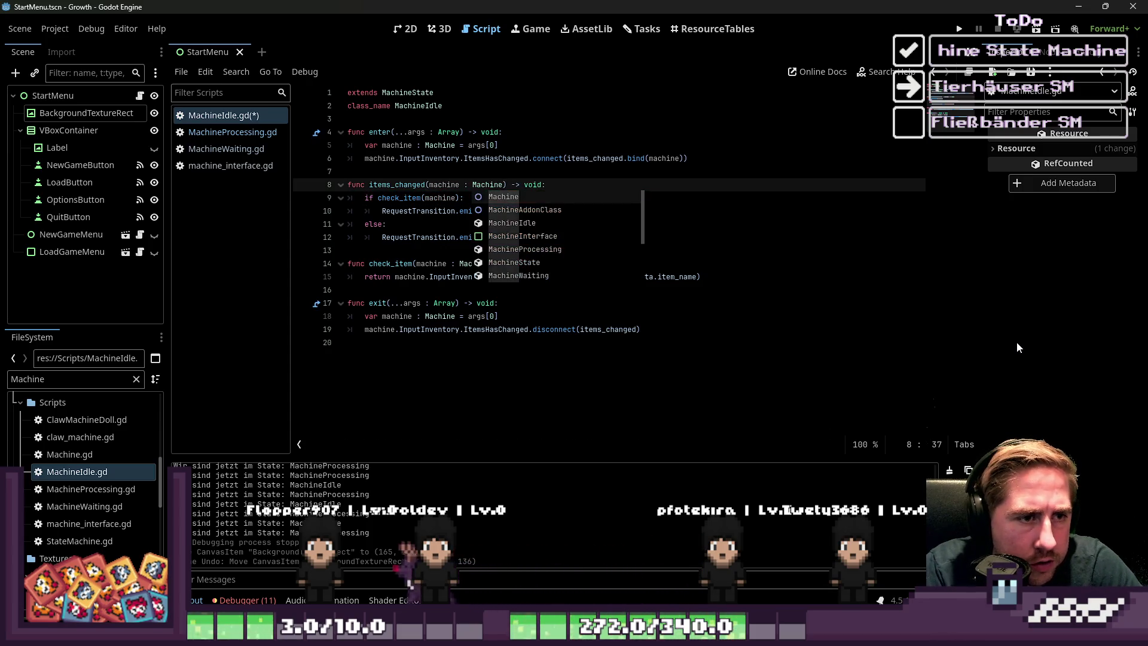
{"action": "key", "text": "Escape"}
{"action": "key", "text": "Up"}
{"action": "key", "text": "ctrl+s"}
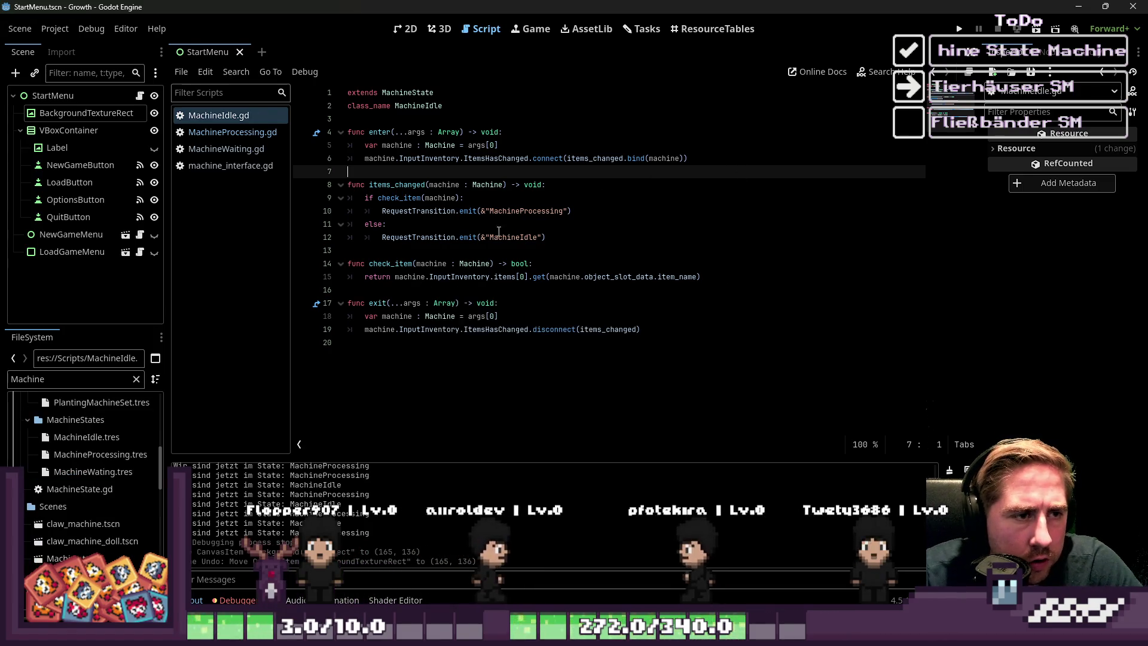
{"action": "left_click", "coordinate": [602, 224]}
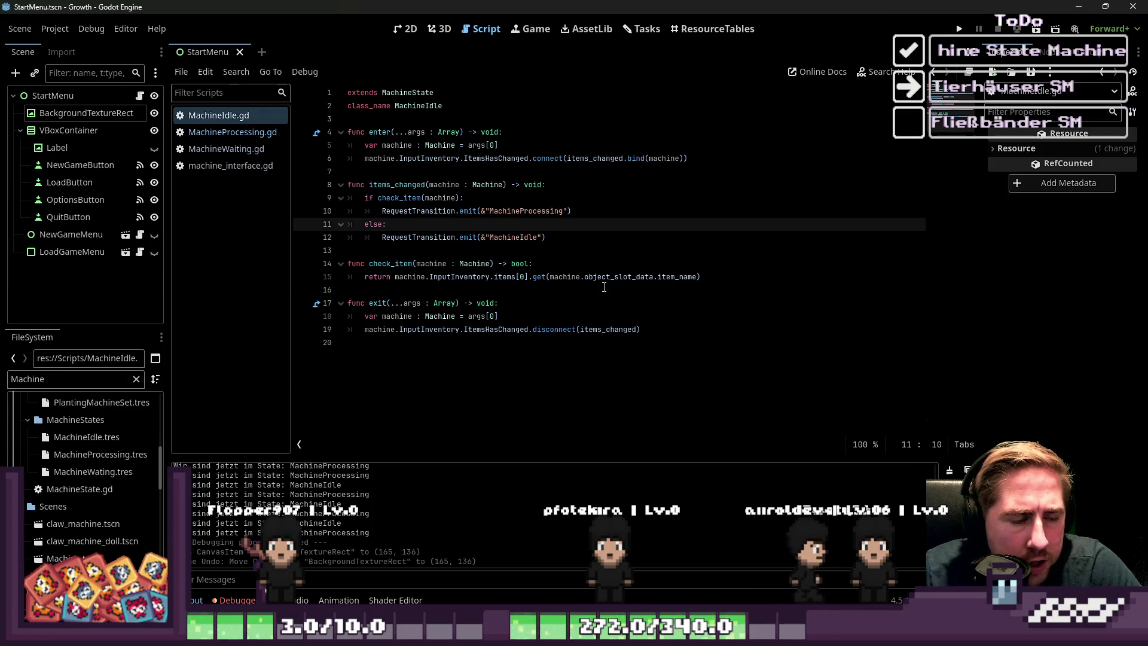
- Review the check_item function body, then switch to MachineProcessing.gd
{"action": "left_click", "coordinate": [604, 289]}
{"action": "left_click", "coordinate": [457, 277]}
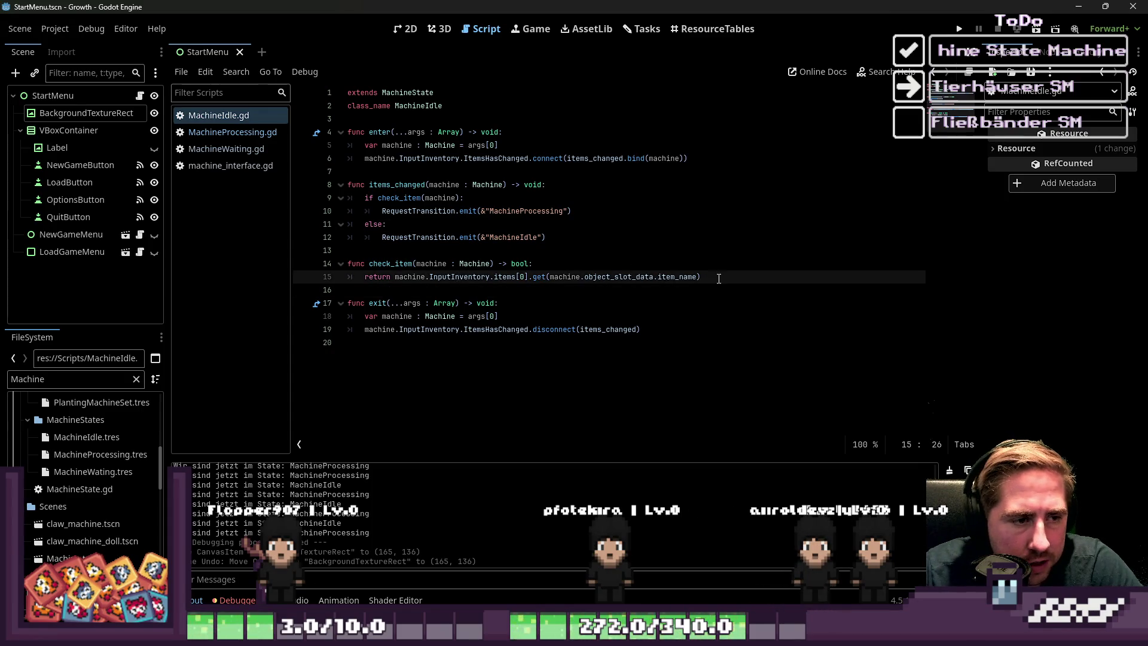
{"action": "left_click_drag", "start_coordinate": [718, 280], "coordinate": [326, 260]}
{"action": "left_click", "coordinate": [377, 237]}
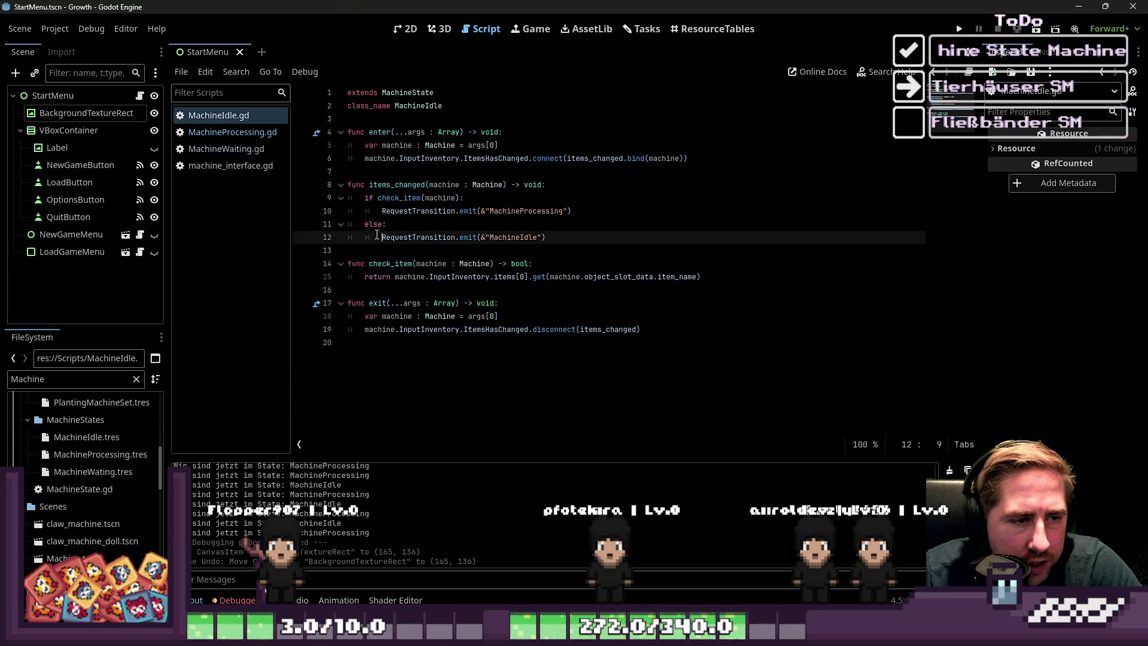
{"action": "left_click", "coordinate": [261, 133]}
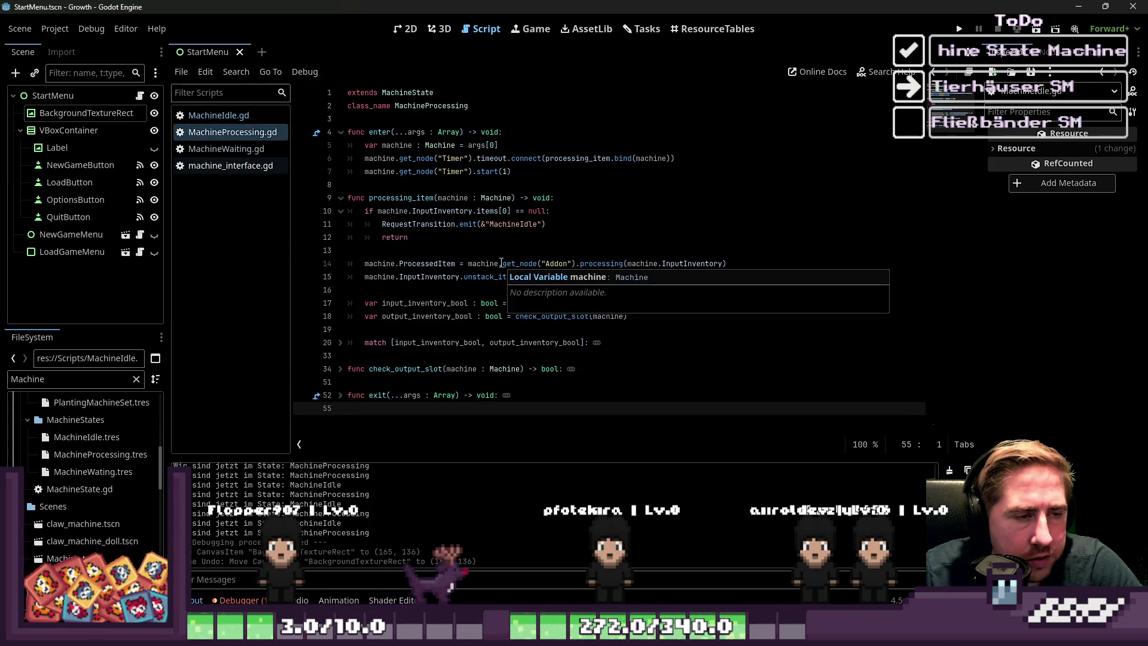
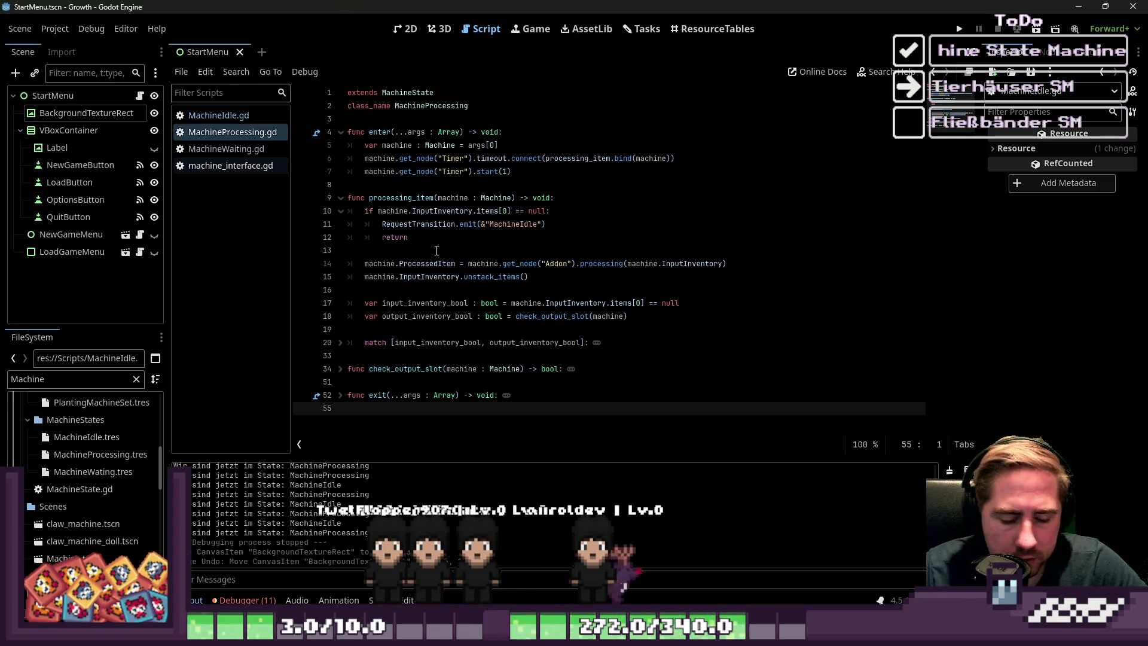
- Paste a new check_item(machine : Machine) -> bool function below the match block
{"action": "mouse_move", "coordinate": [488, 265]}
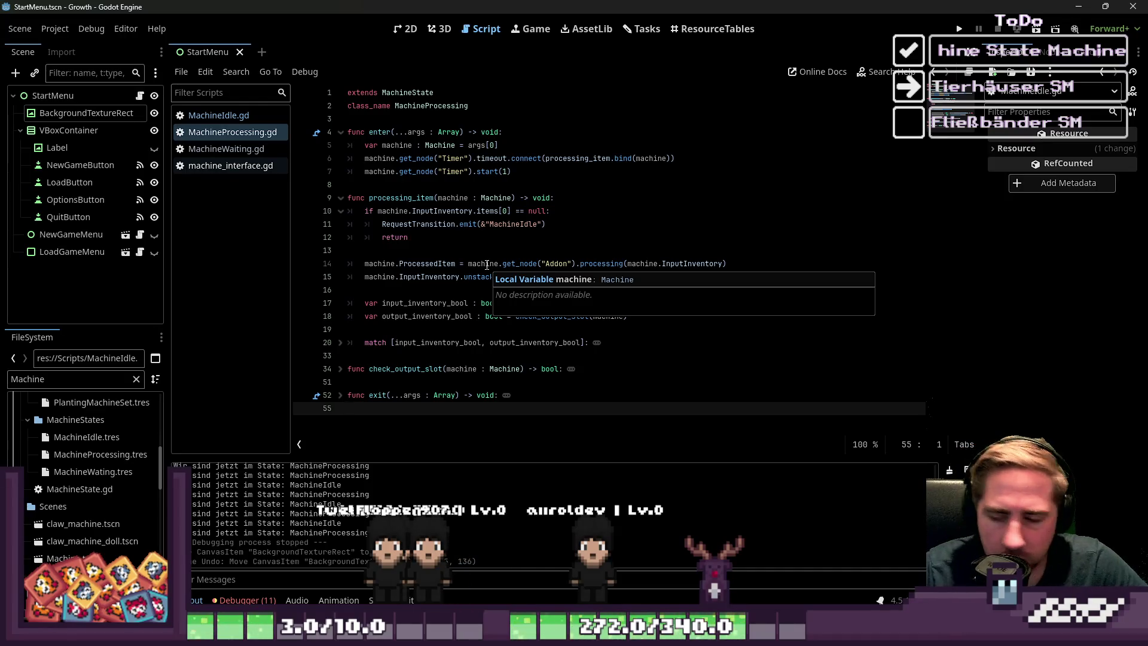
{"action": "left_click", "coordinate": [508, 228]}
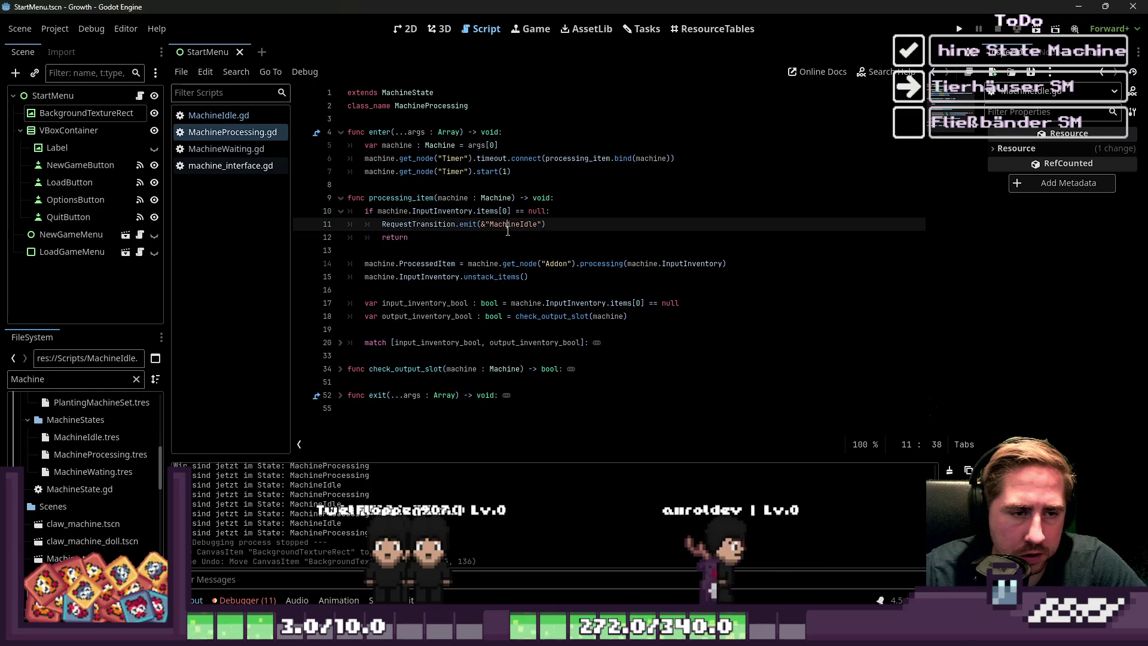
{"action": "left_click", "coordinate": [896, 355]}
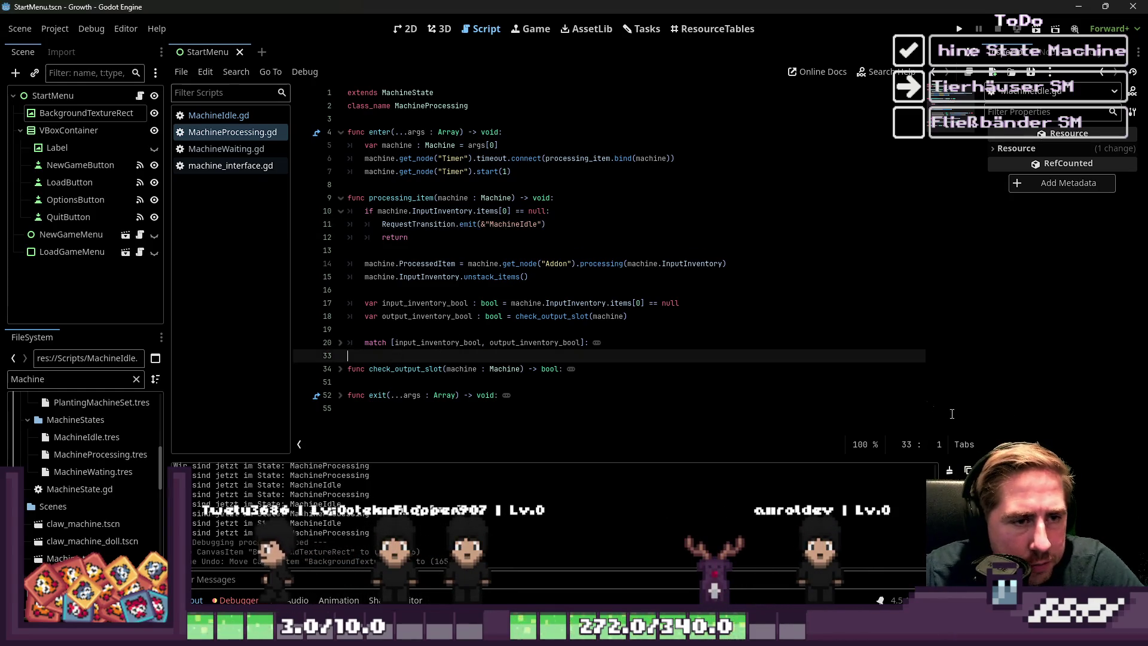
{"action": "key", "text": "Return"}
{"action": "key", "text": "Return"}
{"action": "key", "text": "Up"}
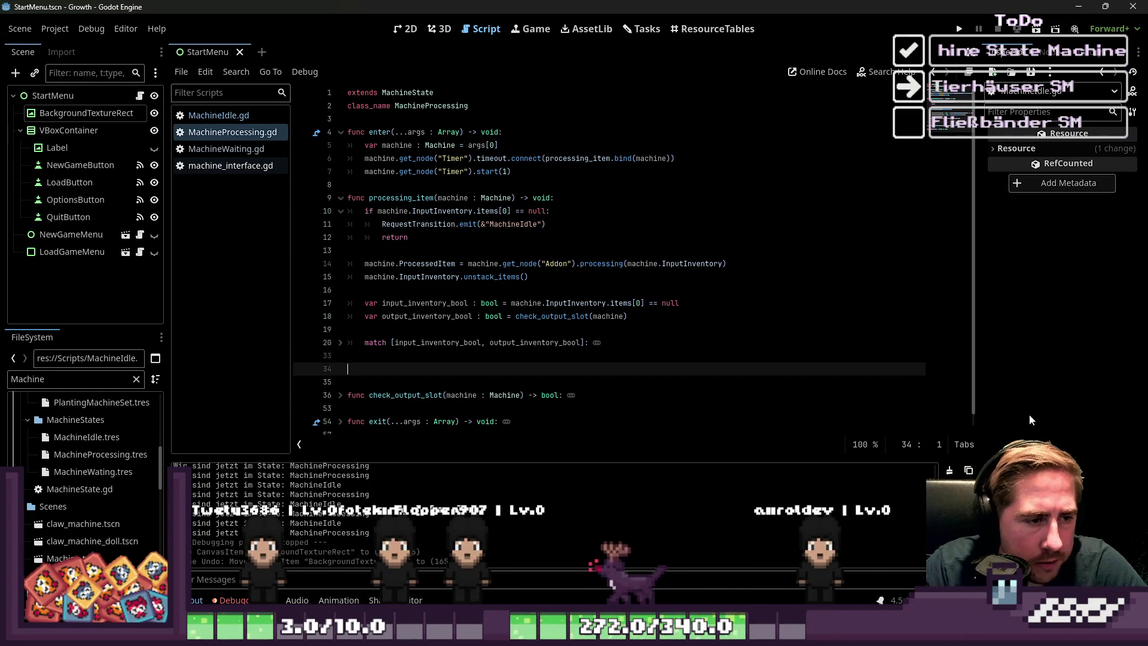
{"action": "key", "text": "Return"}
{"action": "type", "text": "func check_item(machine : Machine) -> bool: \treturn machine.InputInventory.items[0].get(machine.object_slot_data.item_name)"}
{"action": "key", "text": "Up"}
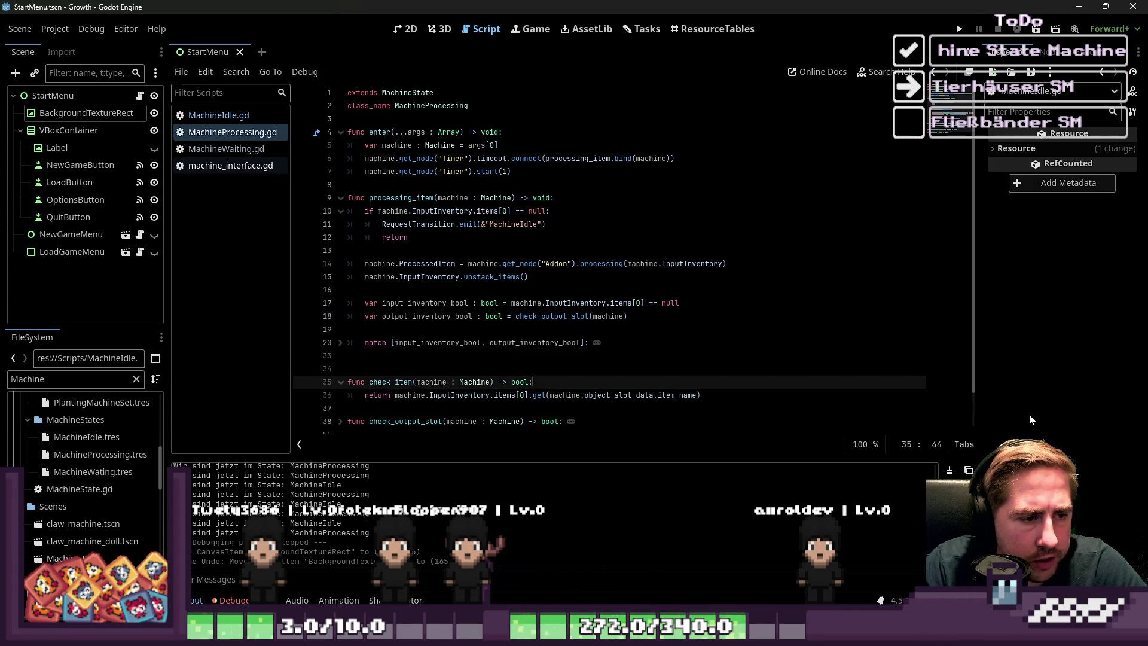
{"action": "key", "text": "Up"}
{"action": "key", "text": "Delete"}
- Make check_item return items[0] != null && the item_name lookup on items[0]
{"action": "key", "text": "ctrl+Right"}
{"action": "key", "text": "ctrl+Right"}
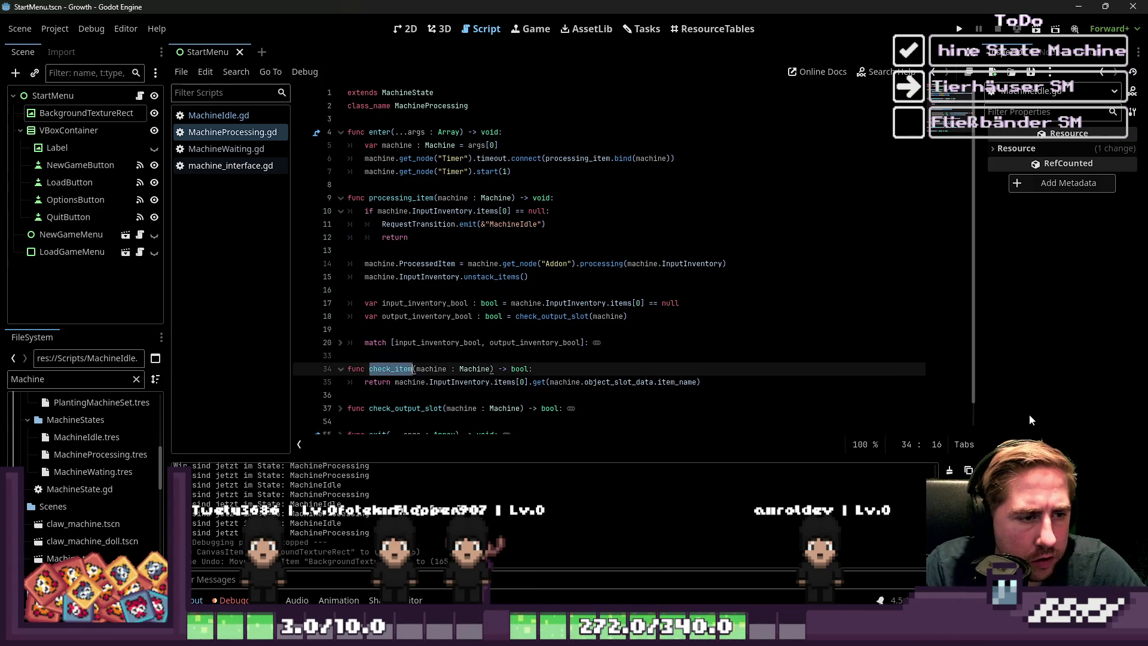
{"action": "key", "text": "ctrl+Right"}
{"action": "key", "text": "ctrl+Right"}
{"action": "key", "text": "ctrl+Right"}
{"action": "key", "text": "Down"}
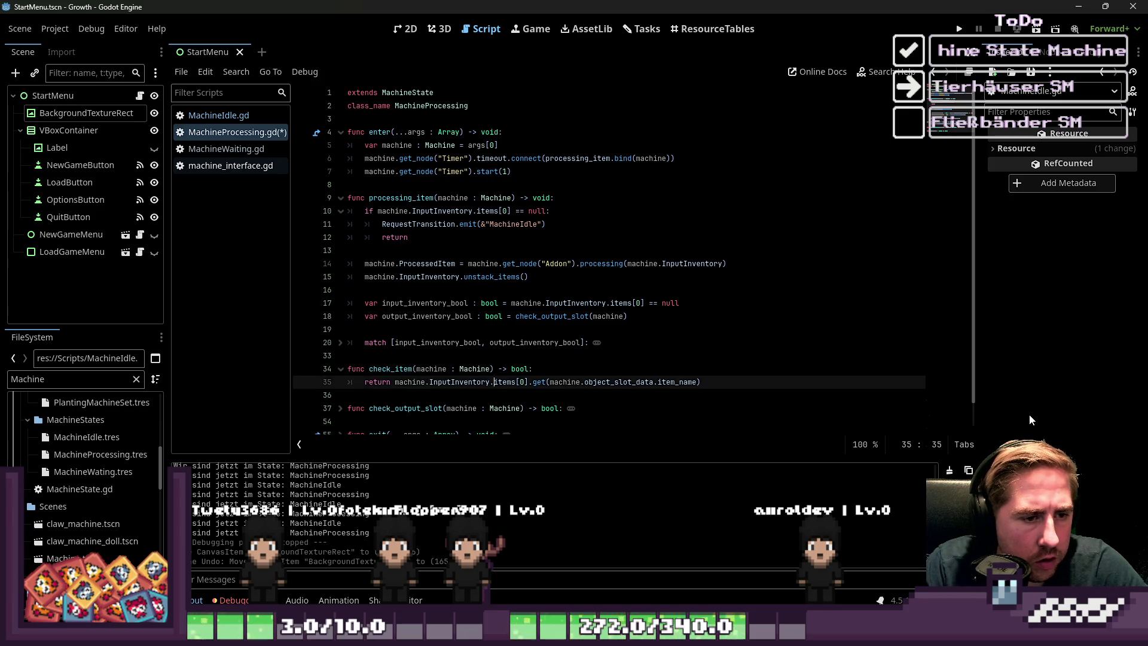
{"action": "key", "text": "ctrl+Left"}
{"action": "key", "text": "ctrl+Left"}
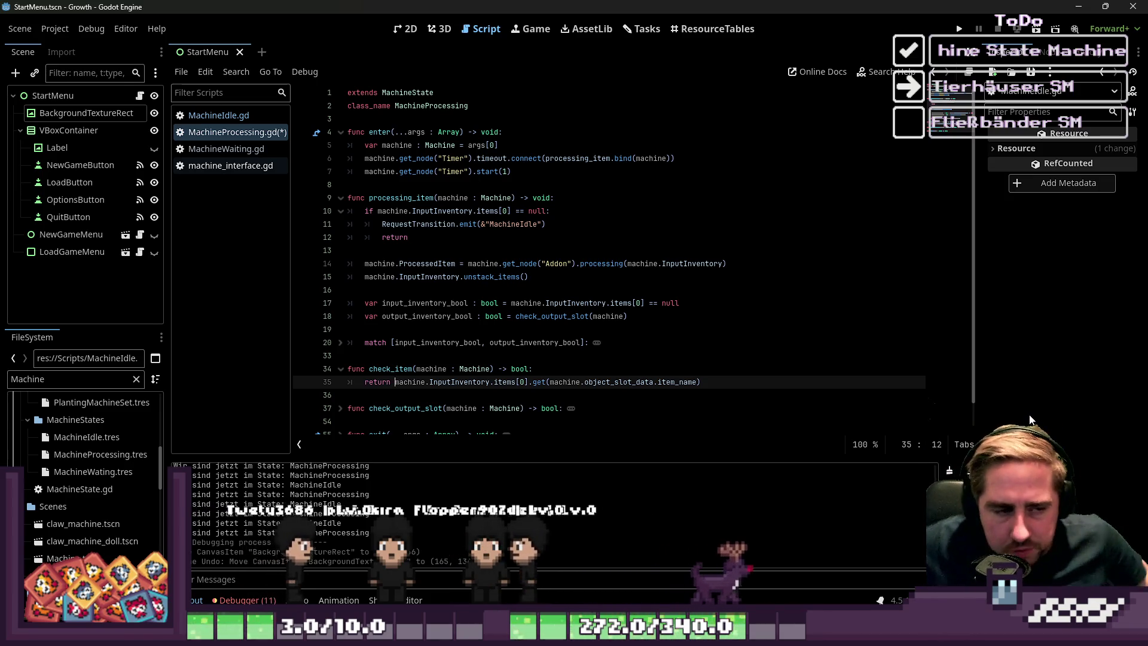
{"action": "key", "text": "ctrl+shift+Right"}
{"action": "key", "text": "ctrl+shift+Right"}
{"action": "key", "text": "ctrl+shift+Right"}
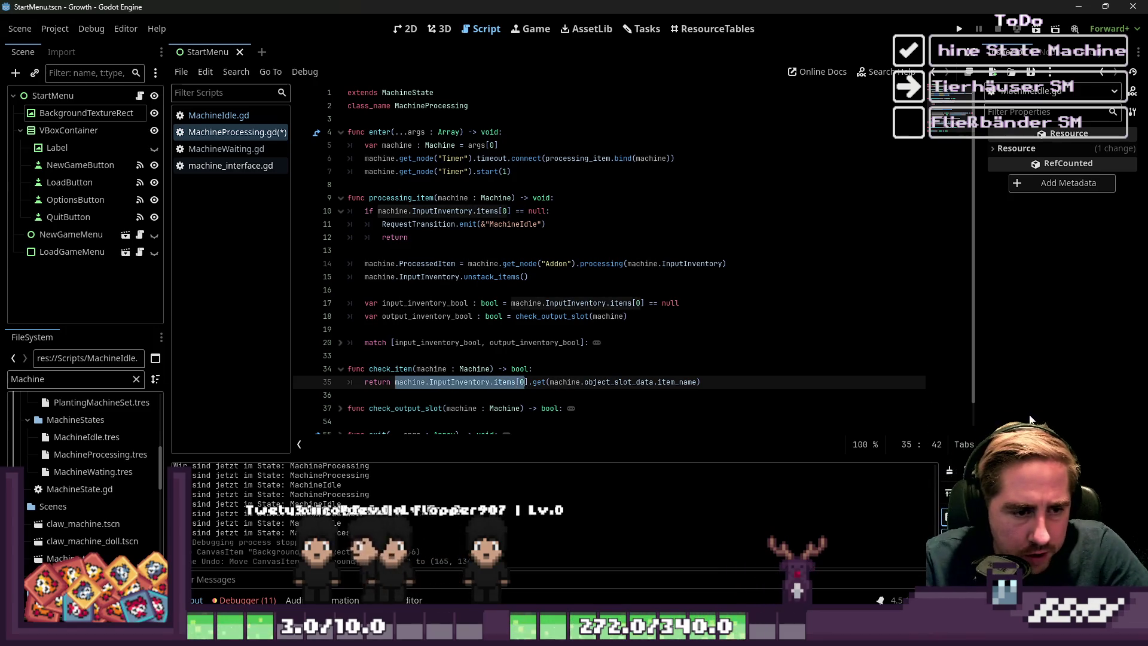
{"action": "key", "text": "Left"}
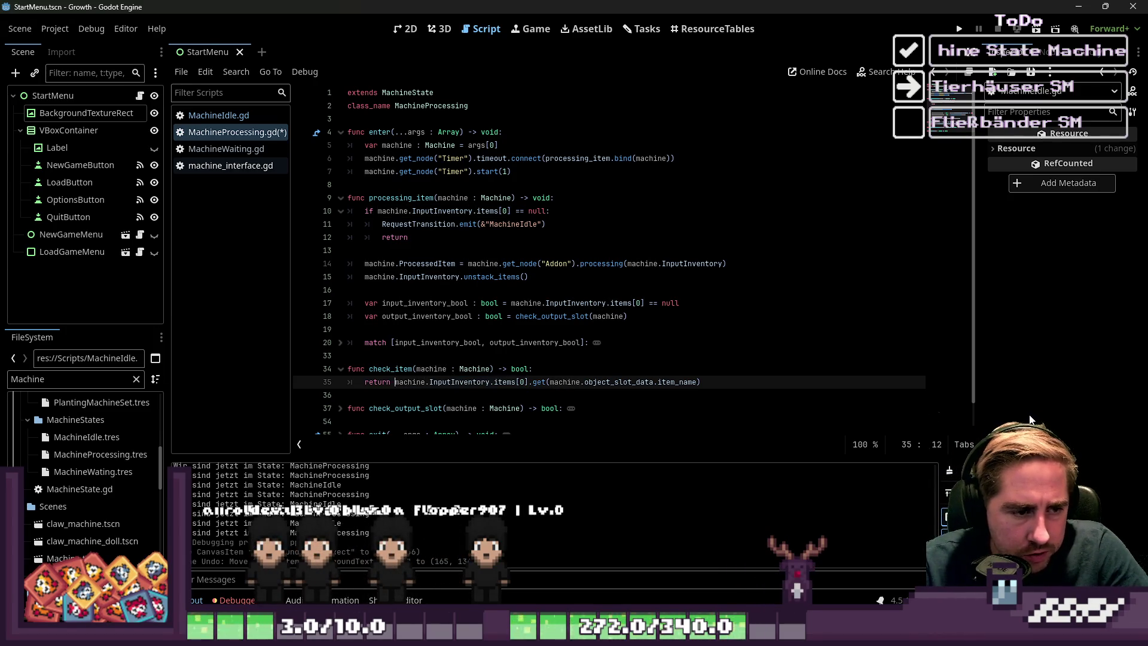
{"action": "type", "text": "machine.InputInventory.items[0]"}
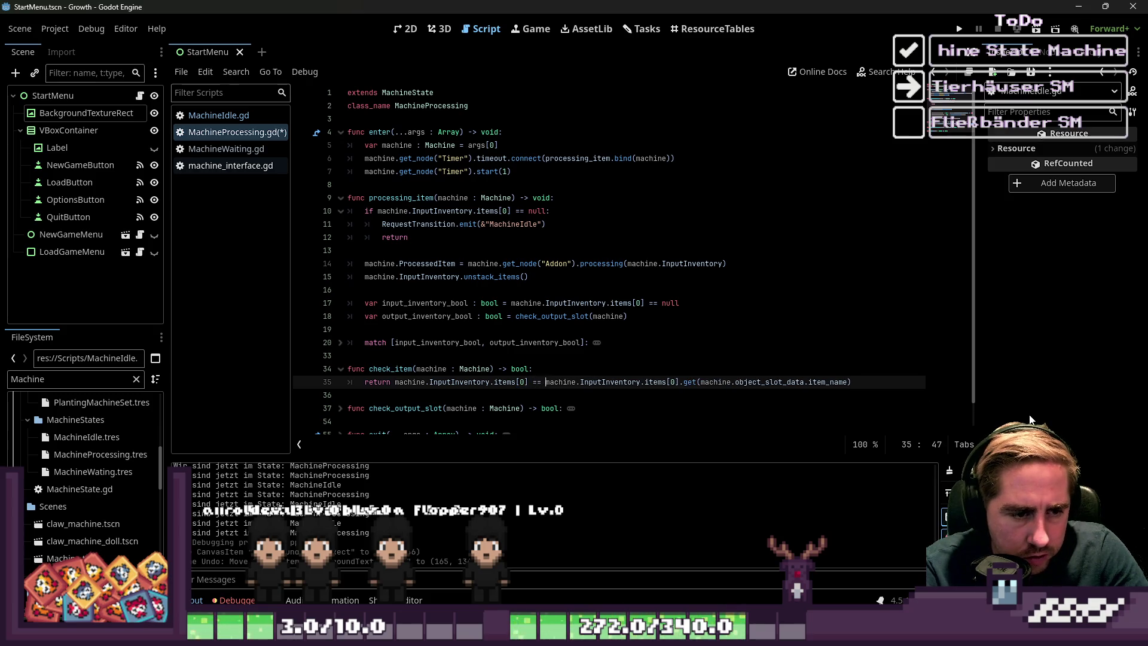
{"action": "key", "text": "BackSpace"}
{"action": "key", "text": "BackSpace"}
{"action": "key", "text": "BackSpace"}
{"action": "type", "text": "!= nul"}
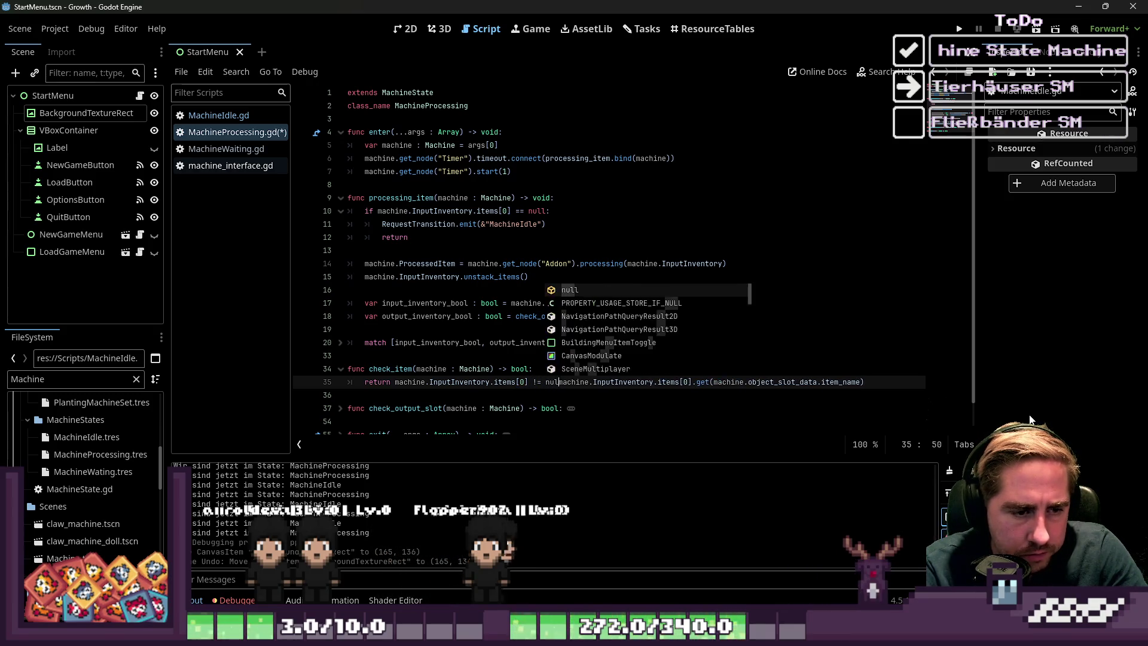
{"action": "type", "text": "l :"}
{"action": "type", "text": "&&"}
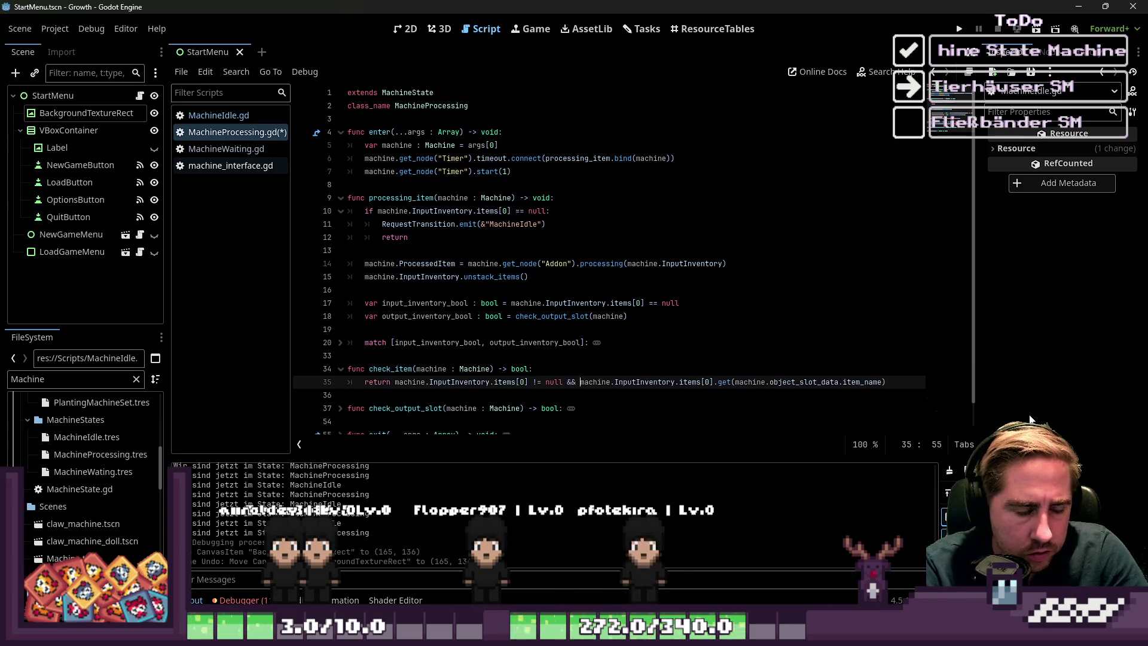
{"action": "key", "text": "Up"}
{"action": "key", "text": "ctrl+shift+Left"}
{"action": "key", "text": "ctrl+shift+Left"}
{"action": "key", "text": "ctrl+shift+Left"}
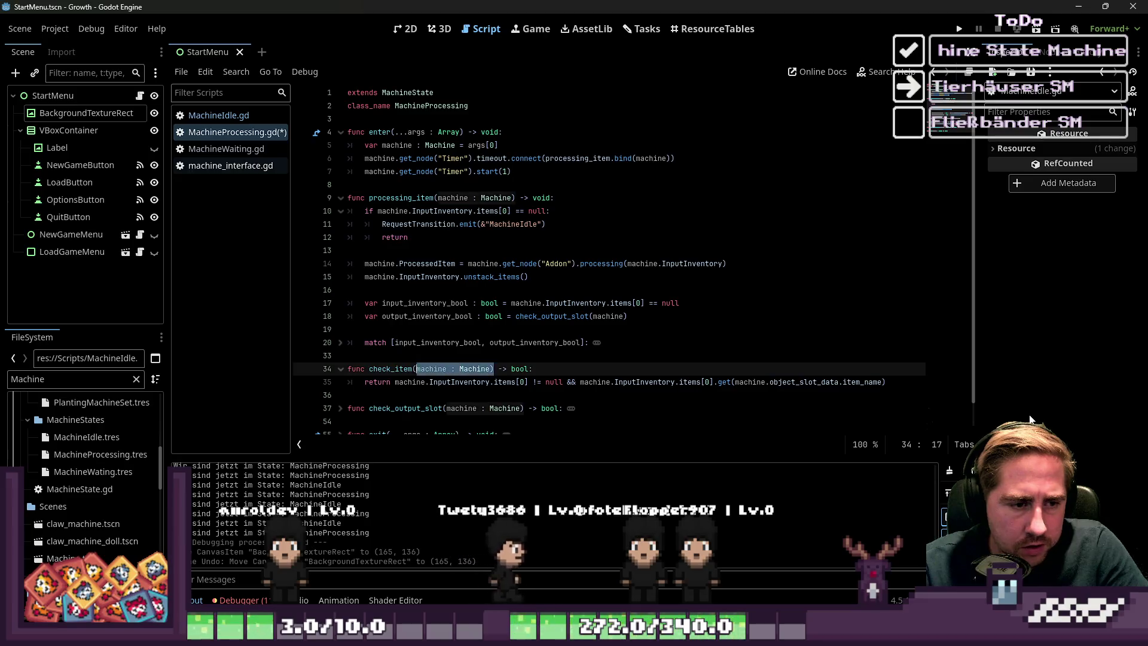
{"action": "key", "text": "Left"}
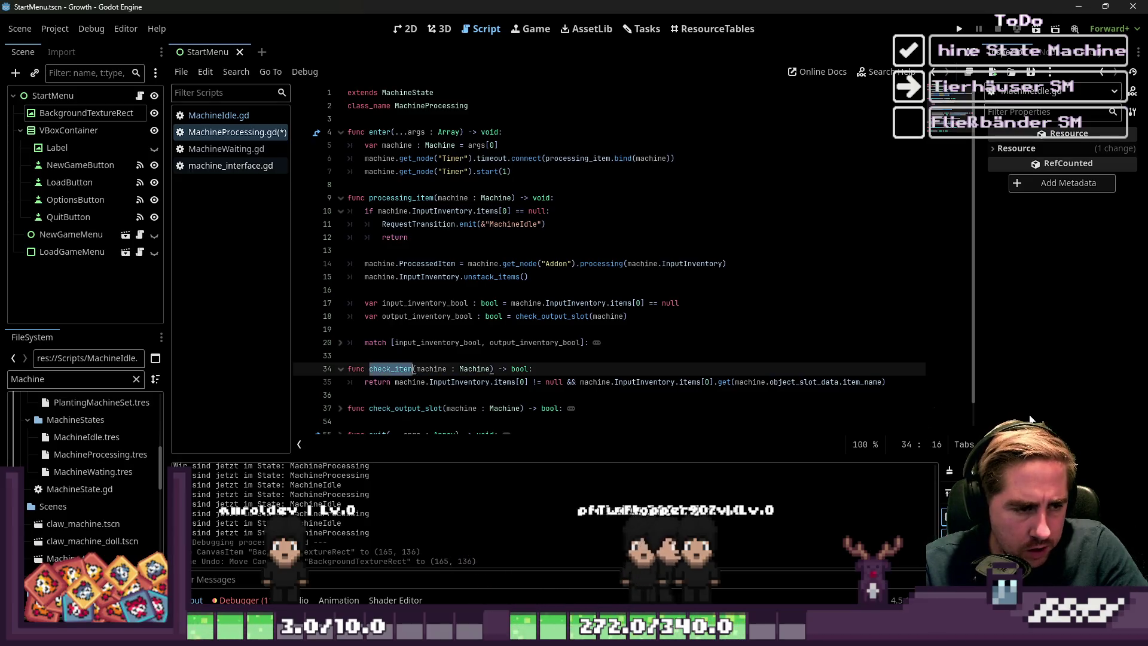
{"action": "key", "text": "Up"}
{"action": "key", "text": "Up"}
{"action": "key", "text": "Up"}
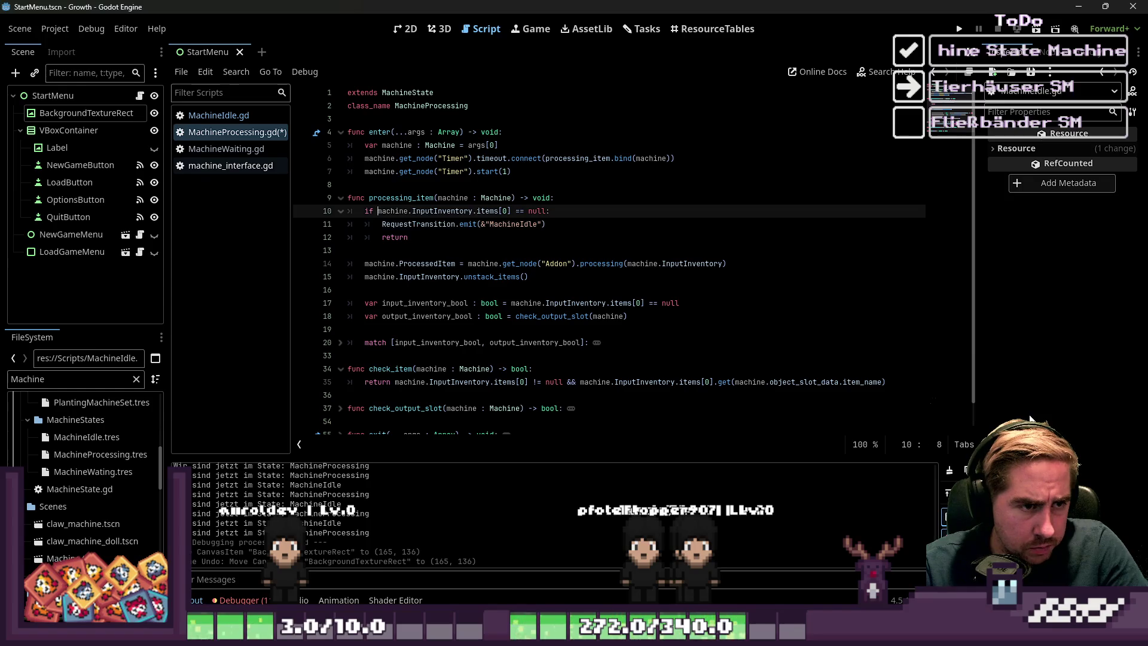
- Change processing_item's condition to 'if not check_item(machine):', save, and run the game with F5
{"action": "key", "text": "ctrl+shift+Right"}
{"action": "key", "text": "ctrl+shift+Right"}
{"action": "key", "text": "ctrl+shift+Right"}
{"action": "type", "text": "check_item(m):"}
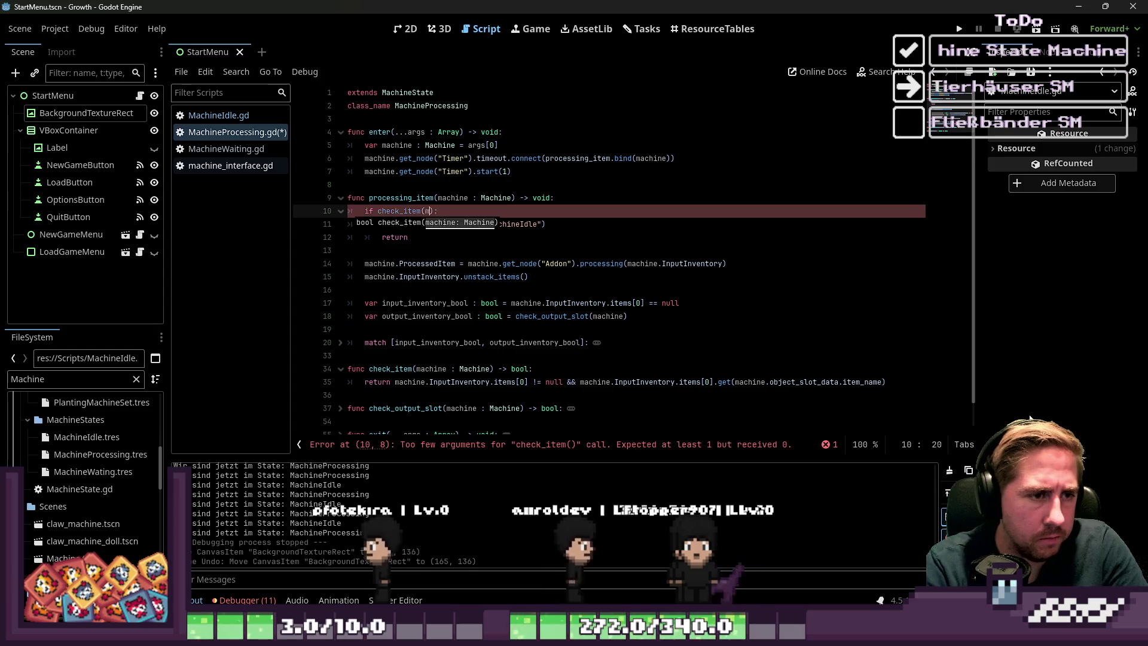
{"action": "type", "text": "mac"}
{"action": "key", "text": "Return"}
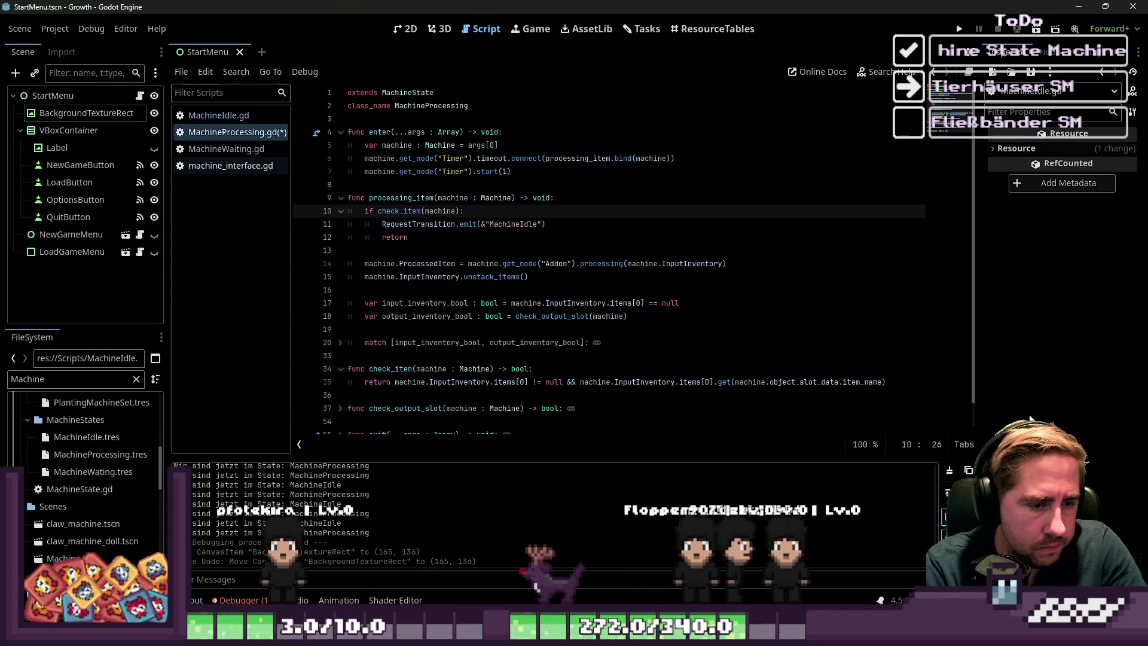
{"action": "key", "text": "Down"}
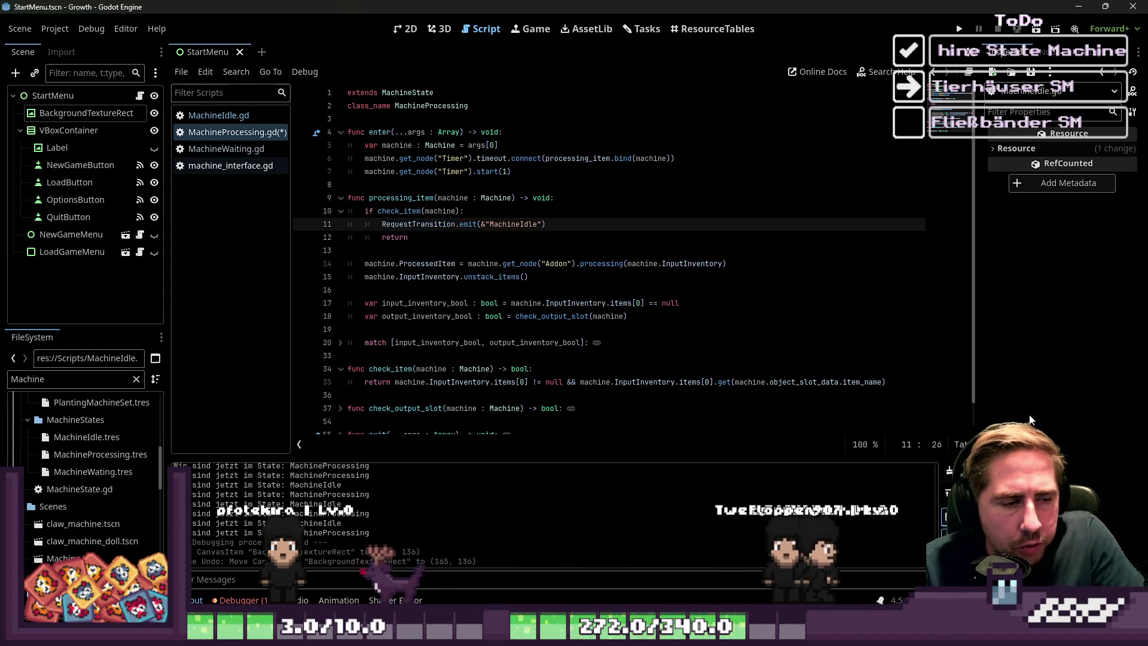
{"action": "key", "text": "Up"}
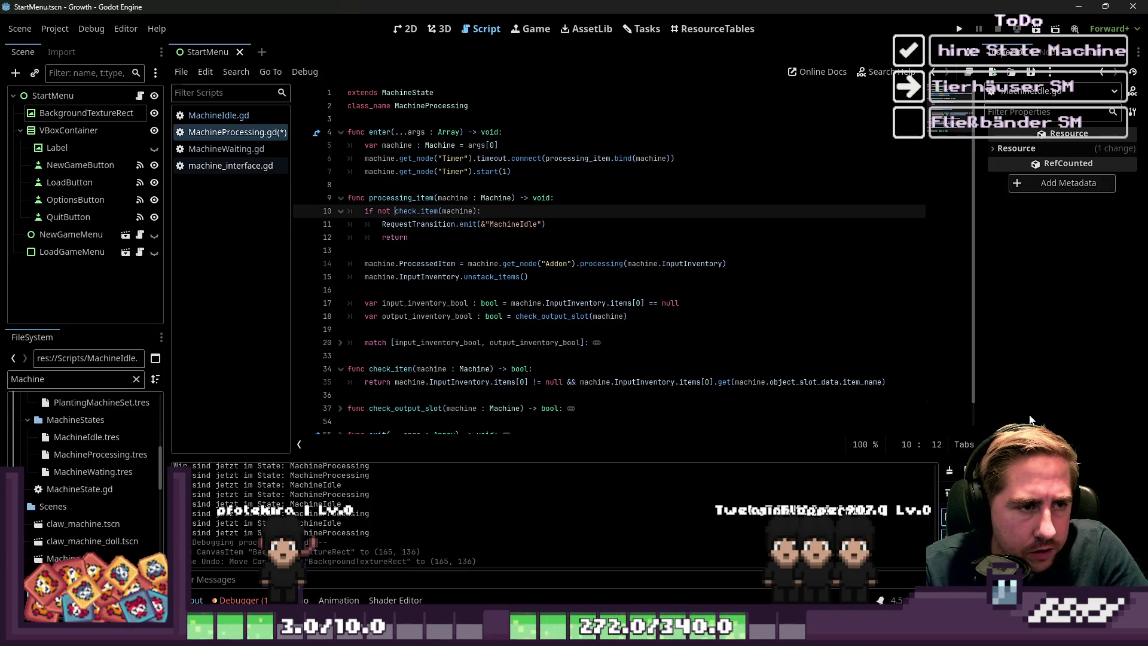
{"action": "key", "text": "Down"}
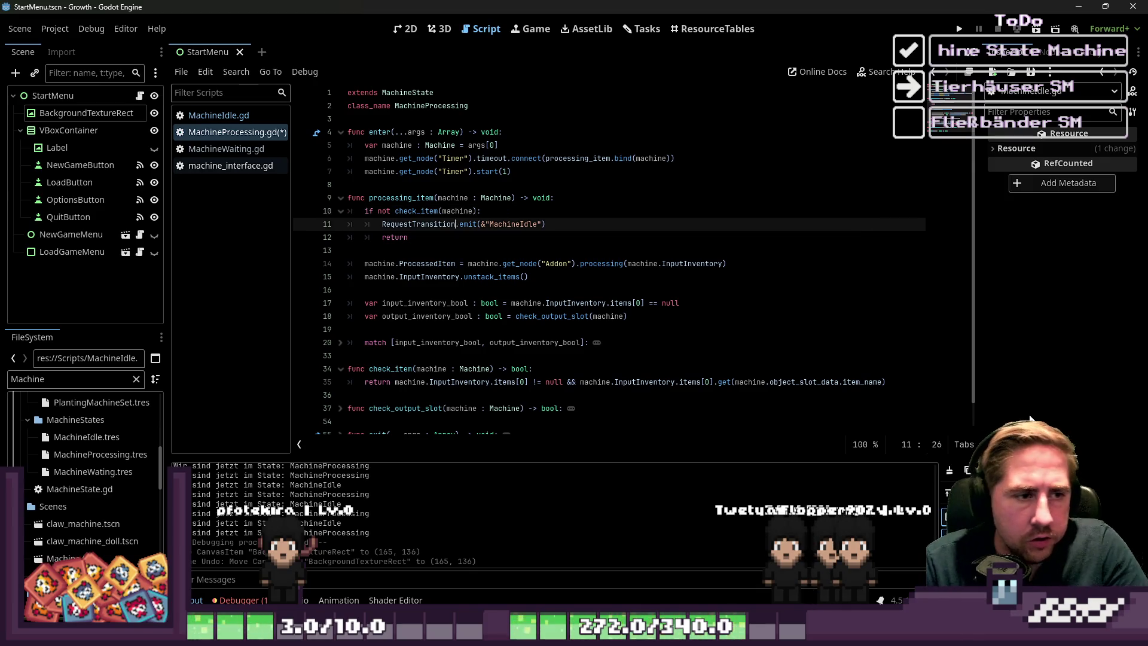
{"action": "key", "text": "Down"}
{"action": "key", "text": "Down"}
{"action": "key", "text": "ctrl+s"}
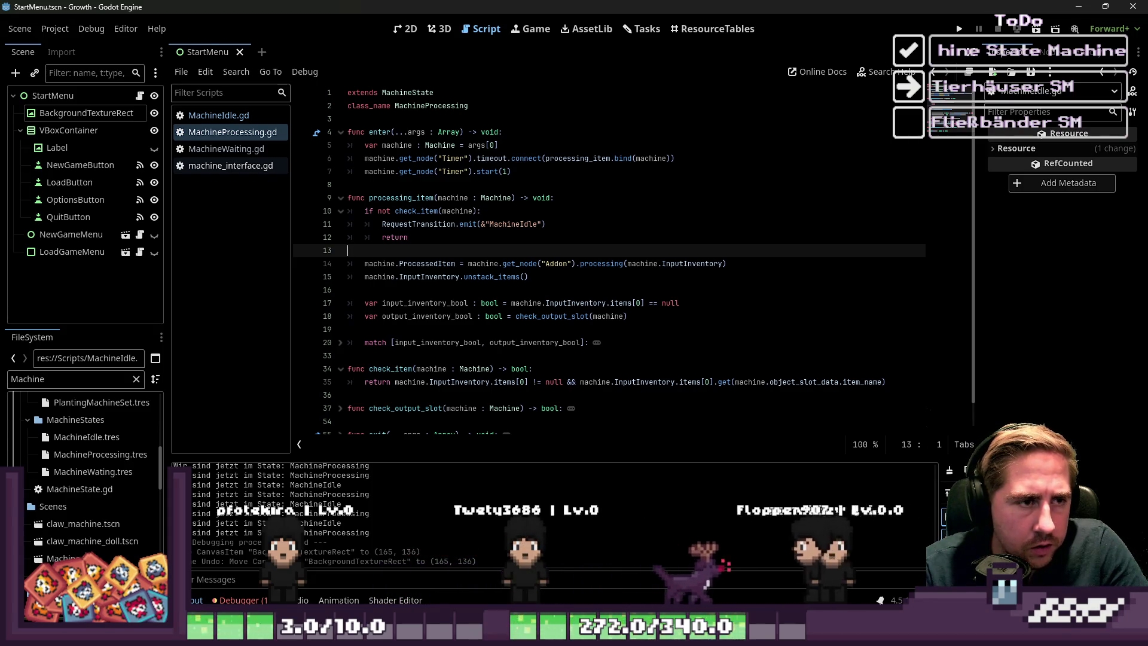
{"action": "key", "text": "F5"}
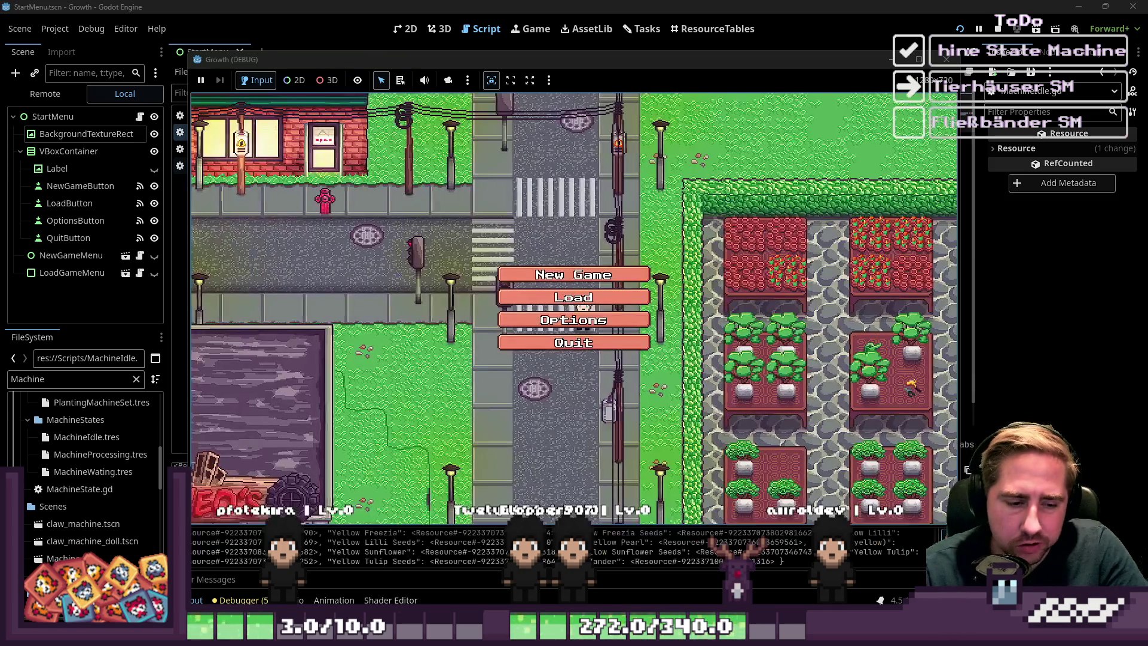
- Load the 'sd' save and walk the player over to the machines
{"action": "left_click", "coordinate": [564, 302]}
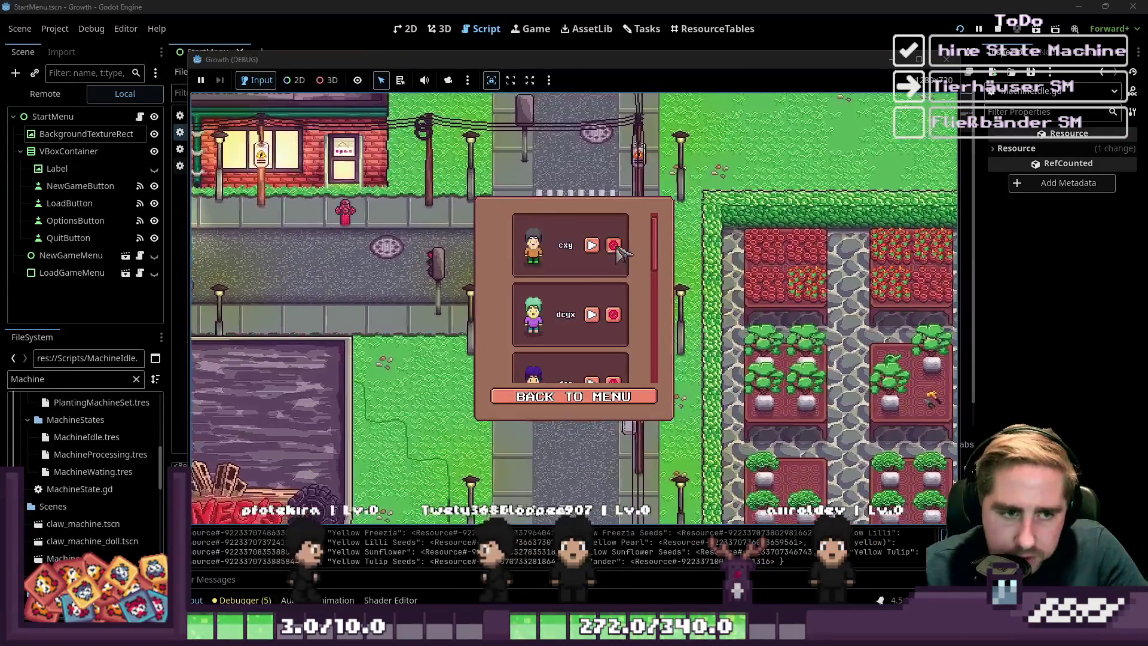
{"action": "left_click", "coordinate": [598, 247]}
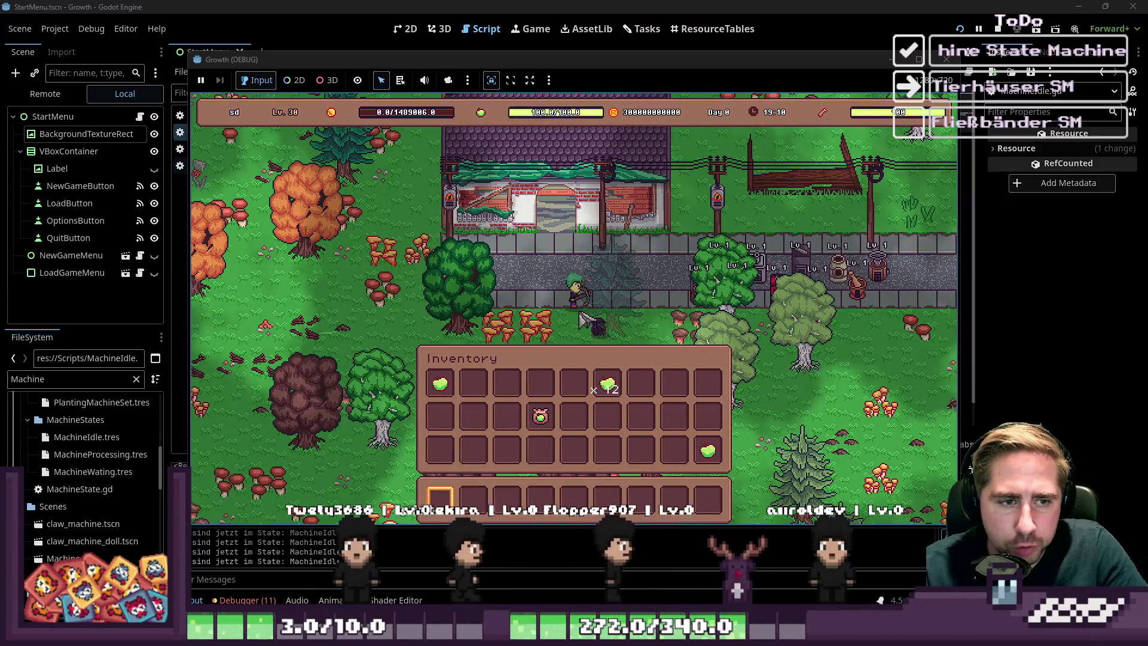
{"action": "key", "text": "d"}
{"action": "key", "text": "w"}
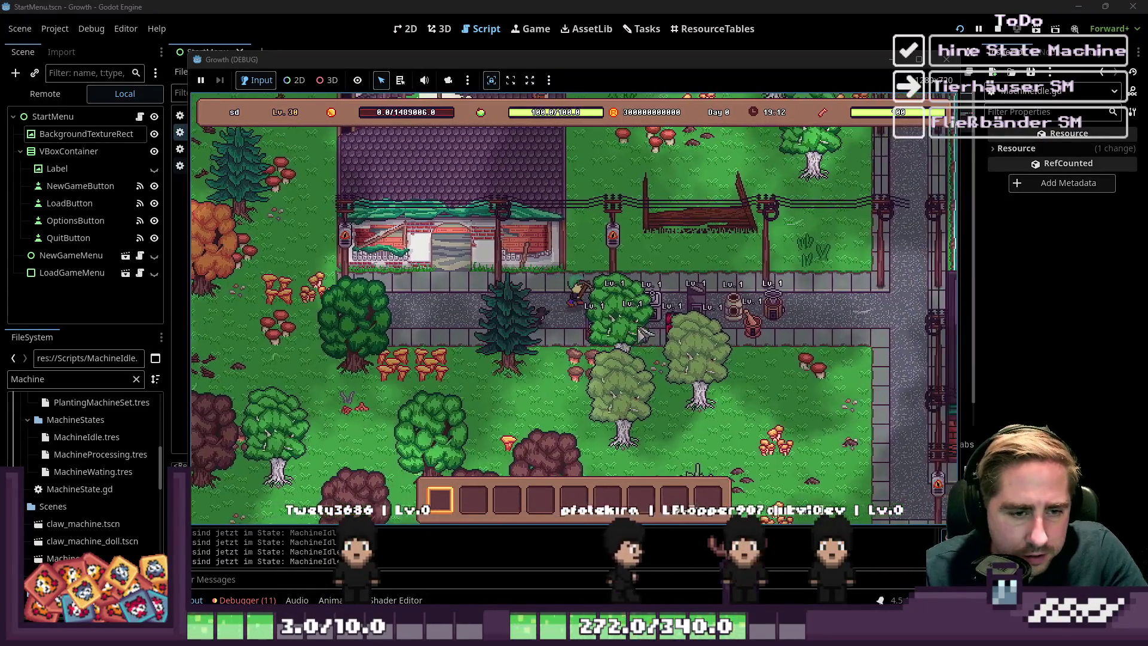
{"action": "key", "text": "s"}
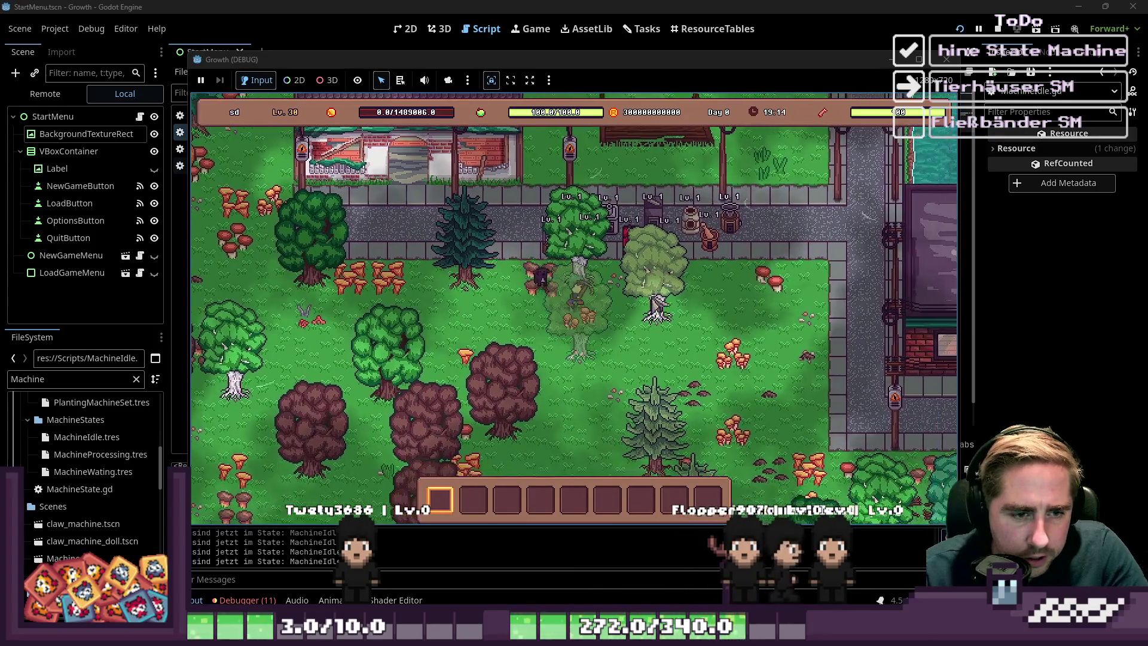
{"action": "key", "text": "w"}
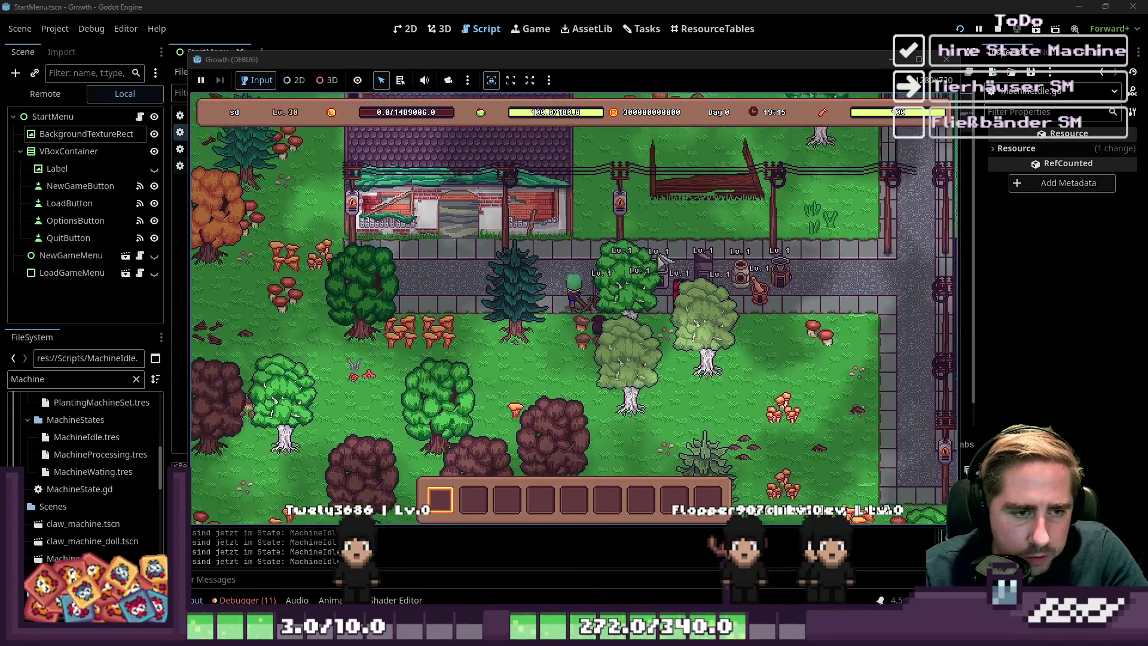
{"action": "key", "text": "s"}
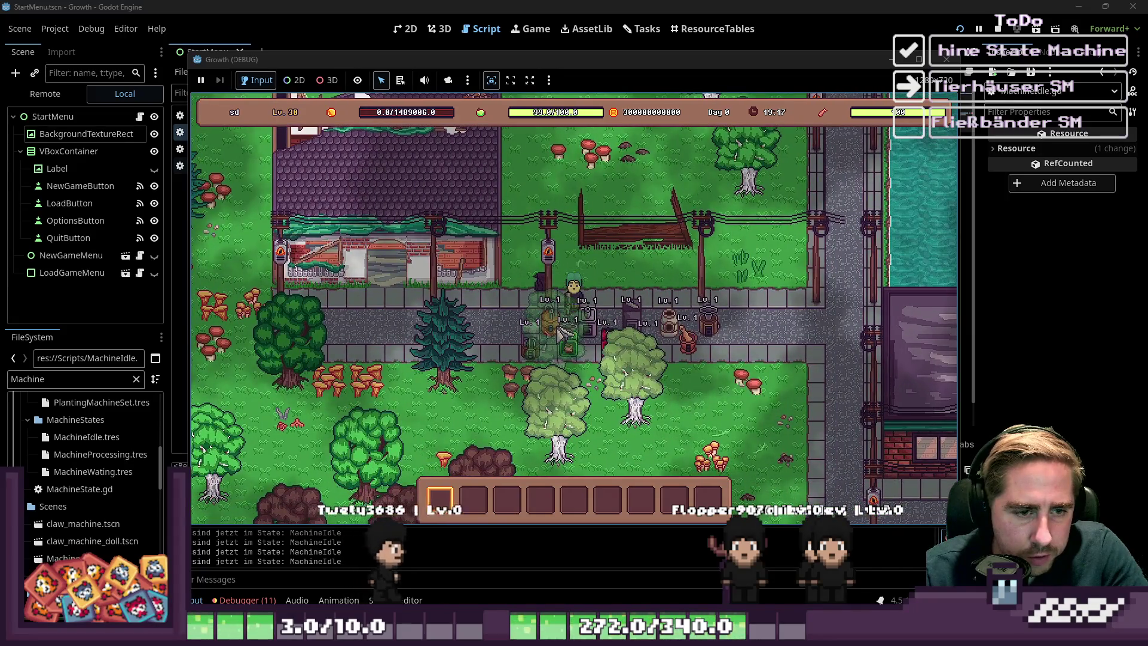
- Drop an apple from the inventory into the Cidery's input slot
{"action": "key", "text": "e"}
{"action": "key", "text": "i"}
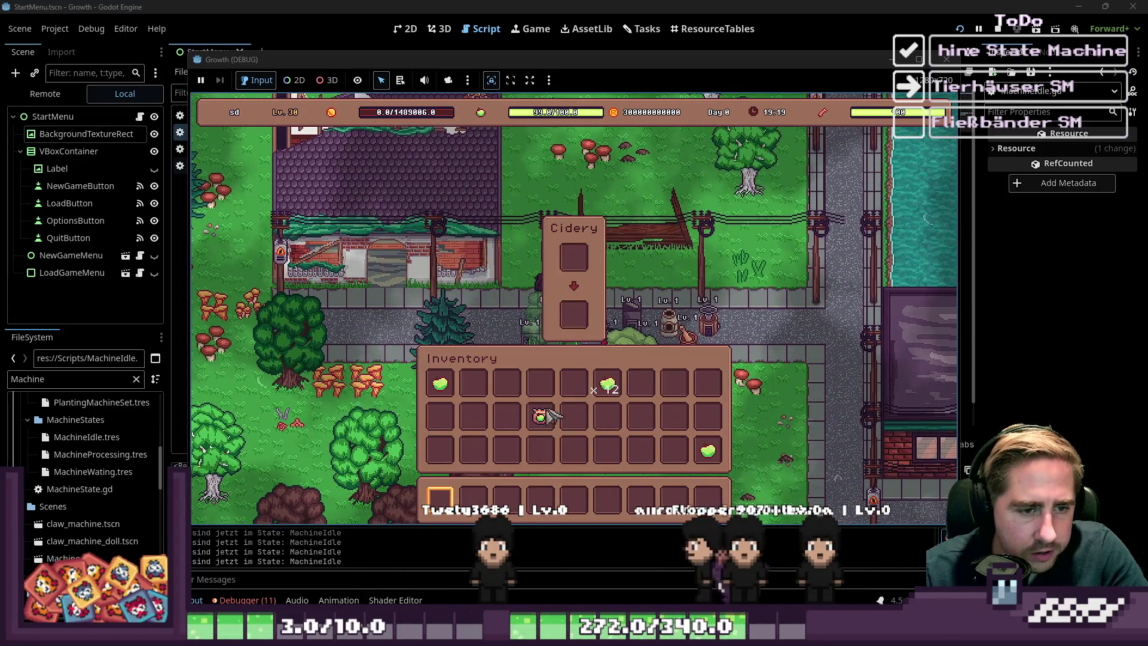
{"action": "left_click", "coordinate": [541, 416]}
{"action": "left_click", "coordinate": [575, 258]}
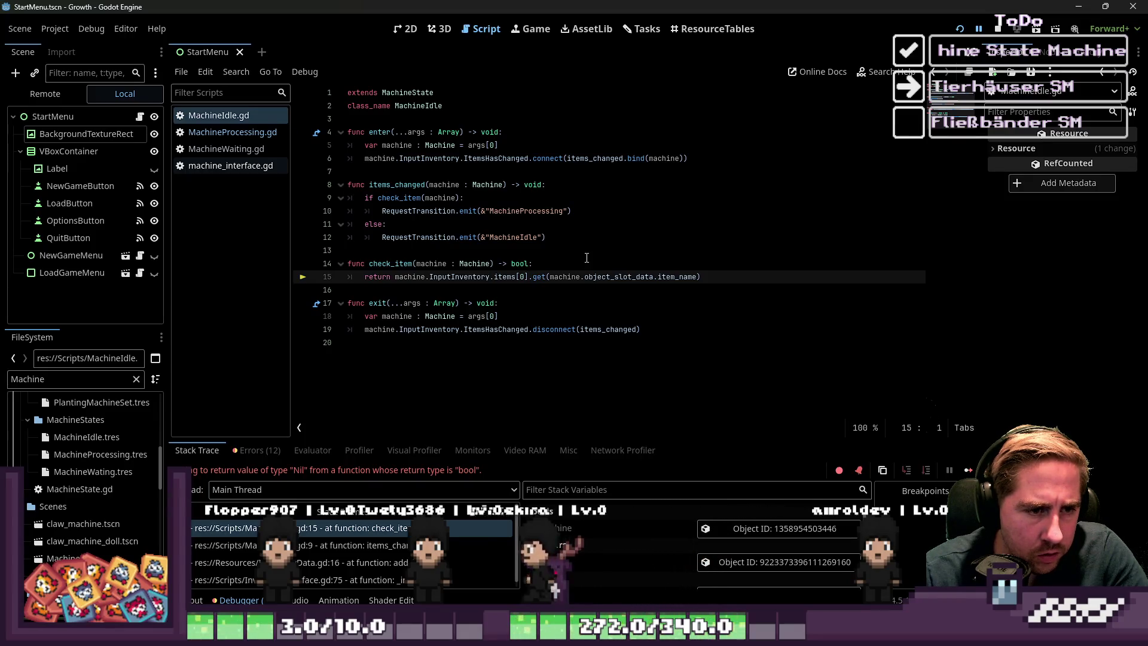
{"action": "scroll", "coordinate": [622, 515], "scroll_direction": "down", "scroll_amount": 2}
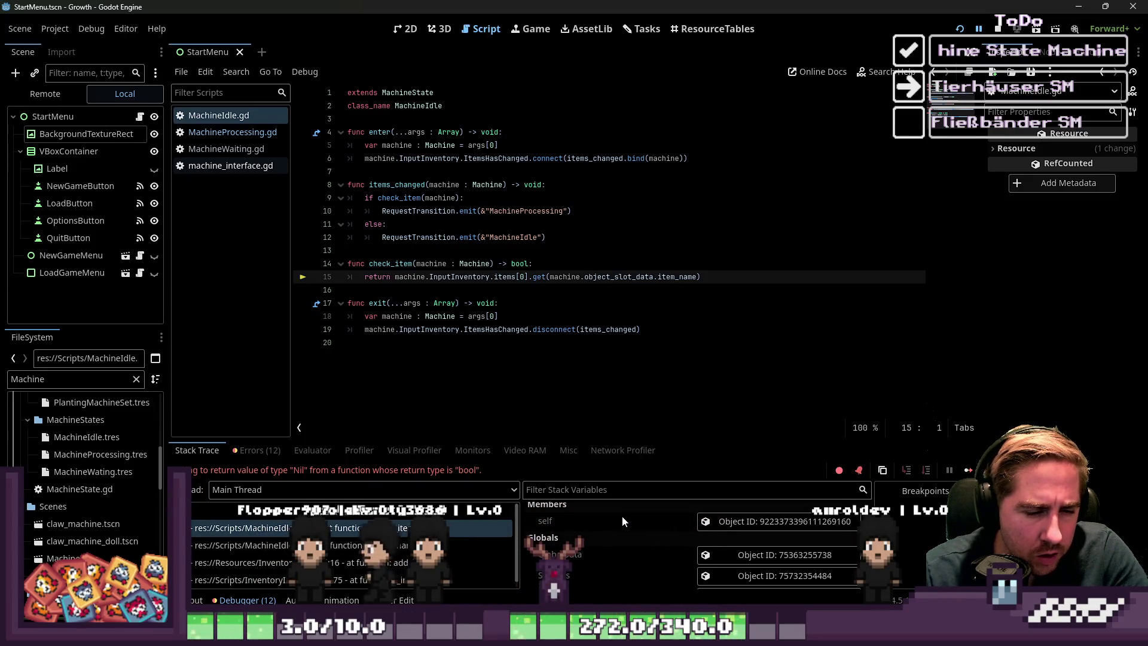
{"action": "left_click", "coordinate": [358, 545]}
{"action": "left_click", "coordinate": [353, 529]}
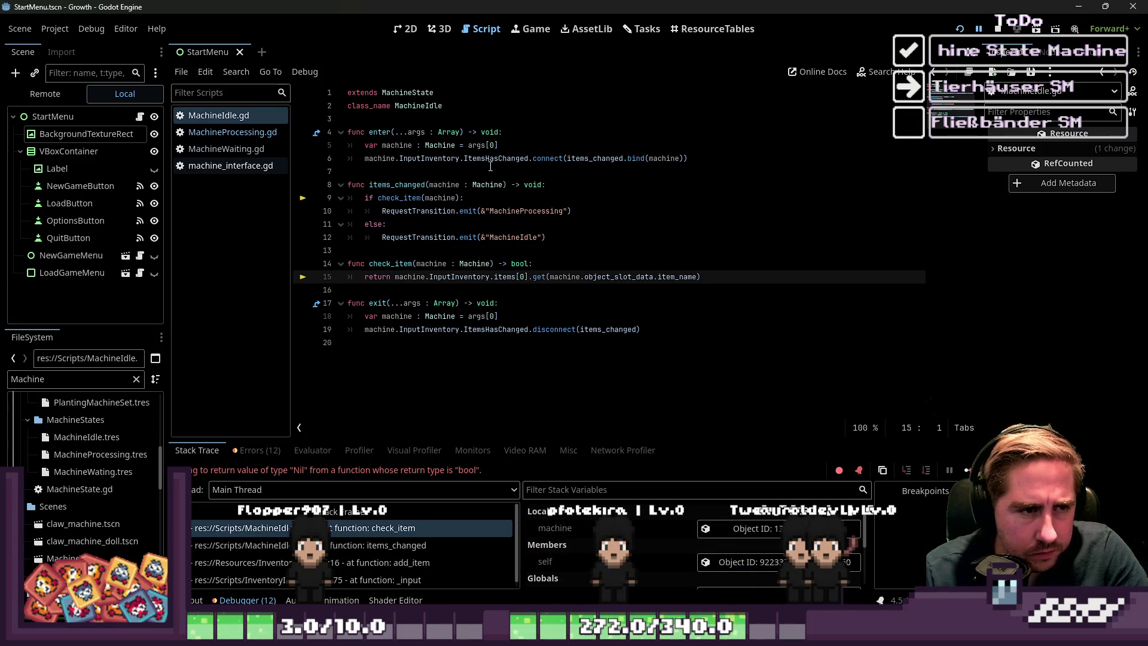
{"action": "left_click", "coordinate": [551, 276]}
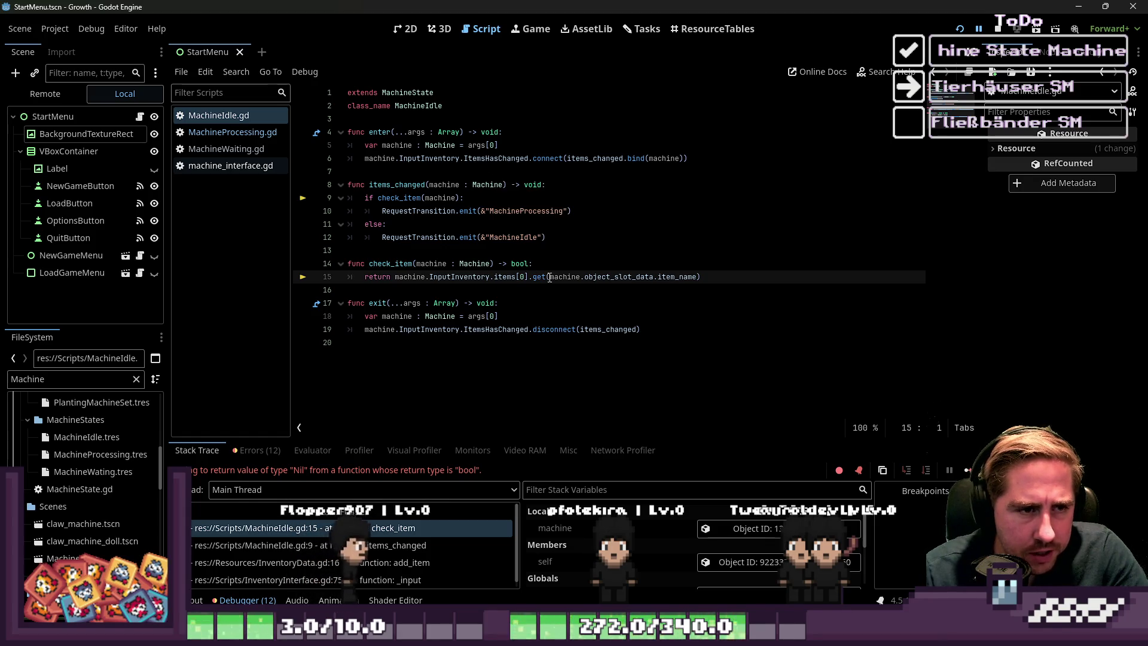
{"action": "left_click", "coordinate": [599, 277]}
{"action": "double_click", "coordinate": [621, 277]}
{"action": "left_click", "coordinate": [668, 277]}
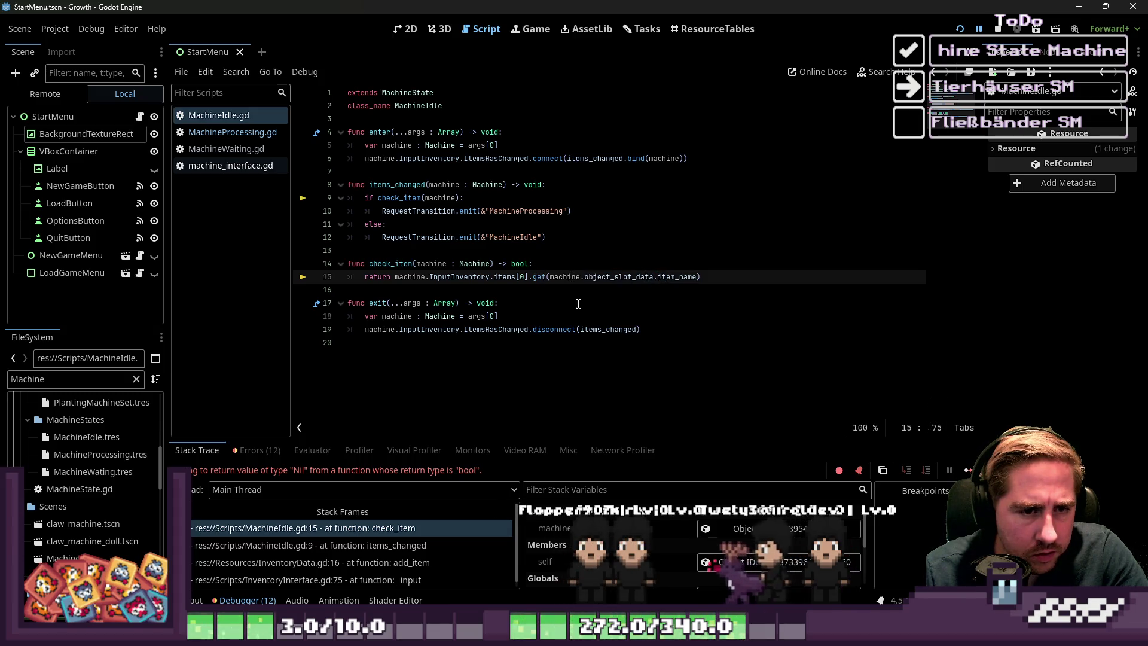
{"action": "scroll", "coordinate": [694, 550], "scroll_direction": "down", "scroll_amount": 3}
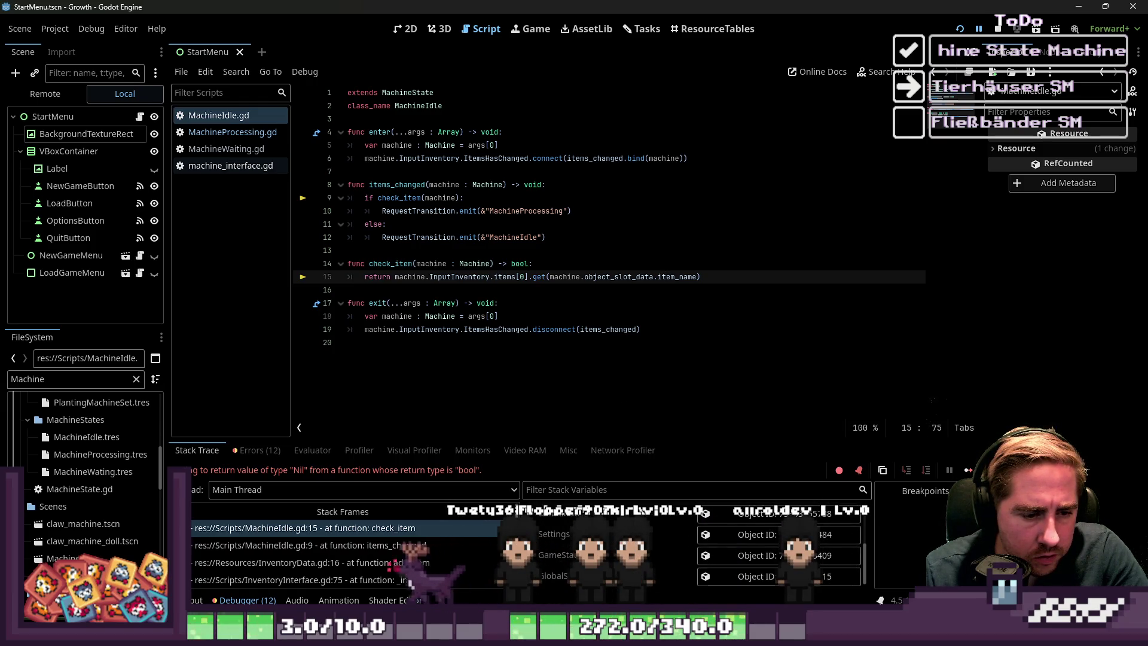
{"action": "scroll", "coordinate": [777, 550], "scroll_direction": "up", "scroll_amount": 1}
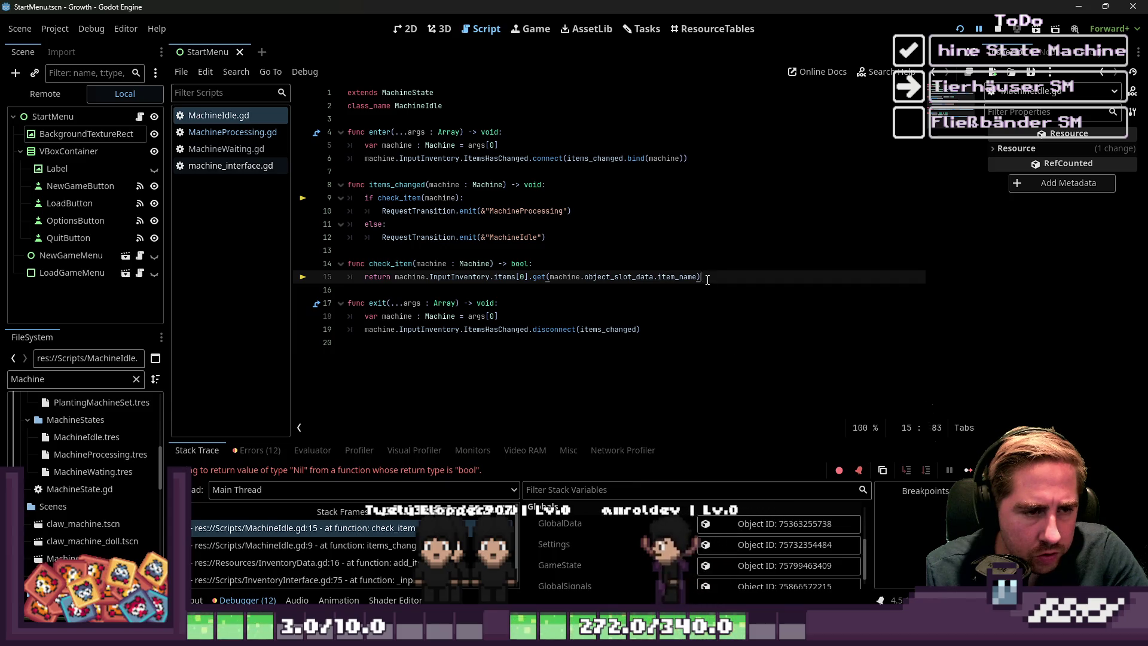
{"action": "left_click_drag", "start_coordinate": [700, 276], "coordinate": [395, 276]}
{"action": "key", "text": "ctrl+c"}
- Insert print("Ich bin", <item lookup>) at the top of check_item and relaunch the game
{"action": "left_click", "coordinate": [584, 256]}
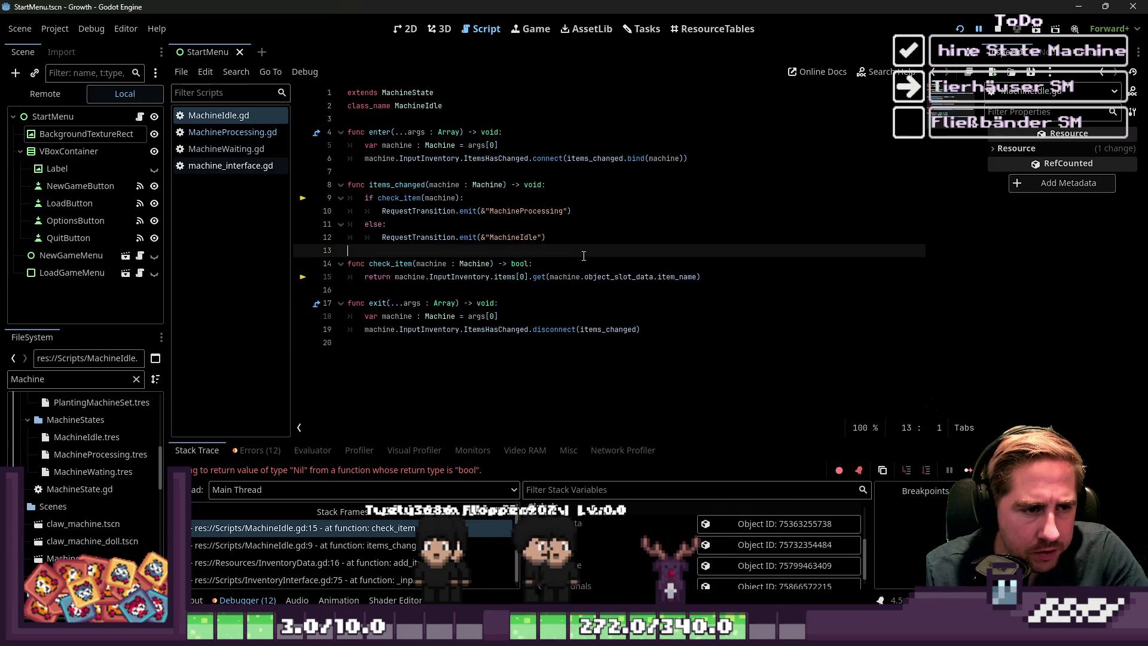
{"action": "key", "text": "Down"}
{"action": "key", "text": "Down"}
{"action": "key", "text": "Down"}
{"action": "key", "text": "Up"}
{"action": "key", "text": "Up"}
{"action": "key", "text": "End"}
{"action": "key", "text": "Return"}
{"action": "type", "text": "prin"}
{"action": "key", "text": "Return"}
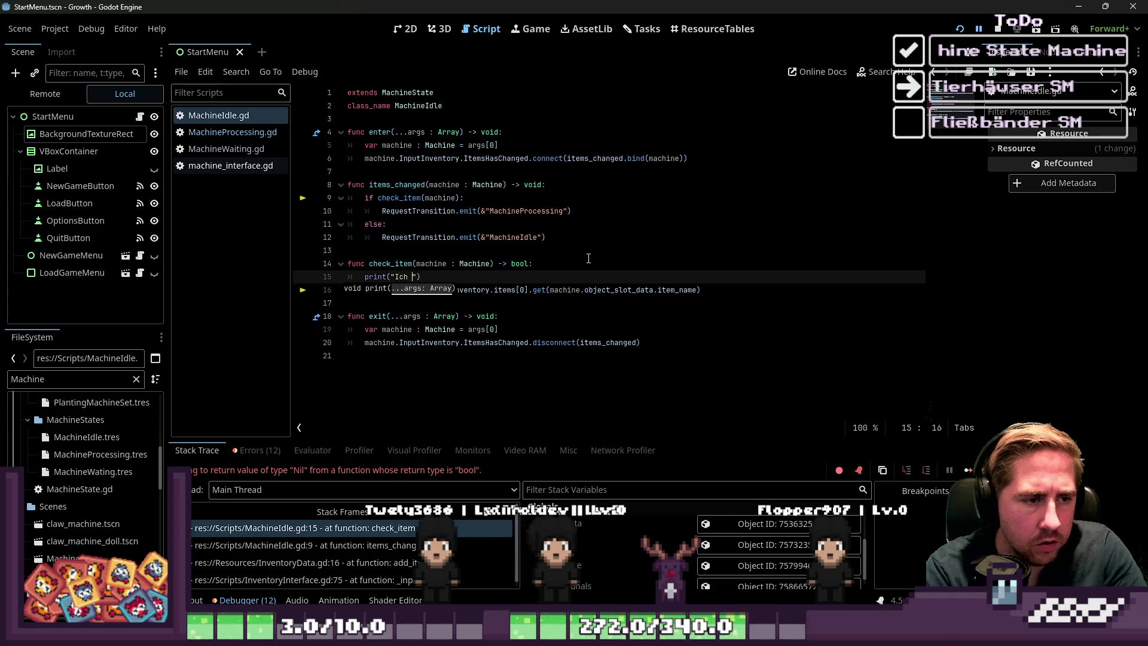
{"action": "type", "text": "bin"}
{"action": "key", "text": "Right"}
{"action": "type", "text": ","}
{"action": "key", "text": "ctrl+v"}
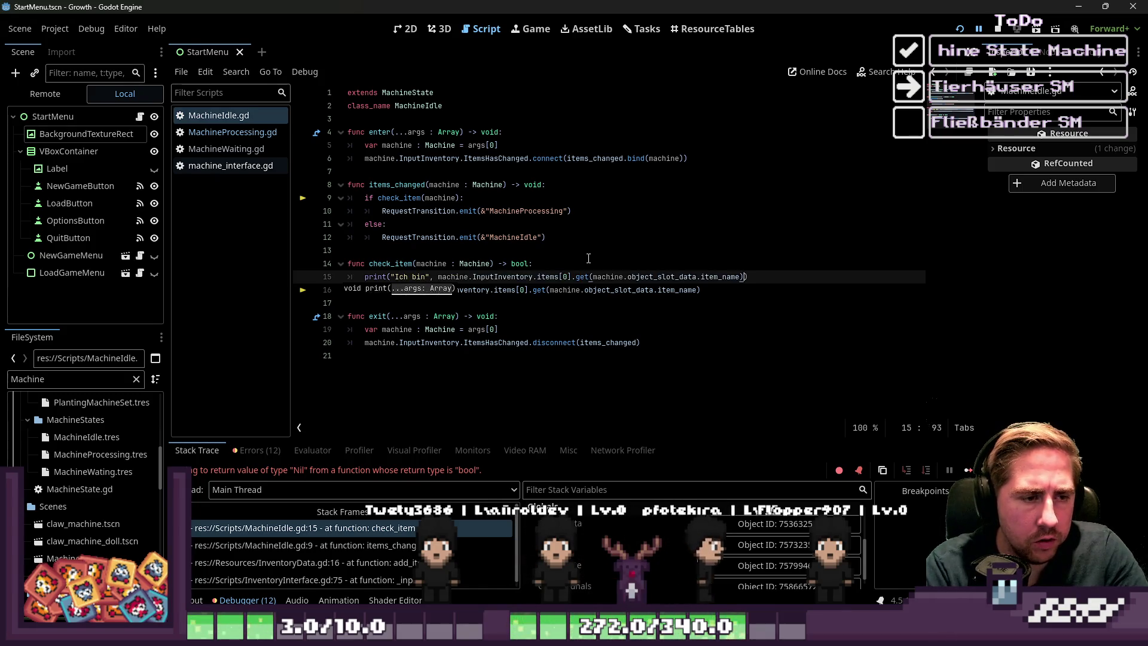
{"action": "key", "text": "F5"}
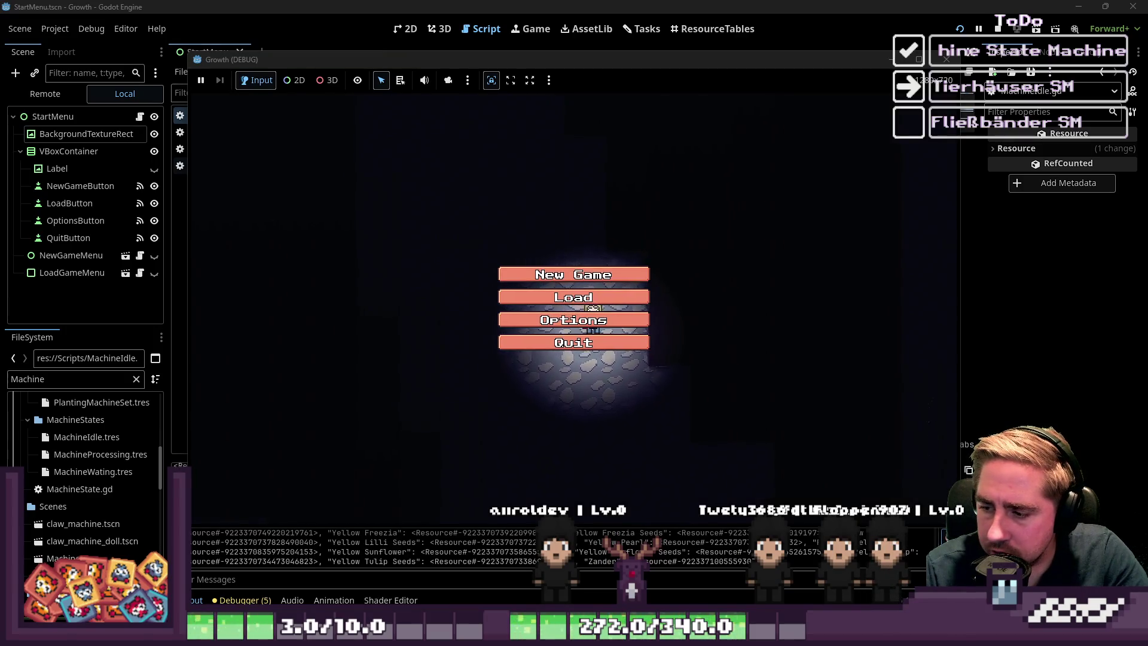
- Start a new game as 'sc', walk to the Cidery and drop an item into its input
{"action": "left_click", "coordinate": [574, 275]}
{"action": "type", "text": "sc"}
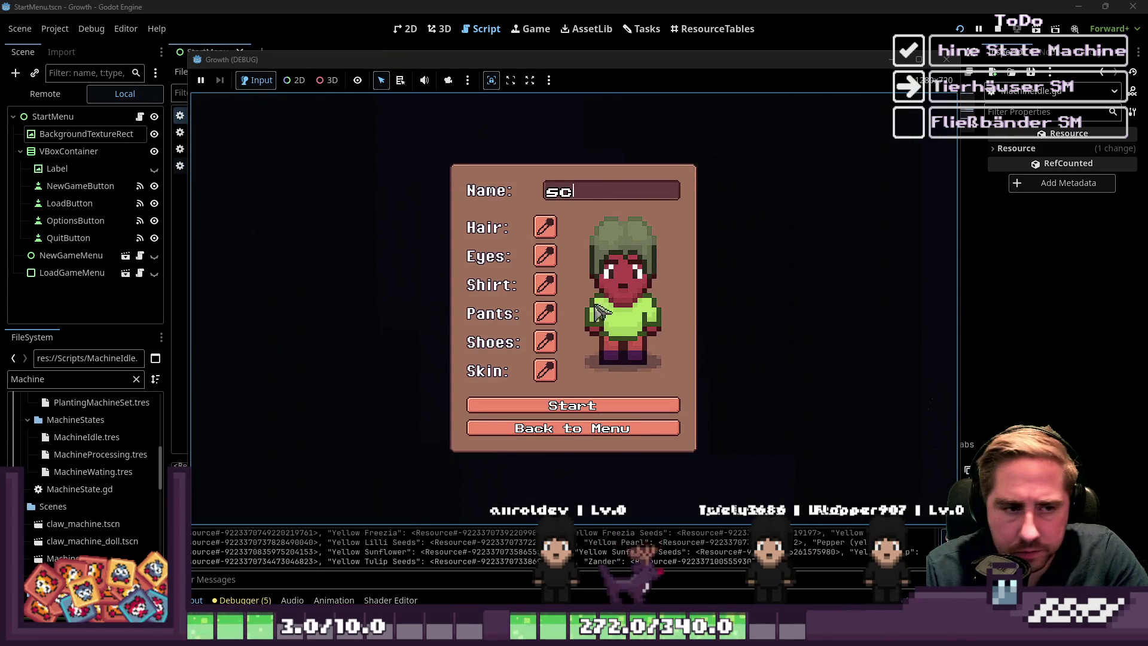
{"action": "left_click", "coordinate": [578, 407]}
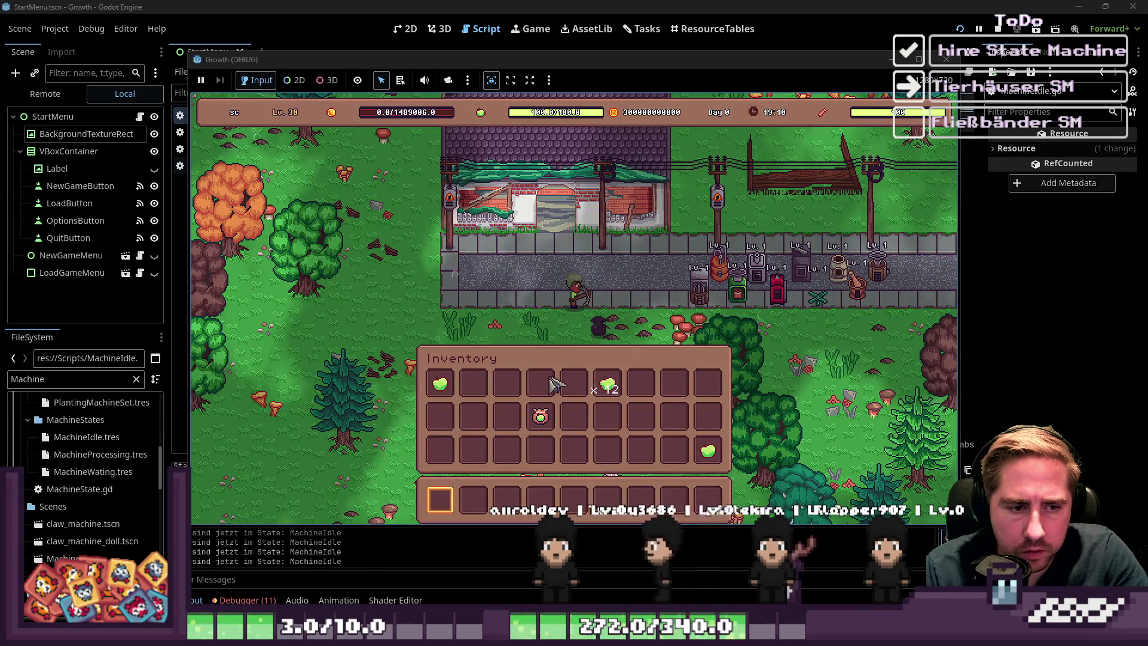
{"action": "key", "text": "w"}
{"action": "key", "text": "d"}
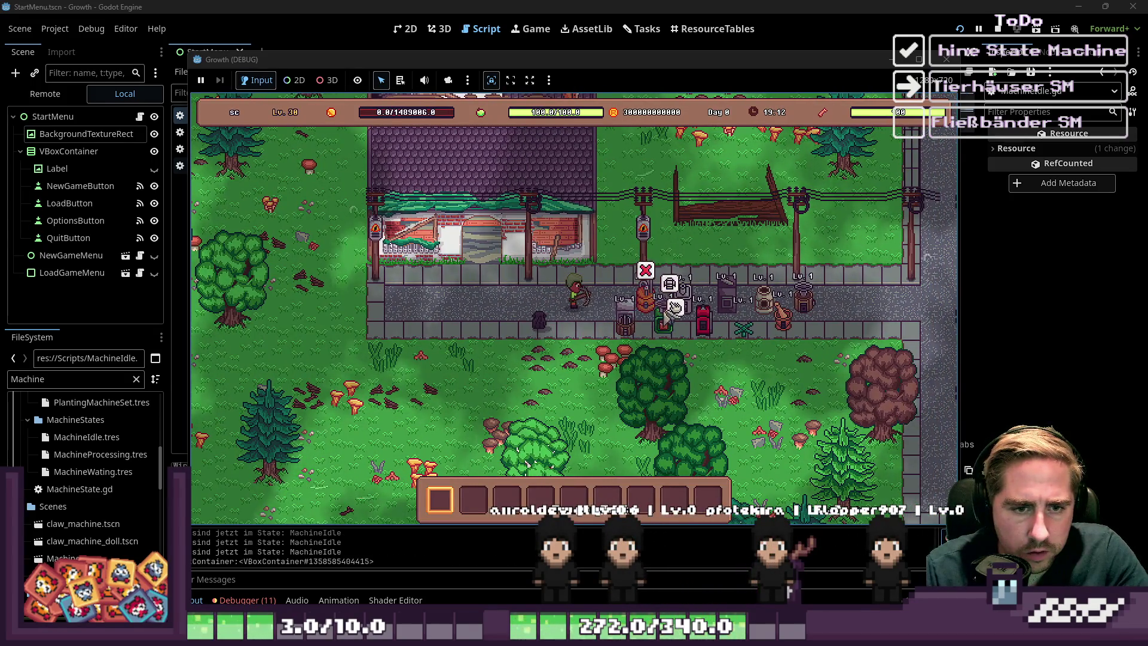
{"action": "key", "text": "e"}
{"action": "left_click", "coordinate": [614, 393]}
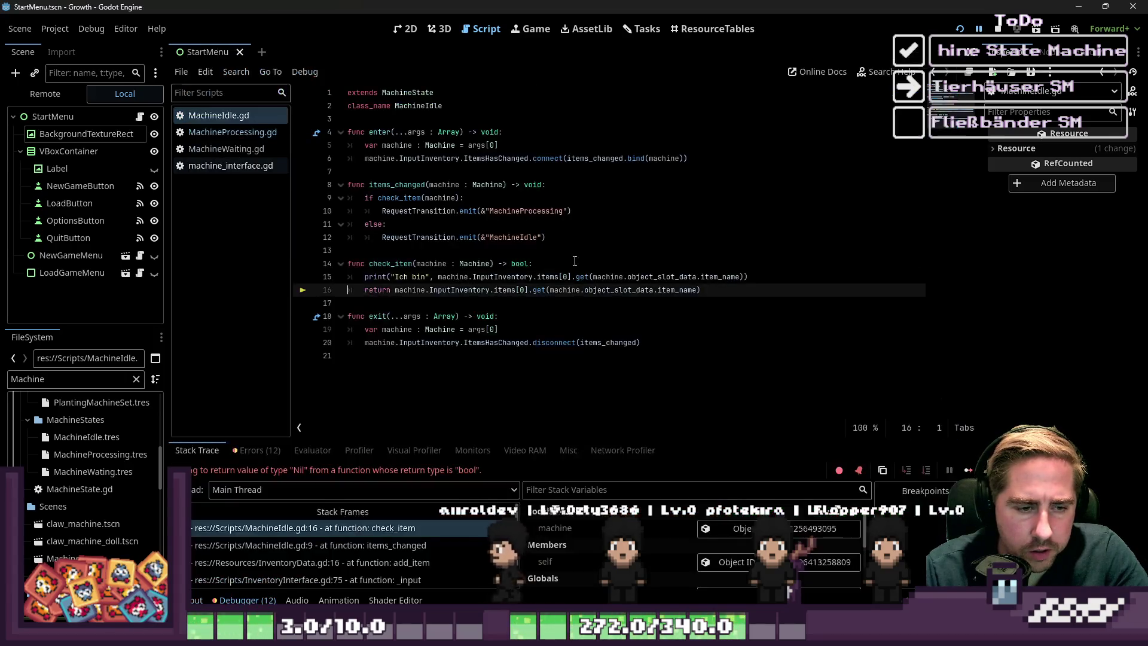
- Show the Output log to read the <null> print and select the get call on line 15
{"action": "key", "text": "F8"}
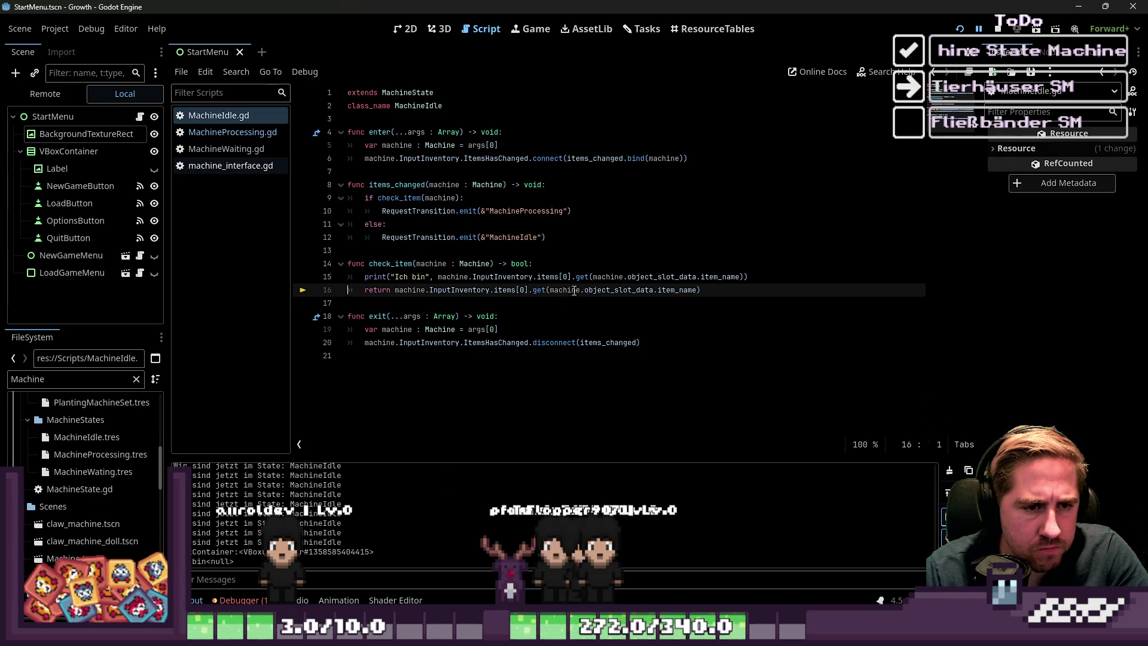
{"action": "left_click", "coordinate": [590, 268]}
{"action": "double_click", "coordinate": [586, 275]}
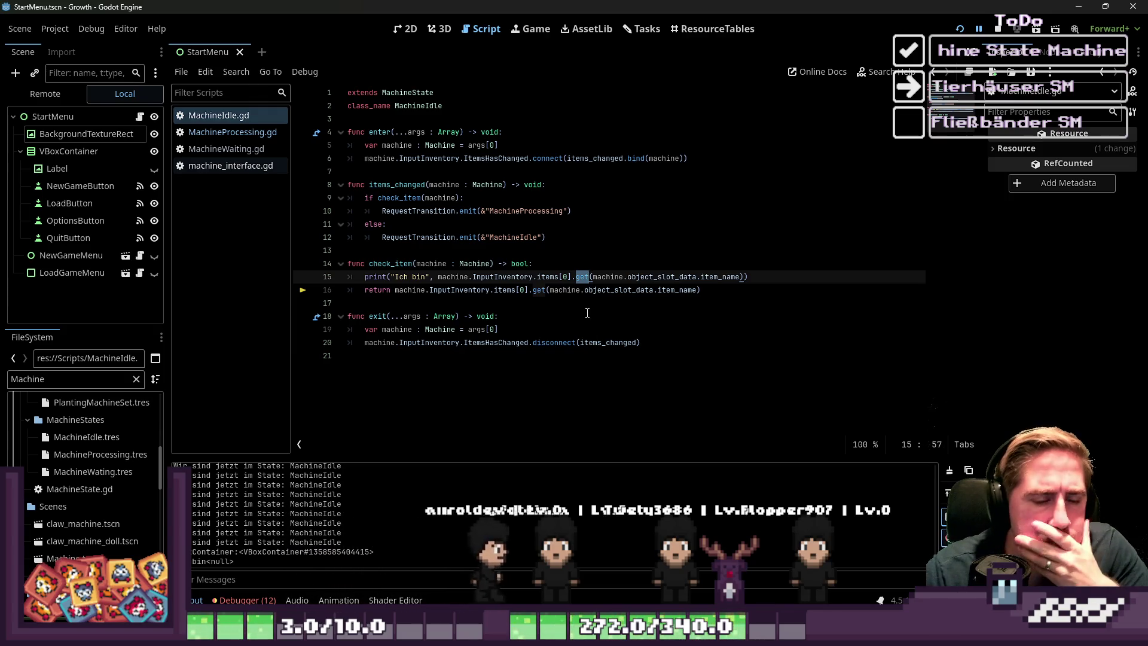
- Wrap item_name in StringName() inside the debug print's get lookup, then relaunch the game
{"action": "type", "text": "String"}
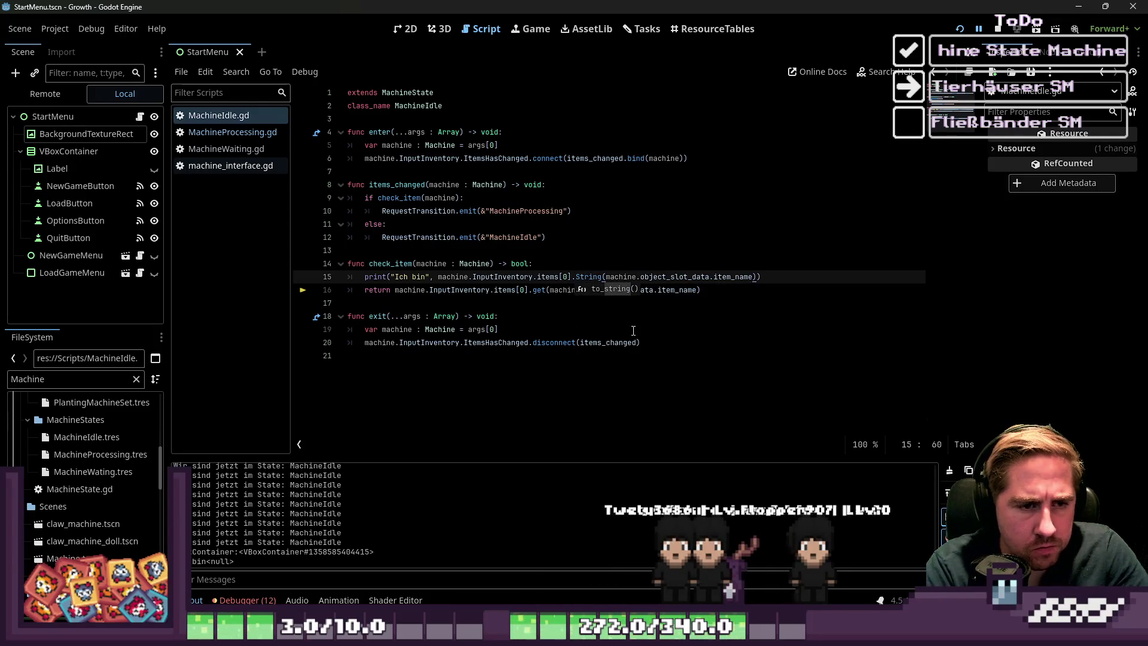
{"action": "type", "text": "_name"}
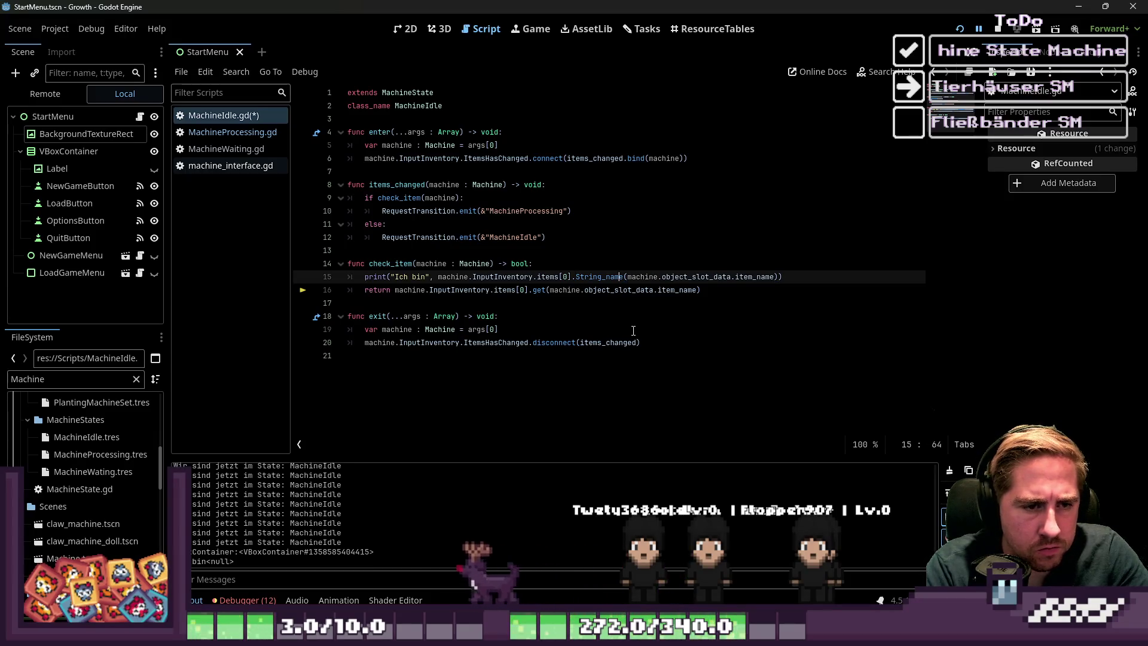
{"action": "key", "text": "BackSpace"}
{"action": "key", "text": "BackSpace"}
{"action": "key", "text": "BackSpace"}
{"action": "key", "text": "Delete"}
{"action": "key", "text": "Delete"}
{"action": "key", "text": "Delete"}
{"action": "type", "text": "ge"}
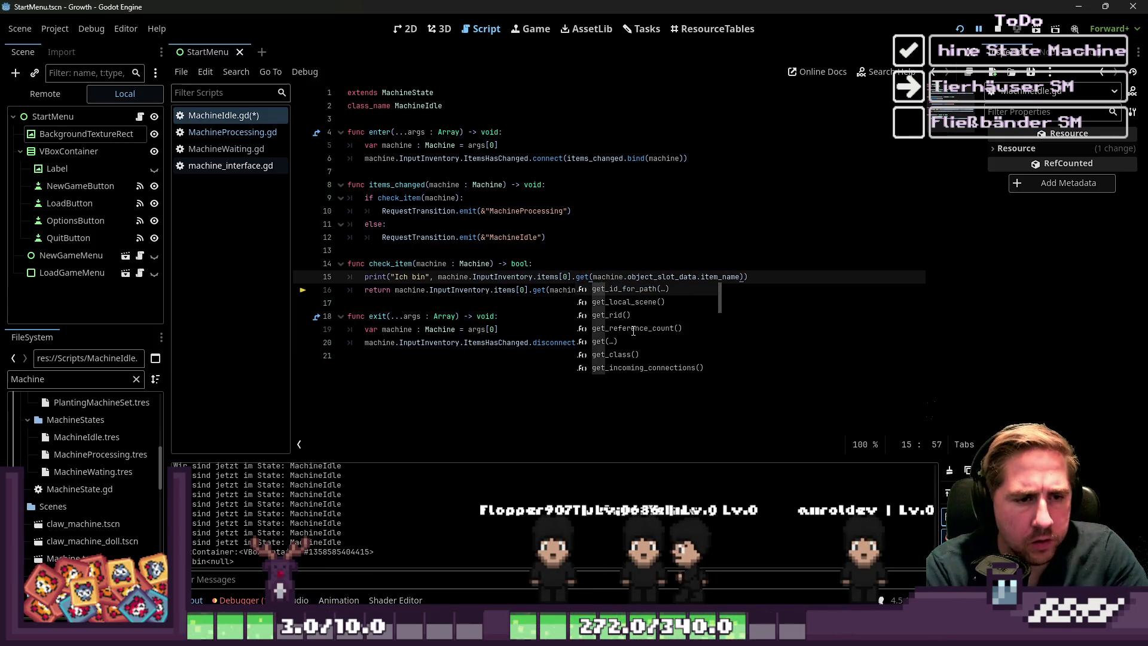
{"action": "key", "text": "Return"}
{"action": "type", "text": "tring"}
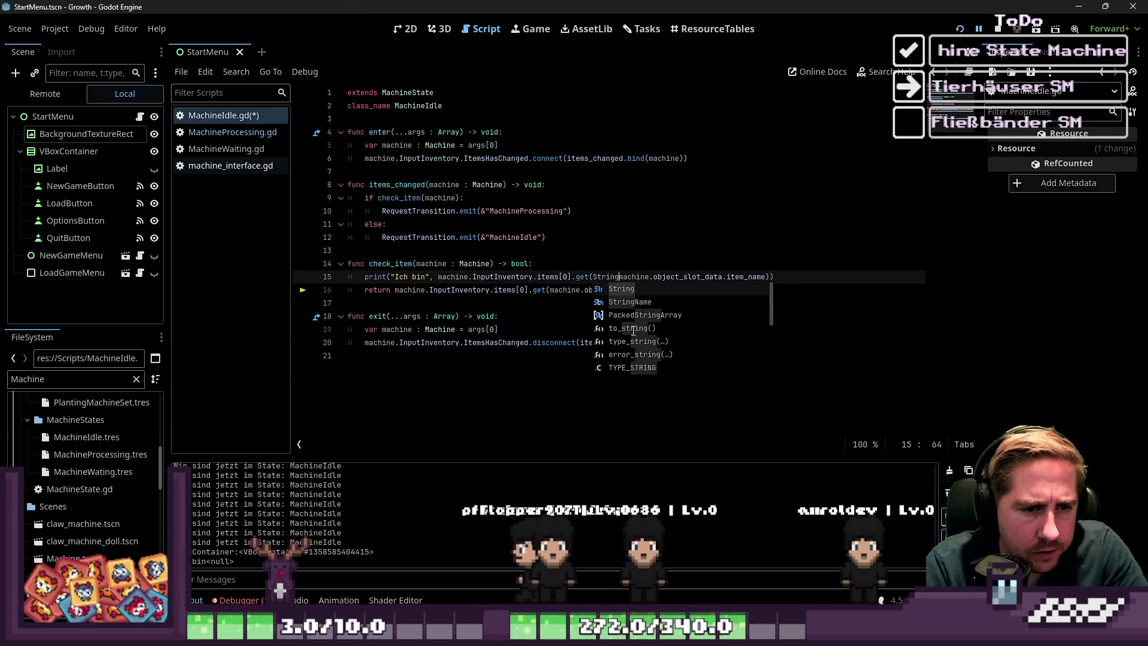
{"action": "type", "text": "Name"}
{"action": "key", "text": "ctrl+shift+Right"}
{"action": "key", "text": "ctrl+shift+Right"}
{"action": "key", "text": "ctrl+shift+Right"}
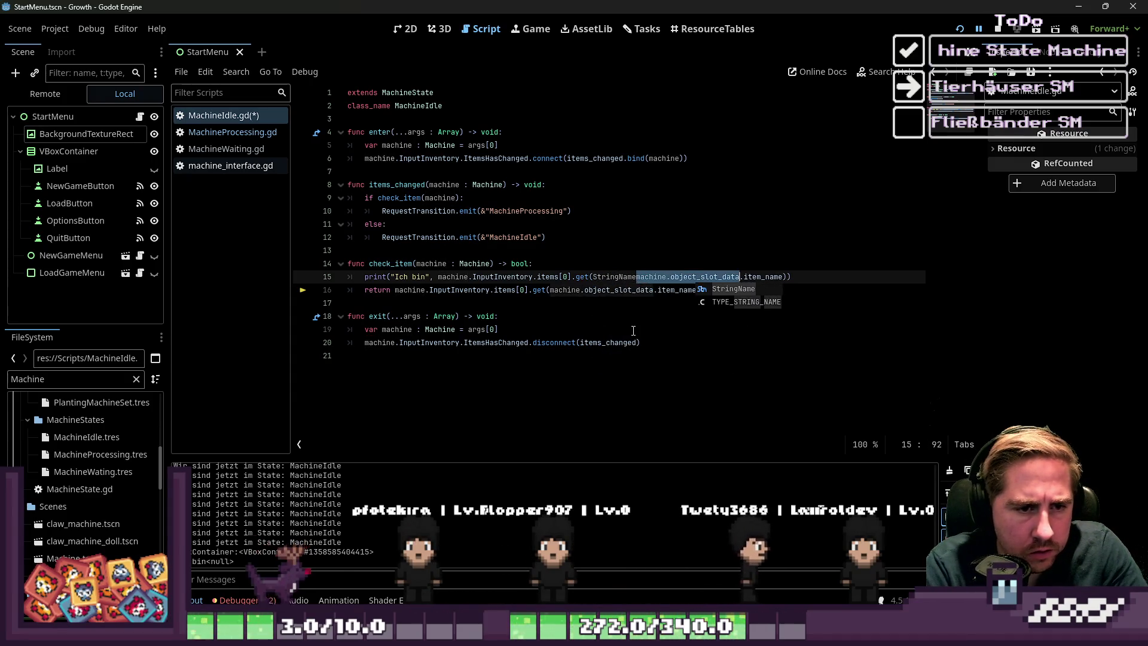
{"action": "type", "text": "("}
{"action": "key", "text": "Up"}
{"action": "key", "text": "Up"}
{"action": "key", "text": "F5"}
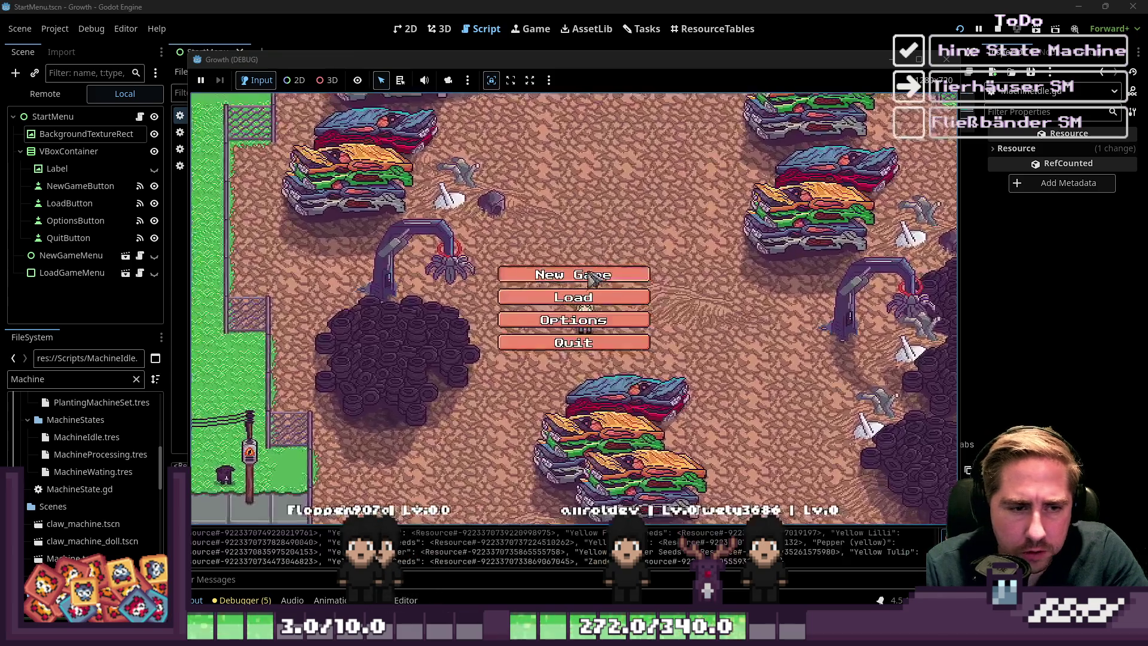
- Start a new game as 'cx', walk to the Cidery and put an item into its input
{"action": "left_click", "coordinate": [574, 274]}
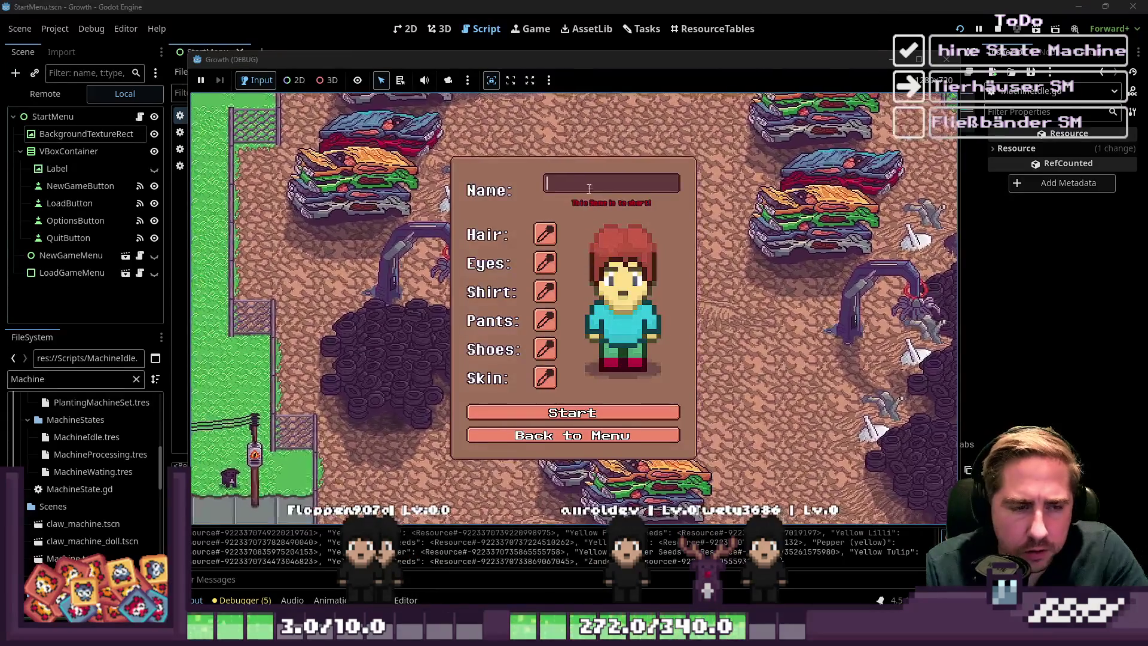
{"action": "type", "text": "cx"}
{"action": "left_click", "coordinate": [553, 405]}
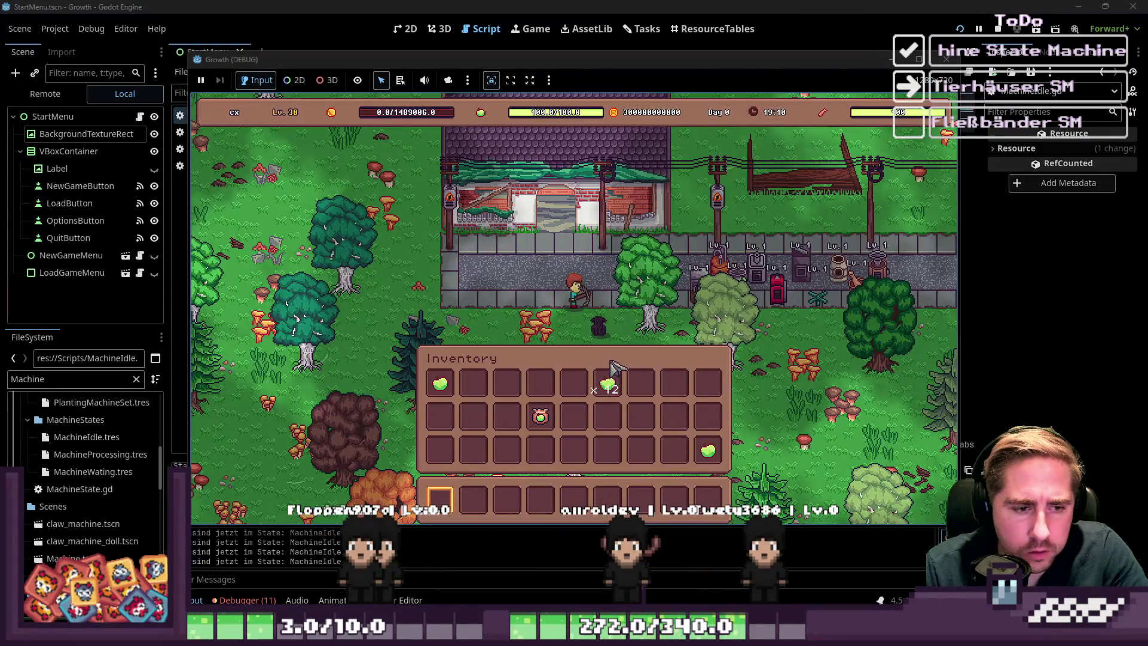
{"action": "key", "text": "i"}
{"action": "key", "text": "w+d"}
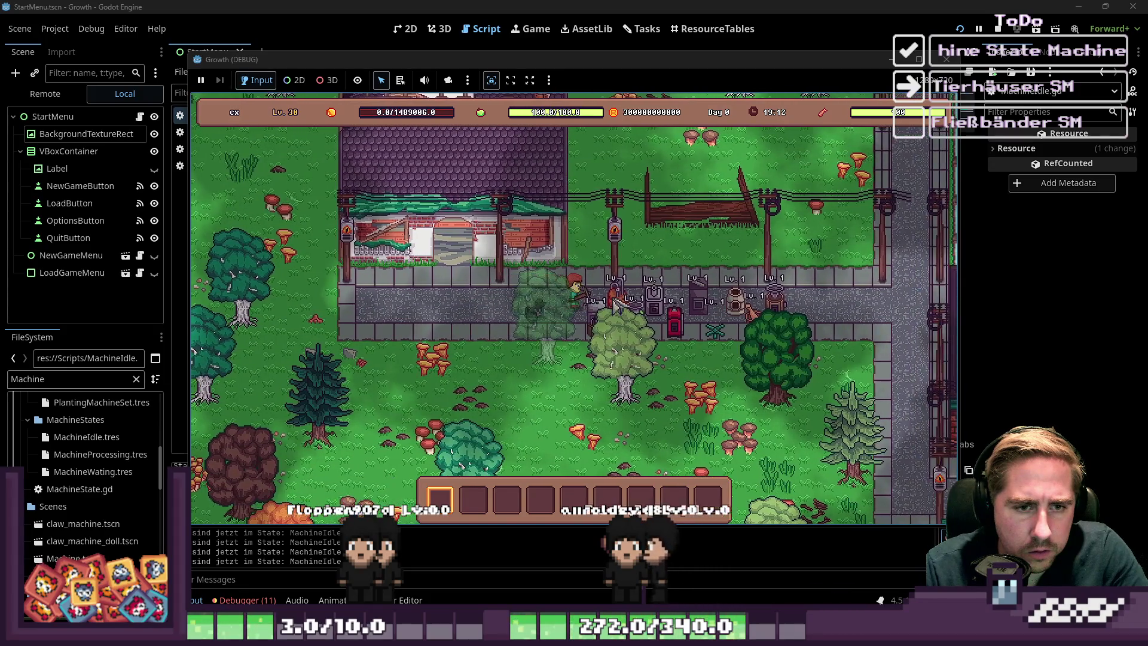
{"action": "left_click", "coordinate": [645, 311]}
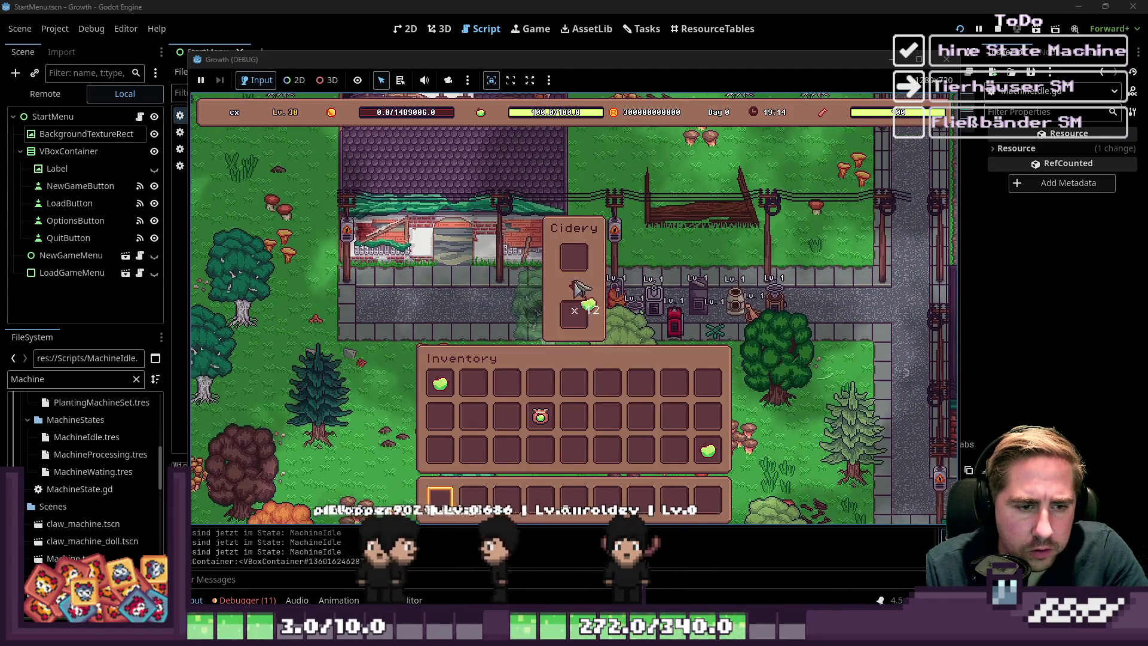
{"action": "left_click", "coordinate": [586, 419]}
{"action": "left_click", "coordinate": [568, 316]}
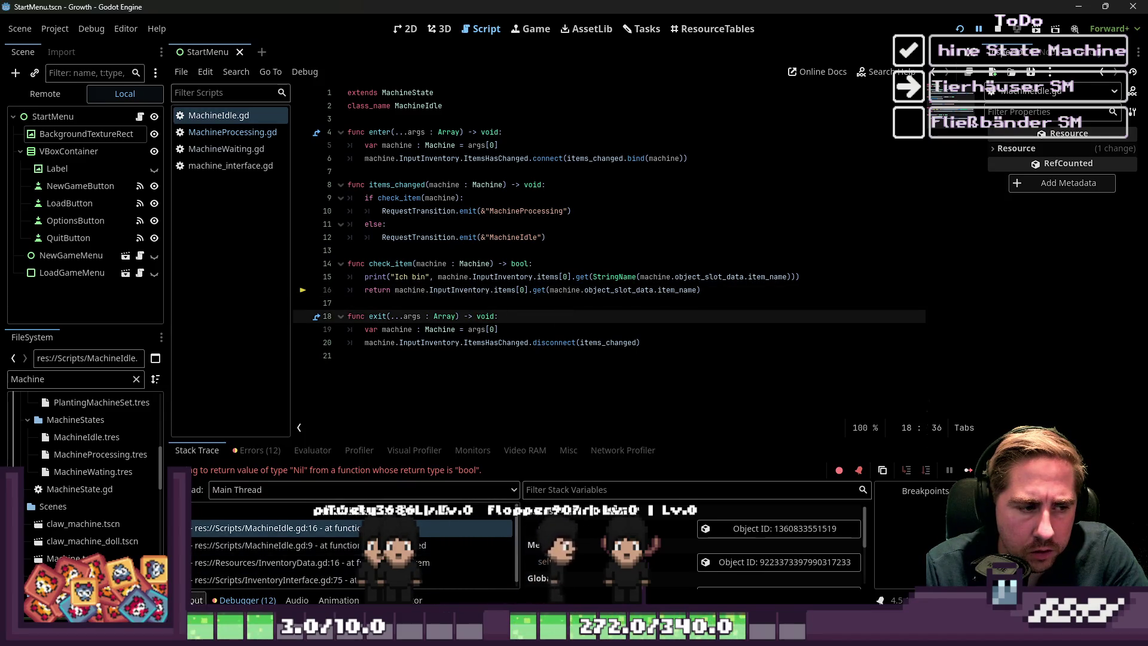
- Add a print line above the debug print that outputs the machine's item name
{"action": "left_click", "coordinate": [197, 599]}
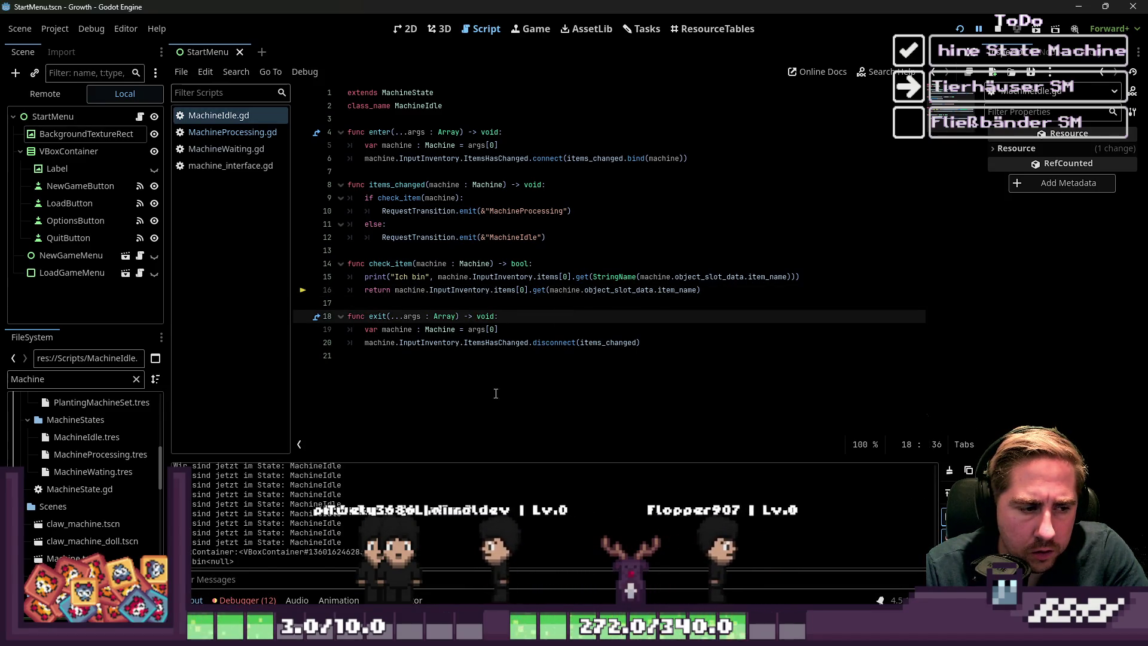
{"action": "left_click", "coordinate": [498, 289]}
{"action": "left_click", "coordinate": [570, 301]}
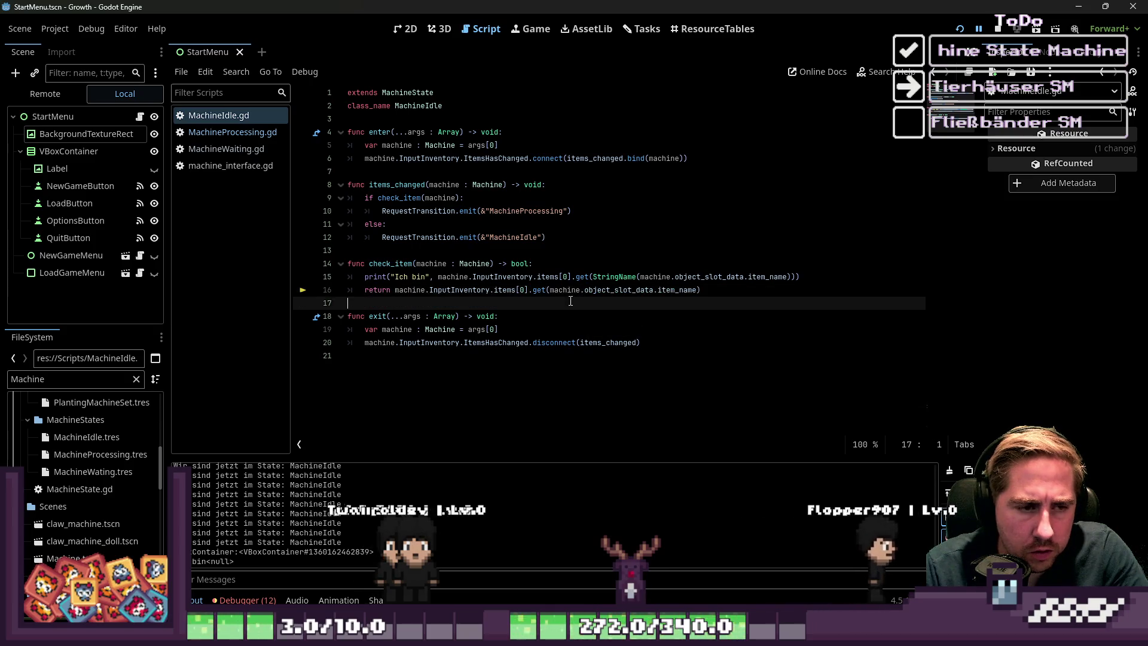
{"action": "left_click", "coordinate": [601, 276]}
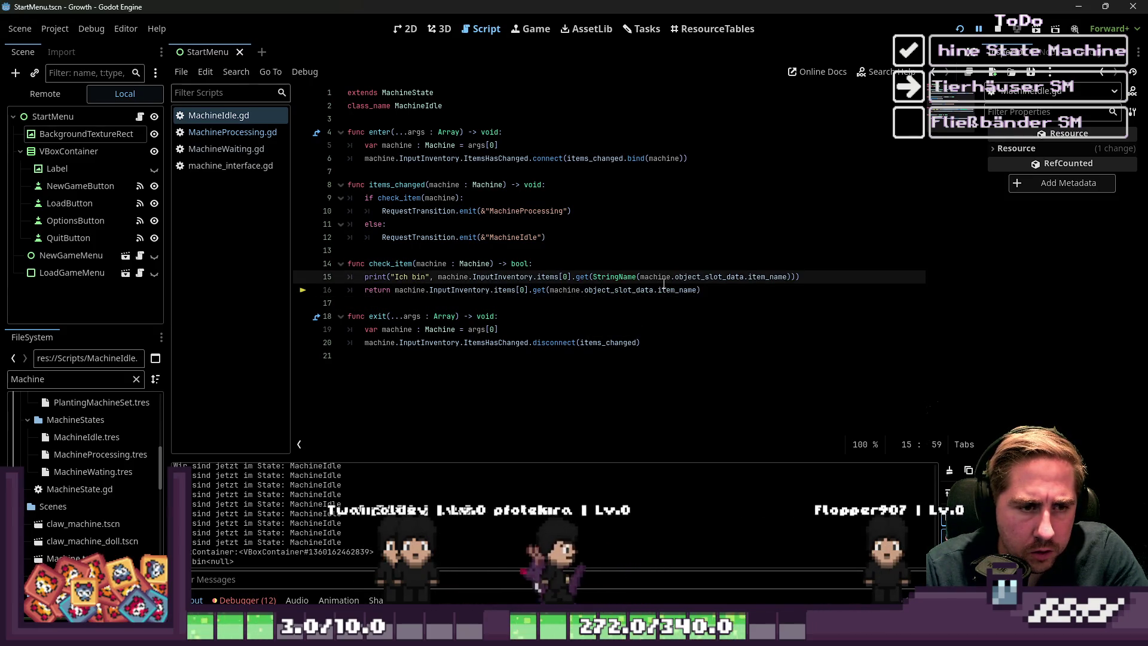
{"action": "left_click", "coordinate": [726, 289]}
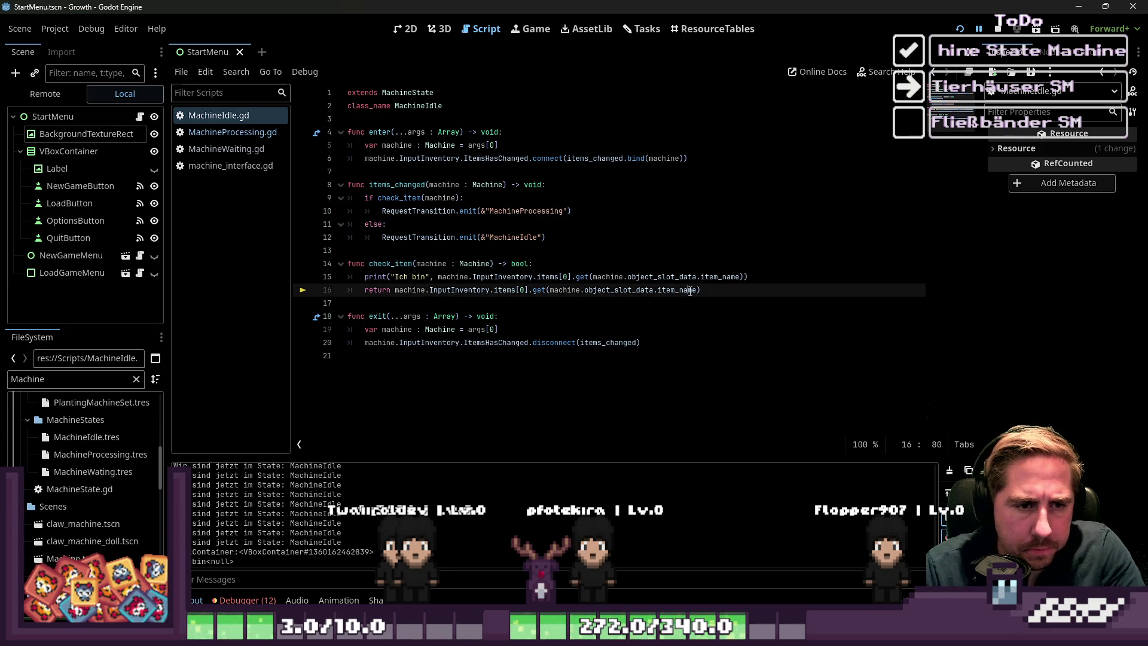
{"action": "left_click_drag", "start_coordinate": [740, 276], "coordinate": [607, 276]}
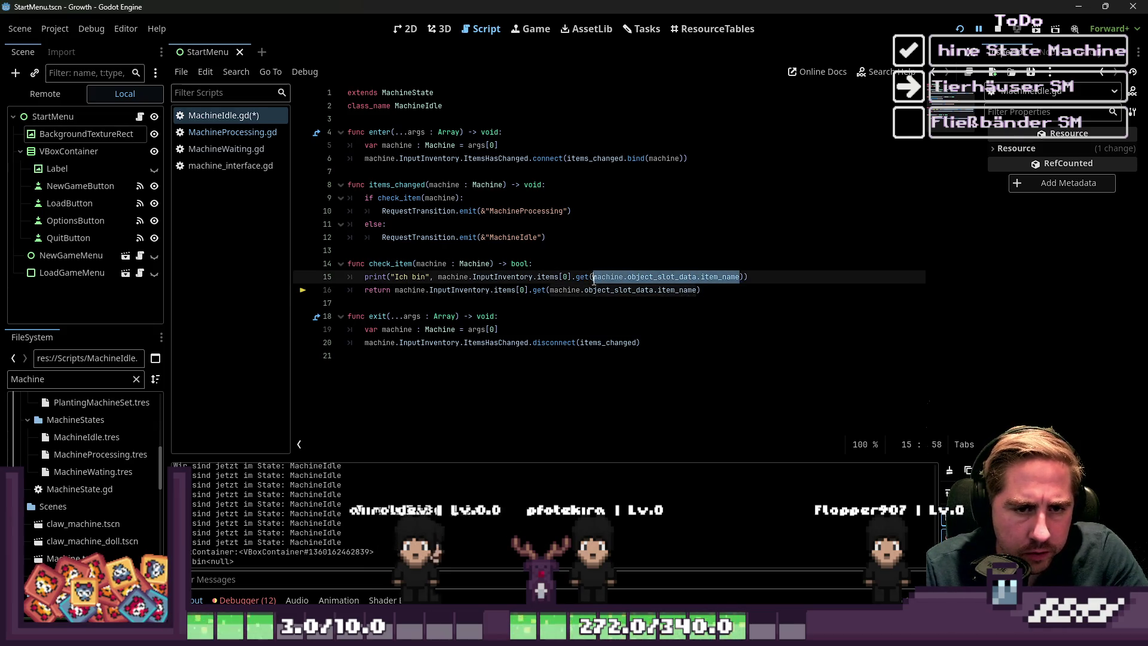
{"action": "left_click", "coordinate": [557, 264]}
{"action": "key", "text": "Return"}
{"action": "type", "text": "print("}
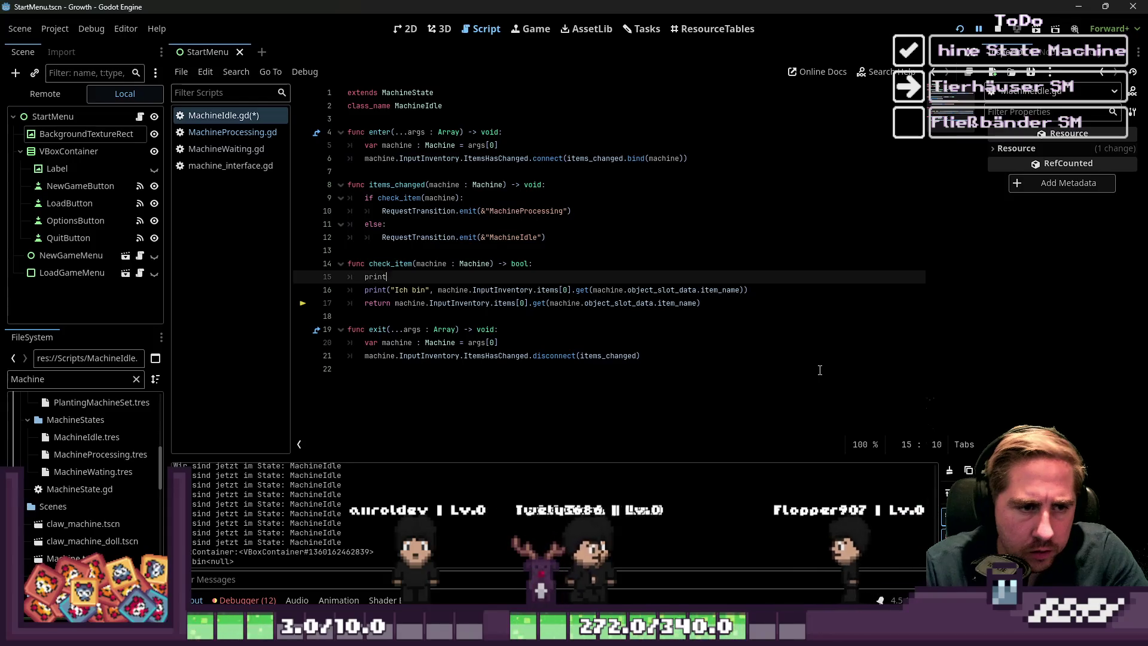
{"action": "type", "text": "machine.object_slot_data.item_name"}
- Add a print("item ist: ", machine.InputInventory.items[0]) line
{"action": "key", "text": "End"}
{"action": "key", "text": "Return"}
{"action": "type", "text": "pri"}
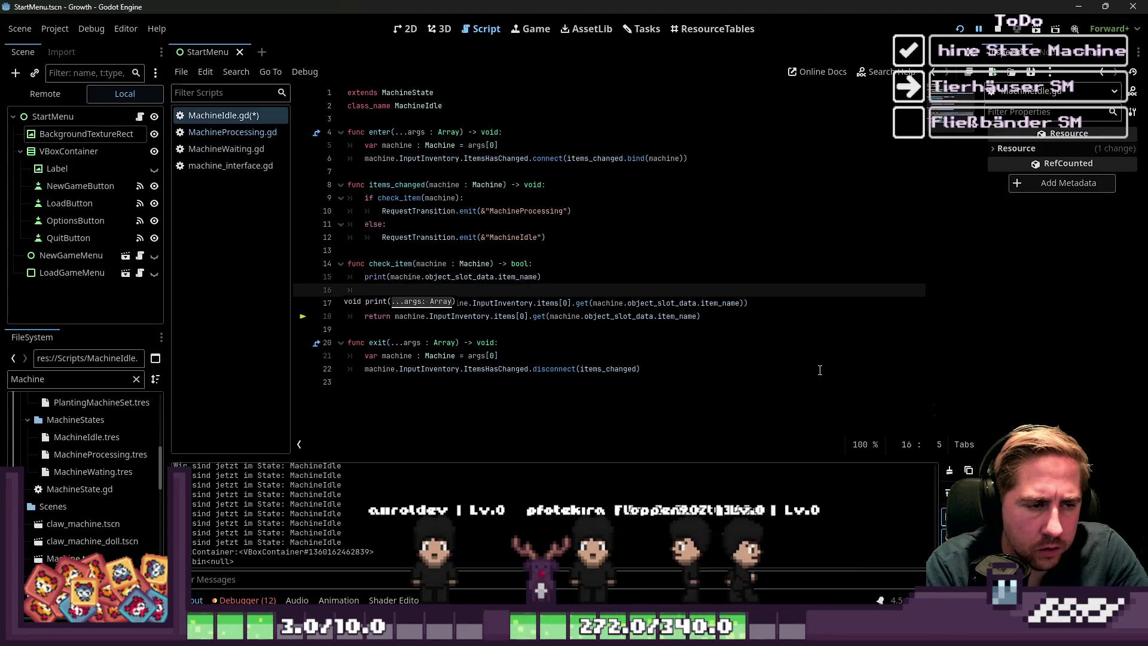
{"action": "type", "text": "nt("}
{"action": "key", "text": "Down"}
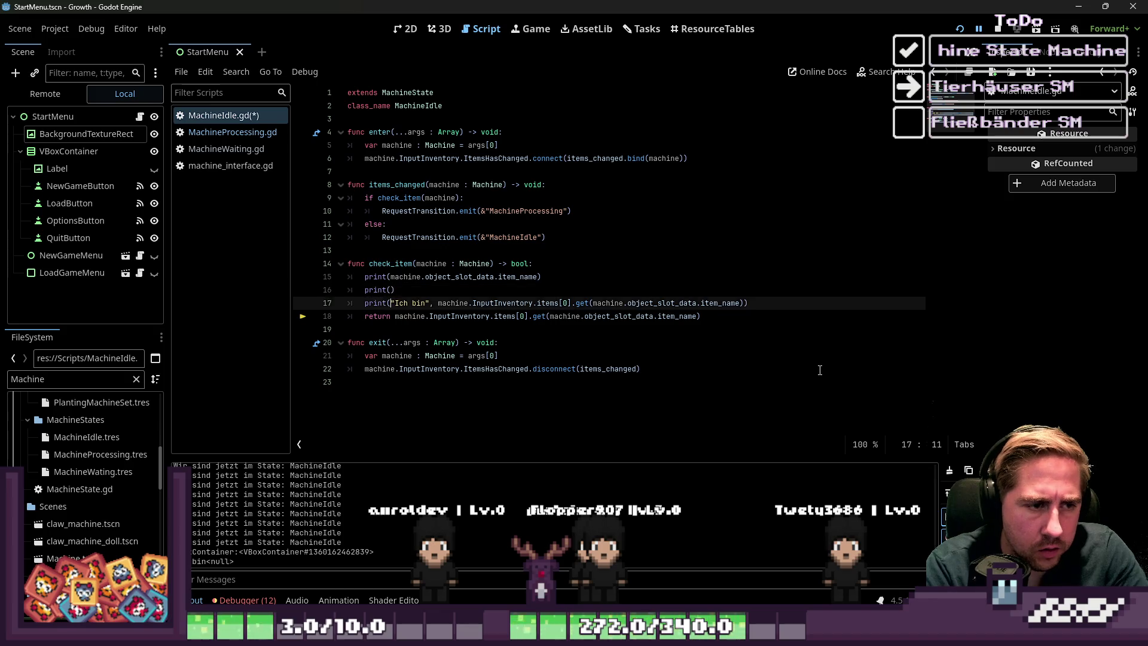
{"action": "key", "text": "ctrl+shift+Right"}
{"action": "key", "text": "ctrl+shift+Right"}
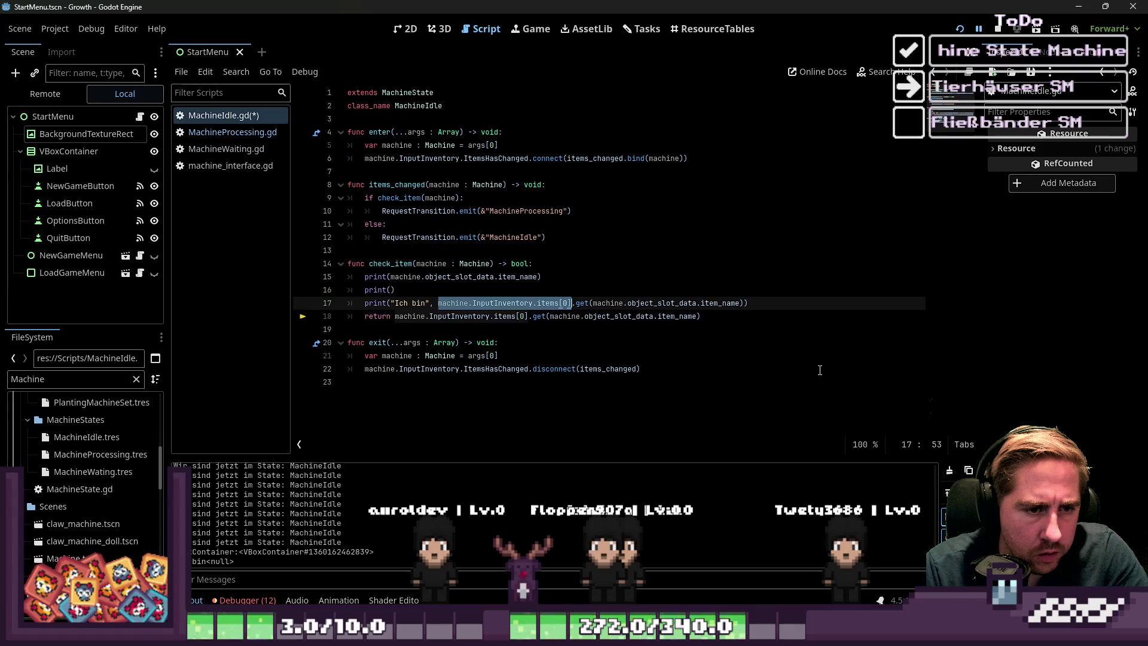
{"action": "key", "text": "ctrl+c"}
{"action": "key", "text": "Up"}
{"action": "key", "text": "Left"}
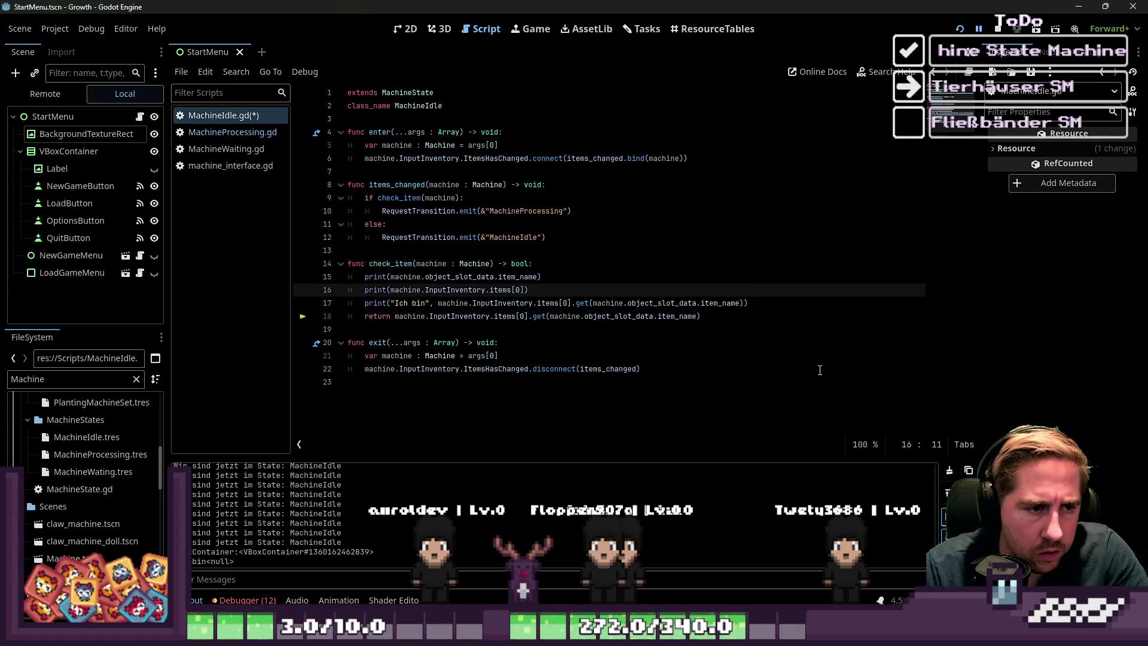
{"action": "type", "text": "item ist"}
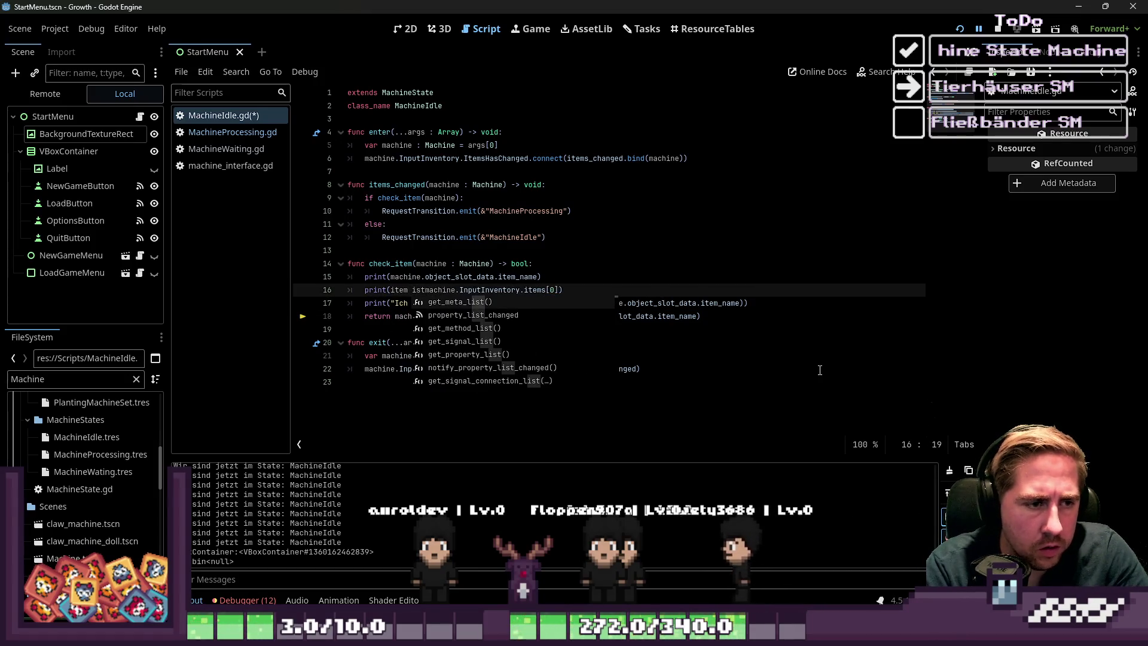
{"action": "key", "text": "ctrl+shift+Left"}
{"action": "key", "text": "ctrl+shift+Left"}
{"action": "type", "text": "\""}
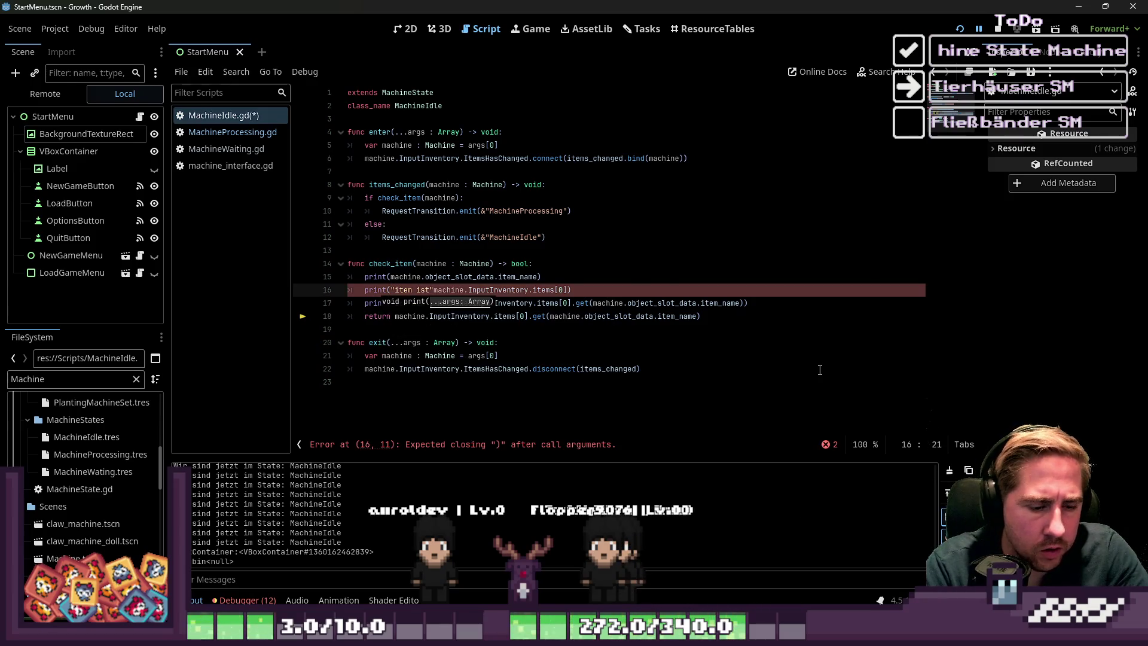
{"action": "key", "text": "BackSpace"}
{"action": "type", "text": ": \","}
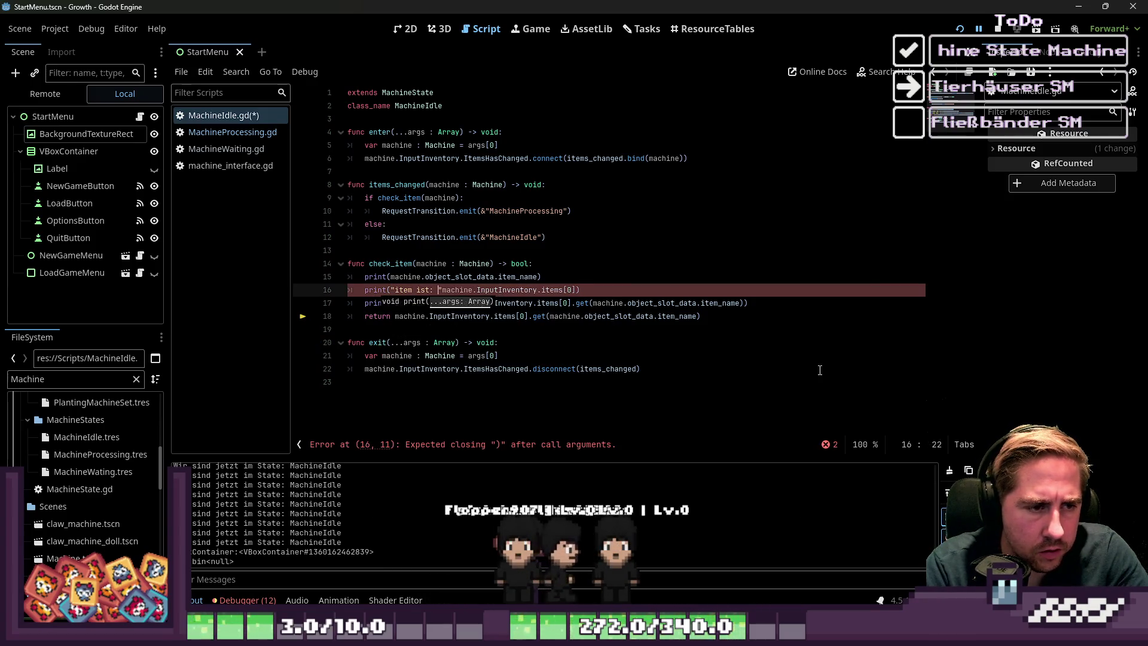
- Fix the first print's label to "Maschinenname ist: " and relaunch the game
{"action": "key", "text": "Up"}
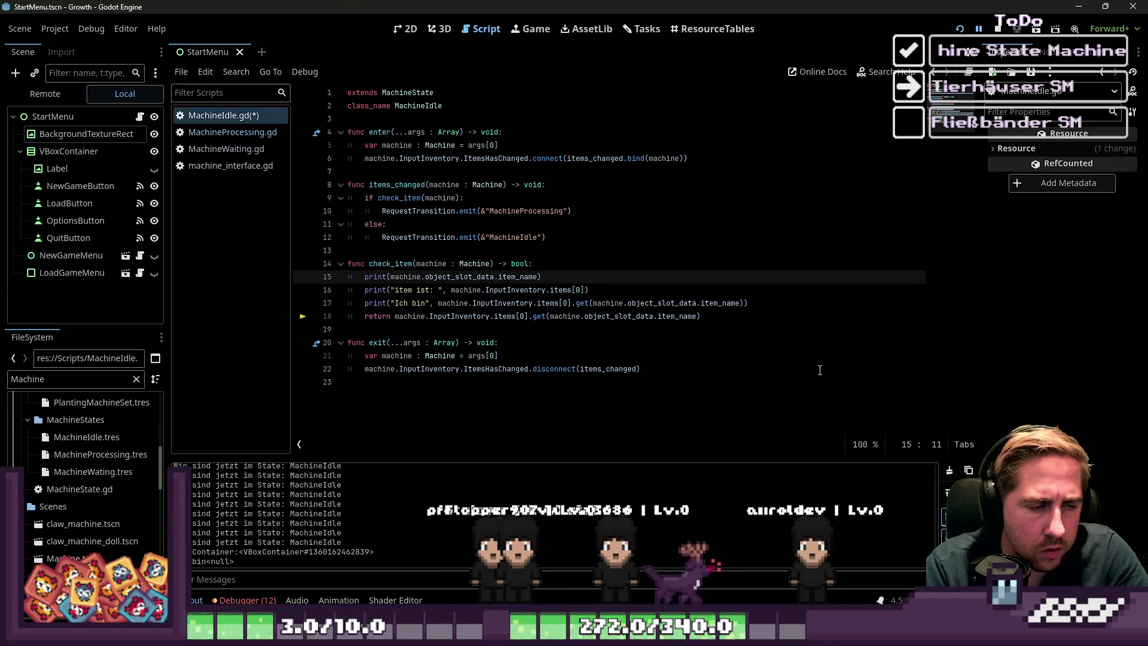
{"action": "key", "text": "BackSpace"}
{"action": "key", "text": "BackSpace"}
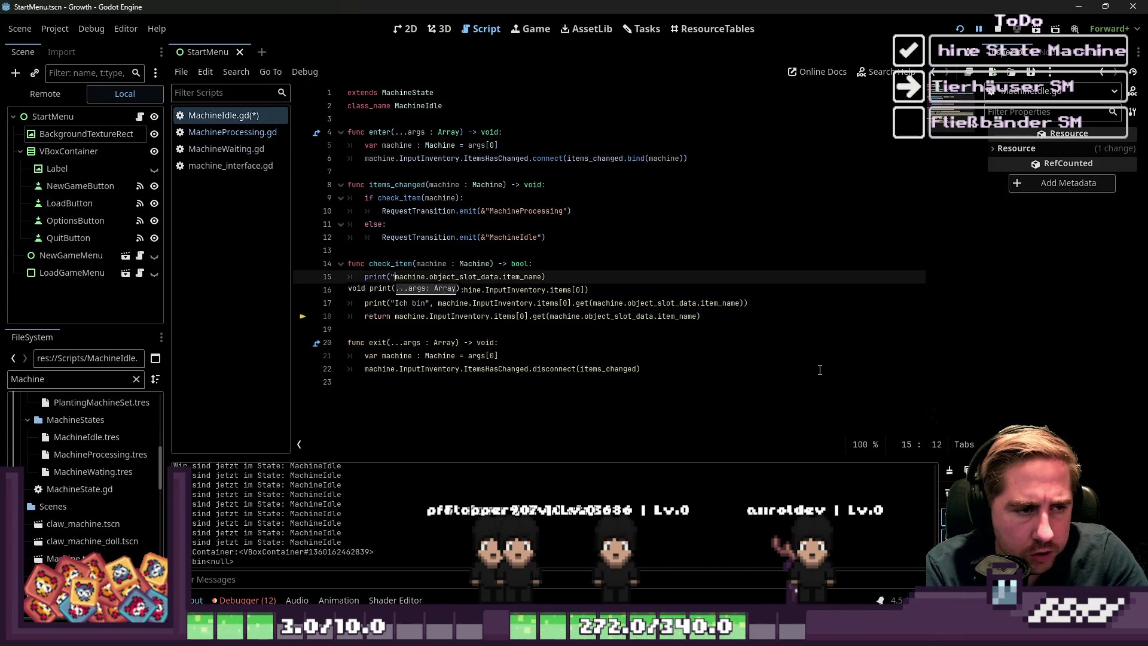
{"action": "type", "text": "Maschinenname ist: \","}
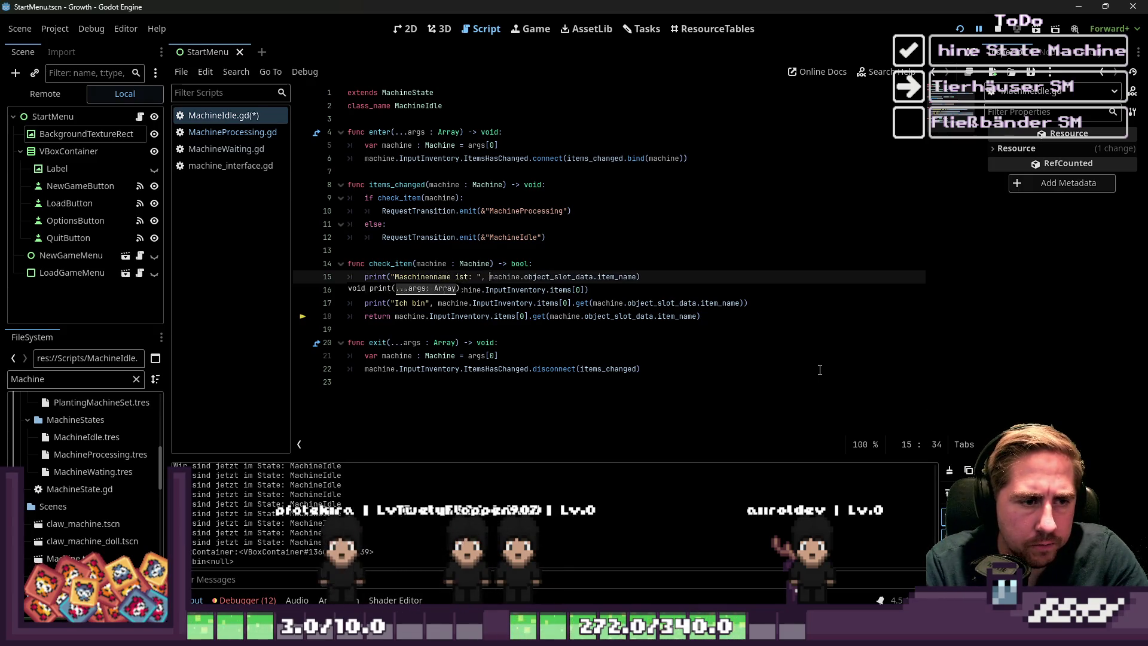
{"action": "key", "text": "F5"}
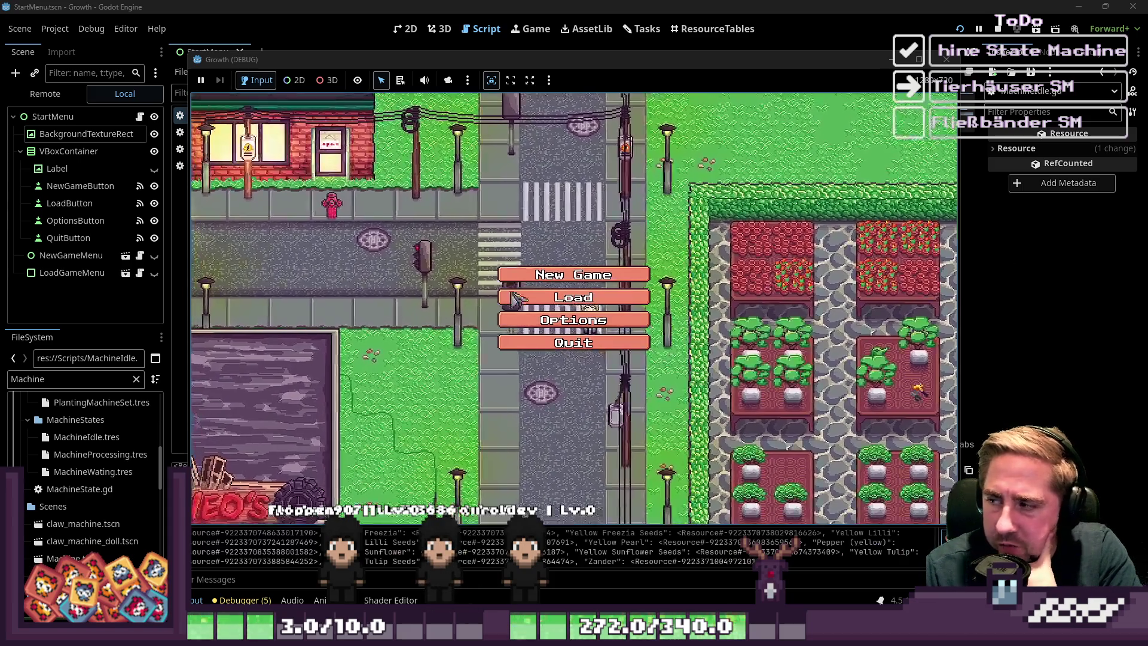
- Delete the old save slots and start a new game as 'dsal'
{"action": "left_click", "coordinate": [574, 292]}
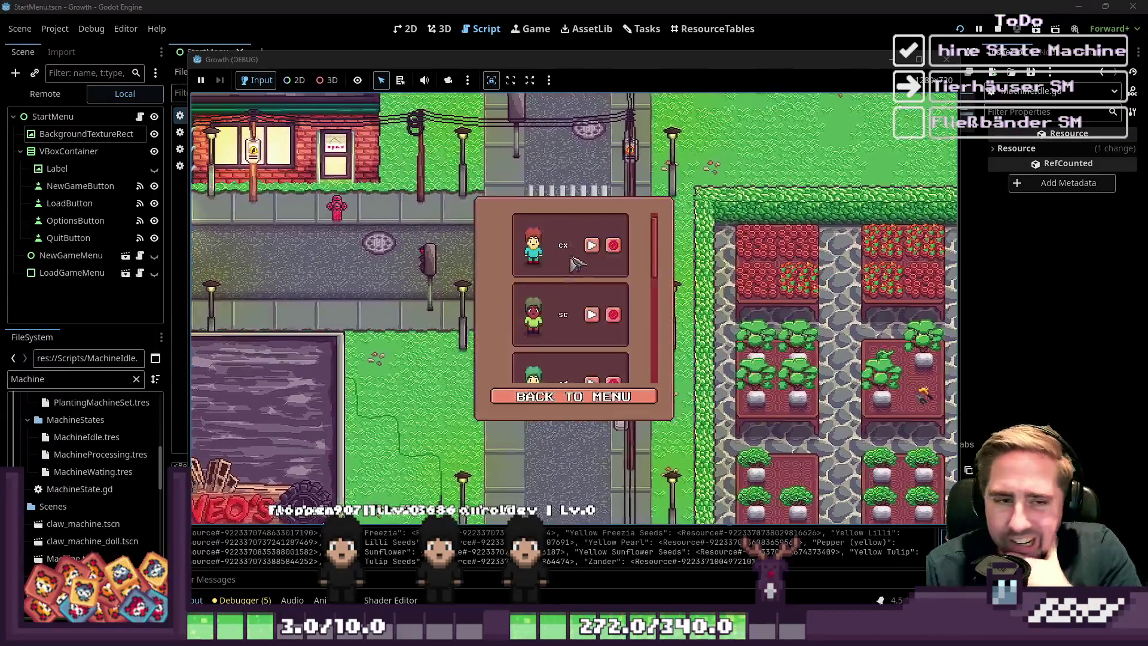
{"action": "left_click", "coordinate": [614, 245]}
{"action": "left_click", "coordinate": [613, 245]}
{"action": "left_click", "coordinate": [614, 245]}
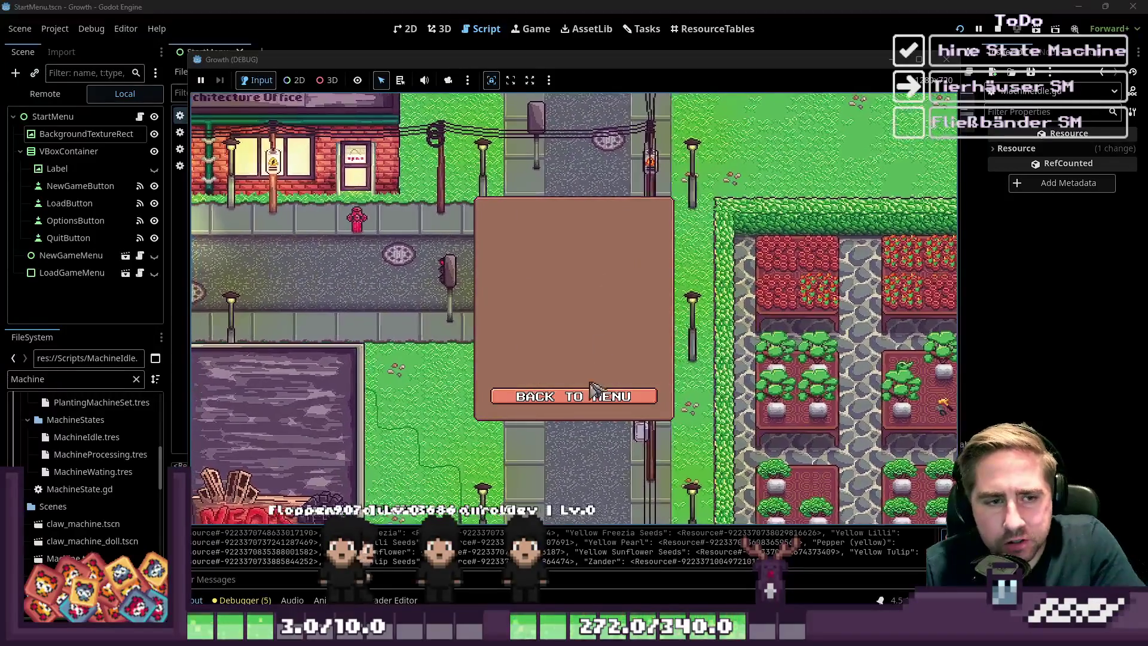
{"action": "left_click", "coordinate": [589, 396]}
{"action": "left_click", "coordinate": [602, 275]}
{"action": "type", "text": "dsal"}
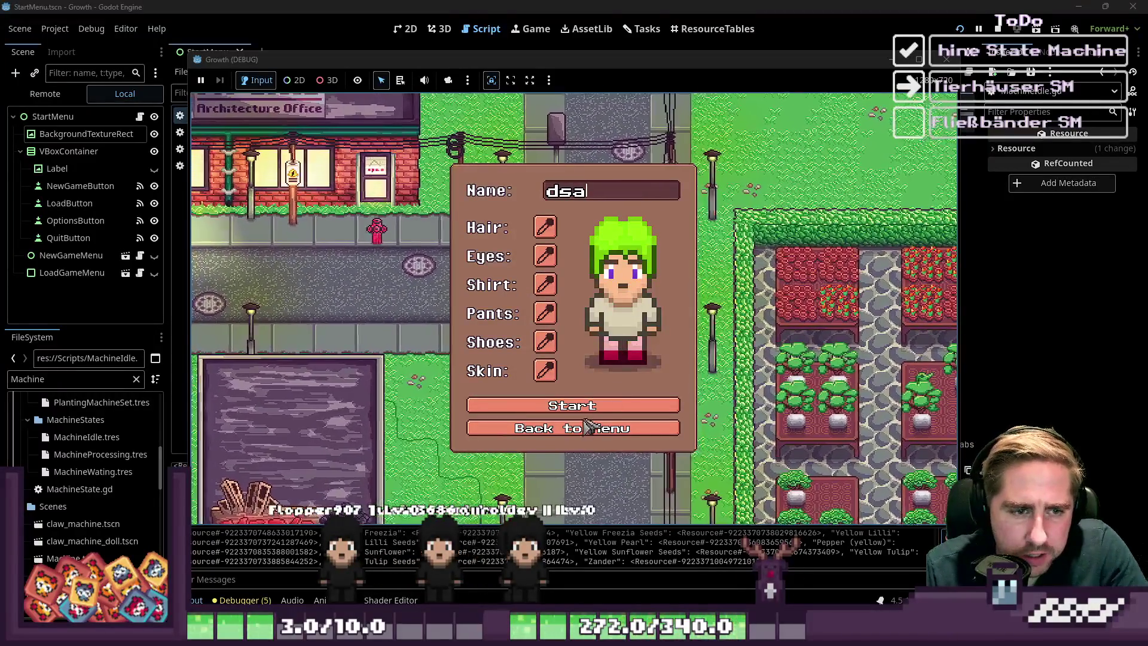
{"action": "left_click", "coordinate": [590, 407]}
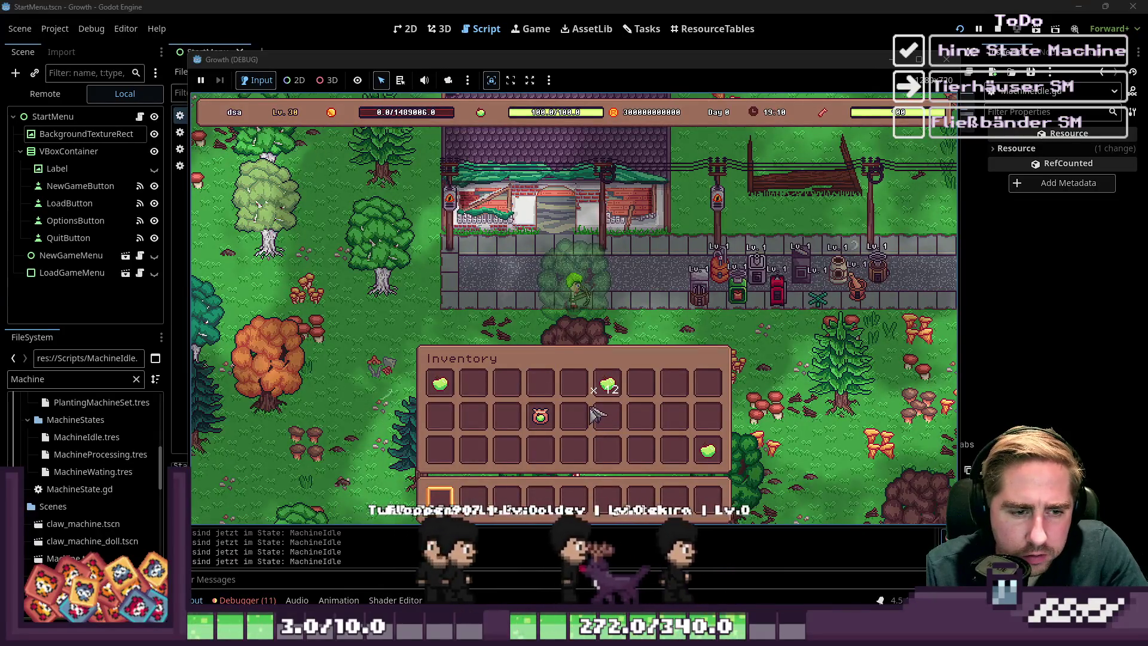
- Walk to the Cidery and put the apple stack into its input slot
{"action": "key", "text": "d"}
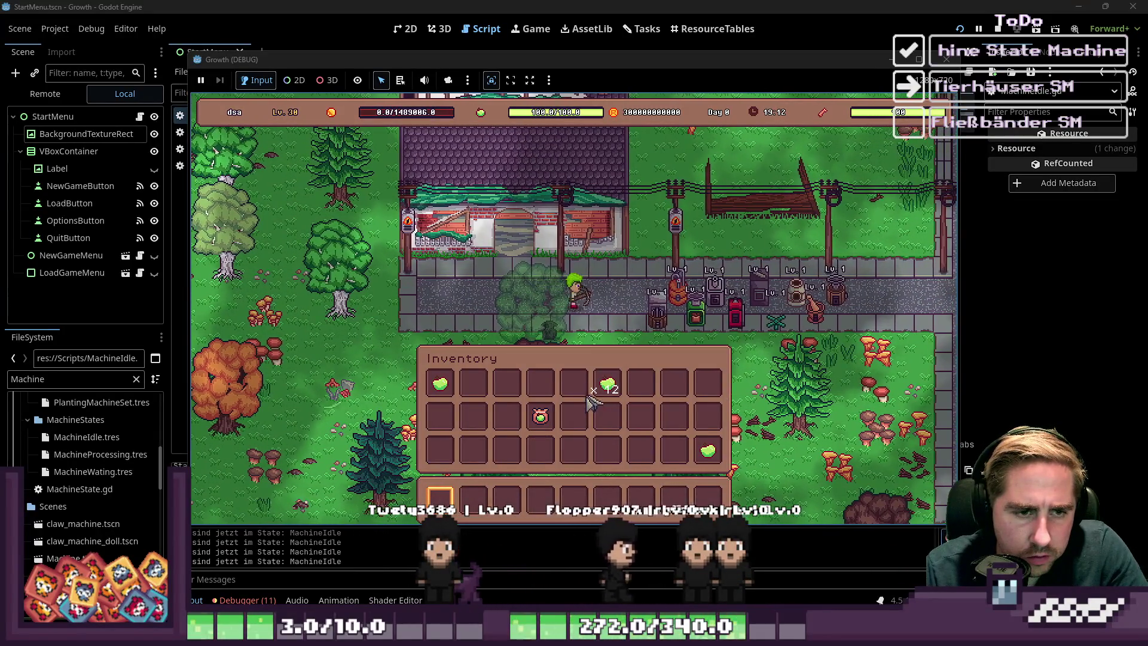
{"action": "key", "text": "i"}
{"action": "key", "text": "w"}
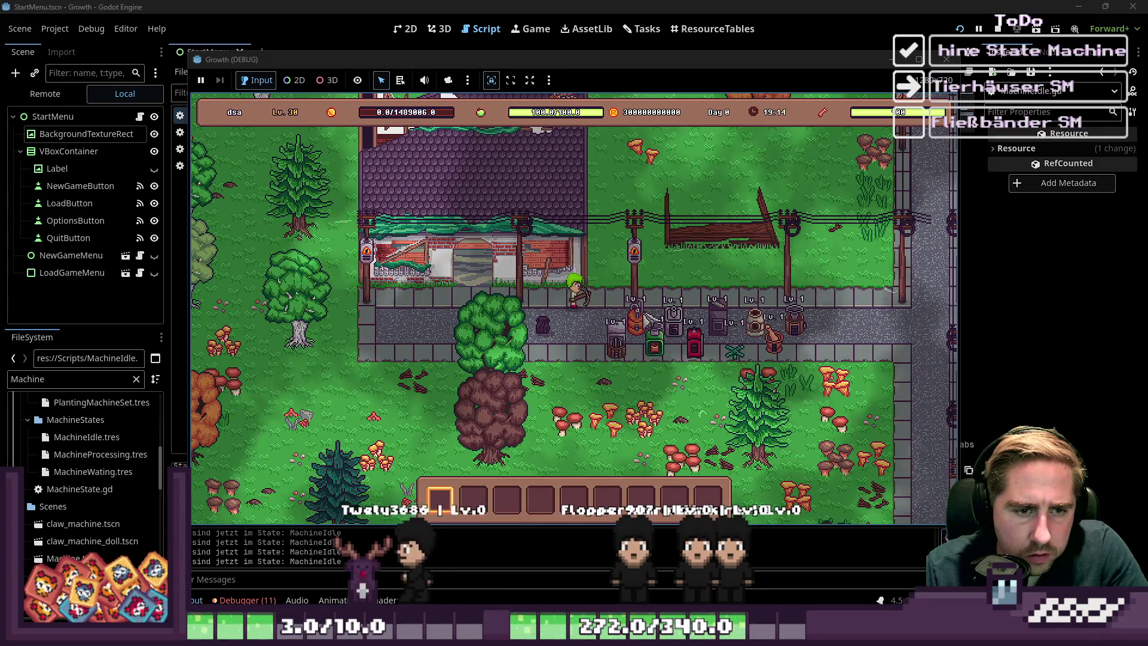
{"action": "left_click", "coordinate": [642, 329]}
{"action": "left_click", "coordinate": [607, 383]}
{"action": "left_click", "coordinate": [572, 258]}
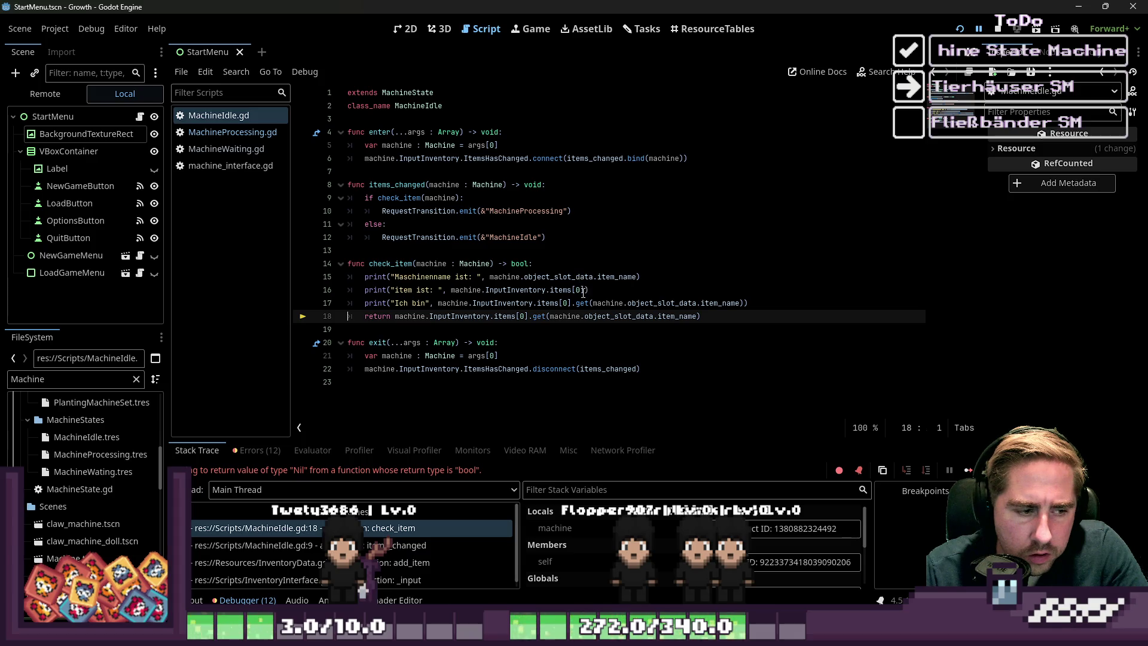
- Show the output log and select the item-name lookup on line 17
{"action": "left_click", "coordinate": [196, 600]}
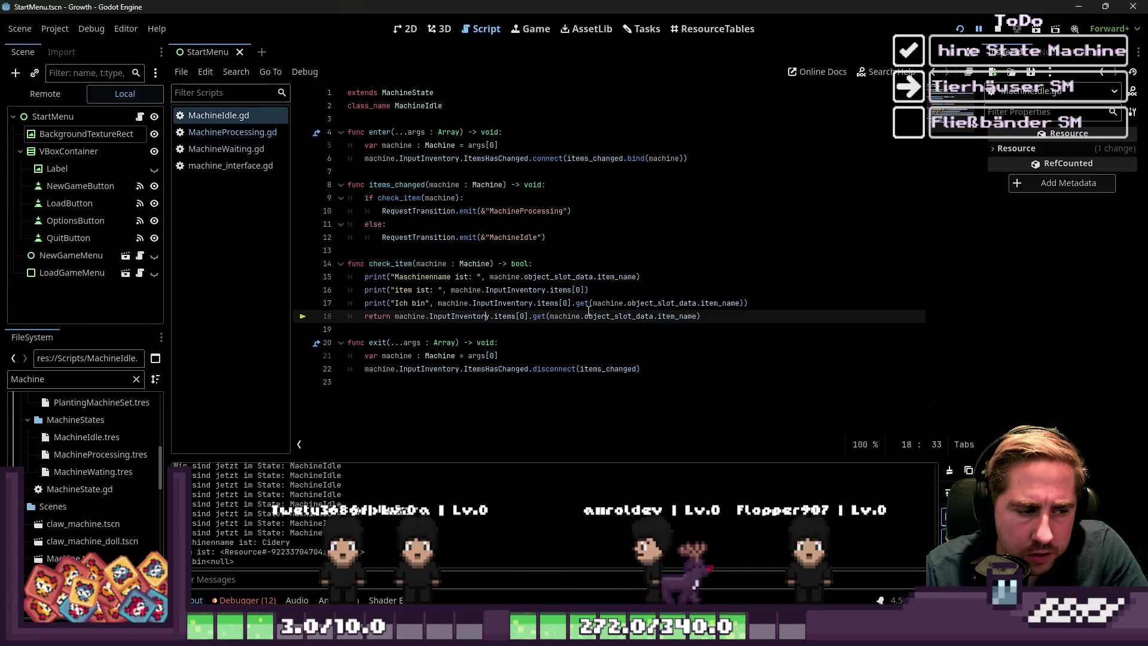
{"action": "left_click", "coordinate": [624, 303]}
{"action": "left_click_drag", "start_coordinate": [743, 304], "coordinate": [522, 303]}
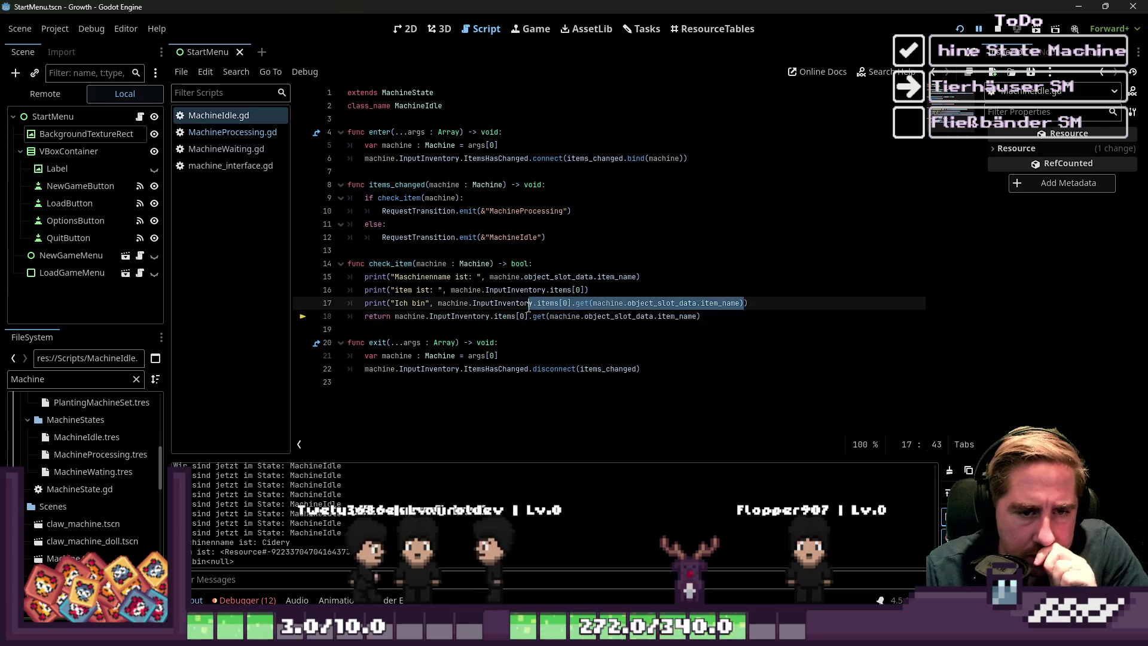
{"action": "left_click", "coordinate": [686, 310]}
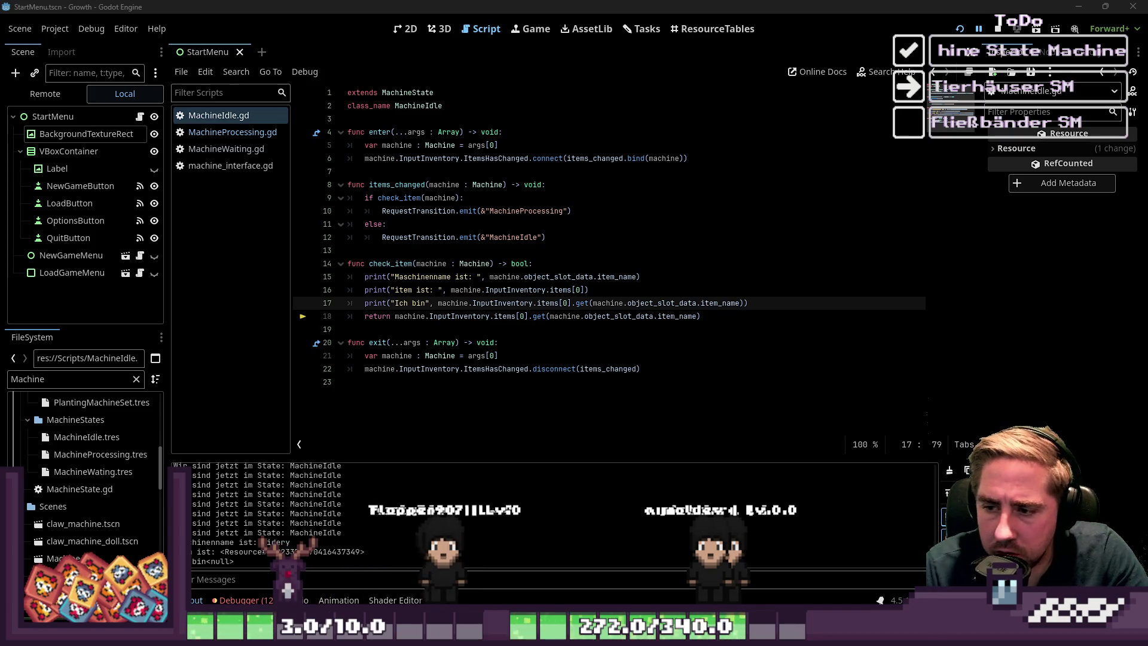
- Change line 17's get() argument to item_name.to_lower()
{"action": "left_click", "coordinate": [530, 306]}
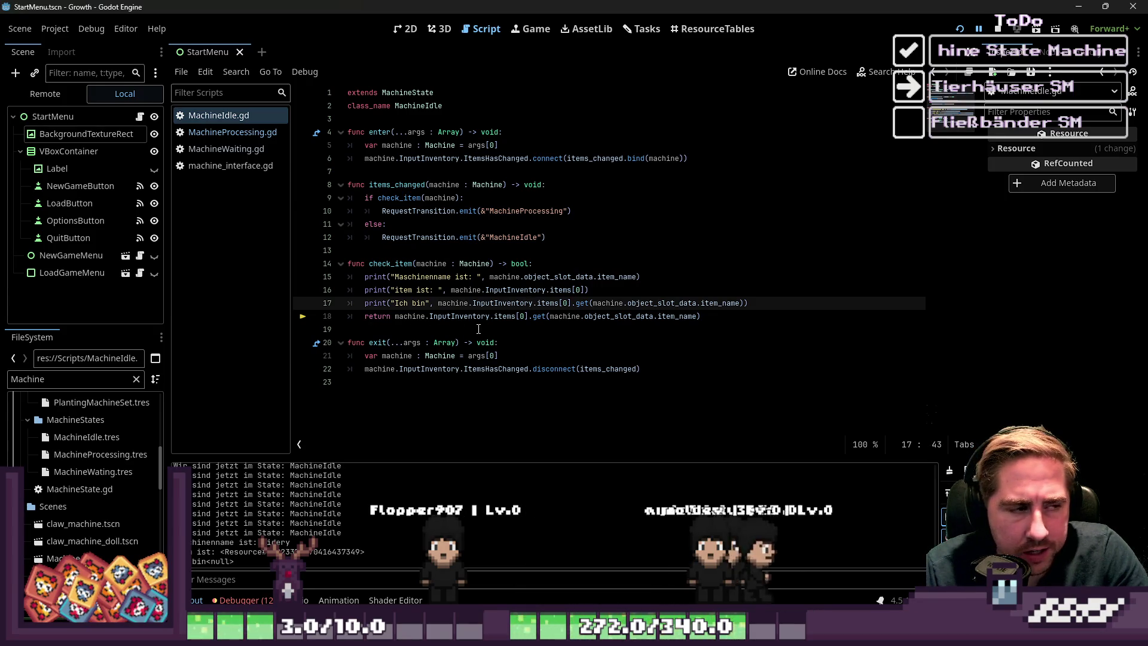
{"action": "left_click", "coordinate": [594, 303]}
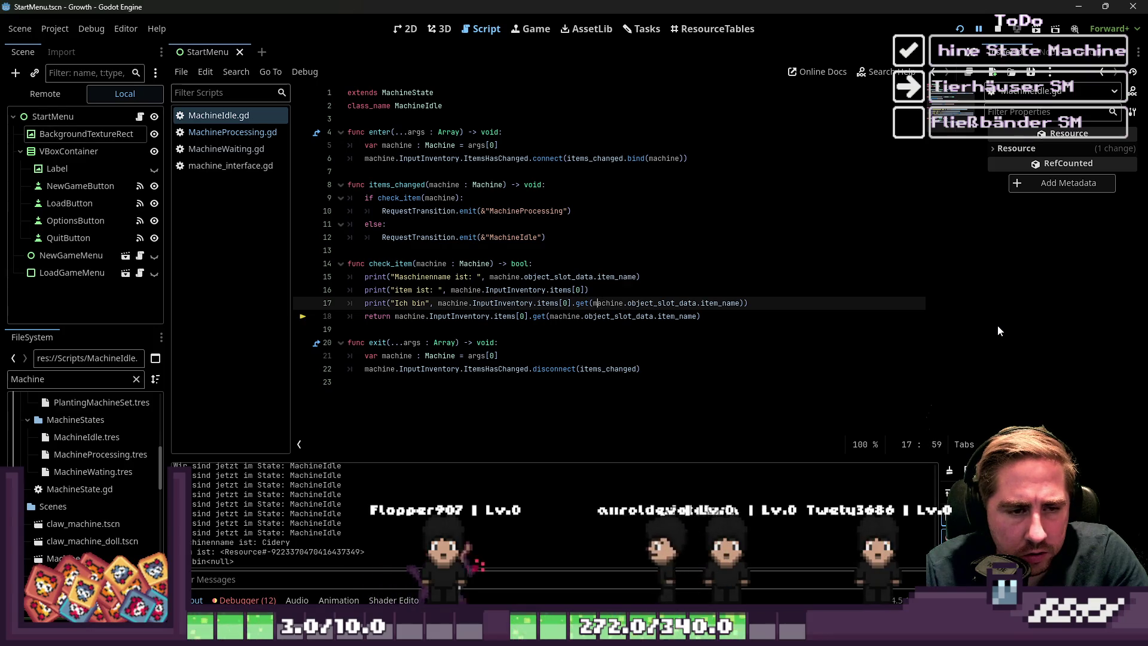
{"action": "key", "text": "ctrl+shift+Right"}
{"action": "key", "text": "ctrl+shift+Right"}
{"action": "key", "text": "ctrl+shift+Right"}
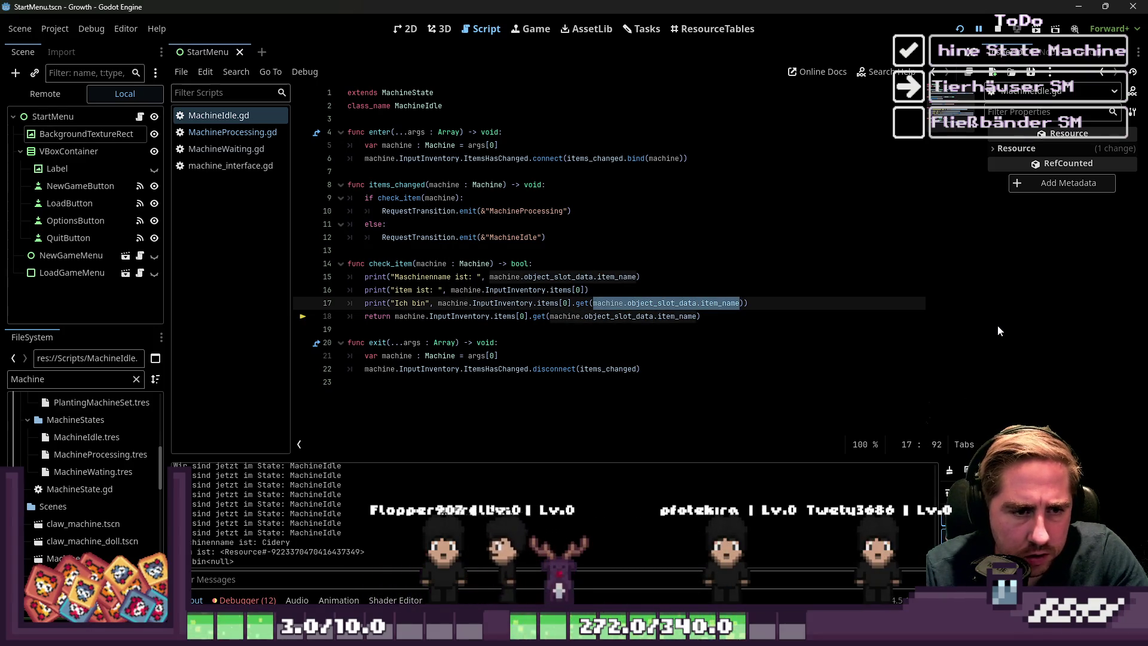
{"action": "key", "text": "Left"}
{"action": "type", "text": "o_lower"}
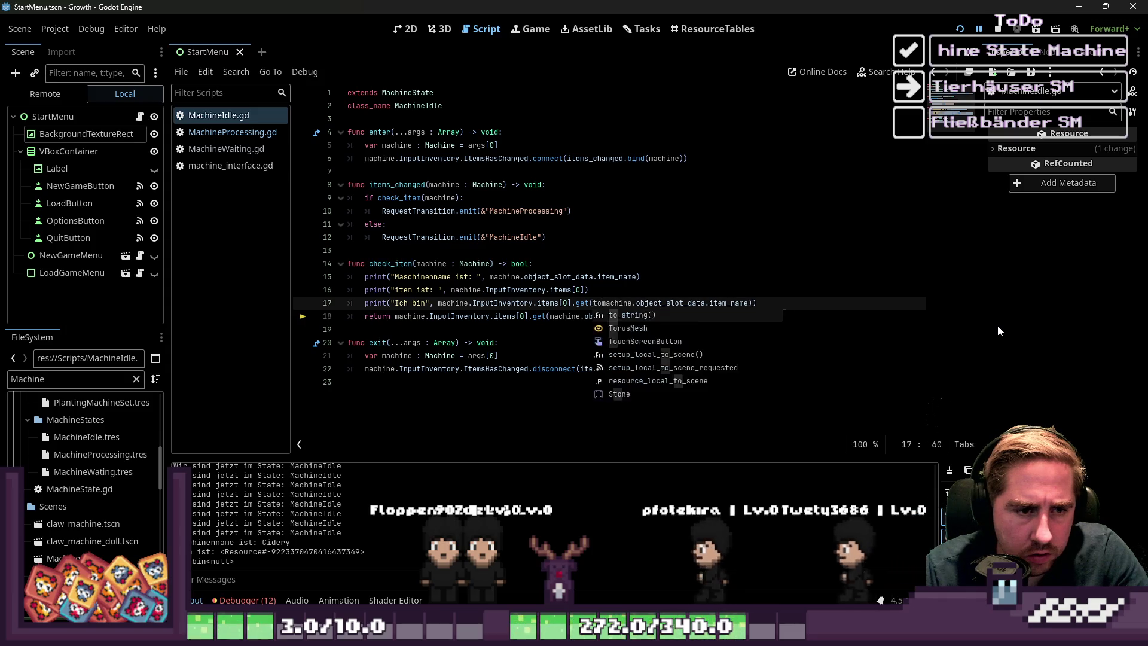
{"action": "key", "text": "ctrl+shift+Right"}
{"action": "key", "text": "ctrl+shift+Right"}
{"action": "key", "text": "ctrl+shift+Right"}
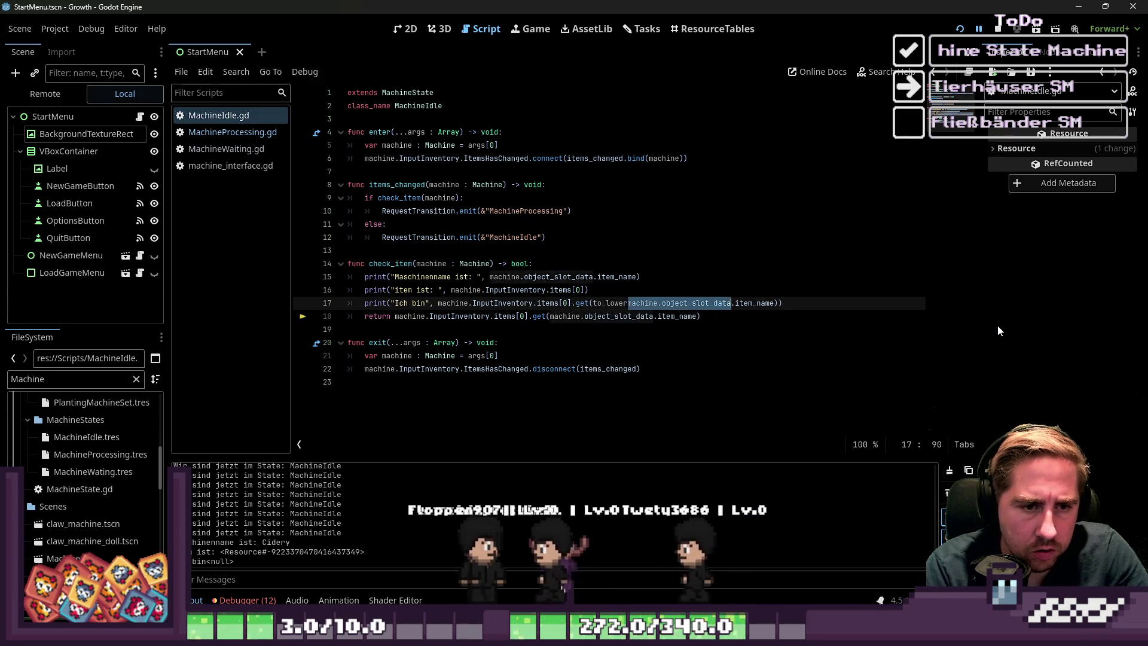
{"action": "type", "text": "/"}
{"action": "key", "text": "ctrl+z"}
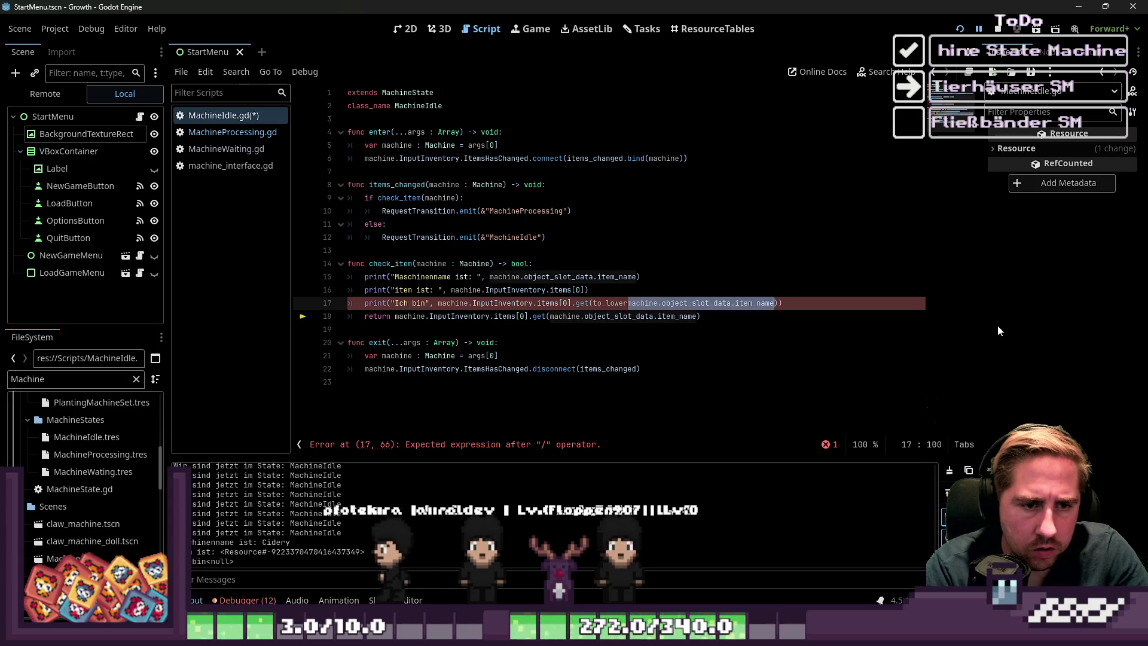
{"action": "key", "text": "ctrl+shift+Left"}
{"action": "key", "text": "ctrl+shift+Left"}
{"action": "key", "text": "ctrl+shift+Left"}
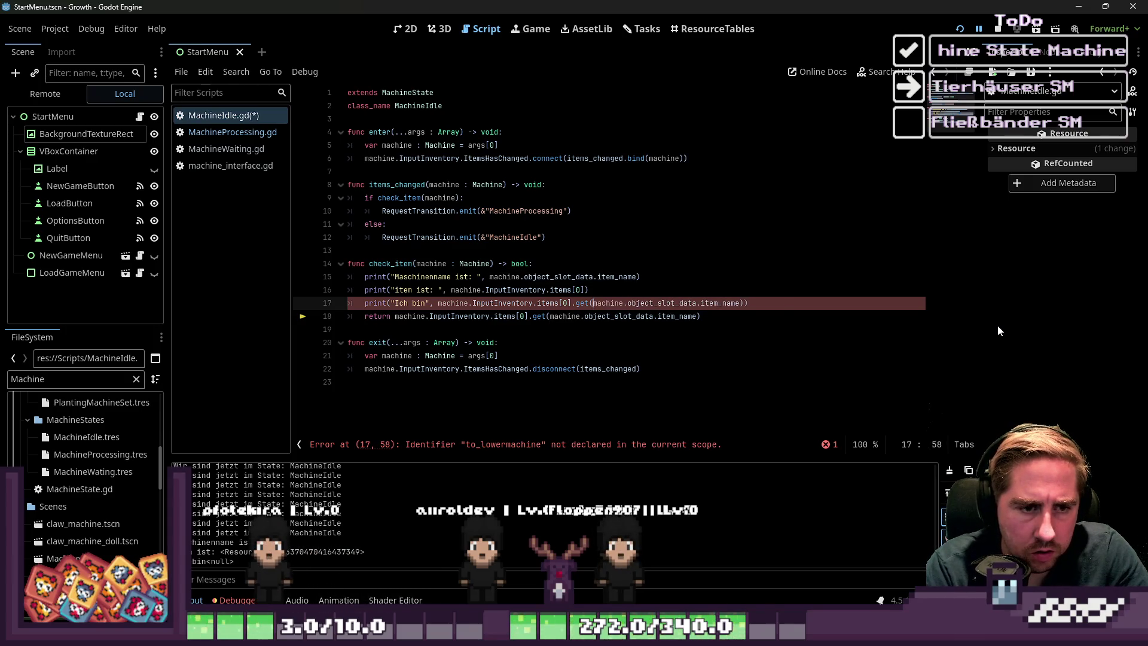
{"action": "key", "text": "ctrl+z"}
{"action": "key", "text": "ctrl+space"}
{"action": "key", "text": "Return"}
{"action": "left_click", "coordinate": [890, 157]}
- Run the game, start a new character, walk to the Cidery and drop an apple in
{"action": "left_click", "coordinate": [956, 27]}
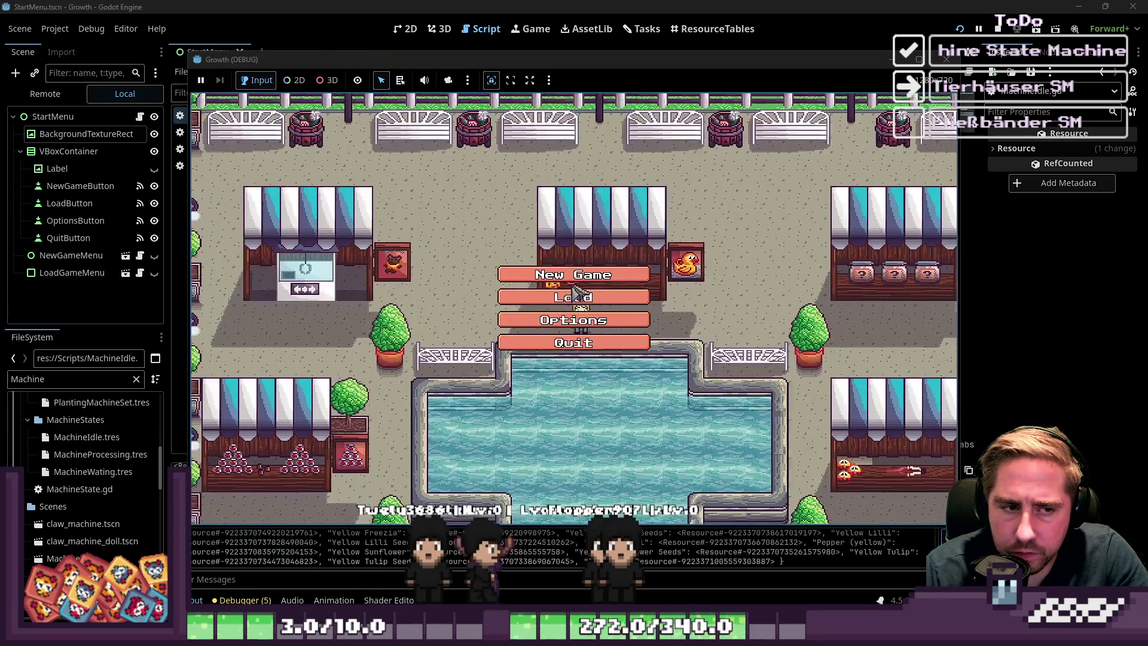
{"action": "left_click", "coordinate": [572, 272]}
{"action": "type", "text": "sdal"}
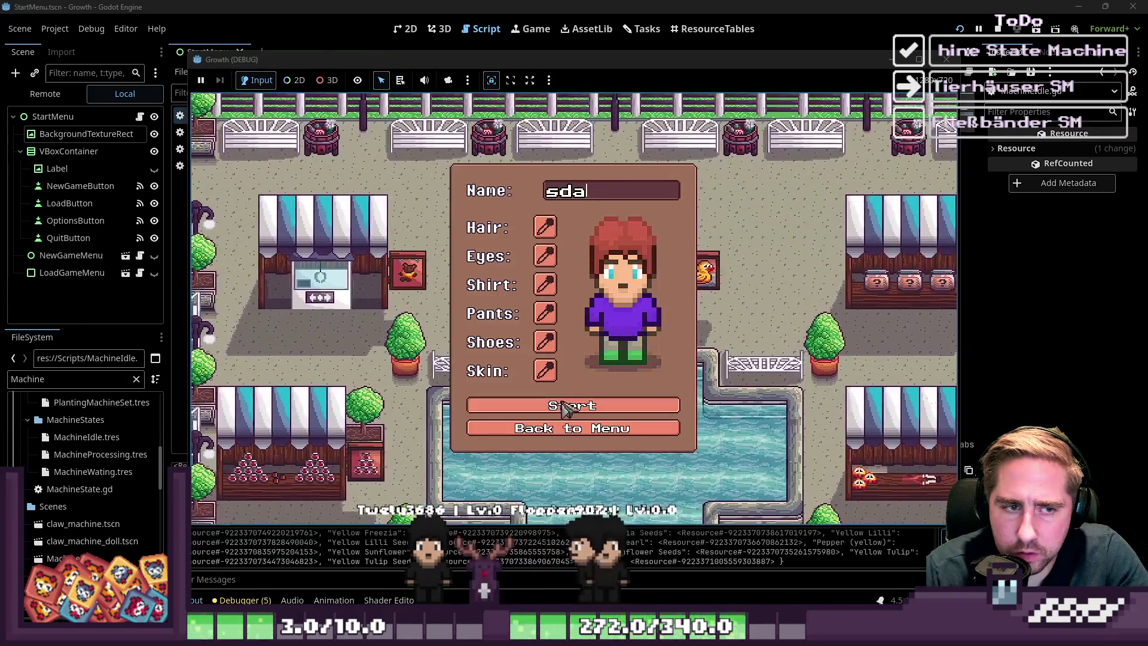
{"action": "key", "text": "BackSpace"}
{"action": "left_click", "coordinate": [568, 407]}
{"action": "key", "text": "d"}
{"action": "key", "text": "w"}
{"action": "left_click", "coordinate": [611, 382]}
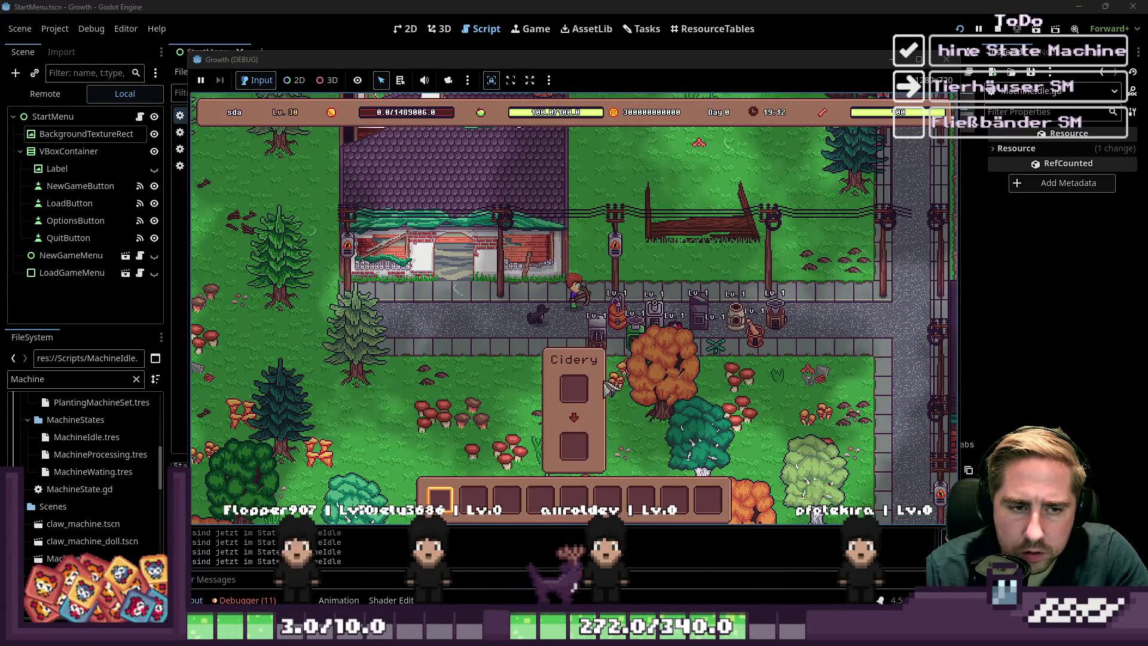
{"action": "left_click", "coordinate": [610, 387]}
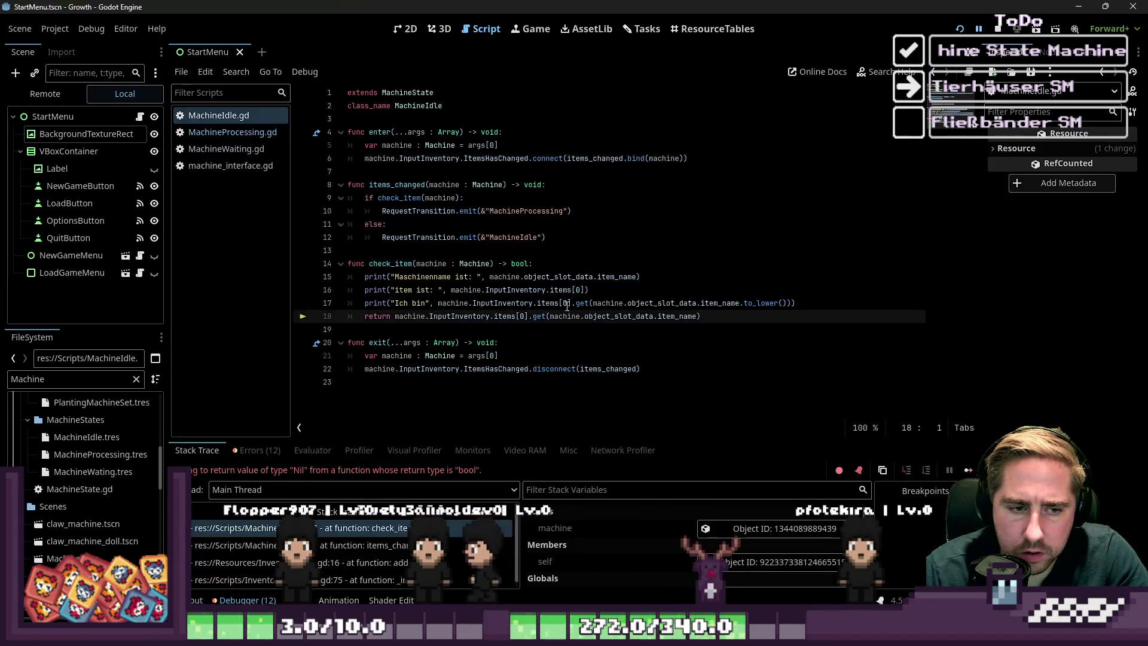
- Append .to_lower() to the return line of check_item in MachineIdle.gd
{"action": "left_click", "coordinate": [496, 333]}
{"action": "key", "text": "alt+o"}
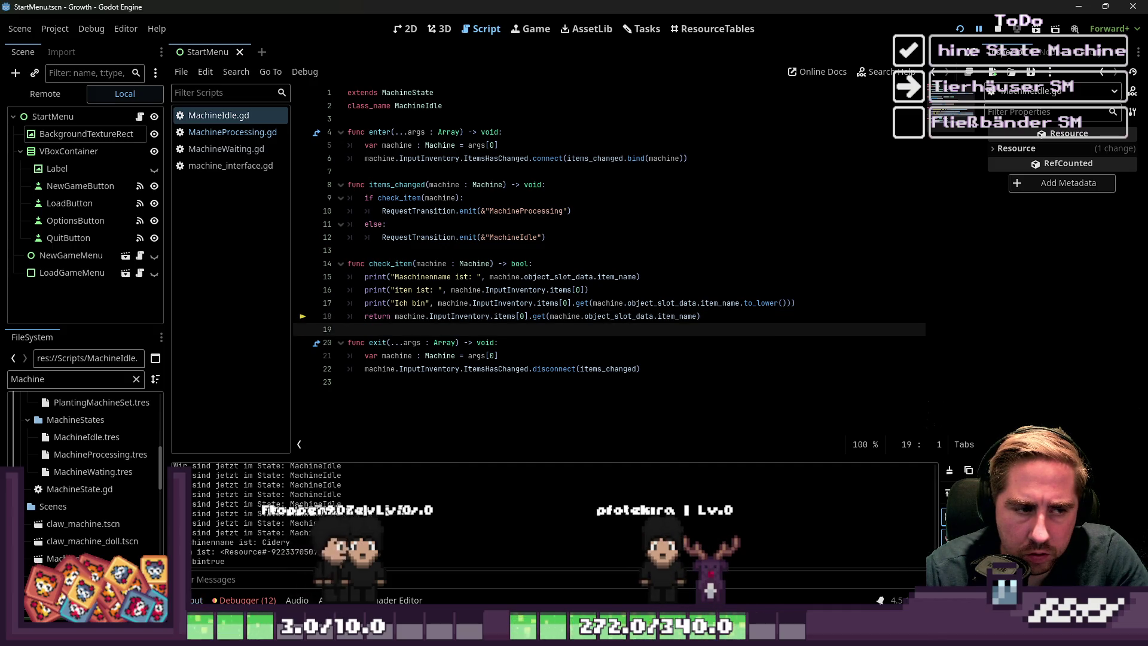
{"action": "key", "text": "alt+o"}
{"action": "key", "text": "Up"}
{"action": "key", "text": "Up"}
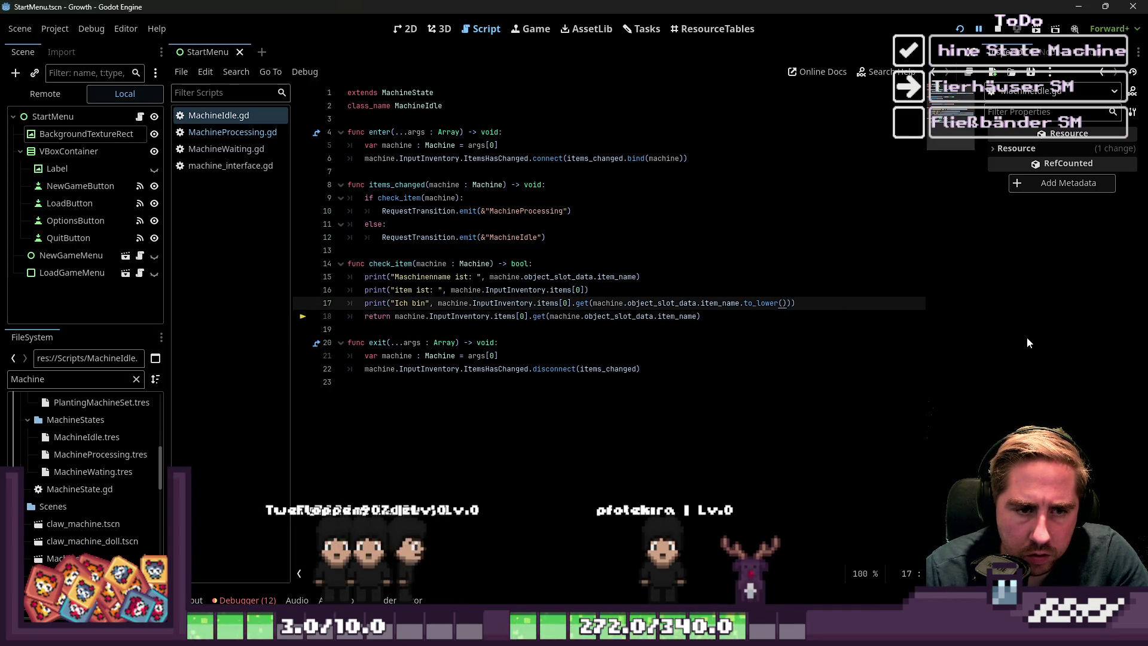
{"action": "key", "text": "Down"}
{"action": "key", "text": "Left"}
{"action": "type", "text": ".to_lower()"}
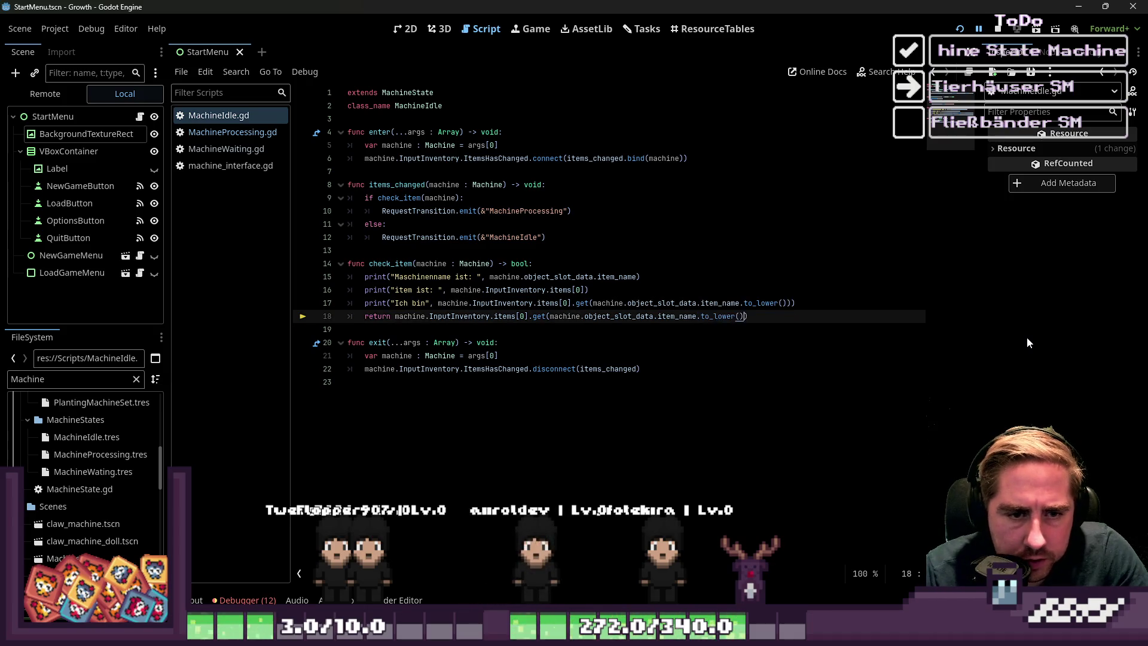
- Delete the three debug print lines above the return and copy the .to_lower() call
{"action": "key", "text": "Up"}
{"action": "mouse_move", "coordinate": [798, 303]}
{"action": "left_mouse_down"}
{"action": "mouse_move", "coordinate": [409, 302]}
{"action": "mouse_move", "coordinate": [311, 281]}
{"action": "left_mouse_up"}
{"action": "key", "text": "BackSpace"}
{"action": "key", "text": "Delete"}
{"action": "left_click_drag", "start_coordinate": [748, 276], "coordinate": [357, 278]}
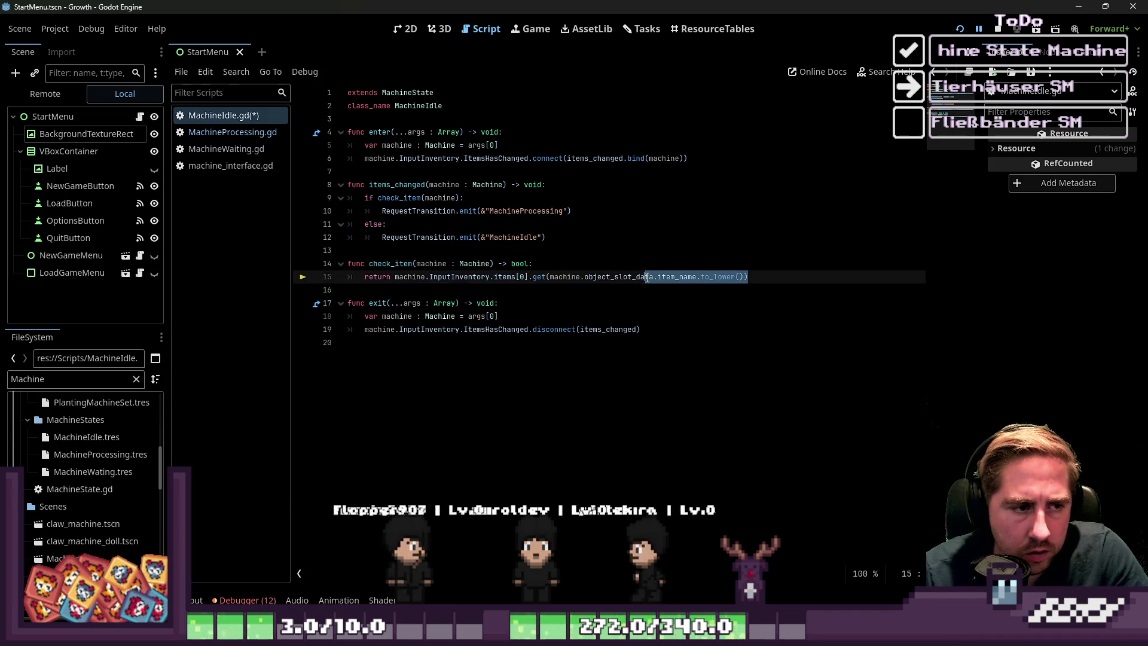
{"action": "left_click", "coordinate": [678, 277]}
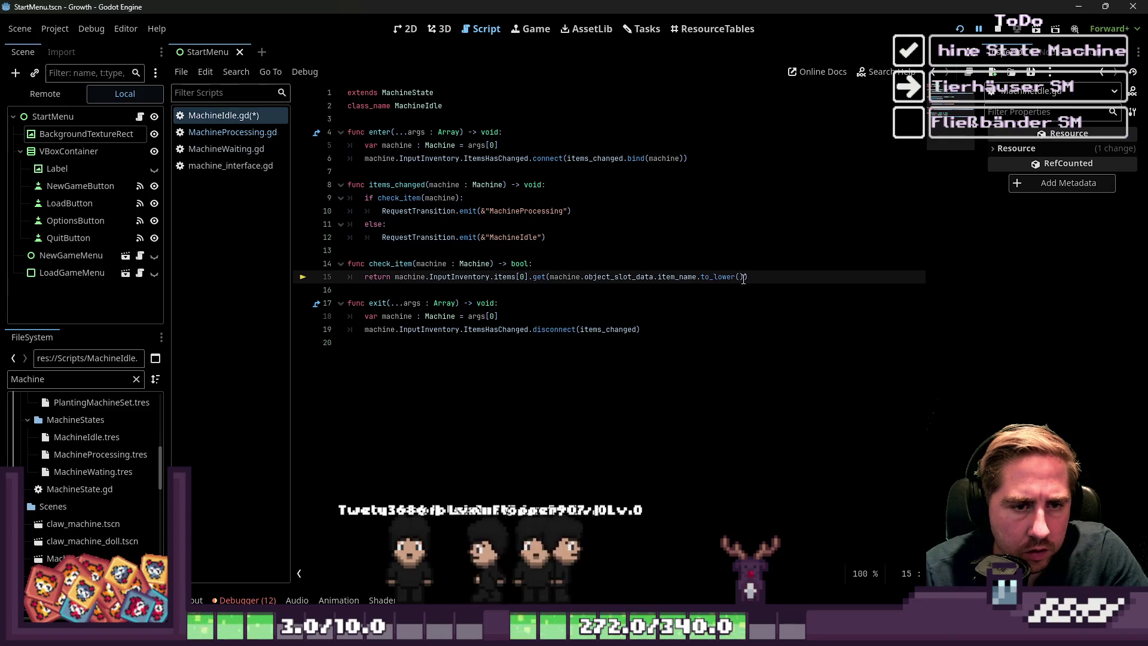
{"action": "left_click_drag", "start_coordinate": [744, 276], "coordinate": [696, 276]}
{"action": "key", "text": "ctrl+c"}
{"action": "left_click", "coordinate": [233, 132]}
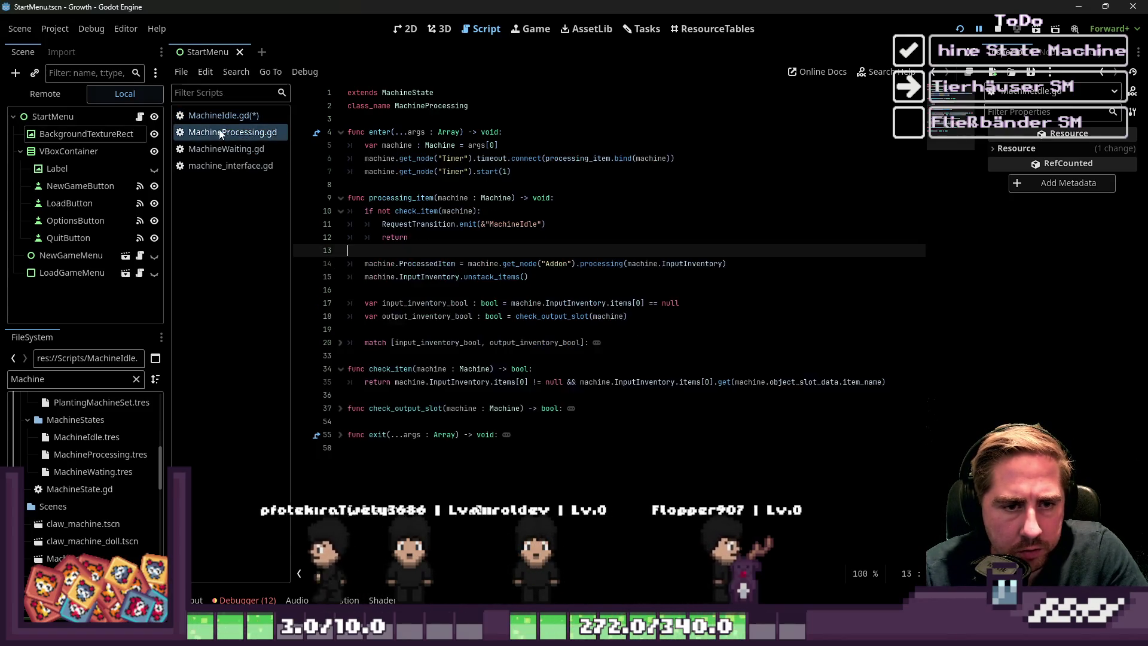
- Paste .to_lower() after item_name on line 35 of MachineProcessing.gd and save
{"action": "left_click", "coordinate": [671, 274]}
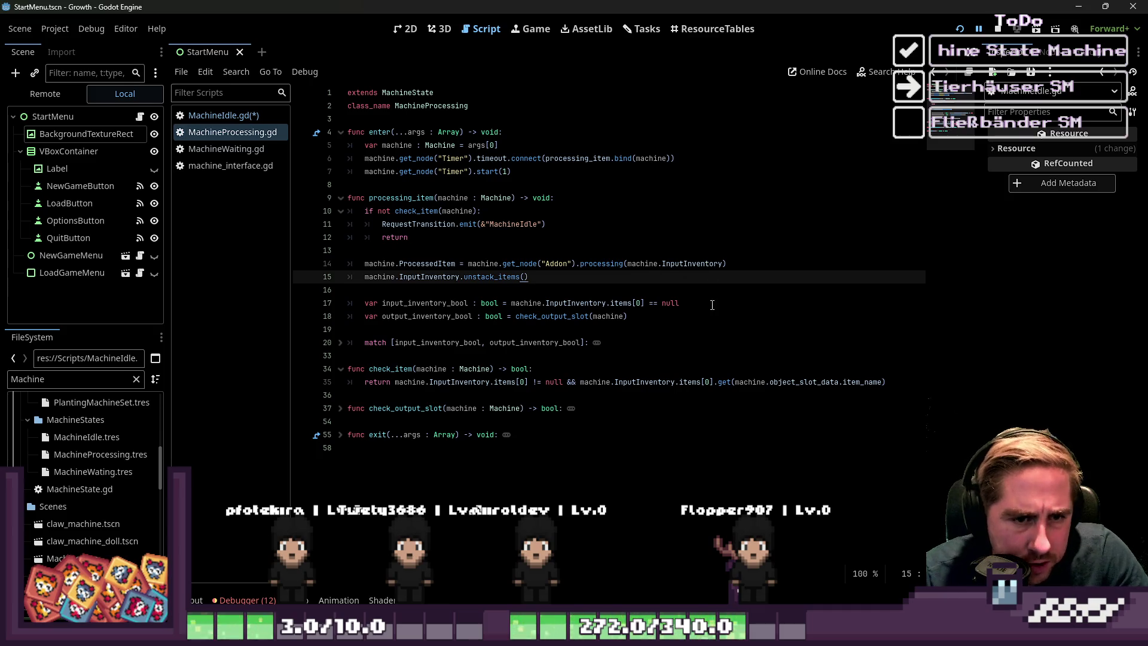
{"action": "left_click", "coordinate": [885, 382]}
{"action": "key", "text": "ctrl+v"}
{"action": "left_click", "coordinate": [871, 303]}
{"action": "key", "text": "ctrl+s"}
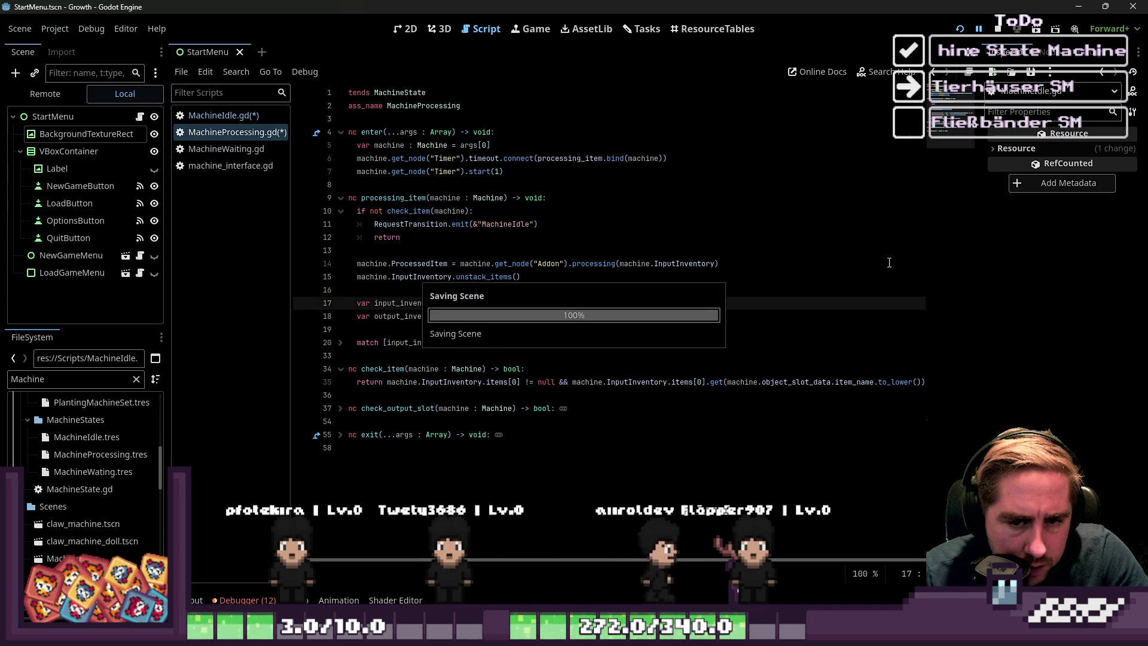
- Filter the FileSystem panel to 'Farm' and relaunch the game
{"action": "double_click", "coordinate": [87, 387]}
{"action": "type", "text": "Farm"}
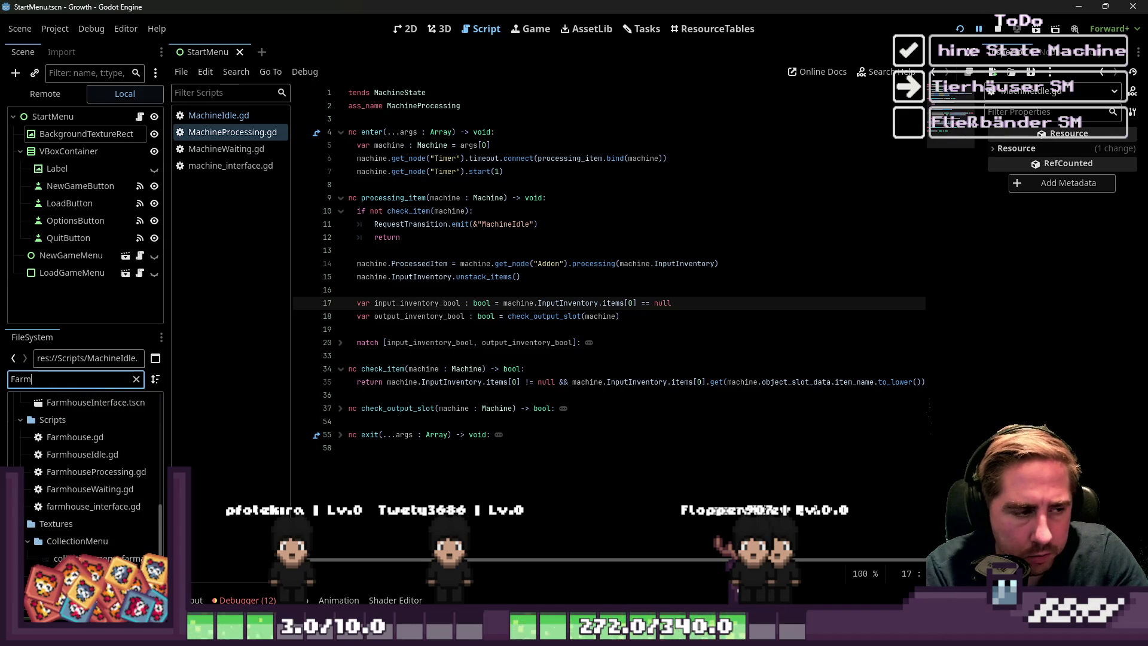
{"action": "left_click", "coordinate": [960, 30]}
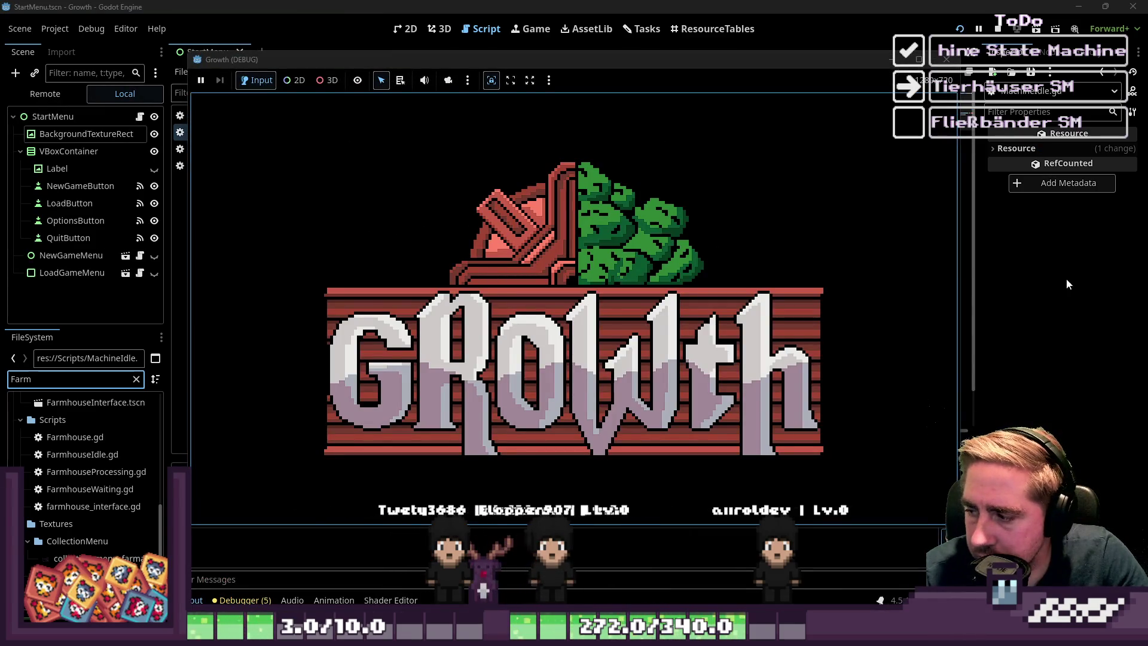
- Start a new game named 'c' and put Apple Seeds into the Cidery's input slot
{"action": "left_click", "coordinate": [635, 276]}
{"action": "type", "text": "c"}
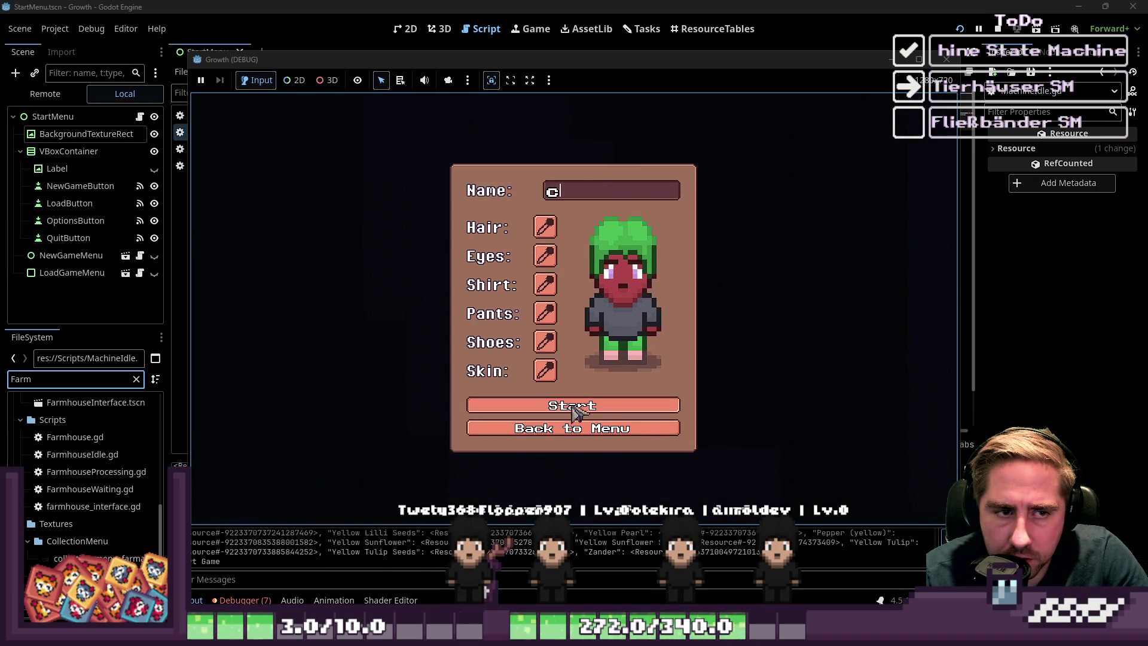
{"action": "left_click", "coordinate": [571, 407]}
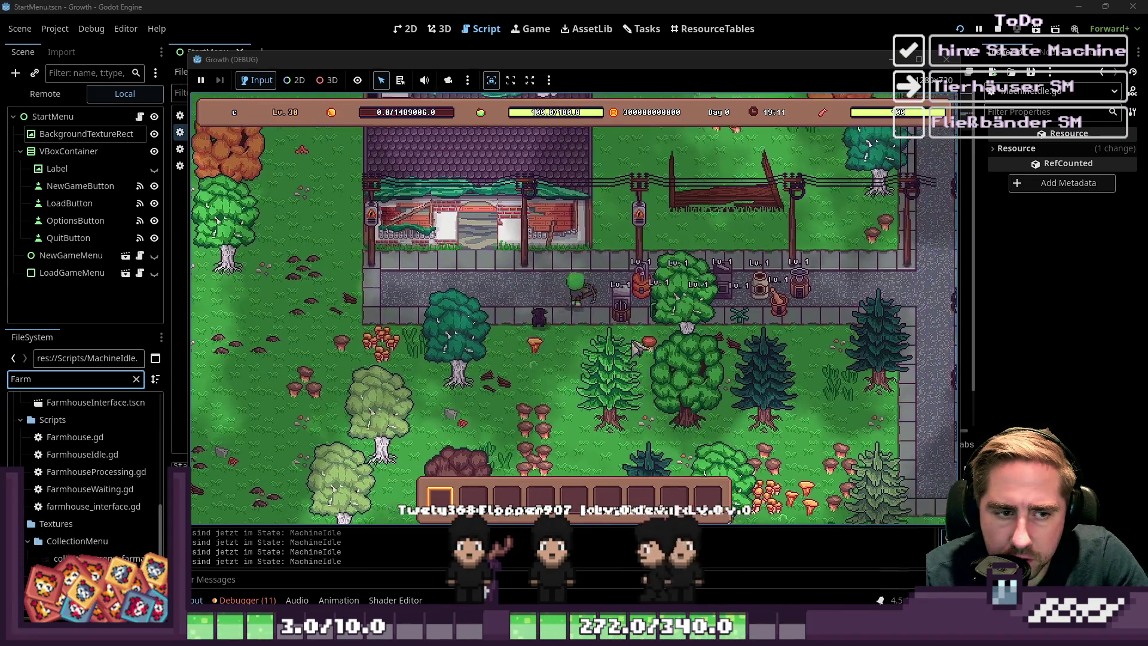
{"action": "left_click", "coordinate": [619, 302]}
{"action": "left_click", "coordinate": [541, 417]}
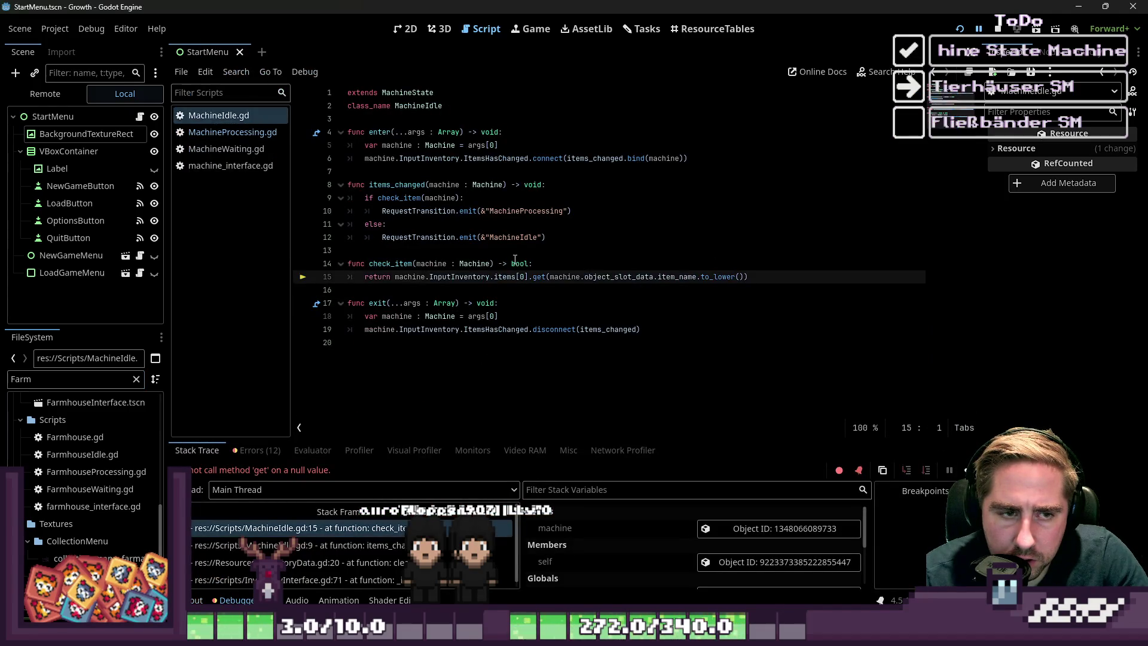
- Prepend 'machine.InputInventory.items[0] != null &&' to line 15's return, then run the game
{"action": "left_click", "coordinate": [515, 261]}
{"action": "left_click", "coordinate": [399, 278]}
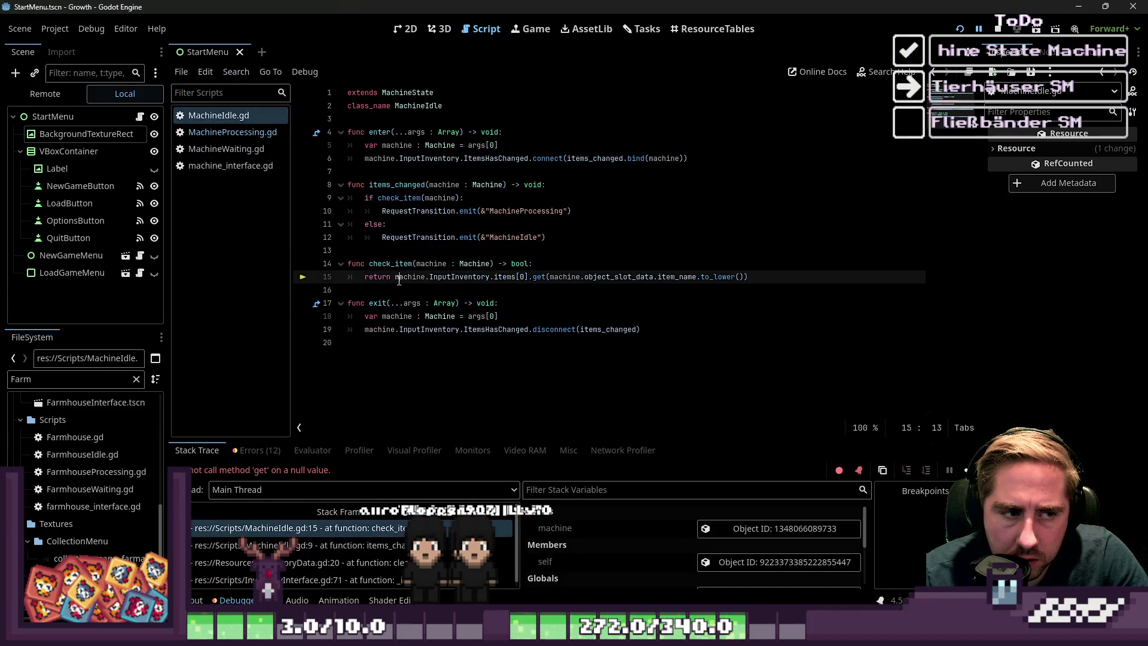
{"action": "type", "text": "machine."}
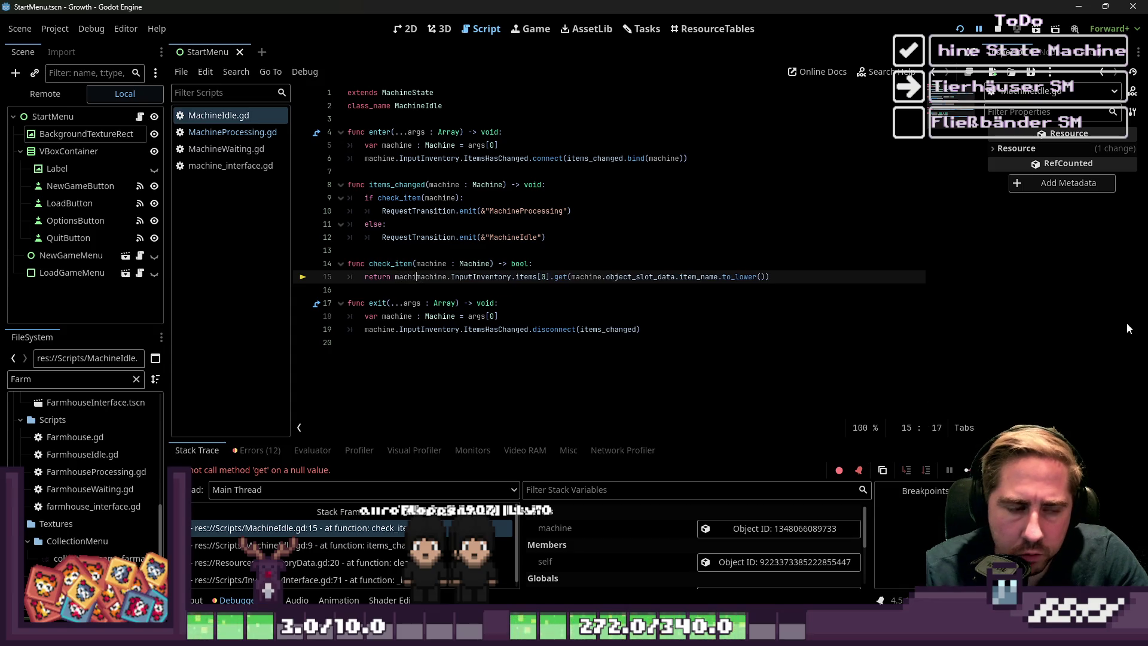
{"action": "type", "text": "Inpu"}
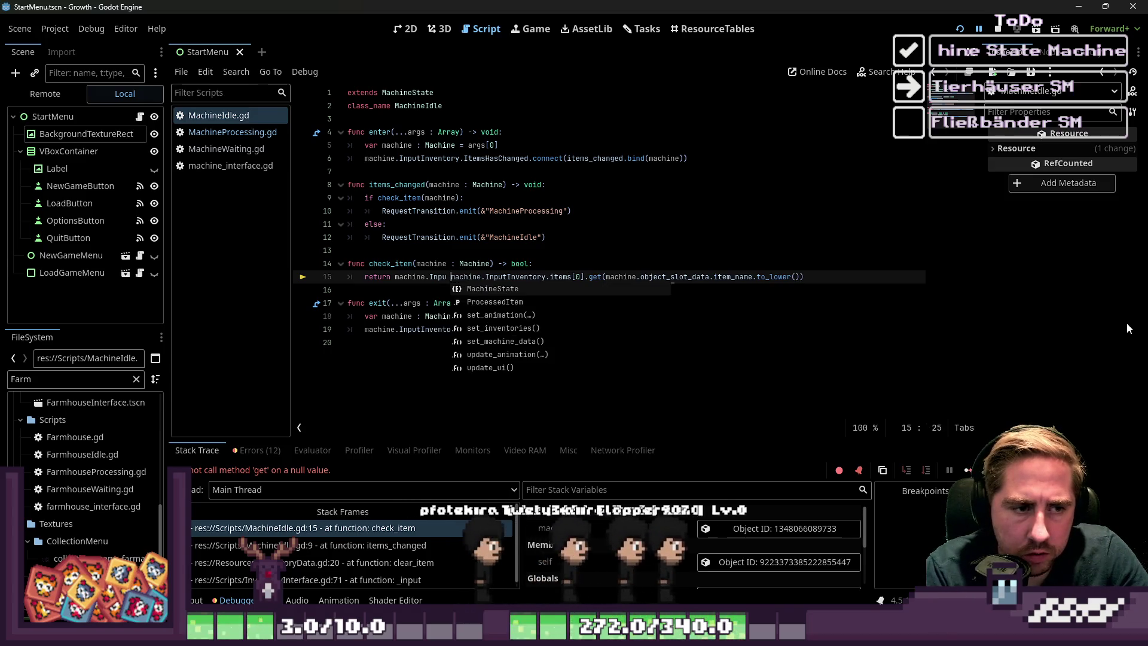
{"action": "key", "text": "Return"}
{"action": "type", "text": ".items"}
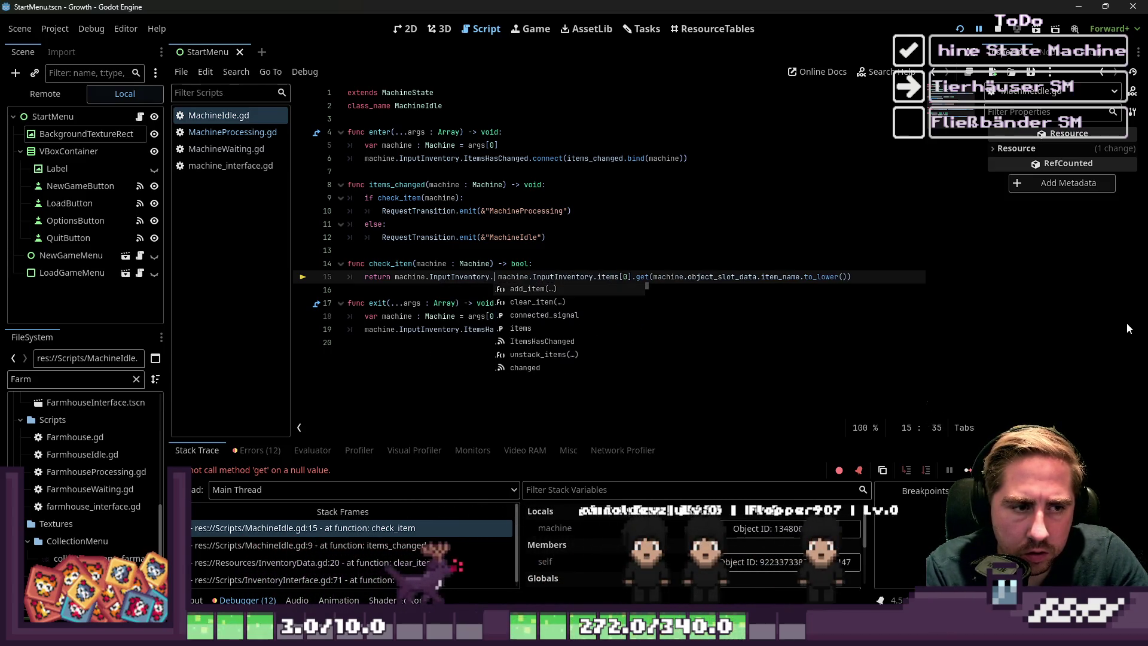
{"action": "type", "text": "["}
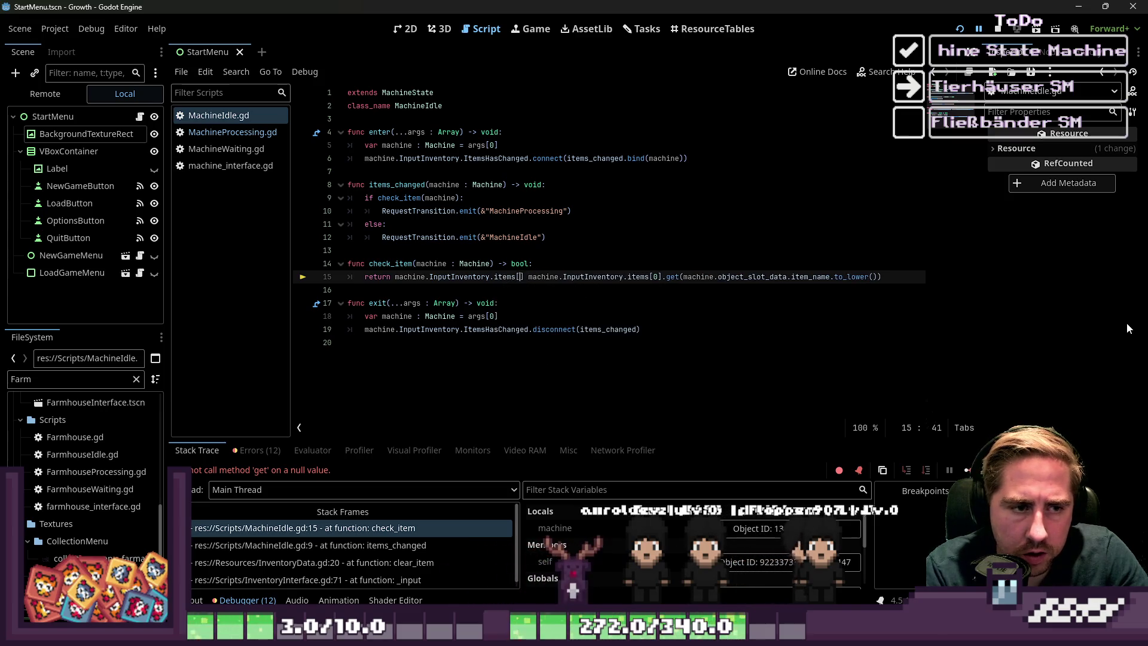
{"action": "type", "text": "] 00"}
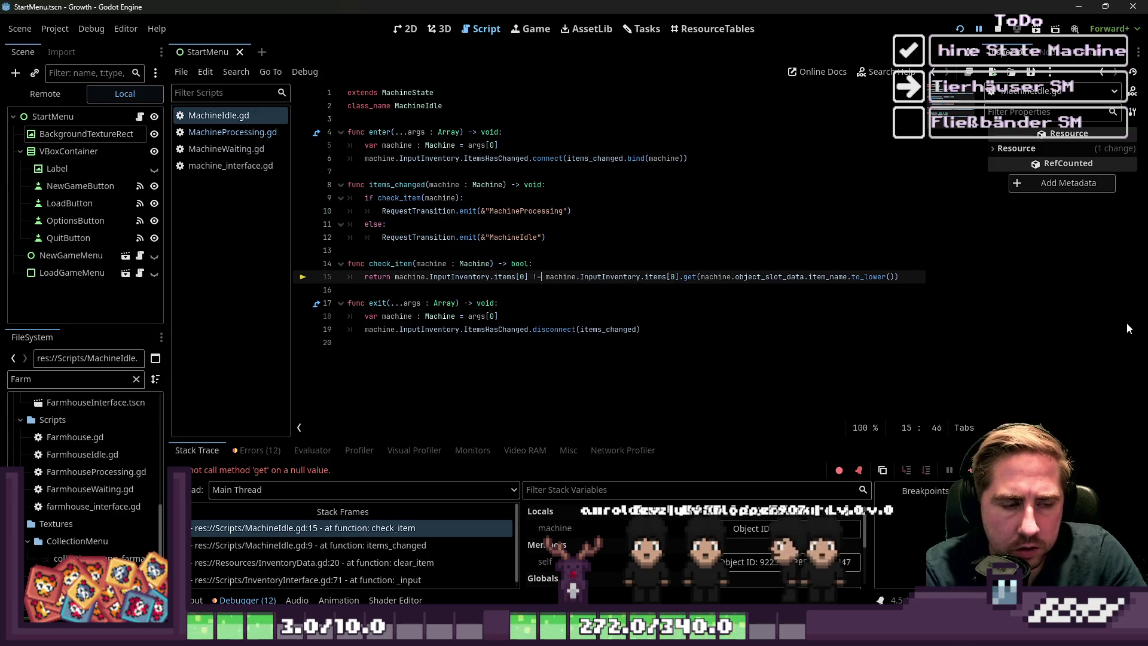
{"action": "type", "text": "!= nuil"}
{"action": "key", "text": "BackSpace"}
{"action": "key", "text": "BackSpace"}
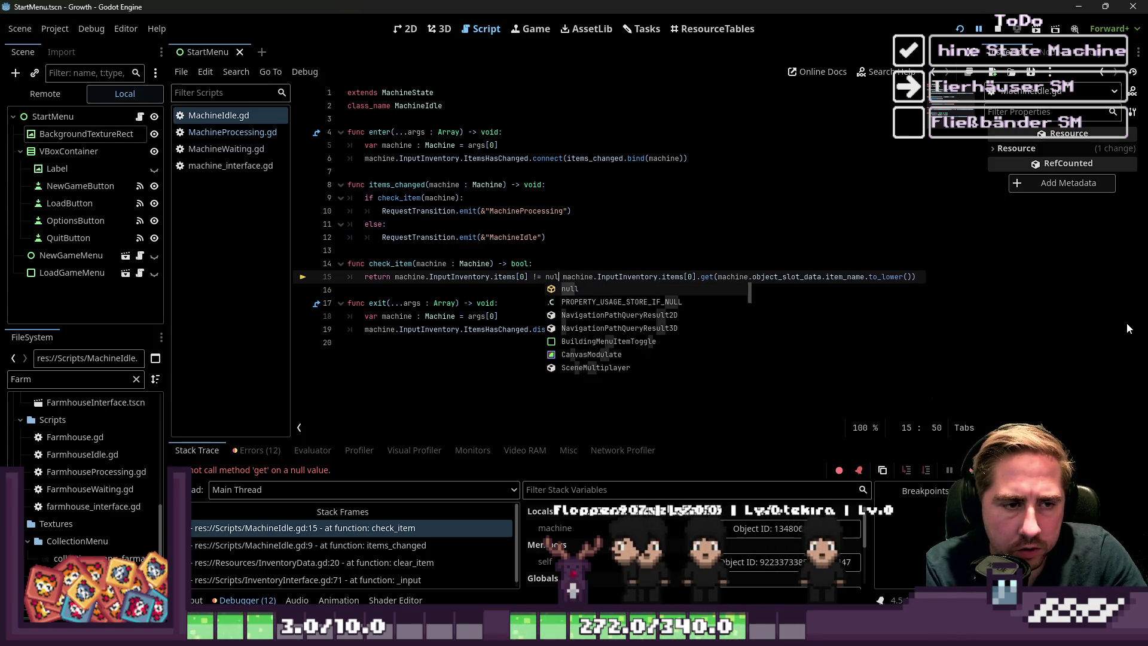
{"action": "type", "text": "ll "}
{"action": "type", "text": "&&"}
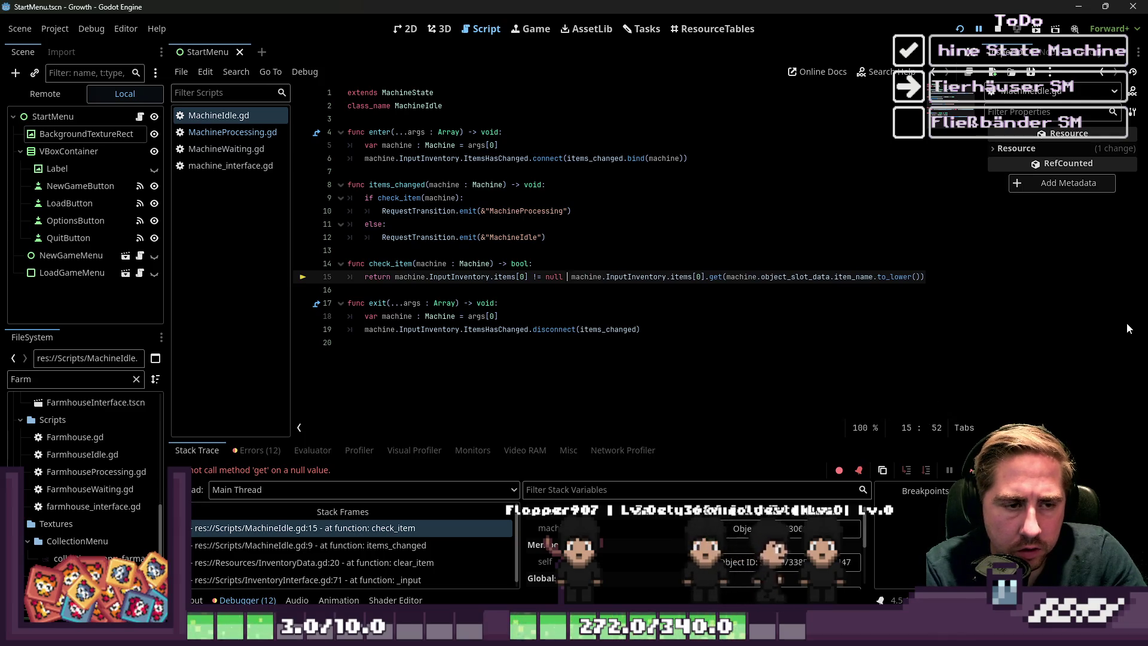
{"action": "key", "text": "Up"}
{"action": "key", "text": "Down"}
{"action": "key", "text": "Down"}
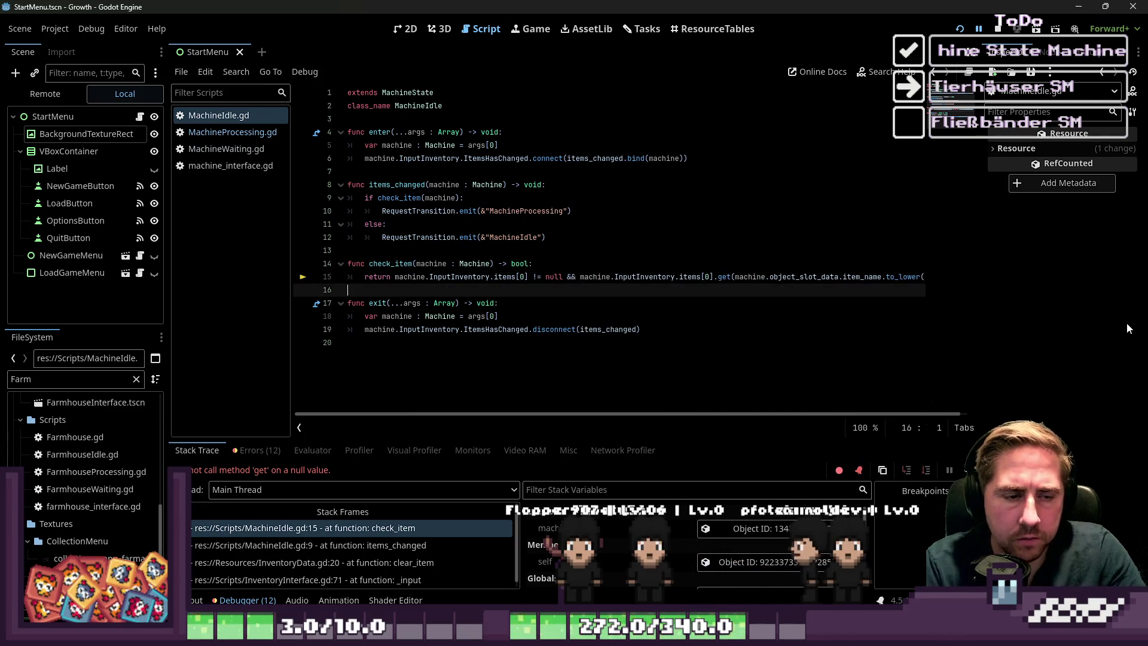
{"action": "key", "text": "F5"}
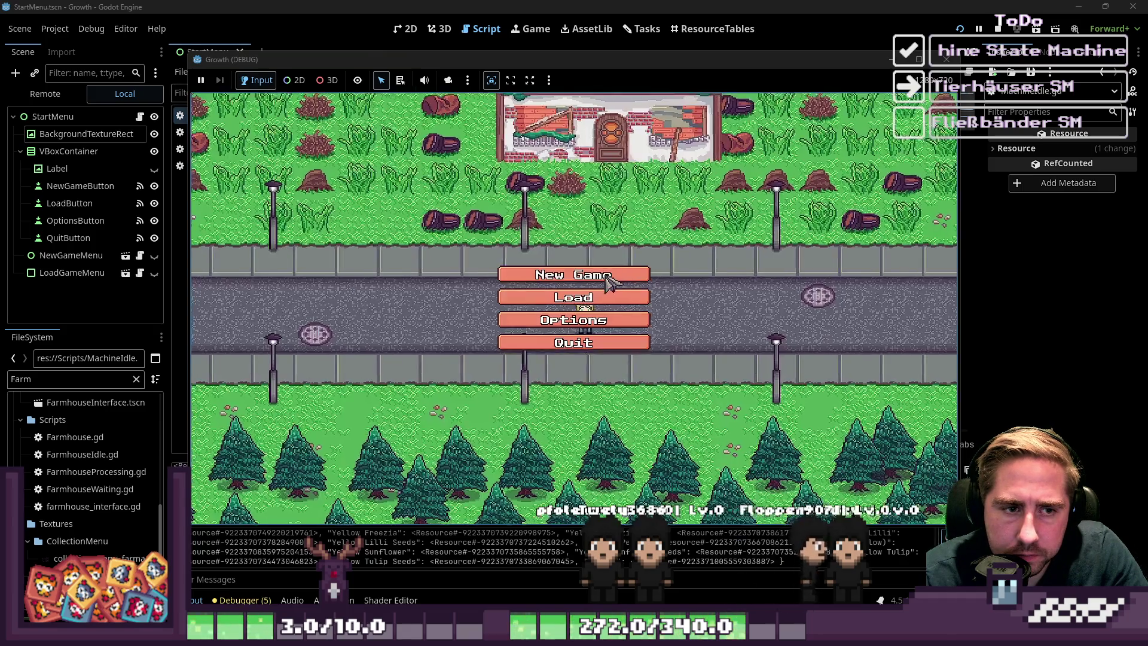
- Start a new game, walk to the Cidery, and swap its Apple Seeds for 12 apples
{"action": "left_click", "coordinate": [589, 272]}
{"action": "type", "text": "we"}
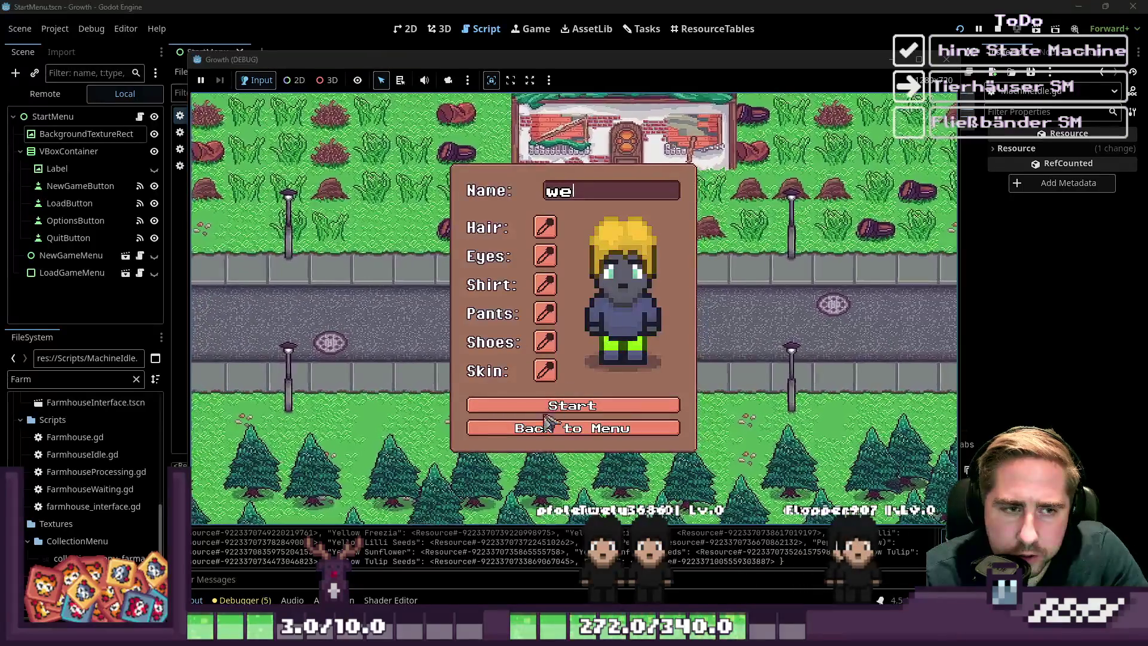
{"action": "left_click", "coordinate": [615, 405]}
{"action": "key", "text": "w"}
{"action": "key", "text": "d"}
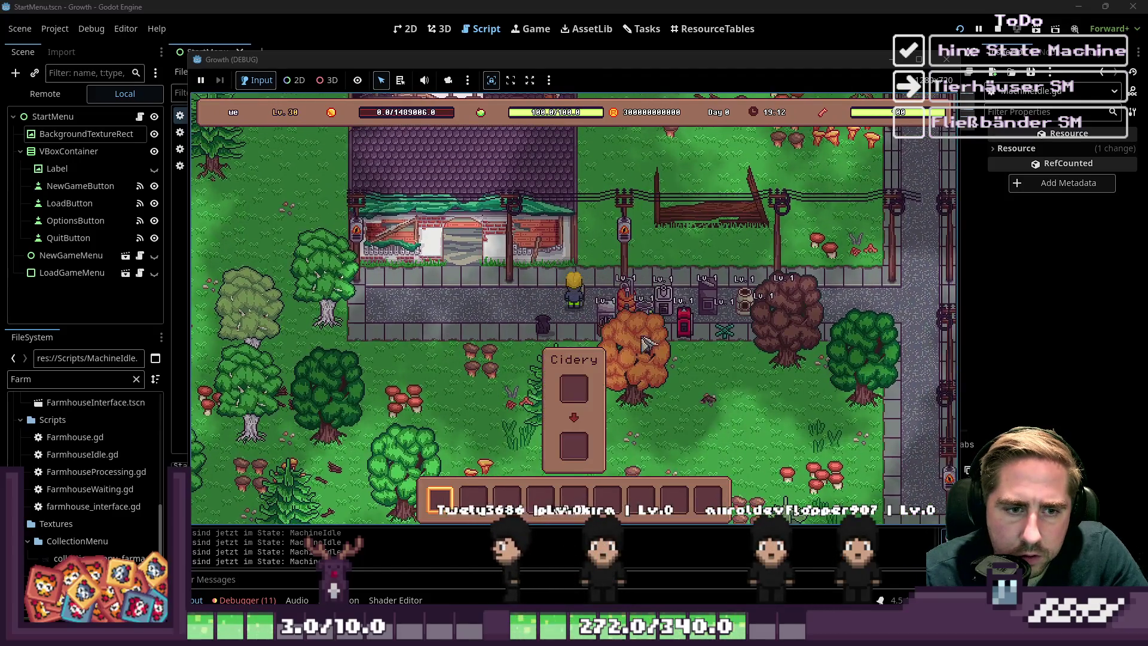
{"action": "key", "text": "i"}
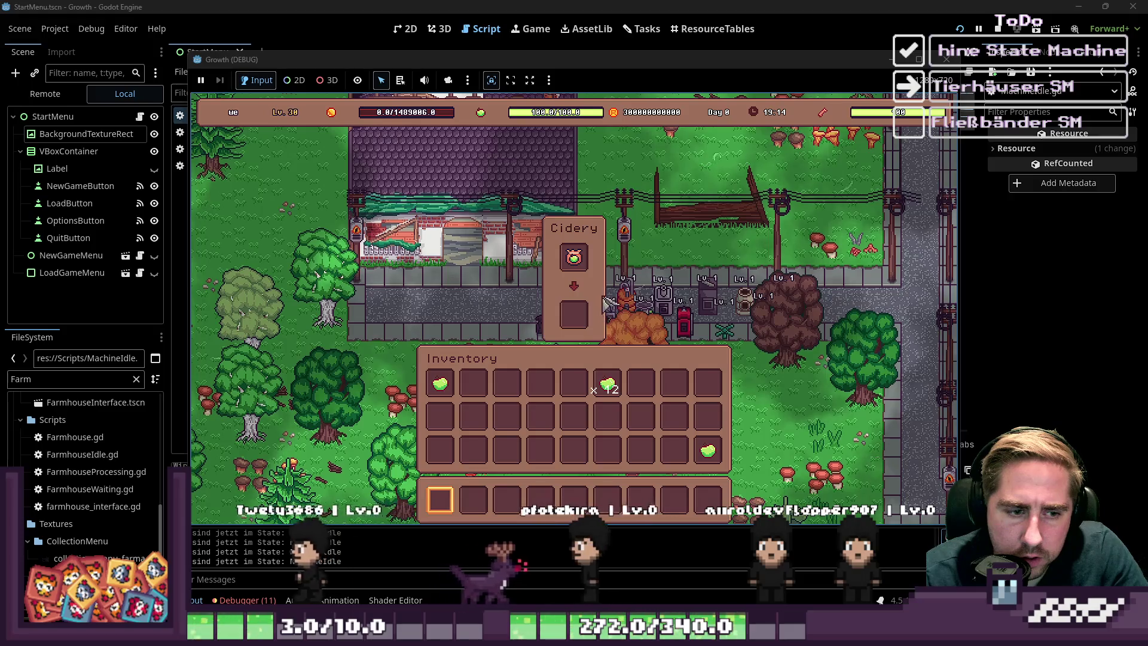
{"action": "left_click", "coordinate": [574, 257]}
{"action": "left_click", "coordinate": [547, 374]}
{"action": "left_click", "coordinate": [608, 391]}
{"action": "left_click", "coordinate": [579, 264]}
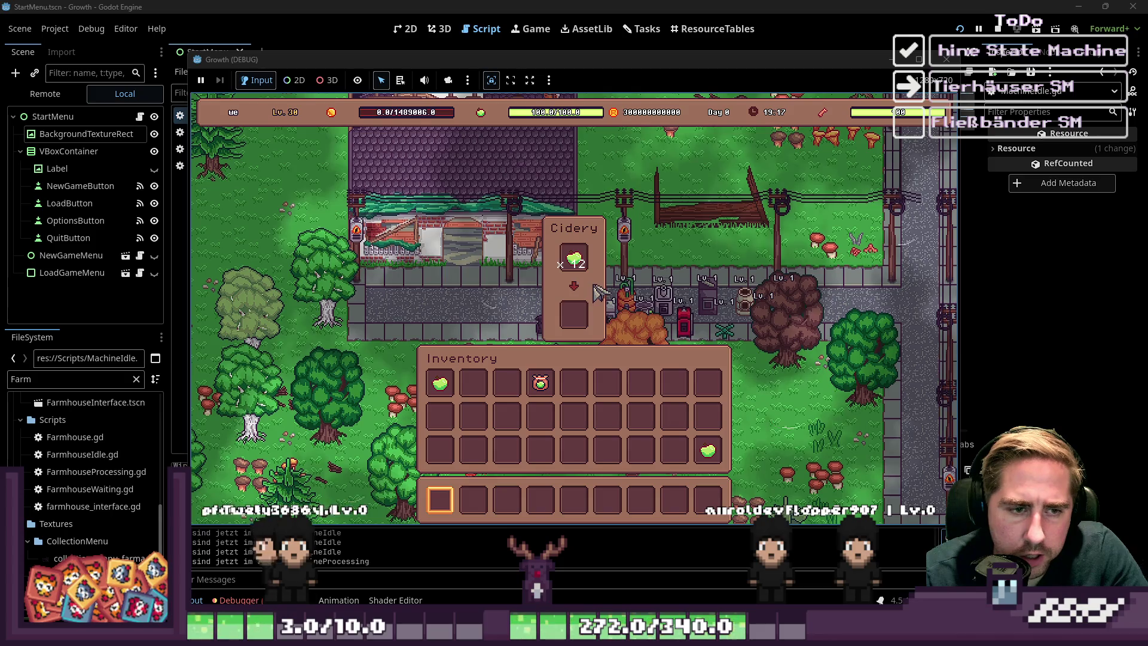
- Move the juice to inventory slot 4, refill the Cidery with 10 apples, then stop the game
{"action": "left_click", "coordinate": [576, 260]}
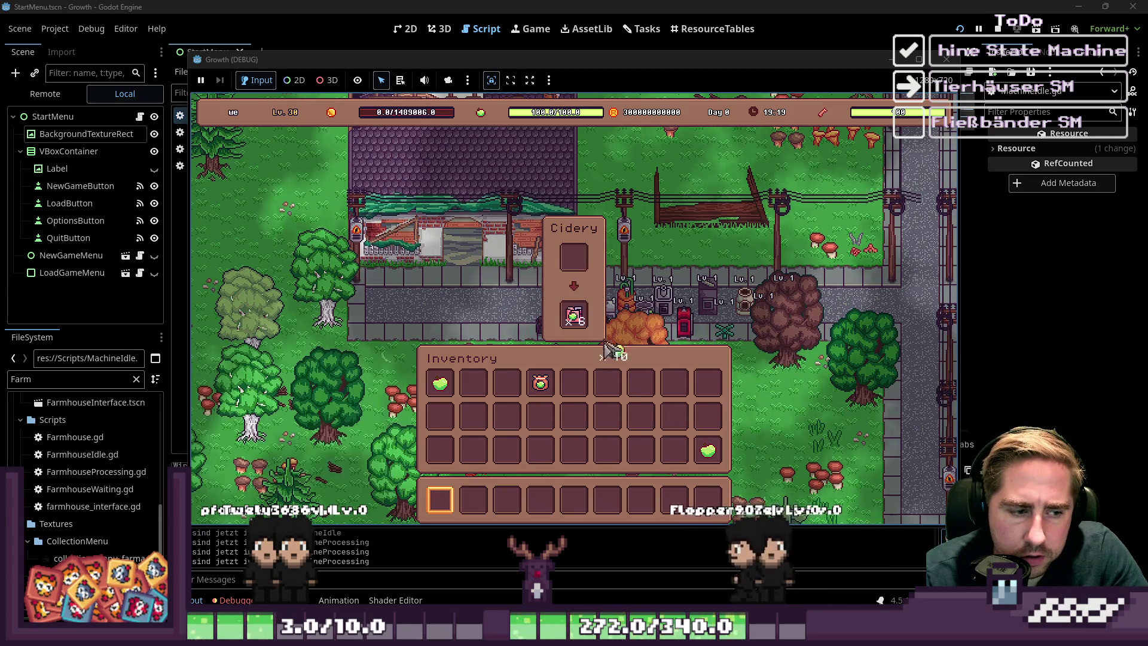
{"action": "left_click", "coordinate": [540, 383]}
{"action": "left_click", "coordinate": [574, 259]}
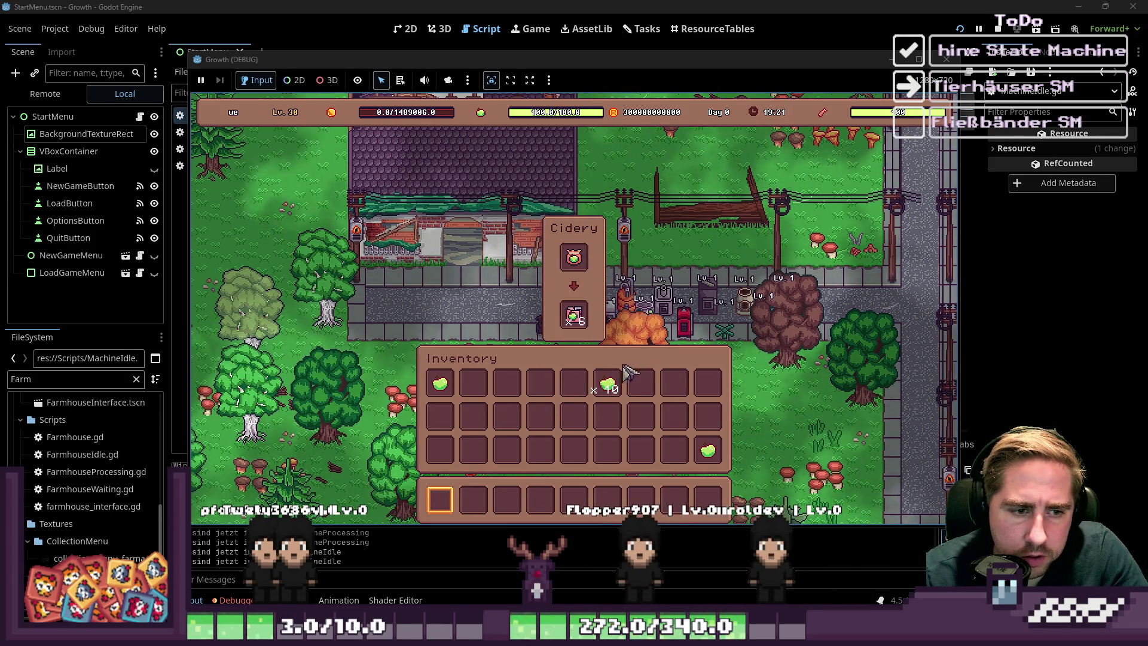
{"action": "left_click", "coordinate": [574, 258]}
{"action": "left_click", "coordinate": [540, 383]}
{"action": "left_click", "coordinate": [607, 384]}
{"action": "left_click", "coordinate": [574, 258]}
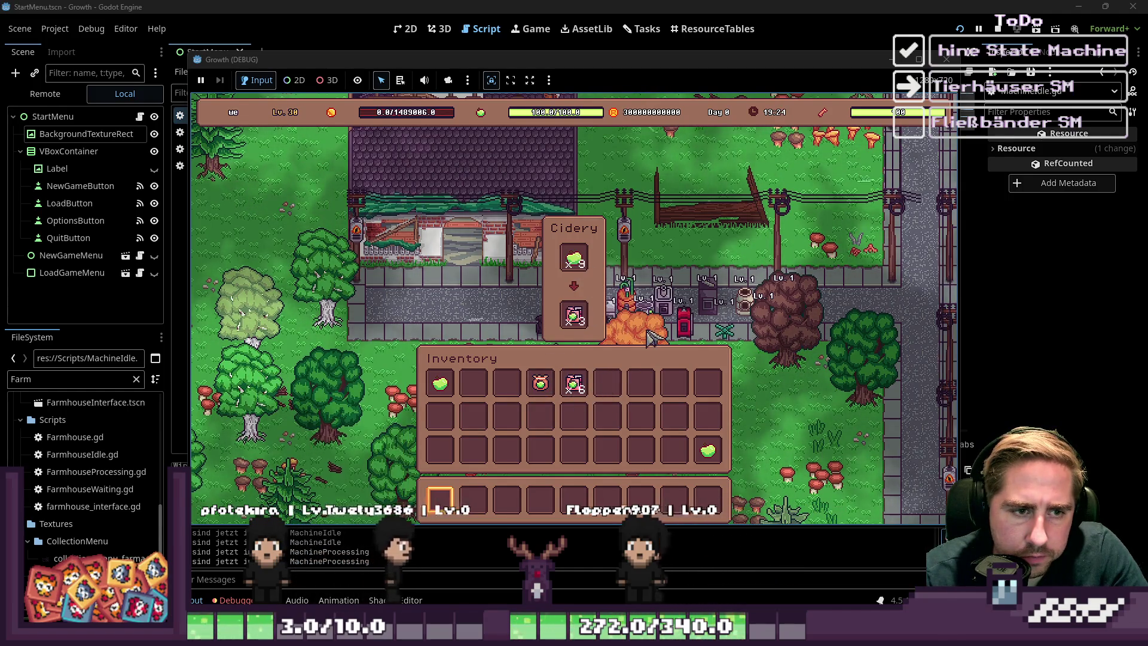
{"action": "key", "text": "i"}
{"action": "key", "text": "i"}
{"action": "key", "text": "i"}
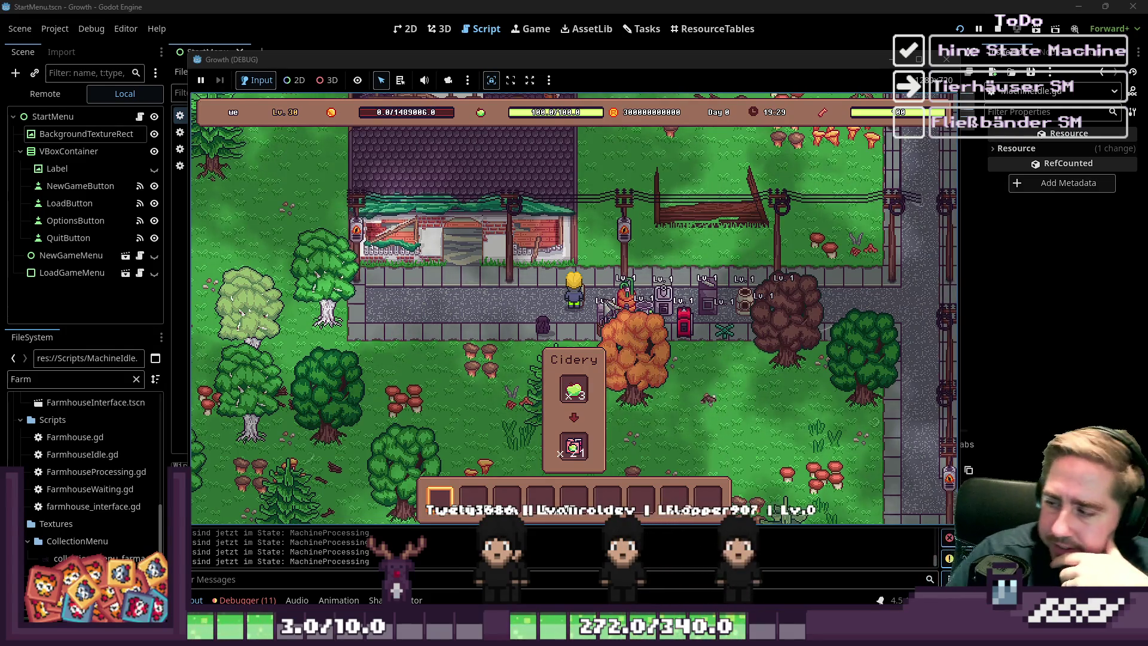
{"action": "key", "text": "i"}
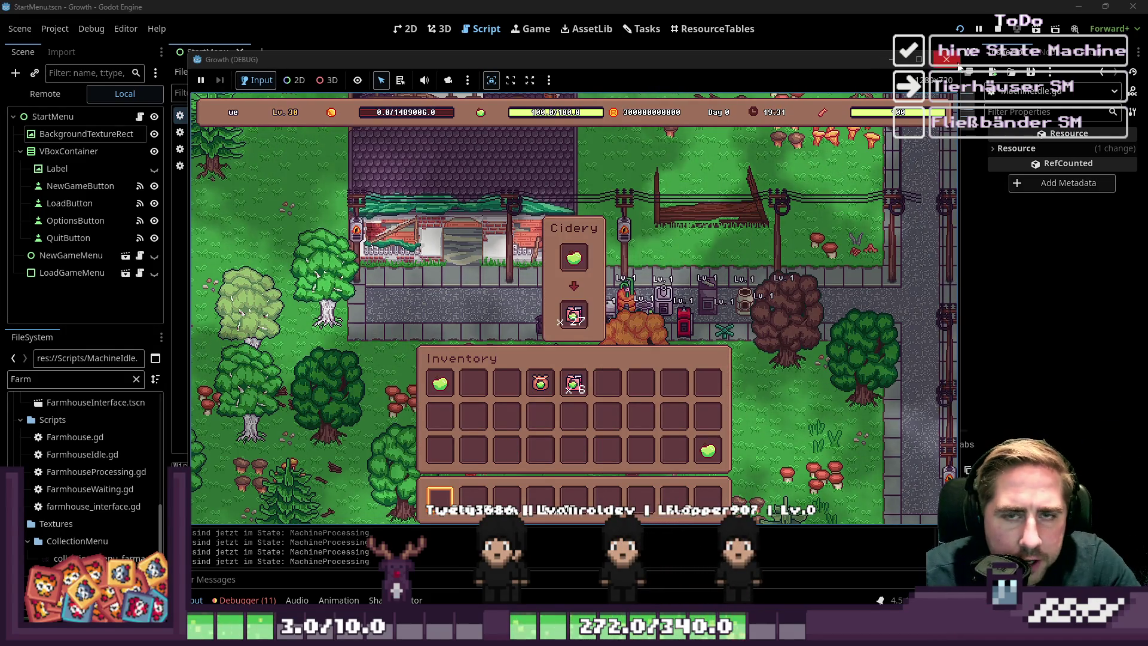
{"action": "left_click", "coordinate": [946, 60]}
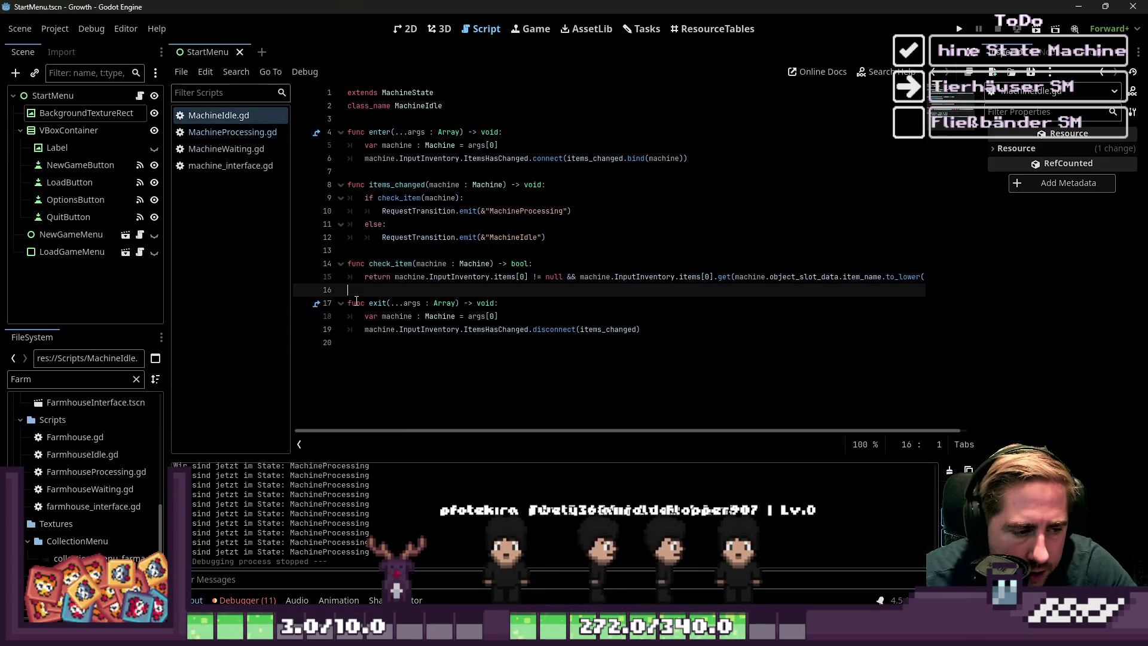
- Review the check_item code around line 15 of MachineIdle.gd
{"action": "left_click", "coordinate": [429, 255]}
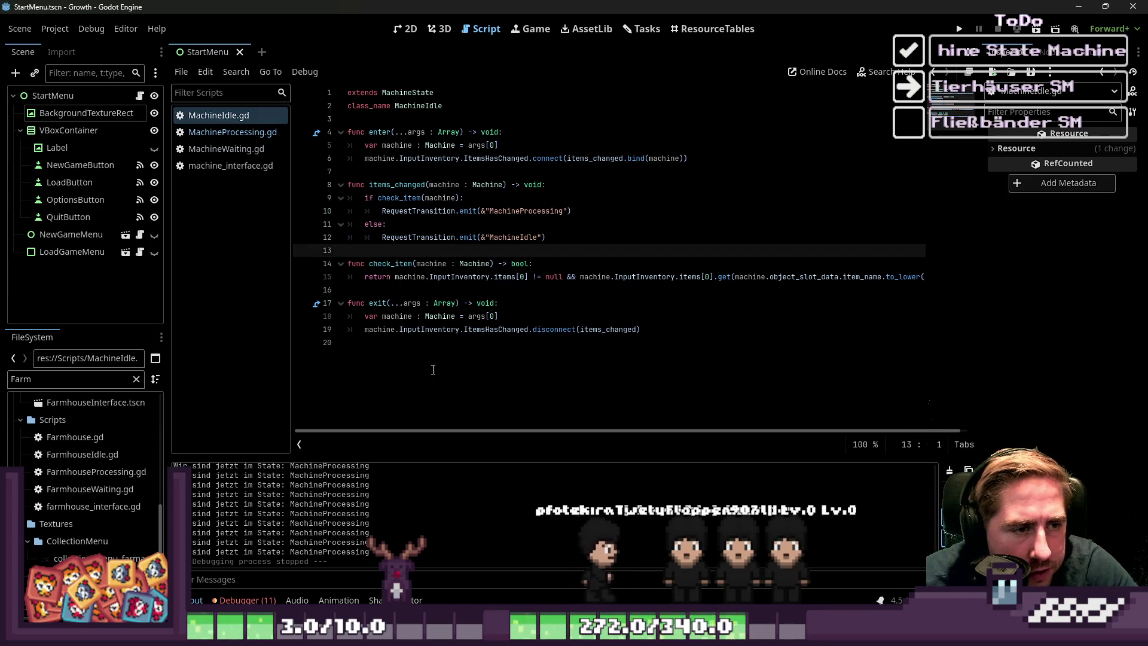
{"action": "left_click_drag", "start_coordinate": [390, 432], "coordinate": [490, 451]}
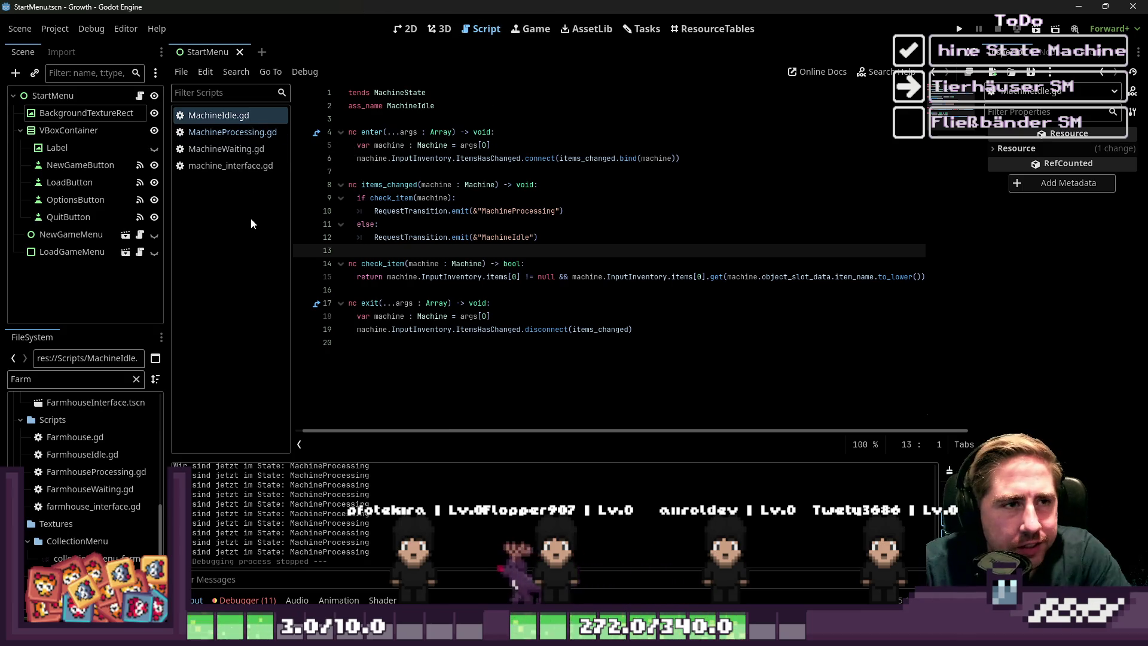
- Extend the FileSystem filter to 'Farmhouse' and select Farmhouse.tscn
{"action": "type", "text": "house"}
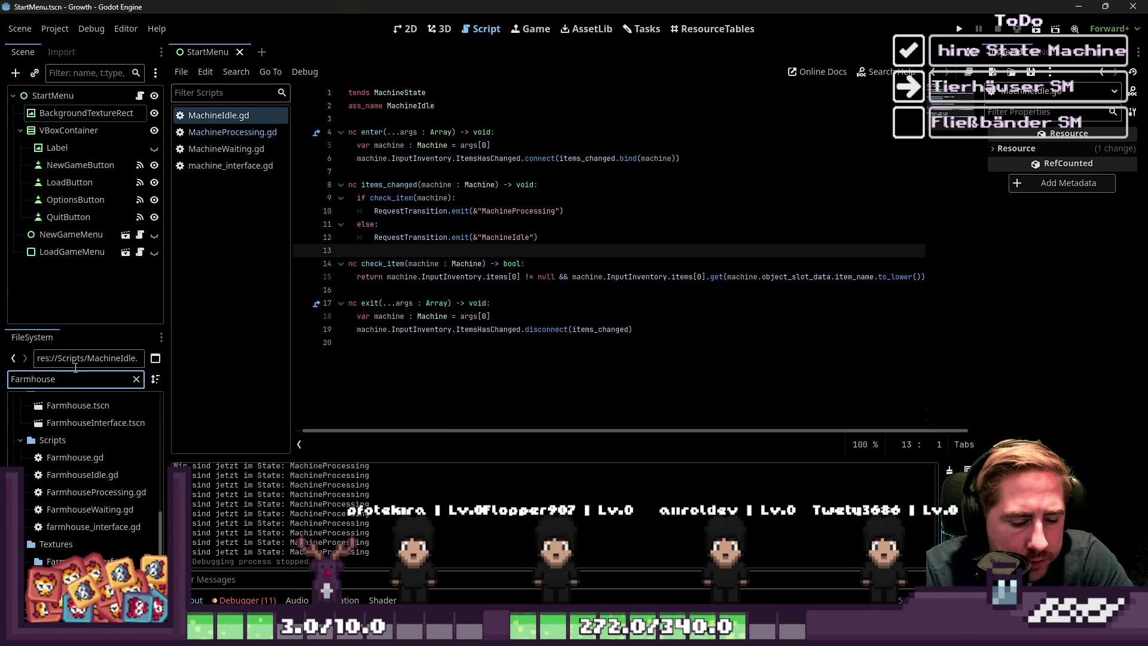
{"action": "scroll", "coordinate": [98, 436], "scroll_direction": "up", "scroll_amount": 10}
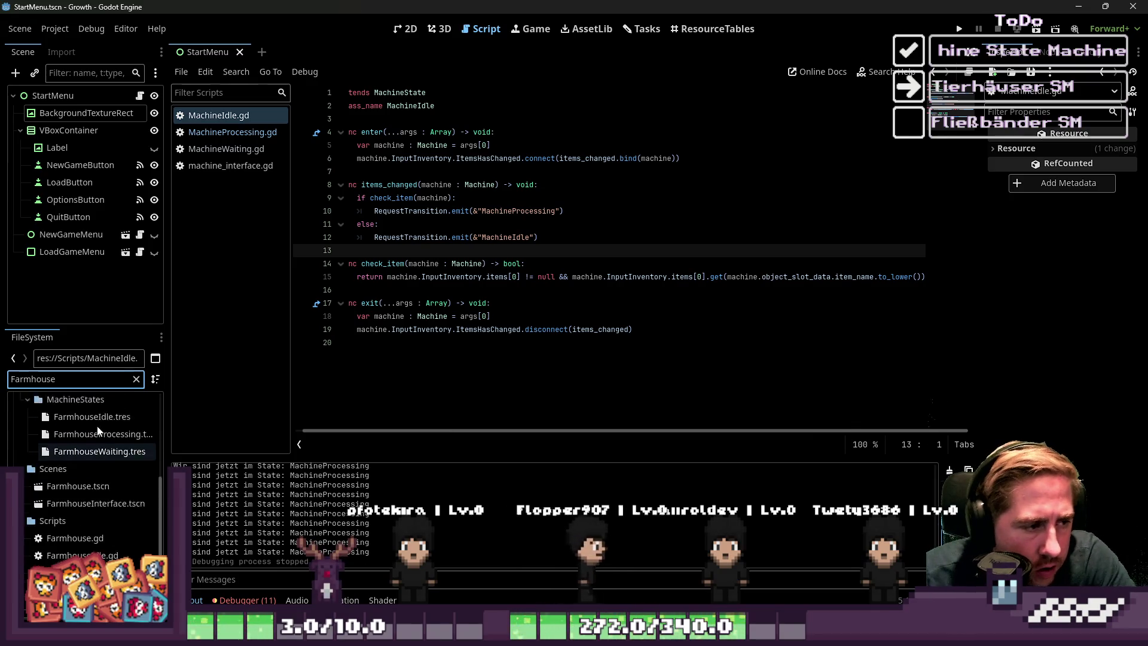
{"action": "scroll", "coordinate": [102, 490], "scroll_direction": "down", "scroll_amount": 5}
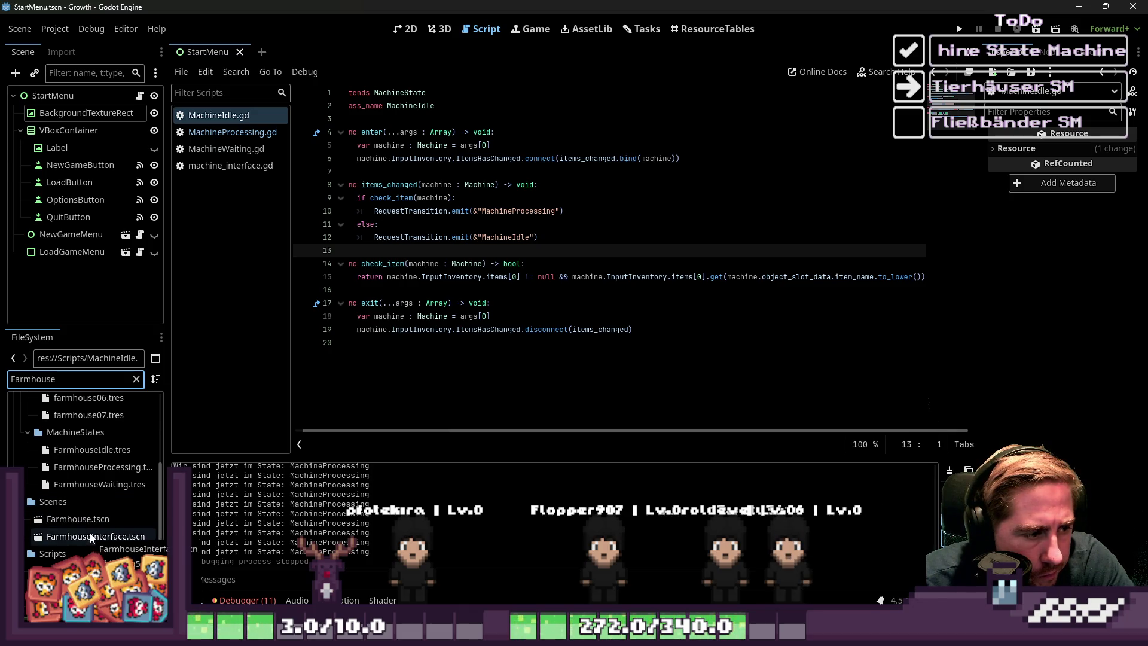
{"action": "left_click", "coordinate": [87, 518]}
{"action": "scroll", "coordinate": [117, 522], "scroll_direction": "down", "scroll_amount": 2}
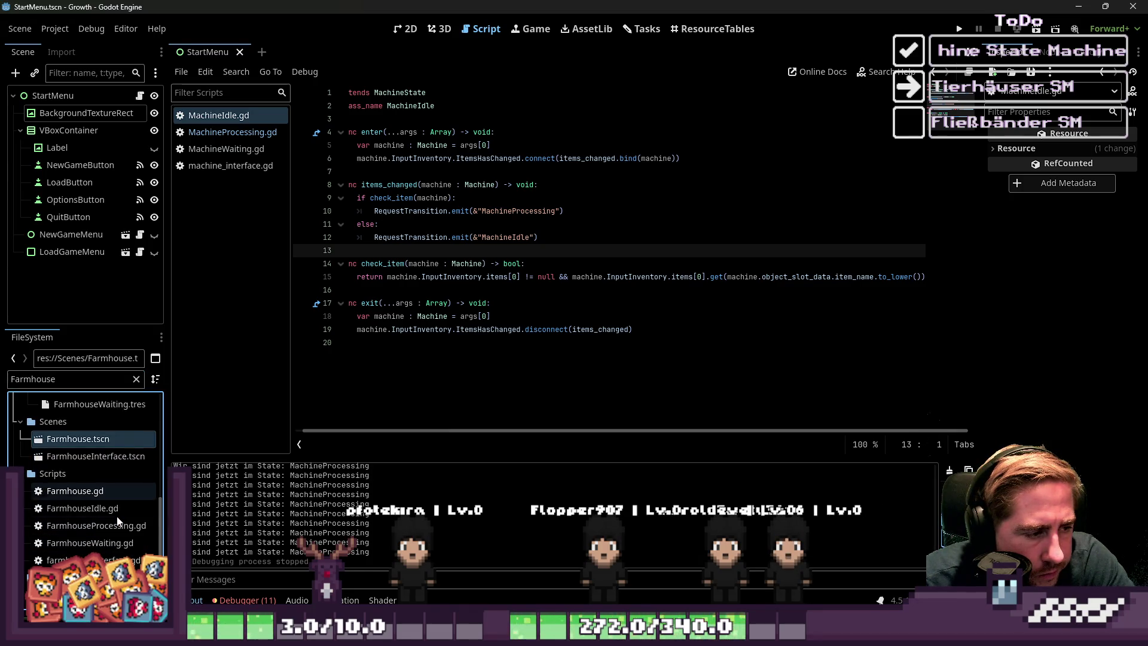
- View the ResourceTables tab, then open FarmhouseIdle.gd and FarmhouseProcessing.gd
{"action": "left_click", "coordinate": [677, 36]}
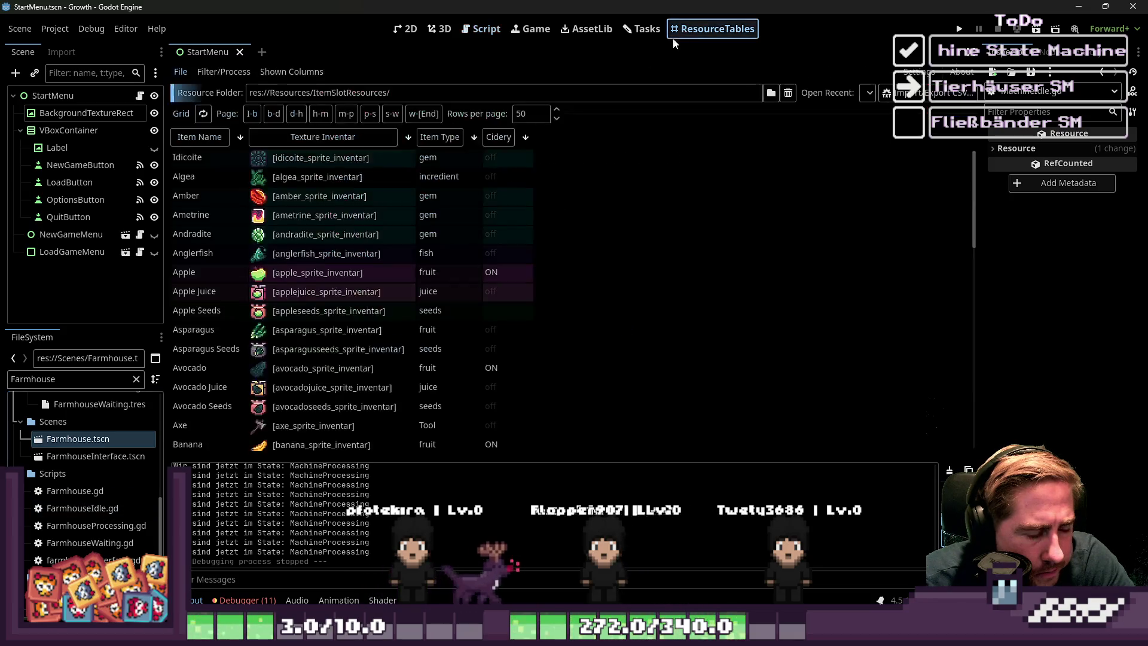
{"action": "scroll", "coordinate": [388, 299], "scroll_direction": "down", "scroll_amount": 5}
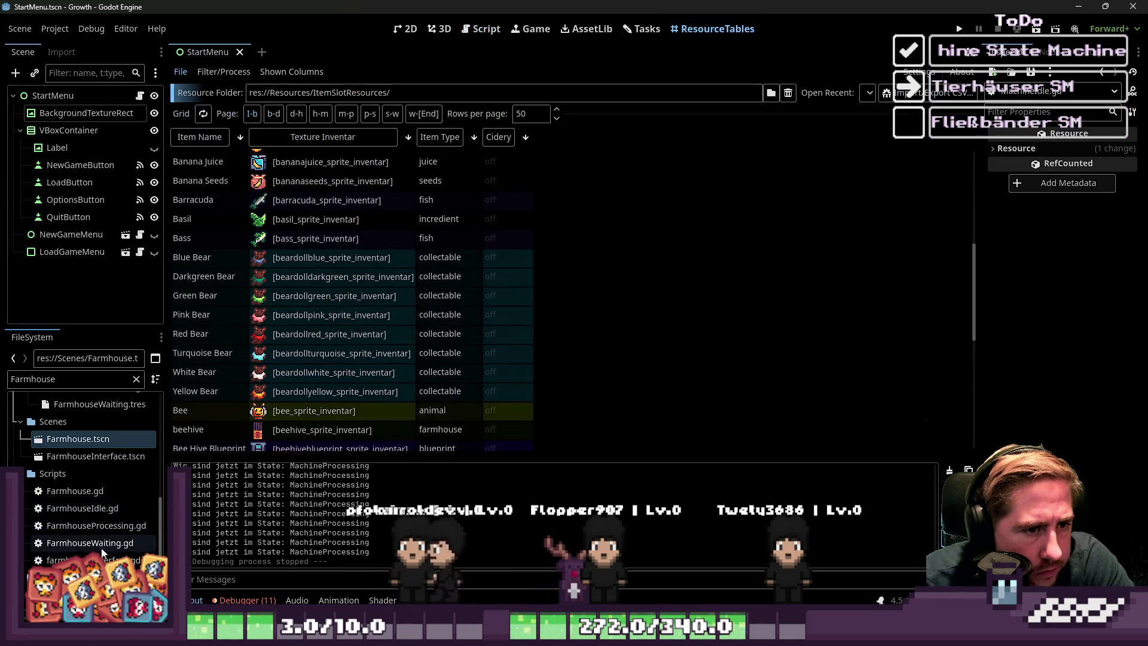
{"action": "left_click", "coordinate": [102, 509]}
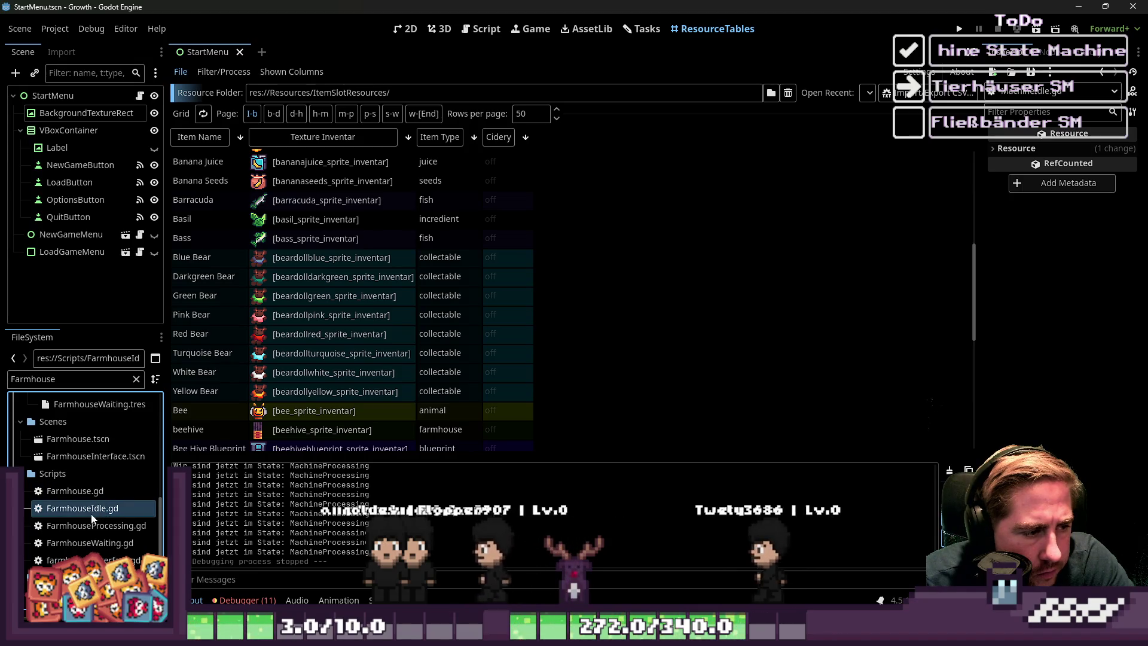
{"action": "double_click", "coordinate": [92, 512]}
{"action": "double_click", "coordinate": [96, 526]}
- Open FarmhouseWaiting.gd, browse the Farmhouse scripts, and return to FarmhouseIdle.gd
{"action": "left_click", "coordinate": [99, 542]}
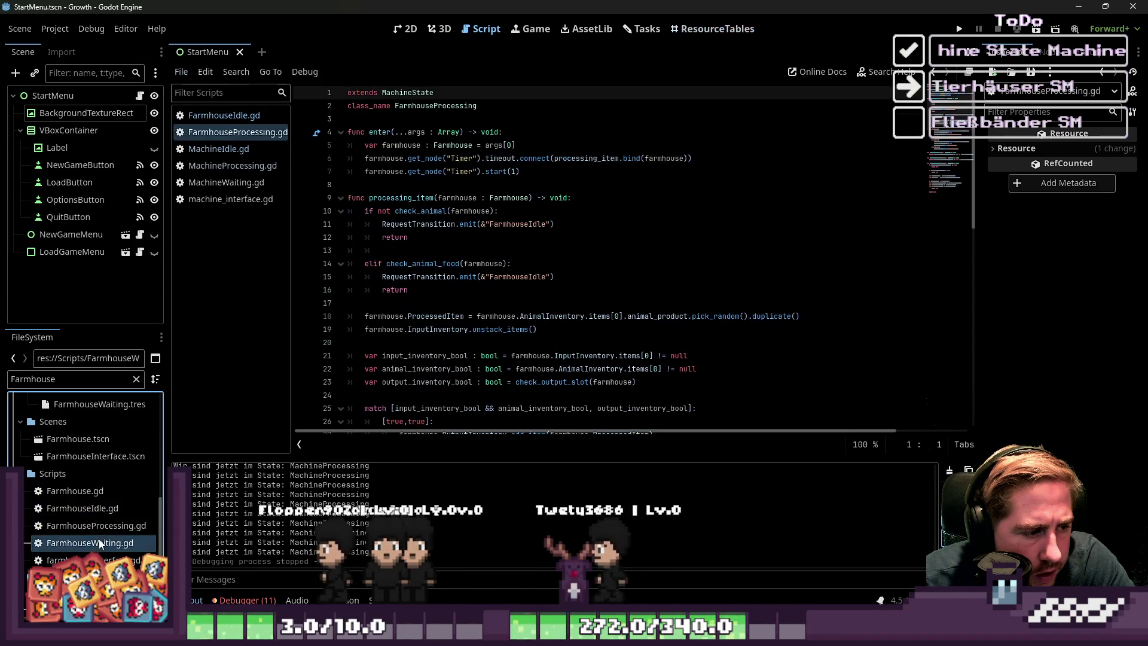
{"action": "double_click", "coordinate": [100, 543]}
{"action": "double_click", "coordinate": [117, 525]}
{"action": "scroll", "coordinate": [554, 259], "scroll_direction": "down", "scroll_amount": 3}
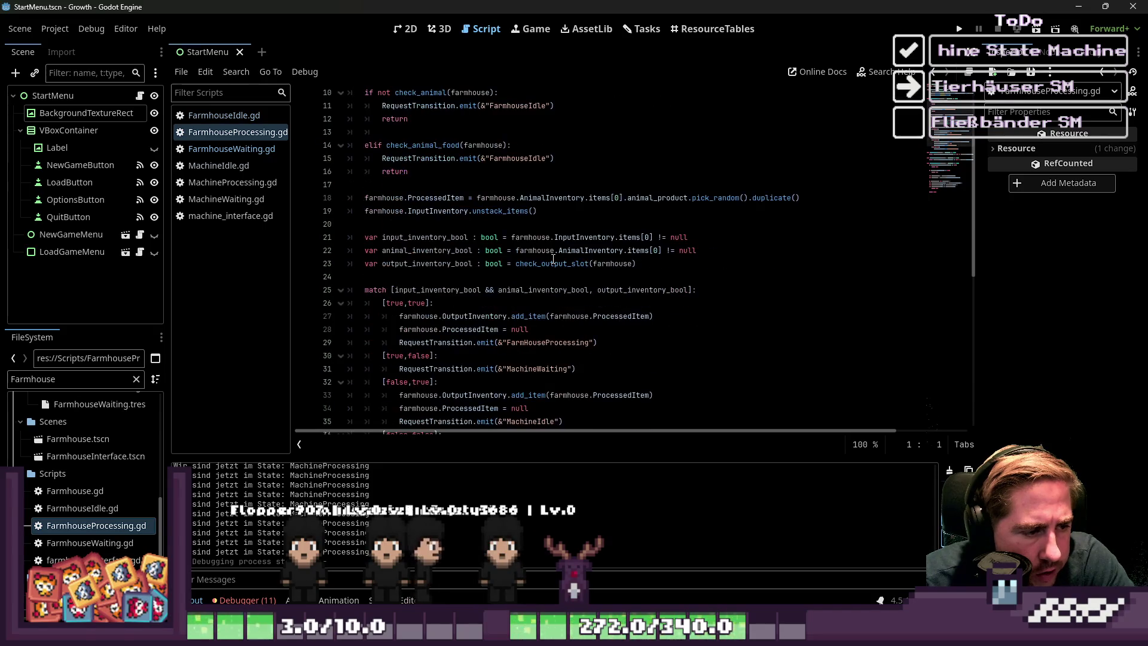
{"action": "scroll", "coordinate": [553, 259], "scroll_direction": "down", "scroll_amount": 2}
{"action": "double_click", "coordinate": [69, 541]}
{"action": "scroll", "coordinate": [500, 346], "scroll_direction": "down", "scroll_amount": 2}
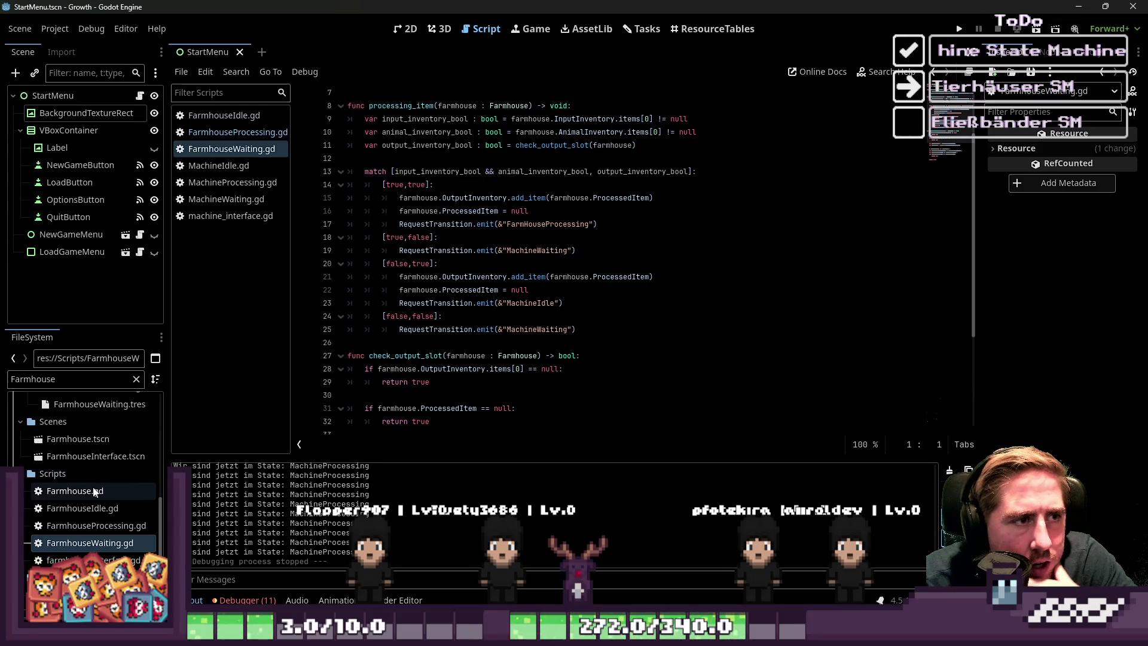
{"action": "scroll", "coordinate": [505, 281], "scroll_direction": "down", "scroll_amount": 4}
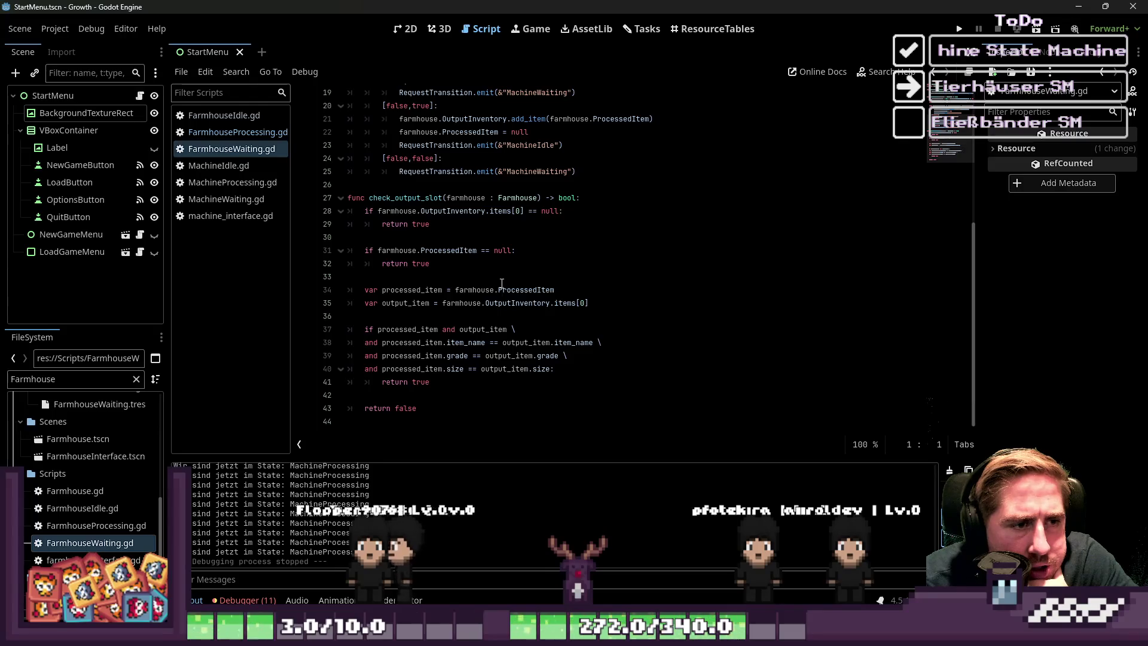
{"action": "scroll", "coordinate": [504, 281], "scroll_direction": "up", "scroll_amount": 5}
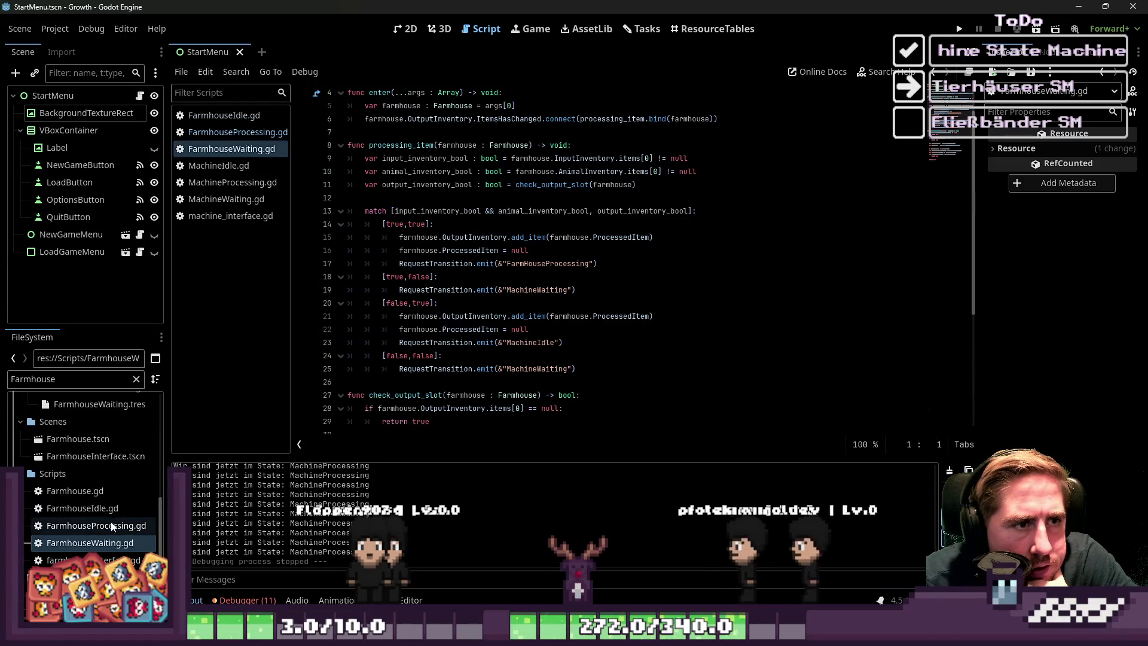
{"action": "left_click", "coordinate": [83, 507]}
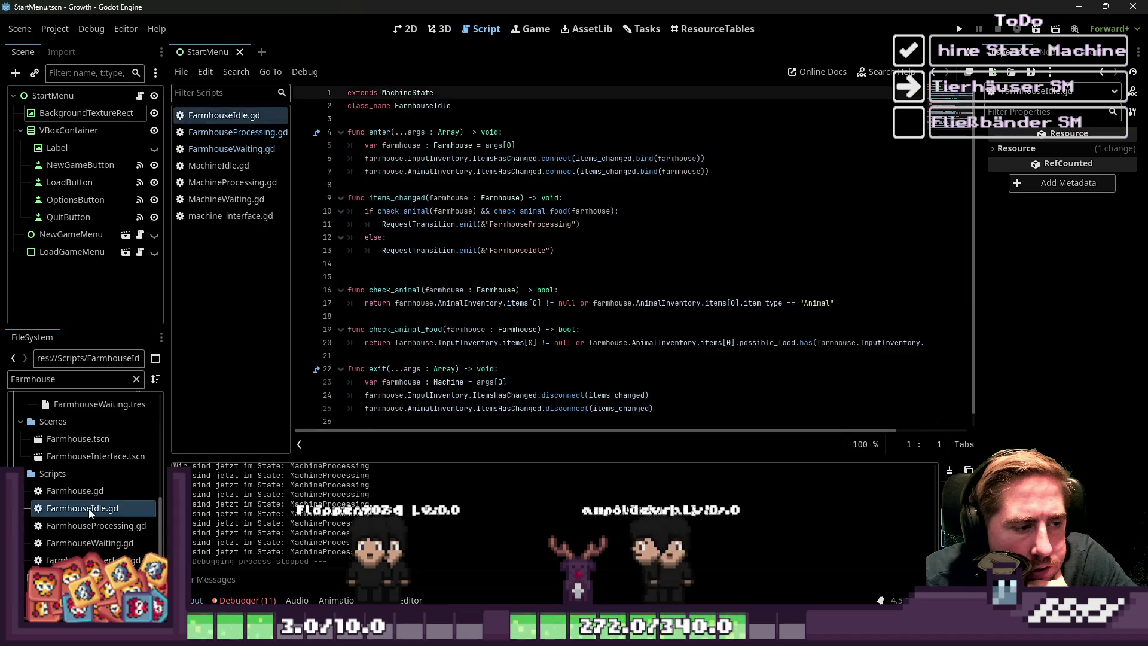
- Add the missing ')' at the end of line 20 in FarmhouseIdle.gd and run the game
{"action": "double_click", "coordinate": [385, 316]}
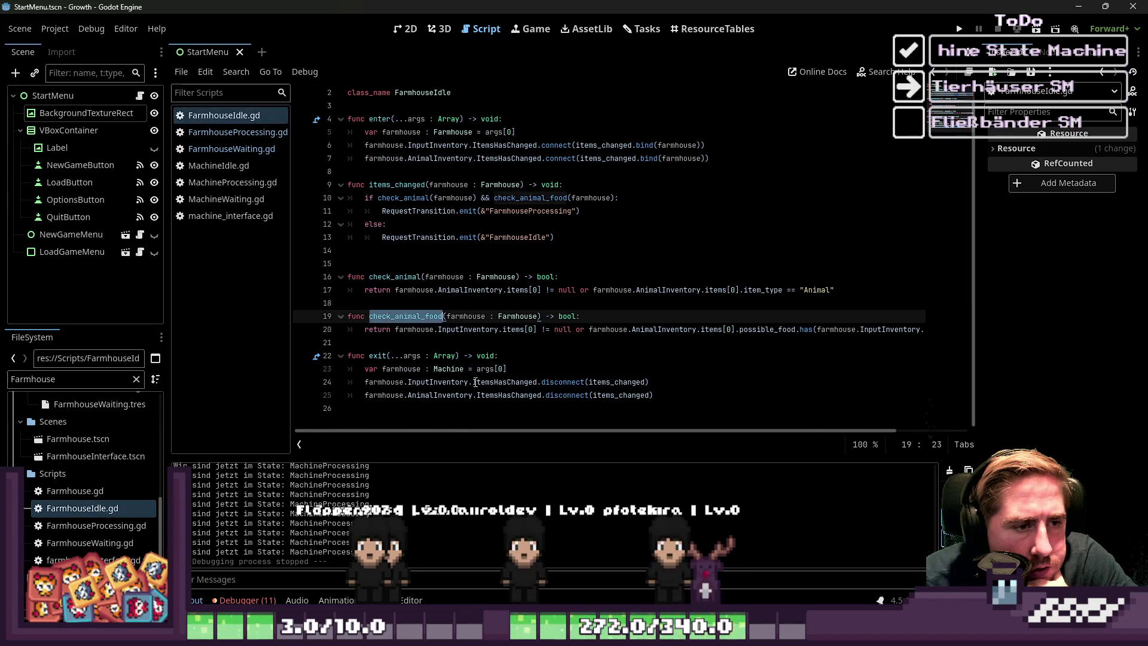
{"action": "left_click", "coordinate": [506, 419]}
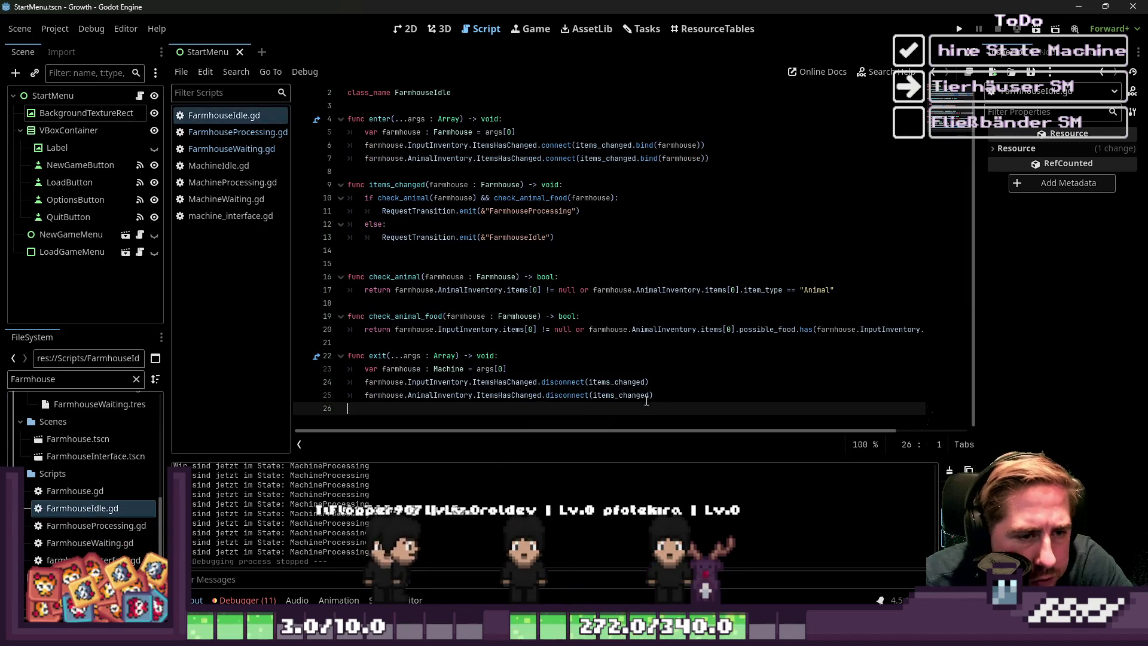
{"action": "left_click_drag", "start_coordinate": [505, 430], "coordinate": [791, 442]}
{"action": "left_click", "coordinate": [802, 329]}
{"action": "type", "text": ")"}
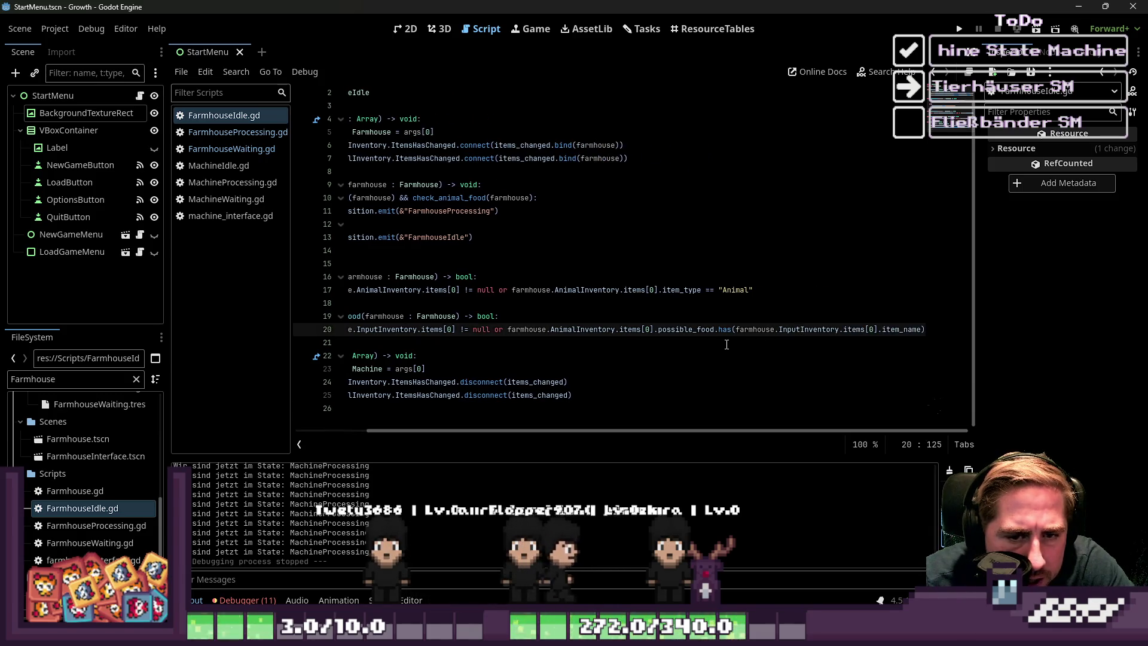
{"action": "key", "text": "F5"}
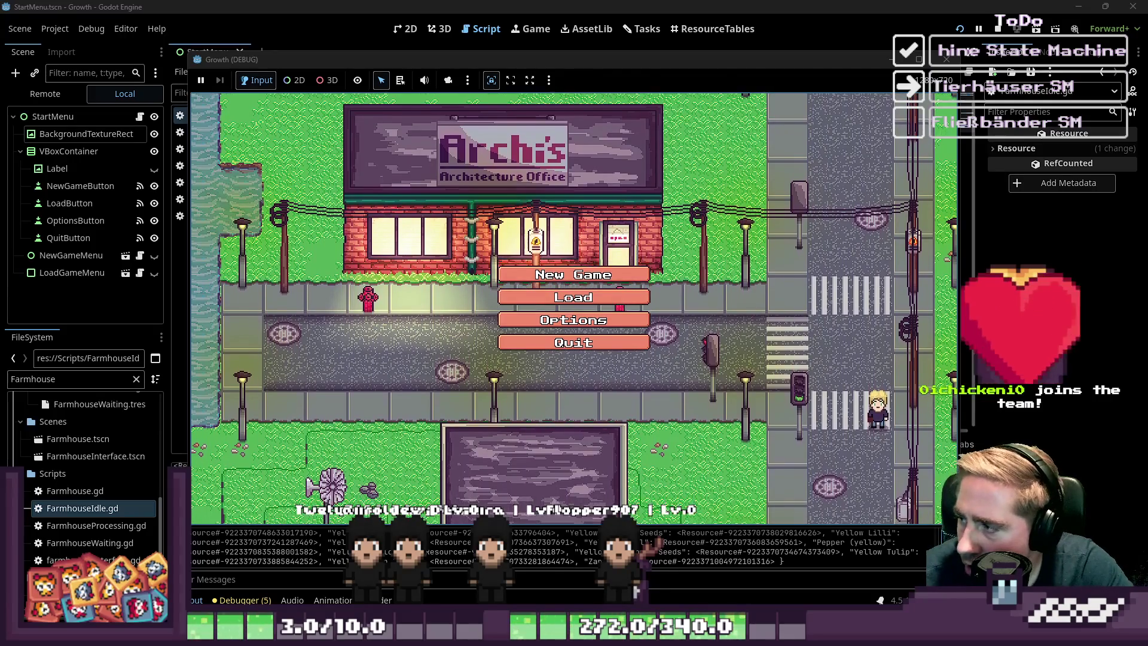
- Start a new game with a character named 'sad'
{"action": "left_click", "coordinate": [589, 281]}
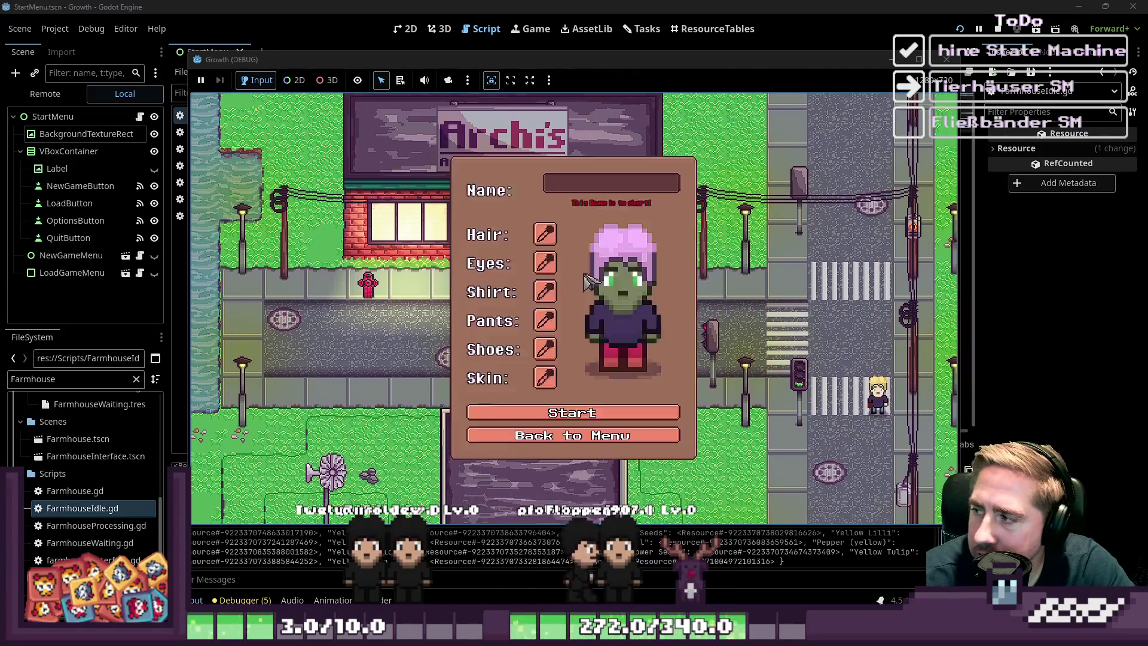
{"action": "type", "text": "sad"}
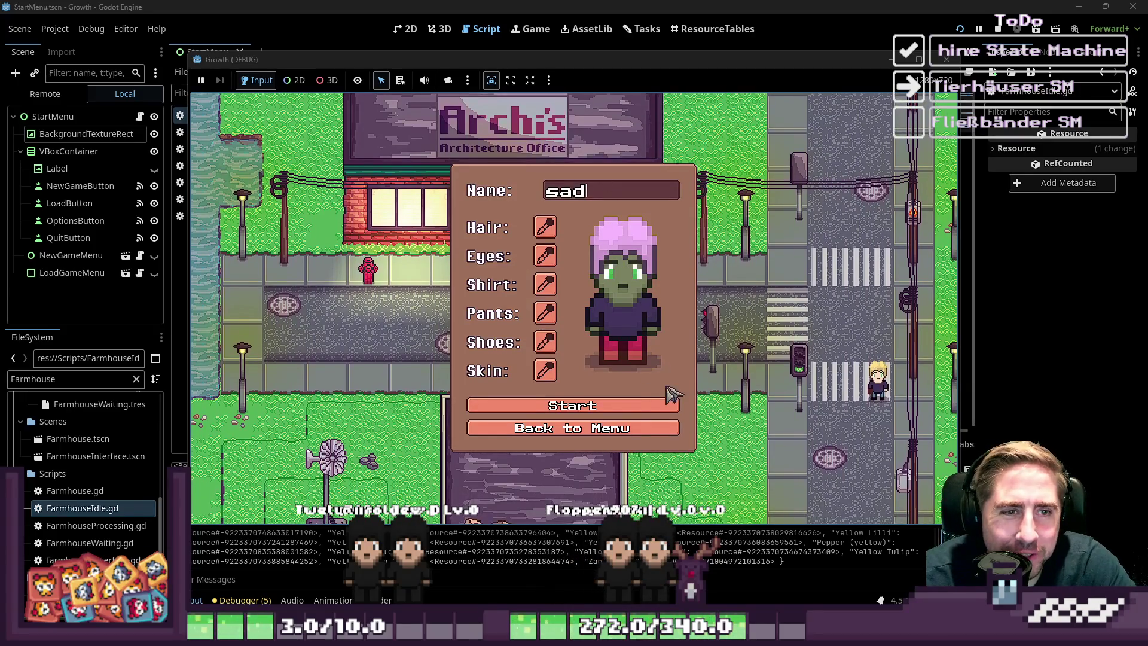
{"action": "left_click", "coordinate": [669, 405]}
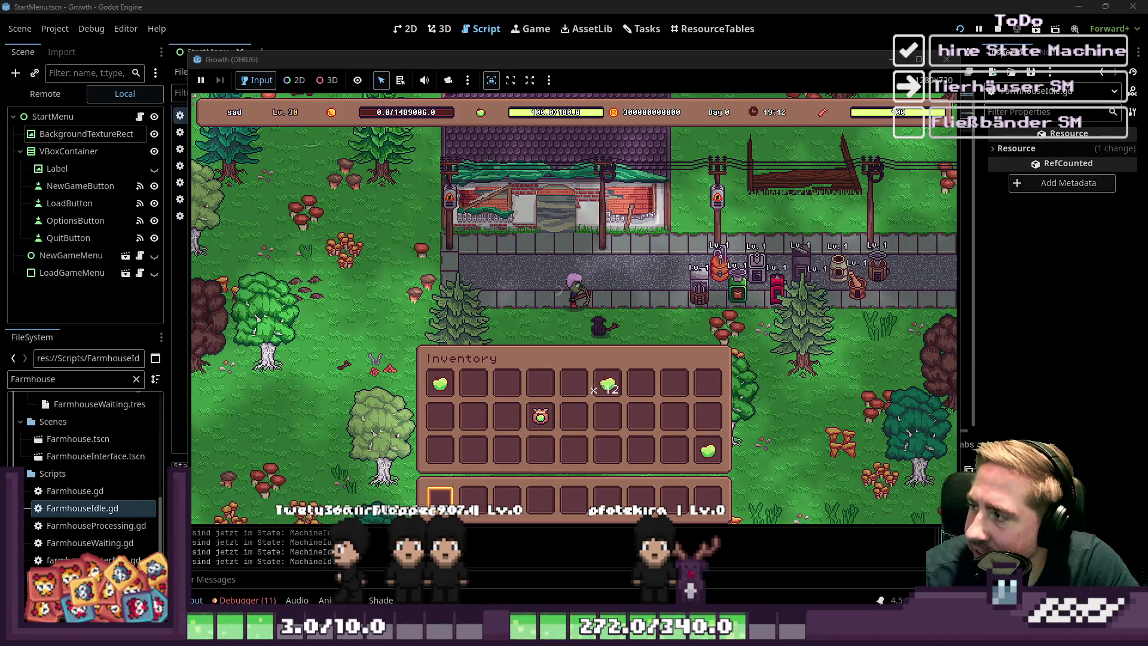
- Close the inventory, walk the character along the road, then stop the debug run with F8
{"action": "key", "text": "i"}
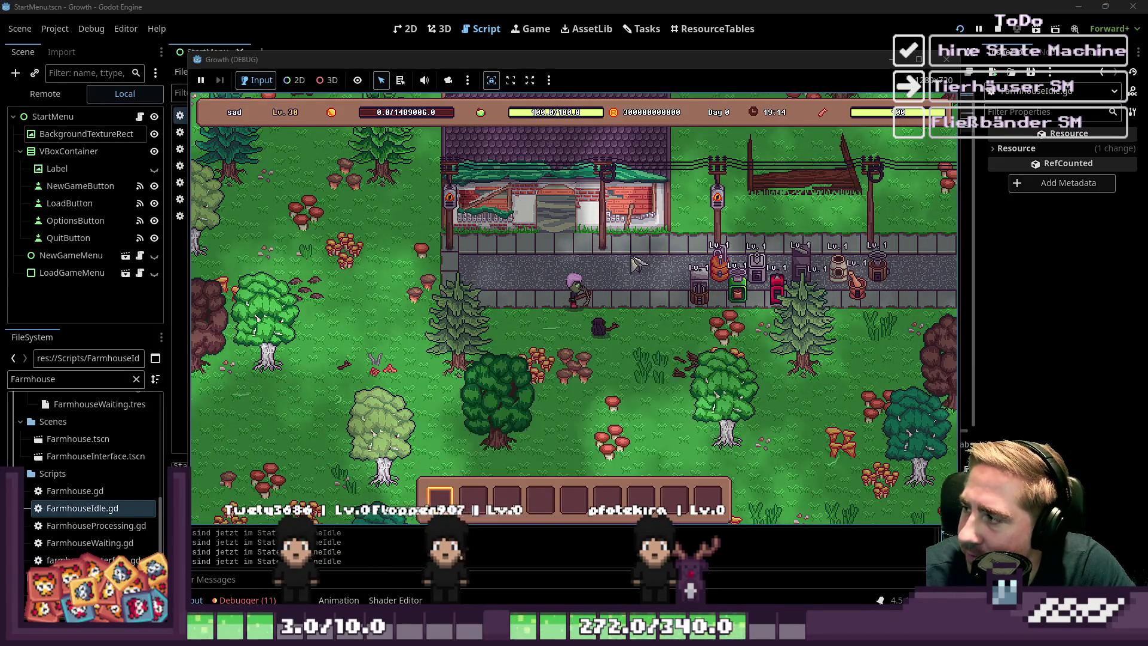
{"action": "key", "text": "d"}
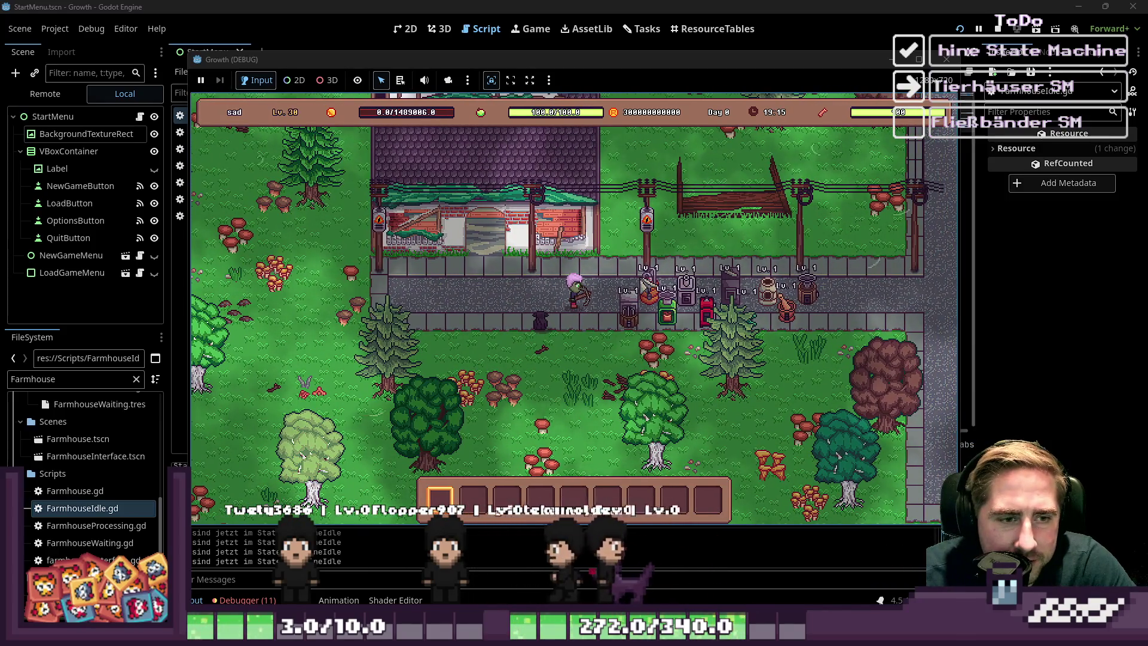
{"action": "mouse_move", "coordinate": [825, 60]}
{"action": "left_mouse_down"}
{"action": "mouse_move", "coordinate": [825, 436]}
{"action": "mouse_move", "coordinate": [855, 62]}
{"action": "left_mouse_up"}
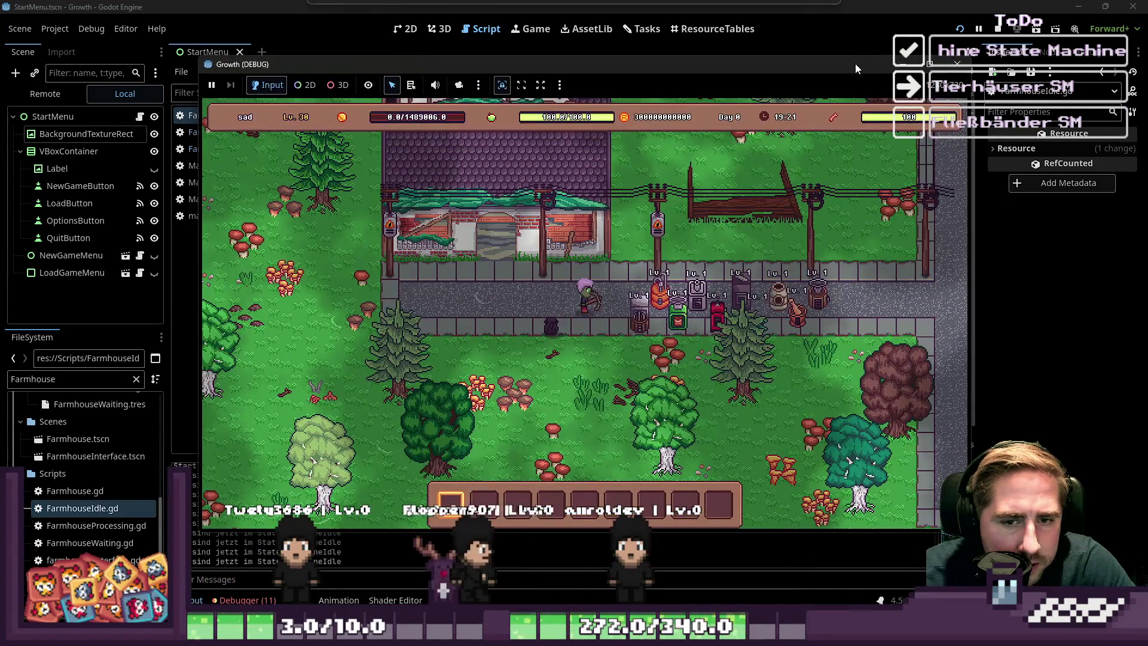
{"action": "key", "text": "F8"}
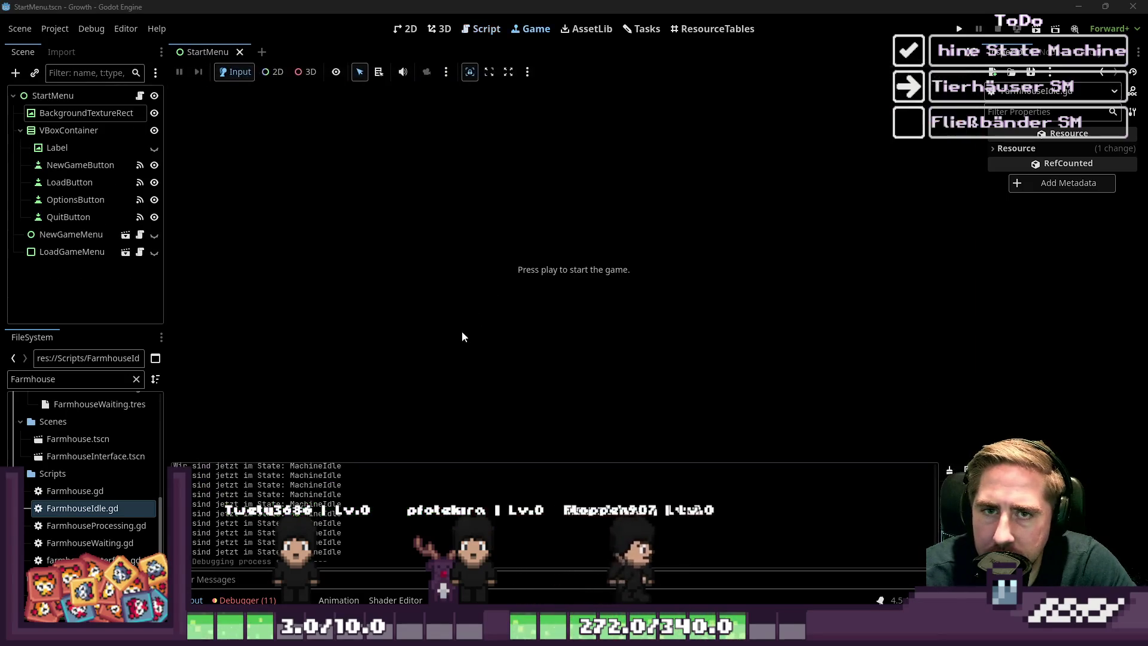
- Bring up the FarmhouseWaiting.gd script in the script editor
{"action": "left_click", "coordinate": [419, 22]}
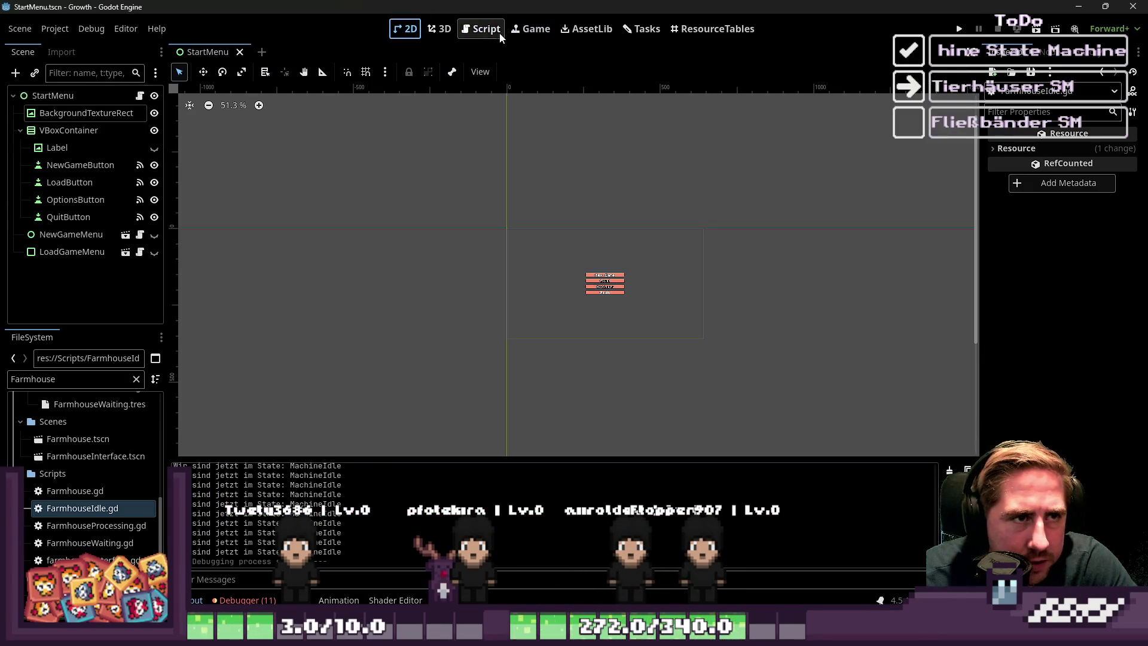
{"action": "left_click", "coordinate": [500, 33]}
{"action": "left_click", "coordinate": [225, 153]}
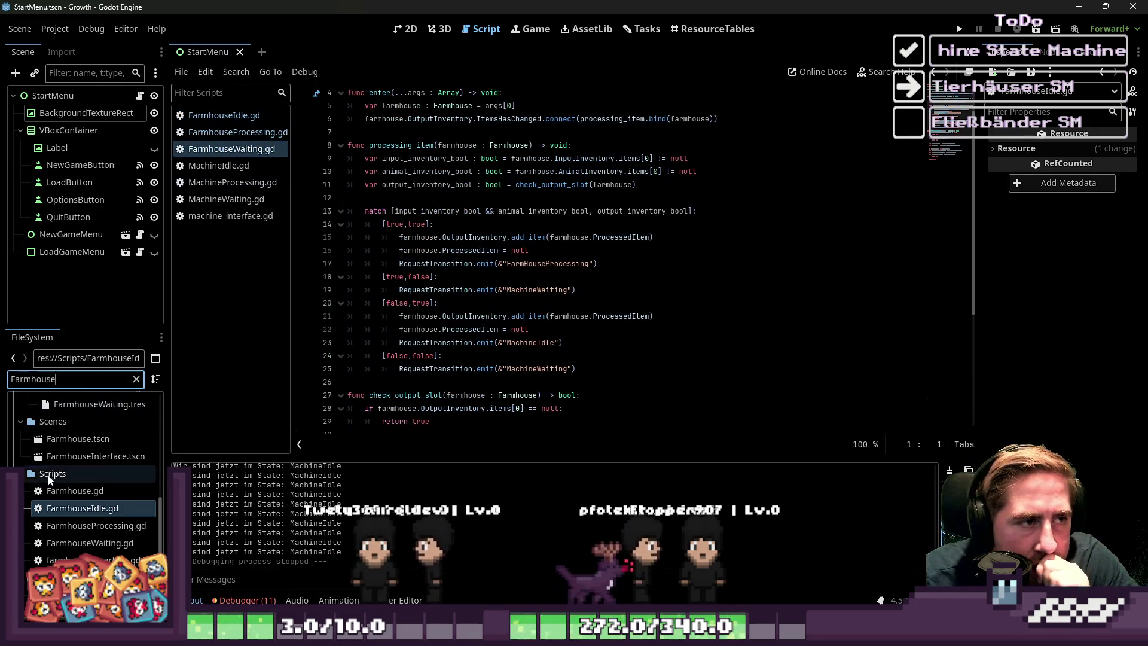
{"action": "scroll", "coordinate": [54, 478], "scroll_direction": "up", "scroll_amount": 4}
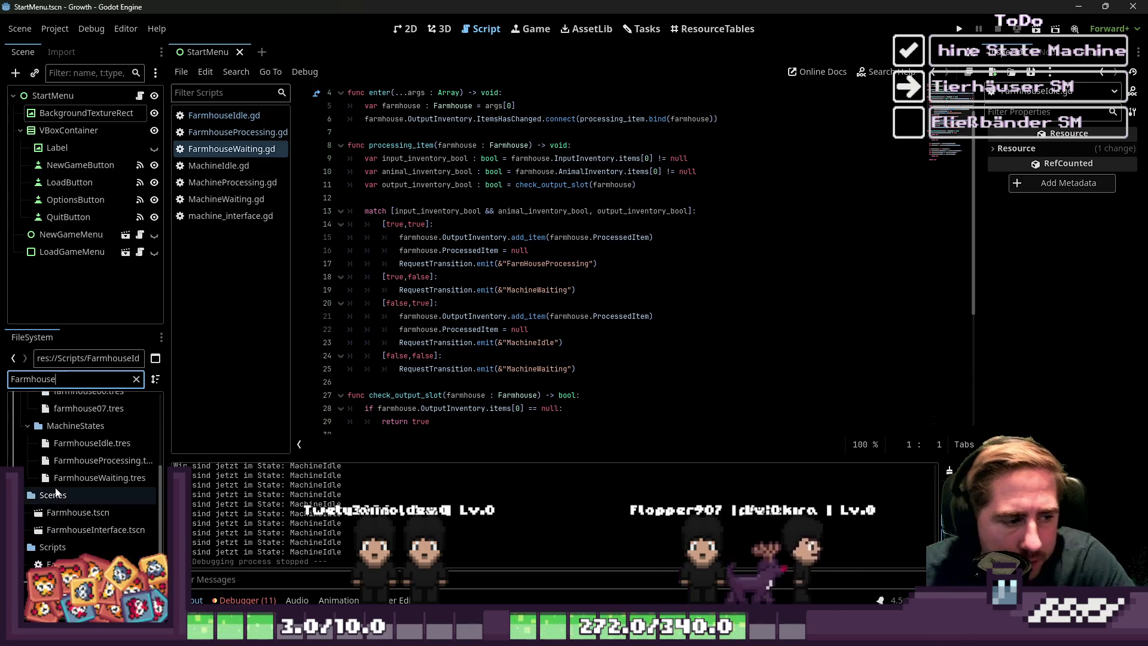
- Open Farmhouse.tscn and scroll through Farmhouse.gd down to the set_animal function
{"action": "double_click", "coordinate": [90, 513]}
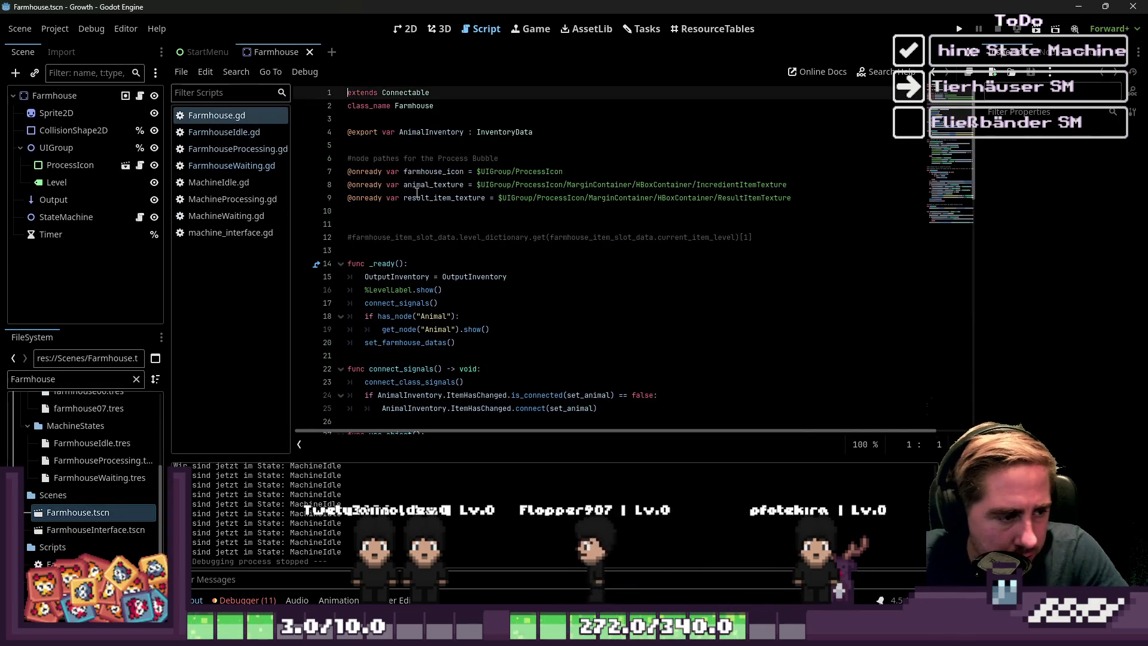
{"action": "scroll", "coordinate": [443, 240], "scroll_direction": "down", "scroll_amount": 12}
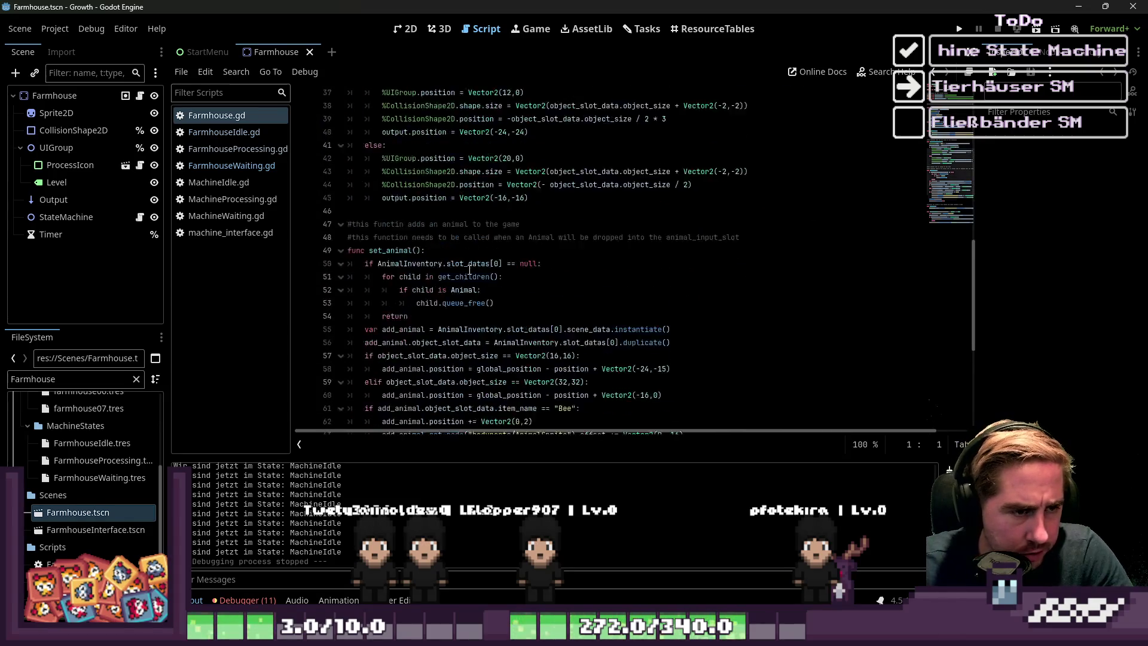
{"action": "scroll", "coordinate": [470, 269], "scroll_direction": "down", "scroll_amount": 2}
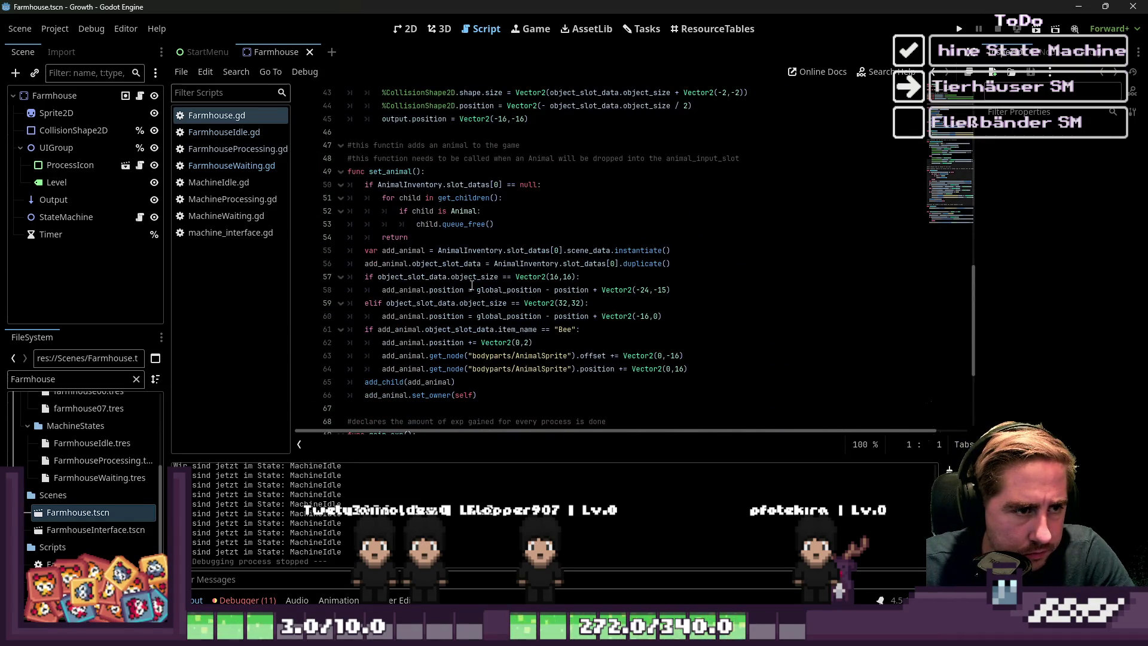
{"action": "scroll", "coordinate": [474, 287], "scroll_direction": "down", "scroll_amount": 1}
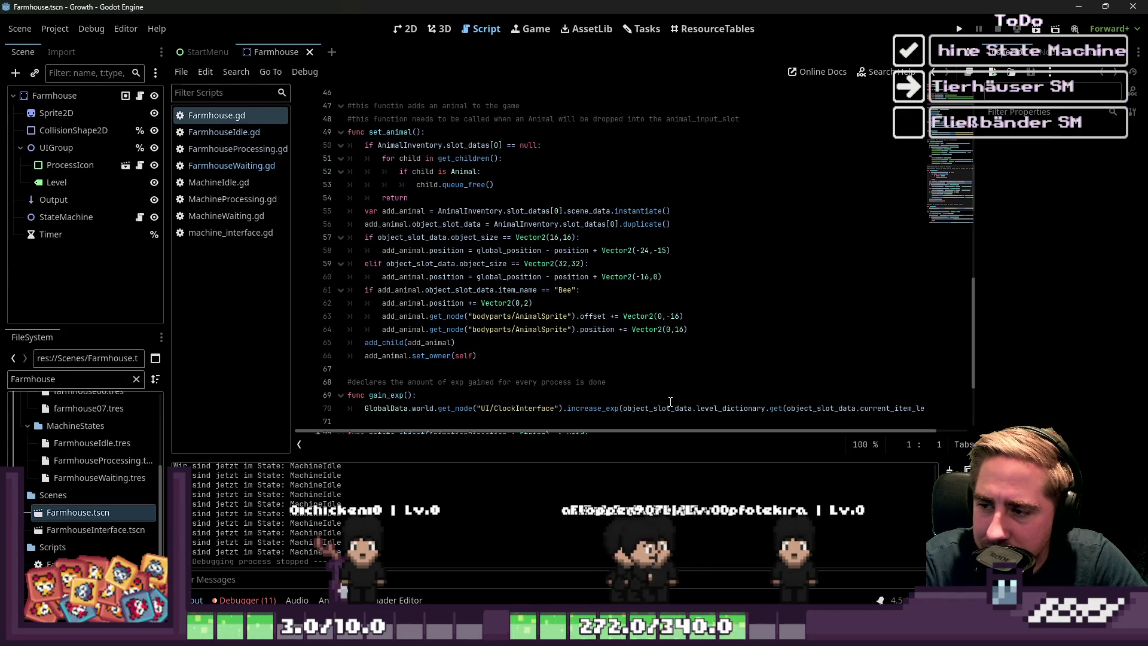
{"action": "left_click", "coordinate": [622, 198]}
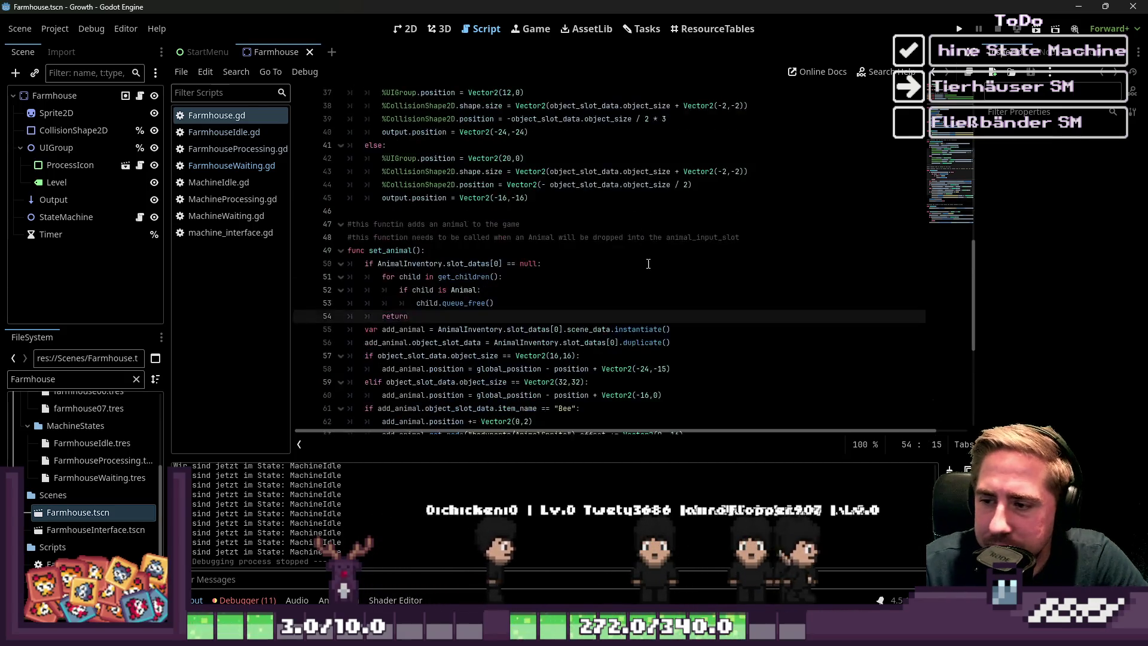
{"action": "scroll", "coordinate": [617, 297], "scroll_direction": "up", "scroll_amount": 6}
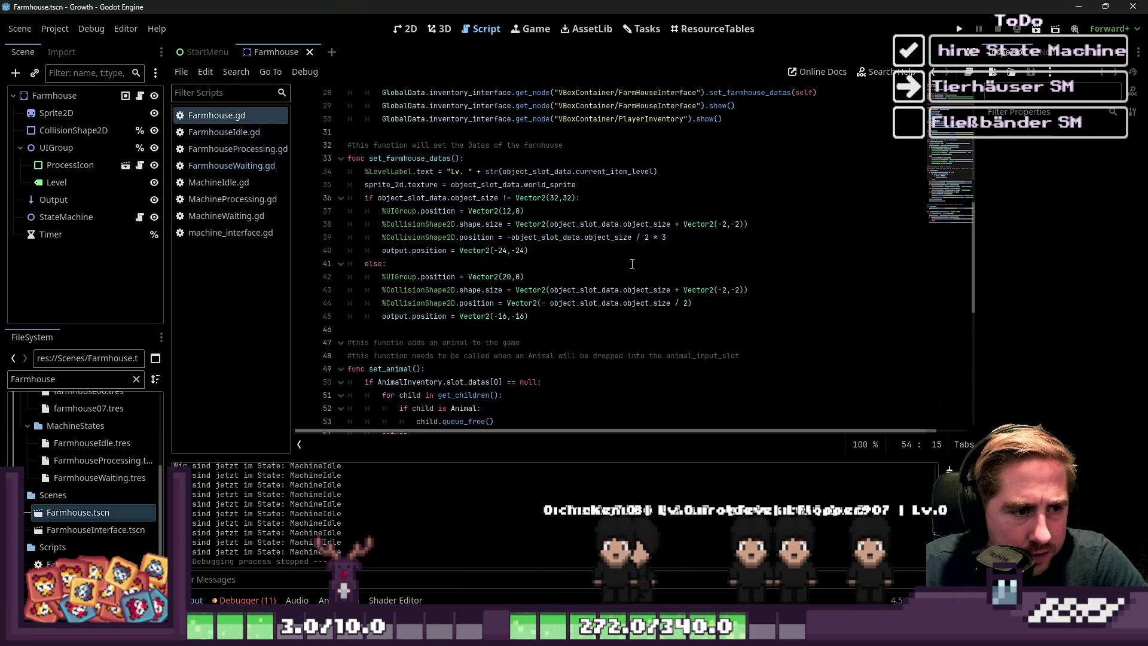
- Show the Farmhouse scene on the 2D canvas, zoom in, box-select its nodes, then clear the Farmhouse file search
{"action": "left_click", "coordinate": [407, 28]}
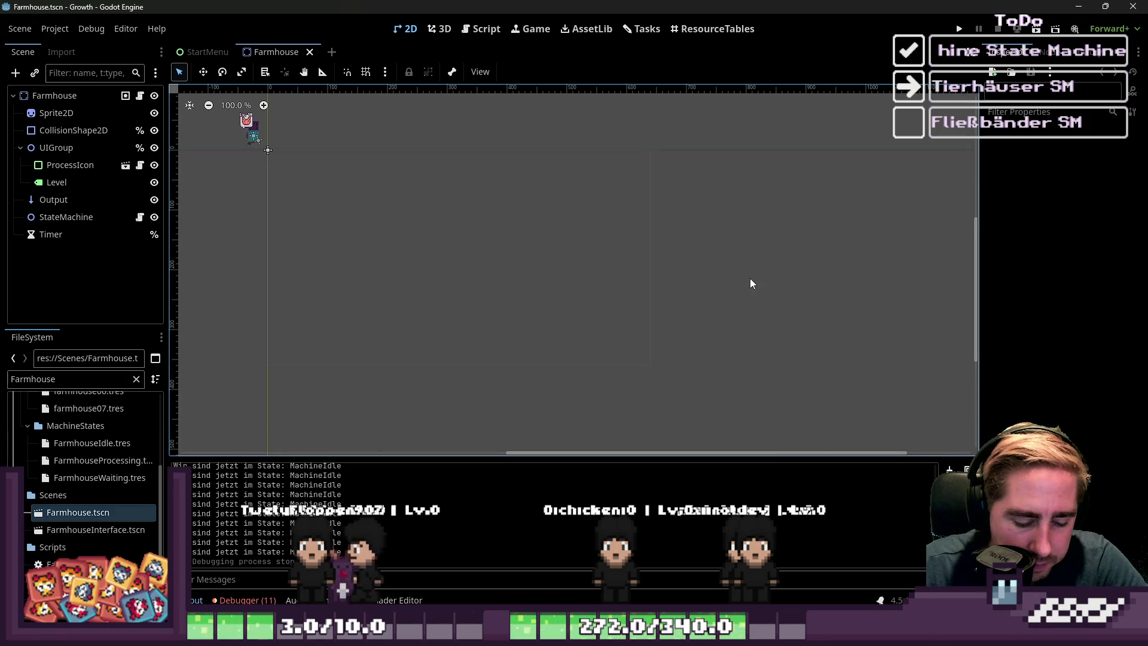
{"action": "scroll", "coordinate": [741, 408], "scroll_direction": "up", "scroll_amount": 3}
{"action": "scroll", "coordinate": [741, 407], "scroll_direction": "left", "scroll_amount": 3}
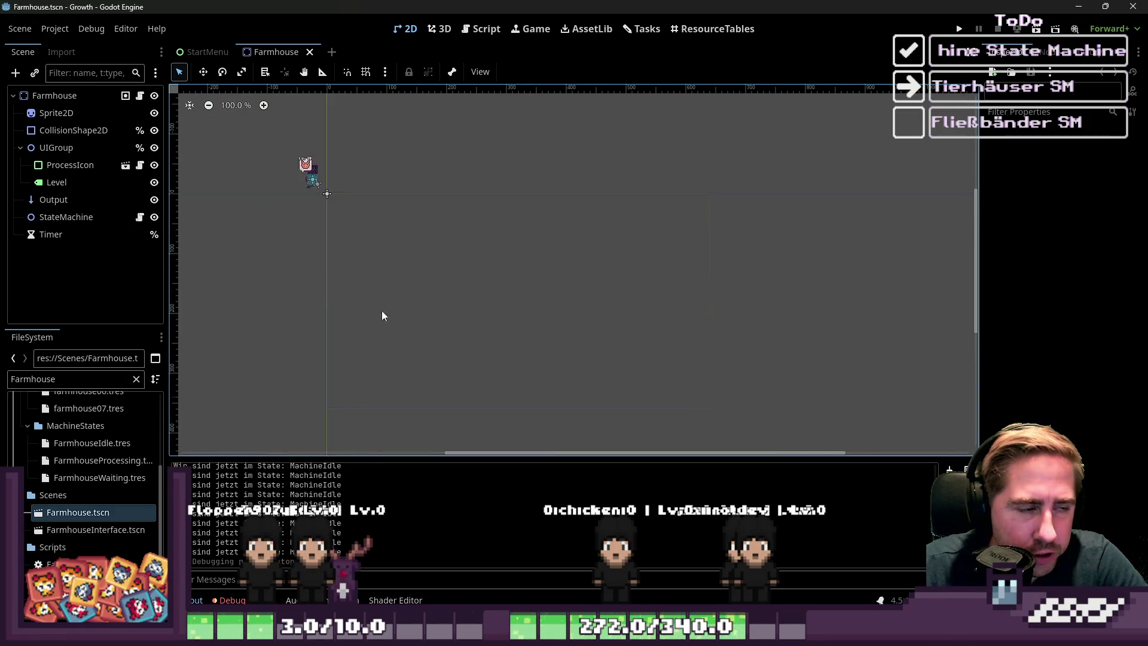
{"action": "scroll", "coordinate": [250, 206], "scroll_direction": "down", "scroll_amount": 1}
{"action": "scroll", "coordinate": [328, 205], "scroll_direction": "up", "scroll_amount": 7}
{"action": "left_click_drag", "start_coordinate": [317, 187], "coordinate": [398, 267]}
{"action": "left_click", "coordinate": [519, 318]}
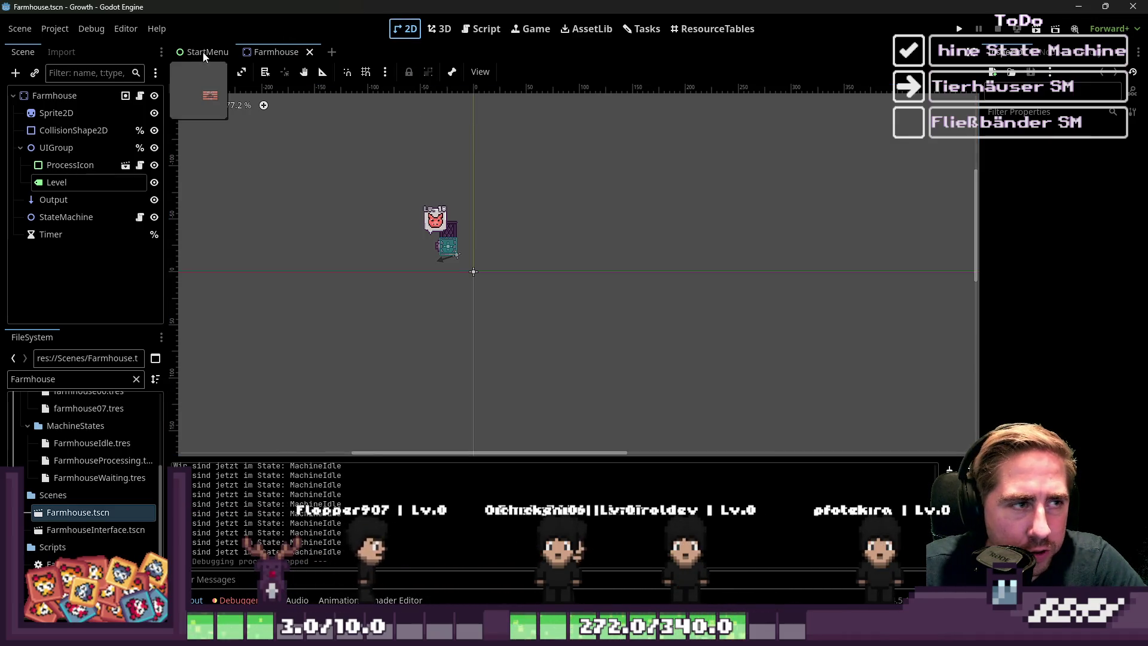
{"action": "left_click", "coordinate": [66, 379]}
{"action": "key", "text": "ctrl+a"}
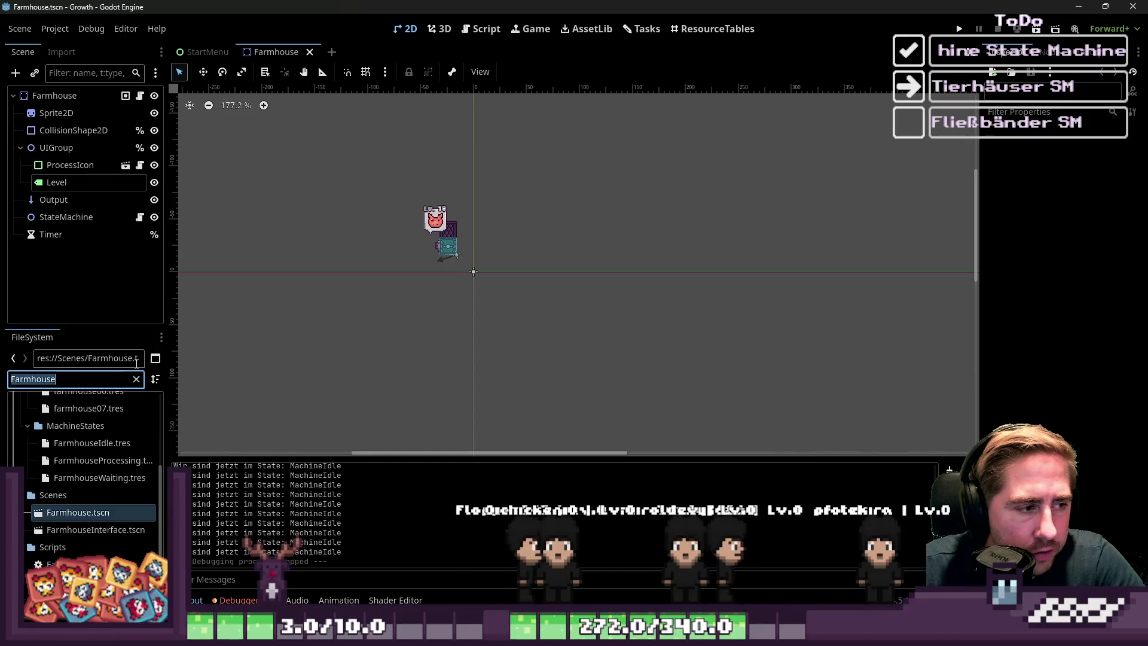
{"action": "type", "text": "world"}
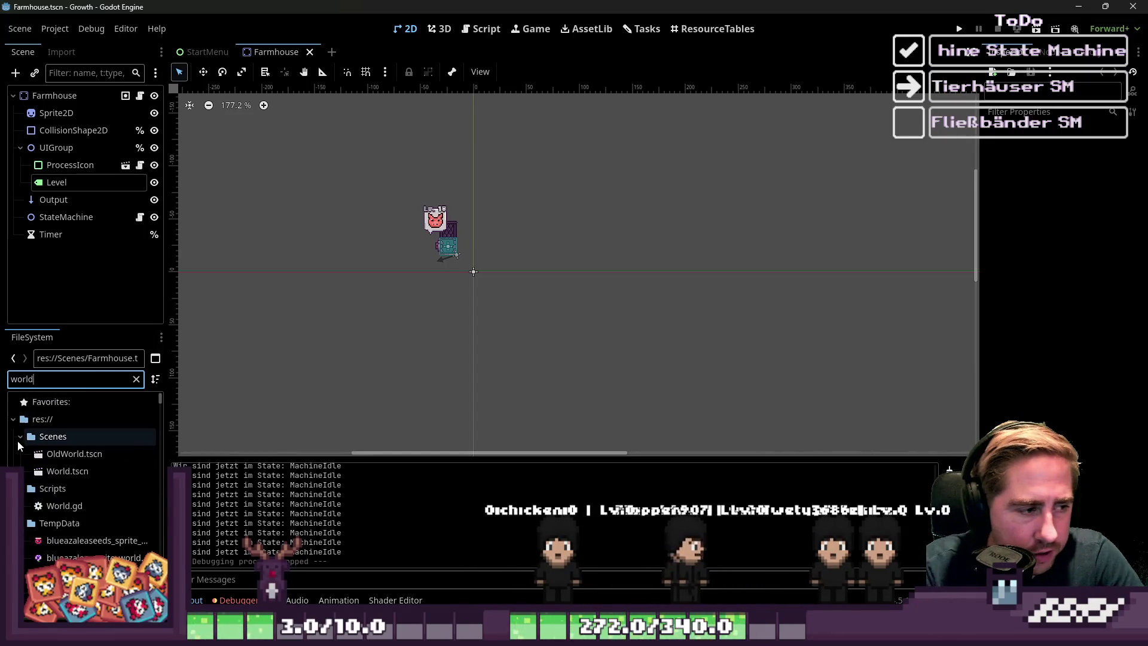
{"action": "left_click", "coordinate": [25, 488]}
{"action": "left_click", "coordinate": [25, 505]}
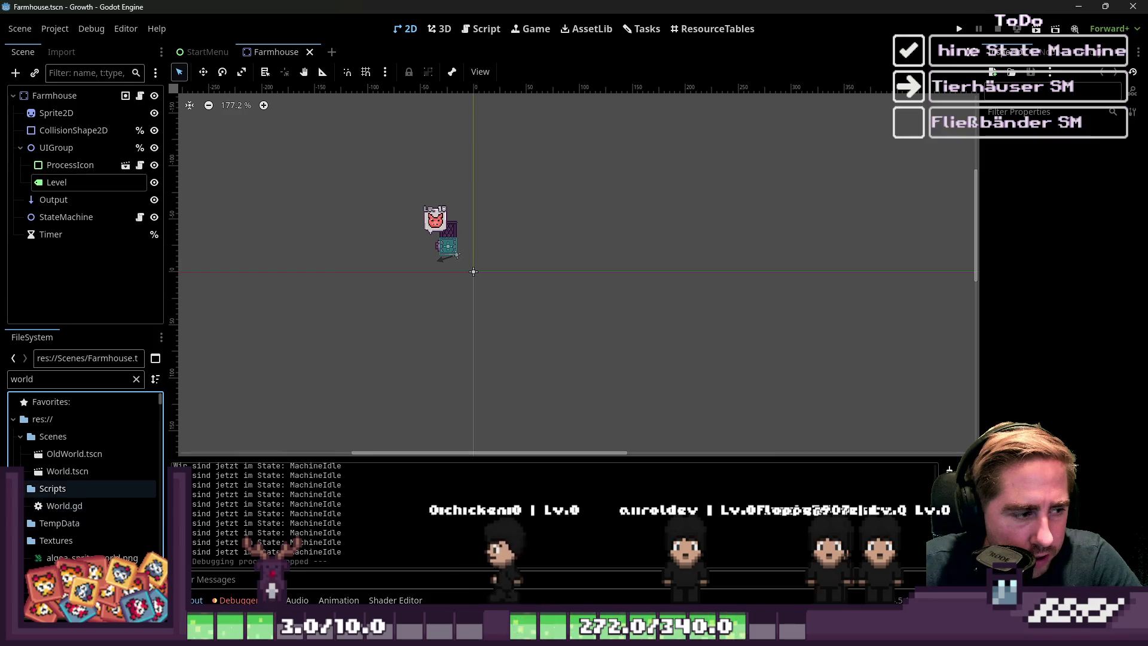
{"action": "double_click", "coordinate": [51, 471]}
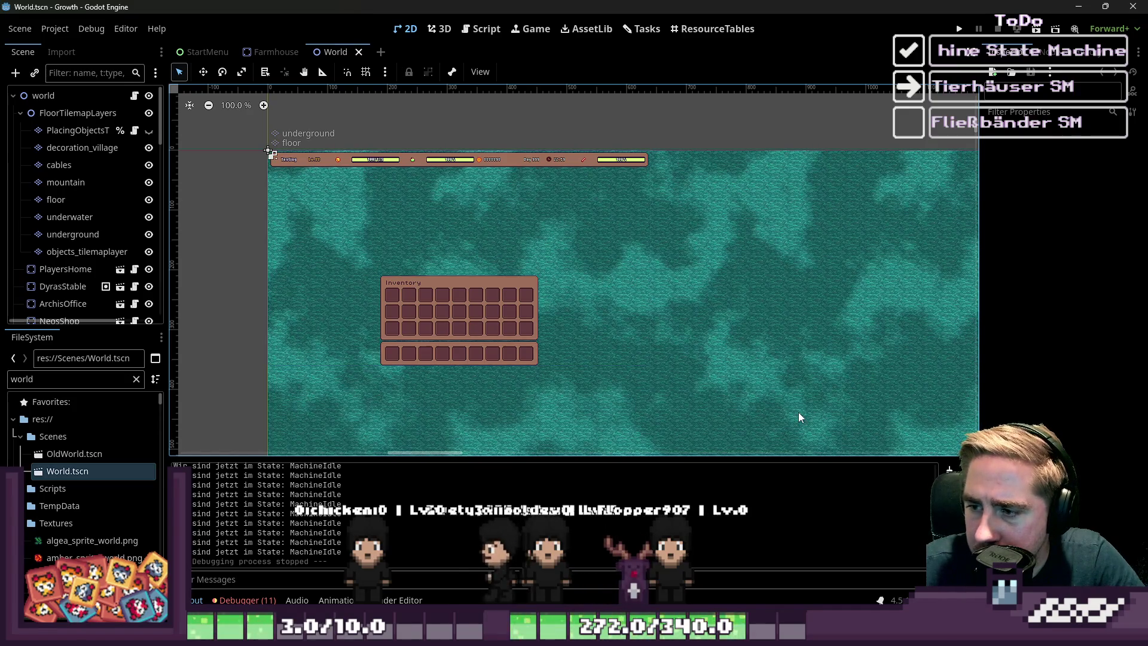
{"action": "scroll", "coordinate": [448, 193], "scroll_direction": "down", "scroll_amount": 10}
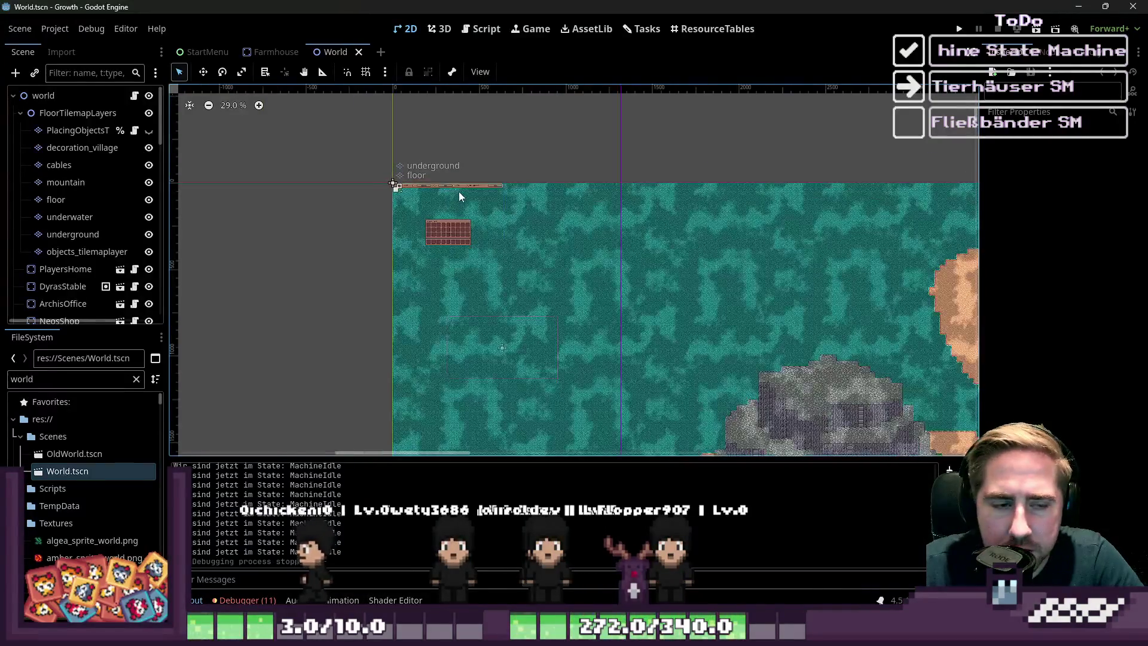
{"action": "scroll", "coordinate": [508, 196], "scroll_direction": "down", "scroll_amount": 3}
{"action": "scroll", "coordinate": [597, 367], "scroll_direction": "up", "scroll_amount": 6}
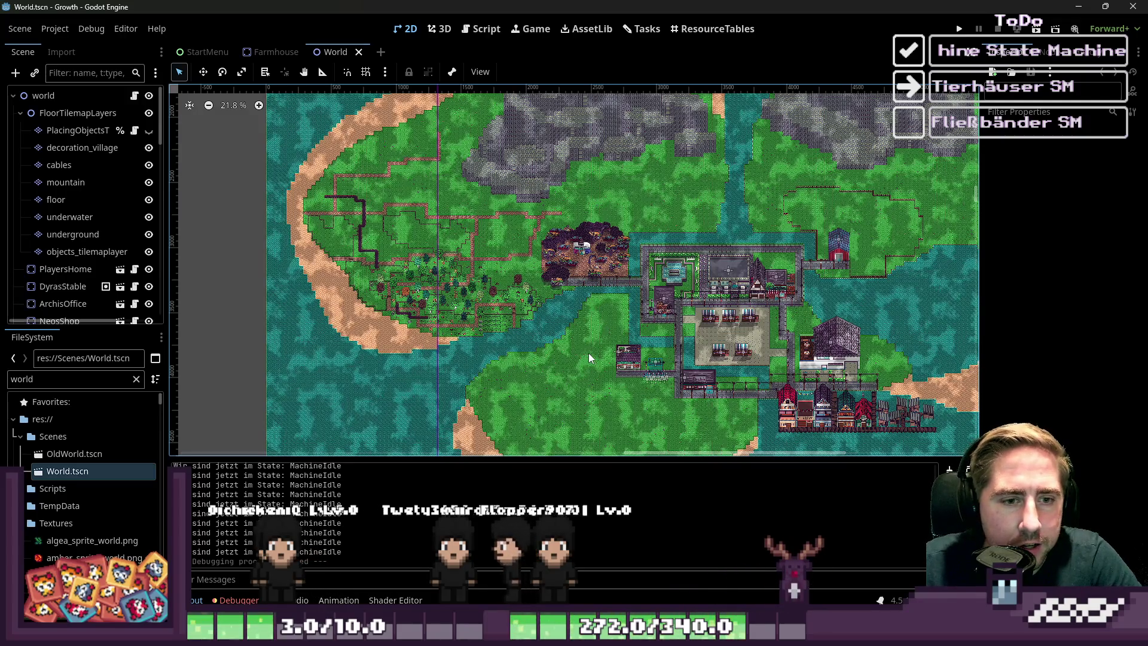
{"action": "scroll", "coordinate": [601, 324], "scroll_direction": "up", "scroll_amount": 9}
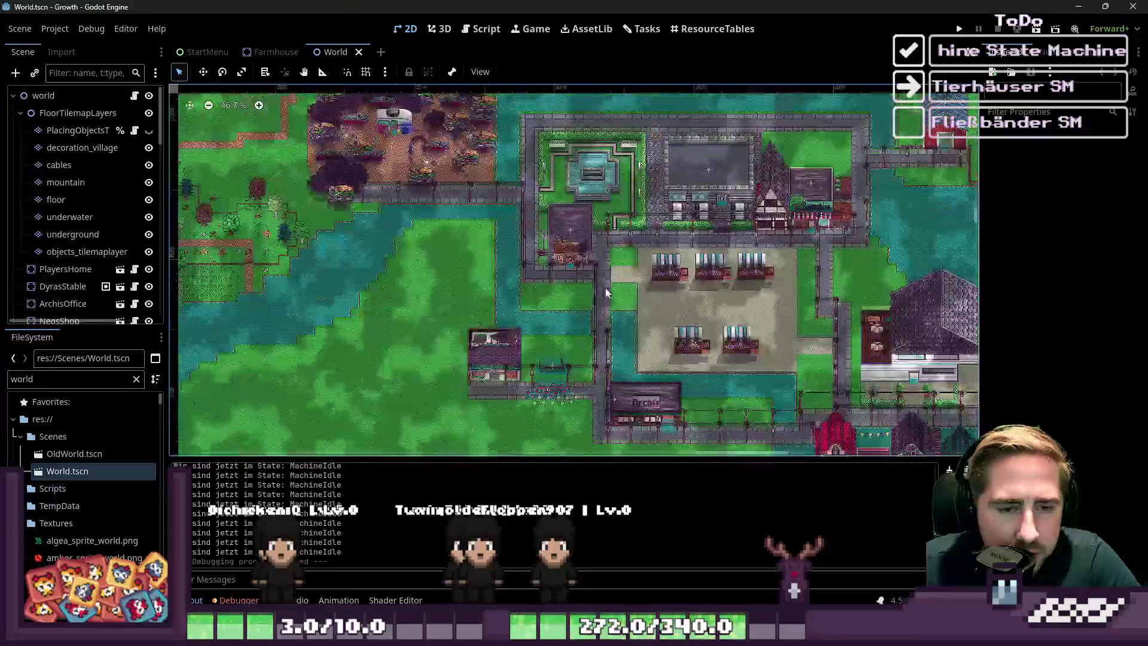
{"action": "scroll", "coordinate": [570, 242], "scroll_direction": "up", "scroll_amount": 5}
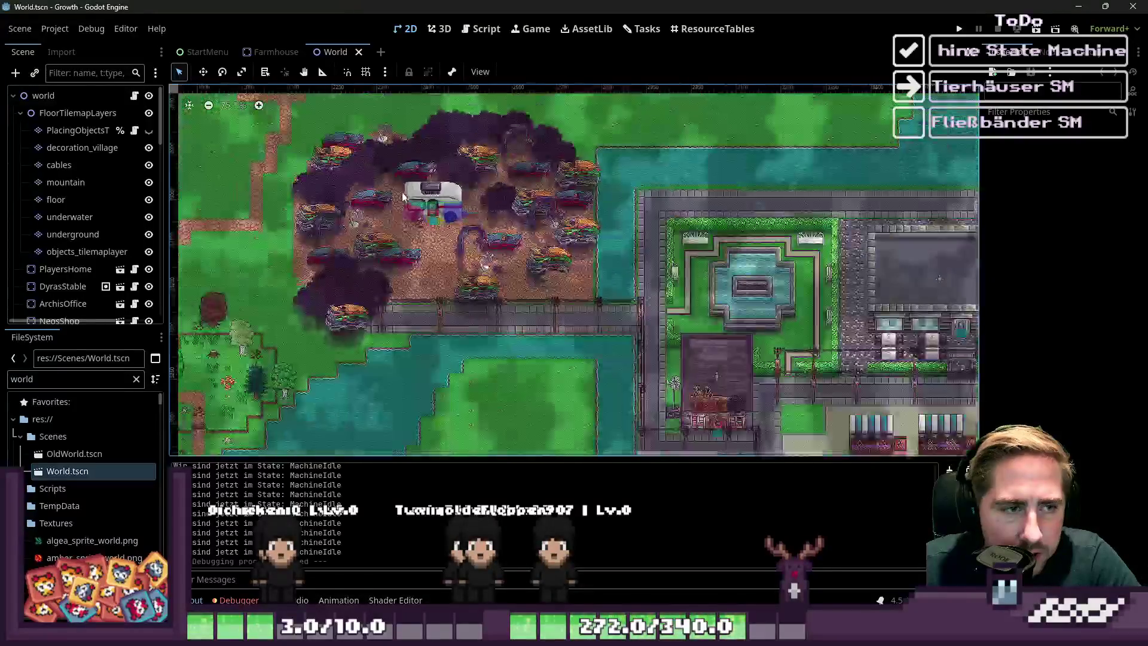
{"action": "scroll", "coordinate": [720, 224], "scroll_direction": "down", "scroll_amount": 4}
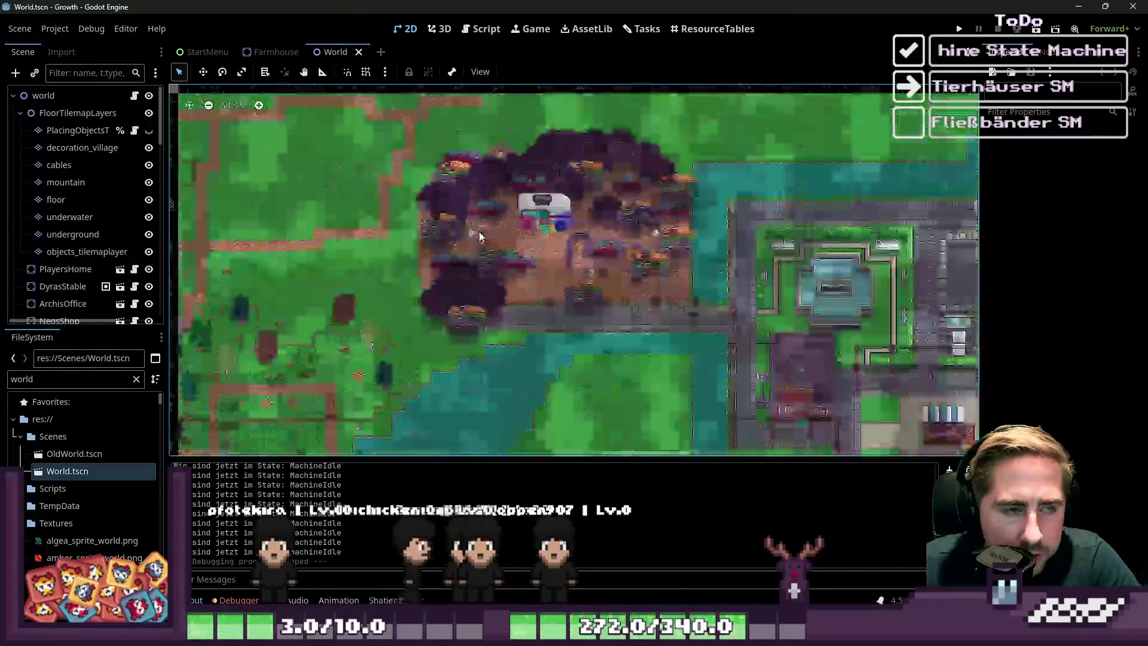
{"action": "scroll", "coordinate": [439, 130], "scroll_direction": "up", "scroll_amount": 5}
{"action": "scroll", "coordinate": [439, 126], "scroll_direction": "down", "scroll_amount": 10}
{"action": "scroll", "coordinate": [371, 167], "scroll_direction": "up", "scroll_amount": 10}
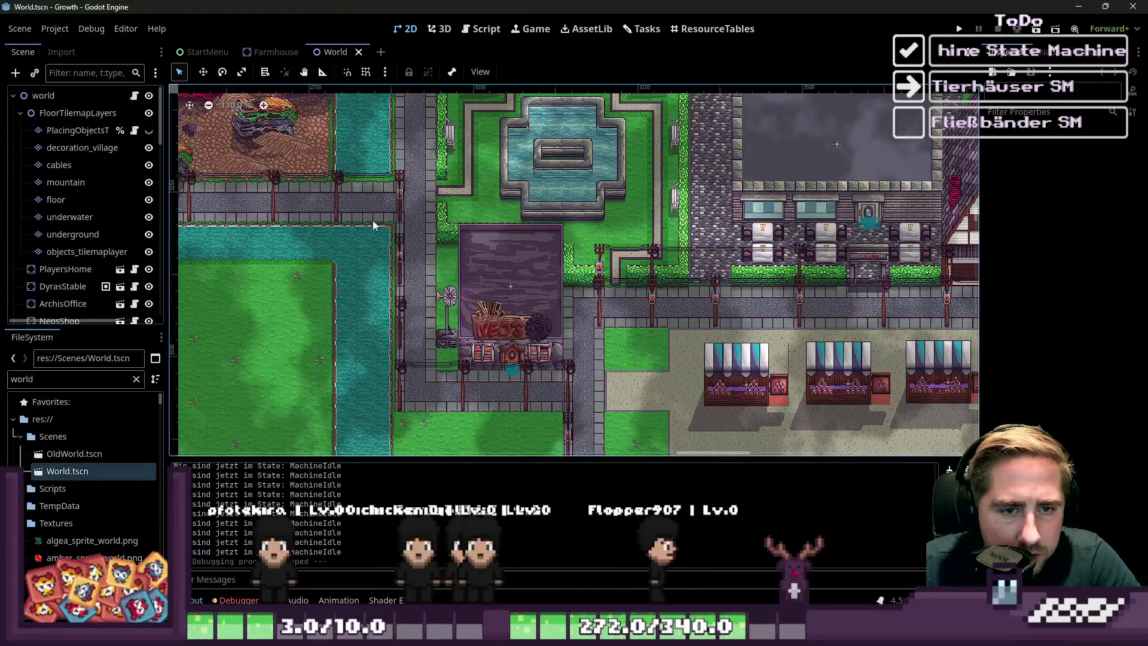
{"action": "scroll", "coordinate": [305, 213], "scroll_direction": "down", "scroll_amount": 3}
{"action": "scroll", "coordinate": [305, 213], "scroll_direction": "up", "scroll_amount": 3}
{"action": "scroll", "coordinate": [538, 240], "scroll_direction": "down", "scroll_amount": 3}
{"action": "scroll", "coordinate": [771, 257], "scroll_direction": "up", "scroll_amount": 7}
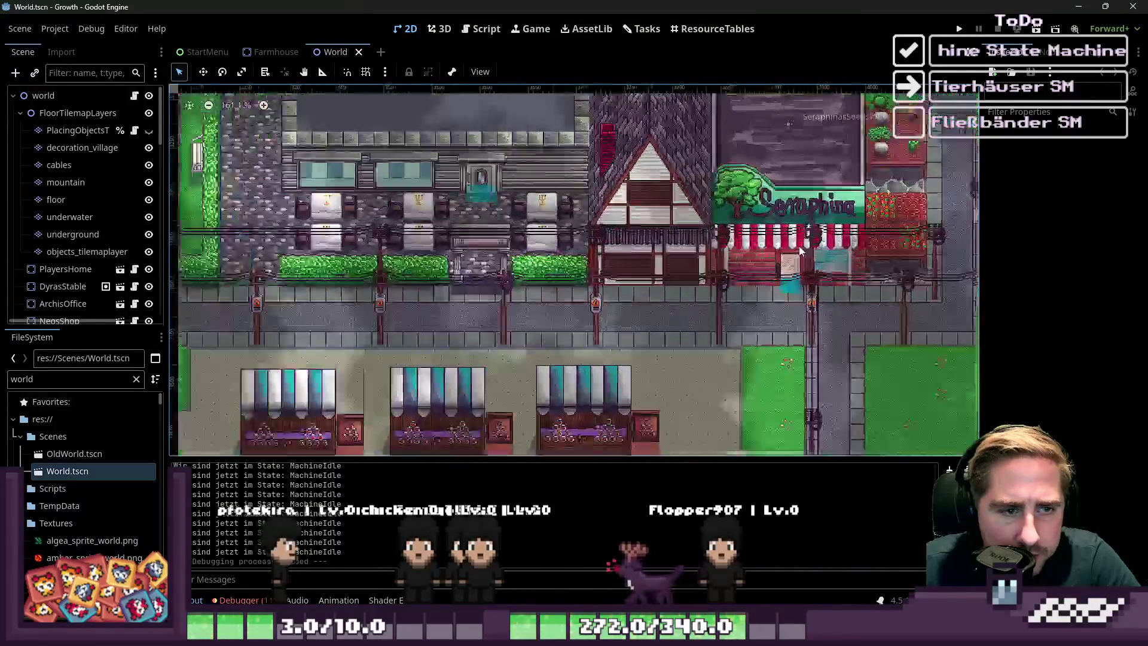
{"action": "scroll", "coordinate": [771, 257], "scroll_direction": "down", "scroll_amount": 6}
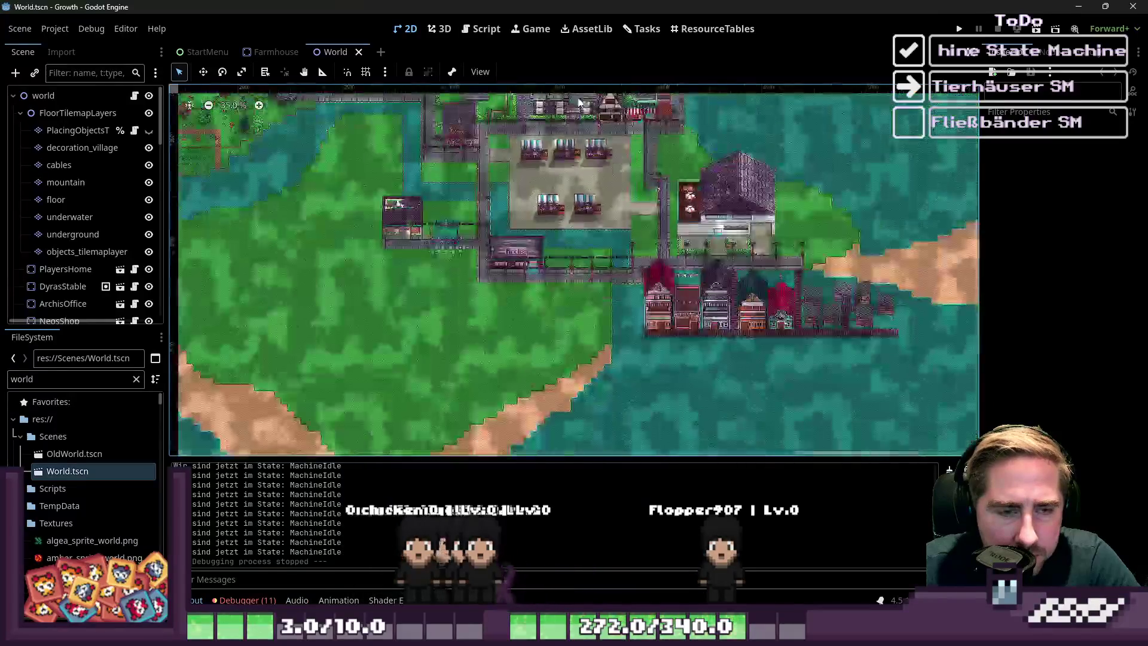
{"action": "scroll", "coordinate": [742, 213], "scroll_direction": "up", "scroll_amount": 3}
{"action": "scroll", "coordinate": [611, 215], "scroll_direction": "up", "scroll_amount": 1}
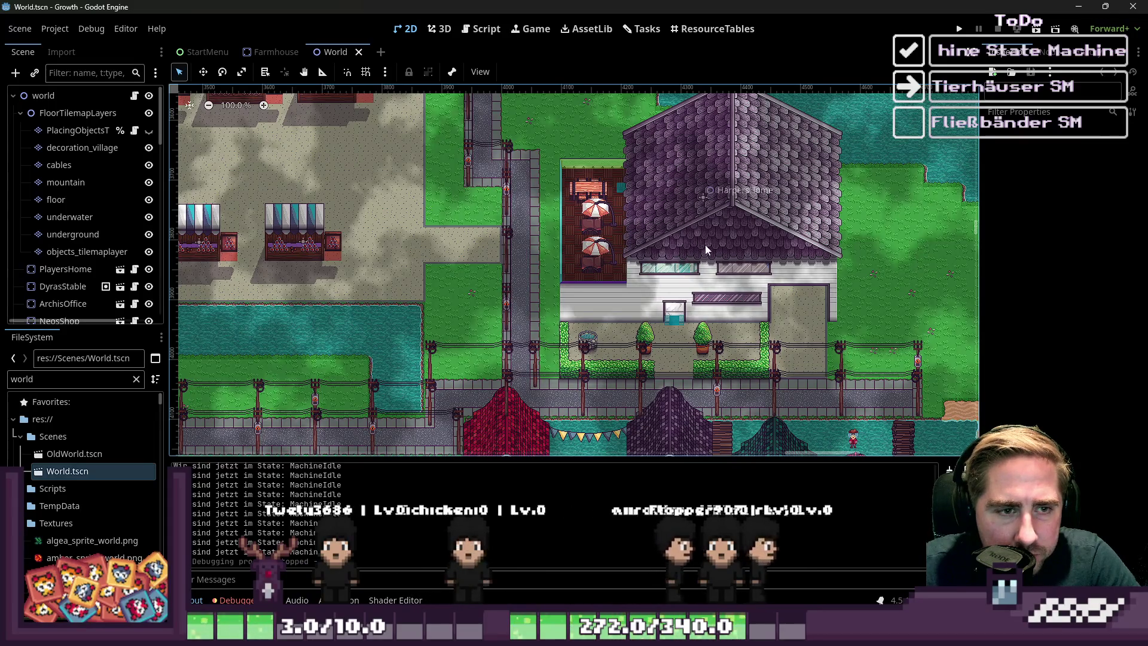
{"action": "scroll", "coordinate": [693, 214], "scroll_direction": "down", "scroll_amount": 4}
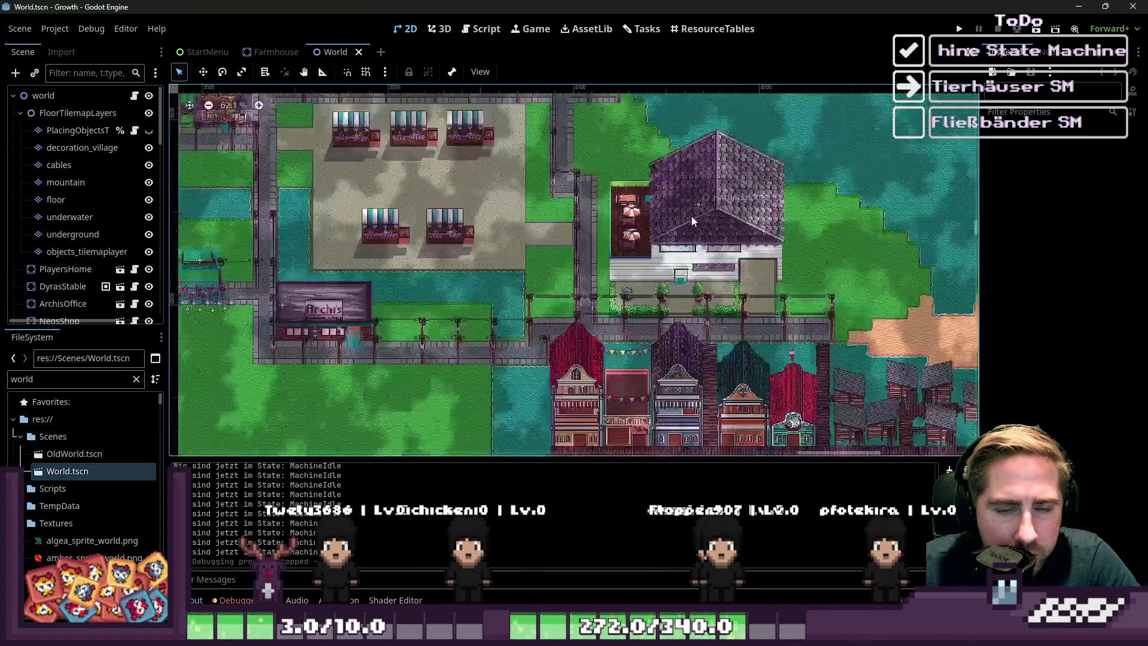
{"action": "scroll", "coordinate": [706, 337], "scroll_direction": "up", "scroll_amount": 1}
{"action": "scroll", "coordinate": [705, 338], "scroll_direction": "up", "scroll_amount": 3}
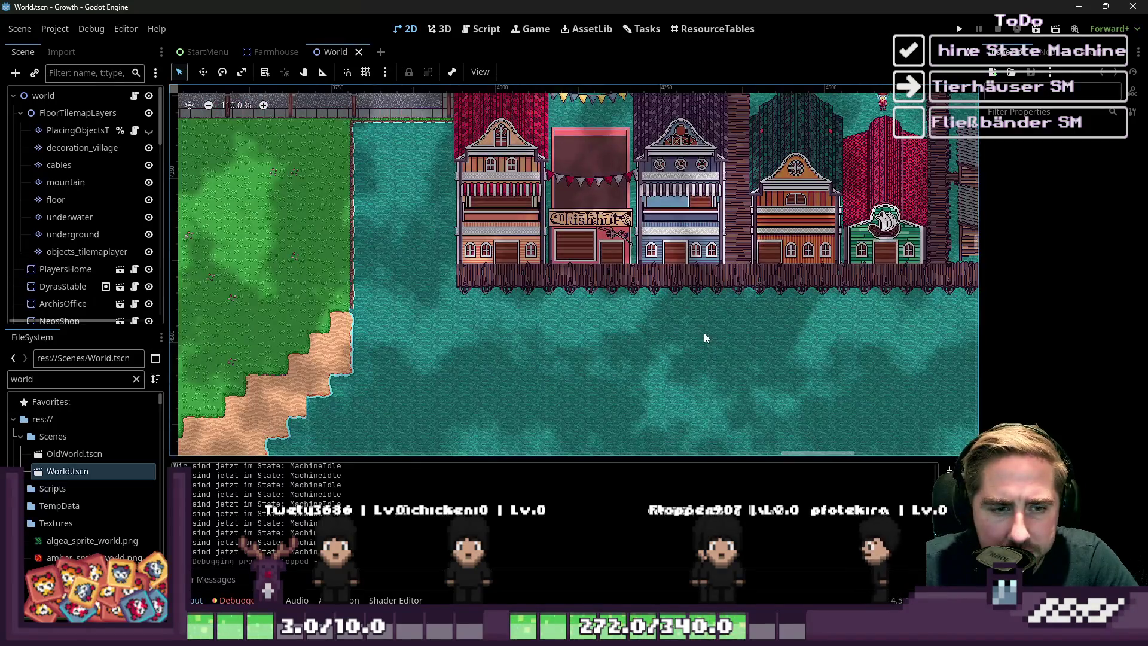
{"action": "scroll", "coordinate": [704, 333], "scroll_direction": "down", "scroll_amount": 4}
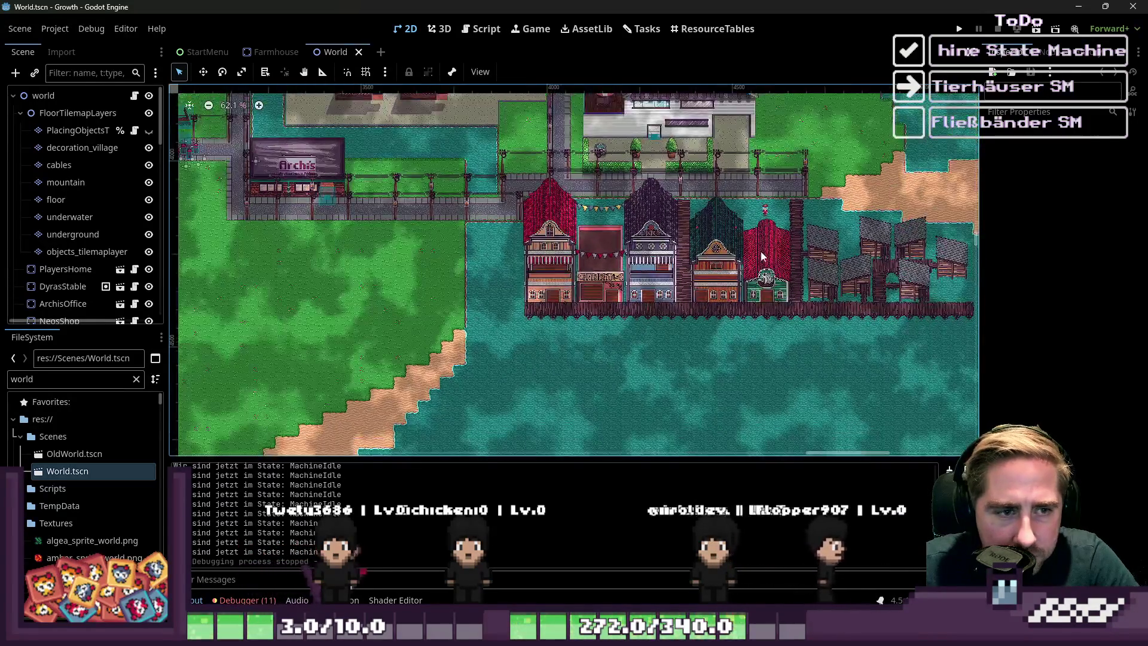
{"action": "scroll", "coordinate": [755, 245], "scroll_direction": "up", "scroll_amount": 3}
{"action": "scroll", "coordinate": [707, 323], "scroll_direction": "down", "scroll_amount": 2}
{"action": "scroll", "coordinate": [777, 299], "scroll_direction": "up", "scroll_amount": 2}
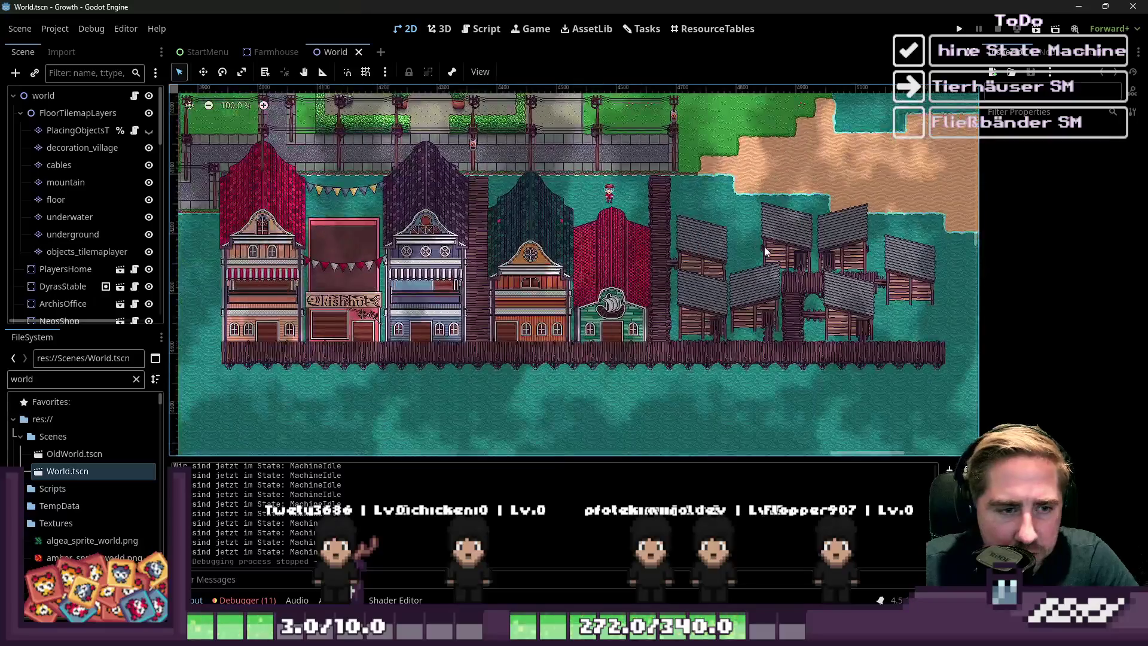
{"action": "scroll", "coordinate": [836, 272], "scroll_direction": "down", "scroll_amount": 1}
{"action": "scroll", "coordinate": [836, 272], "scroll_direction": "down", "scroll_amount": 1}
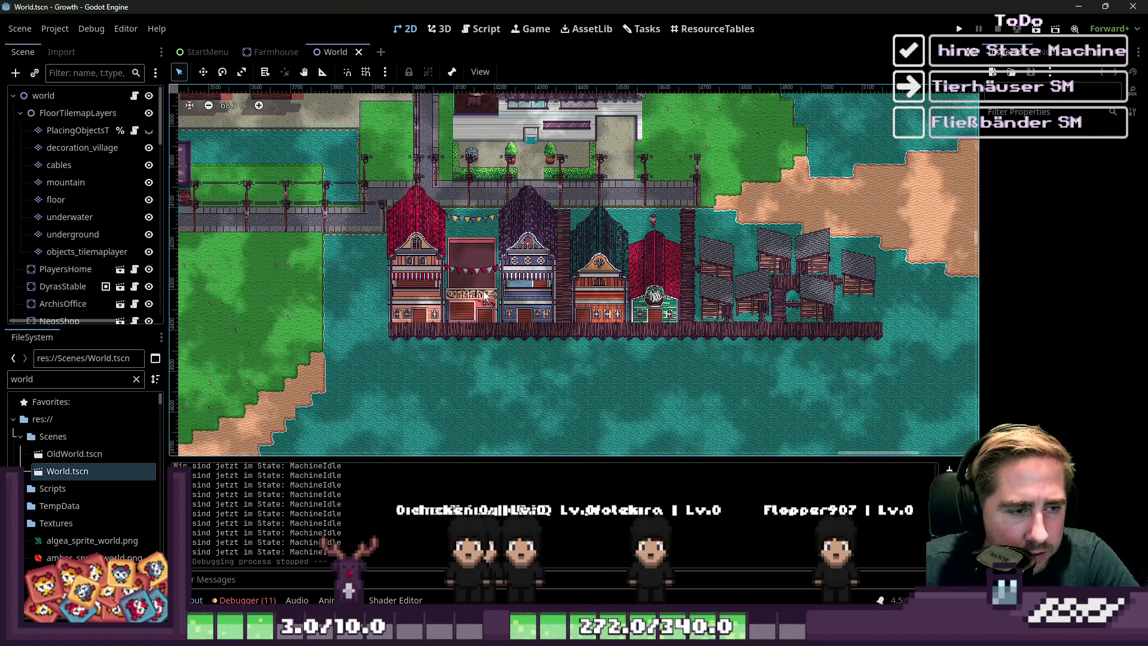
{"action": "scroll", "coordinate": [591, 257], "scroll_direction": "up", "scroll_amount": 3}
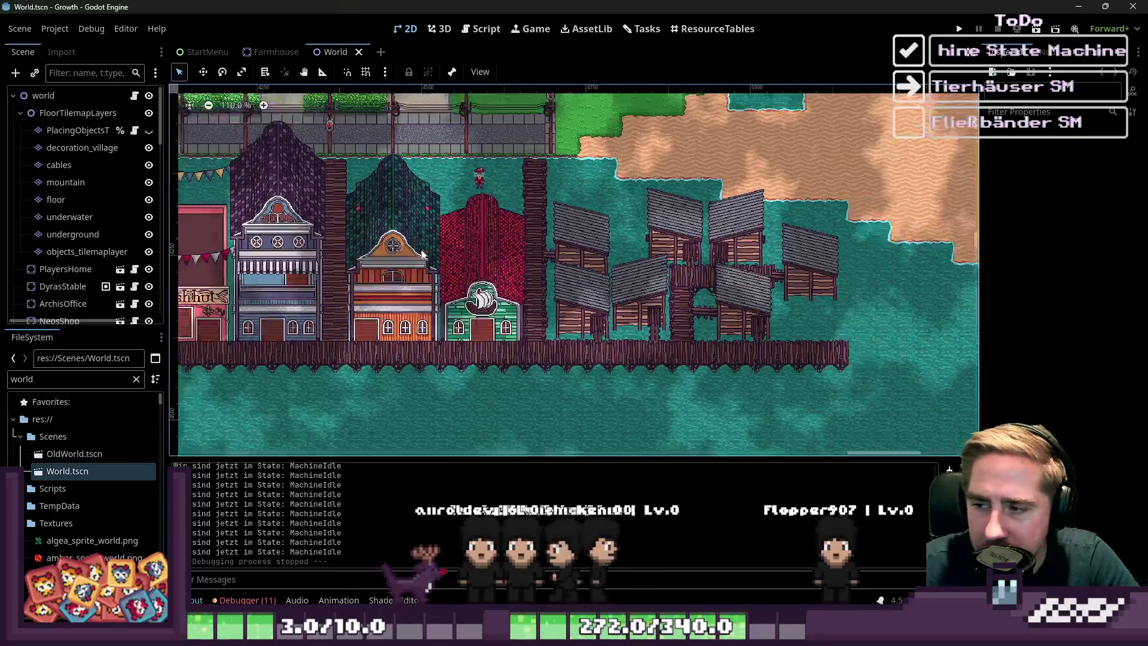
{"action": "scroll", "coordinate": [769, 275], "scroll_direction": "up", "scroll_amount": 1}
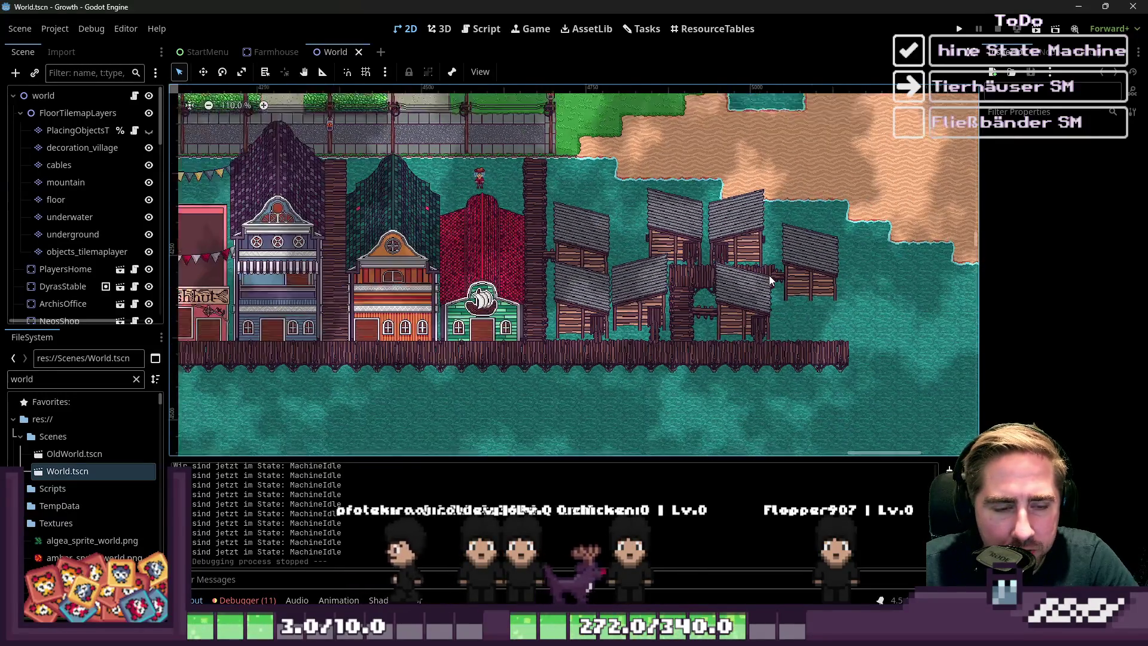
{"action": "scroll", "coordinate": [737, 299], "scroll_direction": "up", "scroll_amount": 3}
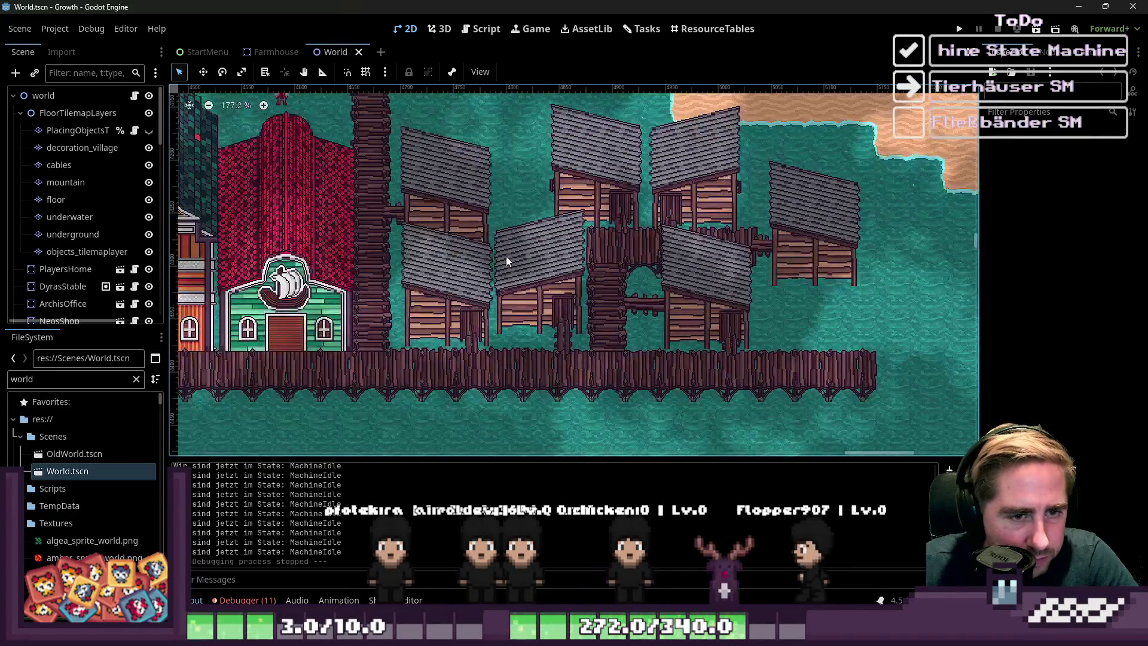
{"action": "scroll", "coordinate": [827, 319], "scroll_direction": "down", "scroll_amount": 6}
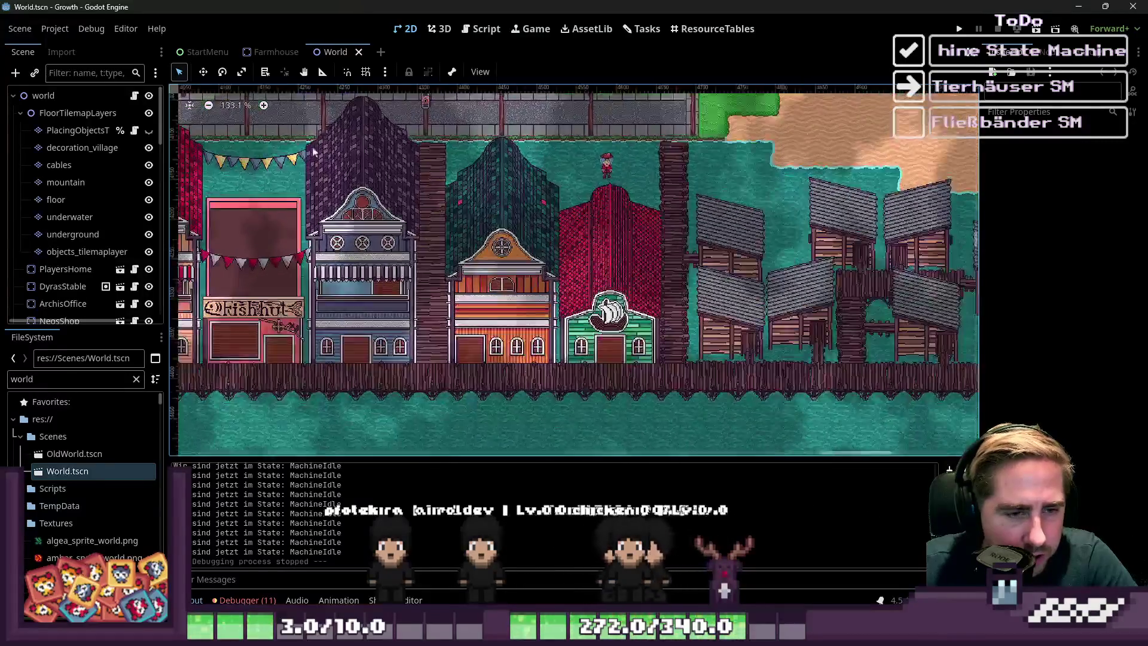
{"action": "scroll", "coordinate": [851, 314], "scroll_direction": "down", "scroll_amount": 9}
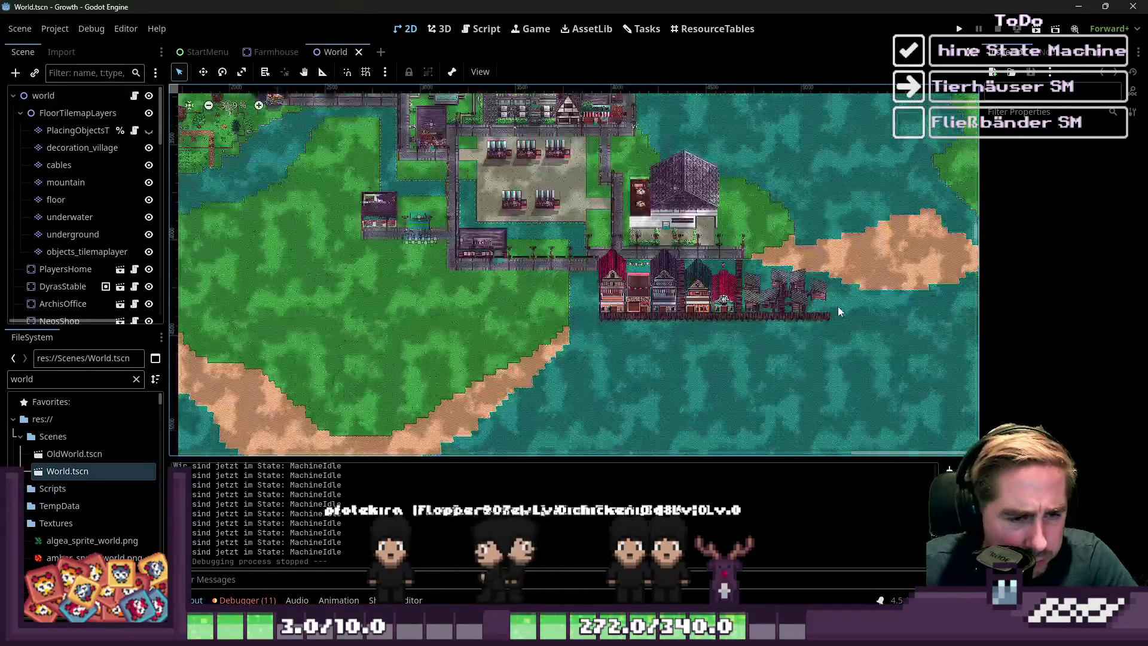
{"action": "scroll", "coordinate": [512, 321], "scroll_direction": "down", "scroll_amount": 3}
{"action": "scroll", "coordinate": [598, 239], "scroll_direction": "up", "scroll_amount": 6}
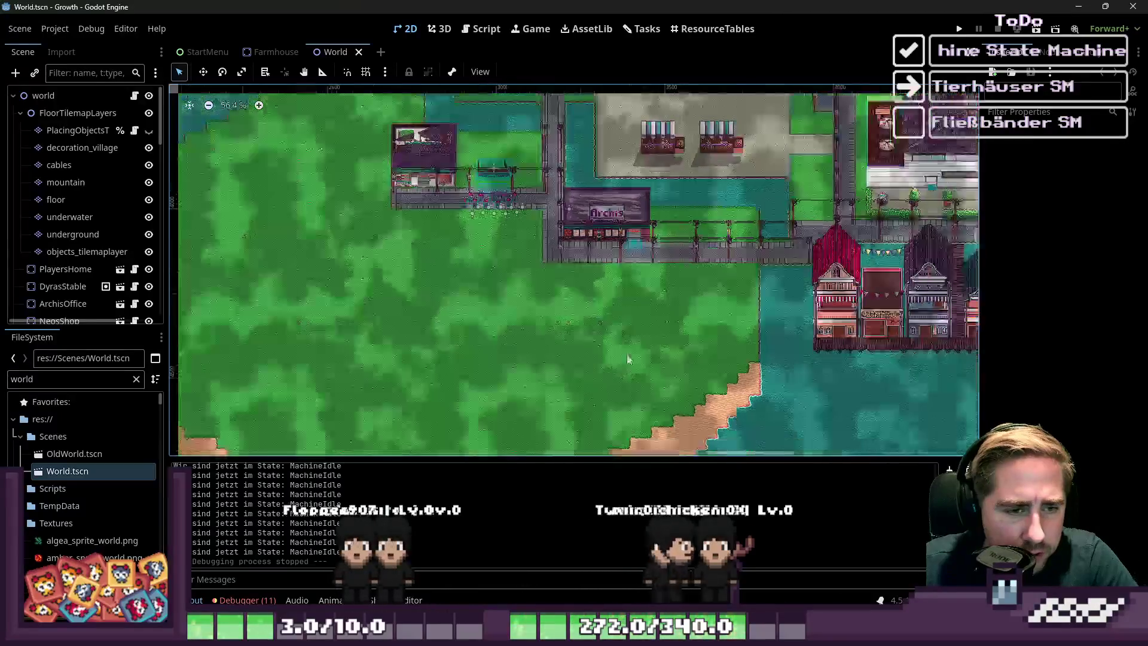
{"action": "scroll", "coordinate": [623, 380], "scroll_direction": "down", "scroll_amount": 2}
{"action": "scroll", "coordinate": [575, 239], "scroll_direction": "up", "scroll_amount": 5}
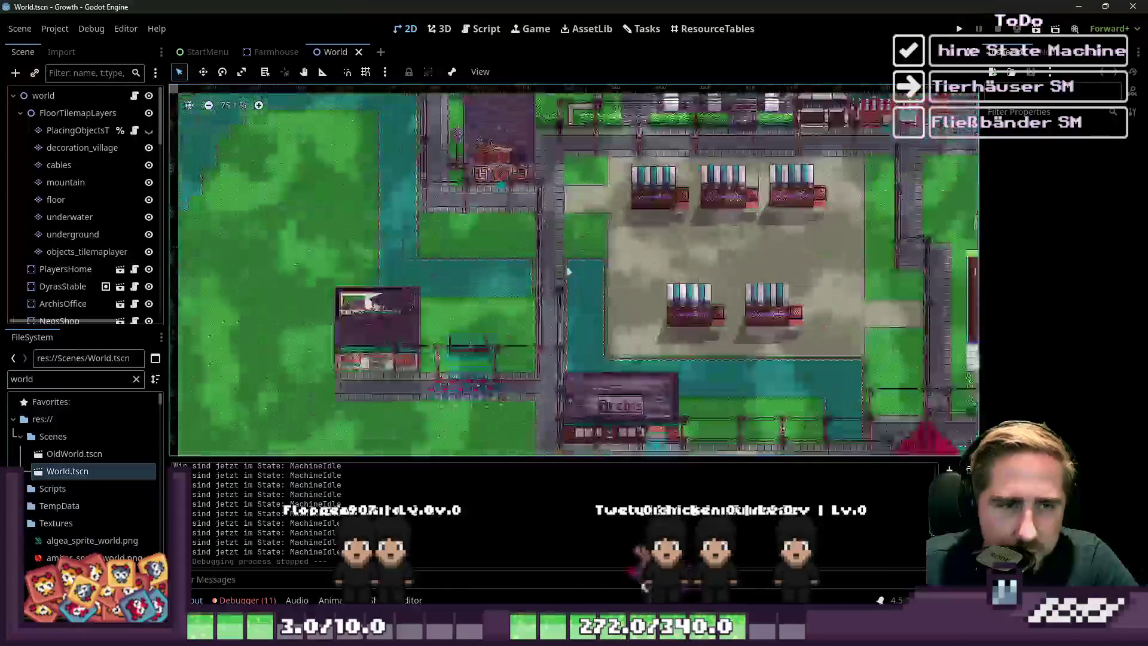
{"action": "scroll", "coordinate": [521, 382], "scroll_direction": "right", "scroll_amount": 5}
{"action": "scroll", "coordinate": [432, 250], "scroll_direction": "up", "scroll_amount": 2}
{"action": "scroll", "coordinate": [359, 287], "scroll_direction": "up", "scroll_amount": 1}
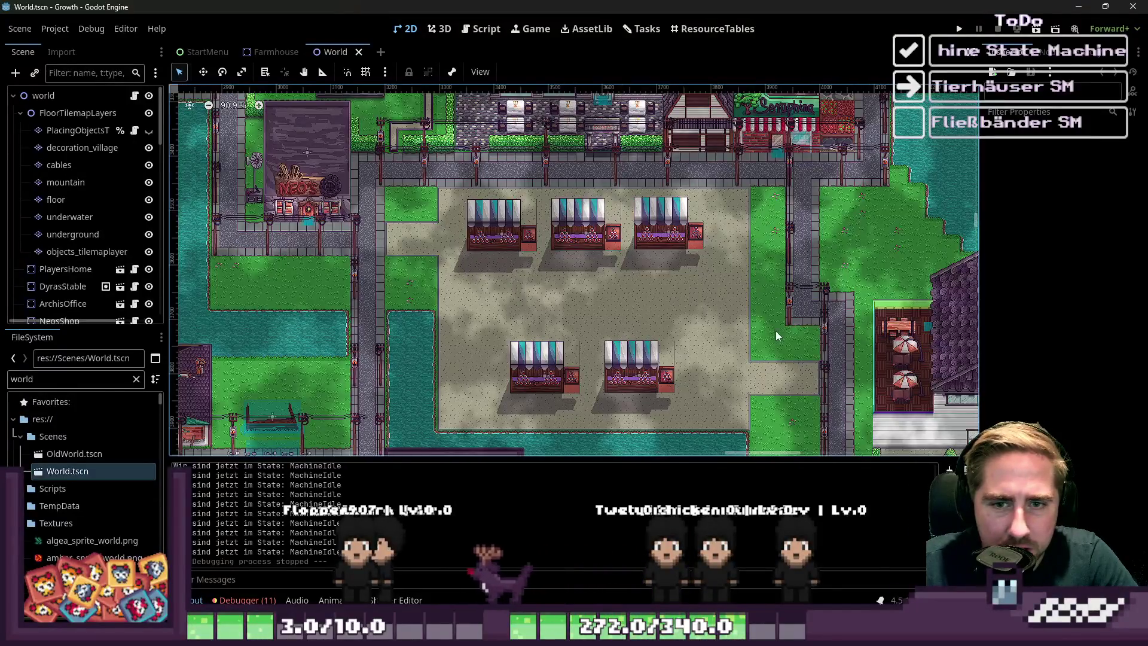
{"action": "scroll", "coordinate": [333, 294], "scroll_direction": "up", "scroll_amount": 3}
{"action": "scroll", "coordinate": [436, 219], "scroll_direction": "left", "scroll_amount": 3}
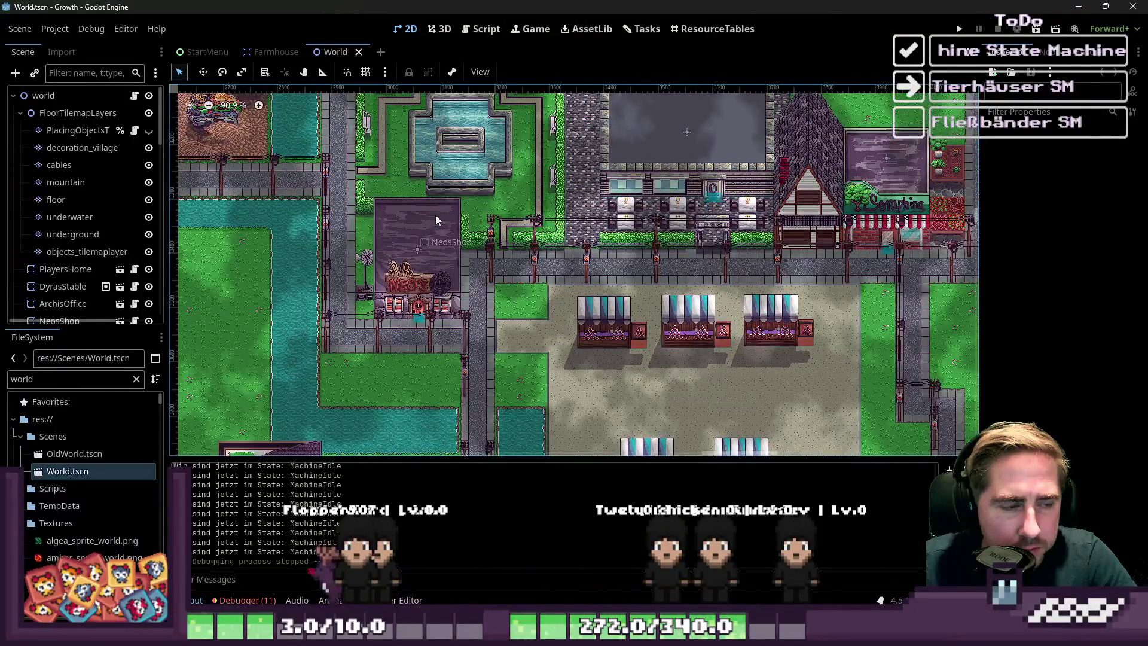
{"action": "scroll", "coordinate": [526, 281], "scroll_direction": "down", "scroll_amount": 2}
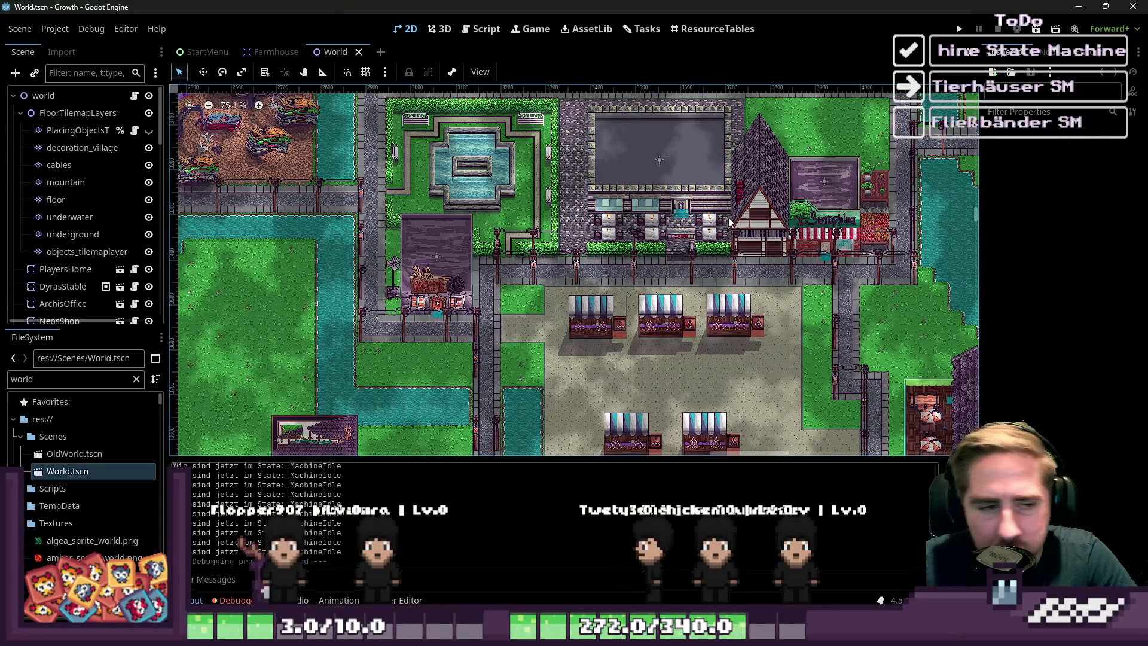
{"action": "scroll", "coordinate": [731, 242], "scroll_direction": "up", "scroll_amount": 4}
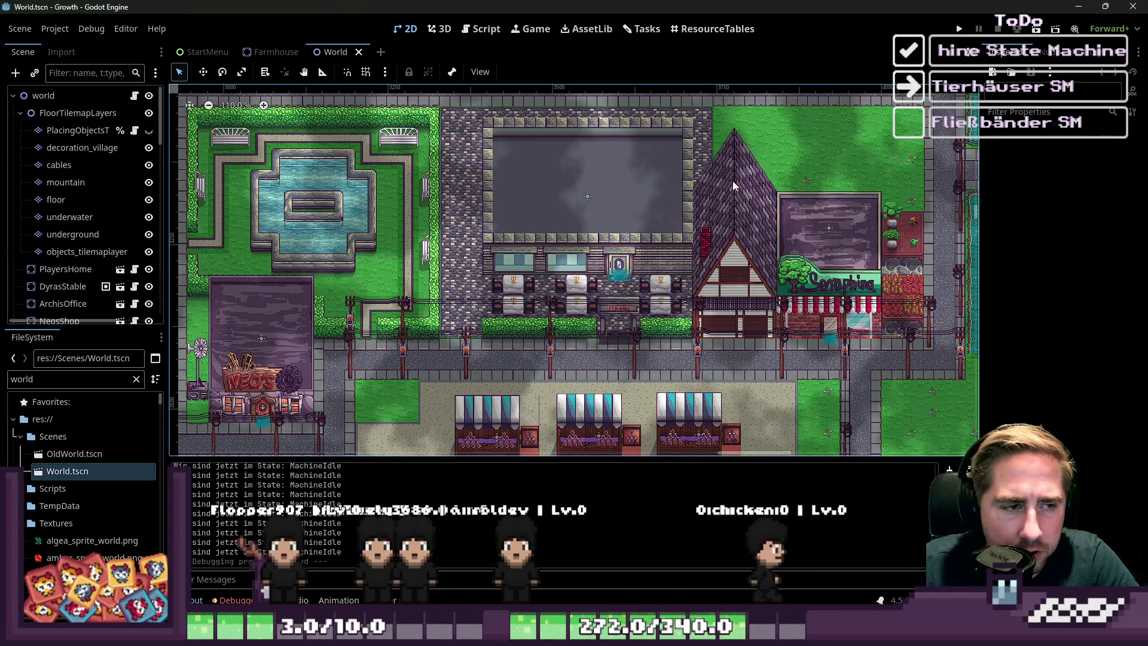
{"action": "scroll", "coordinate": [730, 182], "scroll_direction": "down", "scroll_amount": 5}
{"action": "scroll", "coordinate": [436, 281], "scroll_direction": "up", "scroll_amount": 2}
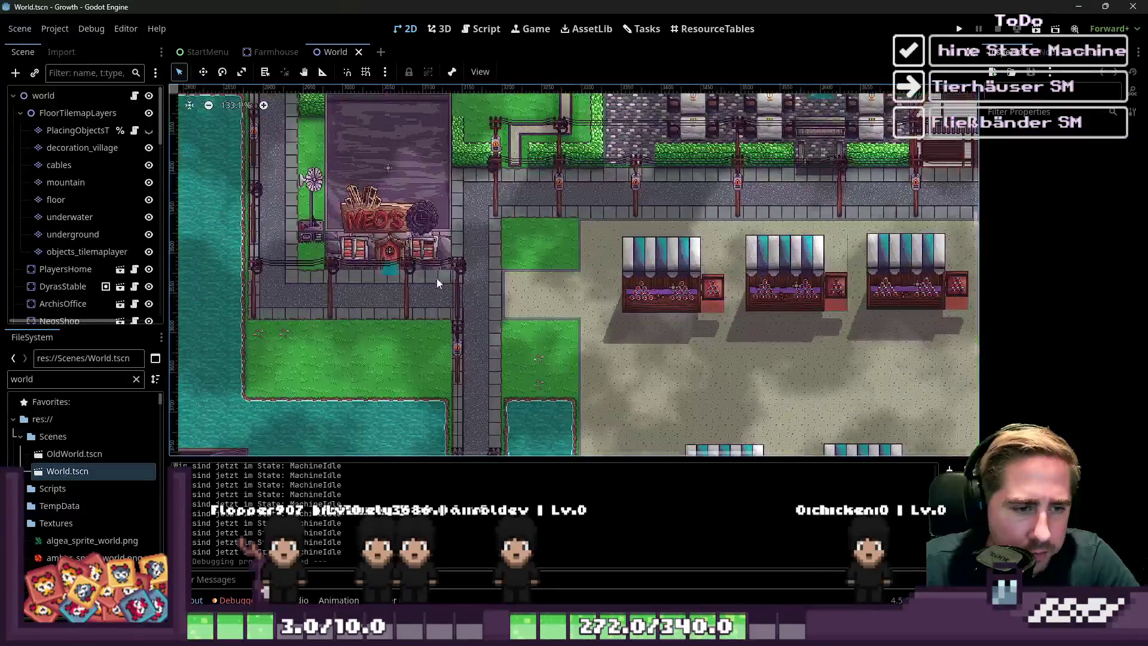
{"action": "scroll", "coordinate": [437, 282], "scroll_direction": "up", "scroll_amount": 1}
{"action": "scroll", "coordinate": [669, 174], "scroll_direction": "down", "scroll_amount": 7}
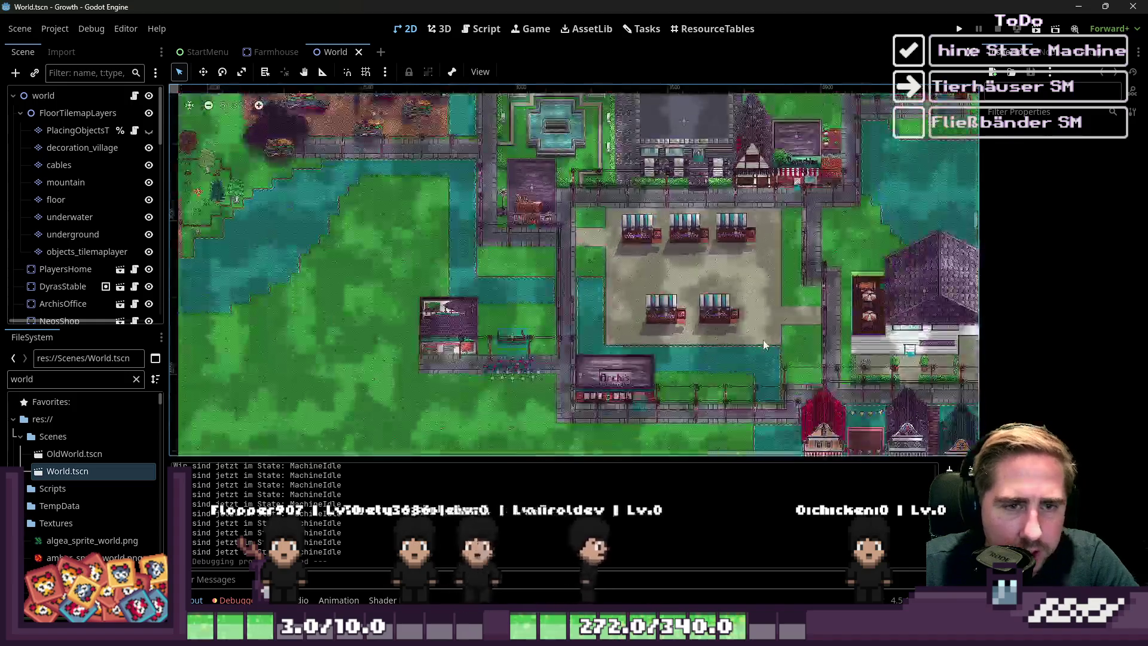
{"action": "left_click_drag", "start_coordinate": [532, 433], "coordinate": [552, 284]}
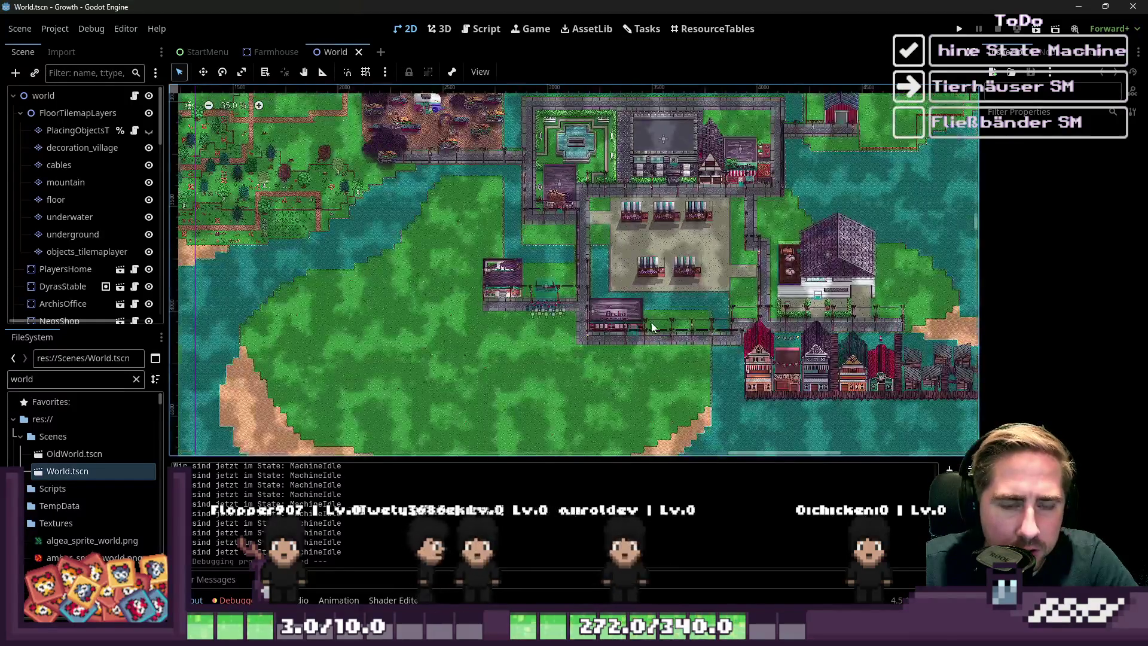
{"action": "scroll", "coordinate": [553, 284], "scroll_direction": "up", "scroll_amount": 4}
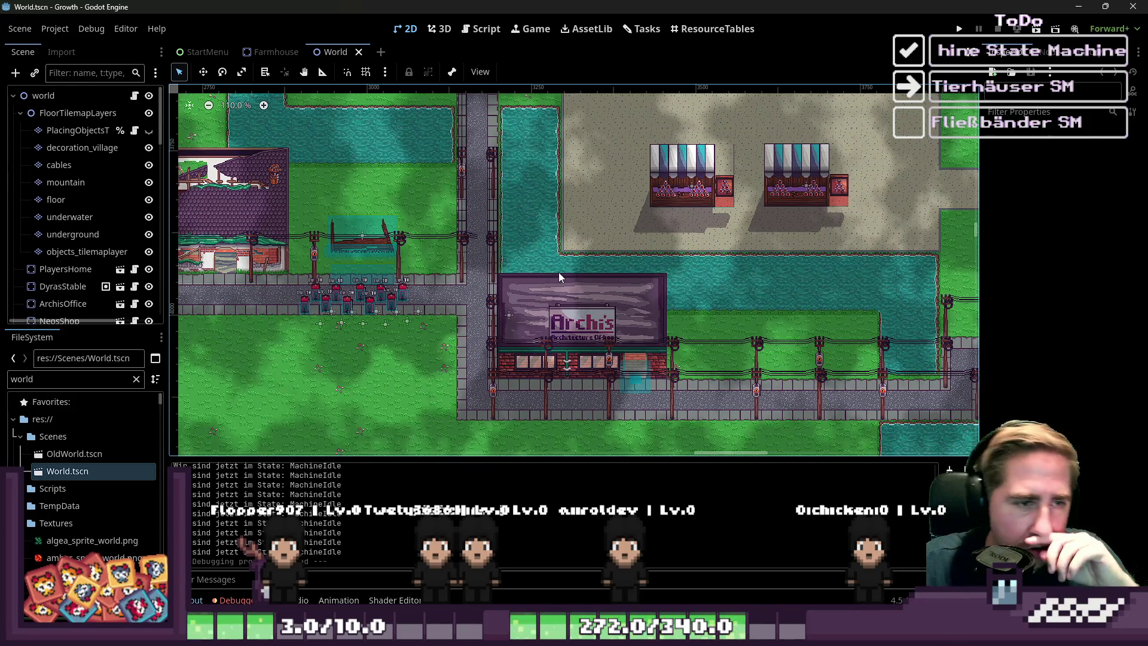
{"action": "scroll", "coordinate": [551, 250], "scroll_direction": "down", "scroll_amount": 1}
{"action": "scroll", "coordinate": [619, 299], "scroll_direction": "left", "scroll_amount": 8}
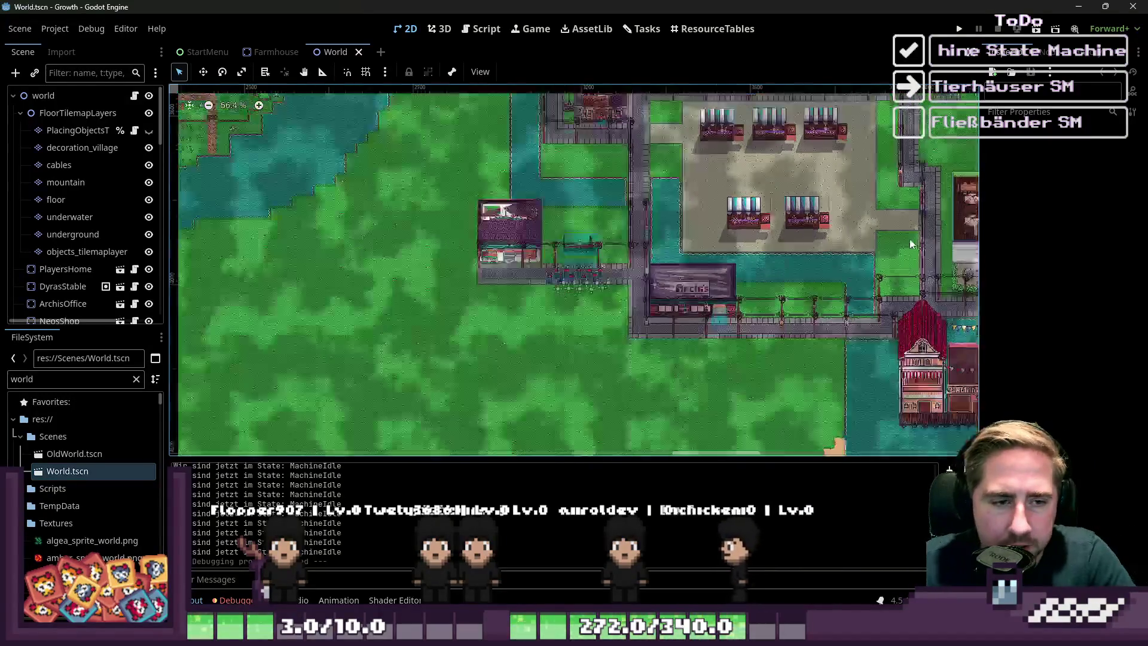
{"action": "scroll", "coordinate": [681, 270], "scroll_direction": "up", "scroll_amount": 3}
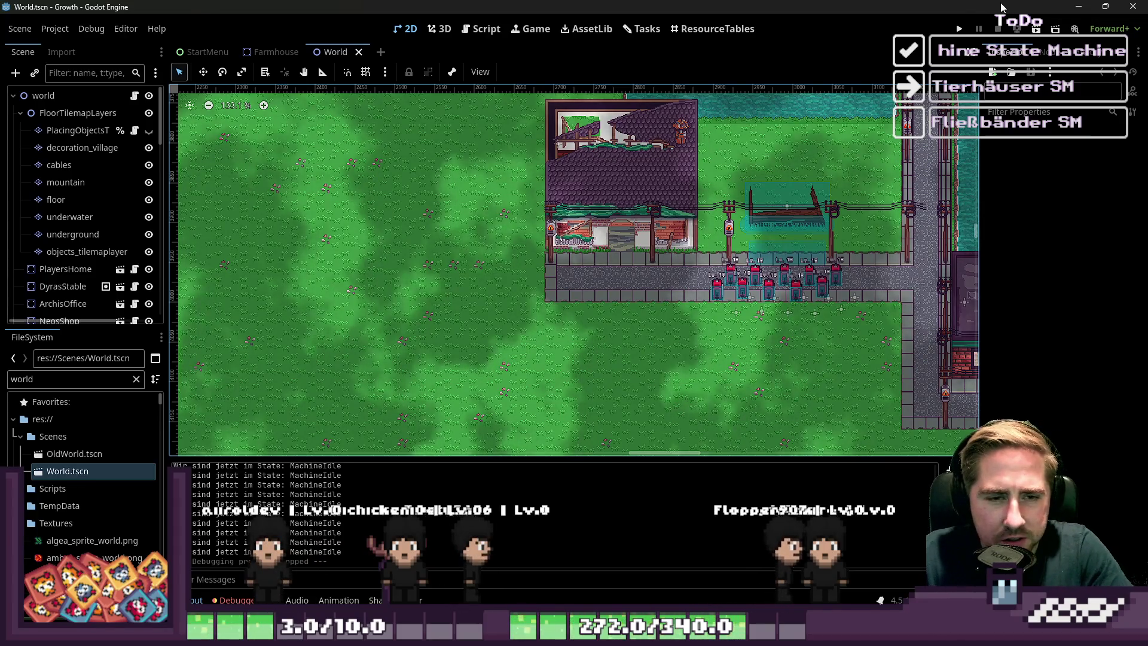
- Assign smallanimalhouse_slot_resource.tres as the Farmhouse's Object Slot Data and rerun the game
{"action": "key", "text": "F5"}
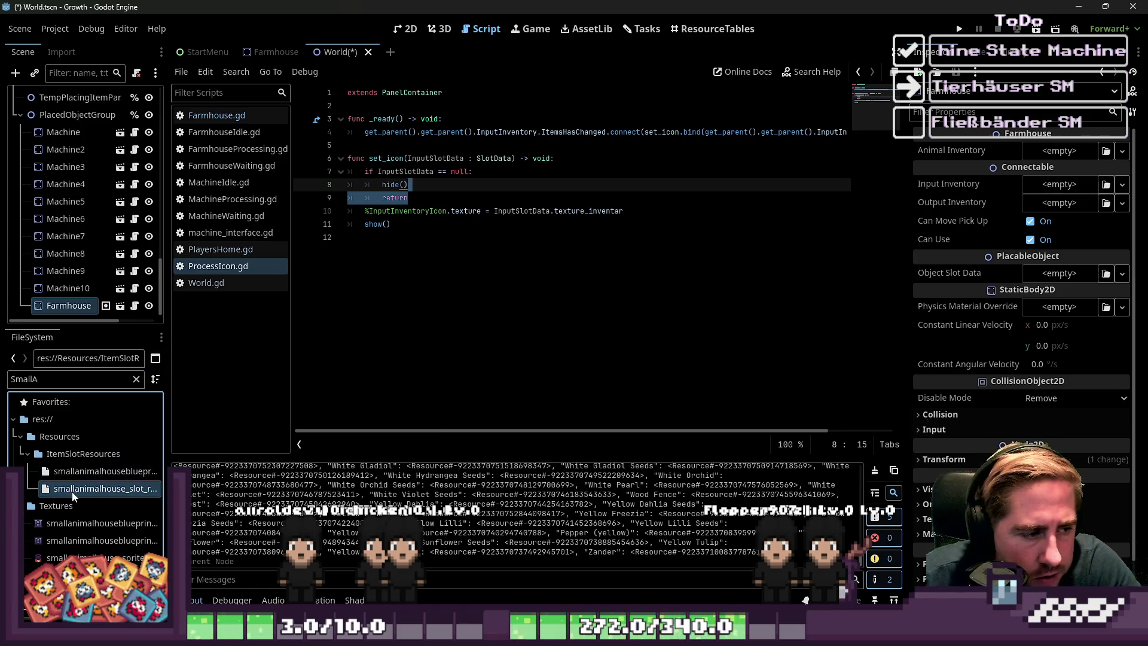
{"action": "left_click_drag", "start_coordinate": [72, 495], "coordinate": [861, 398]}
{"action": "left_click_drag", "start_coordinate": [1066, 282], "coordinate": [1063, 276]}
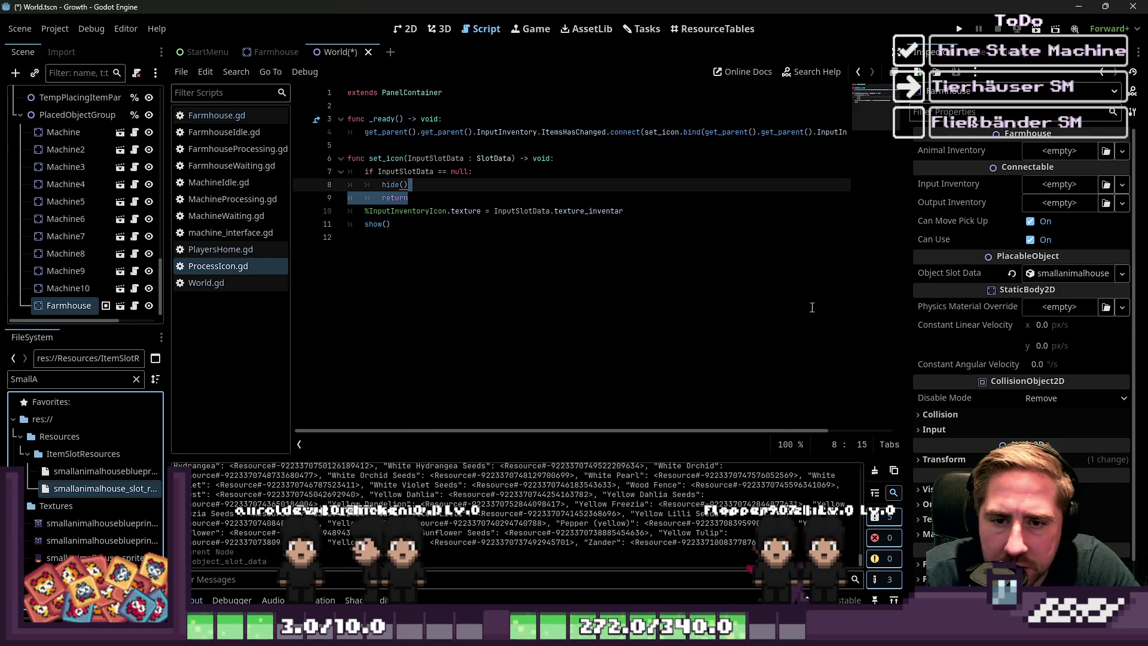
{"action": "left_click", "coordinate": [959, 29]}
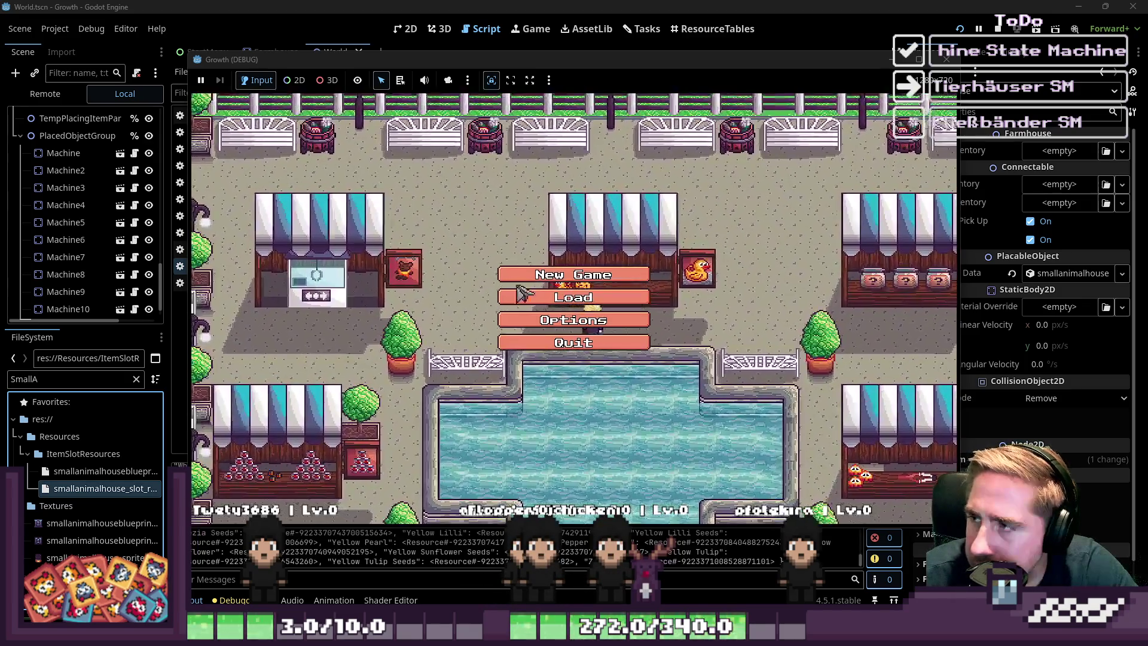
{"action": "left_click", "coordinate": [601, 270]}
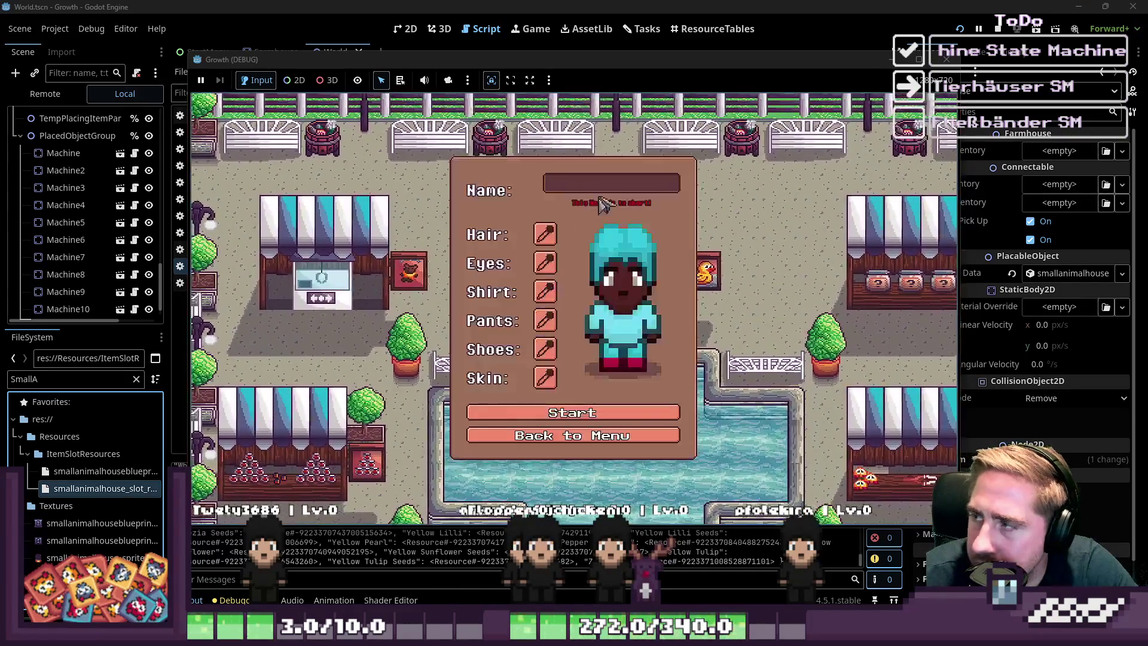
{"action": "type", "text": "dsf"}
{"action": "left_click", "coordinate": [648, 413]}
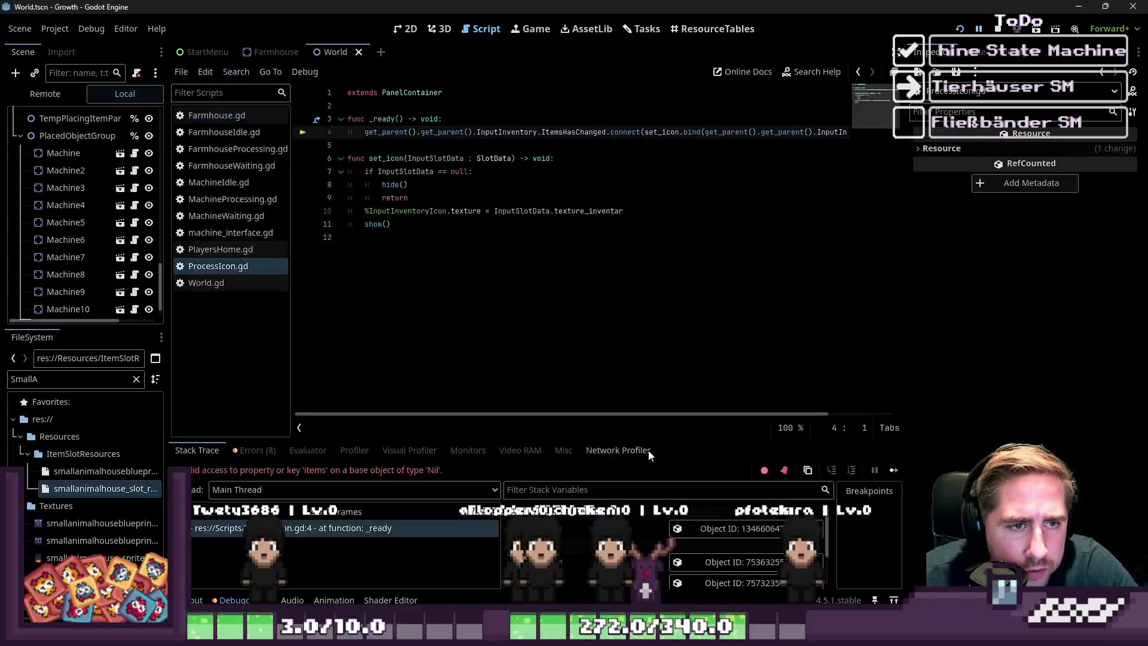
{"action": "left_click", "coordinate": [584, 298]}
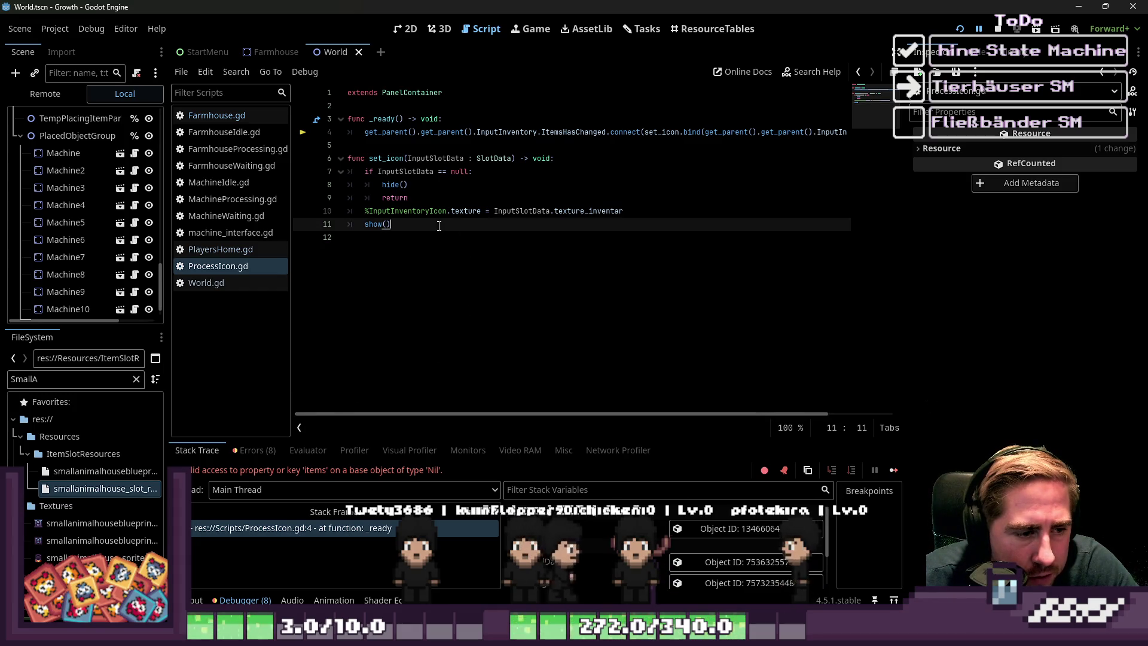
{"action": "double_click", "coordinate": [507, 131]}
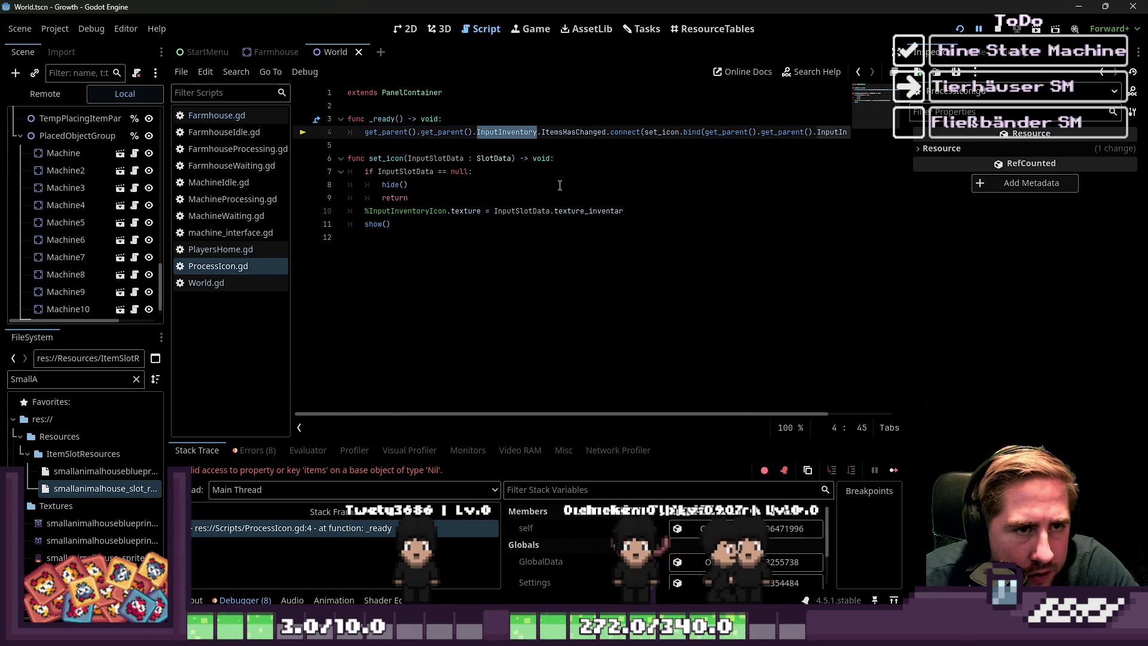
{"action": "left_click_drag", "start_coordinate": [168, 204], "coordinate": [268, 197]}
{"action": "left_click", "coordinate": [322, 116]}
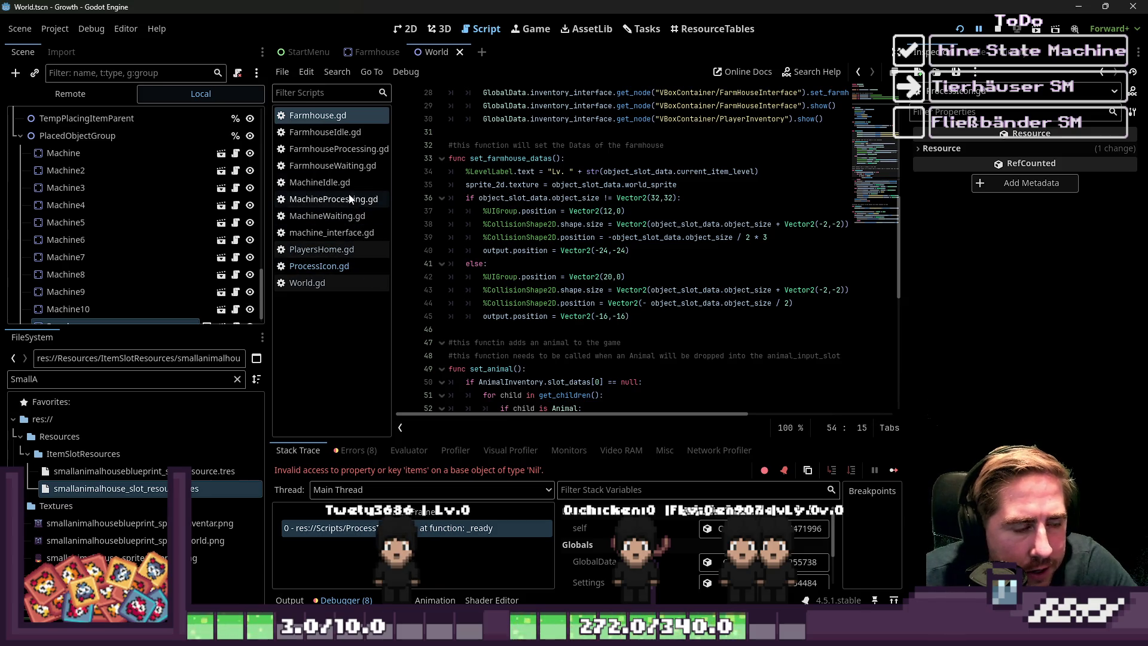
- In the Farmhouse scene, inspect the Level, ProcessIcon and UIGroup nodes
{"action": "left_click", "coordinate": [351, 53]}
{"action": "left_click", "coordinate": [117, 208]}
{"action": "left_click", "coordinate": [73, 186]}
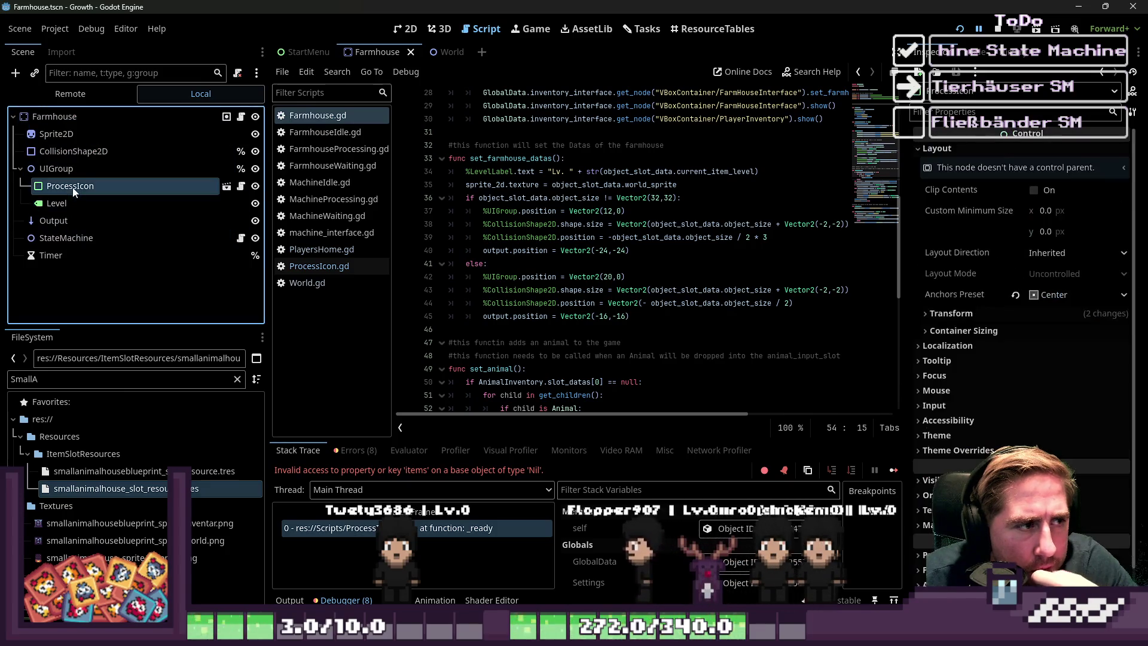
{"action": "left_click", "coordinate": [68, 167]}
{"action": "left_click", "coordinate": [73, 187]}
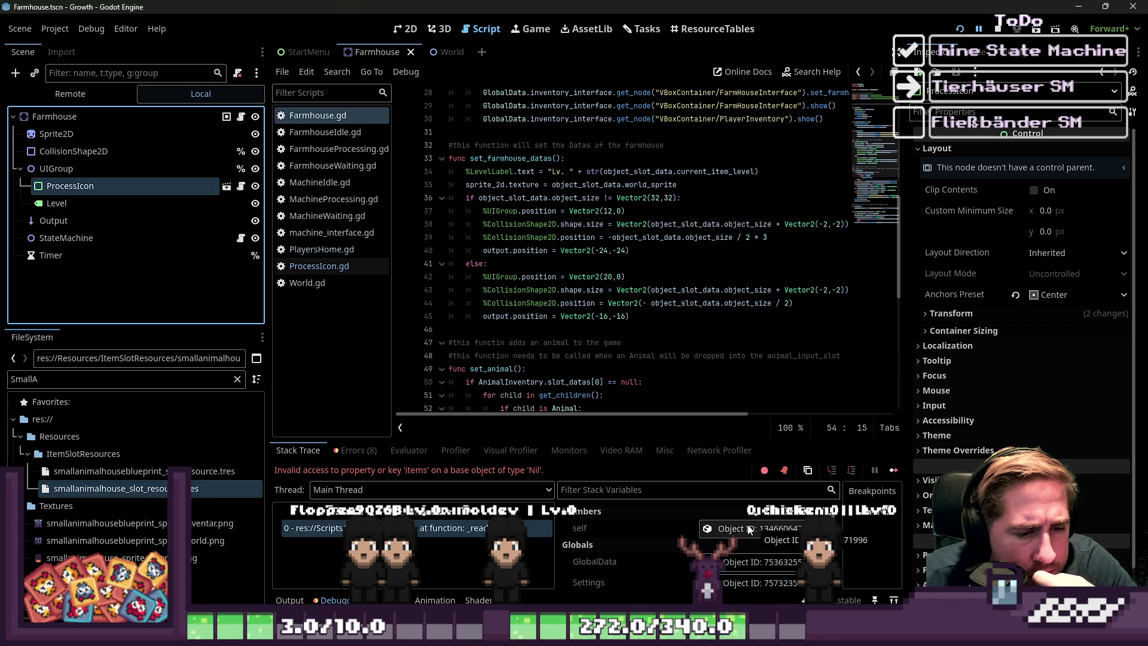
{"action": "scroll", "coordinate": [598, 269], "scroll_direction": "up", "scroll_amount": 9}
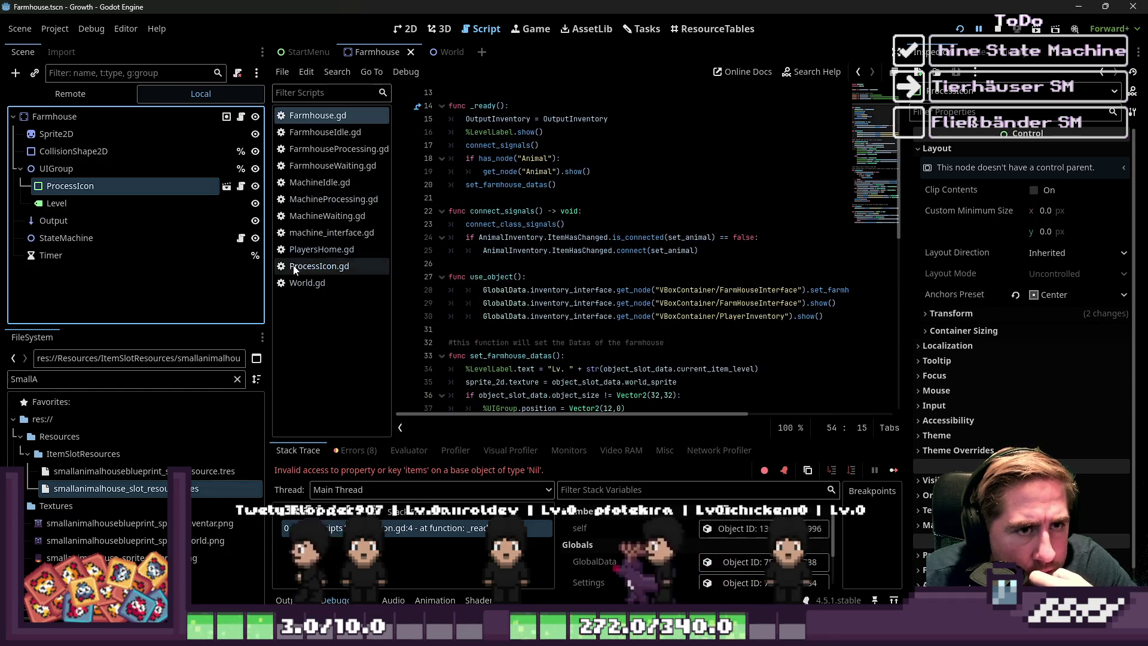
- Review the ProcessIcon, MachineIdle and MachineProcessing scripts
{"action": "left_click", "coordinate": [319, 266]}
{"action": "left_click", "coordinate": [566, 147]}
{"action": "double_click", "coordinate": [607, 132]}
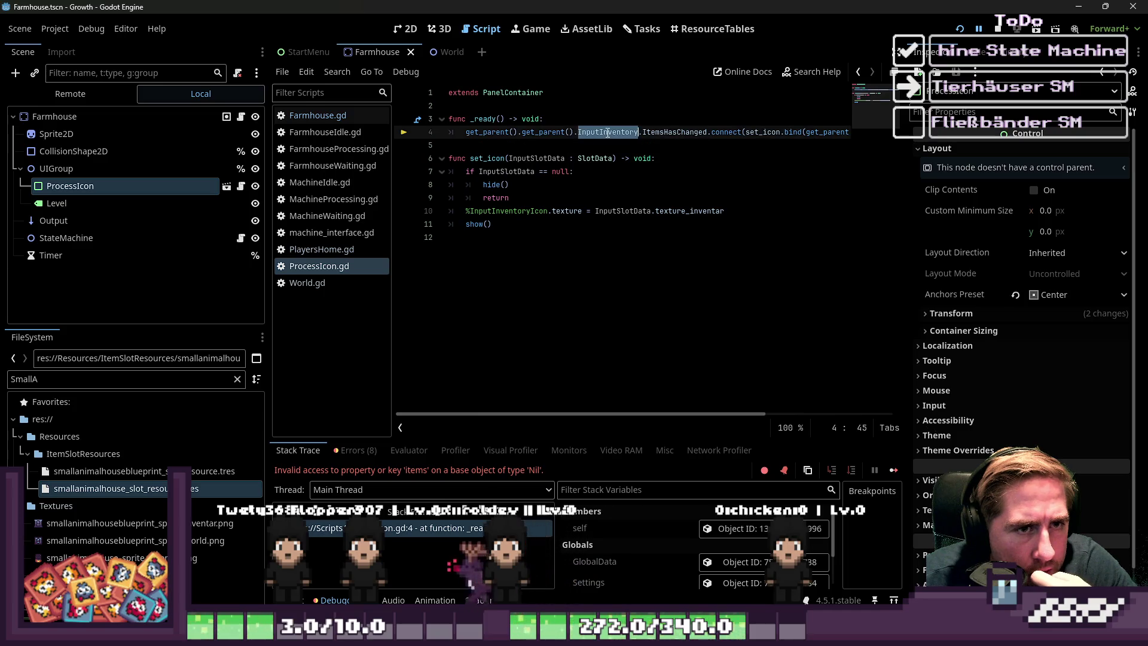
{"action": "left_click", "coordinate": [100, 118]}
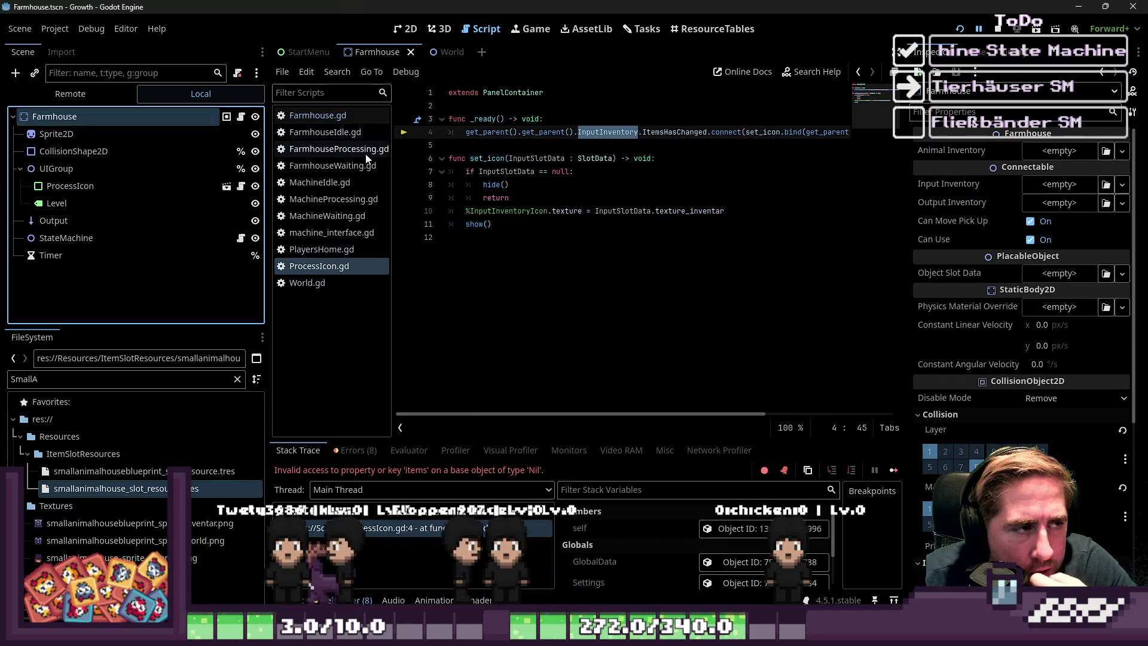
{"action": "left_click", "coordinate": [323, 183]}
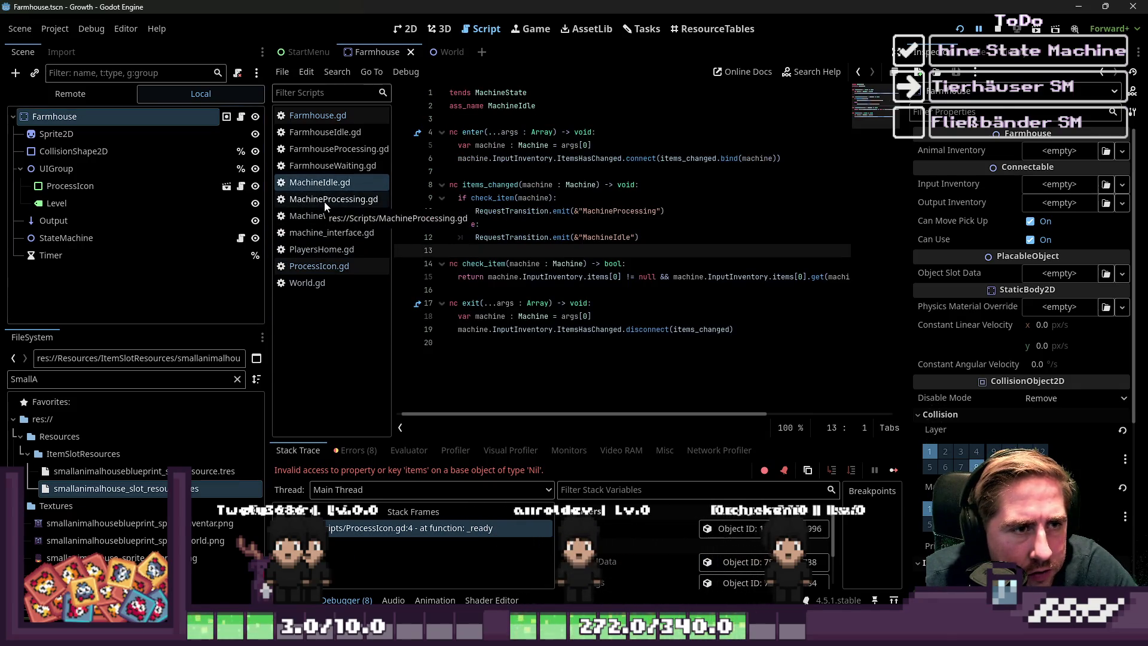
{"action": "left_click", "coordinate": [325, 202]}
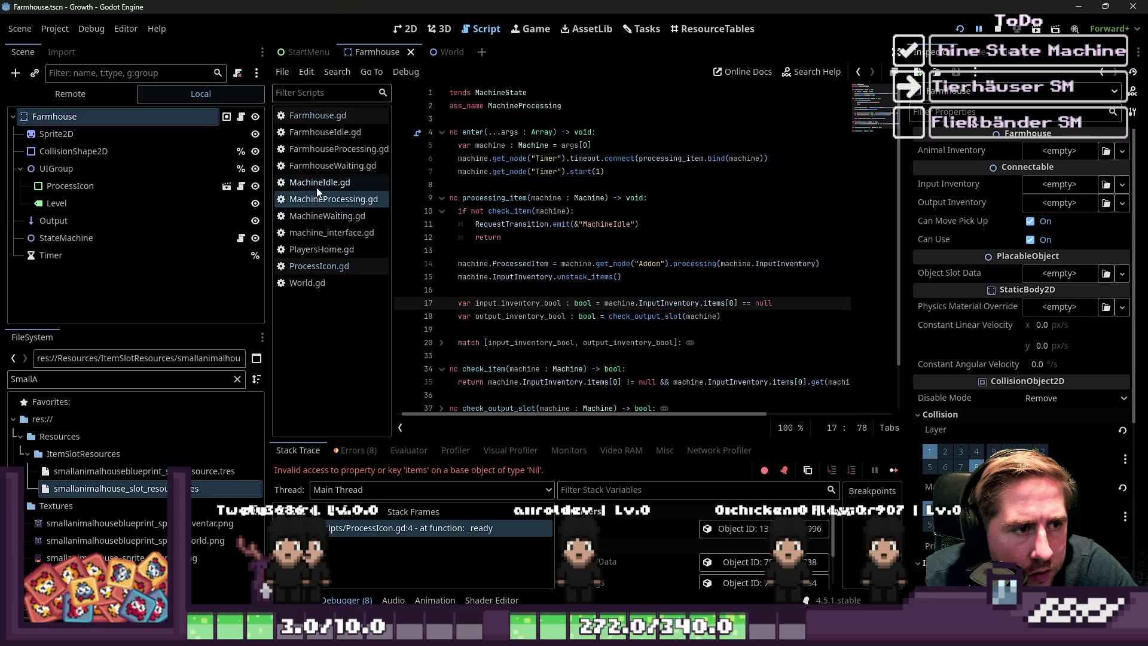
- Filter the FileSystem by 'Machine' to list the machine-related files
{"action": "left_click", "coordinate": [168, 374]}
{"action": "type", "text": "Machine"}
{"action": "scroll", "coordinate": [199, 465], "scroll_direction": "down", "scroll_amount": 5}
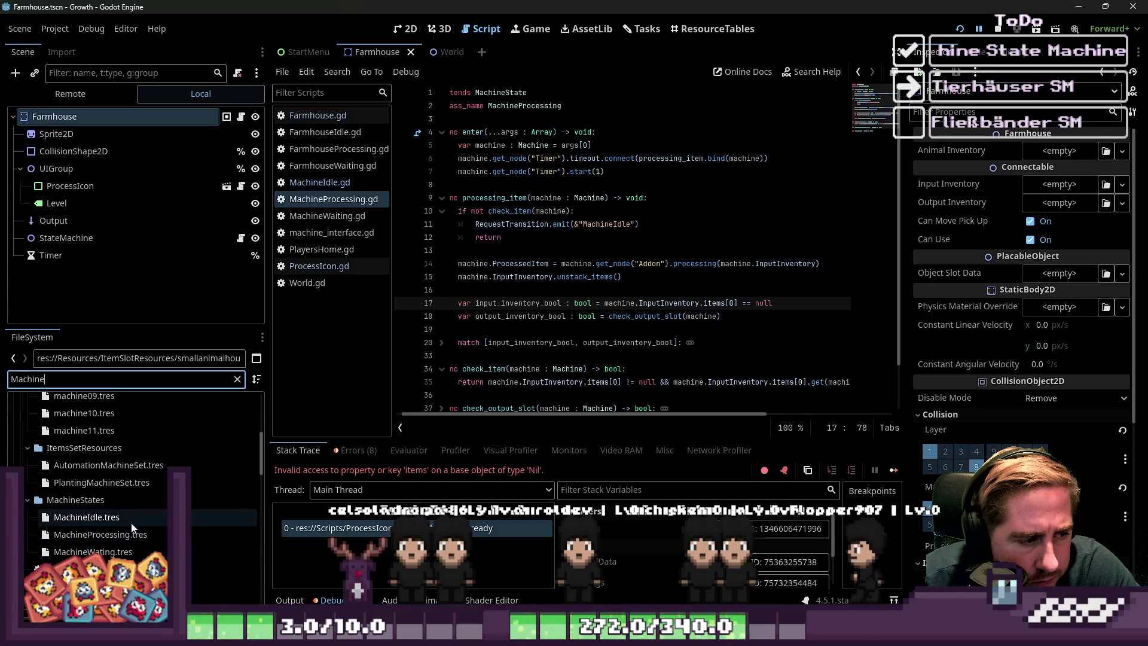
- Open the Machine scene and its NewMachineTest.gd script
{"action": "scroll", "coordinate": [131, 523], "scroll_direction": "down", "scroll_amount": 2}
{"action": "scroll", "coordinate": [131, 524], "scroll_direction": "down", "scroll_amount": 1}
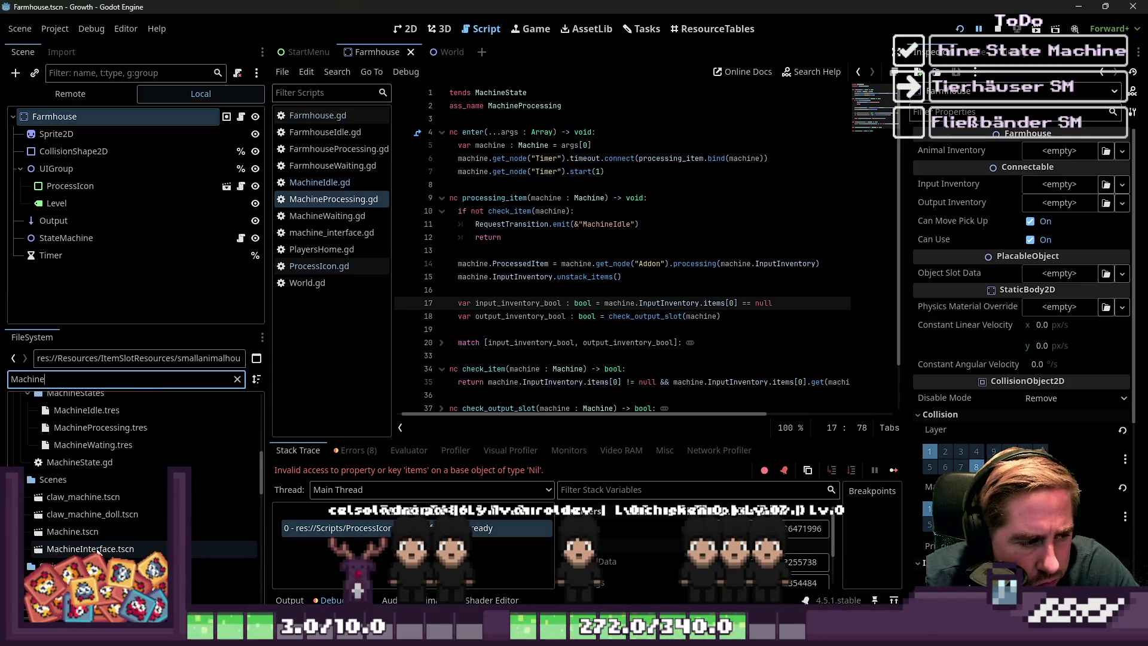
{"action": "double_click", "coordinate": [92, 532]}
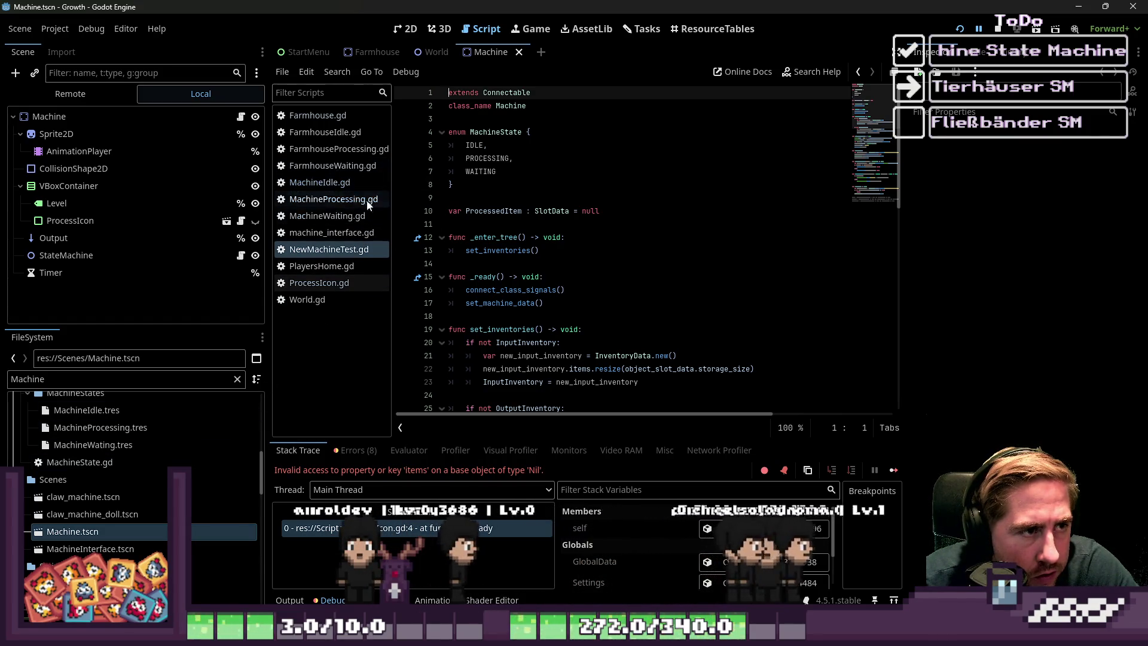
{"action": "left_click", "coordinate": [346, 282]}
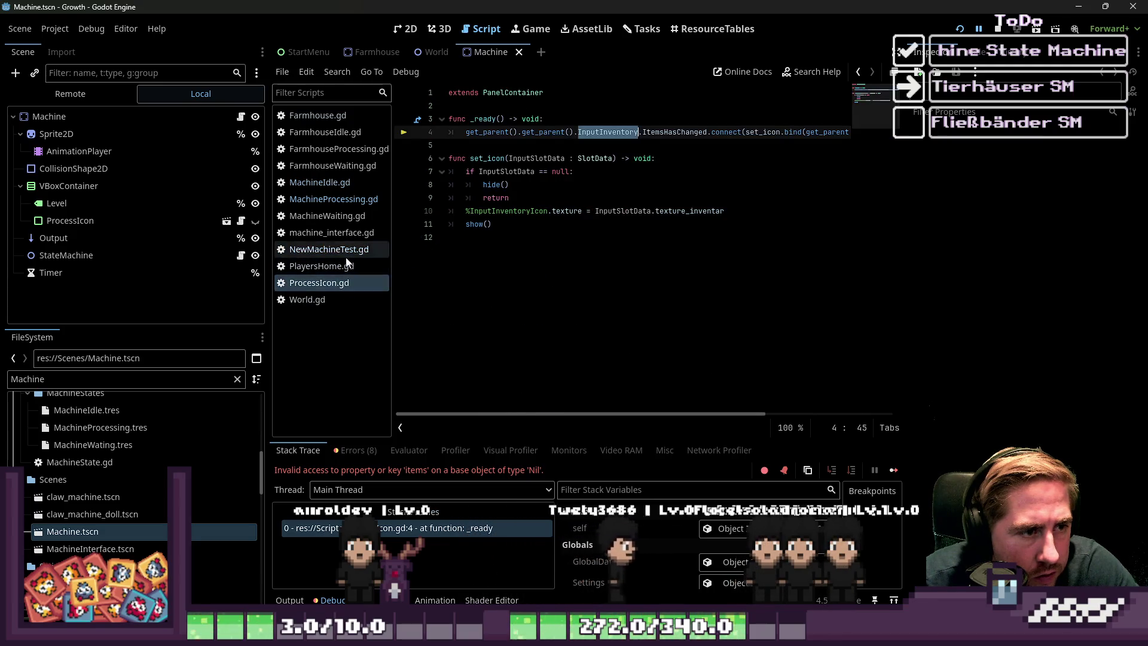
{"action": "left_click", "coordinate": [349, 250]}
- Delete the MachineState enum from NewMachineTest.gd and save
{"action": "scroll", "coordinate": [492, 234], "scroll_direction": "down", "scroll_amount": 2}
{"action": "scroll", "coordinate": [492, 235], "scroll_direction": "up", "scroll_amount": 2}
{"action": "mouse_move", "coordinate": [454, 196]}
{"action": "left_mouse_down"}
{"action": "mouse_move", "coordinate": [429, 122]}
{"action": "mouse_move", "coordinate": [432, 132]}
{"action": "left_mouse_up"}
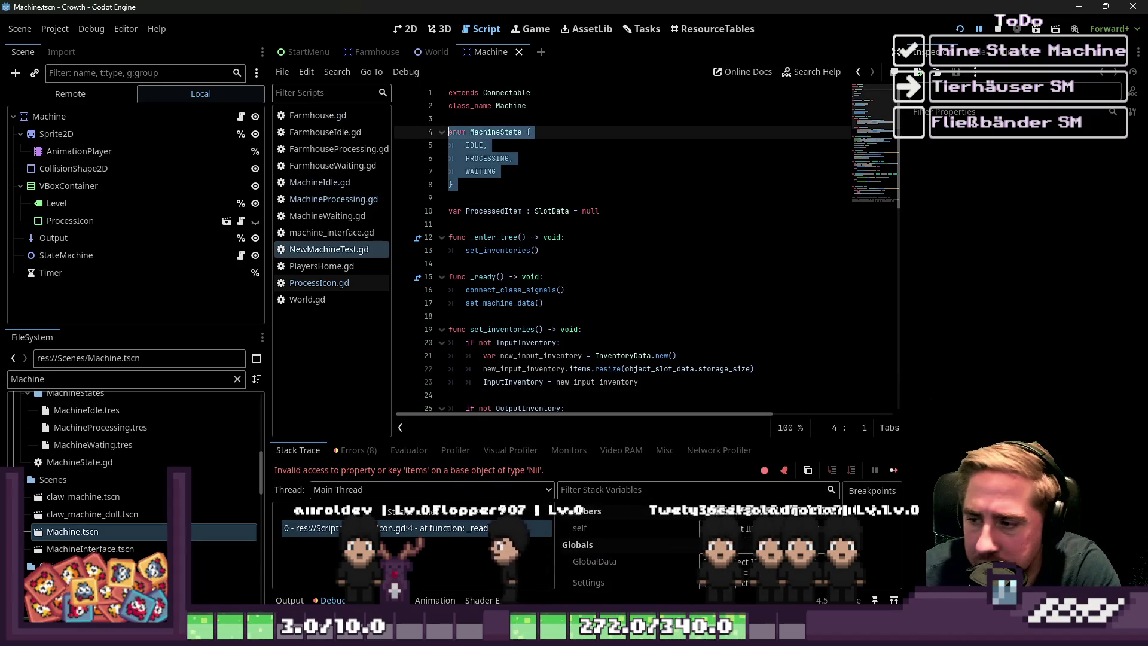
{"action": "mouse_move", "coordinate": [448, 132]}
{"action": "left_mouse_down"}
{"action": "mouse_move", "coordinate": [455, 180]}
{"action": "mouse_move", "coordinate": [458, 129]}
{"action": "left_mouse_up"}
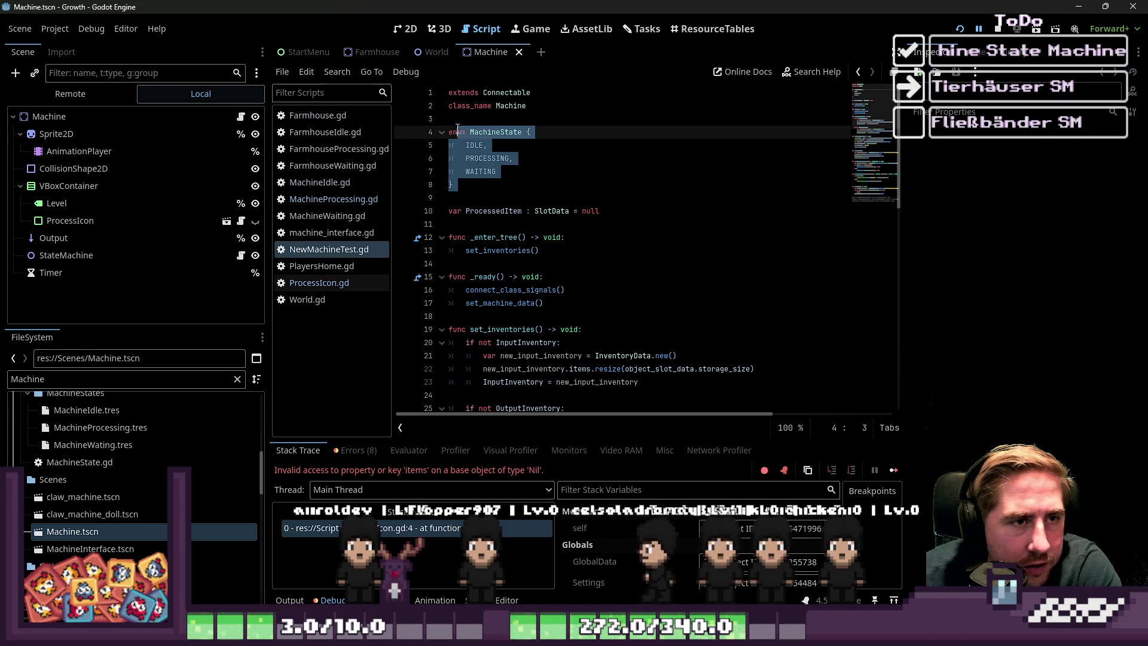
{"action": "key", "text": "BackSpace"}
{"action": "left_click", "coordinate": [488, 132]}
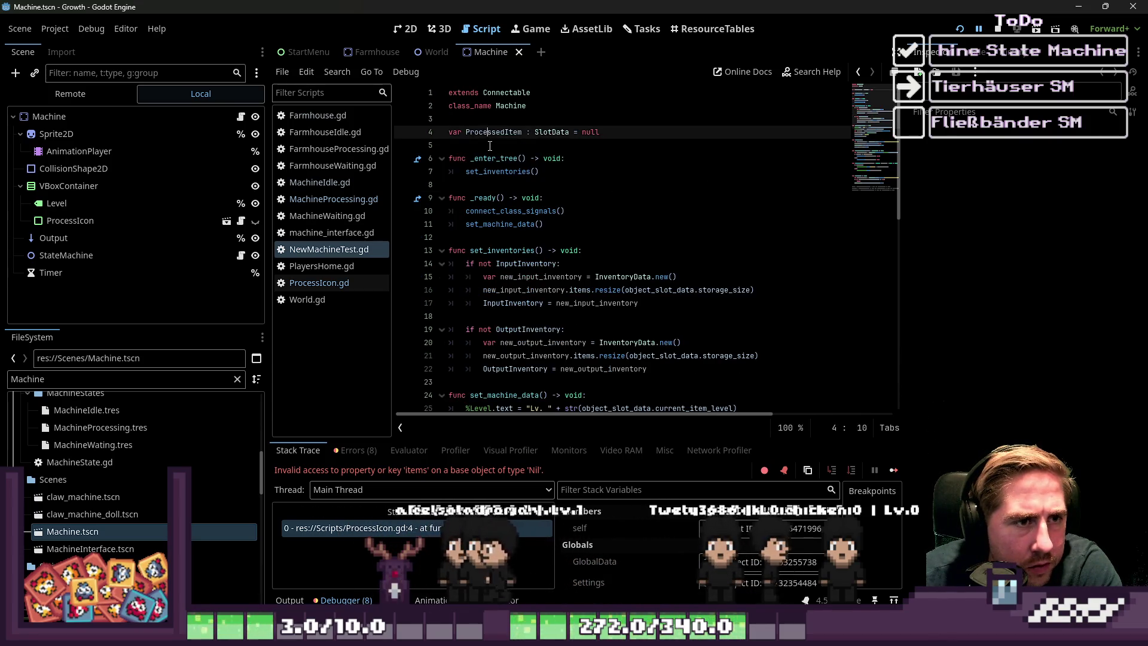
{"action": "left_click", "coordinate": [490, 146]}
{"action": "scroll", "coordinate": [553, 216], "scroll_direction": "down", "scroll_amount": 12}
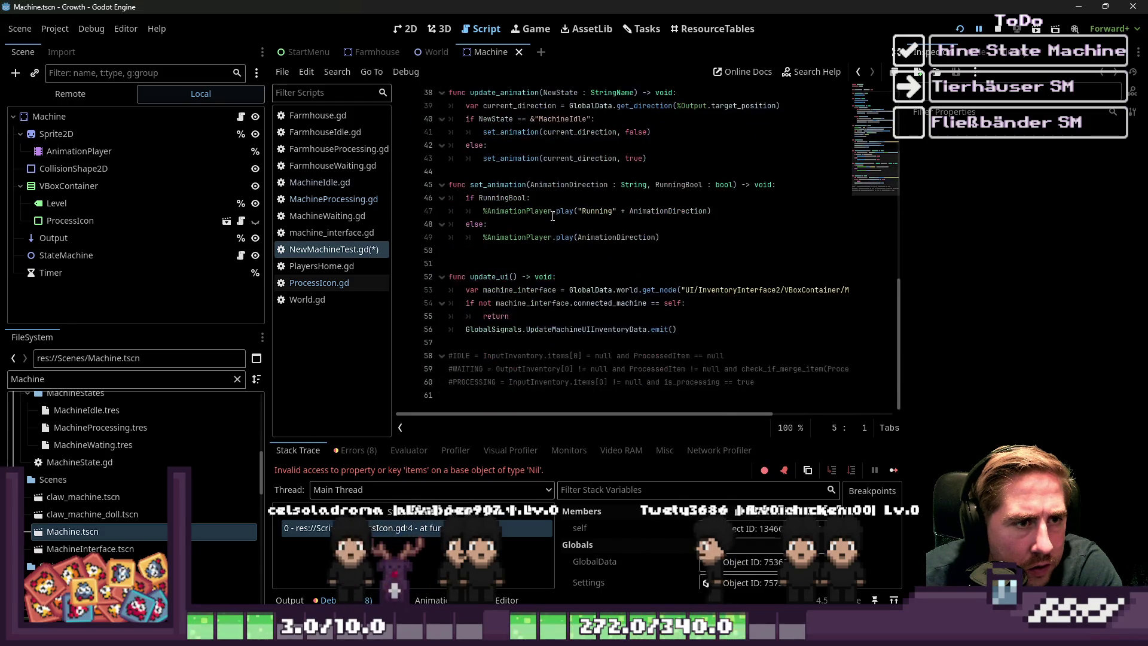
{"action": "scroll", "coordinate": [553, 217], "scroll_direction": "up", "scroll_amount": 10}
{"action": "left_click", "coordinate": [648, 233]}
{"action": "key", "text": "ctrl+s"}
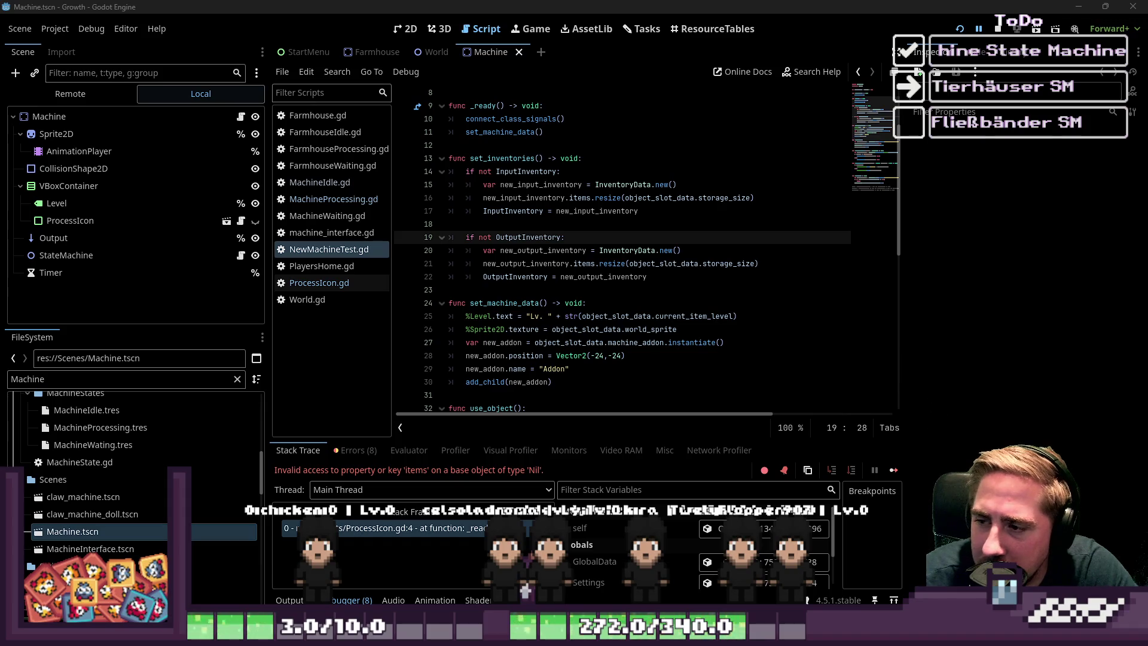
- Review the input and output inventory lines 17–21 of NewMachineTest.gd
{"action": "left_click", "coordinate": [478, 263]}
{"action": "left_click", "coordinate": [597, 217]}
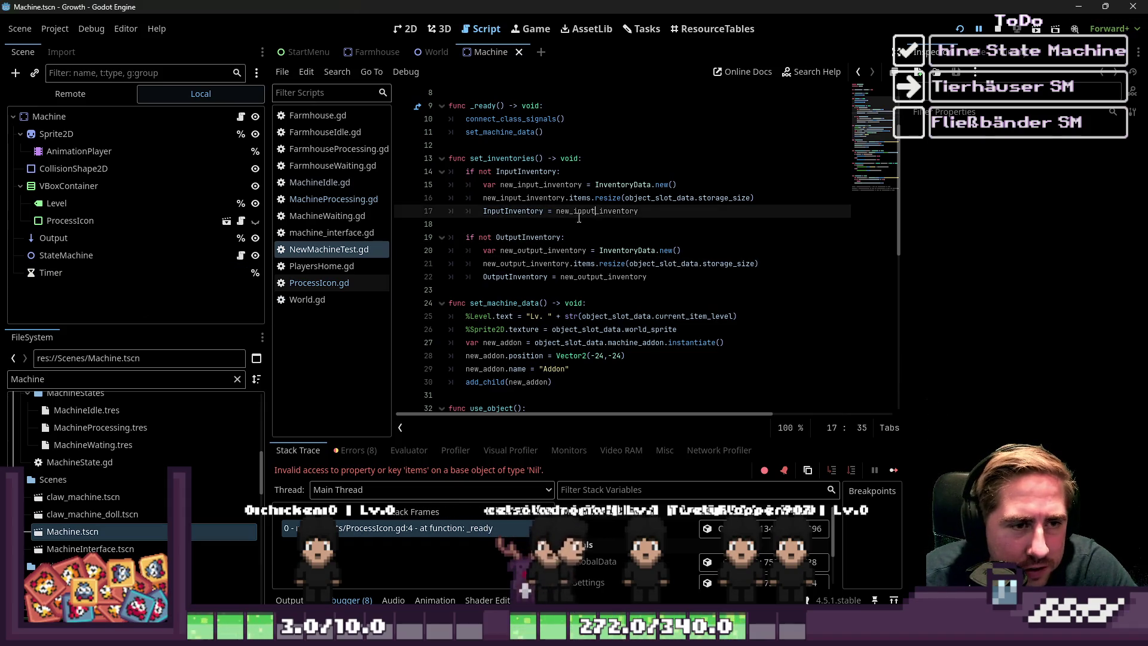
{"action": "double_click", "coordinate": [528, 237]}
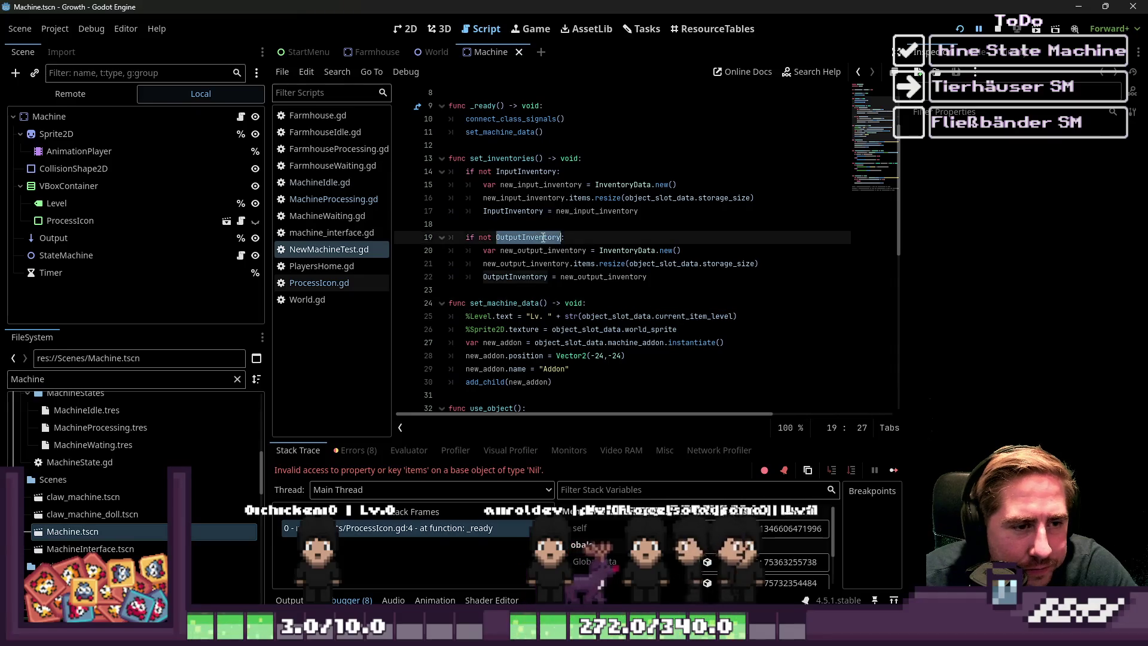
{"action": "double_click", "coordinate": [527, 249]}
{"action": "double_click", "coordinate": [527, 240]}
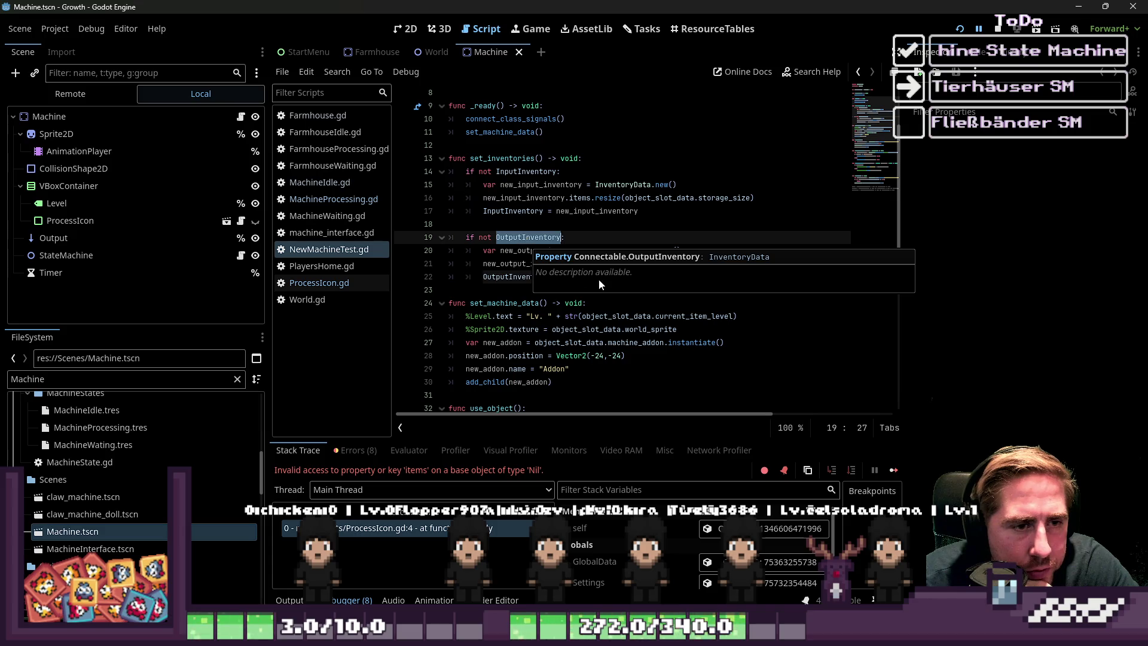
{"action": "left_click", "coordinate": [320, 282]}
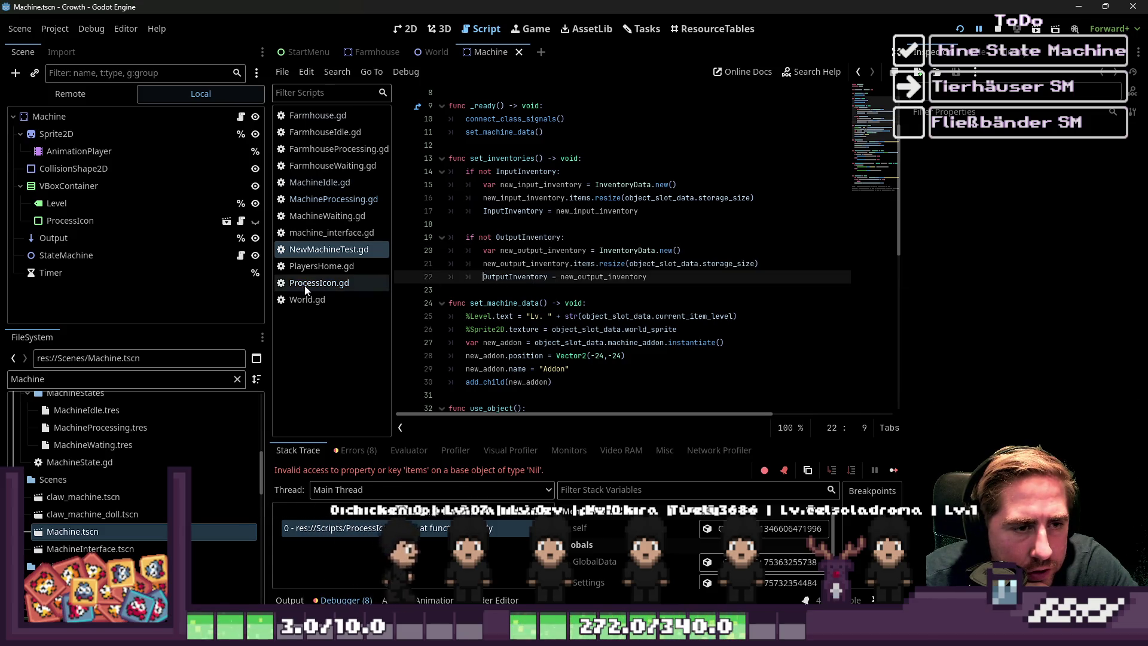
{"action": "left_click", "coordinate": [314, 250]}
- Select the _enter_tree function, then bring up Farmhouse.gd at empty line 13
{"action": "left_click", "coordinate": [488, 191]}
{"action": "mouse_move", "coordinate": [489, 190]}
{"action": "left_mouse_down"}
{"action": "mouse_move", "coordinate": [496, 159]}
{"action": "mouse_move", "coordinate": [393, 157]}
{"action": "left_mouse_up"}
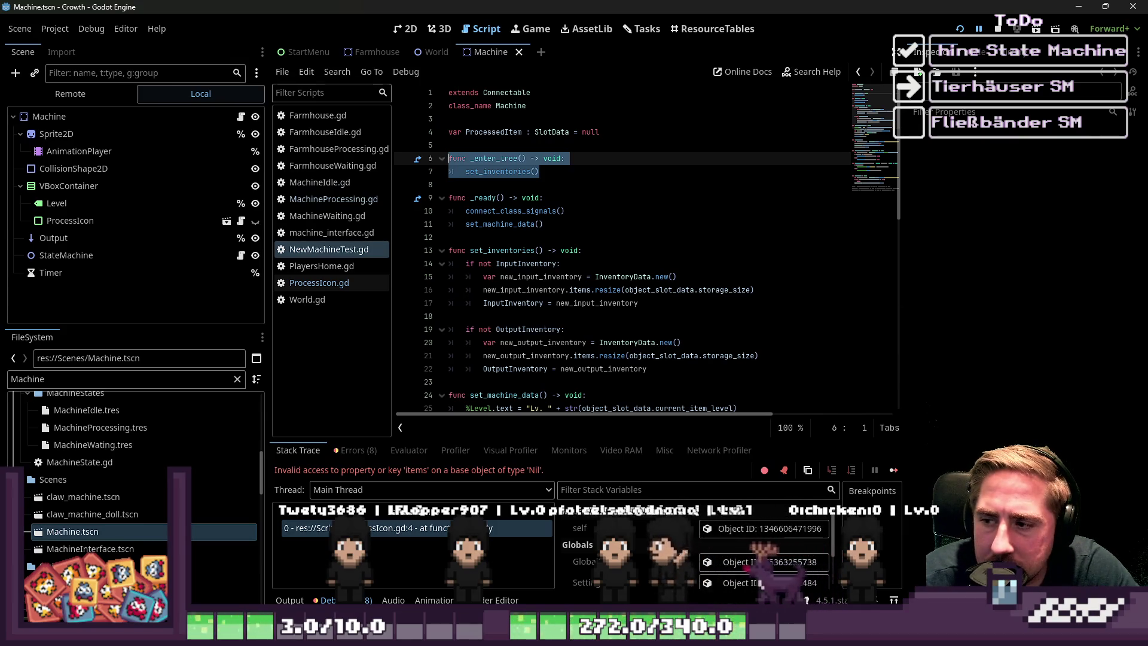
{"action": "left_click_drag", "start_coordinate": [546, 174], "coordinate": [412, 158]}
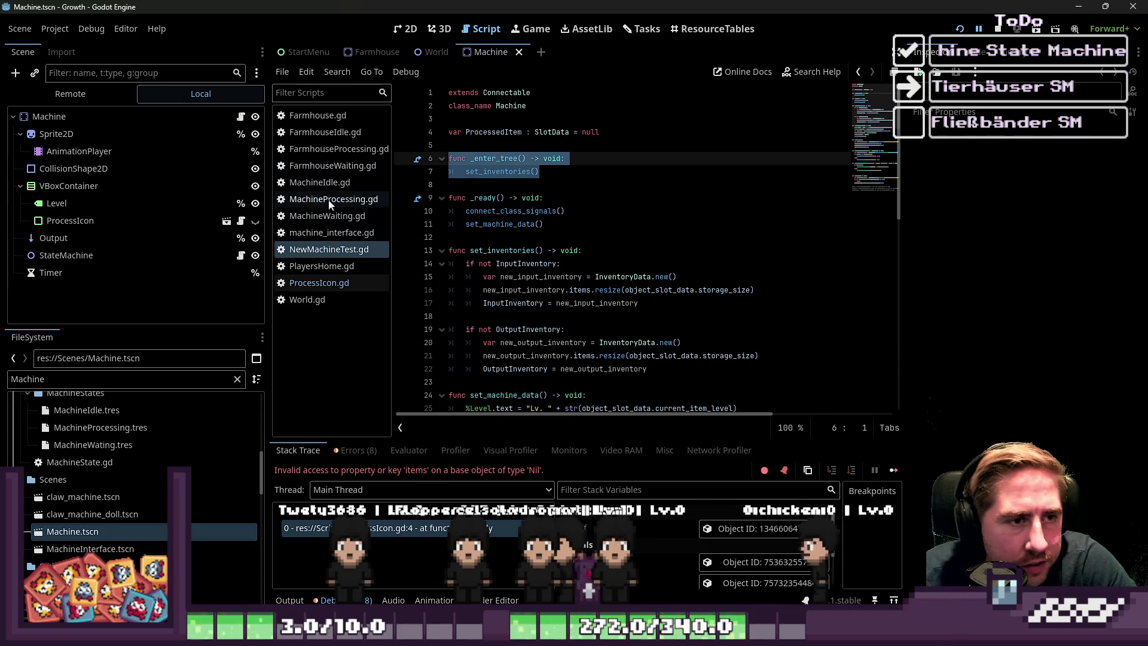
{"action": "left_click", "coordinate": [333, 132]}
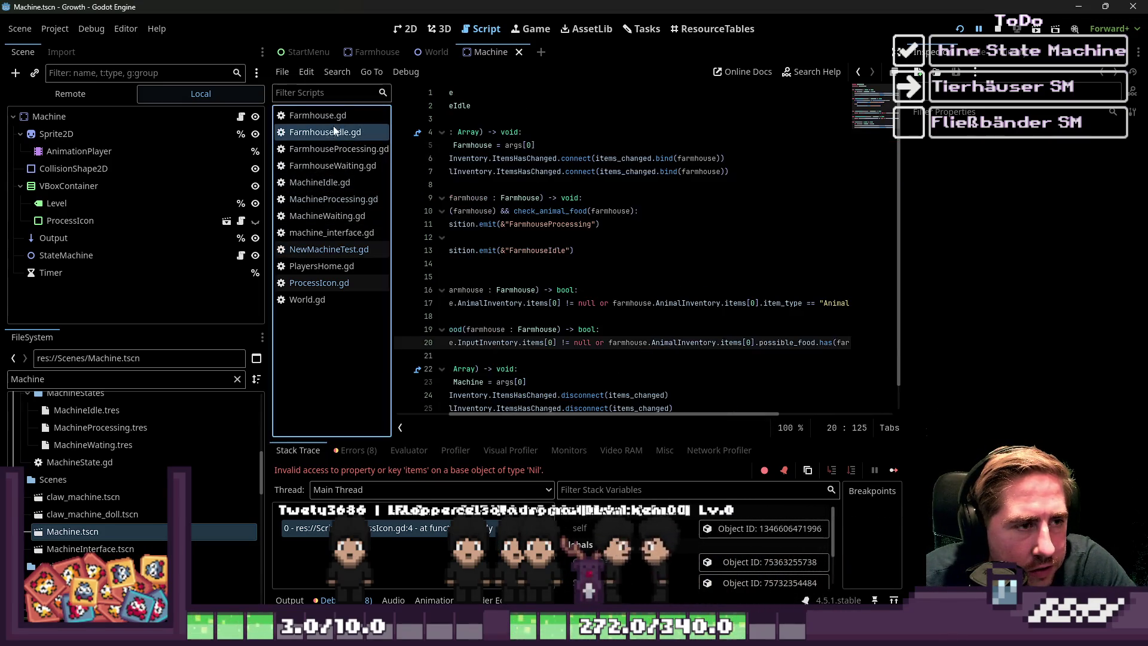
{"action": "left_click", "coordinate": [317, 115]}
{"action": "scroll", "coordinate": [538, 240], "scroll_direction": "up", "scroll_amount": 5}
{"action": "left_click", "coordinate": [487, 248]}
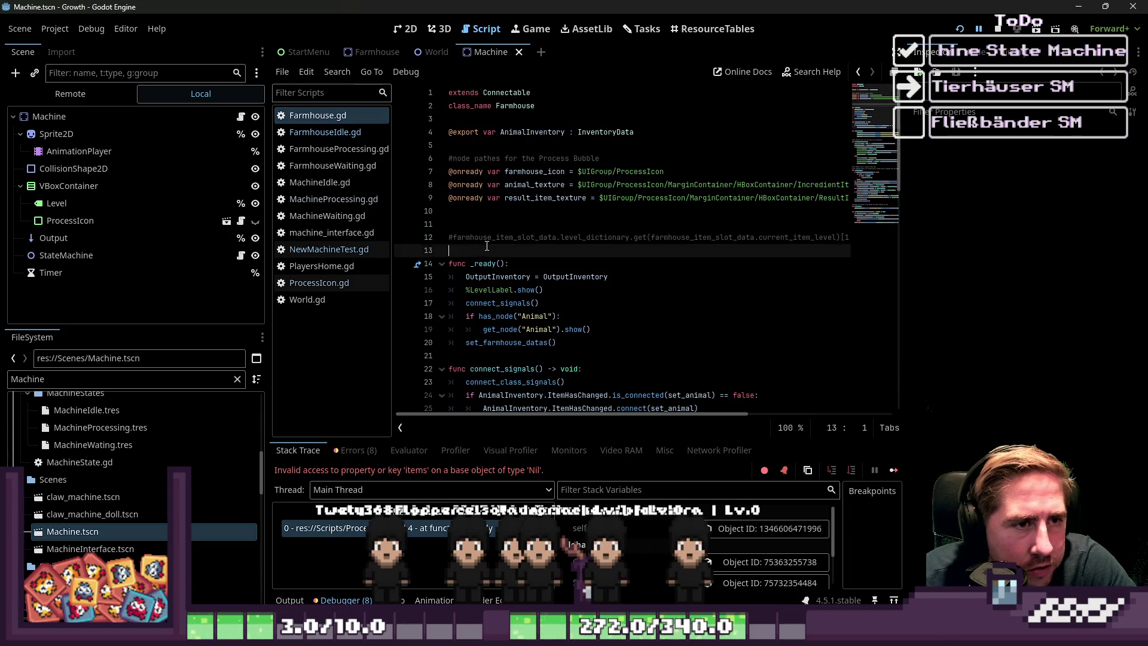
- Paste the _enter_tree function calling set_inventories into Farmhouse.gd
{"action": "key", "text": "ctrl+v"}
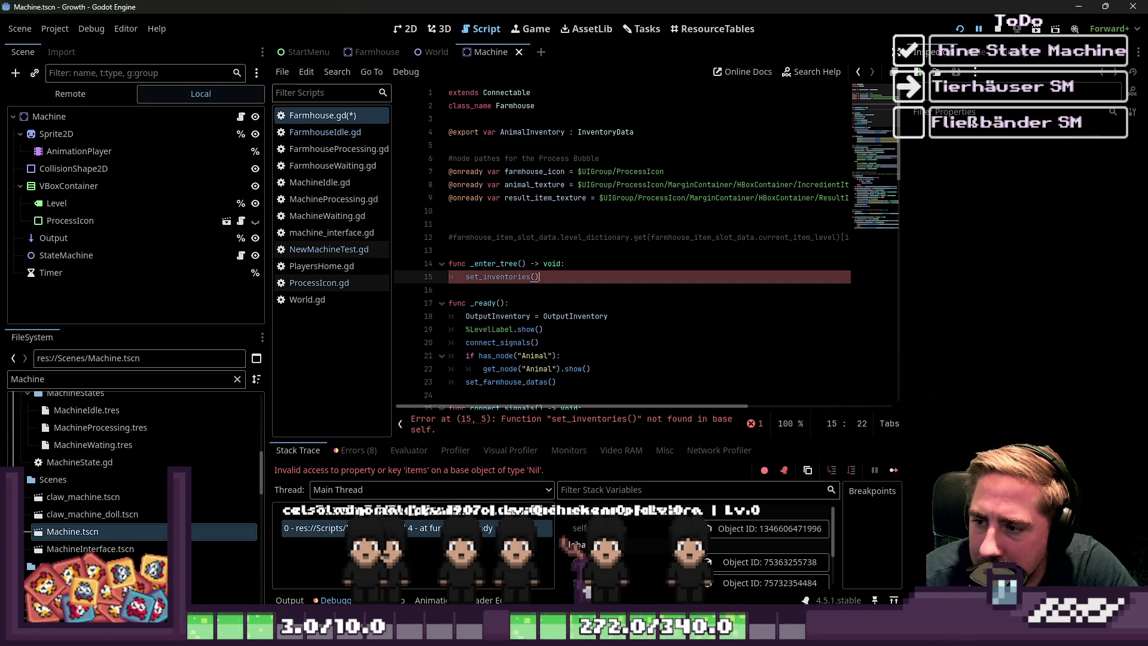
{"action": "scroll", "coordinate": [658, 281], "scroll_direction": "down", "scroll_amount": 2}
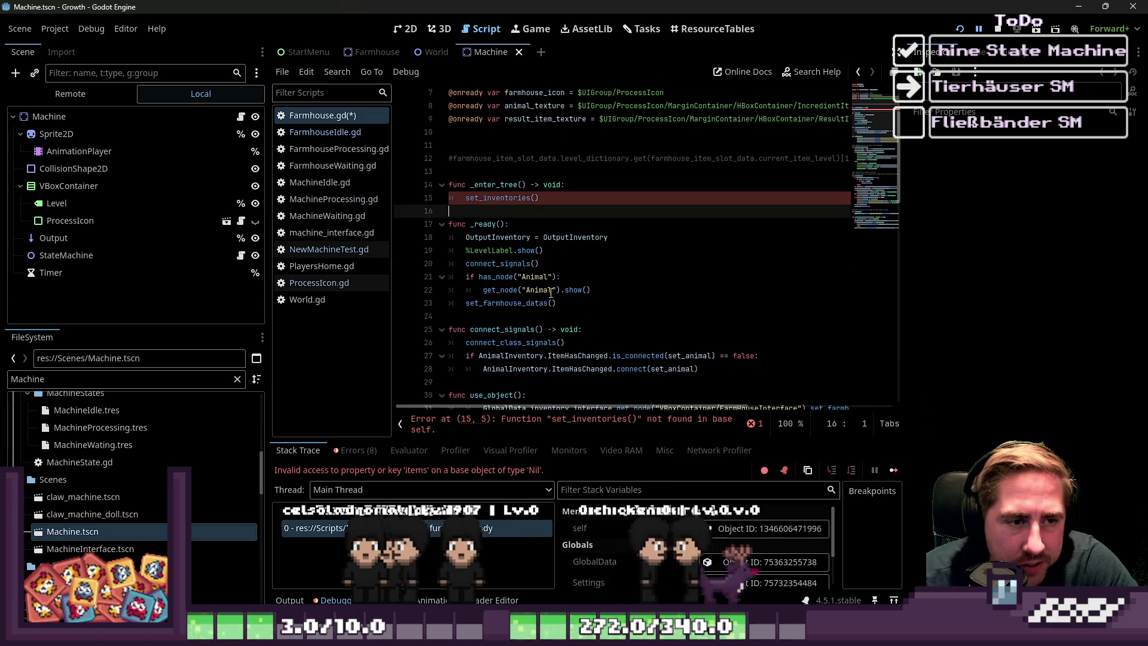
{"action": "left_click", "coordinate": [546, 290]}
{"action": "scroll", "coordinate": [544, 281], "scroll_direction": "down", "scroll_amount": 2}
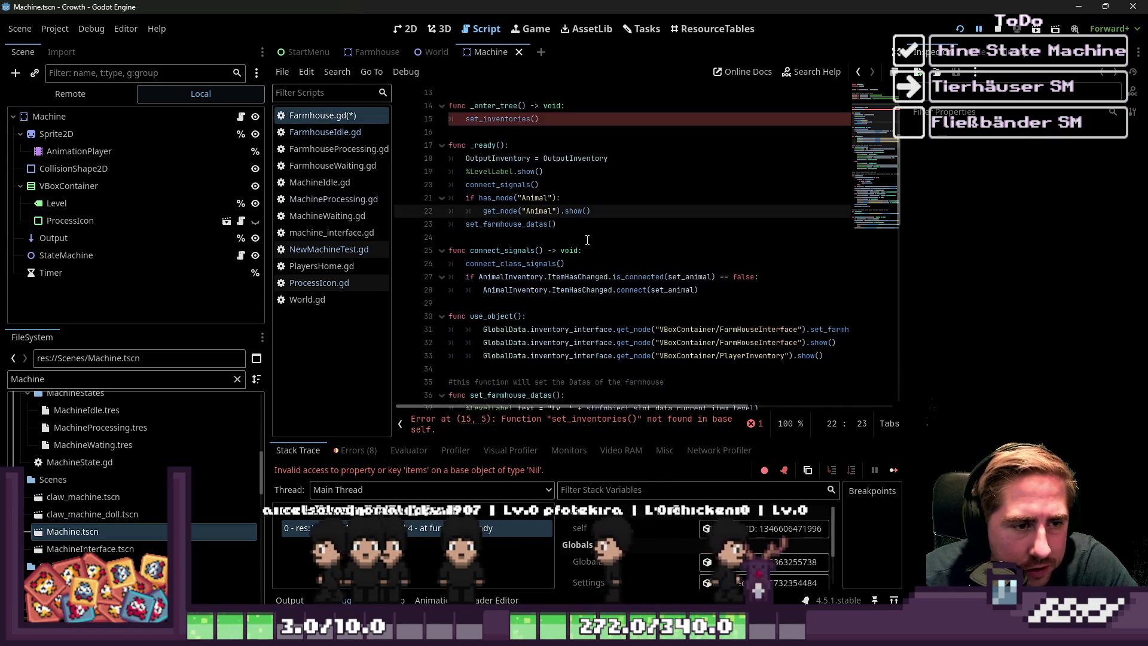
{"action": "left_click", "coordinate": [512, 117]}
{"action": "scroll", "coordinate": [655, 270], "scroll_direction": "down", "scroll_amount": 2}
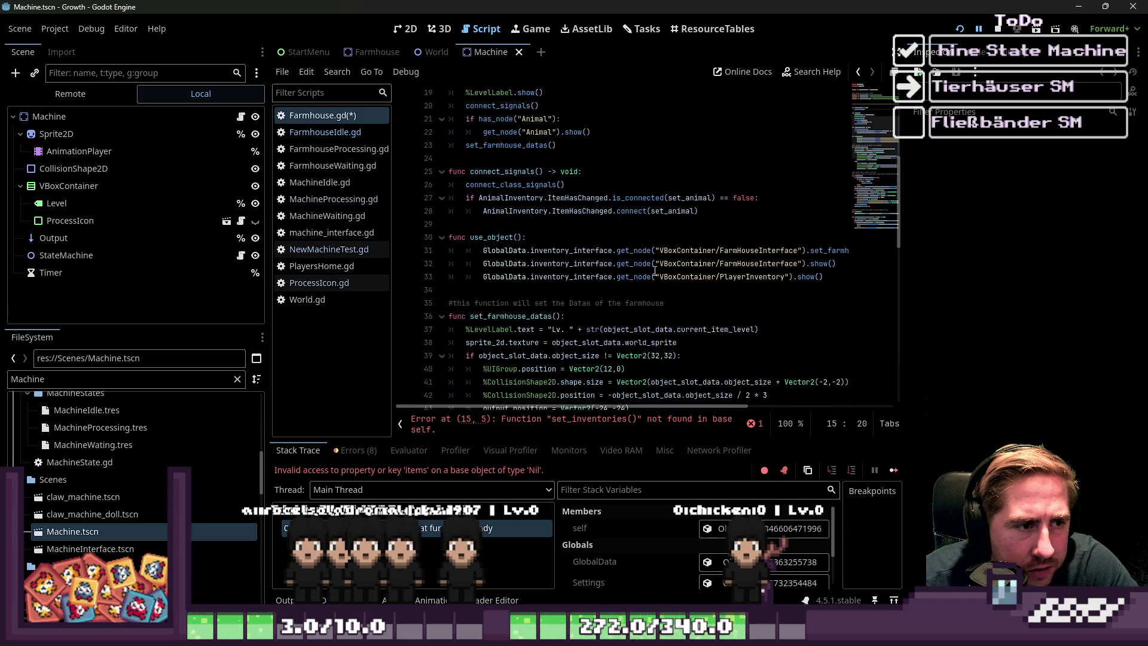
{"action": "scroll", "coordinate": [493, 266], "scroll_direction": "down", "scroll_amount": 1}
- Move the set_inventories function from NewMachineTest.gd into Farmhouse.gd
{"action": "left_click", "coordinate": [332, 251]}
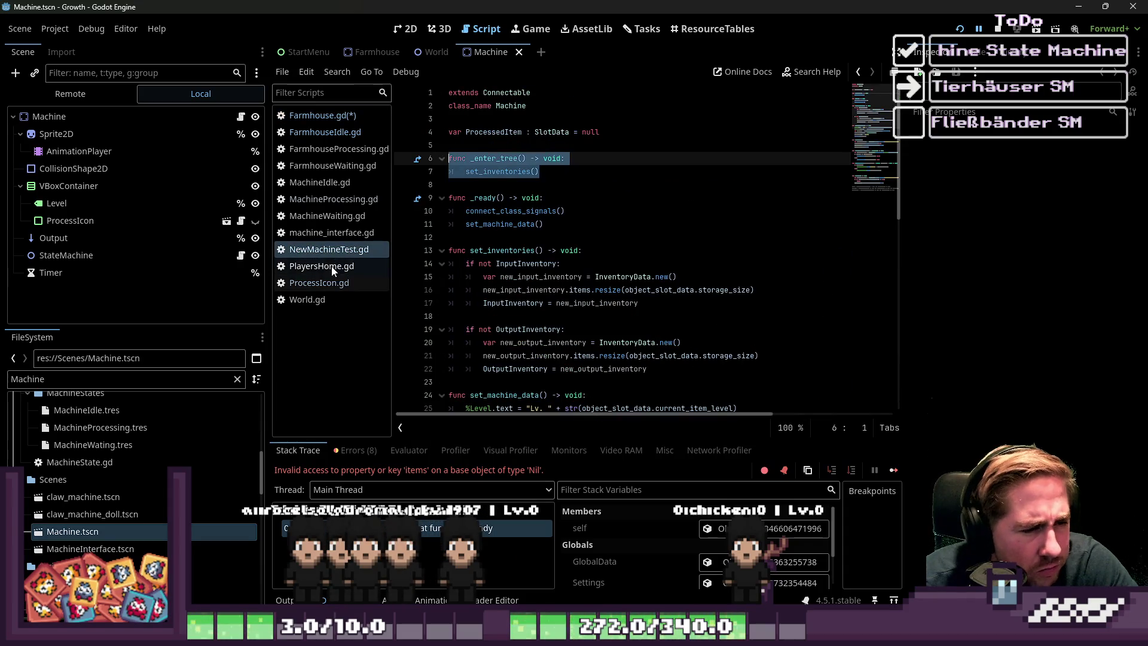
{"action": "left_click", "coordinate": [478, 198]}
{"action": "scroll", "coordinate": [598, 251], "scroll_direction": "down", "scroll_amount": 1}
{"action": "left_click", "coordinate": [607, 237]}
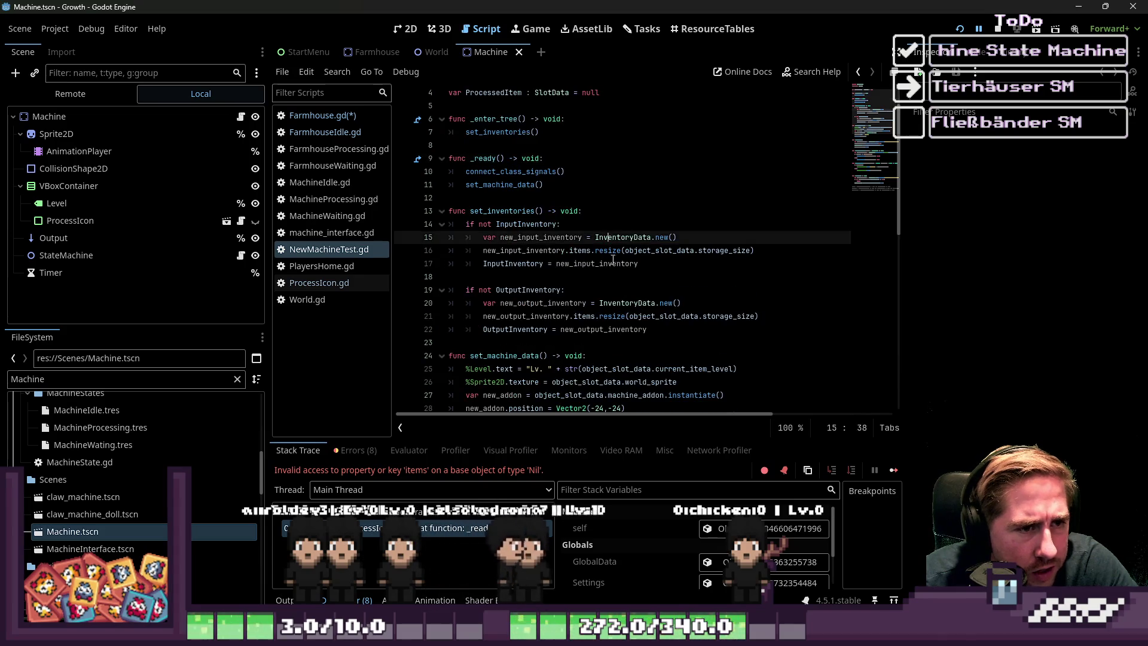
{"action": "mouse_move", "coordinate": [674, 334]}
{"action": "left_mouse_down"}
{"action": "mouse_move", "coordinate": [479, 239]}
{"action": "mouse_move", "coordinate": [368, 205]}
{"action": "left_mouse_up"}
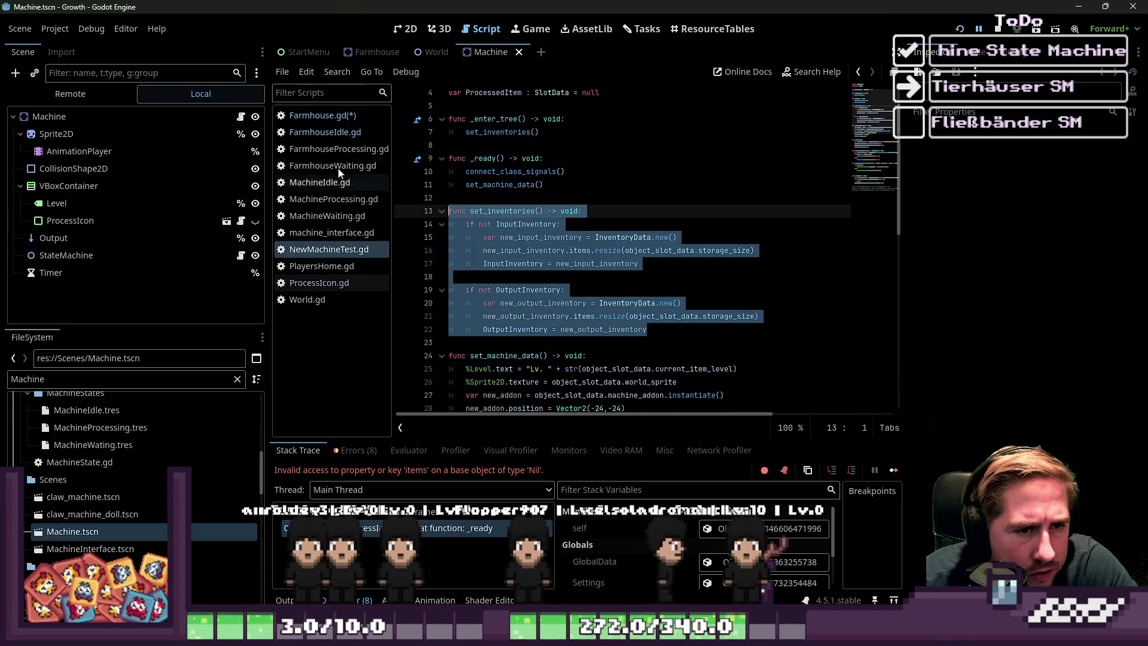
{"action": "key", "text": "ctrl+x"}
{"action": "left_click", "coordinate": [329, 116]}
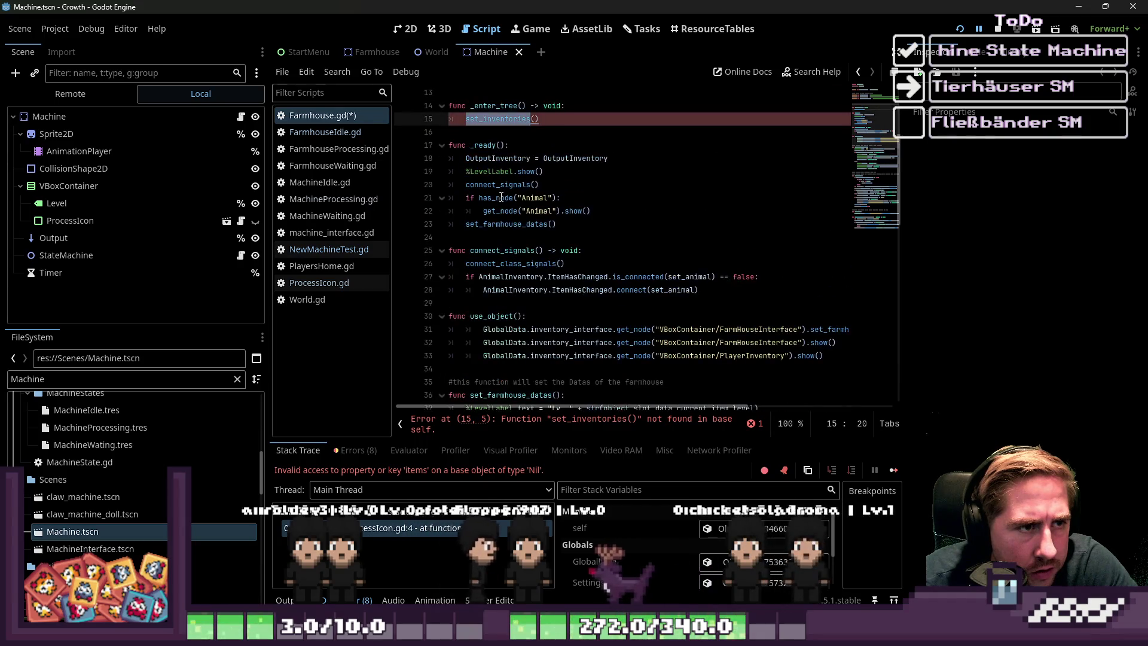
{"action": "left_click", "coordinate": [487, 131]}
{"action": "left_click", "coordinate": [457, 239]}
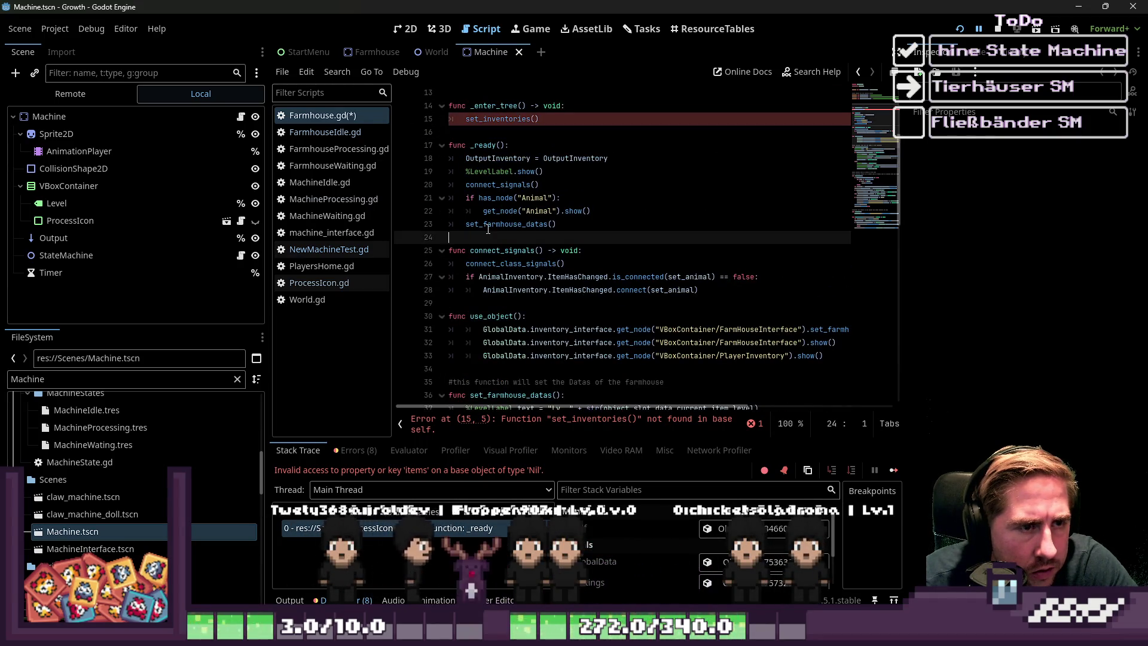
{"action": "left_click", "coordinate": [472, 302]}
{"action": "key", "text": "ctrl+v"}
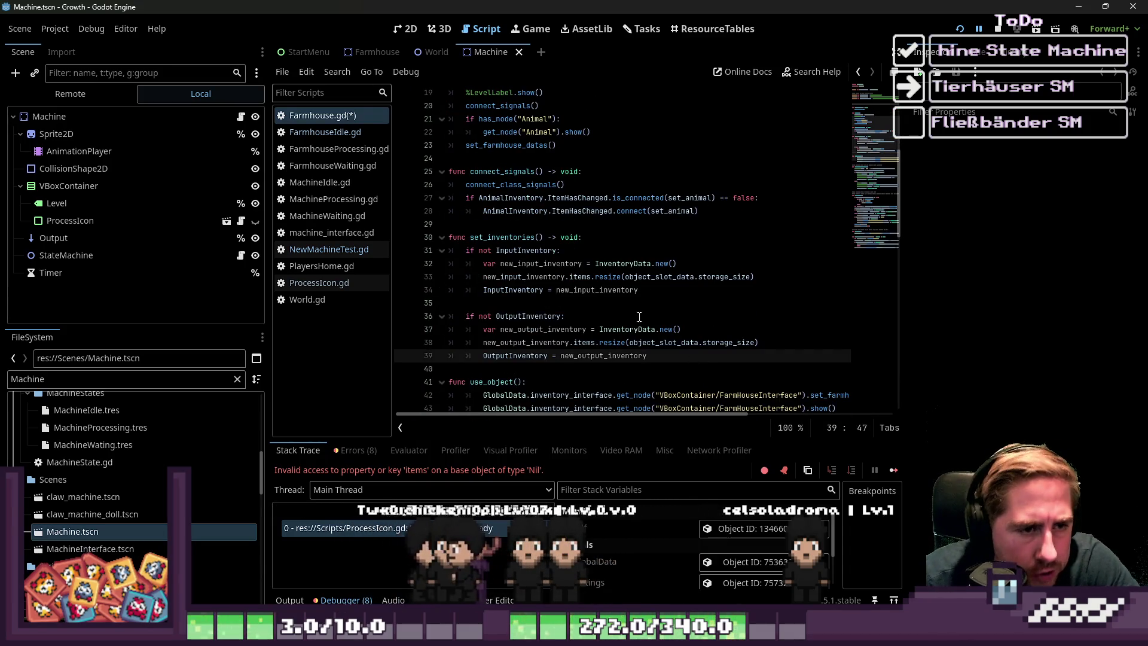
- Duplicate the OutputInventory if-block inside set_inventories
{"action": "left_click_drag", "start_coordinate": [665, 352], "coordinate": [361, 324]}
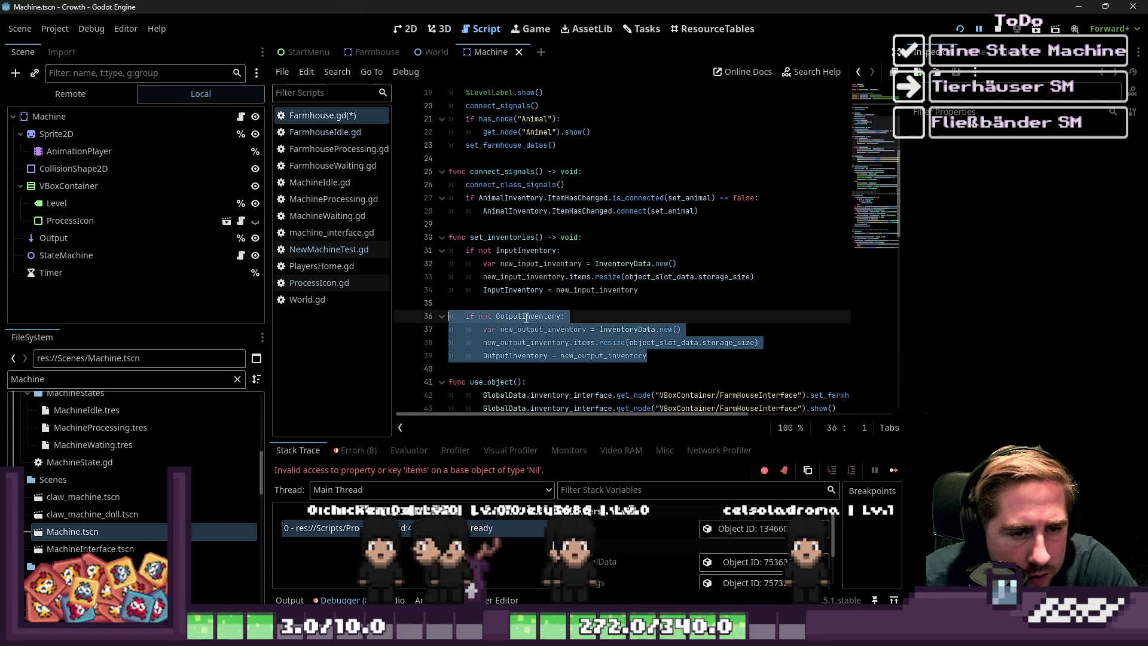
{"action": "left_click", "coordinate": [455, 316]}
{"action": "key", "text": "Return"}
{"action": "key", "text": "Return"}
{"action": "left_click", "coordinate": [485, 318]}
{"action": "key", "text": "ctrl+v"}
- Change the copied block's condition to AnimalInventory and save Farmhouse.gd
{"action": "key", "text": "Up"}
{"action": "key", "text": "Up"}
{"action": "key", "text": "Up"}
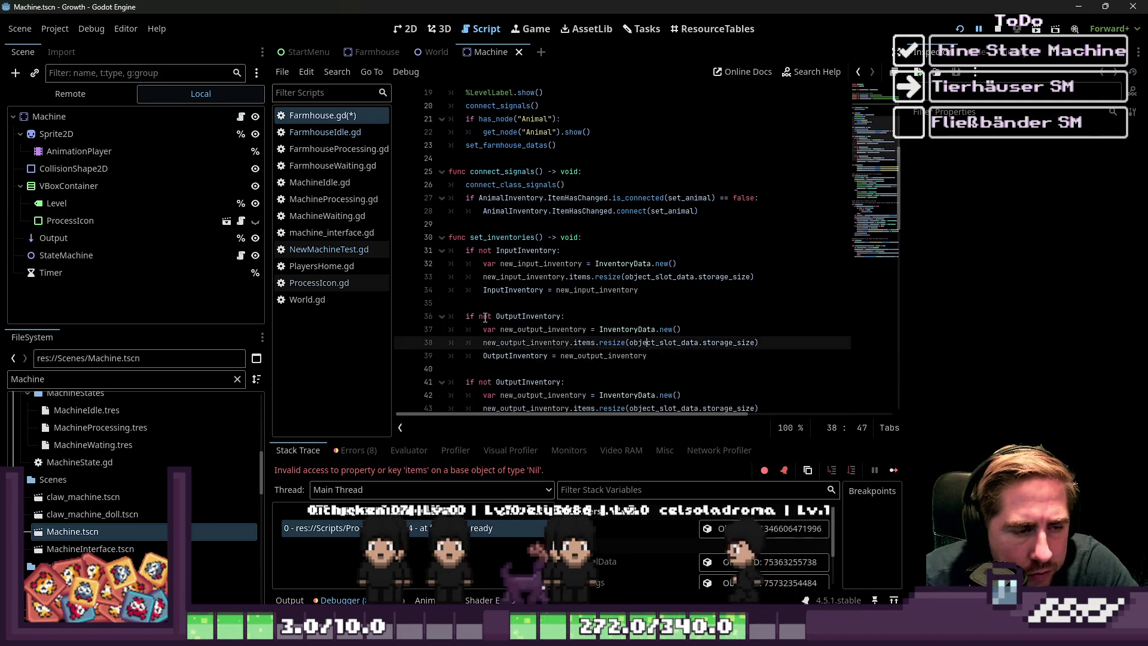
{"action": "key", "text": "Left"}
{"action": "key", "text": "ctrl+BackSpace"}
{"action": "type", "text": "A"}
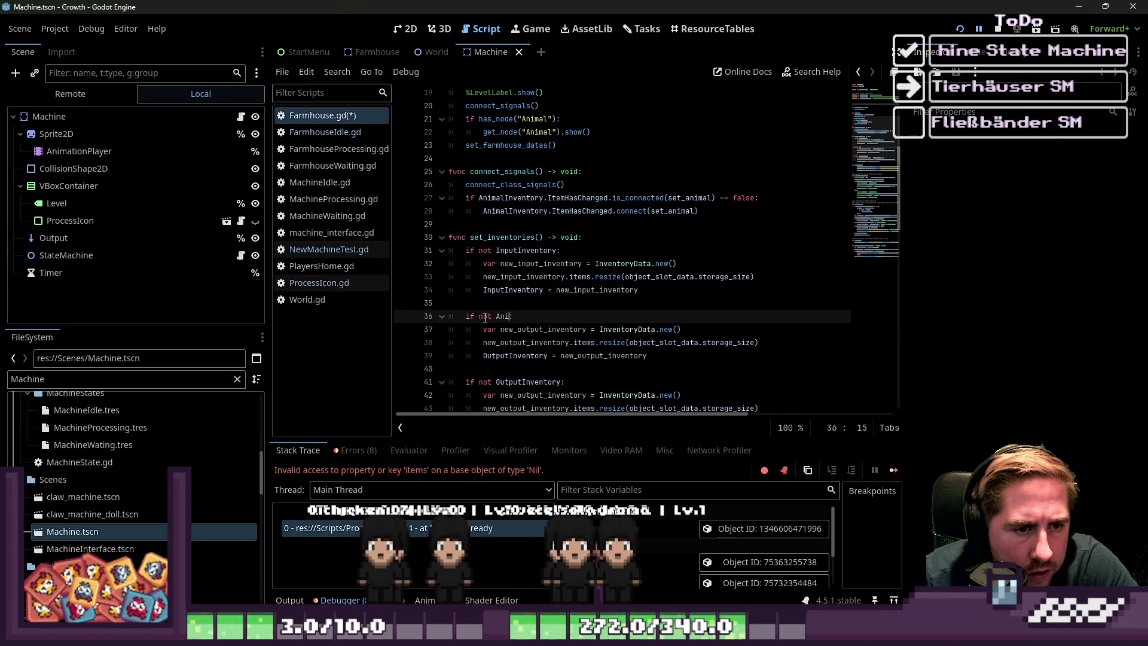
{"action": "key", "text": "Return"}
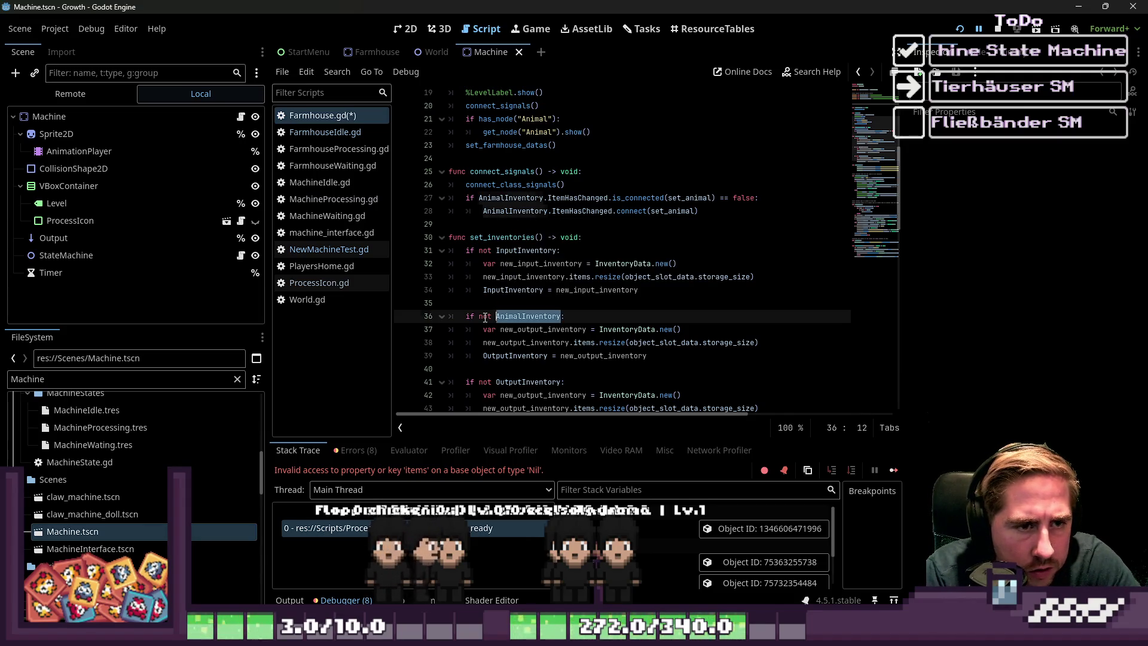
{"action": "key", "text": "Down"}
{"action": "key", "text": "Down"}
{"action": "key", "text": "ctrl+Right"}
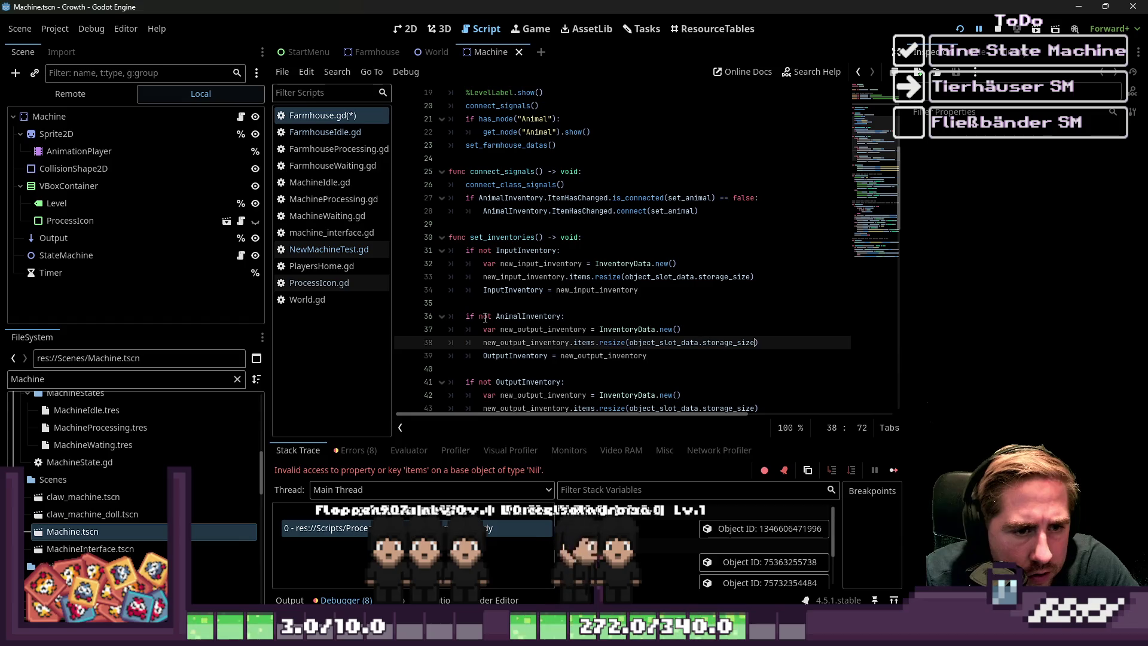
{"action": "key", "text": "Down"}
{"action": "key", "text": "Home"}
{"action": "key", "text": "Home"}
{"action": "key", "text": "ctrl+s"}
- Check the object_slot_data resize call in set_inventories and run the game with F5
{"action": "left_click", "coordinate": [658, 237]}
{"action": "double_click", "coordinate": [679, 345]}
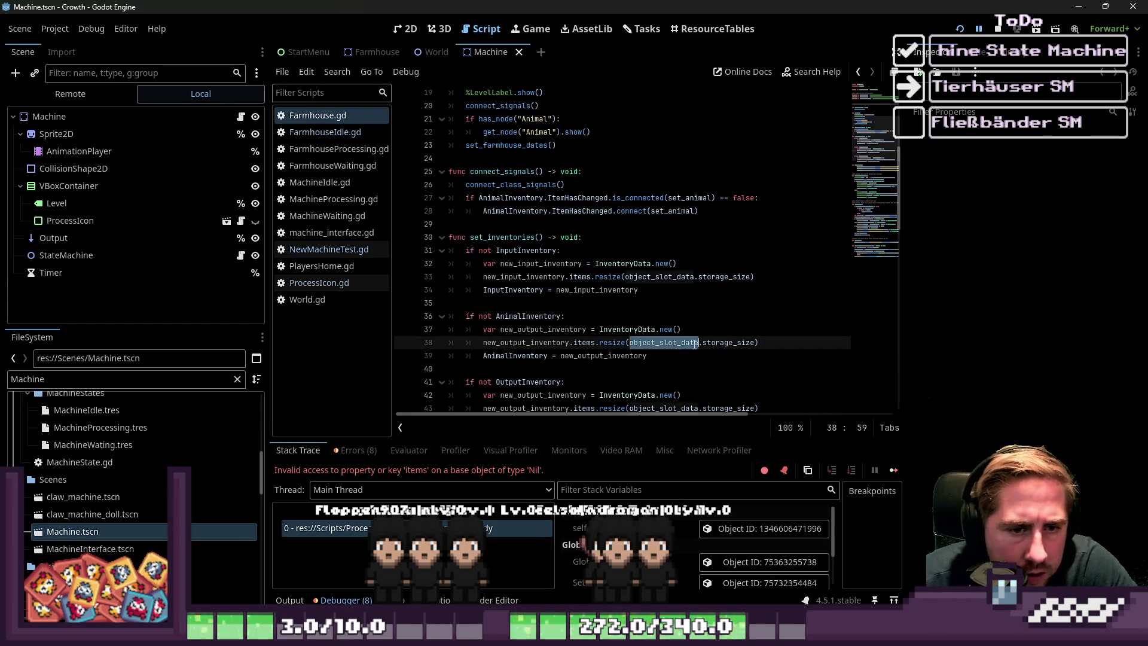
{"action": "key", "text": "F5"}
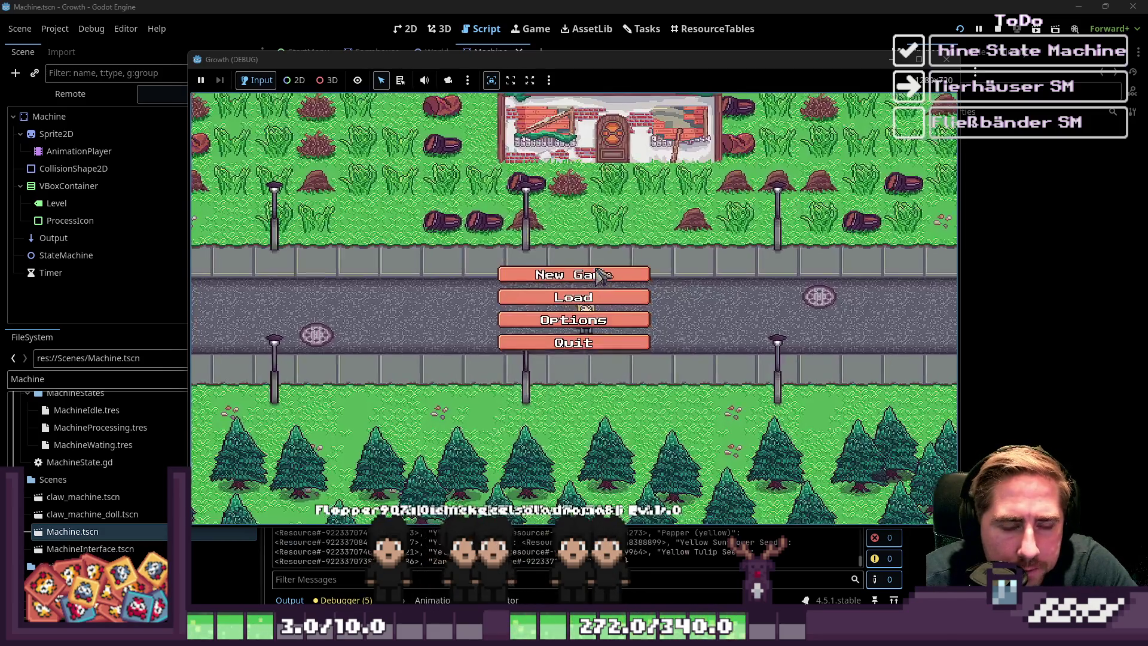
- Play through the title, new game and character screens until the game crashes
{"action": "left_click", "coordinate": [631, 267]}
{"action": "left_click", "coordinate": [538, 405]}
{"action": "left_click", "coordinate": [586, 289]}
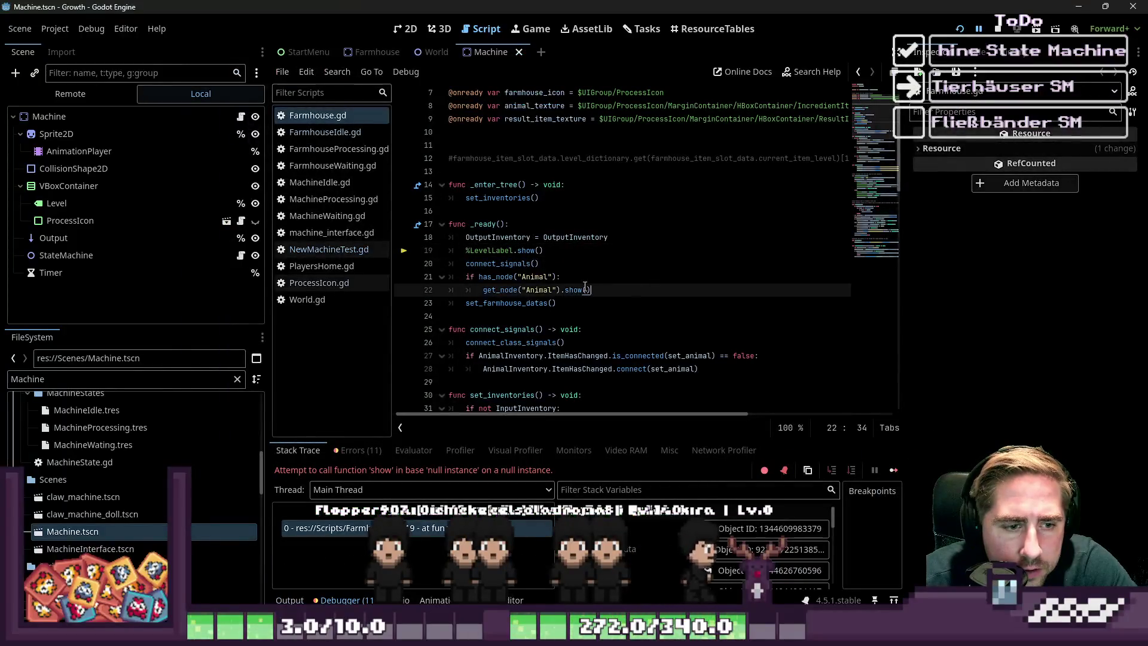
- Inspect the failing LevelLabel reference at Farmhouse.gd line 19
{"action": "left_click", "coordinate": [494, 251]}
{"action": "left_click", "coordinate": [583, 265]}
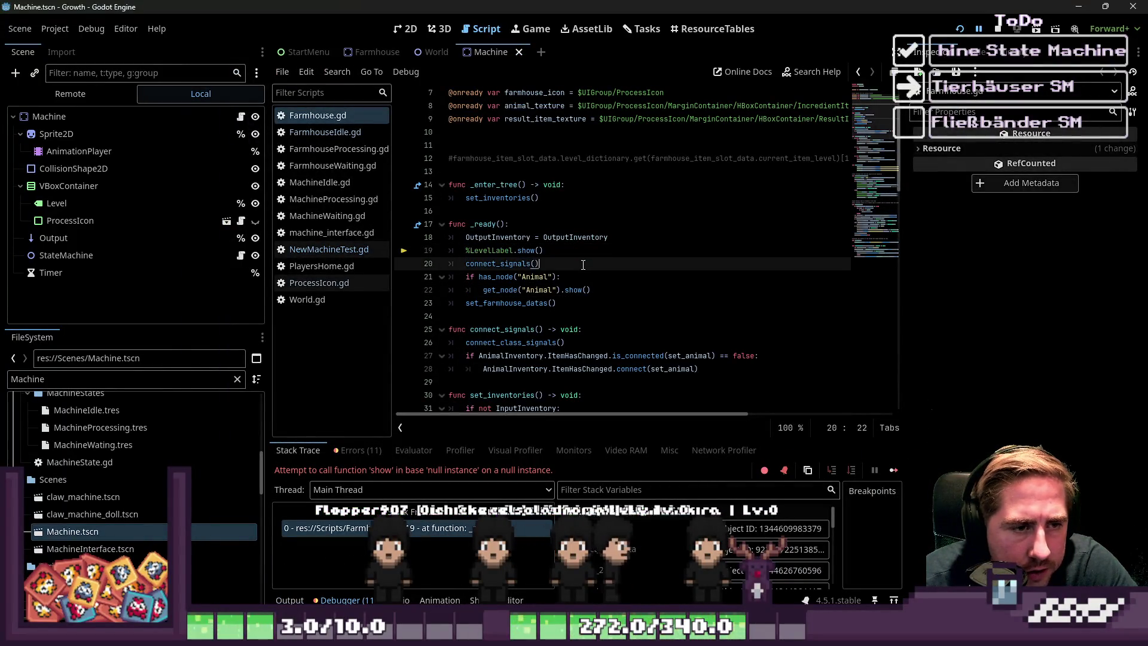
{"action": "scroll", "coordinate": [583, 260], "scroll_direction": "up", "scroll_amount": 2}
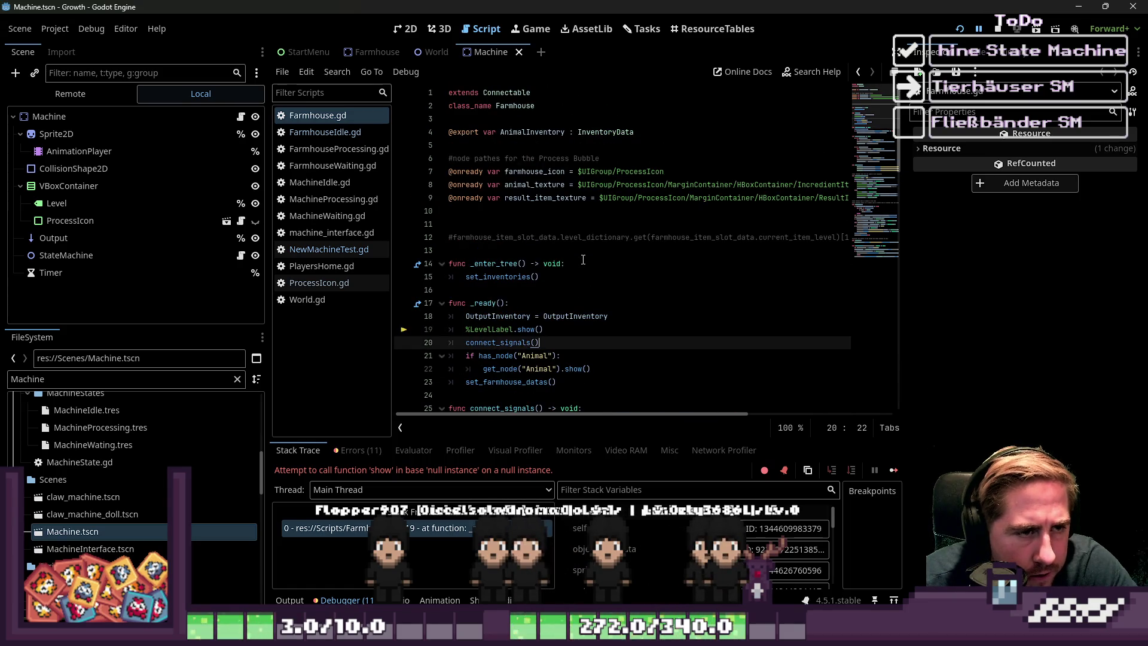
{"action": "scroll", "coordinate": [583, 260], "scroll_direction": "down", "scroll_amount": 1}
{"action": "left_click", "coordinate": [541, 277]}
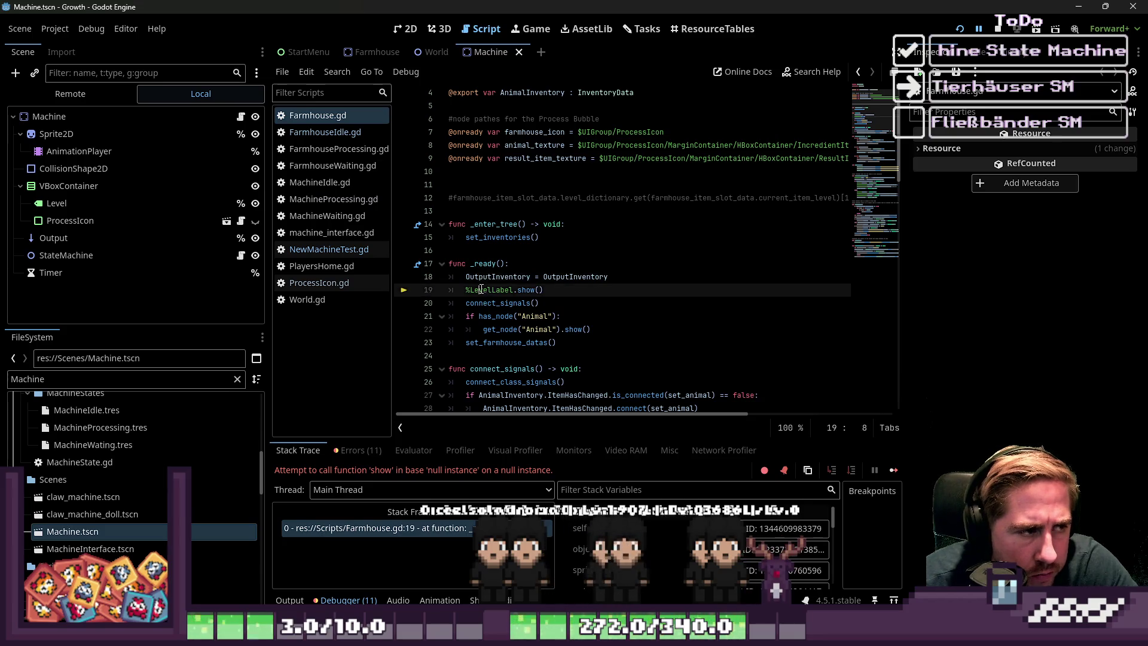
- Rename the Machine scene's Level node to LevelLabel, copying the name from the script
{"action": "double_click", "coordinate": [501, 289]}
{"action": "key", "text": "ctrl+c"}
{"action": "double_click", "coordinate": [60, 204]}
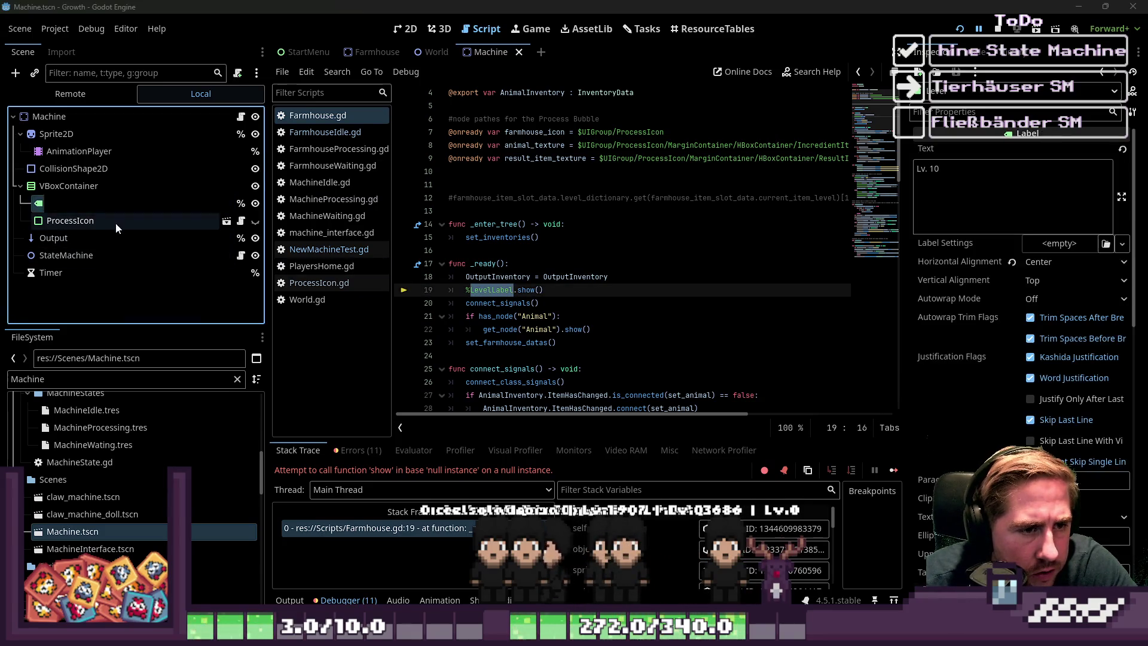
{"action": "key", "text": "ctrl+v"}
{"action": "key", "text": "Return"}
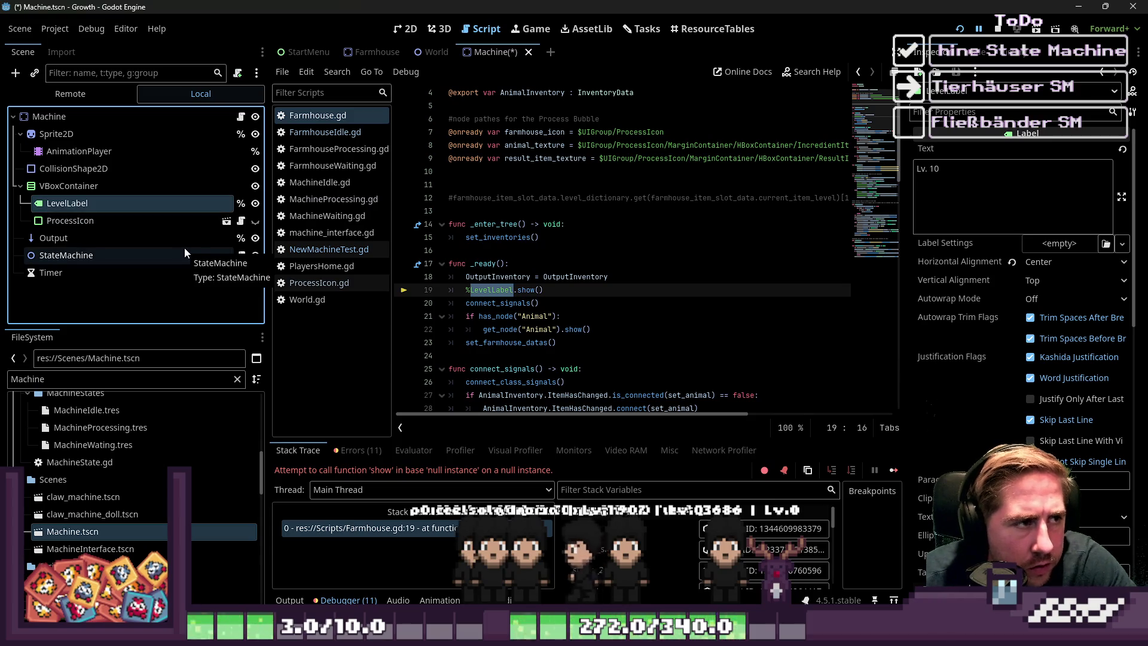
- Check the _ready line and switch to the Farmhouse scene
{"action": "left_click", "coordinate": [558, 263]}
{"action": "scroll", "coordinate": [562, 263], "scroll_direction": "up", "scroll_amount": 1}
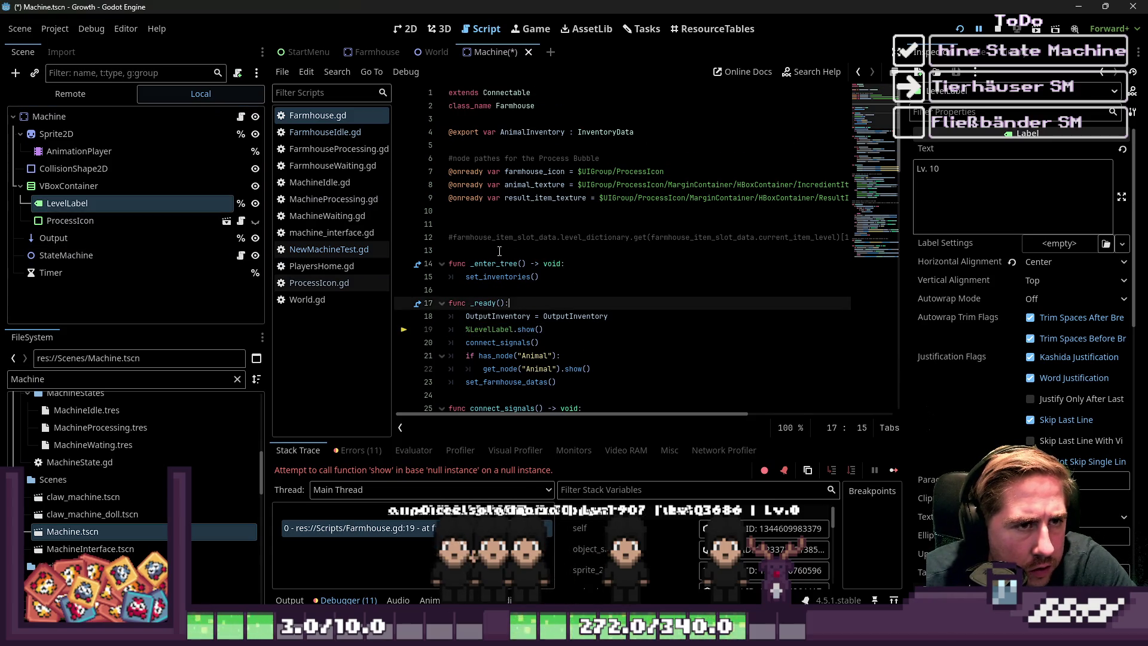
{"action": "left_click", "coordinate": [364, 58]}
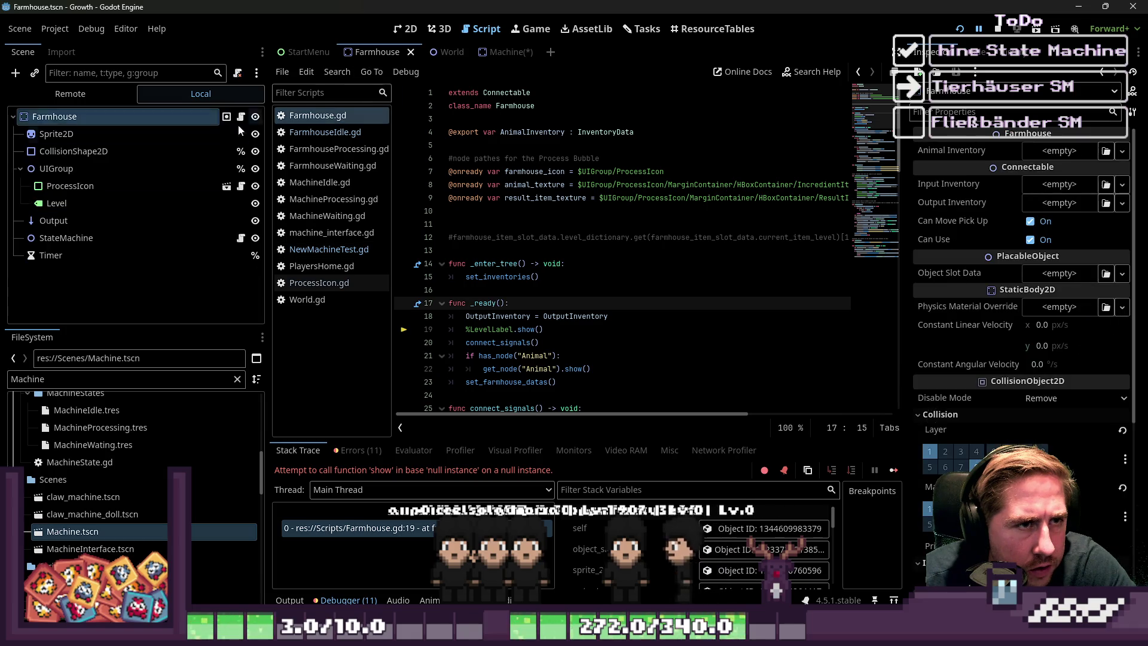
- In the Farmhouse scene, rename the Level node under UIGroup to LevelLabel
{"action": "left_click", "coordinate": [102, 192]}
{"action": "double_click", "coordinate": [114, 203]}
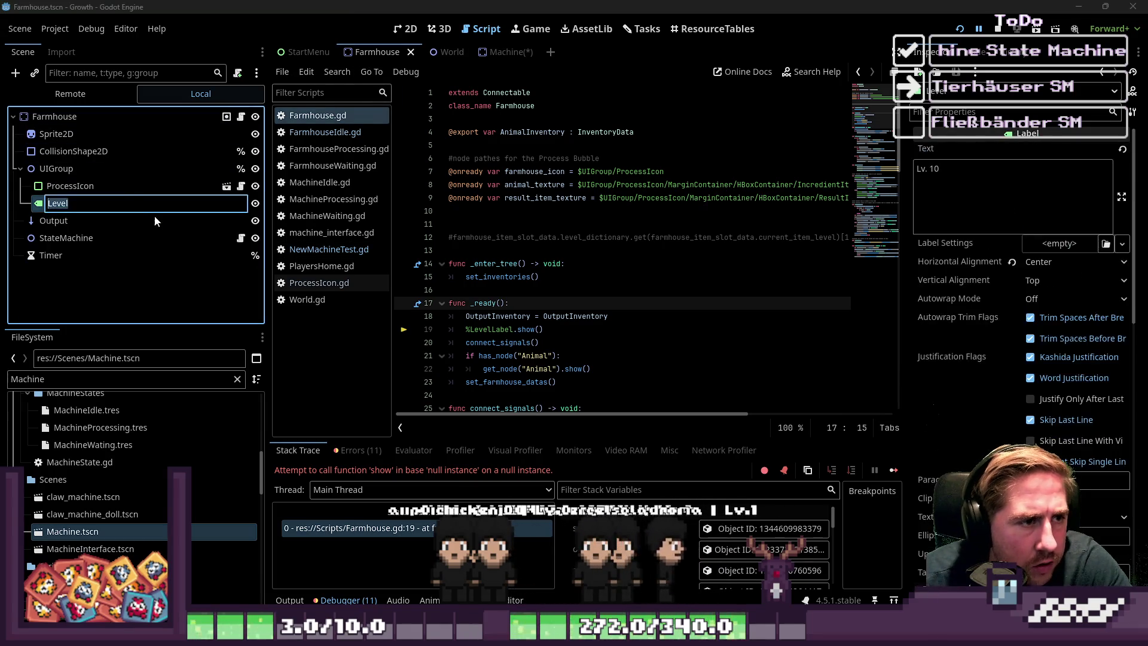
{"action": "key", "text": "End"}
{"action": "type", "text": "Label"}
{"action": "key", "text": "Return"}
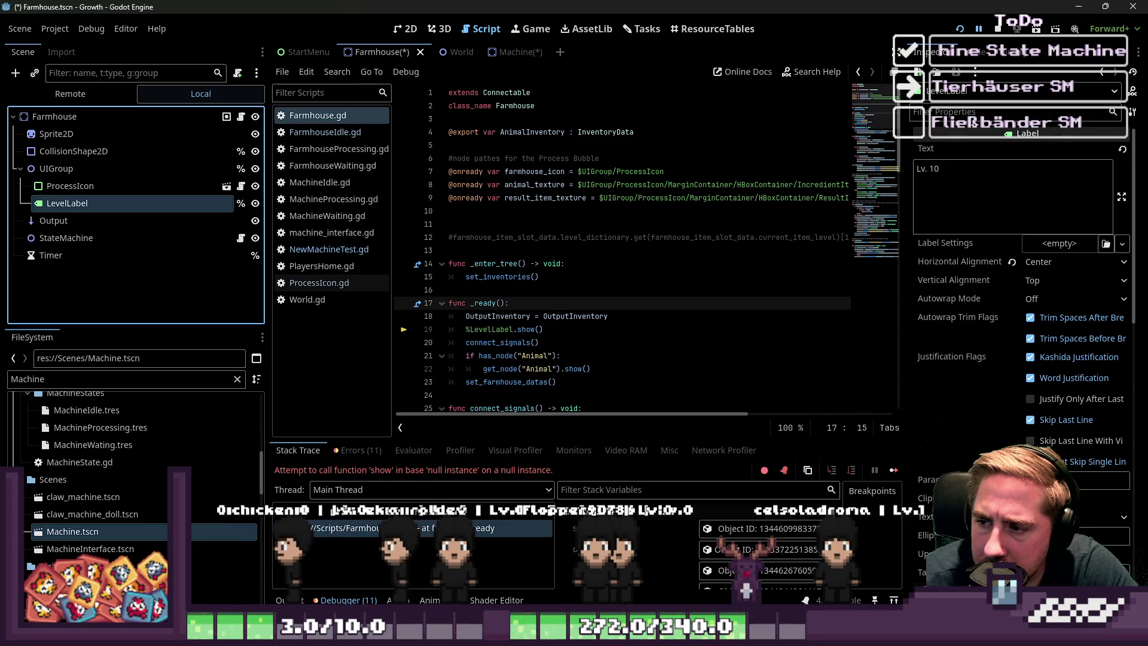
- Save the Farmhouse script with its _enter_tree and set_inventories code
{"action": "left_click", "coordinate": [535, 277]}
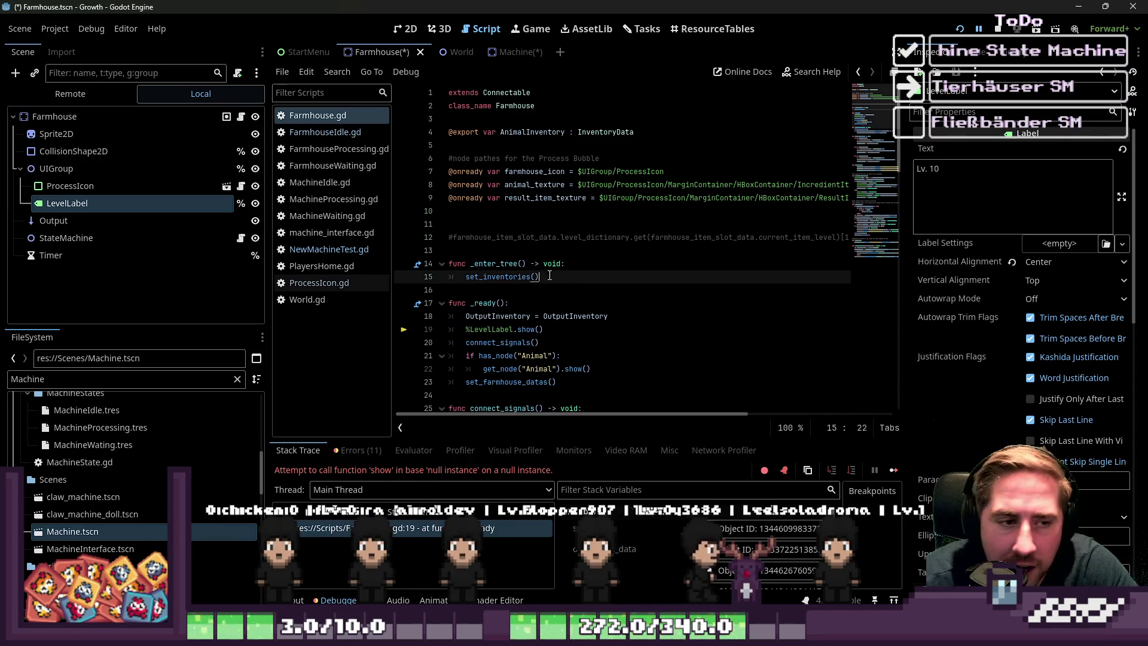
{"action": "left_click_drag", "start_coordinate": [553, 277], "coordinate": [449, 264]}
{"action": "left_click", "coordinate": [492, 293]}
{"action": "key", "text": "ctrl+s"}
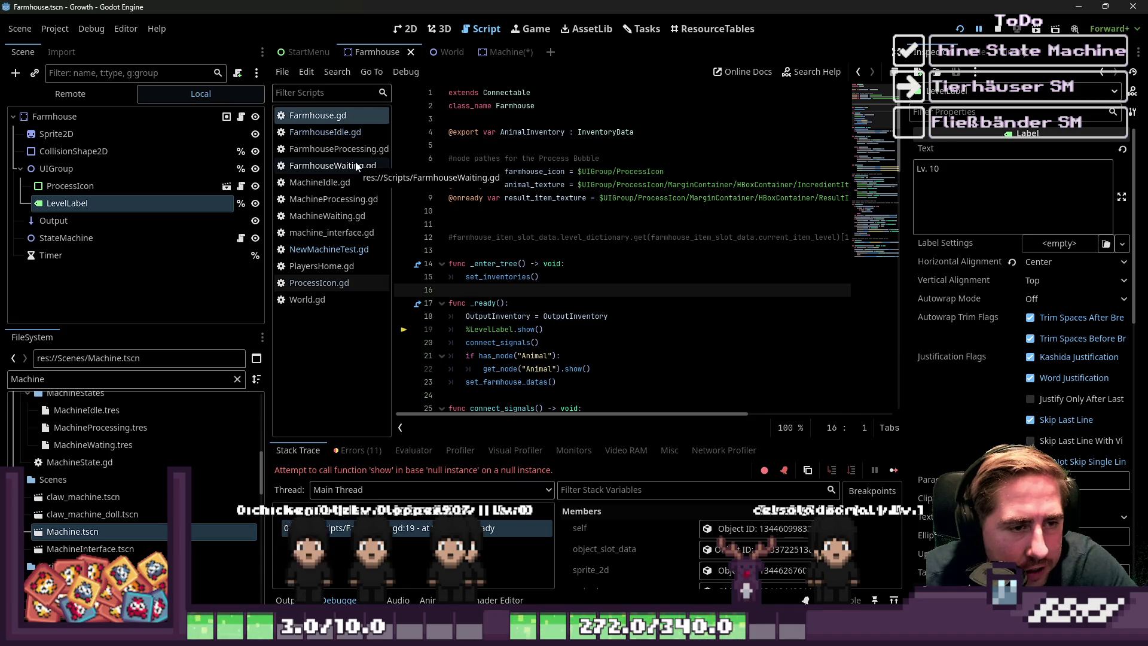
- Look over the Farmhouse script's empty lines, _ready line and farmhouse_icon declaration
{"action": "left_click", "coordinate": [545, 240]}
{"action": "left_click", "coordinate": [541, 253]}
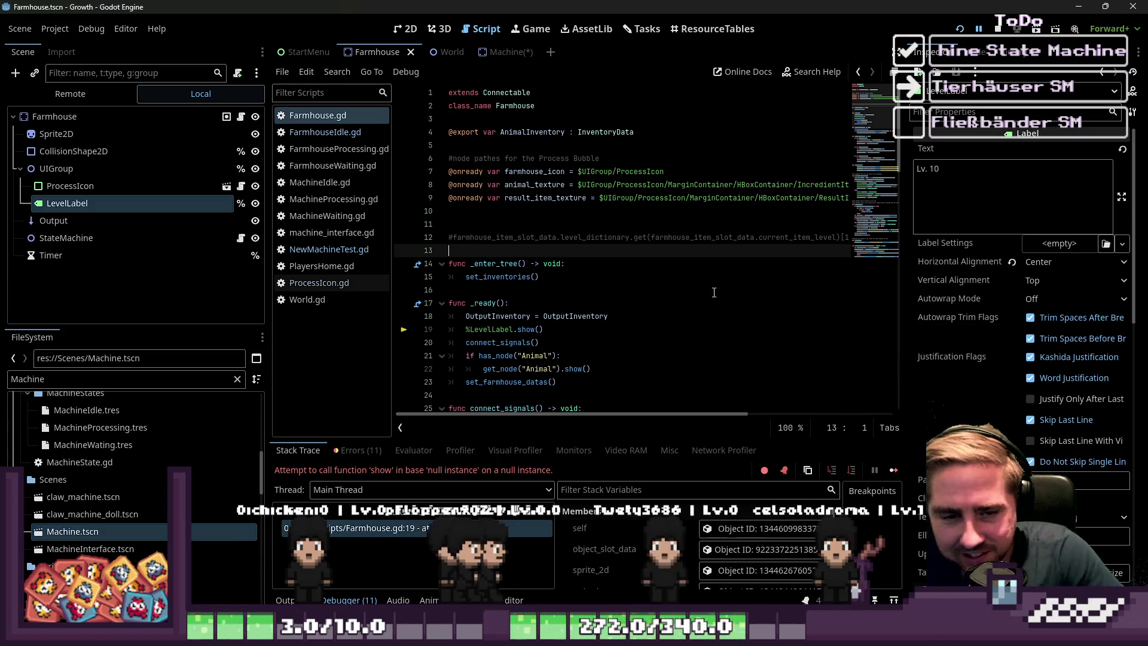
{"action": "left_click", "coordinate": [630, 305]}
{"action": "left_click", "coordinate": [515, 292]}
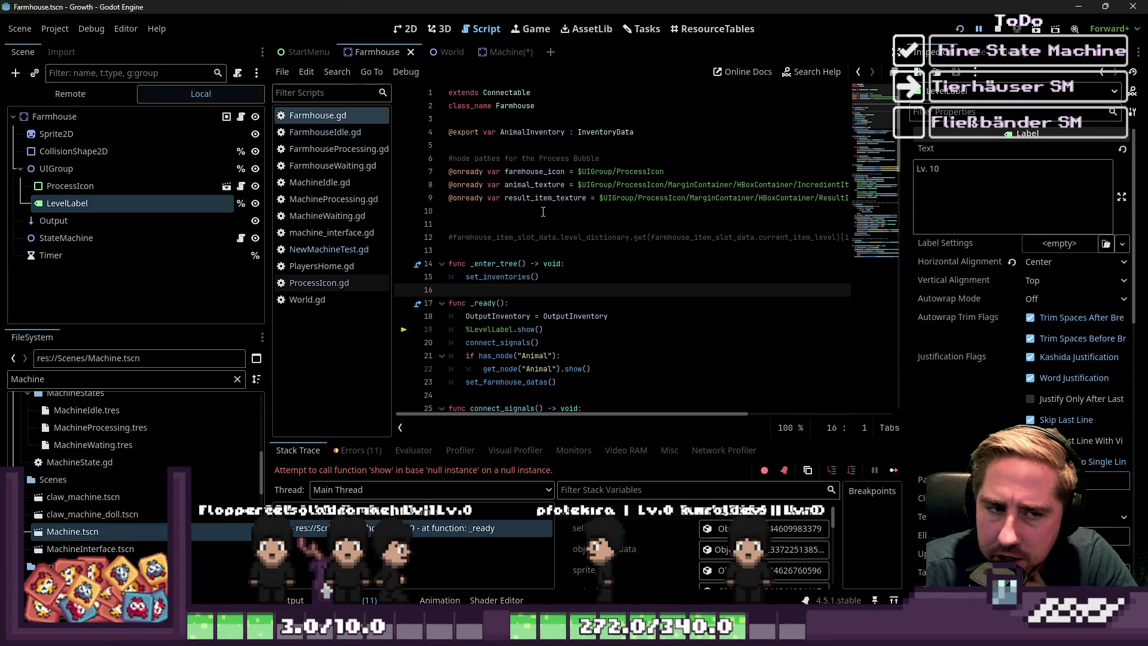
{"action": "left_click", "coordinate": [548, 172]}
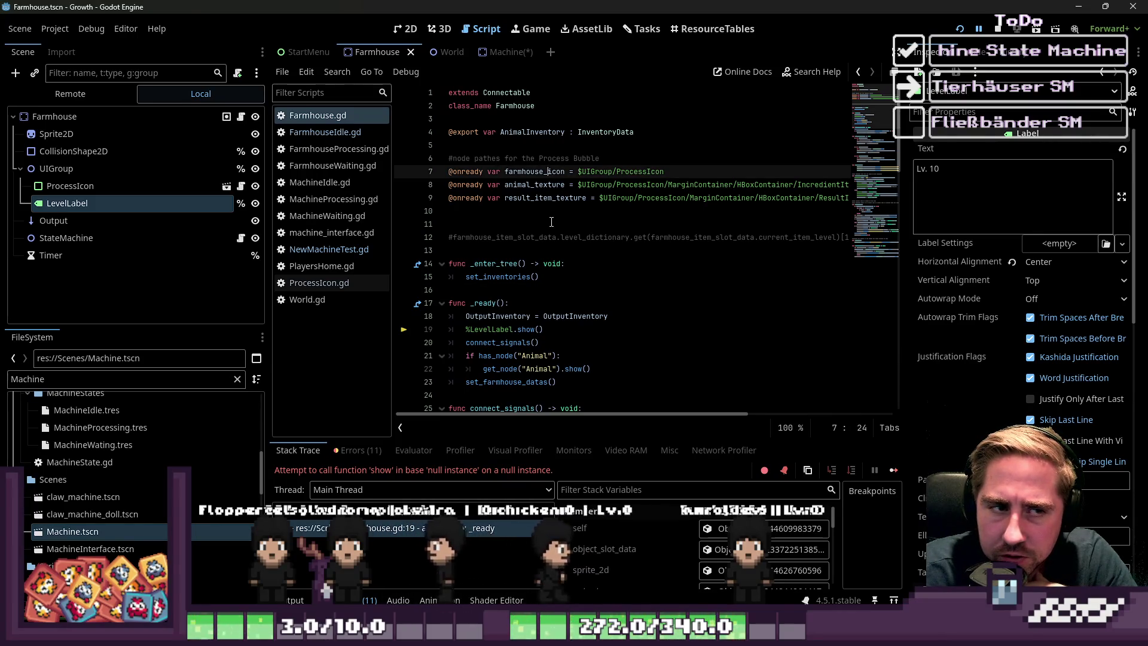
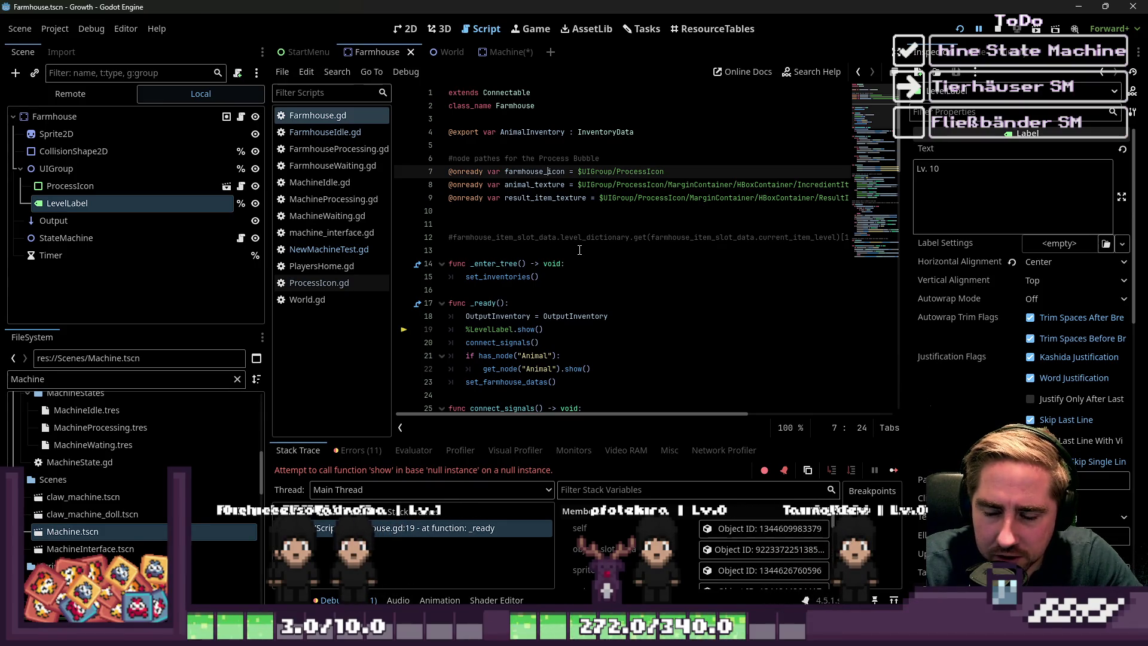
- Start a new line below the node paths, then erase the half-typed 'let' and the empty line
{"action": "key", "text": "Down"}
{"action": "key", "text": "Down"}
{"action": "key", "text": "Down"}
{"action": "key", "text": "Return"}
{"action": "type", "text": "let"}
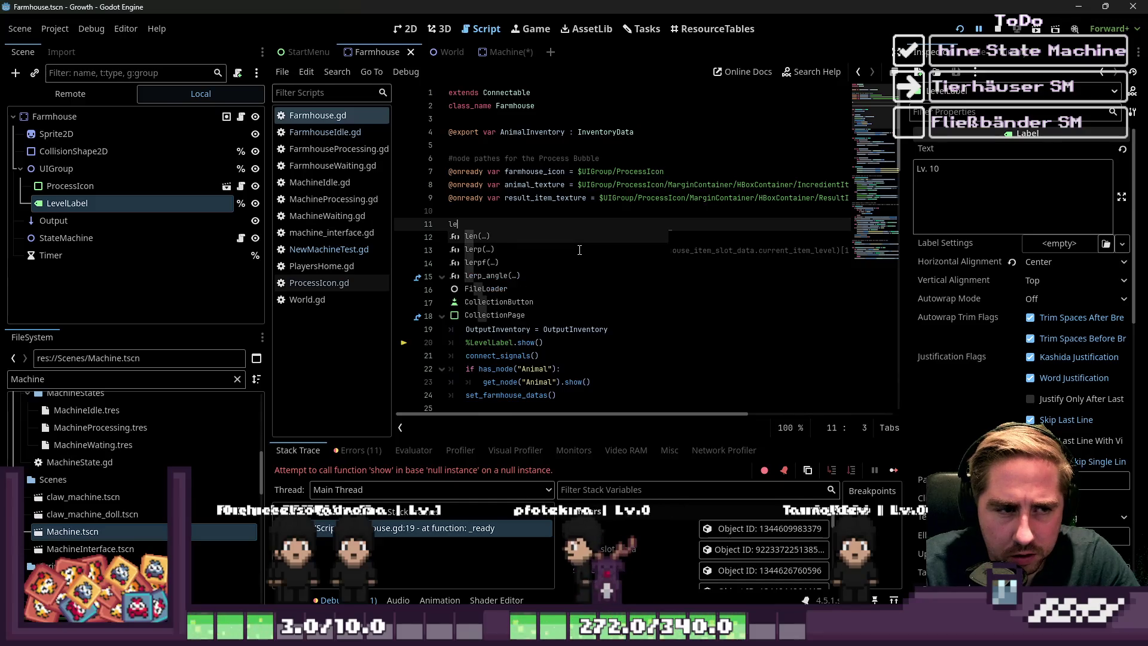
{"action": "key", "text": "BackSpace"}
{"action": "key", "text": "BackSpace"}
{"action": "key", "text": "BackSpace"}
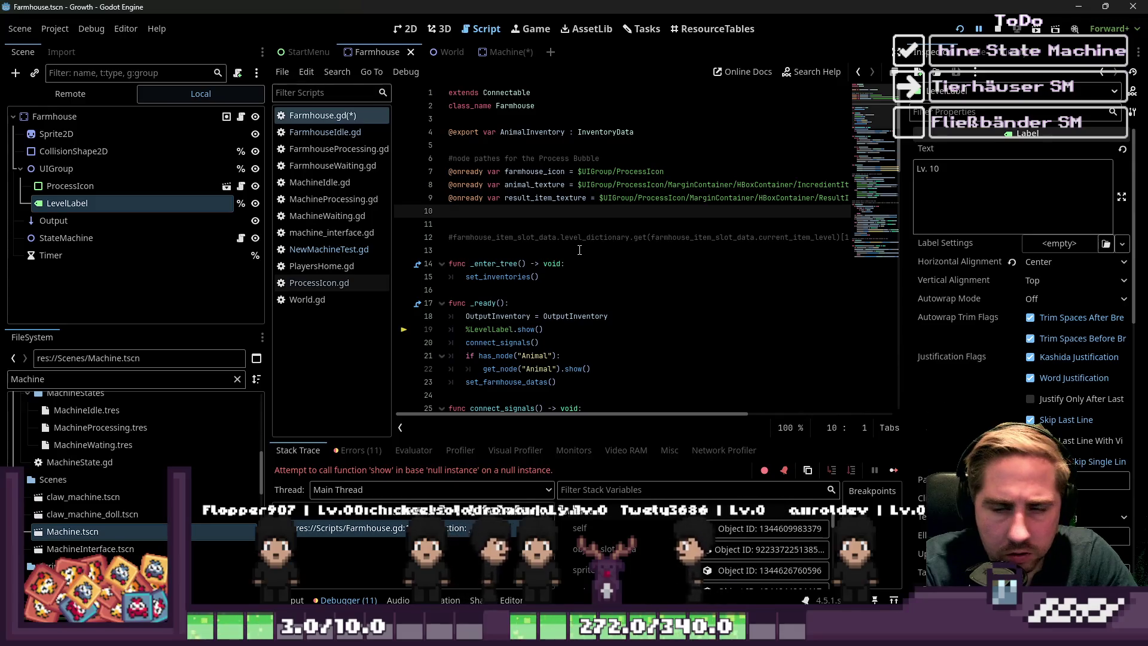
{"action": "key", "text": "BackSpace"}
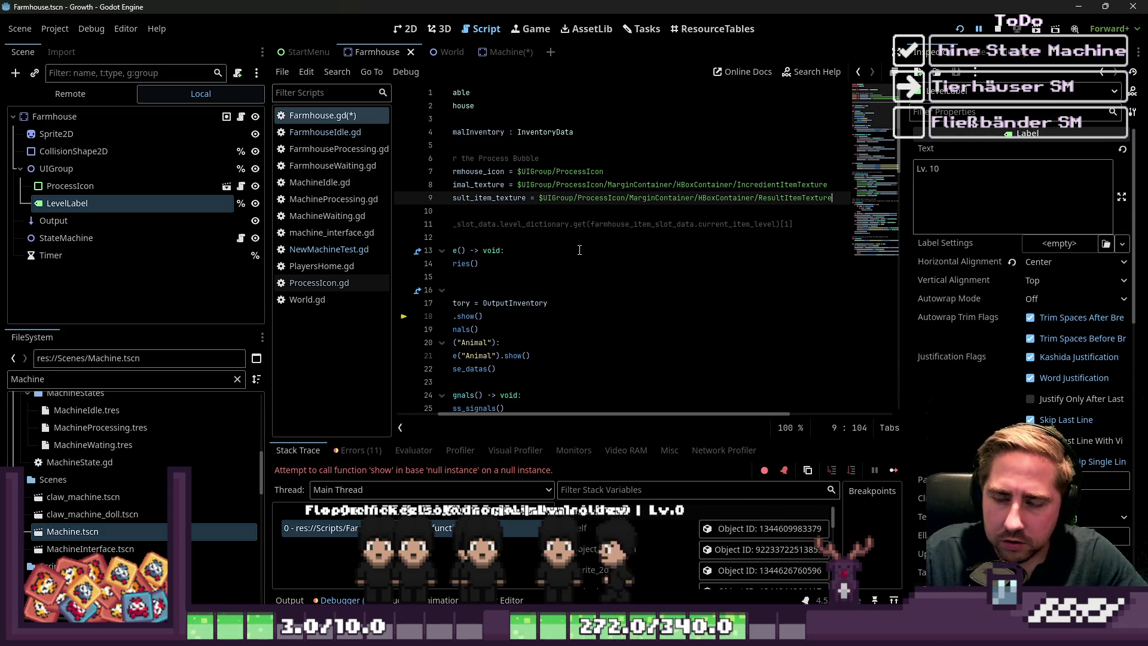
{"action": "scroll", "coordinate": [557, 173], "scroll_direction": "left", "scroll_amount": 3}
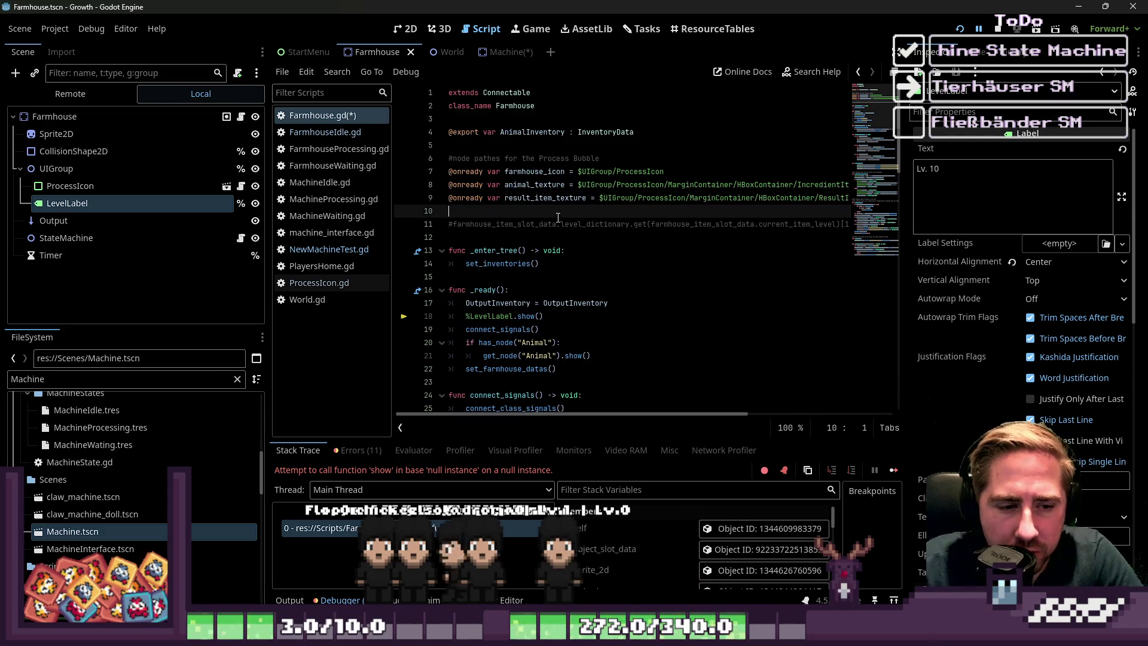
{"action": "left_click", "coordinate": [557, 173]}
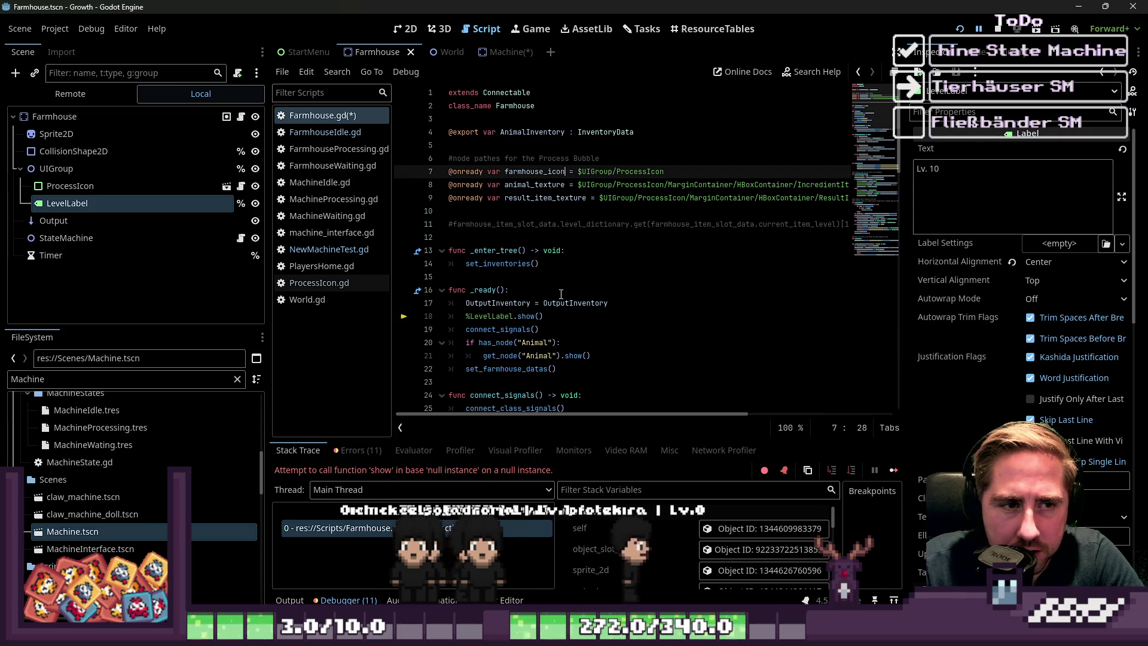
{"action": "left_click_drag", "start_coordinate": [547, 198], "coordinate": [530, 171]}
{"action": "left_click_drag", "start_coordinate": [455, 210], "coordinate": [411, 176]}
{"action": "key", "text": "BackSpace"}
{"action": "key", "text": "BackSpace"}
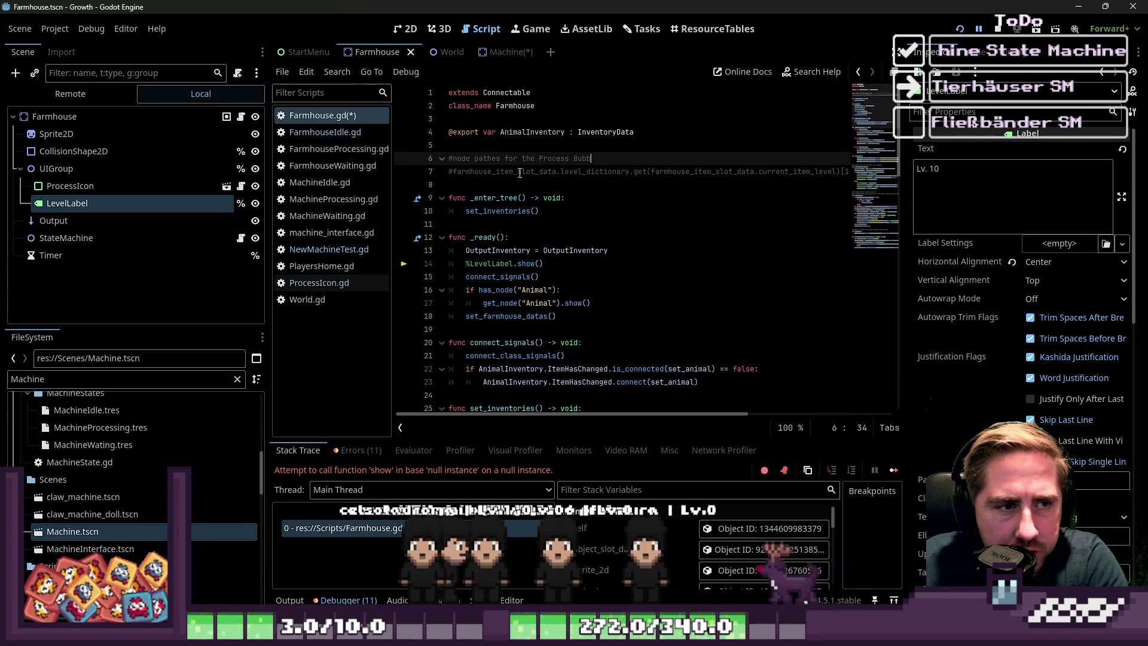
{"action": "left_click_drag", "start_coordinate": [591, 159], "coordinate": [464, 151]}
{"action": "key", "text": "BackSpace"}
- Review the edited Farmhouse script and run the project again
{"action": "scroll", "coordinate": [543, 234], "scroll_direction": "down", "scroll_amount": 3}
{"action": "scroll", "coordinate": [522, 223], "scroll_direction": "down", "scroll_amount": 20}
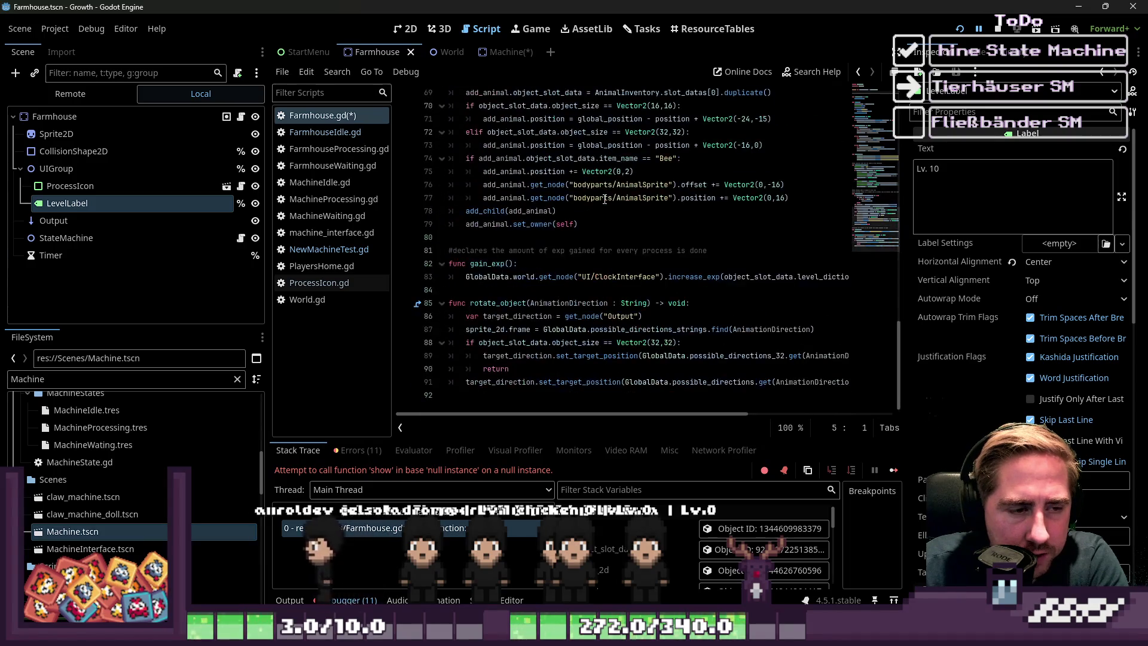
{"action": "scroll", "coordinate": [605, 200], "scroll_direction": "up", "scroll_amount": 1}
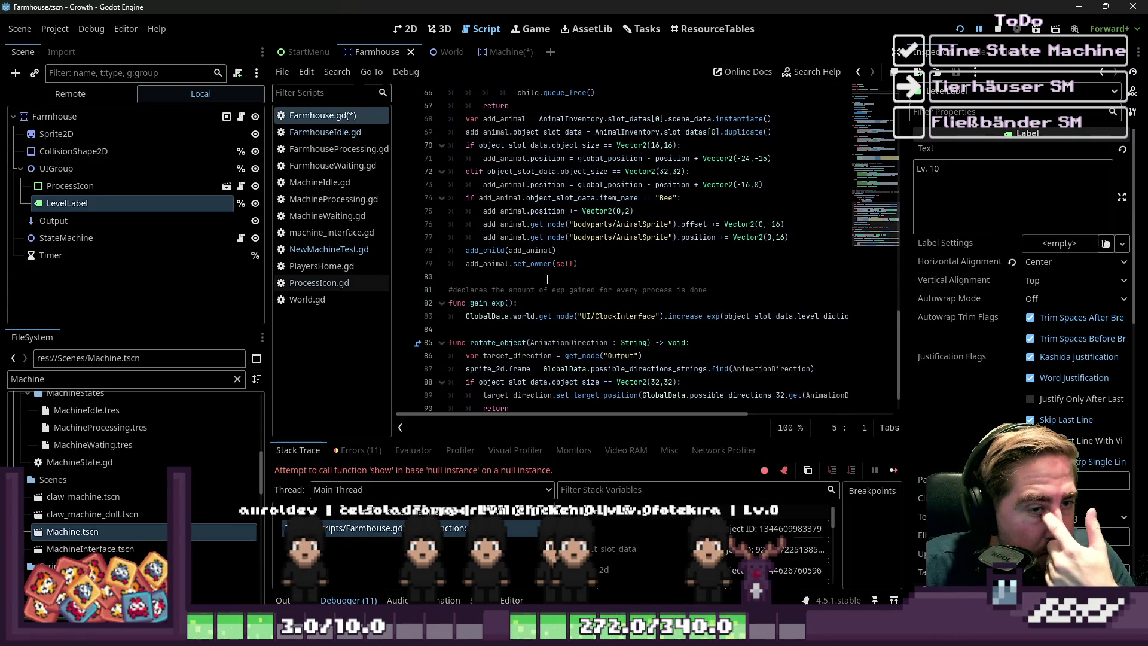
{"action": "scroll", "coordinate": [549, 276], "scroll_direction": "down", "scroll_amount": 1}
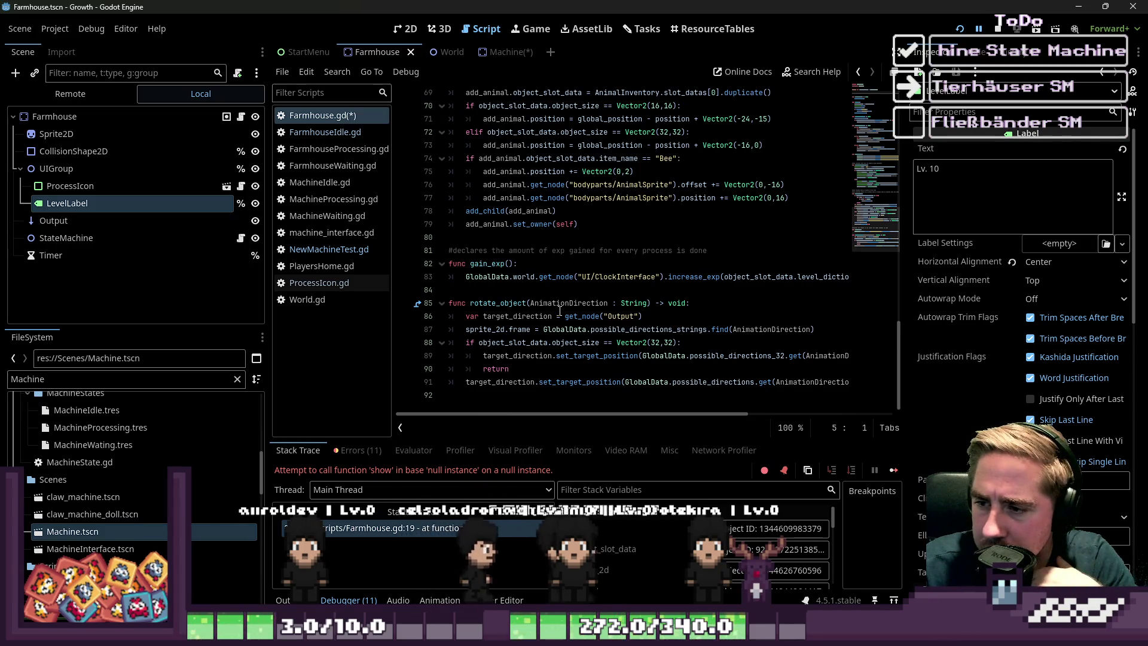
{"action": "left_click", "coordinate": [959, 29]}
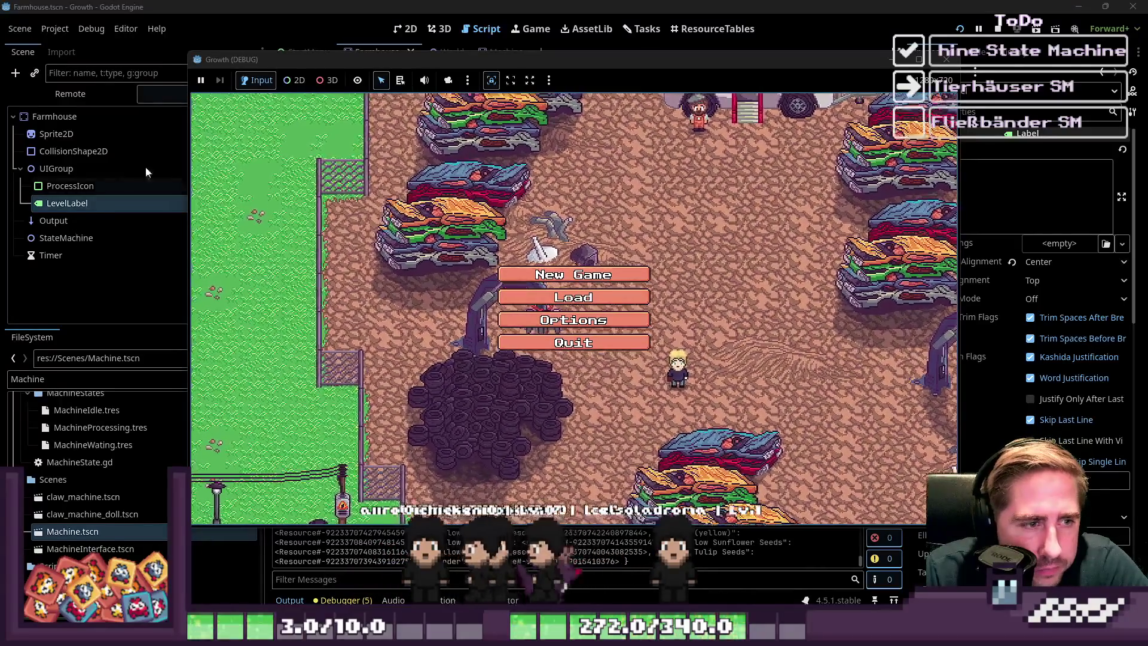
- Begin a New Game with the character name 'dsa' and start playing
{"action": "left_click", "coordinate": [547, 275]}
{"action": "left_click", "coordinate": [608, 188]}
{"action": "type", "text": "dsa"}
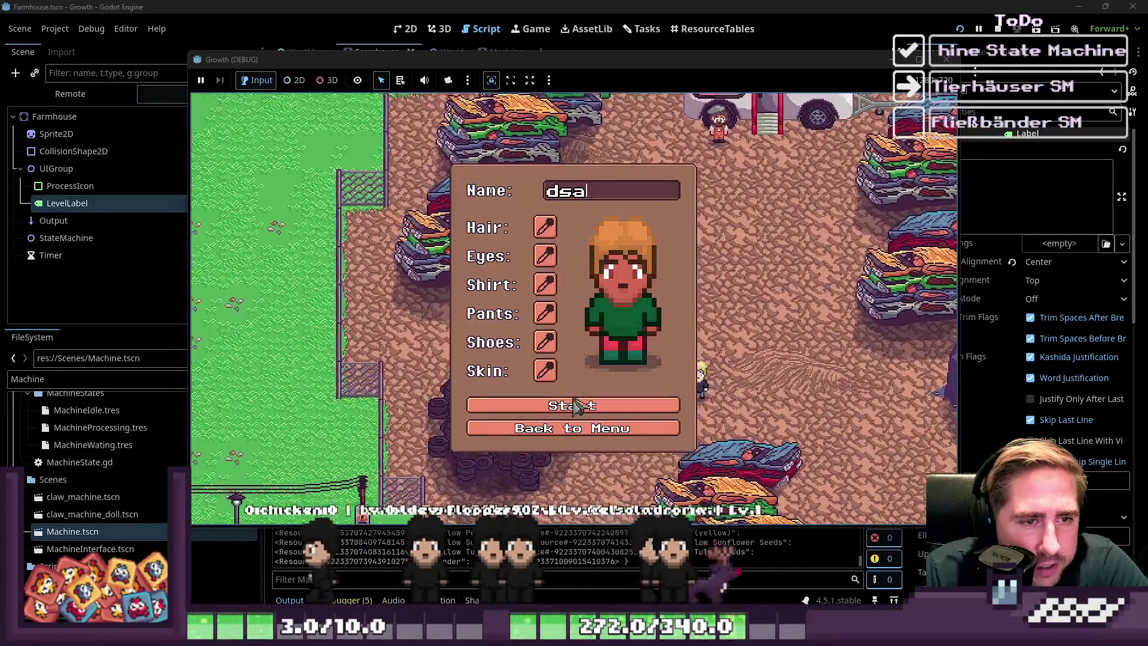
{"action": "left_click", "coordinate": [572, 413]}
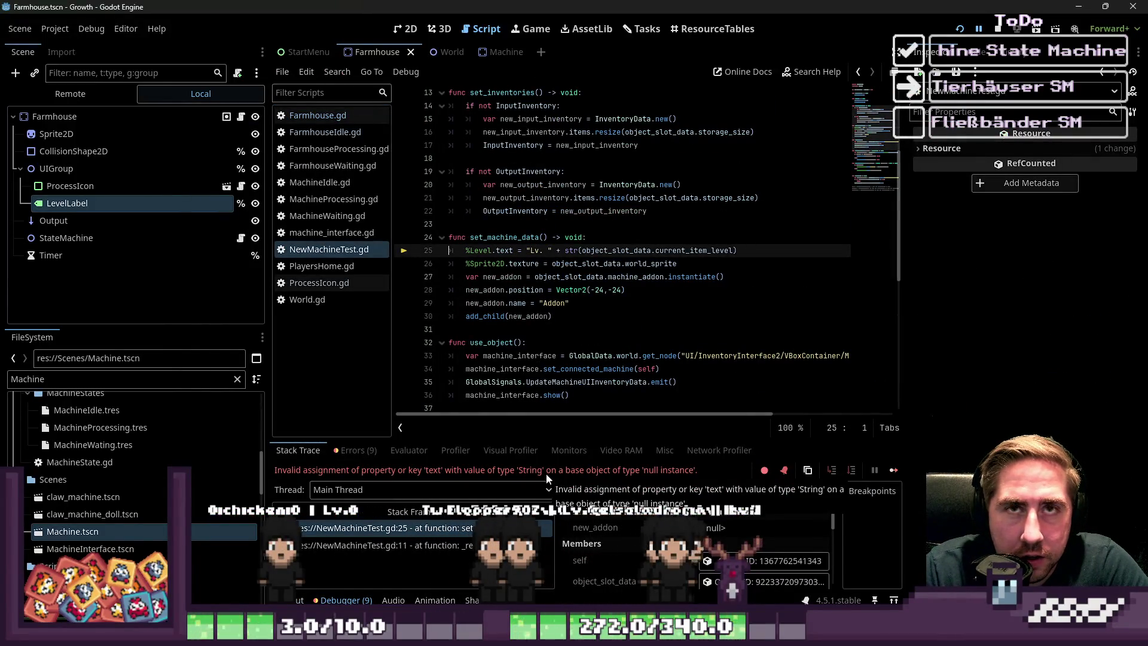
- Inspect set_machine_data, select 'Level' in %Level on line 25, and relaunch with F5
{"action": "left_click", "coordinate": [496, 304]}
{"action": "left_click_drag", "start_coordinate": [544, 308], "coordinate": [583, 230]}
{"action": "left_click", "coordinate": [587, 227]}
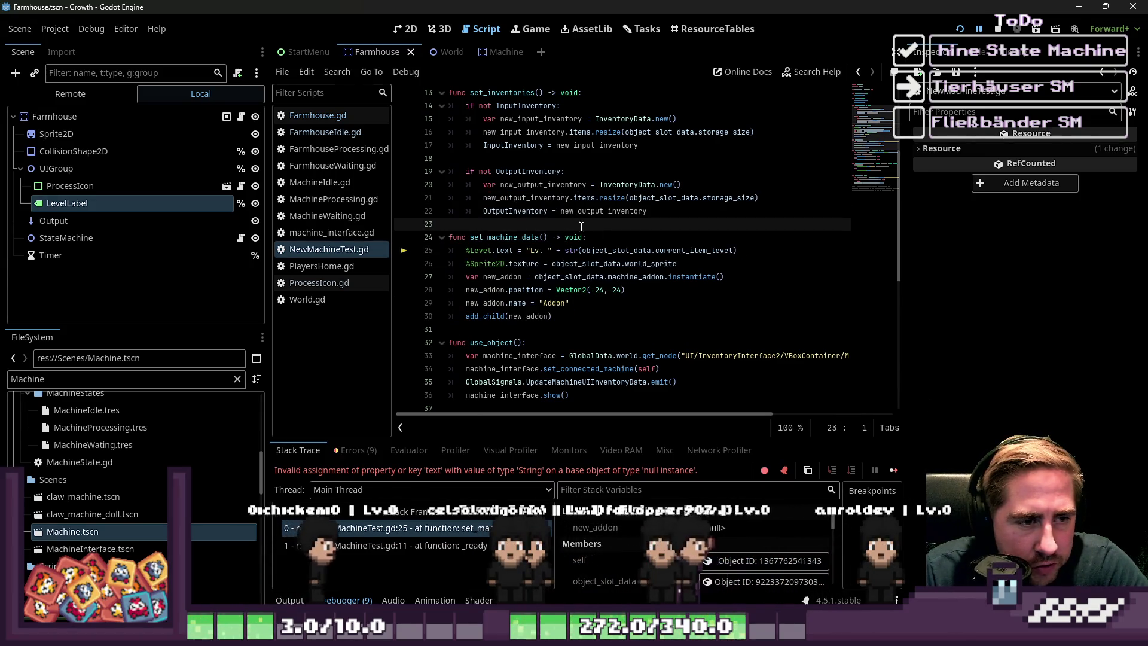
{"action": "mouse_move", "coordinate": [539, 174]}
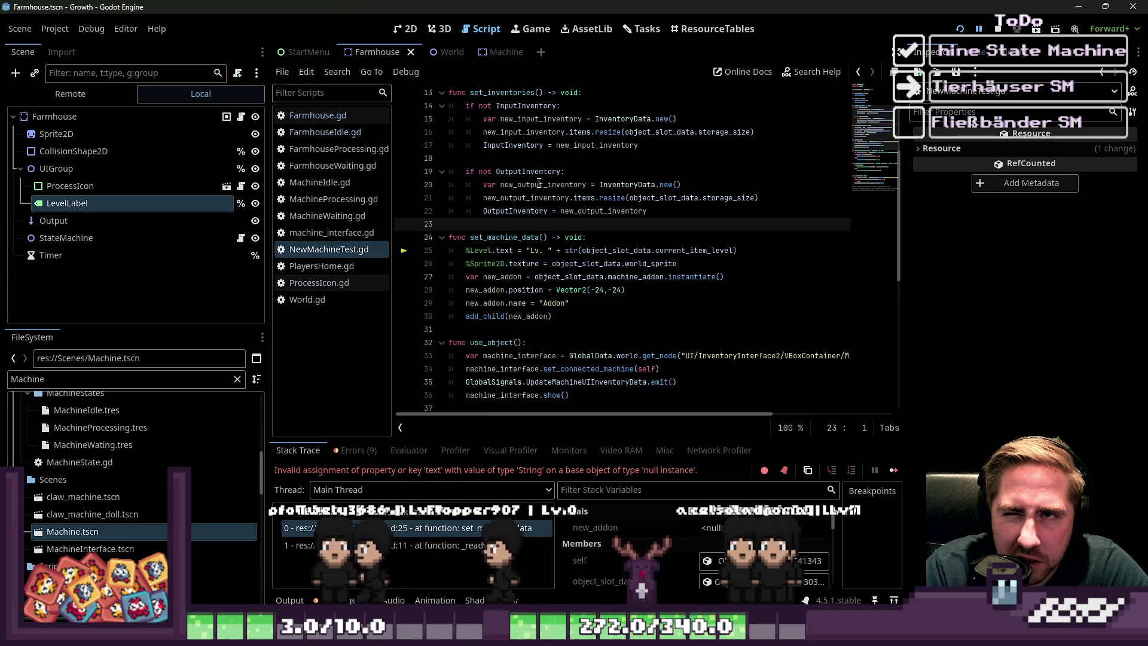
{"action": "scroll", "coordinate": [545, 174], "scroll_direction": "up", "scroll_amount": 4}
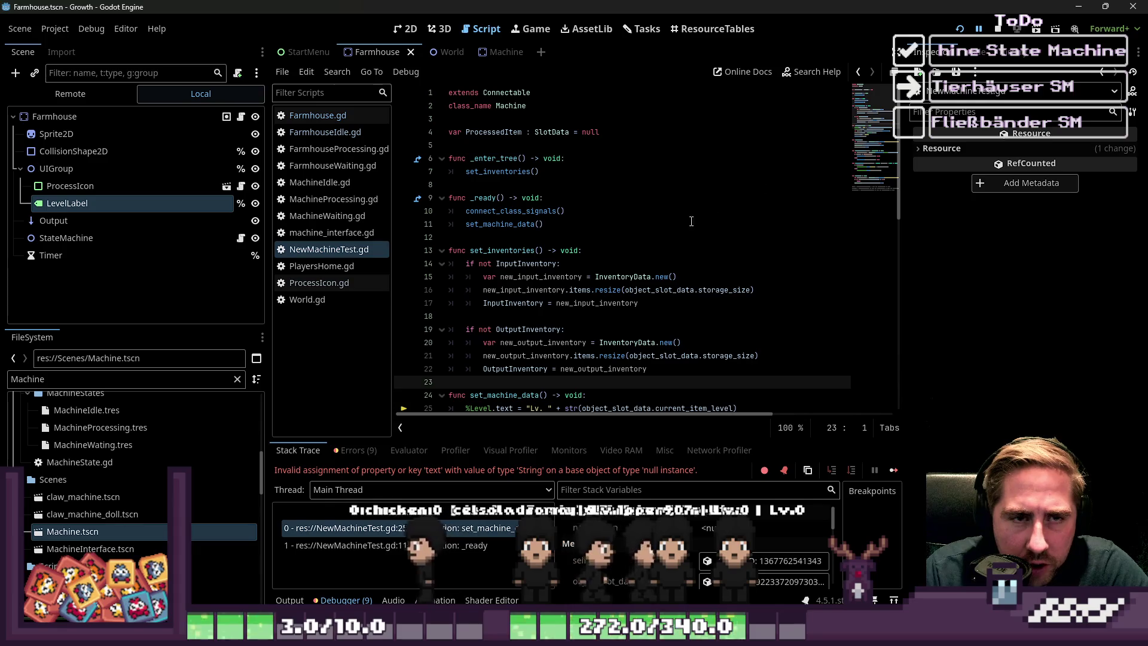
{"action": "scroll", "coordinate": [522, 303], "scroll_direction": "down", "scroll_amount": 3}
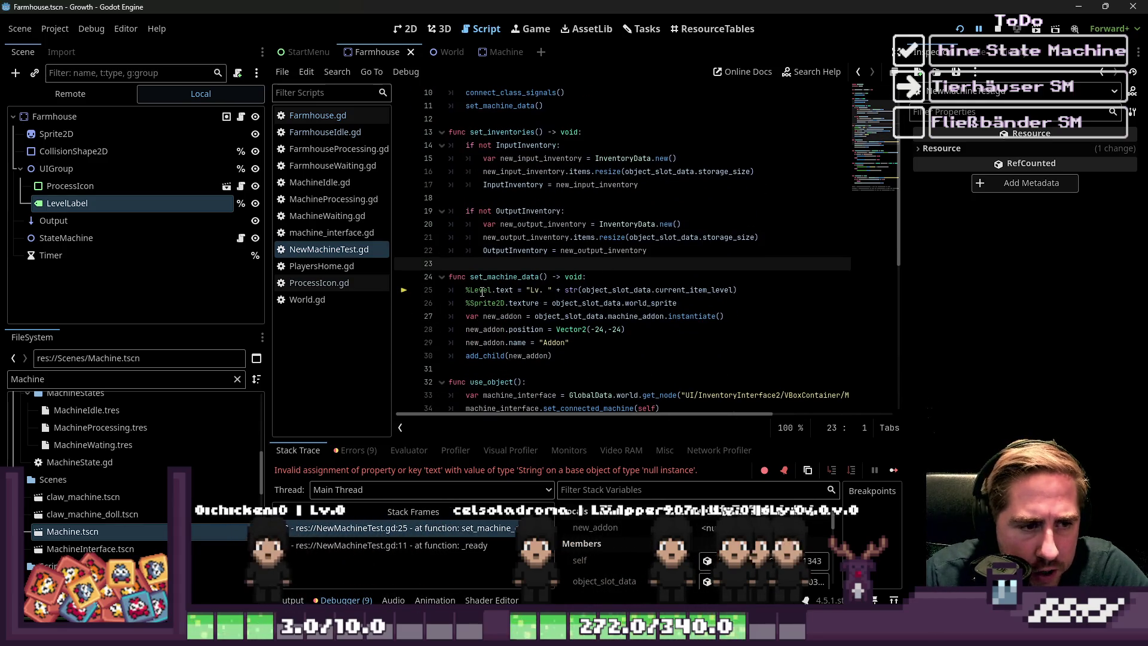
{"action": "double_click", "coordinate": [484, 291]}
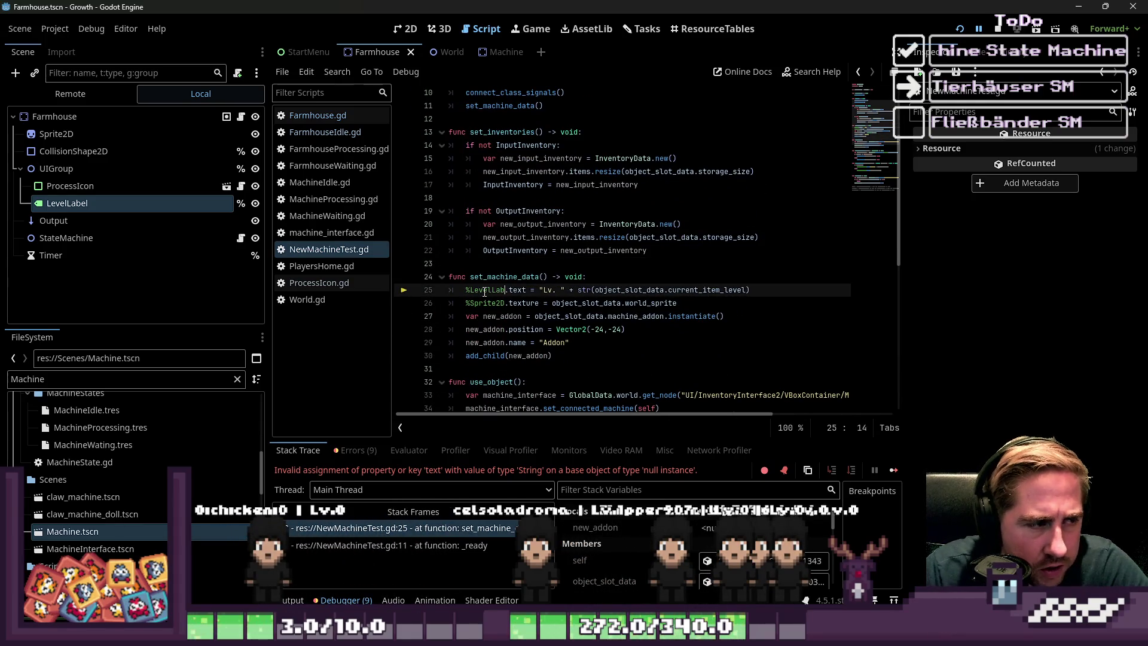
{"action": "key", "text": "F5"}
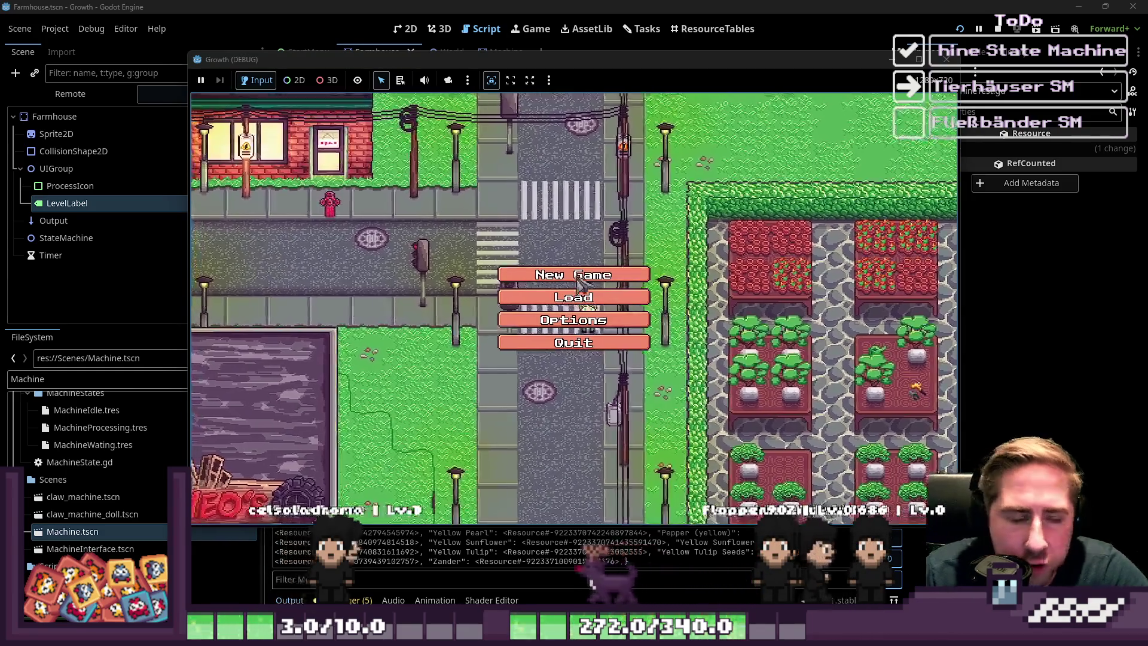
- Begin a New Game as character 'dsc' and start playing until the ItemHasChanged break
{"action": "left_click", "coordinate": [598, 274]}
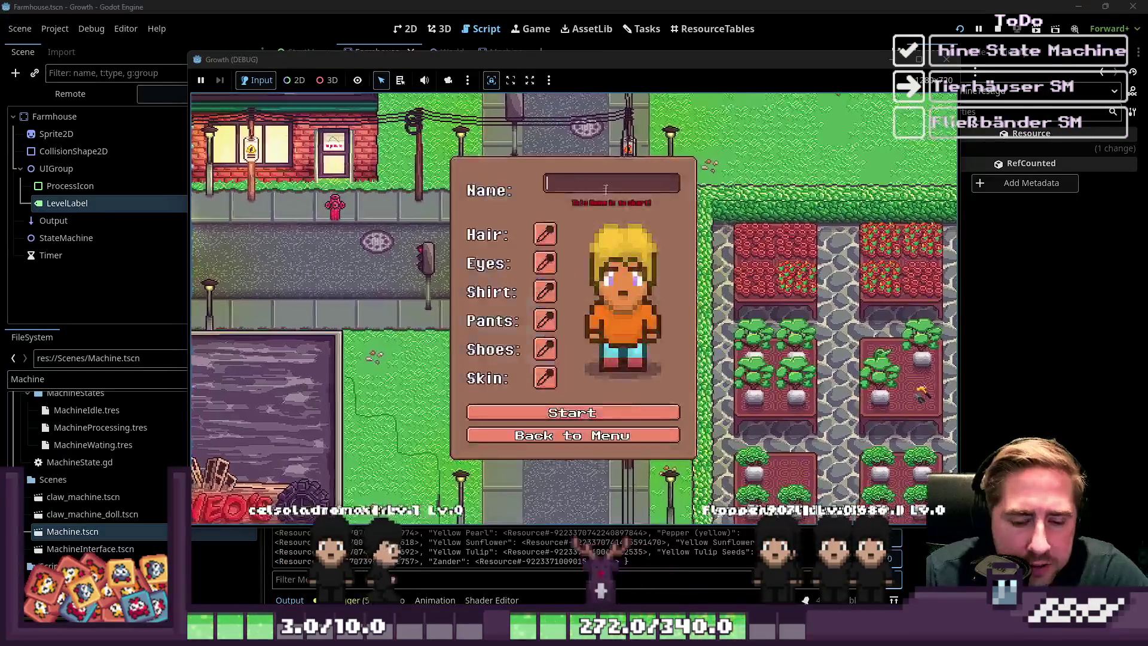
{"action": "type", "text": "dsc"}
{"action": "left_click", "coordinate": [576, 411]}
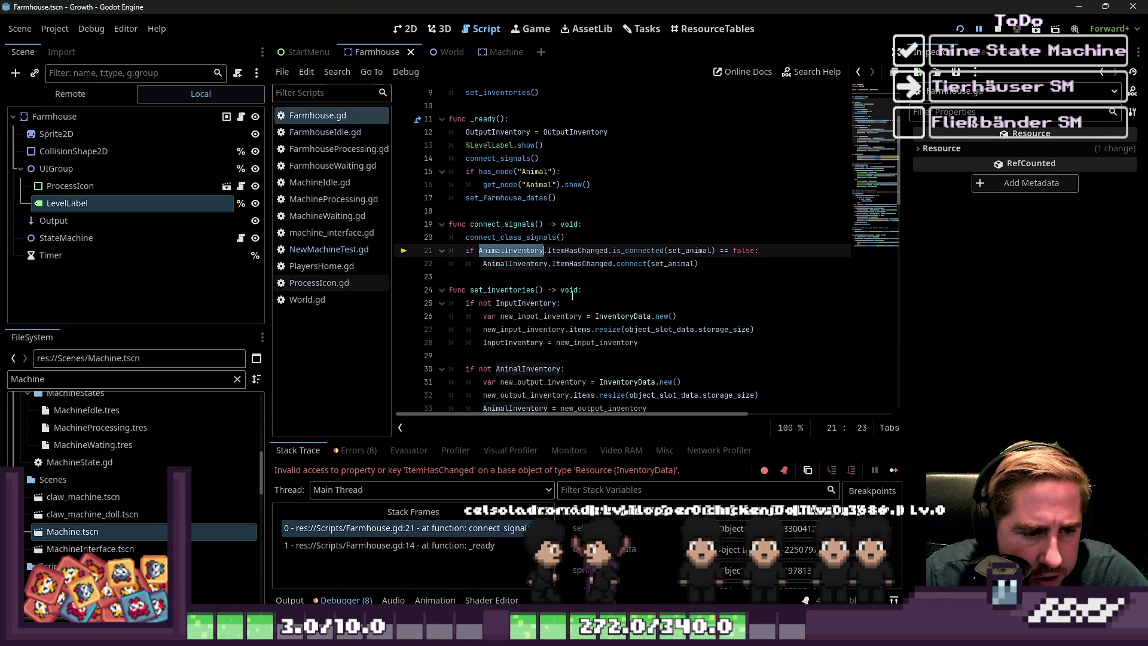
- Inspect AnimalInventory and its ItemHasChanged signal on lines 21–22
{"action": "double_click", "coordinate": [589, 263]}
{"action": "double_click", "coordinate": [529, 251]}
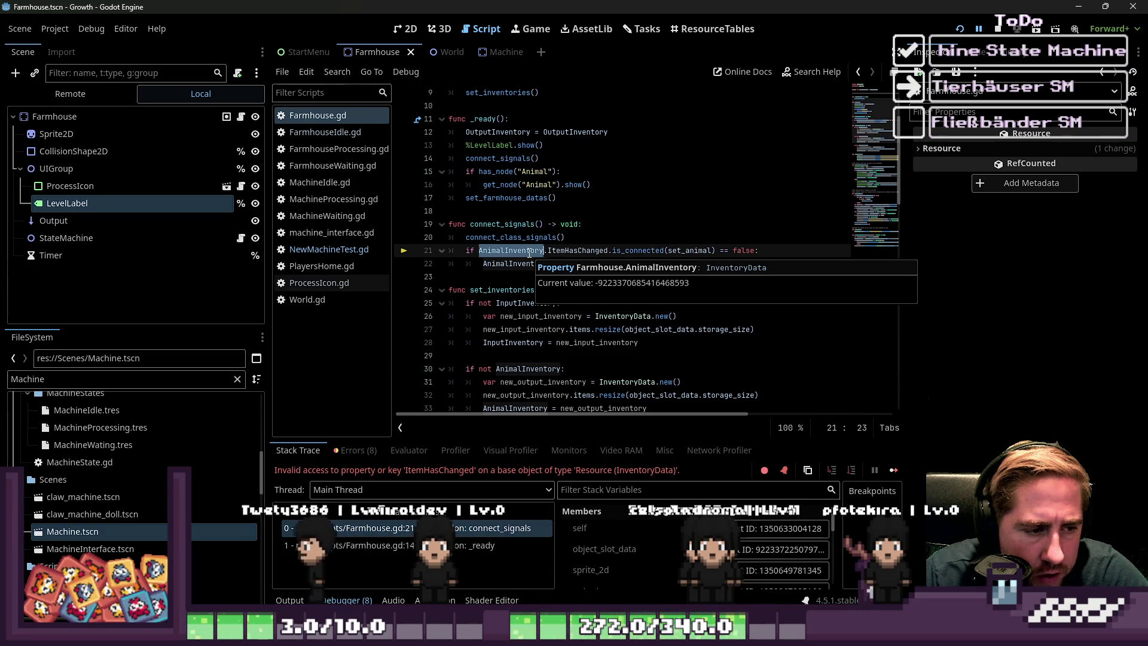
{"action": "double_click", "coordinate": [571, 251]}
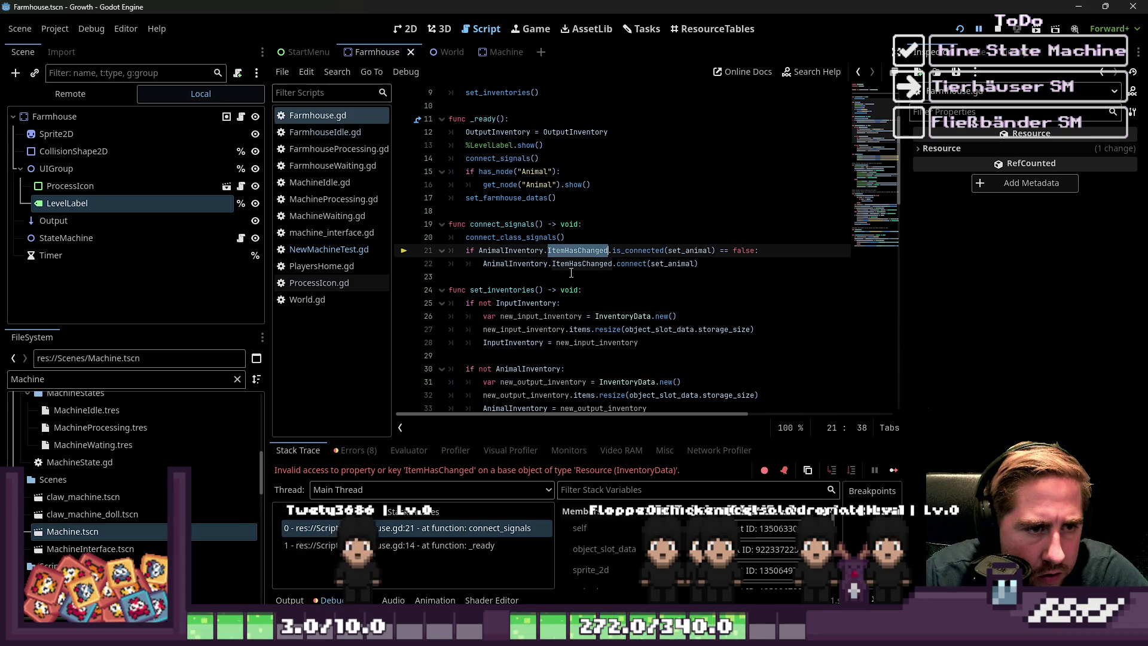
- Delete the connect_signals function and its connect_signals() call
{"action": "mouse_move", "coordinate": [751, 271]}
{"action": "left_mouse_down"}
{"action": "mouse_move", "coordinate": [479, 262]}
{"action": "mouse_move", "coordinate": [419, 221]}
{"action": "left_mouse_up"}
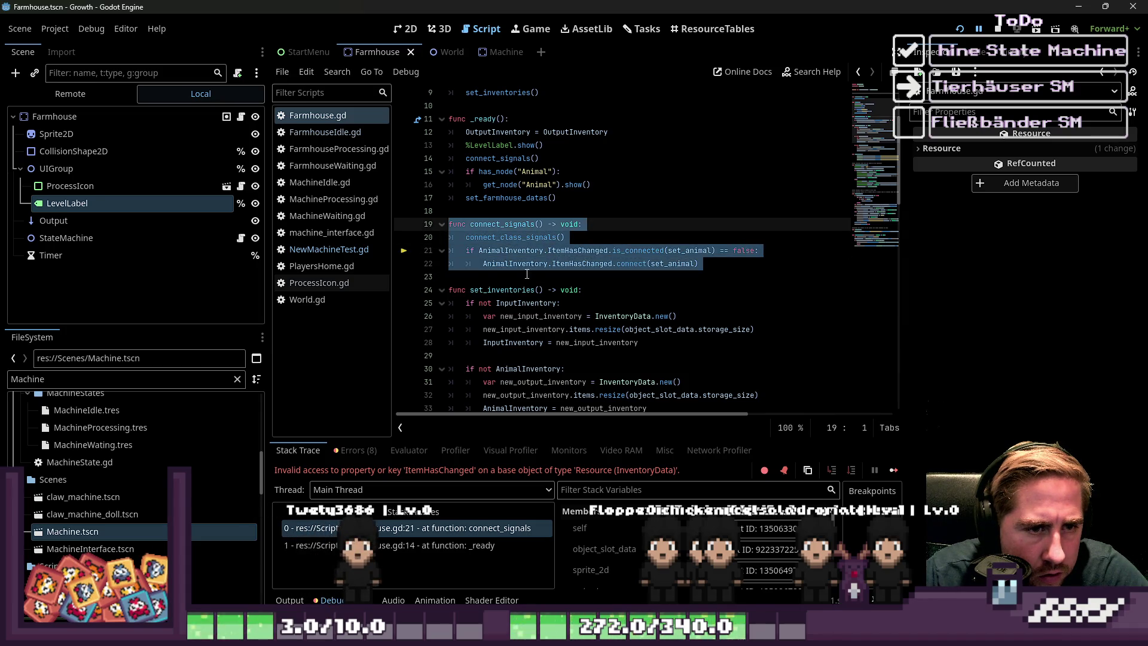
{"action": "key", "text": "BackSpace"}
{"action": "key", "text": "BackSpace"}
{"action": "key", "text": "BackSpace"}
{"action": "scroll", "coordinate": [556, 227], "scroll_direction": "up", "scroll_amount": 1}
{"action": "left_click", "coordinate": [572, 199]}
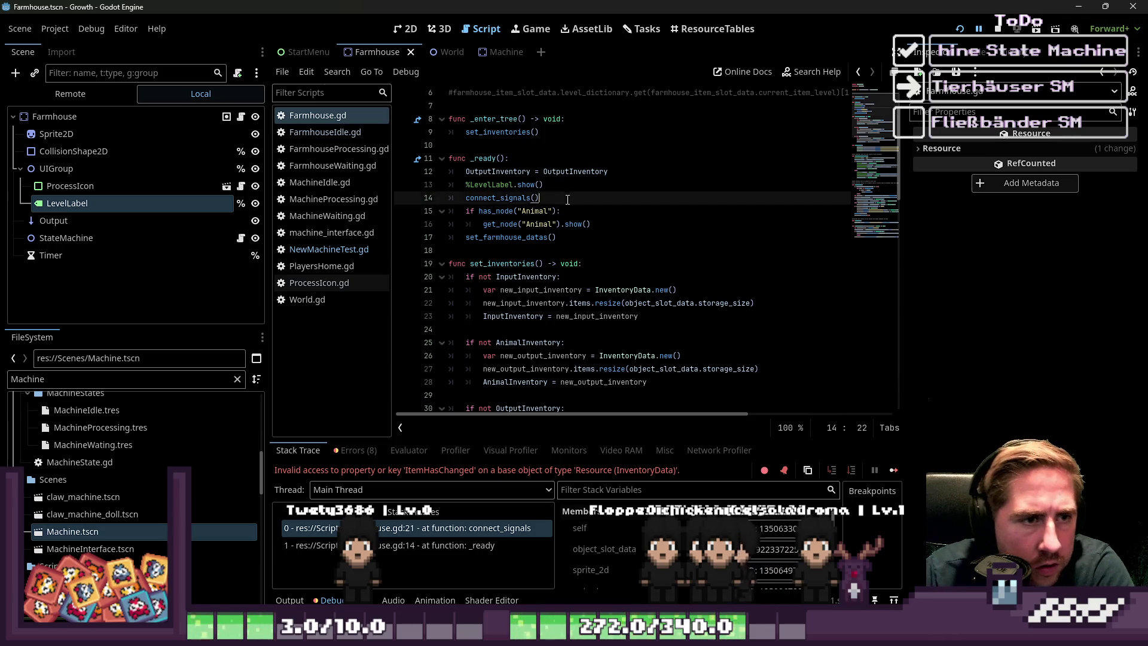
{"action": "triple_click", "coordinate": [572, 200]}
{"action": "key", "text": "BackSpace"}
{"action": "double_click", "coordinate": [517, 132]}
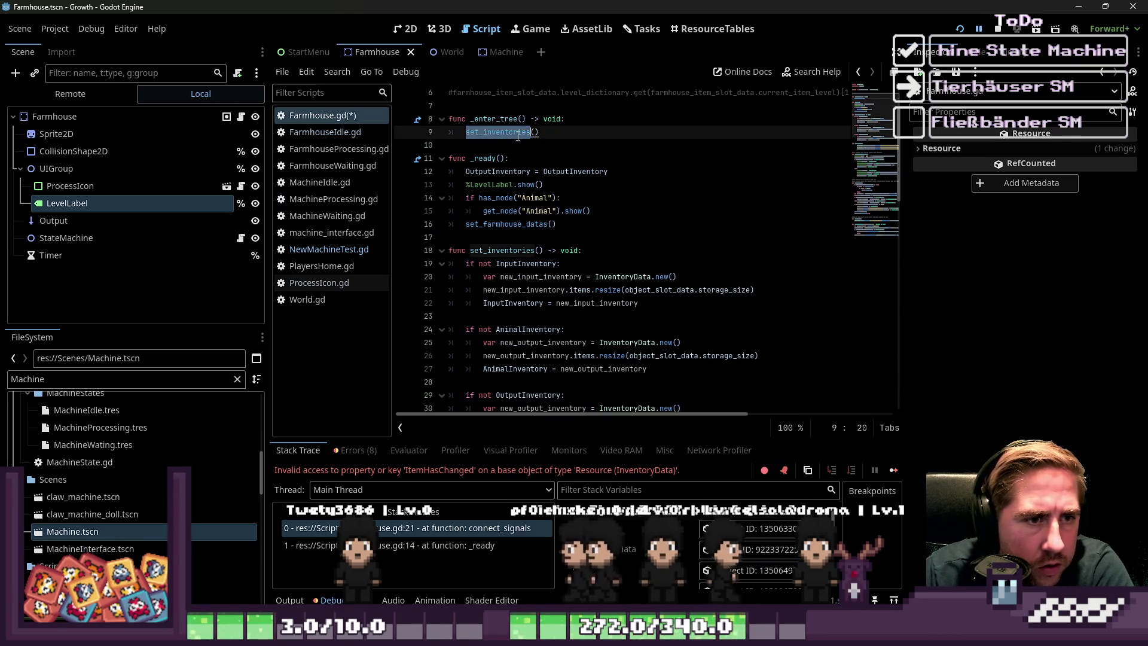
- Undo the deletions to restore connect_signals and save Farmhouse.gd
{"action": "key", "text": "ctrl+z"}
{"action": "key", "text": "ctrl+z"}
{"action": "left_click", "coordinate": [613, 263]}
{"action": "key", "text": "ctrl+s"}
{"action": "left_click", "coordinate": [581, 278]}
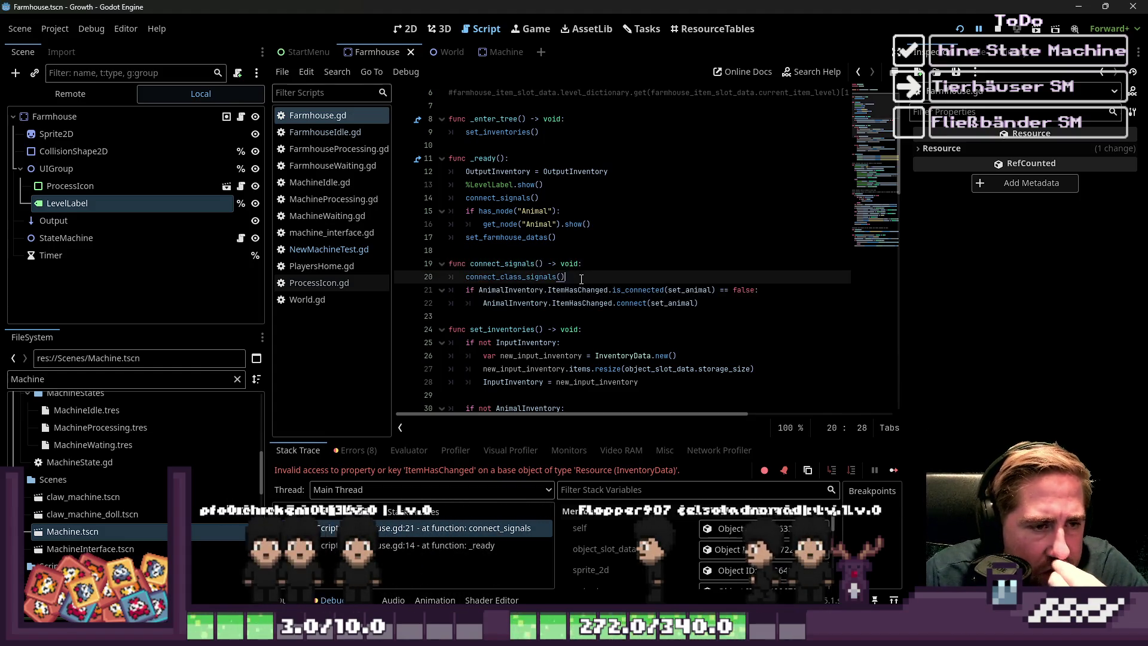
{"action": "double_click", "coordinate": [551, 291]}
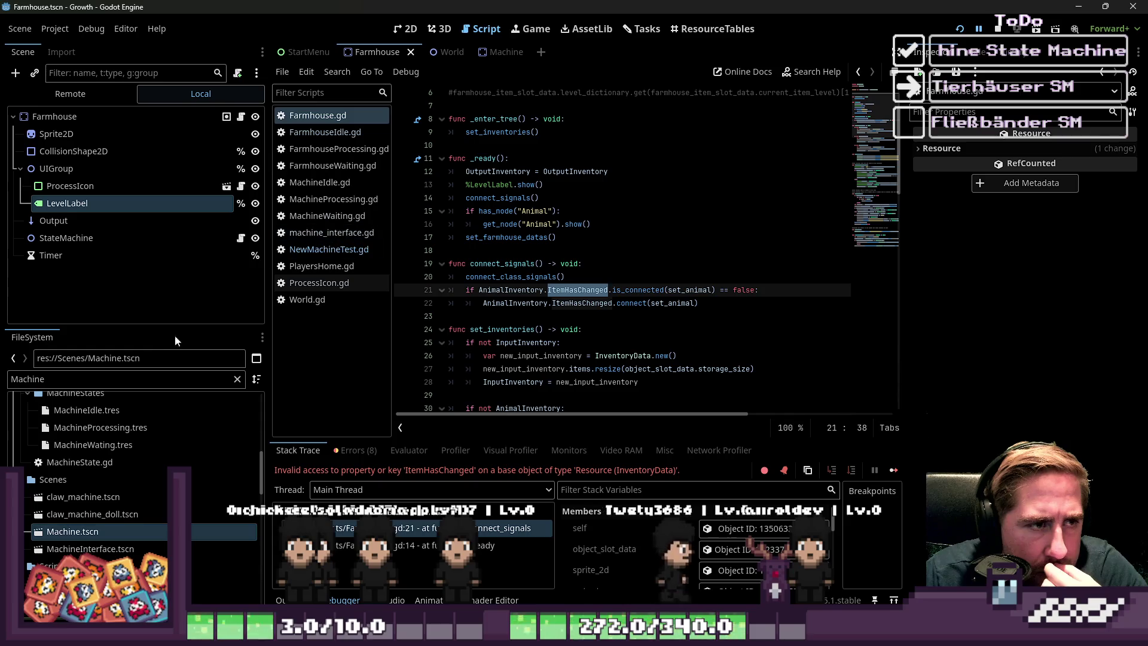
{"action": "double_click", "coordinate": [144, 380]}
{"action": "type", "text": "Inventor"}
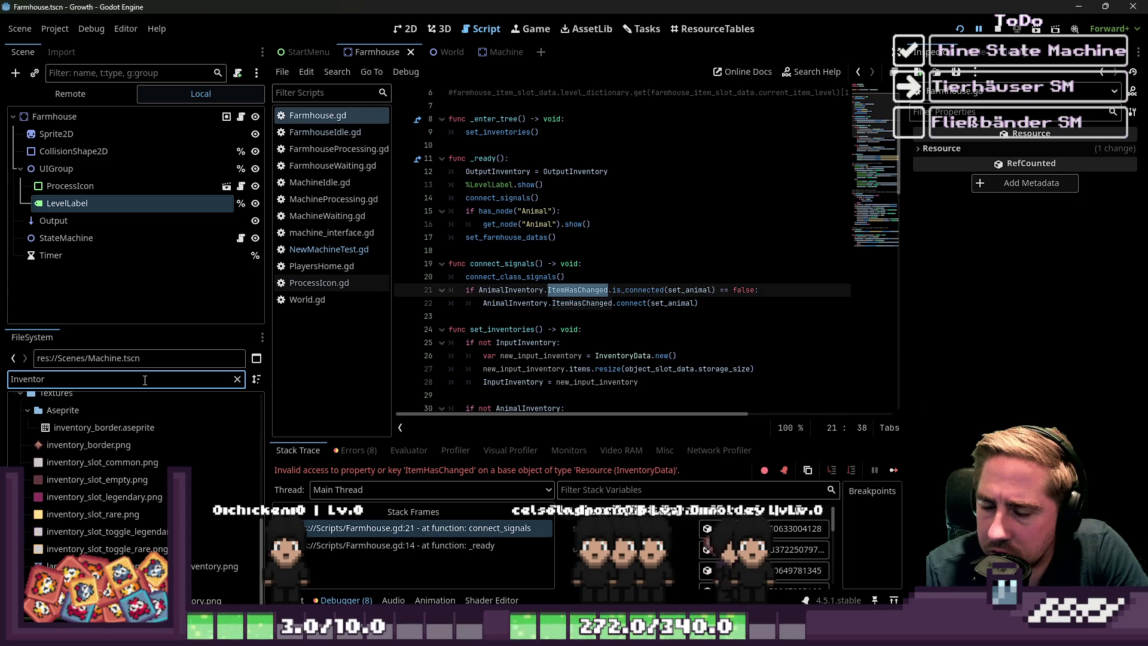
{"action": "scroll", "coordinate": [553, 229], "scroll_direction": "up", "scroll_amount": 2}
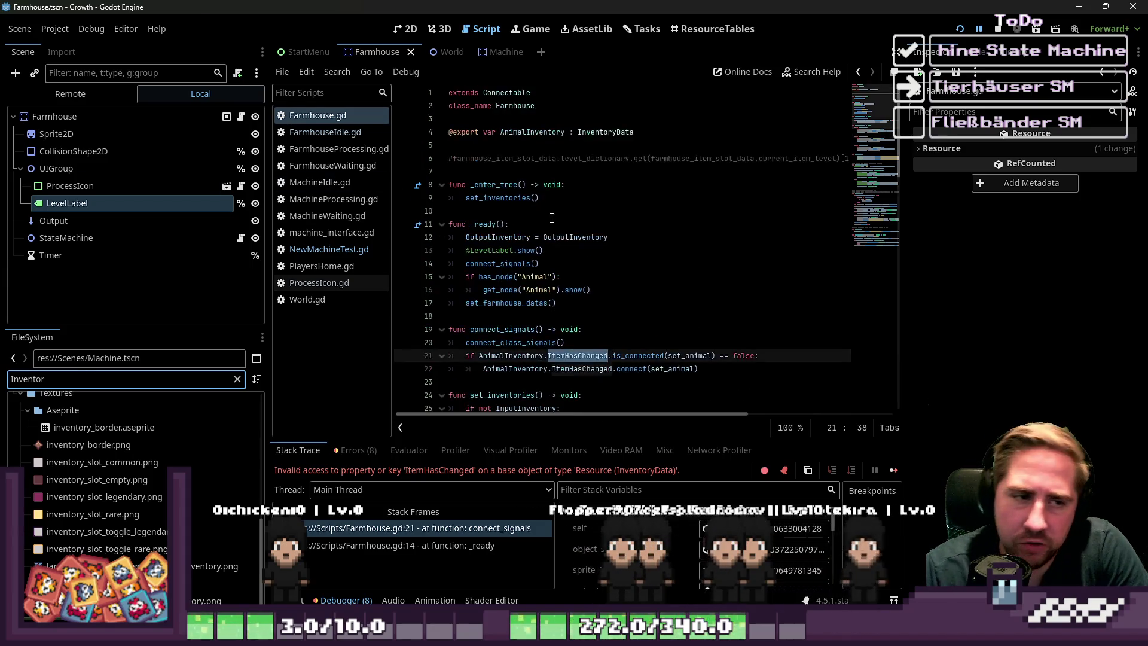
{"action": "left_click", "coordinate": [525, 132]}
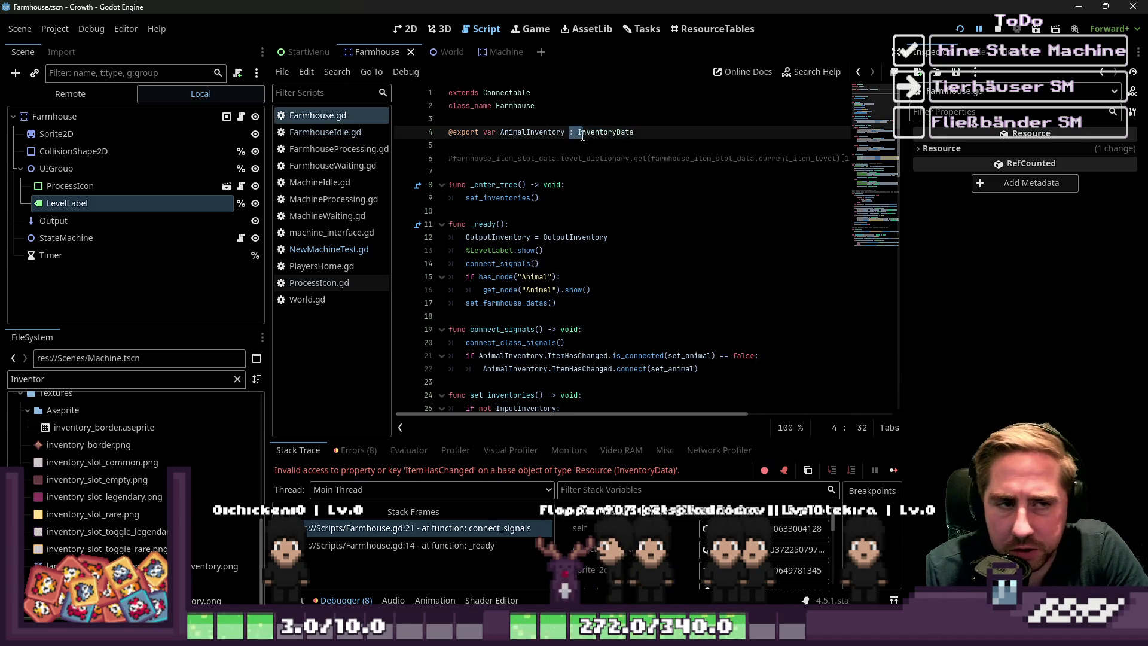
{"action": "left_click_drag", "start_coordinate": [582, 135], "coordinate": [635, 132]}
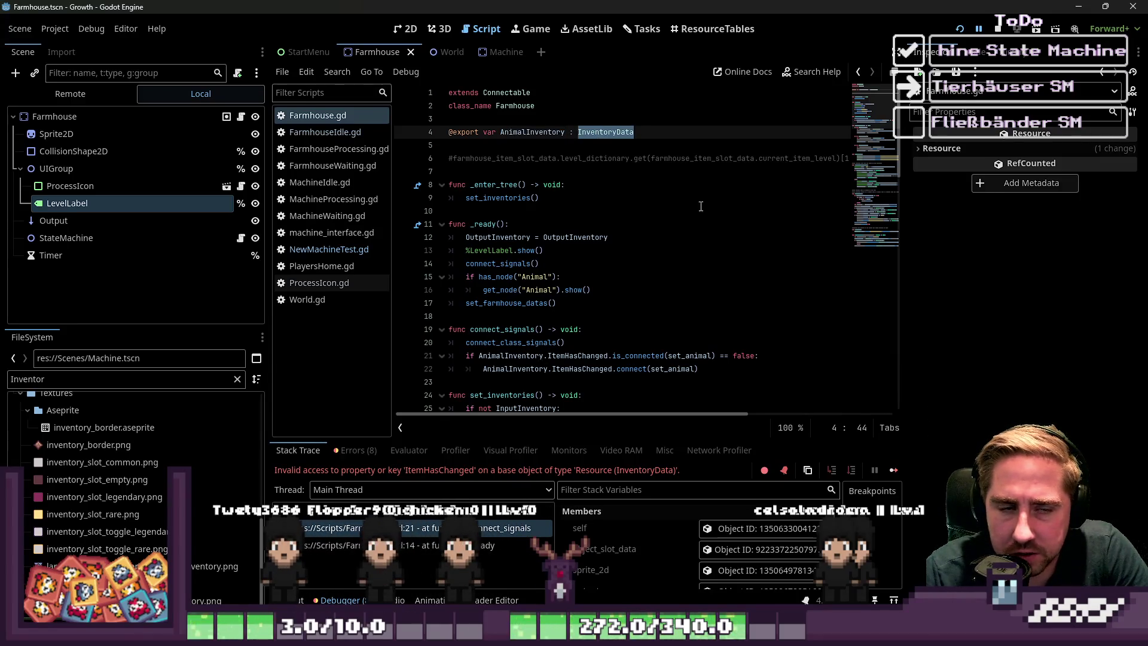
{"action": "left_click", "coordinate": [639, 171]}
{"action": "double_click", "coordinate": [604, 131]}
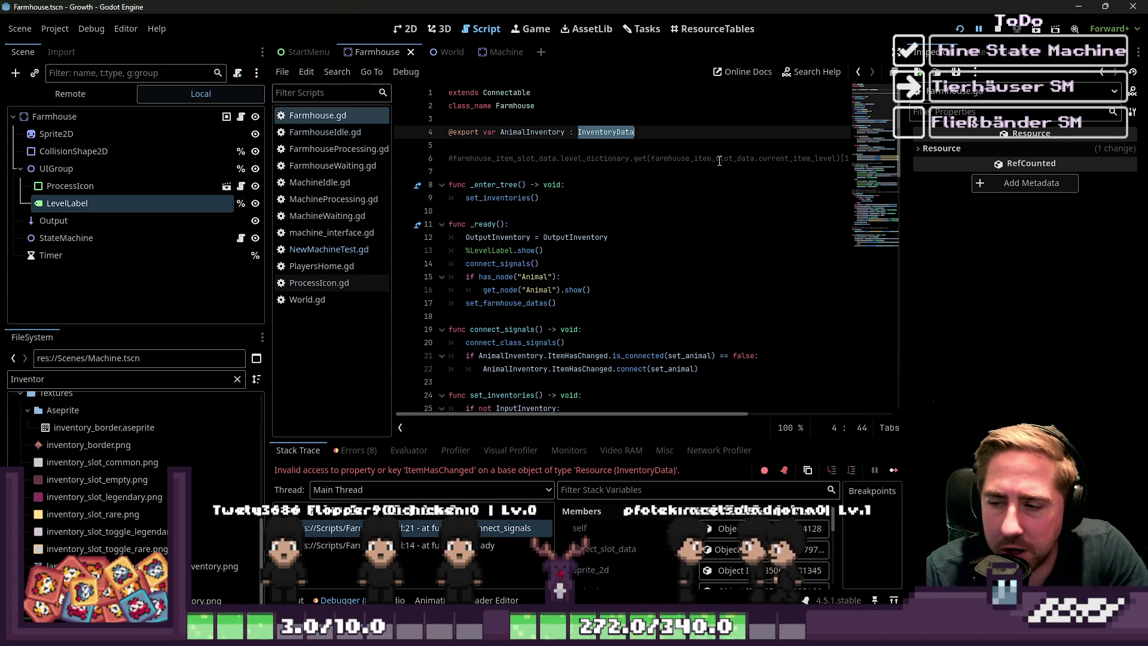
{"action": "left_click", "coordinate": [490, 138]}
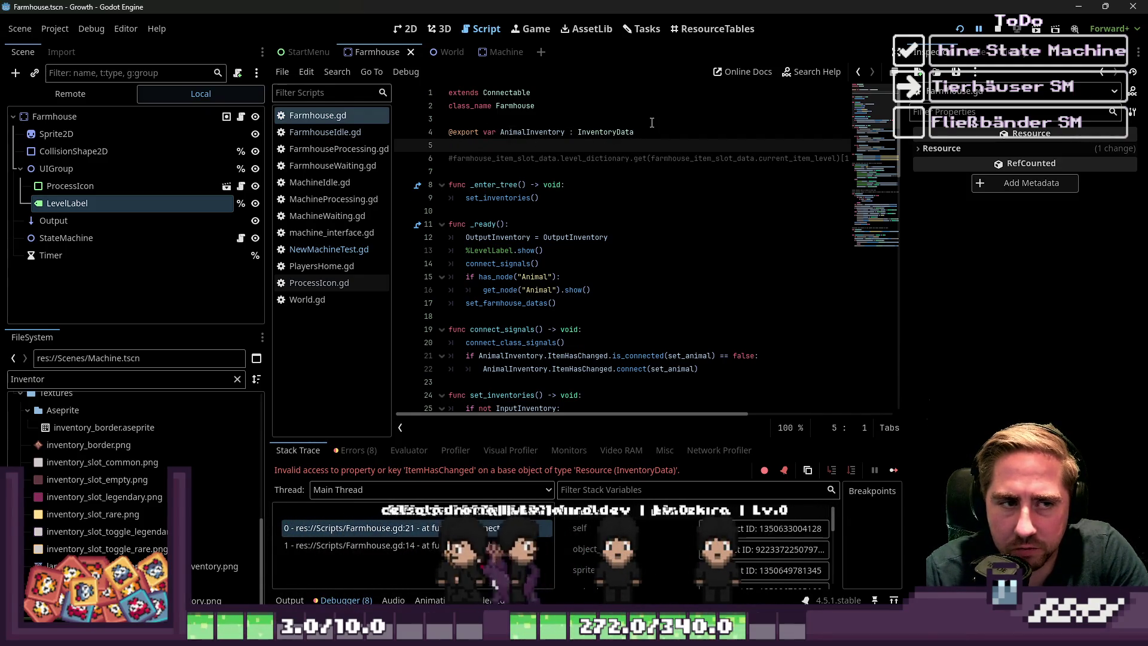
{"action": "double_click", "coordinate": [605, 131]}
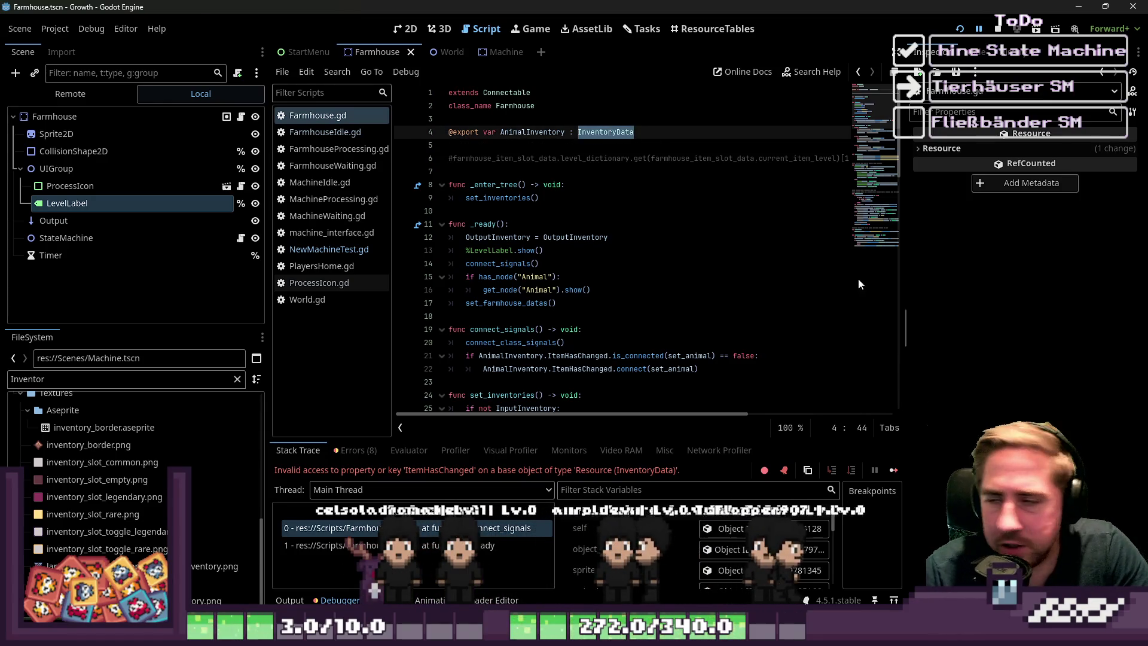
{"action": "left_click", "coordinate": [614, 196]}
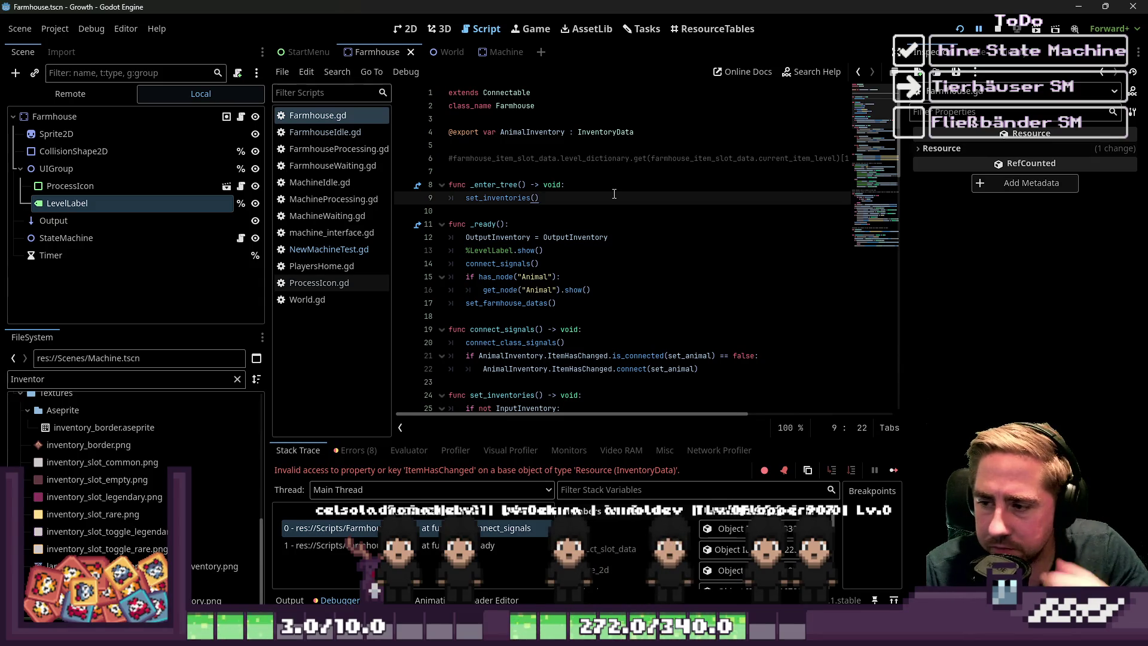
{"action": "double_click", "coordinate": [615, 131]}
{"action": "left_click", "coordinate": [635, 132]}
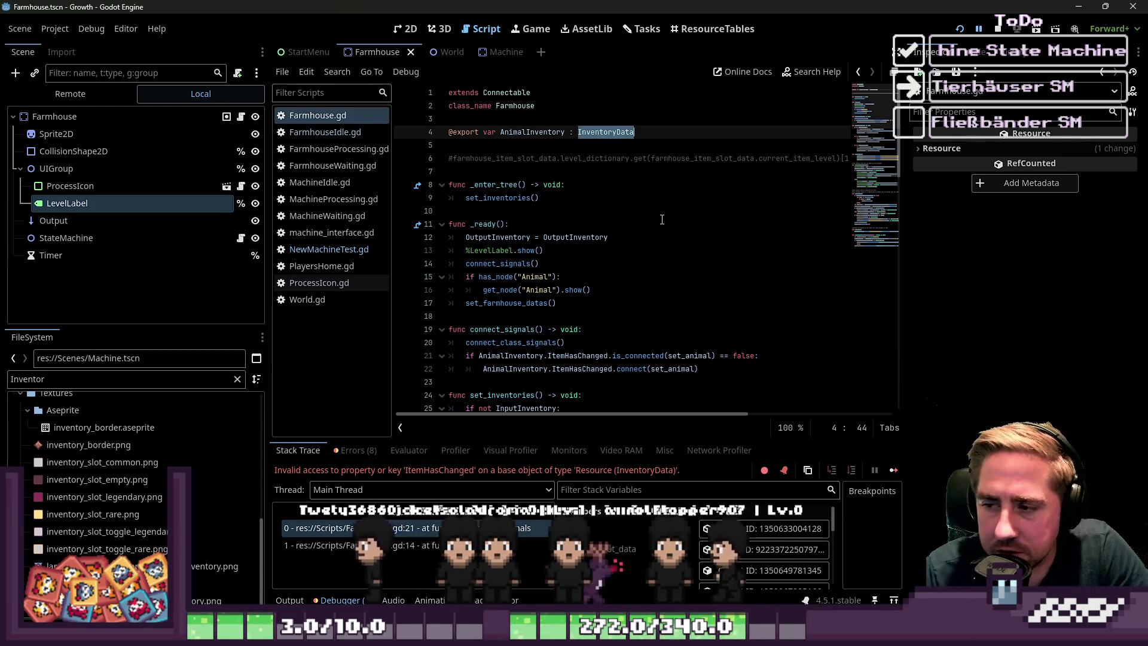
- Delete lines 21–22, the AnimalInventory ItemHasChanged connection, from connect_signals
{"action": "scroll", "coordinate": [662, 220], "scroll_direction": "down", "scroll_amount": 2}
{"action": "scroll", "coordinate": [662, 220], "scroll_direction": "down", "scroll_amount": 1}
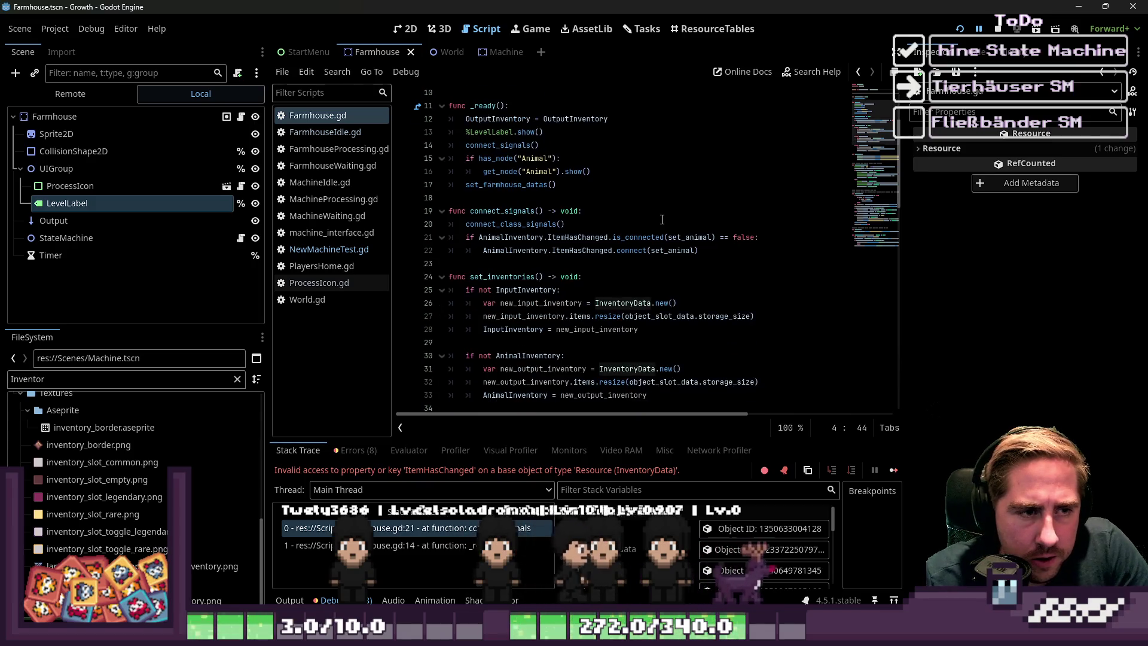
{"action": "double_click", "coordinate": [516, 212]}
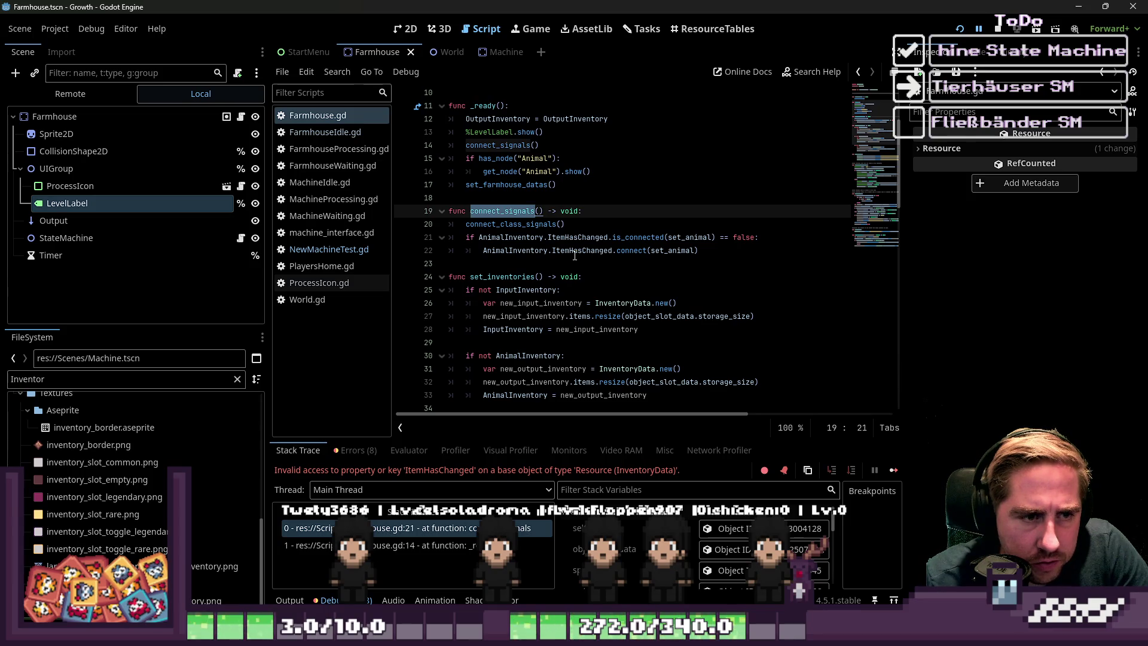
{"action": "left_click", "coordinate": [718, 250]}
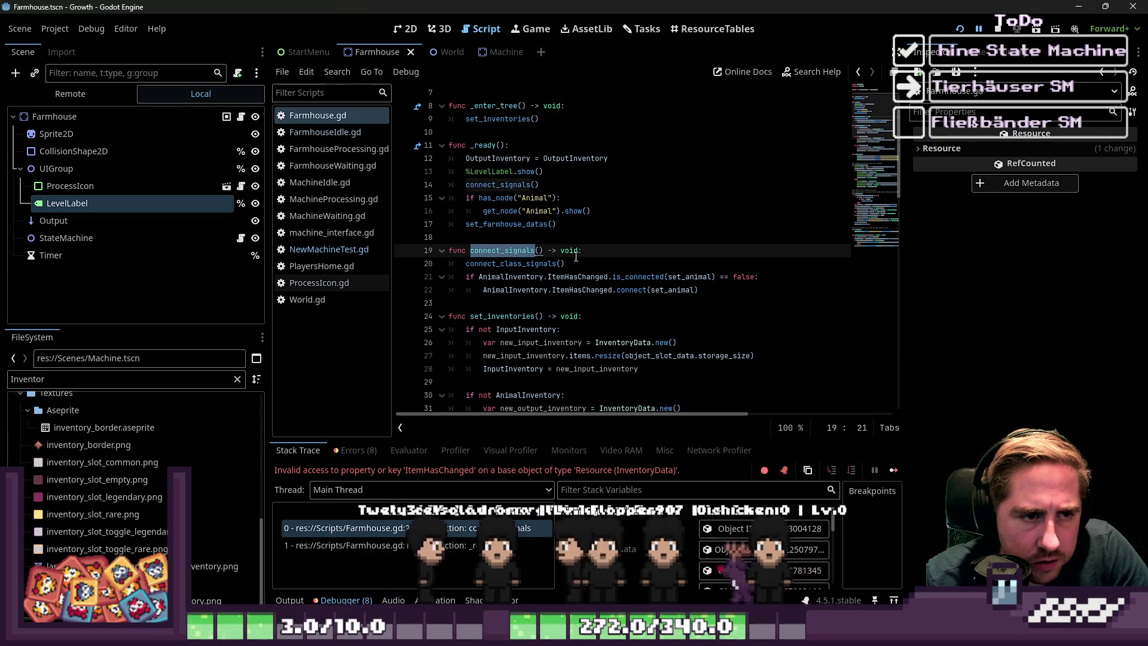
{"action": "scroll", "coordinate": [717, 250], "scroll_direction": "up", "scroll_amount": 1}
{"action": "left_click_drag", "start_coordinate": [465, 287], "coordinate": [416, 277]}
{"action": "scroll", "coordinate": [416, 278], "scroll_direction": "up", "scroll_amount": 1}
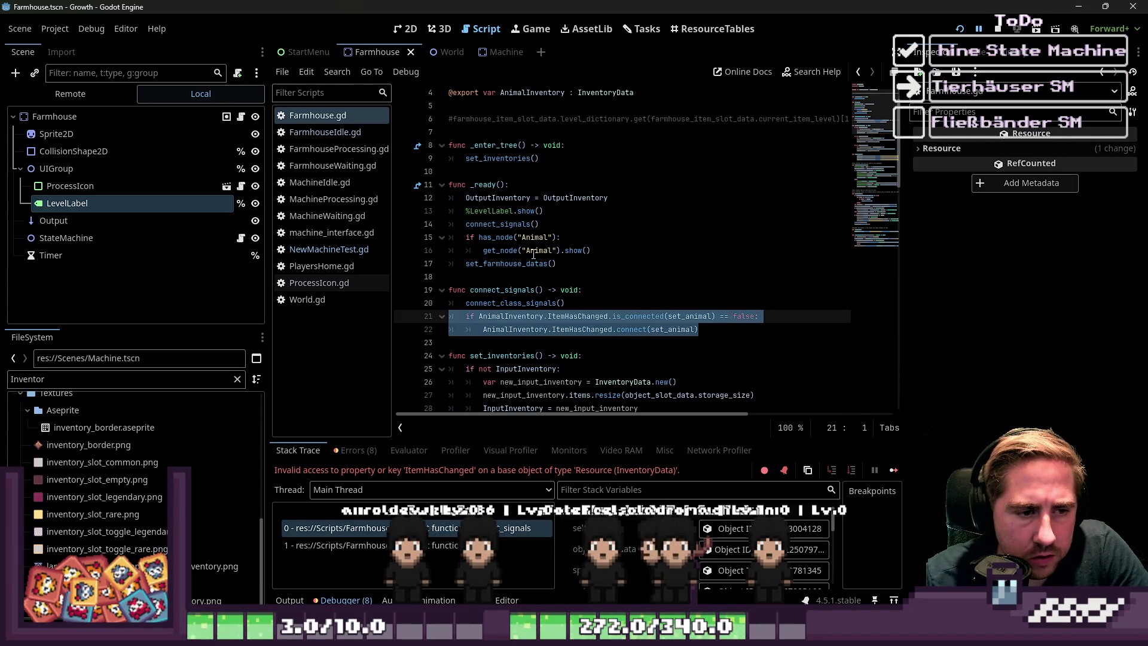
{"action": "left_click_drag", "start_coordinate": [698, 330], "coordinate": [430, 323]}
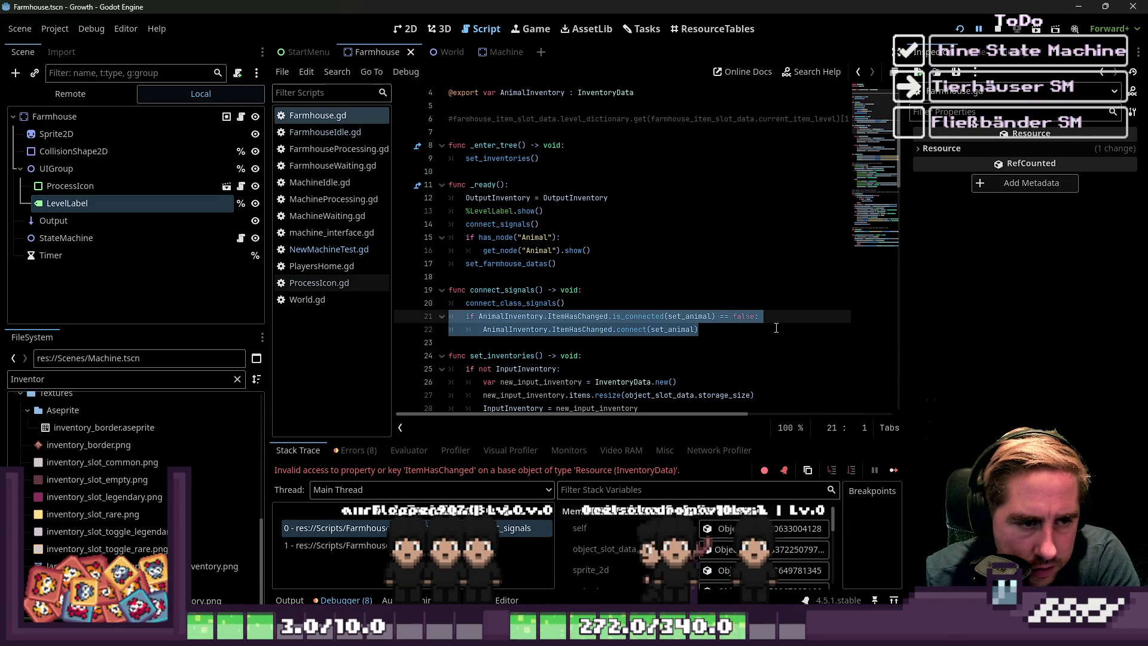
{"action": "scroll", "coordinate": [691, 257], "scroll_direction": "down", "scroll_amount": 3}
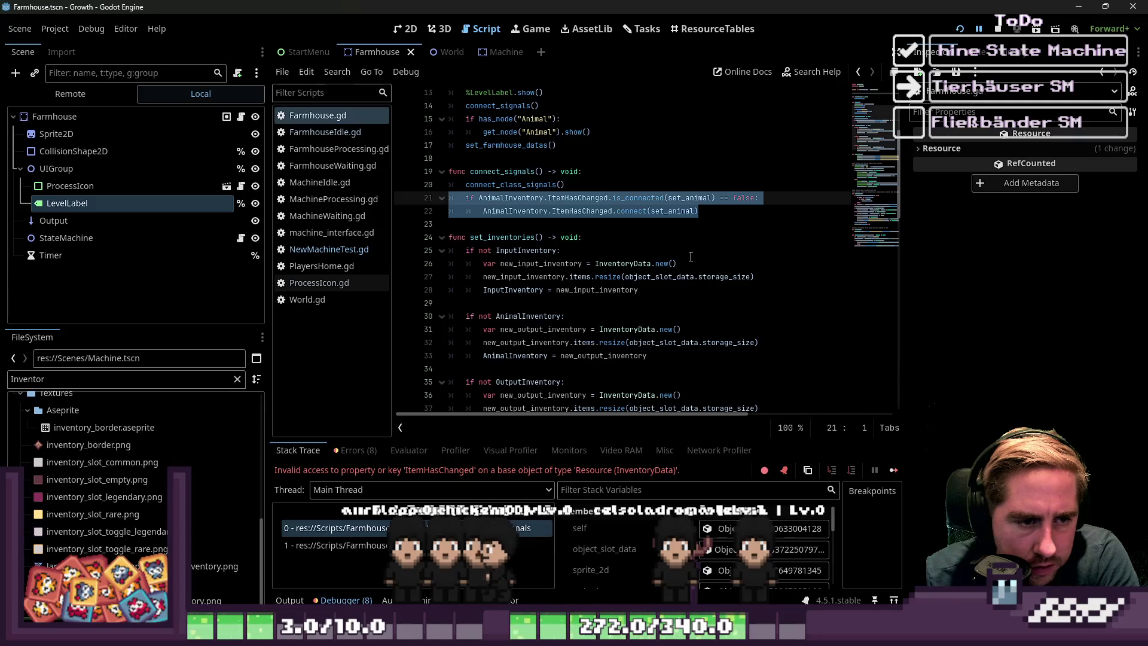
{"action": "key", "text": "BackSpace"}
{"action": "key", "text": "BackSpace"}
- Save Farmhouse.gd and relaunch the game
{"action": "scroll", "coordinate": [691, 256], "scroll_direction": "up", "scroll_amount": 1}
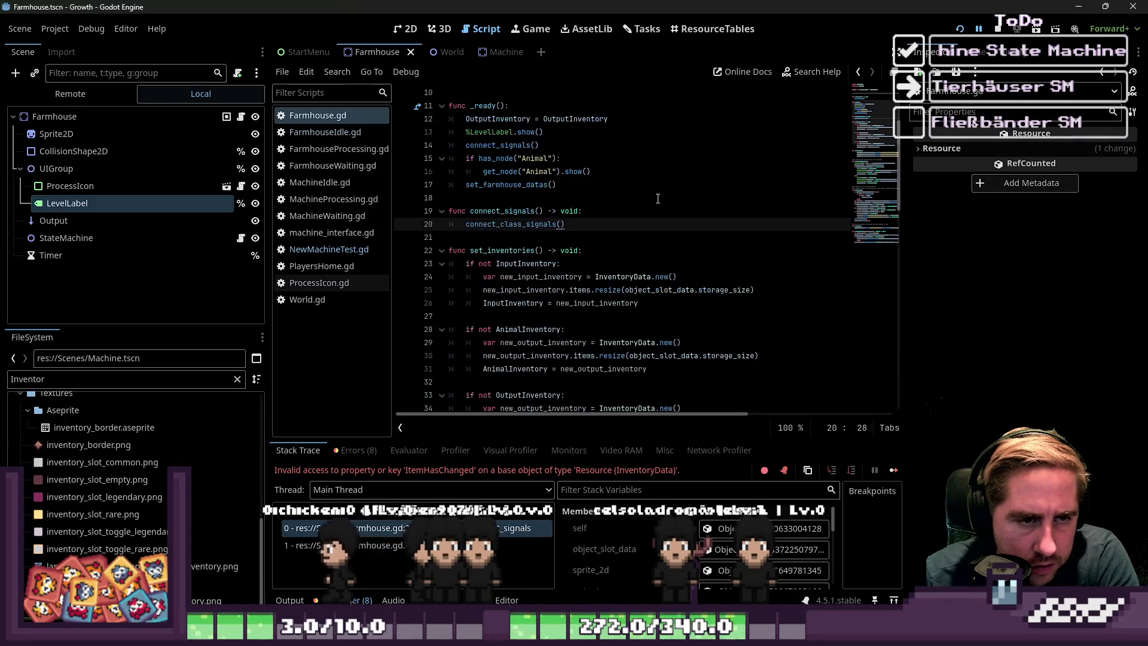
{"action": "key", "text": "ctrl+s"}
{"action": "left_click", "coordinate": [960, 28]}
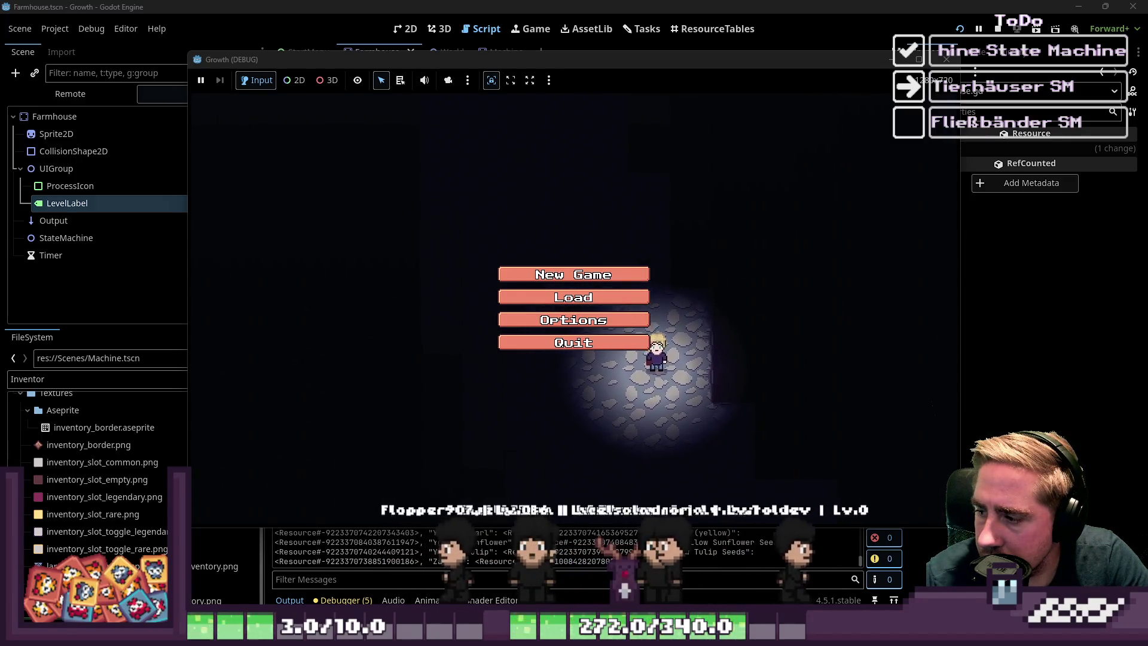
- Start a new game as 'xc', close the inventory, walk north and use the farmhouse
{"action": "left_click", "coordinate": [576, 276]}
{"action": "type", "text": "xc"}
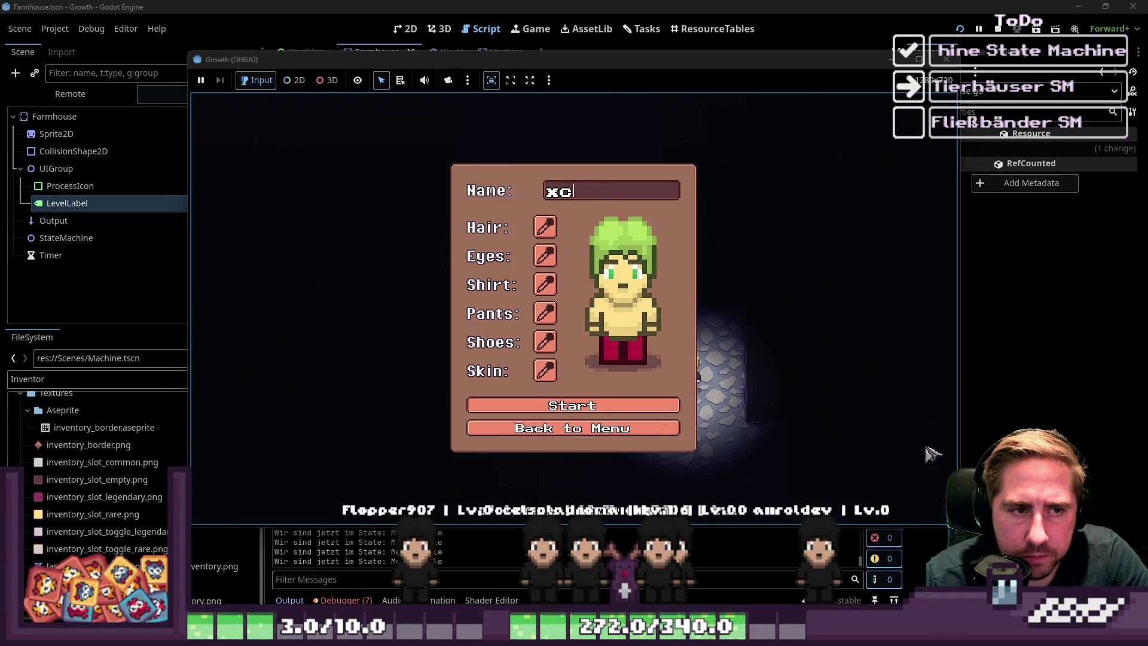
{"action": "key", "text": "Return"}
{"action": "key", "text": "i"}
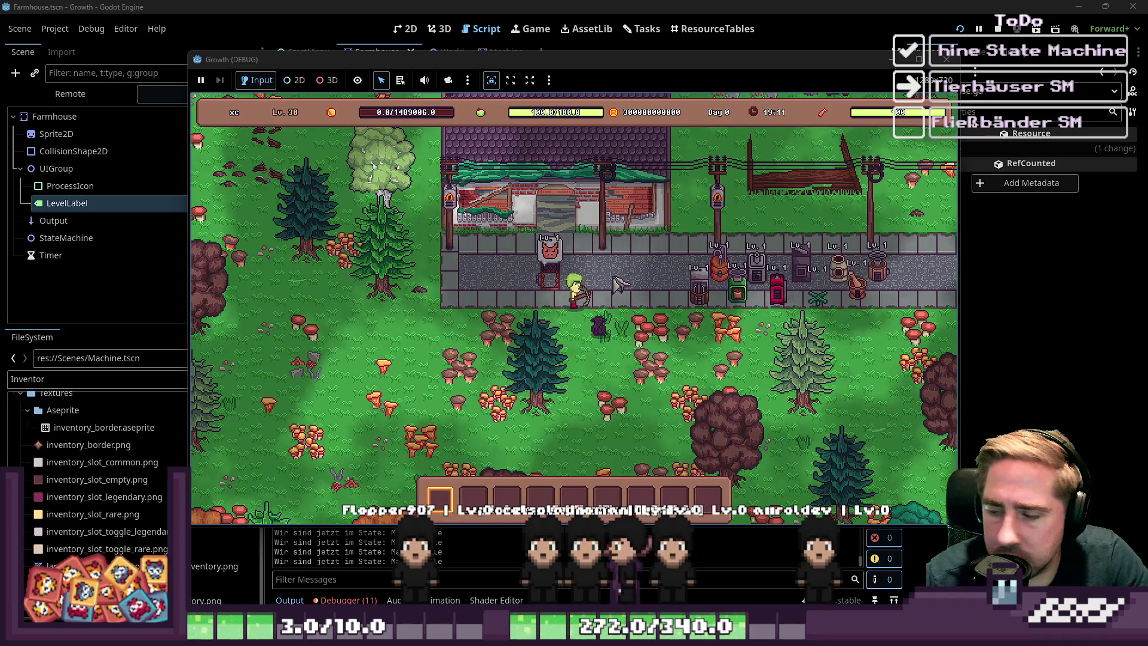
{"action": "key", "text": "w"}
{"action": "left_click", "coordinate": [579, 312]}
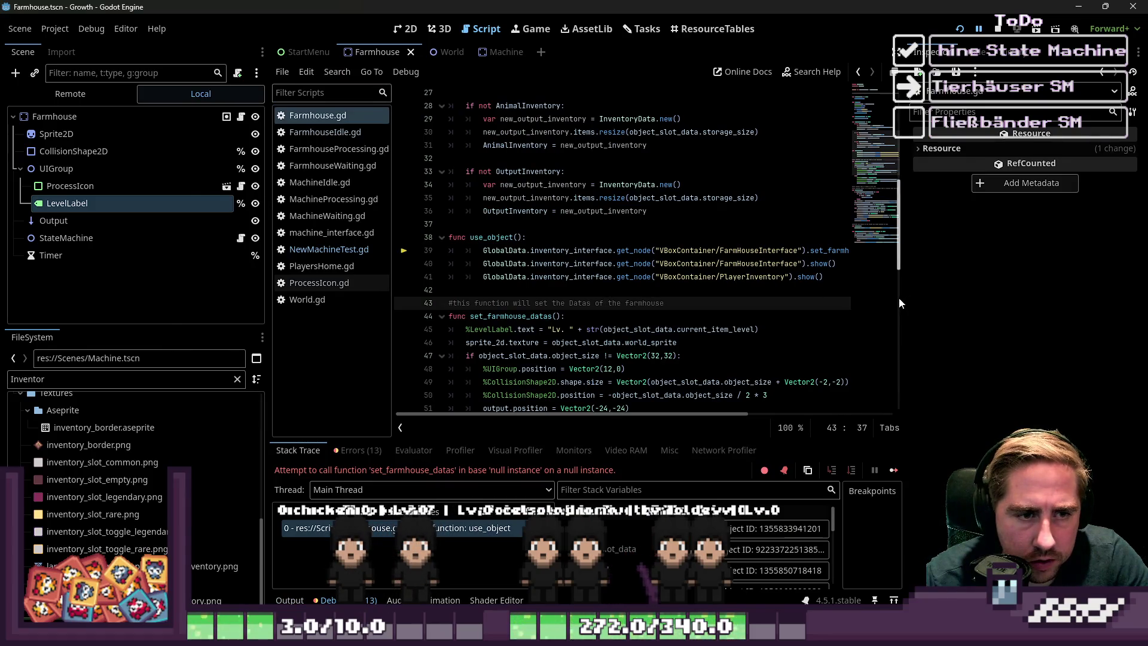
- Open the FarmhouseInterface scene via the 'FarmhouseIn' filter and review its connect_signals code
{"action": "left_click_drag", "start_coordinate": [899, 303], "coordinate": [1007, 302]}
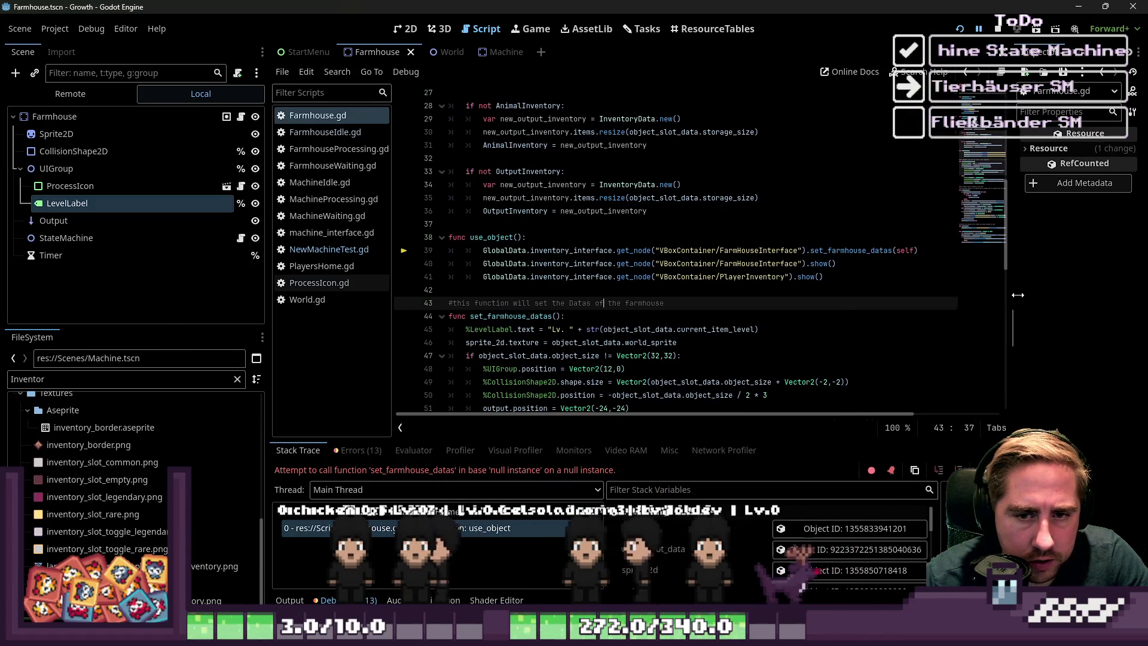
{"action": "left_click", "coordinate": [742, 250]}
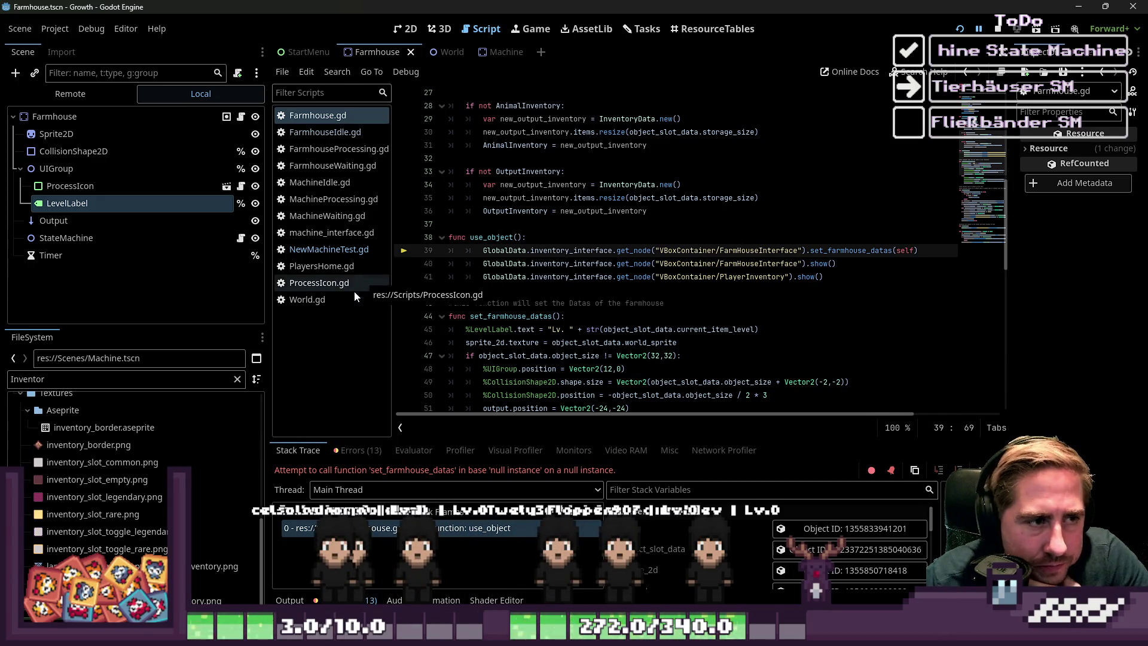
{"action": "double_click", "coordinate": [119, 386]}
{"action": "type", "text": "Farmh"}
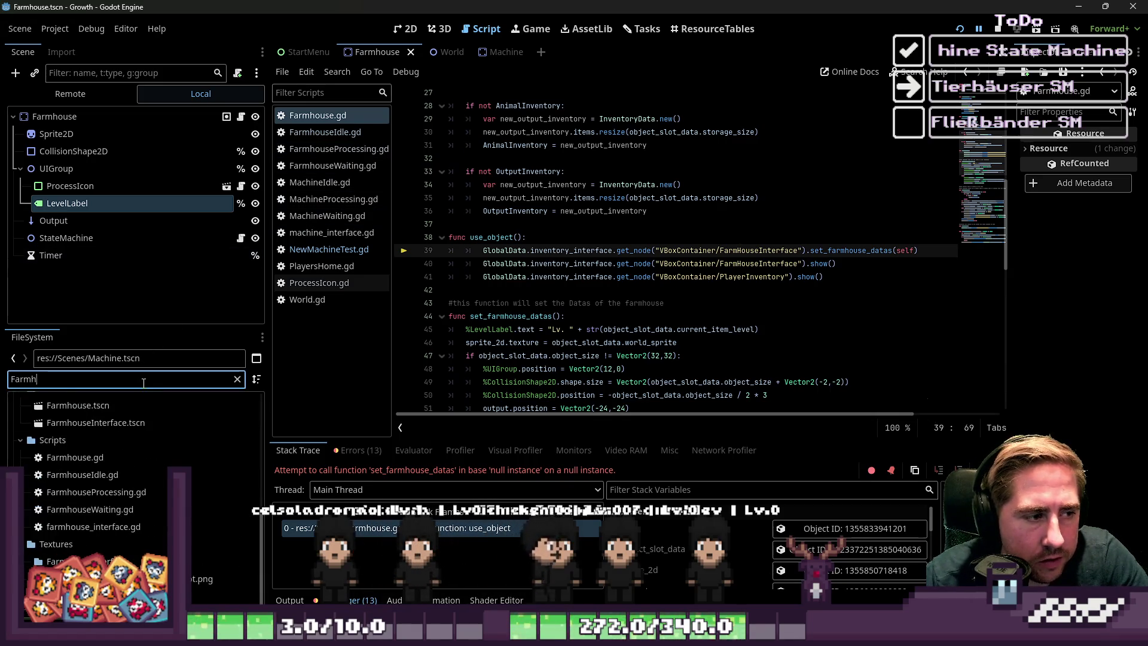
{"action": "type", "text": "ouseInterface"}
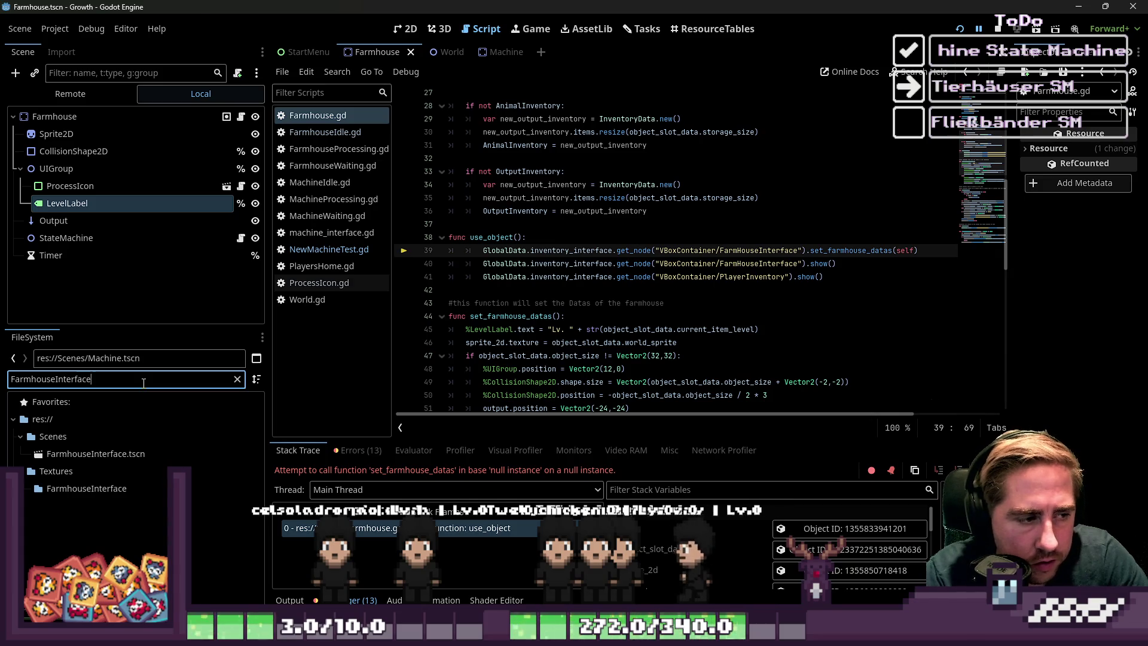
{"action": "double_click", "coordinate": [109, 456]}
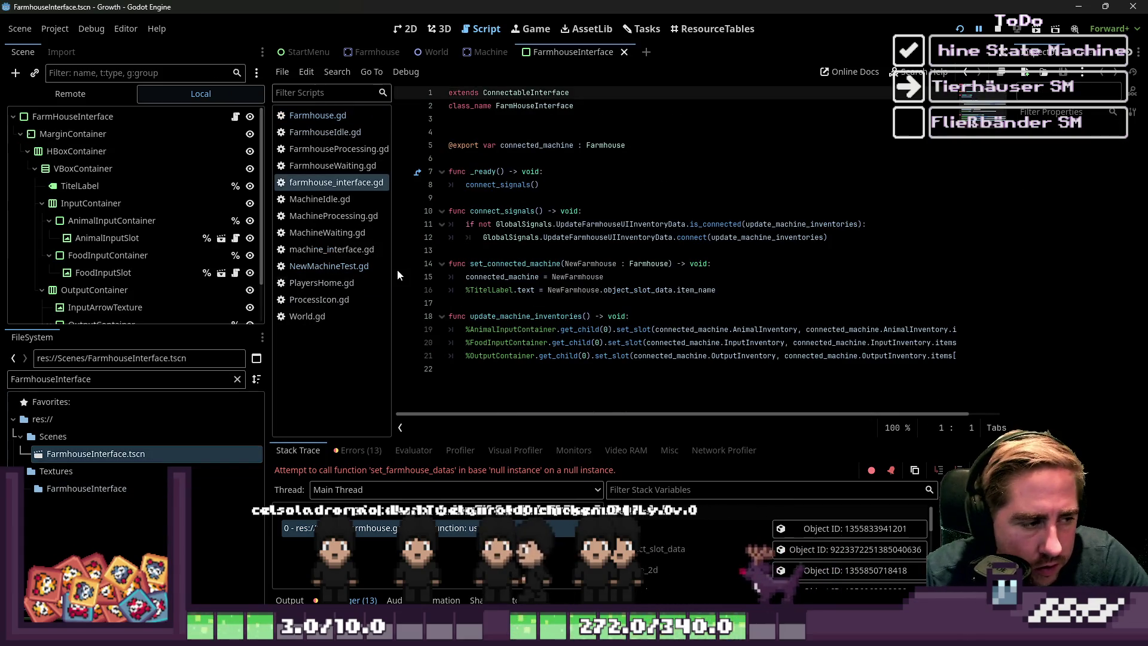
{"action": "left_click", "coordinate": [418, 224]}
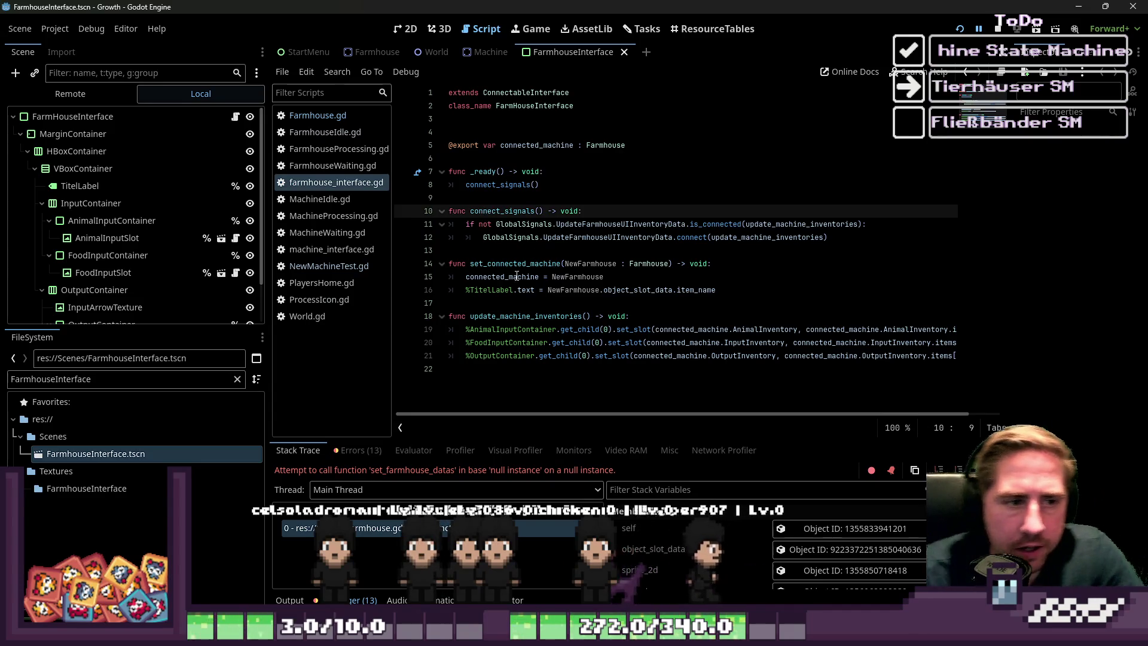
{"action": "left_click", "coordinate": [518, 277]}
{"action": "key", "text": "ctrl+s"}
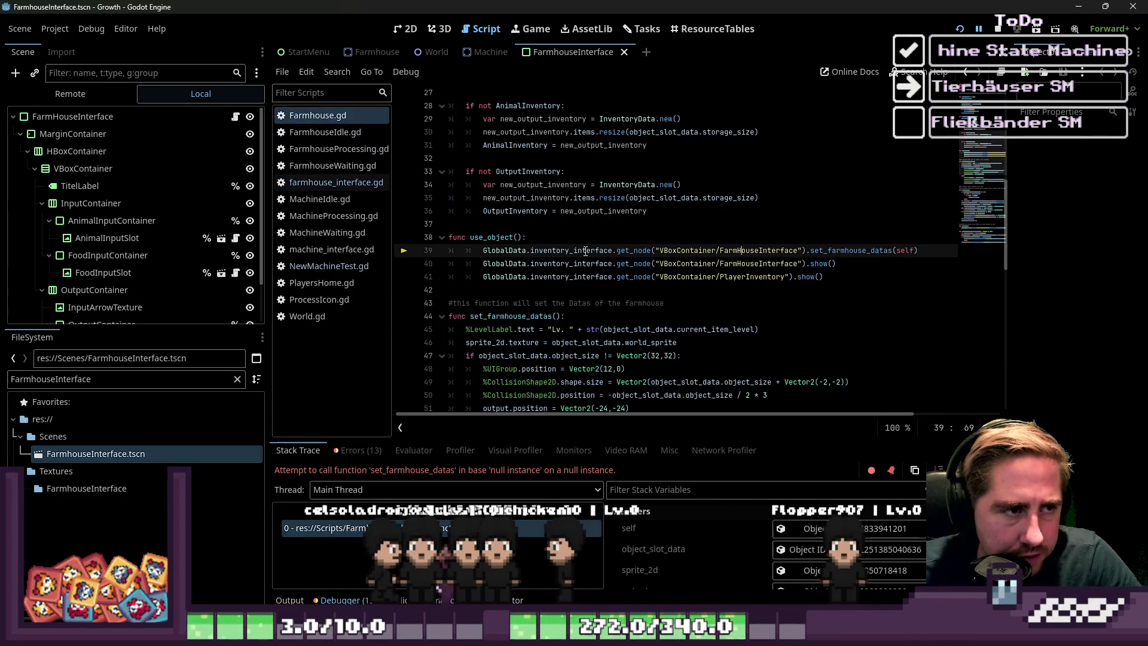
- Change line 39's node path to the world's UI/InventoryInterface2
{"action": "left_click", "coordinate": [678, 250]}
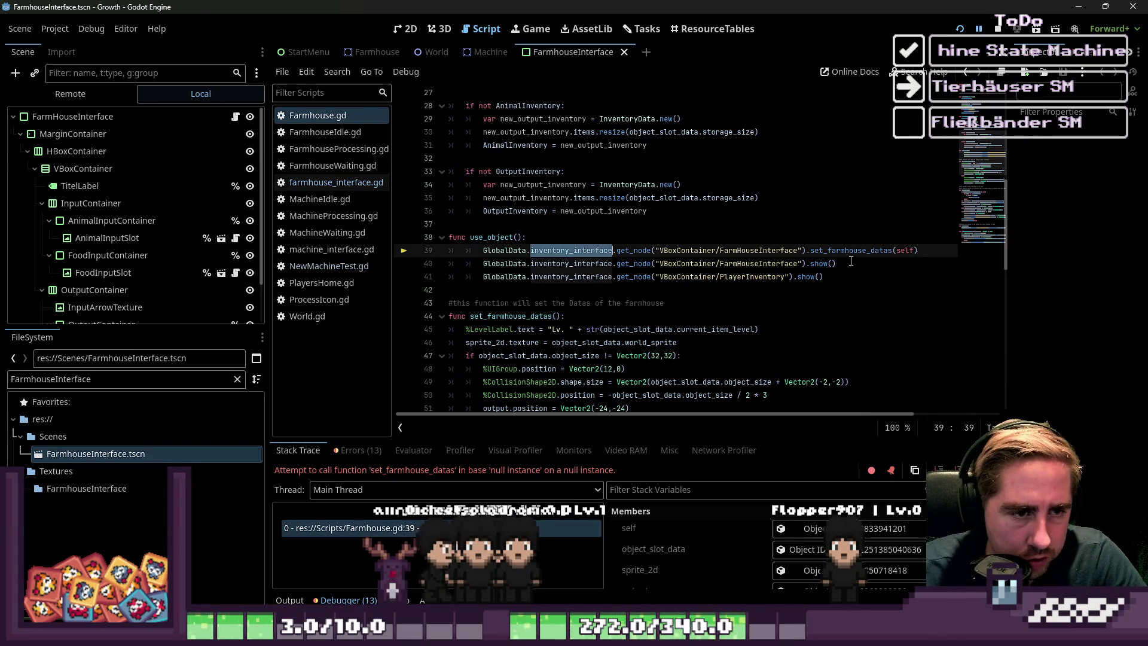
{"action": "type", "text": "ld"}
{"action": "key", "text": "Right"}
{"action": "key", "text": "Right"}
{"action": "key", "text": "Right"}
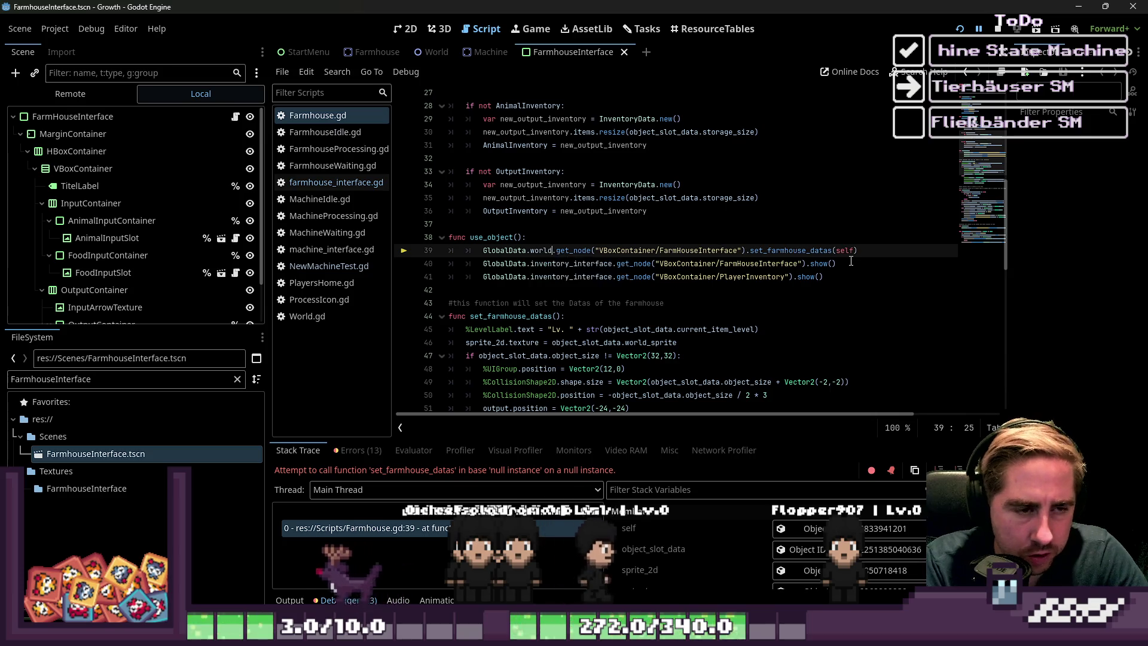
{"action": "key", "text": "Right"}
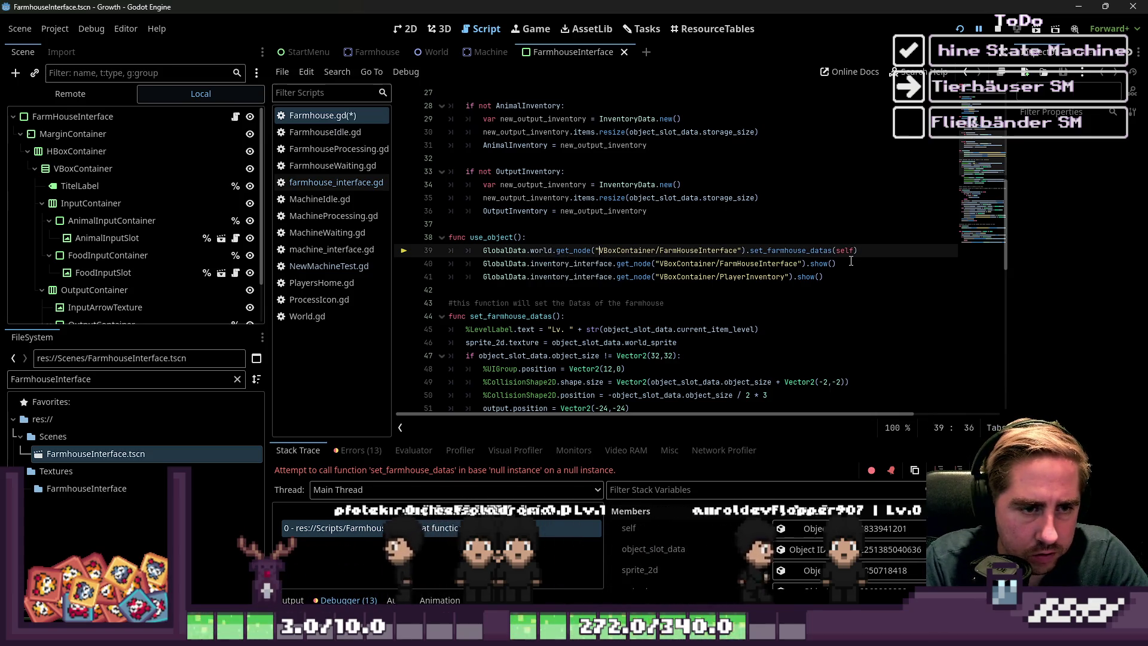
{"action": "type", "text": "UI/"}
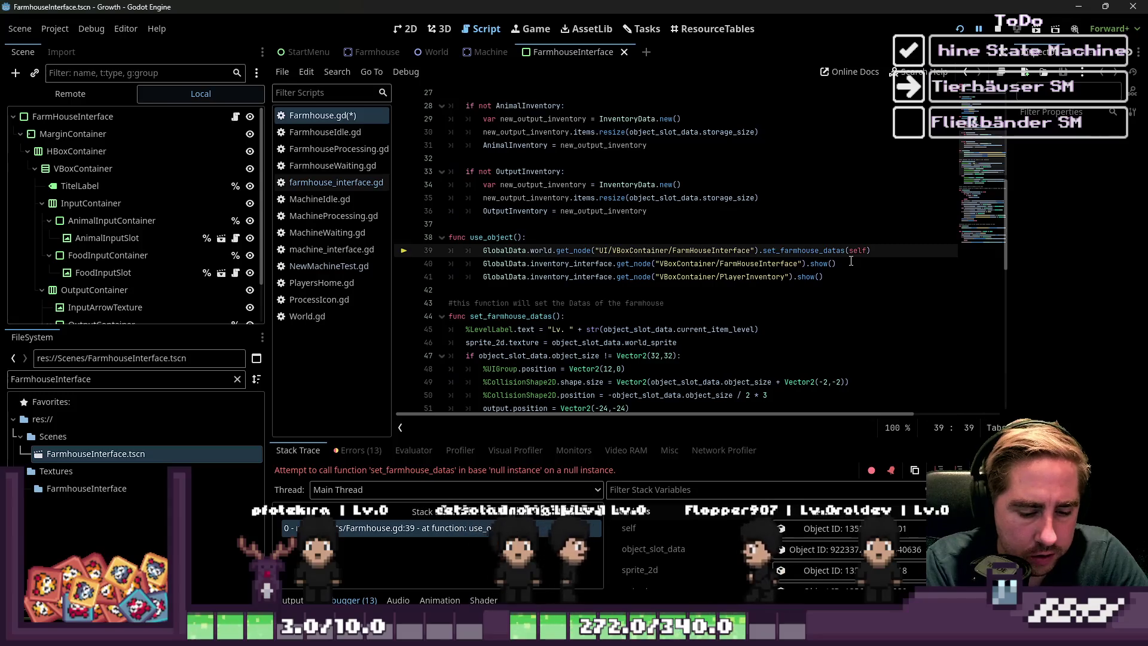
{"action": "type", "text": "InventoryIn"}
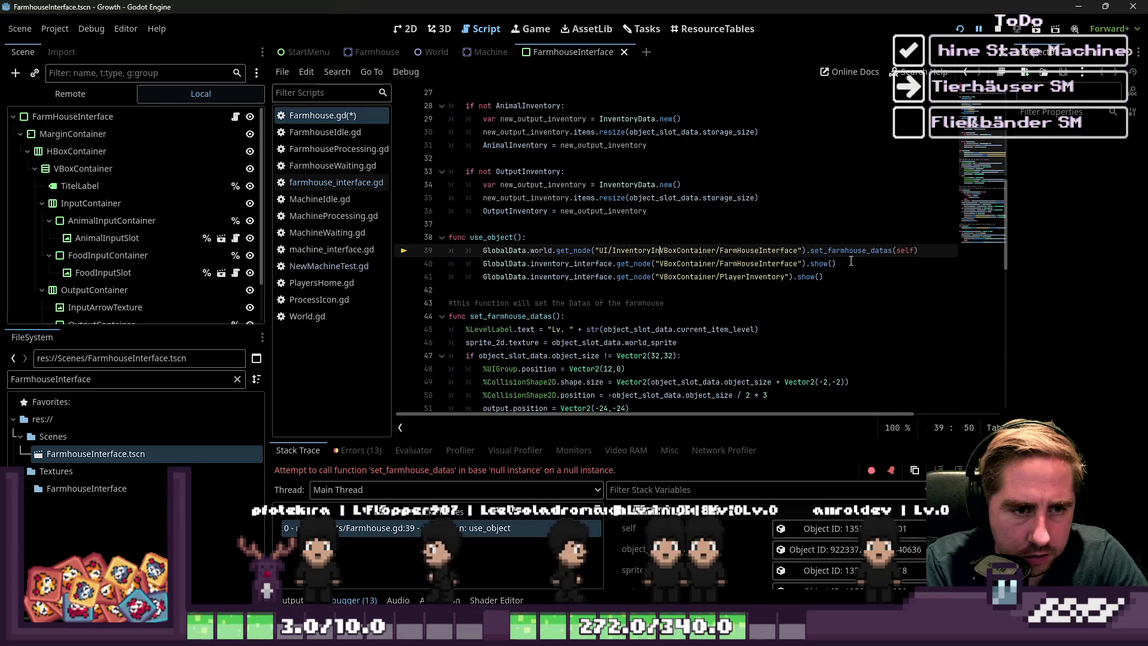
{"action": "type", "text": "face2/"}
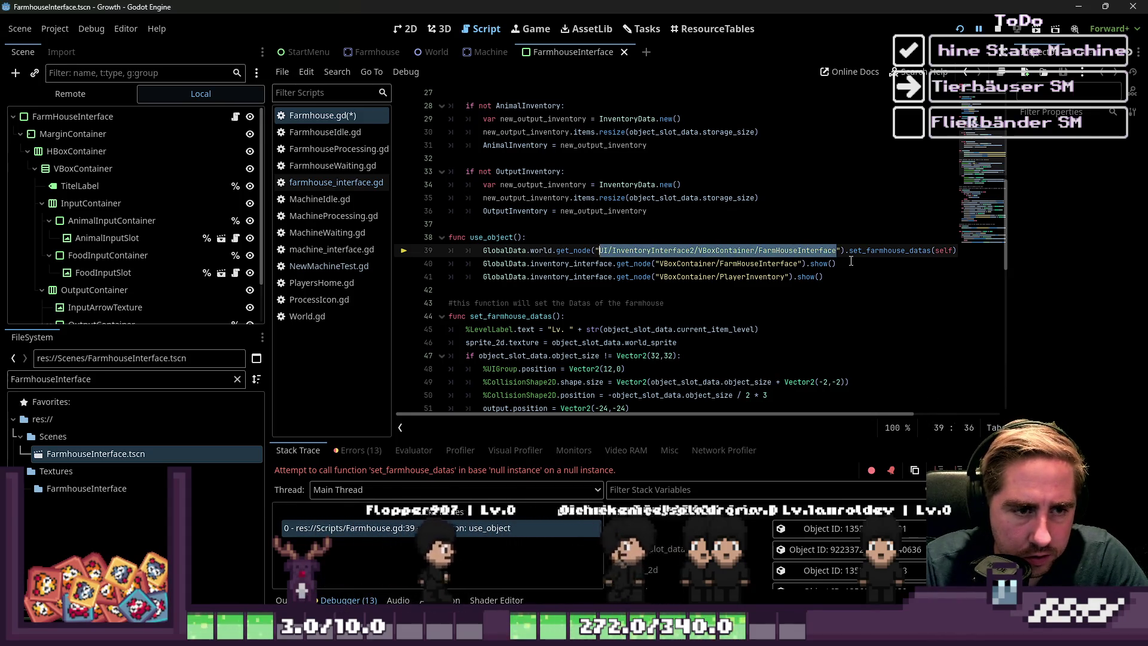
- Paste the InventoryInterface2 path over the node paths on lines 40 and 41
{"action": "key", "text": "Down"}
{"action": "key", "text": "ctrl+shift+Right"}
{"action": "key", "text": "ctrl+shift+Right"}
{"action": "key", "text": "ctrl+shift+Right"}
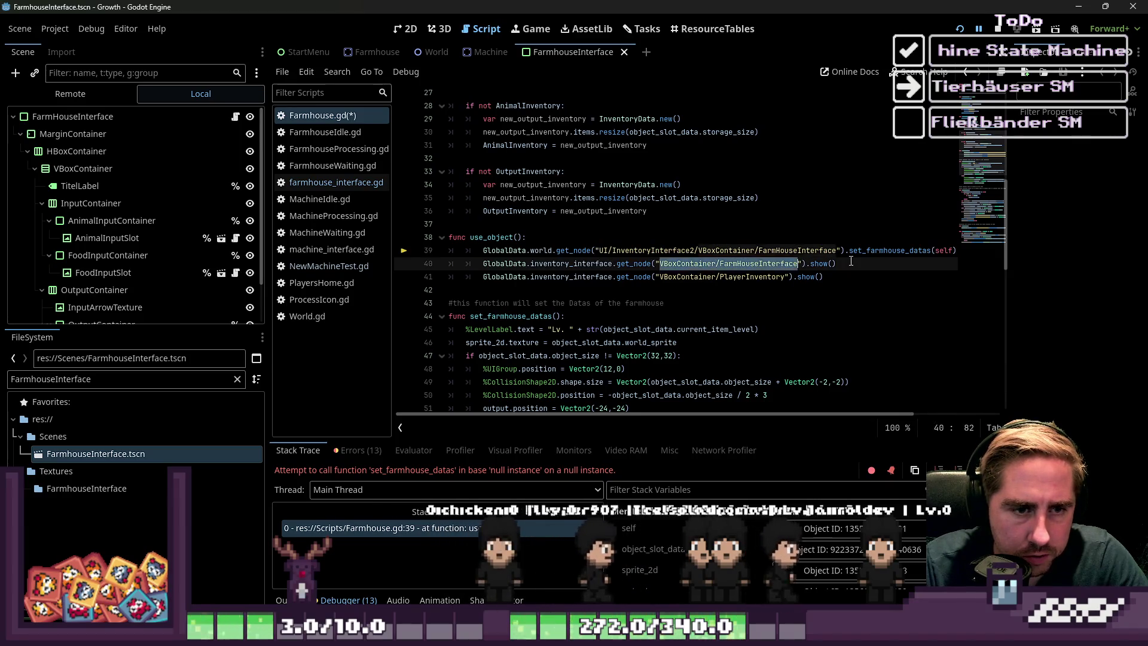
{"action": "type", "text": "UI/InventoryInterface2/VBoxContainer/FarmHouseInterface"}
{"action": "key", "text": "Down"}
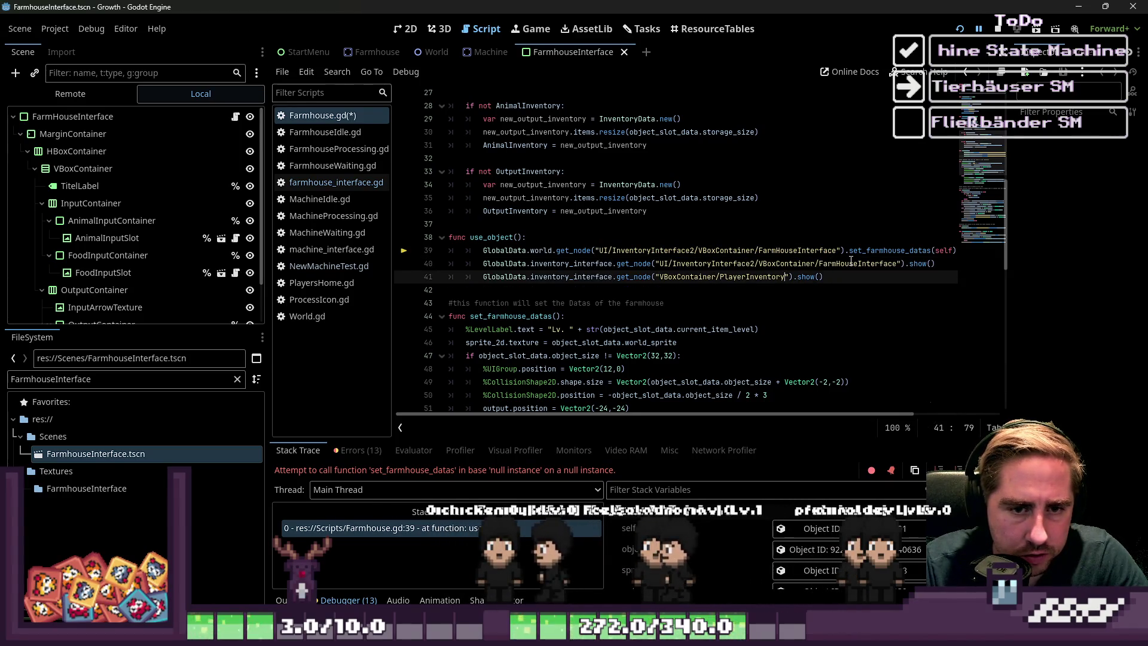
{"action": "type", "text": "UI/InventoryInterface2/VBoxContainer/FarmHouseInterface"}
{"action": "key", "text": "Up"}
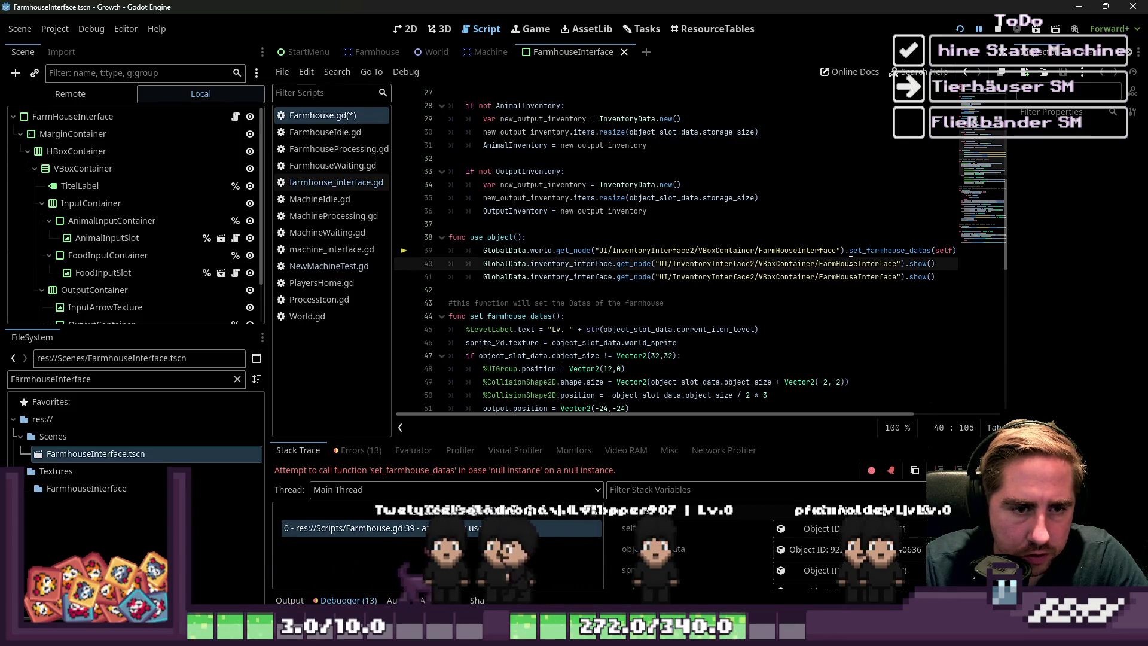
{"action": "key", "text": "Down"}
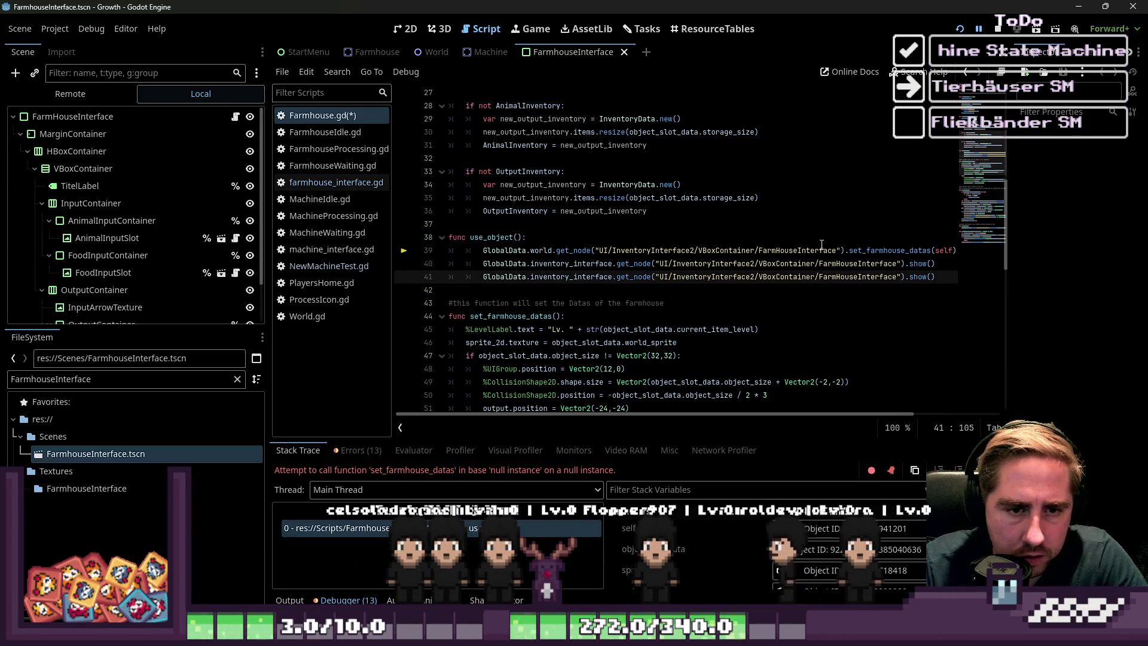
- Delete the PlayerInventory show line, save Farmhouse.gd, and relaunch with F5
{"action": "key", "text": "End"}
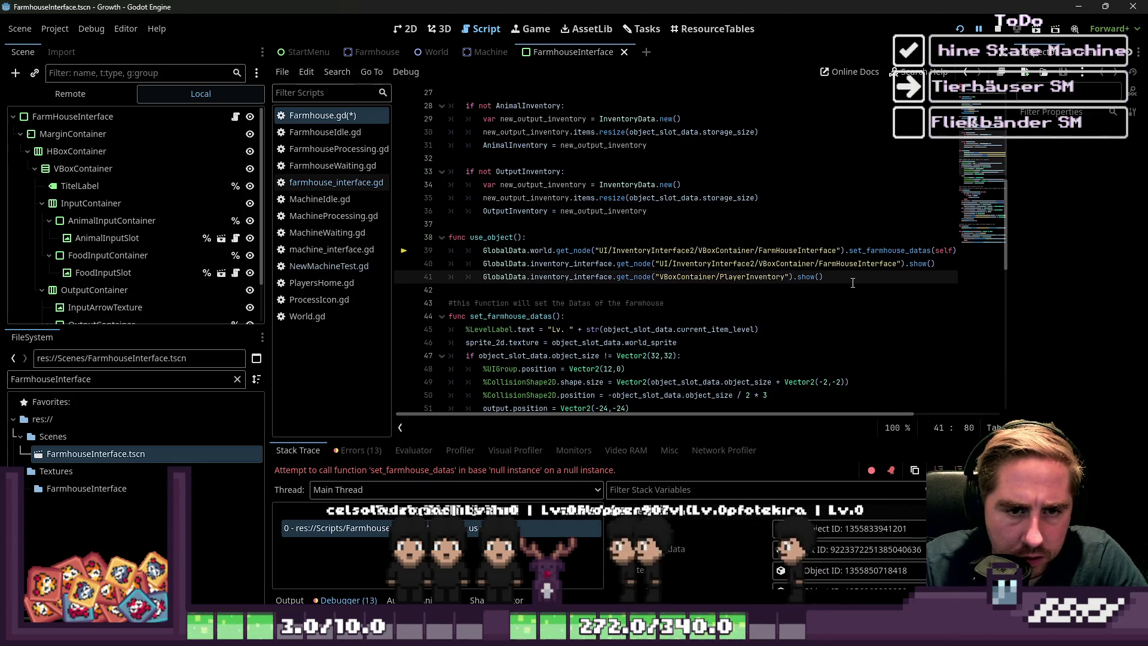
{"action": "key", "text": "Down"}
{"action": "key", "text": "Up"}
{"action": "key", "text": "shift+End"}
{"action": "key", "text": "BackSpace"}
{"action": "key", "text": "BackSpace"}
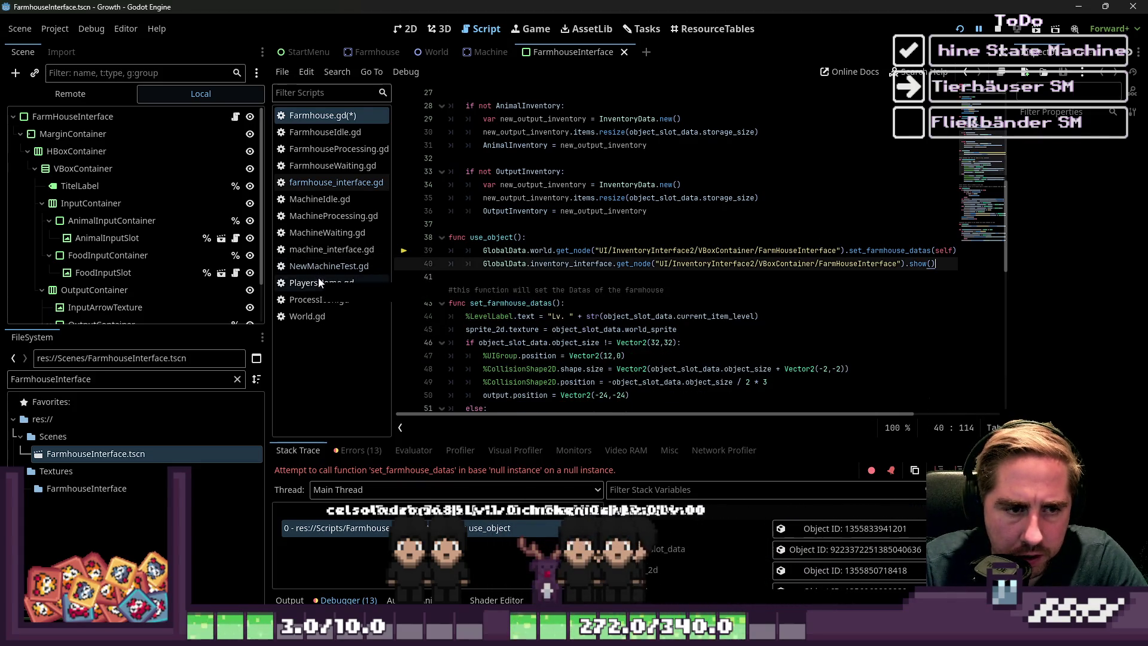
{"action": "left_click", "coordinate": [541, 275]}
{"action": "key", "text": "ctrl+s"}
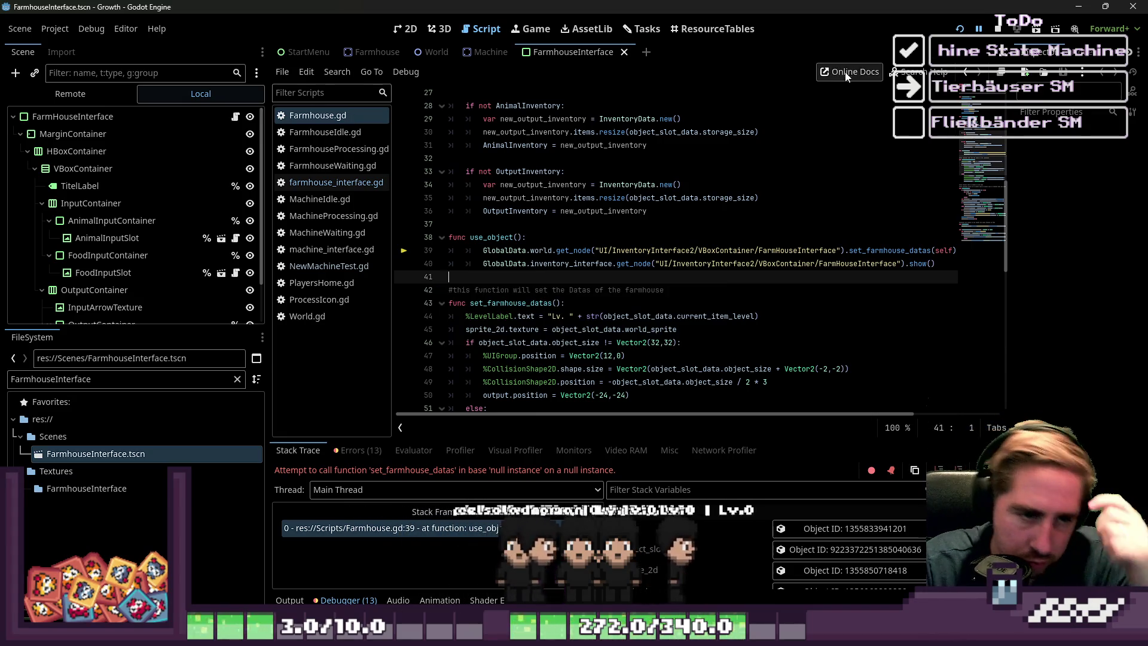
{"action": "key", "text": "F5"}
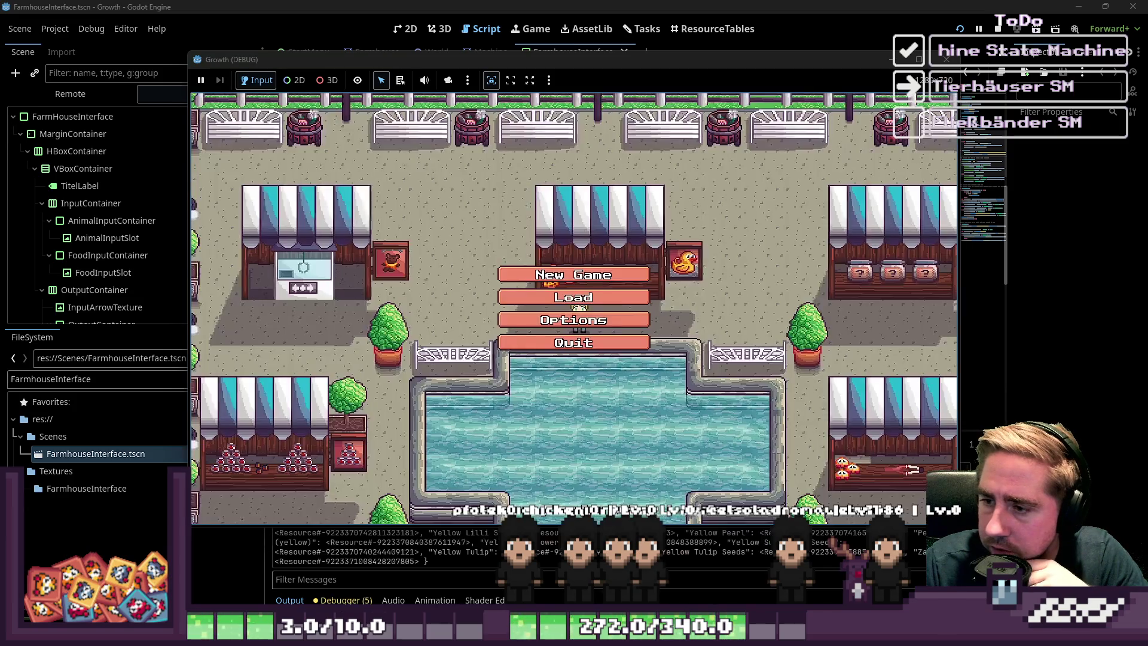
- Start a new game as 'sd' and move the Apple x12 stack between inventory rows
{"action": "type", "text": "sd"}
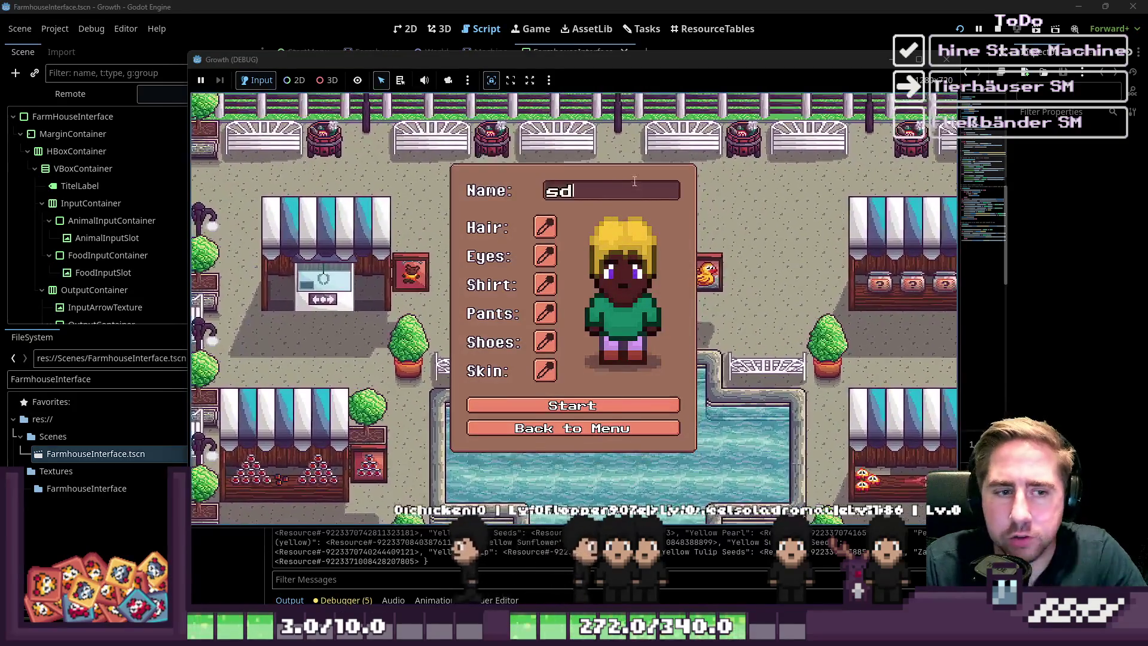
{"action": "left_click", "coordinate": [625, 412]}
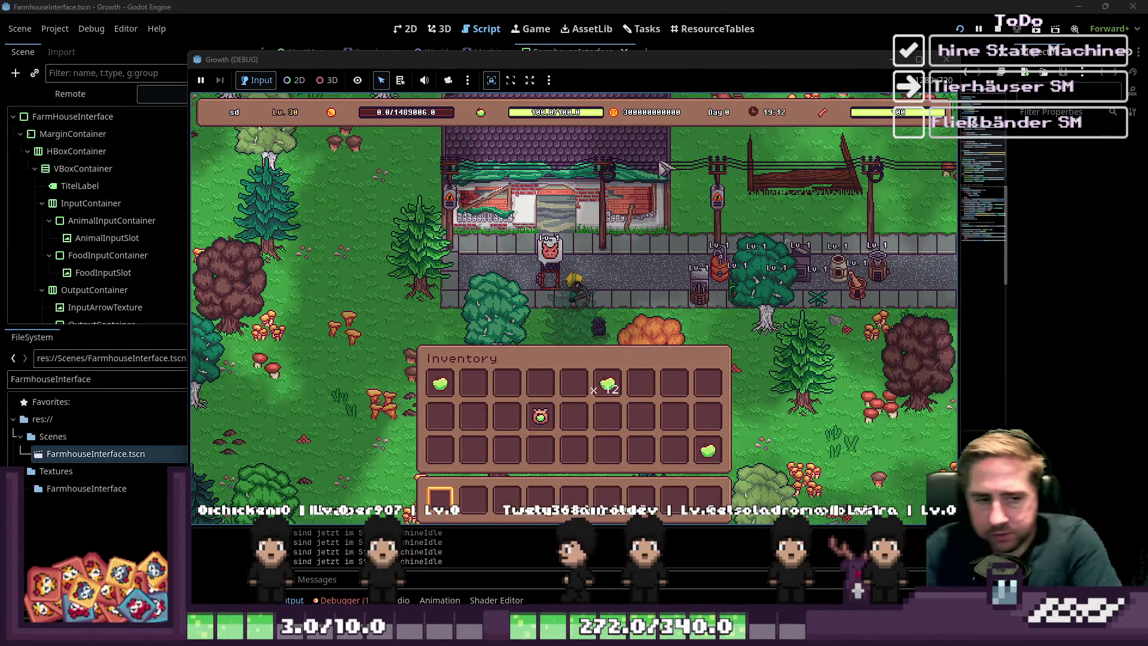
{"action": "left_click", "coordinate": [607, 386]}
{"action": "left_click", "coordinate": [540, 418]}
{"action": "left_click", "coordinate": [708, 450]}
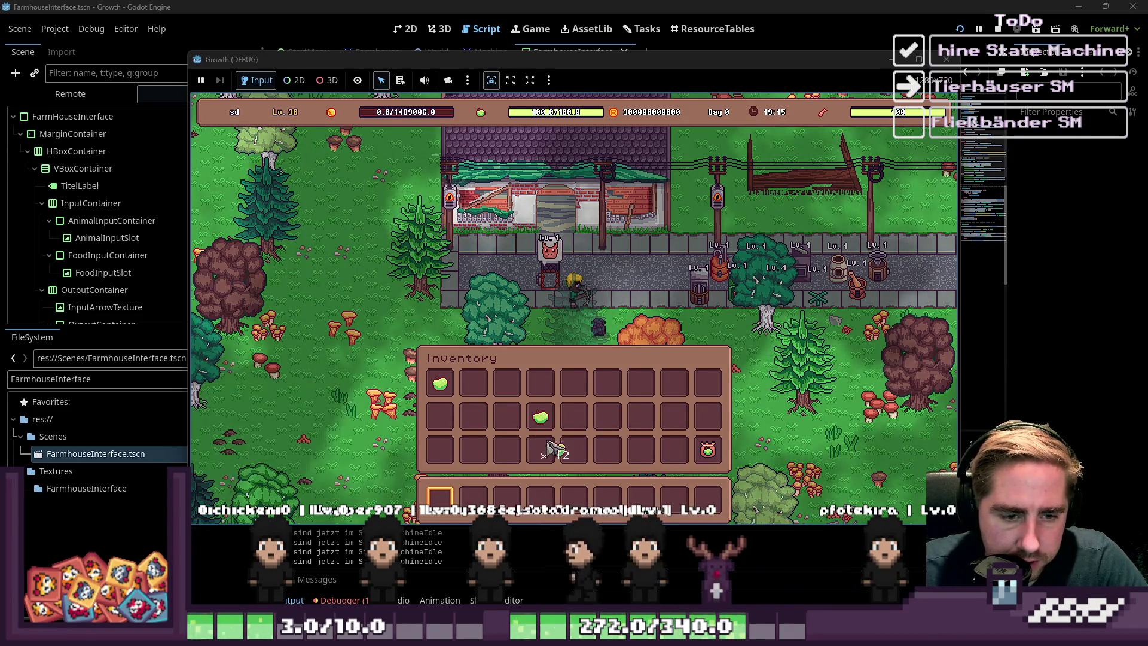
{"action": "left_click", "coordinate": [440, 382]}
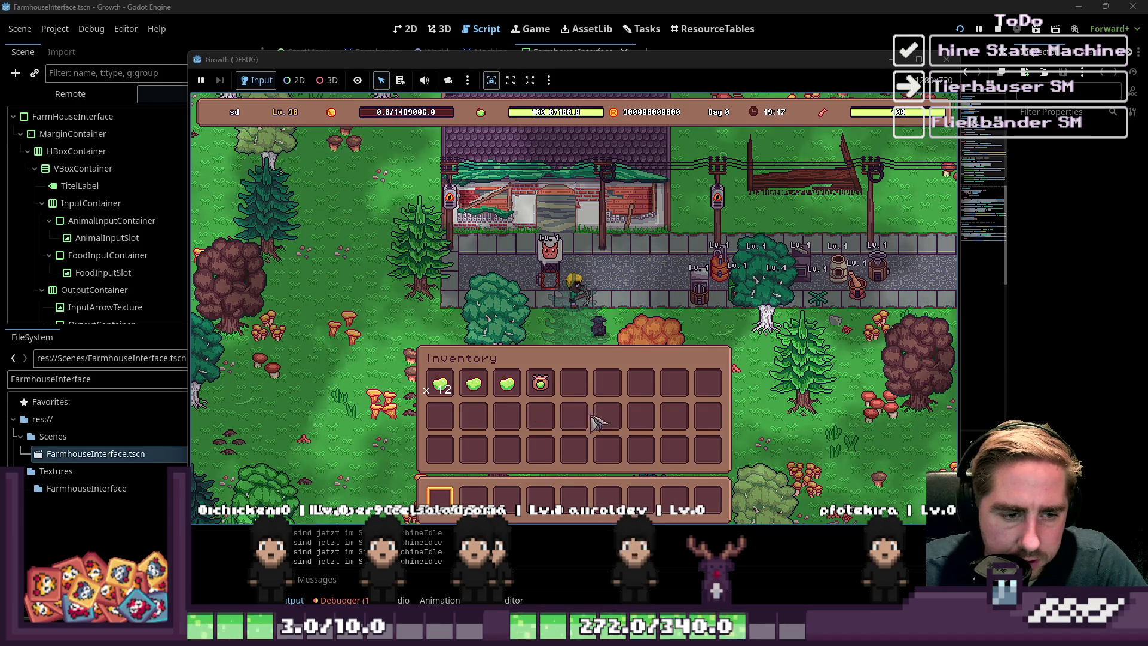
- Split the apples into an x6 stack in row 2 slot 5 and an x3 stack in row 3 slot 8
{"action": "left_click", "coordinate": [440, 384]}
{"action": "right_click", "coordinate": [541, 423]}
{"action": "left_click", "coordinate": [575, 419]}
{"action": "right_click", "coordinate": [594, 389]}
{"action": "left_click", "coordinate": [575, 418]}
{"action": "left_click", "coordinate": [679, 451]}
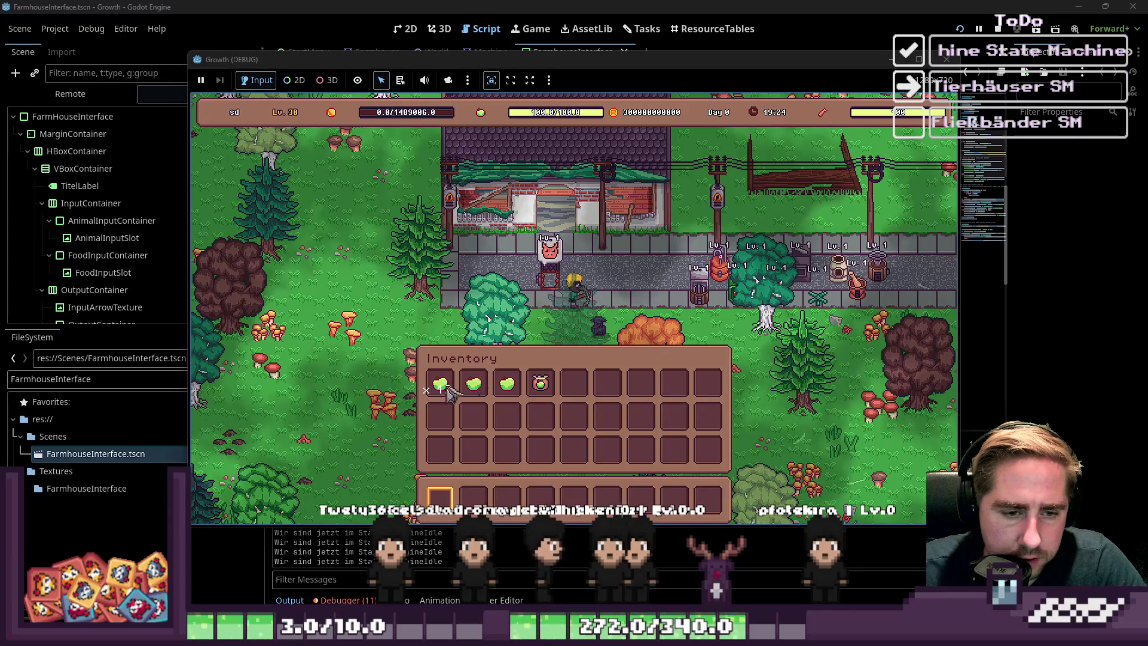
- Walk the player to the farmhouse and select the failing set_farmhouse_datas call on line 39
{"action": "key", "text": "i"}
{"action": "key", "text": "a"}
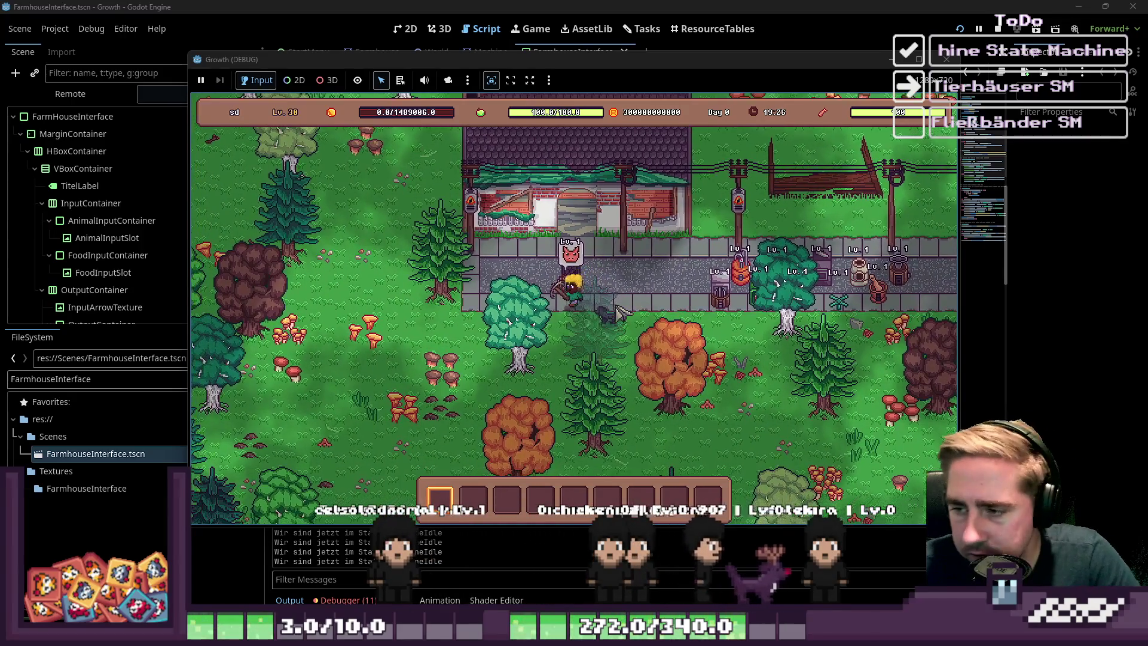
{"action": "key", "text": "e"}
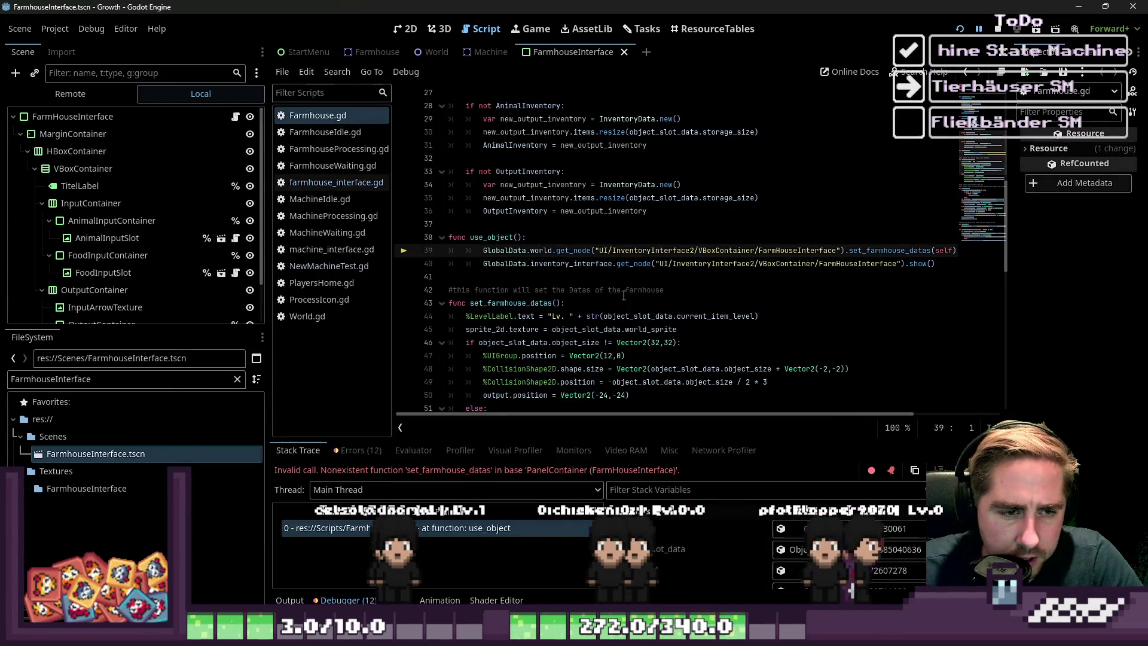
{"action": "left_click", "coordinate": [622, 290]}
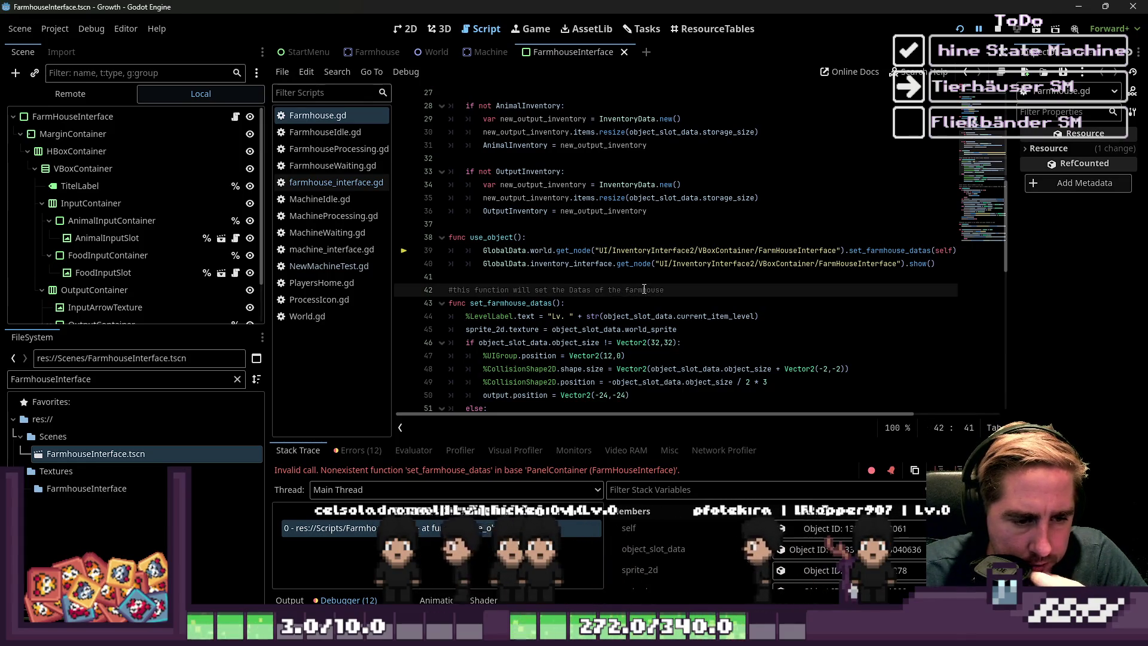
{"action": "double_click", "coordinate": [881, 251]}
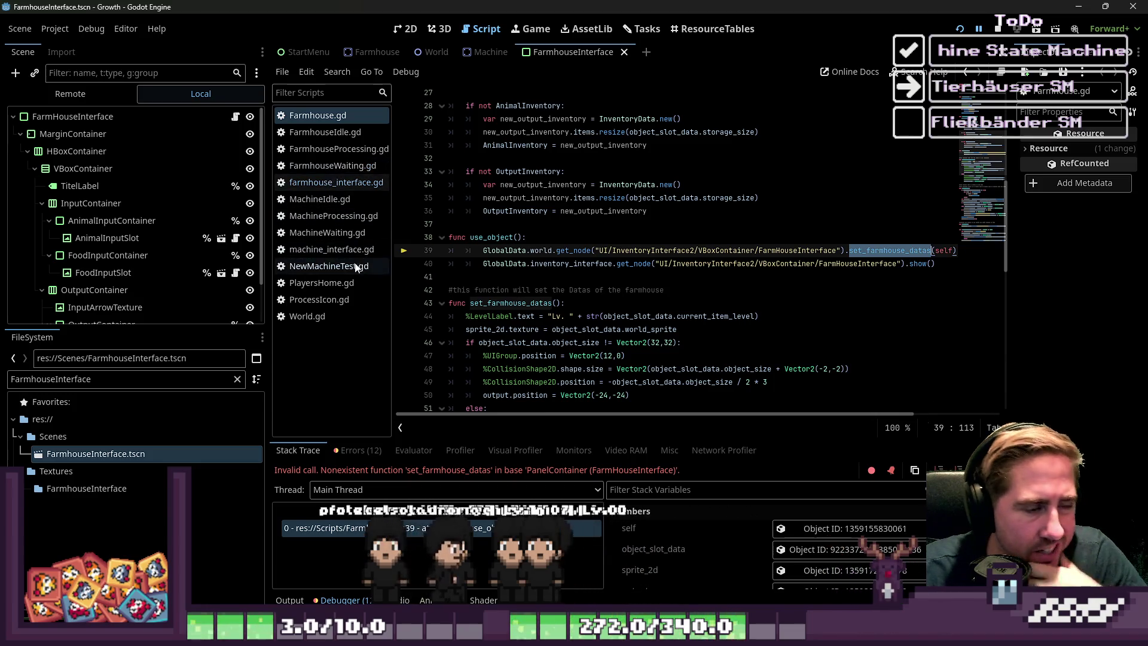
- Look up set_connected_machine in machine_interface.gd for reference
{"action": "left_click", "coordinate": [346, 249]}
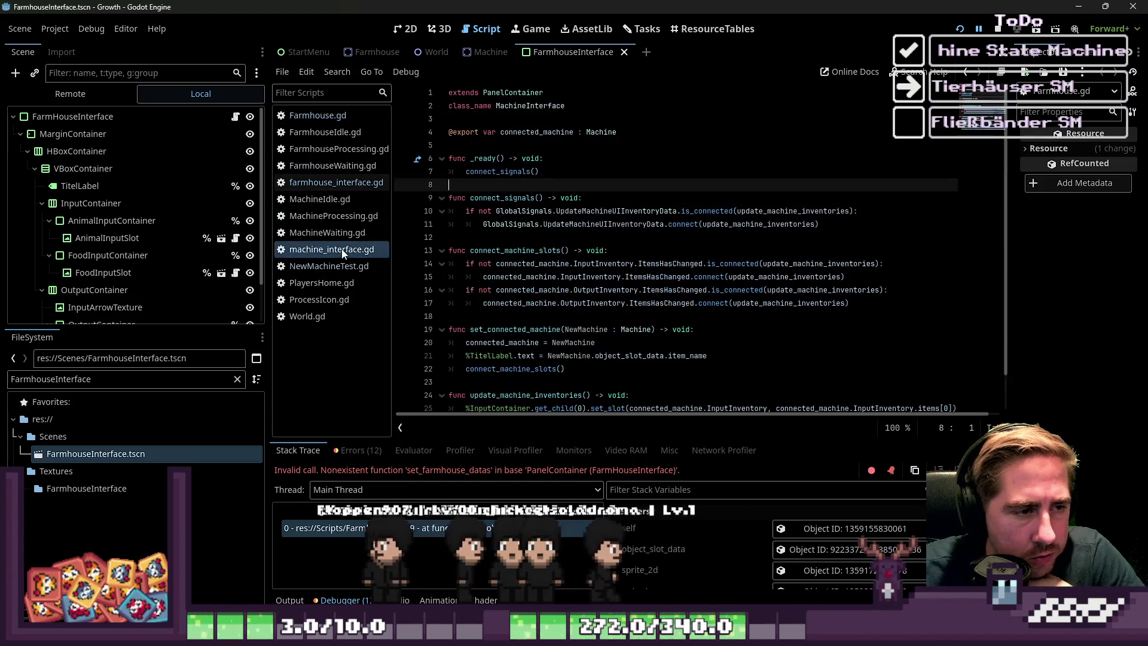
{"action": "left_click", "coordinate": [524, 211]}
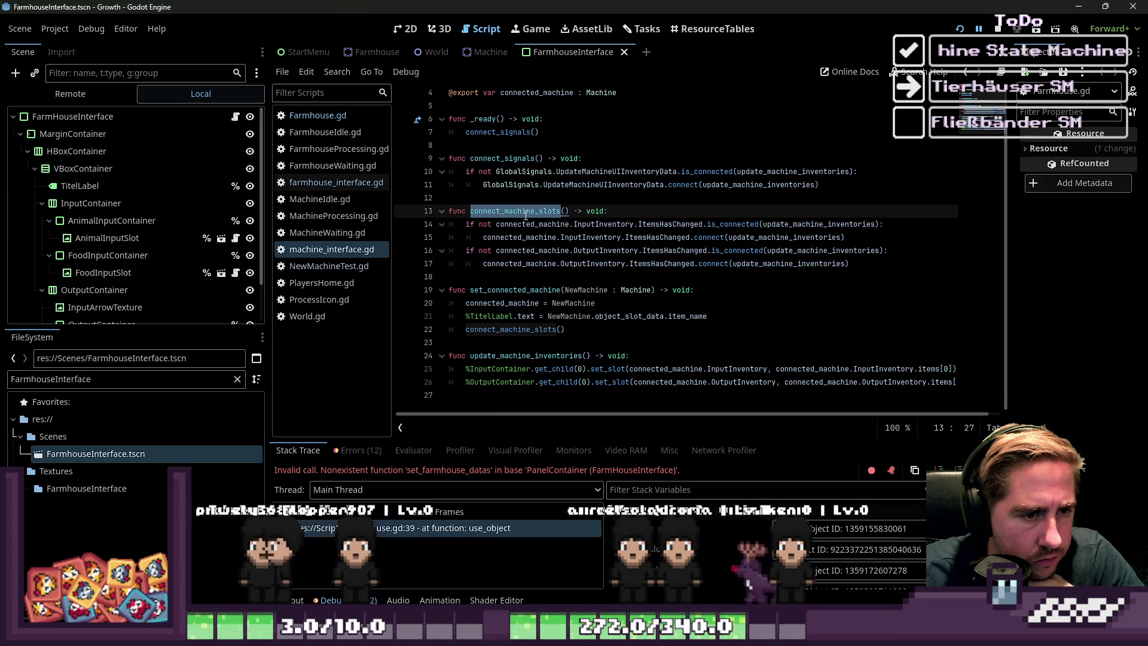
{"action": "double_click", "coordinate": [518, 290]}
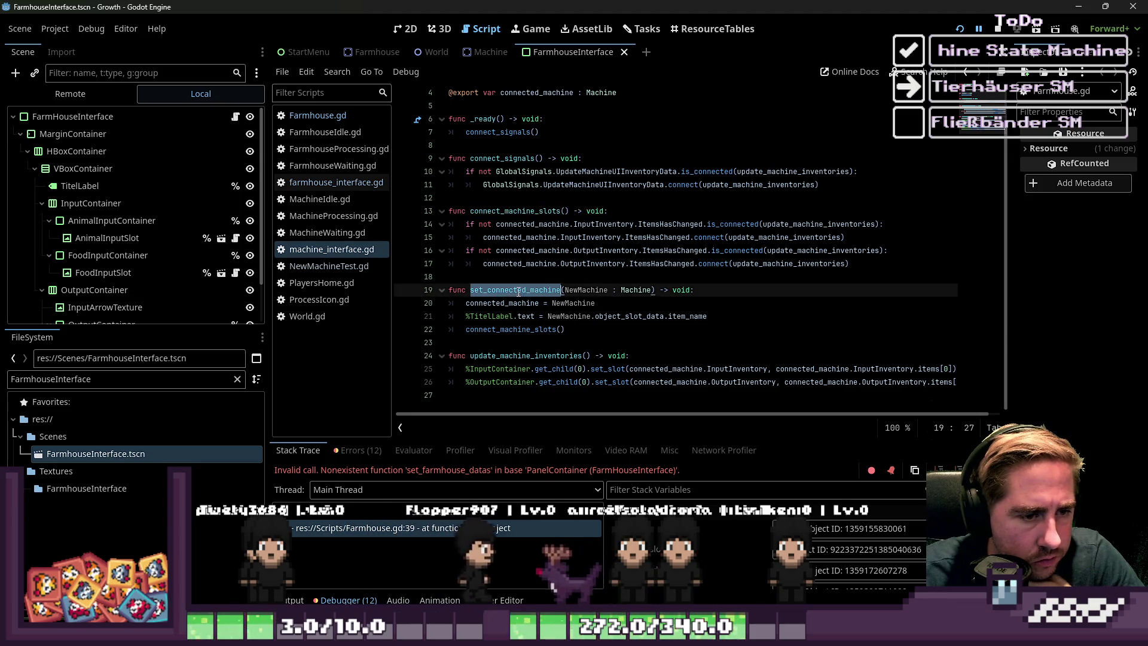
{"action": "left_click", "coordinate": [350, 124]}
{"action": "scroll", "coordinate": [490, 299], "scroll_direction": "down", "scroll_amount": 3}
{"action": "scroll", "coordinate": [490, 299], "scroll_direction": "up", "scroll_amount": 2}
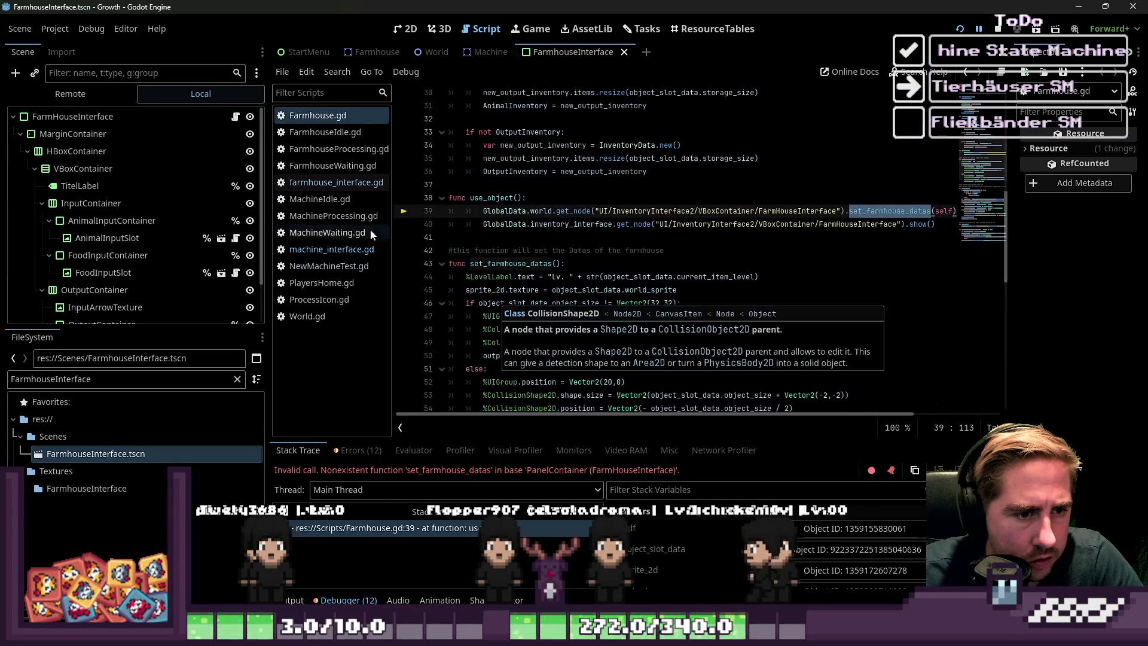
- Rename set_connected_machine to set_connected_farmhouse in farmhouse_interface.gd and copy the name
{"action": "left_click", "coordinate": [343, 185]}
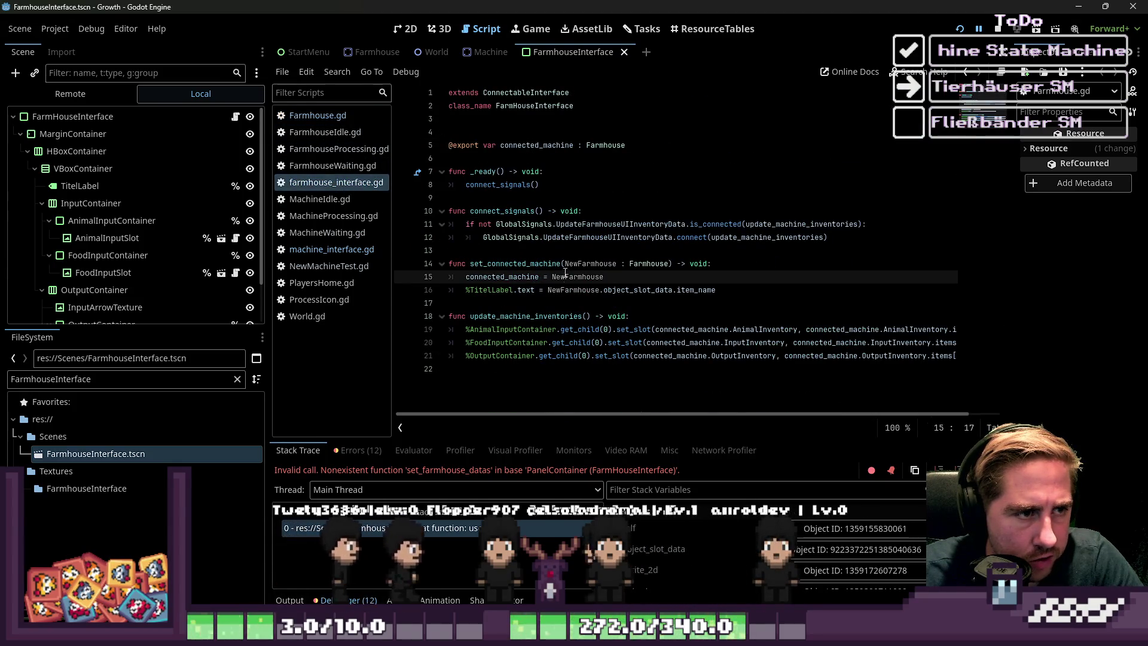
{"action": "left_click", "coordinate": [538, 290]}
{"action": "double_click", "coordinate": [510, 316]}
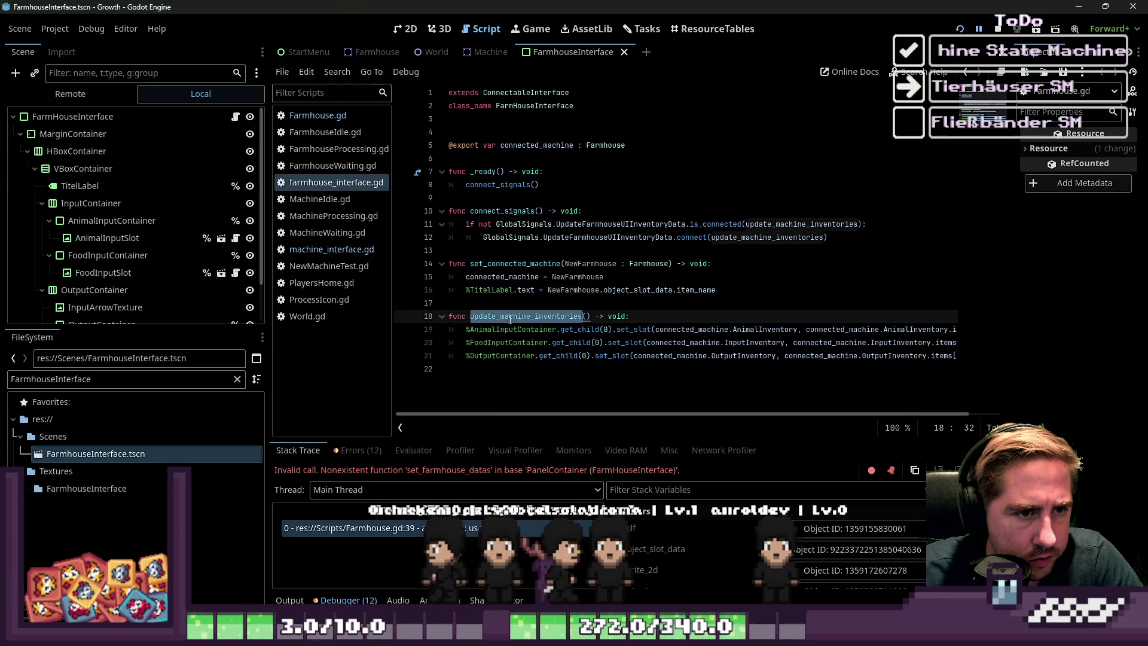
{"action": "double_click", "coordinate": [515, 264]}
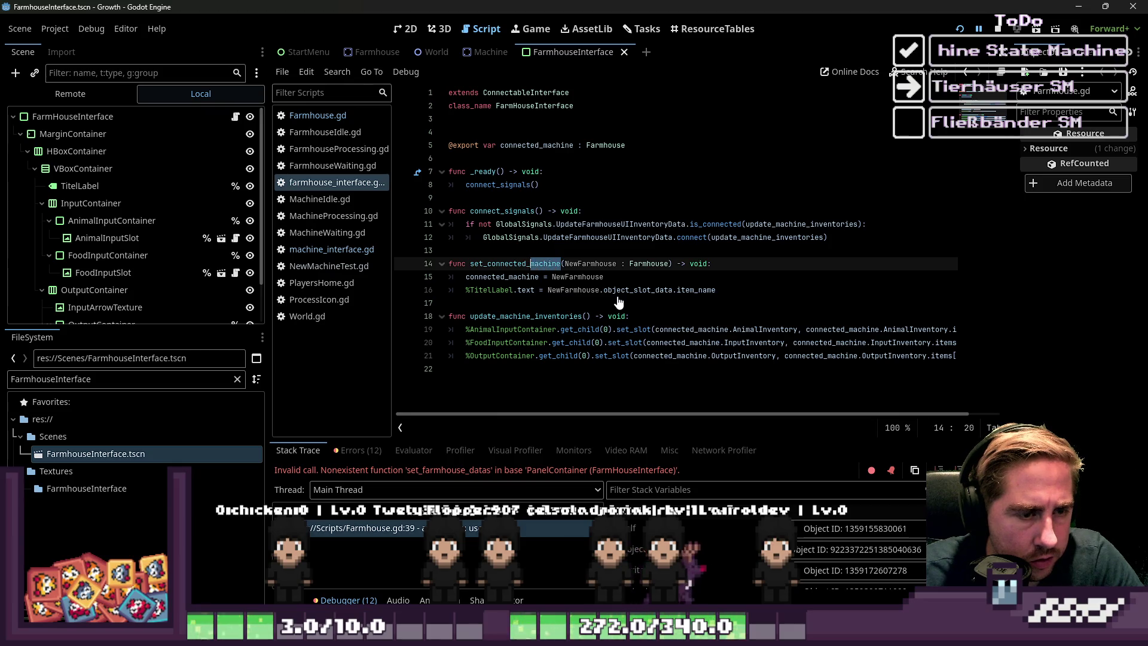
{"action": "type", "text": "farhouse"}
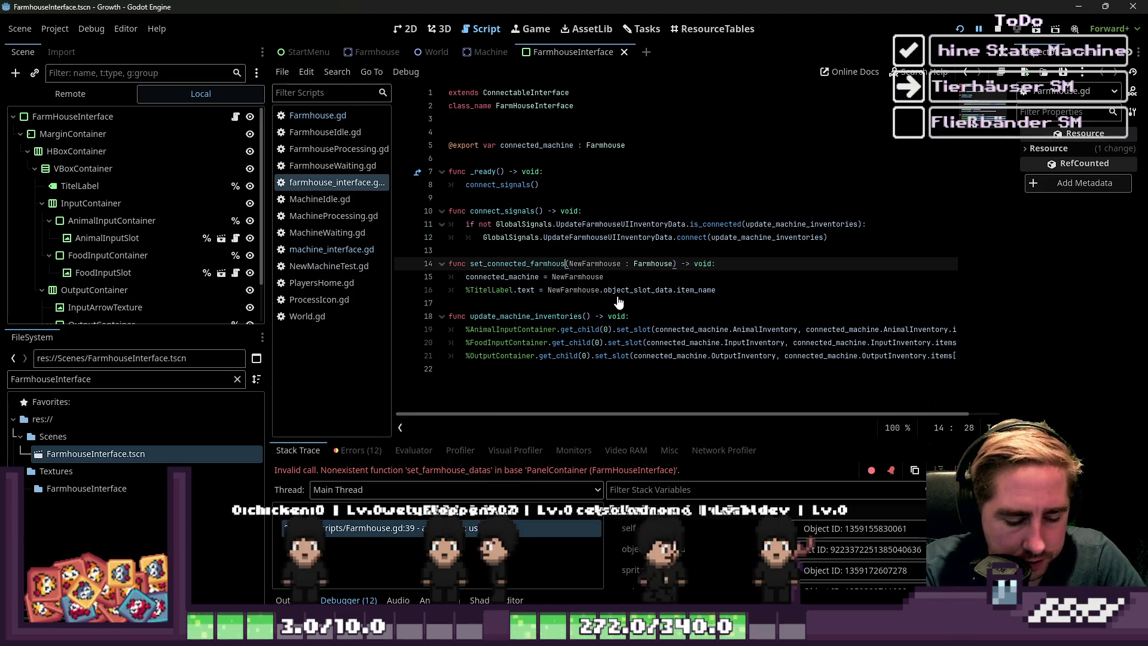
{"action": "key", "text": "ctrl+shift+Left"}
{"action": "key", "text": "ctrl+c"}
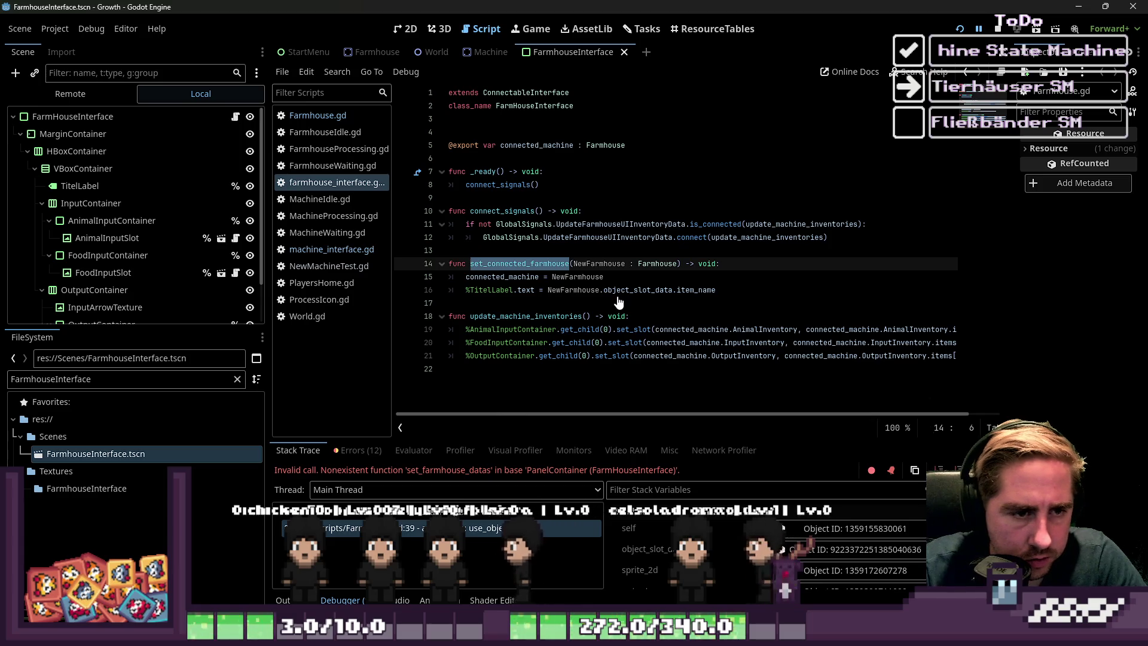
- Paste set_connected_farmhouse over set_farmhouse_datas on Farmhouse.gd line 39 and save
{"action": "left_click", "coordinate": [335, 116]}
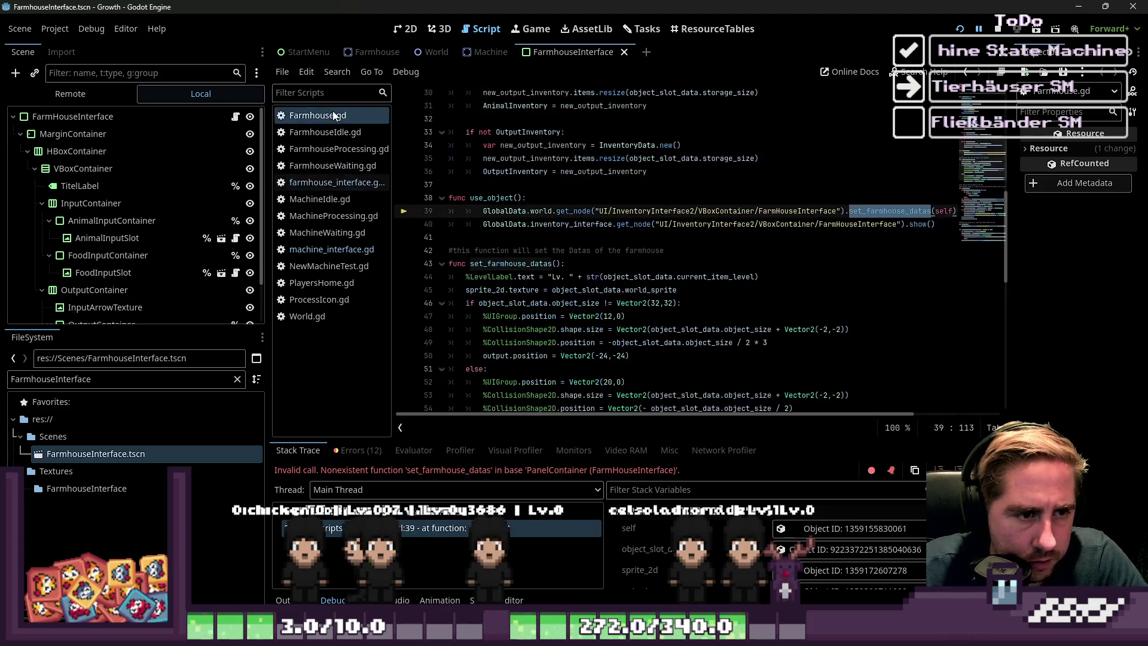
{"action": "key", "text": "ctrl+v"}
{"action": "key", "text": "Down"}
{"action": "key", "text": "ctrl+s"}
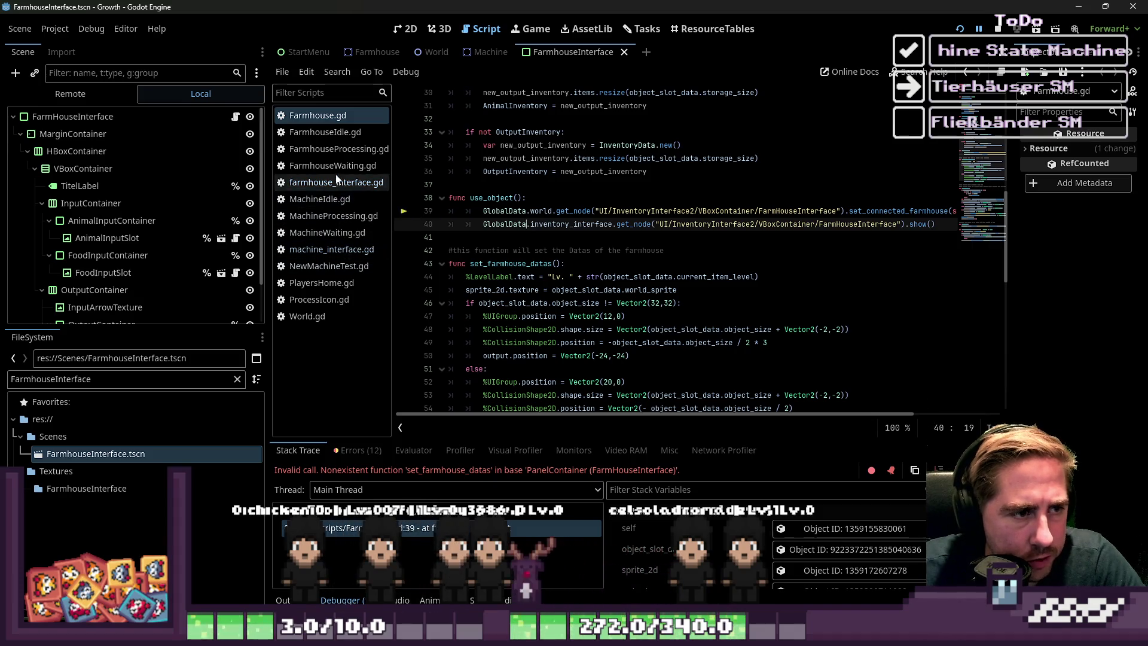
- Filter the FileSystem dock for 'Machine' and open the Machine.tscn scene
{"action": "double_click", "coordinate": [150, 378]}
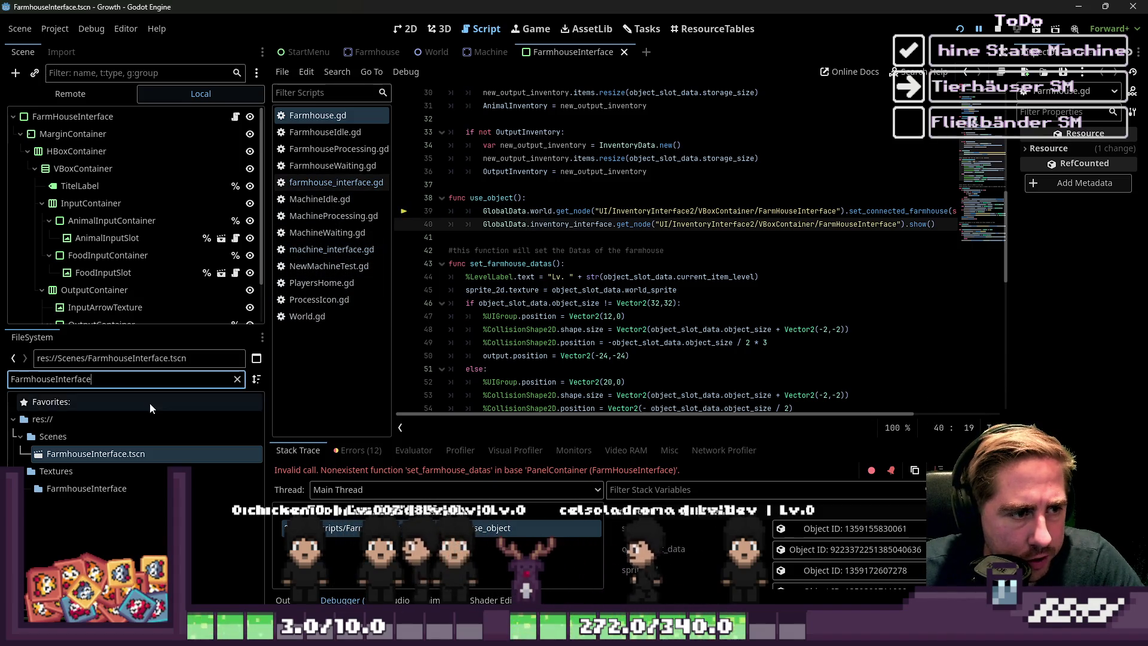
{"action": "type", "text": "Machine"}
{"action": "scroll", "coordinate": [143, 424], "scroll_direction": "down", "scroll_amount": 3}
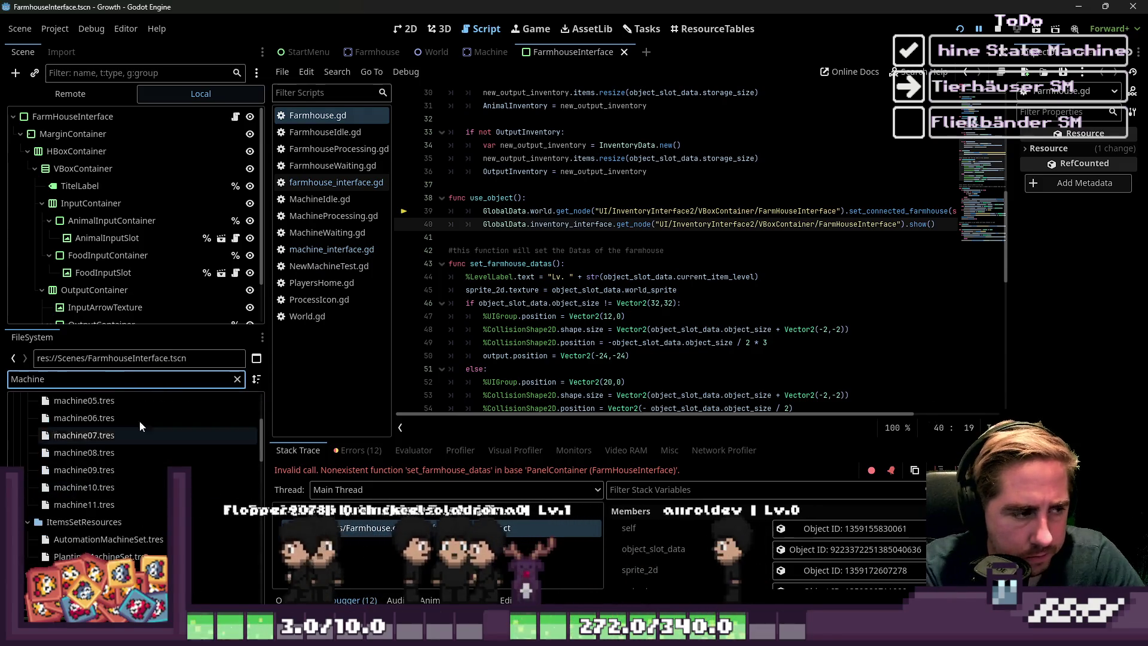
{"action": "scroll", "coordinate": [140, 437], "scroll_direction": "down", "scroll_amount": 10}
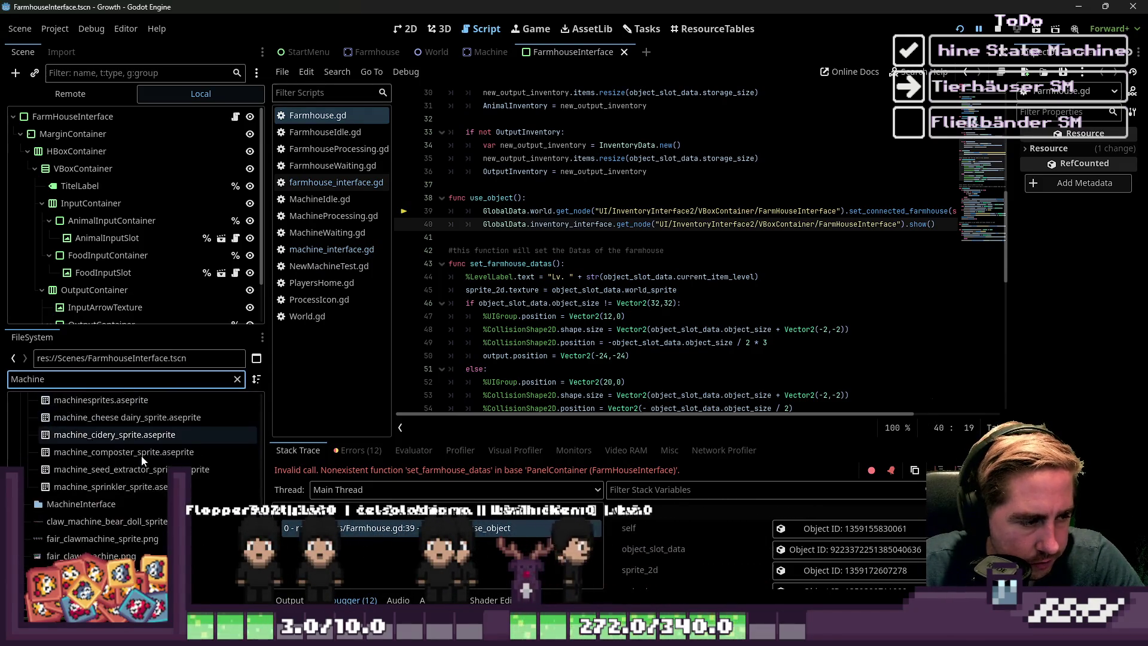
{"action": "scroll", "coordinate": [138, 466], "scroll_direction": "down", "scroll_amount": 10}
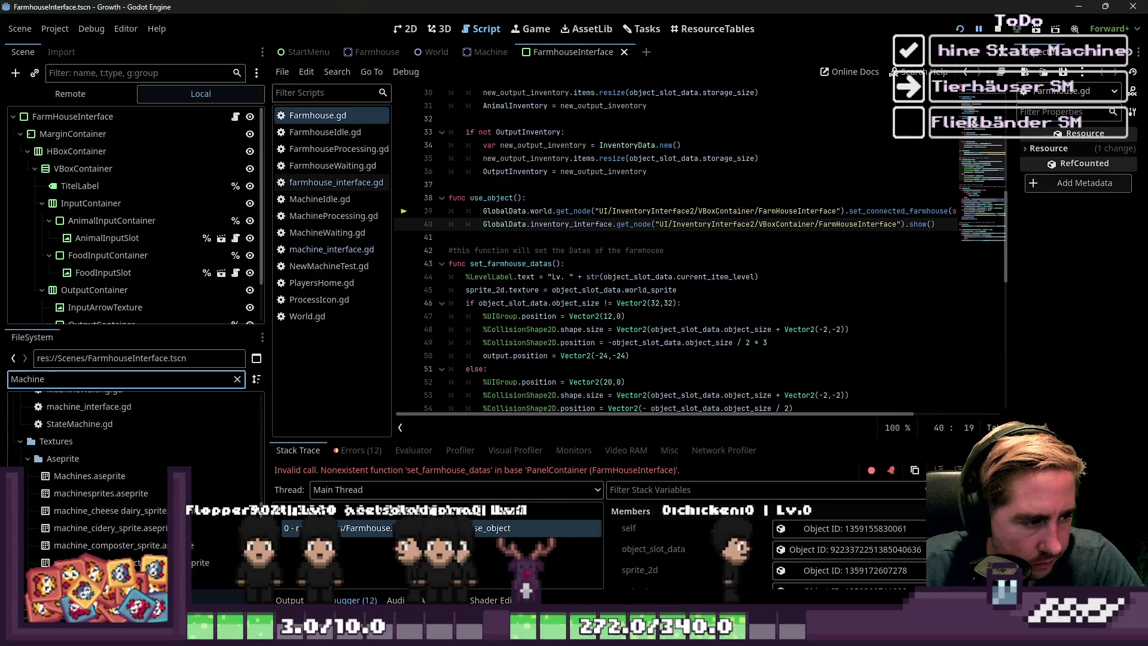
{"action": "scroll", "coordinate": [119, 454], "scroll_direction": "up", "scroll_amount": 5}
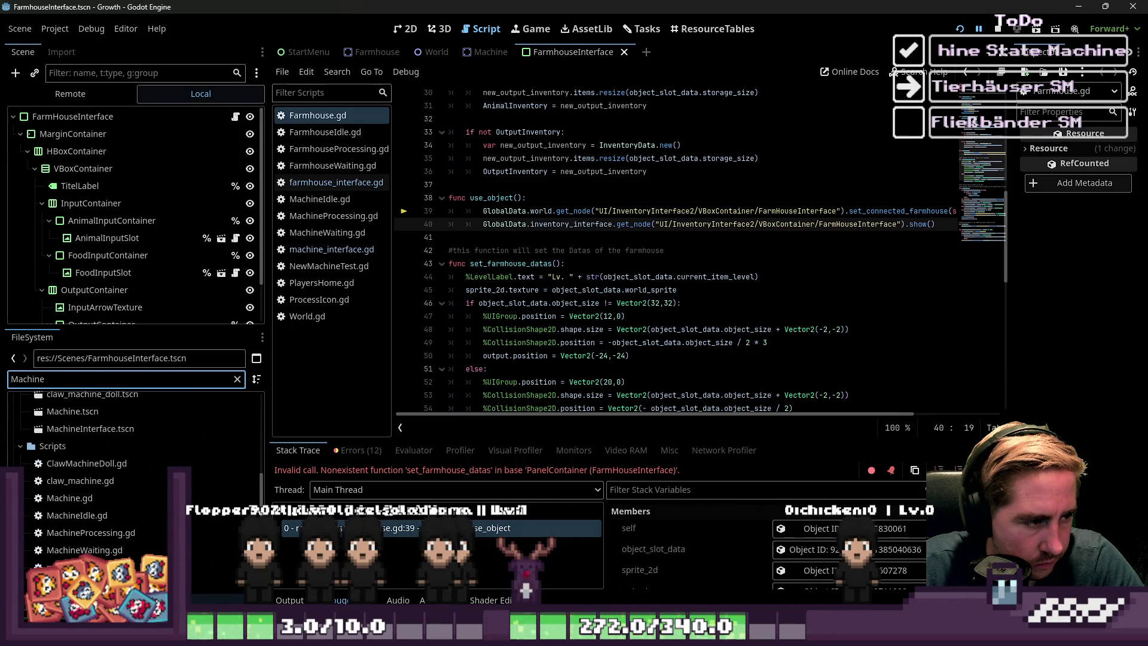
{"action": "left_click", "coordinate": [100, 472]}
{"action": "double_click", "coordinate": [101, 473]}
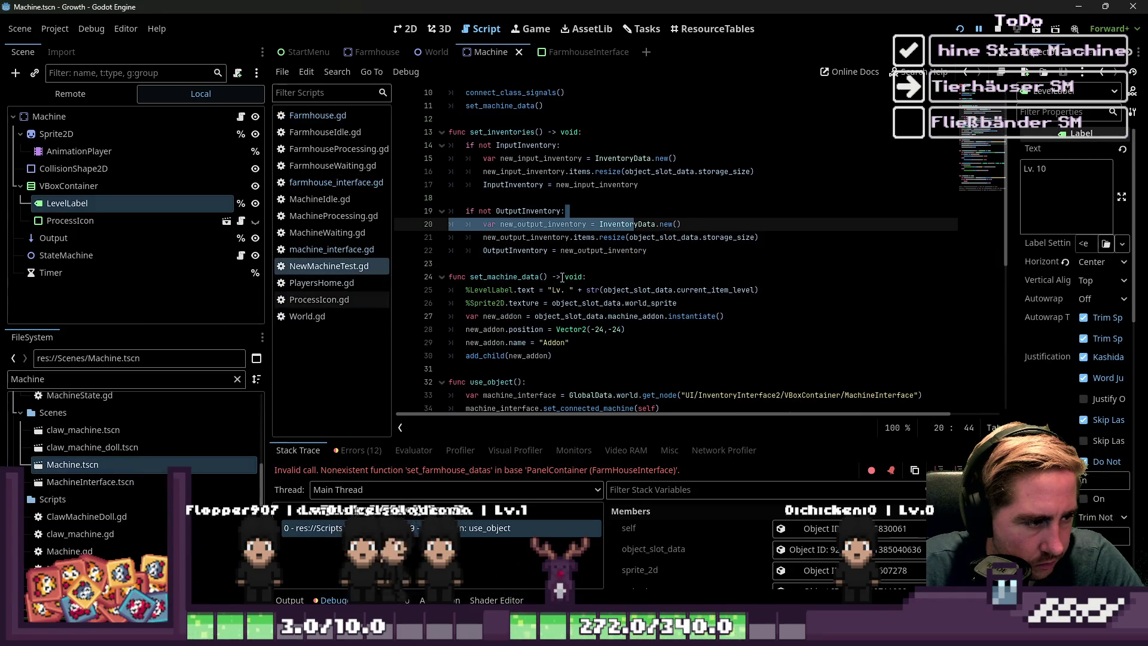
- Select the whole use_object function in the machine script and copy it
{"action": "scroll", "coordinate": [590, 270], "scroll_direction": "down", "scroll_amount": 4}
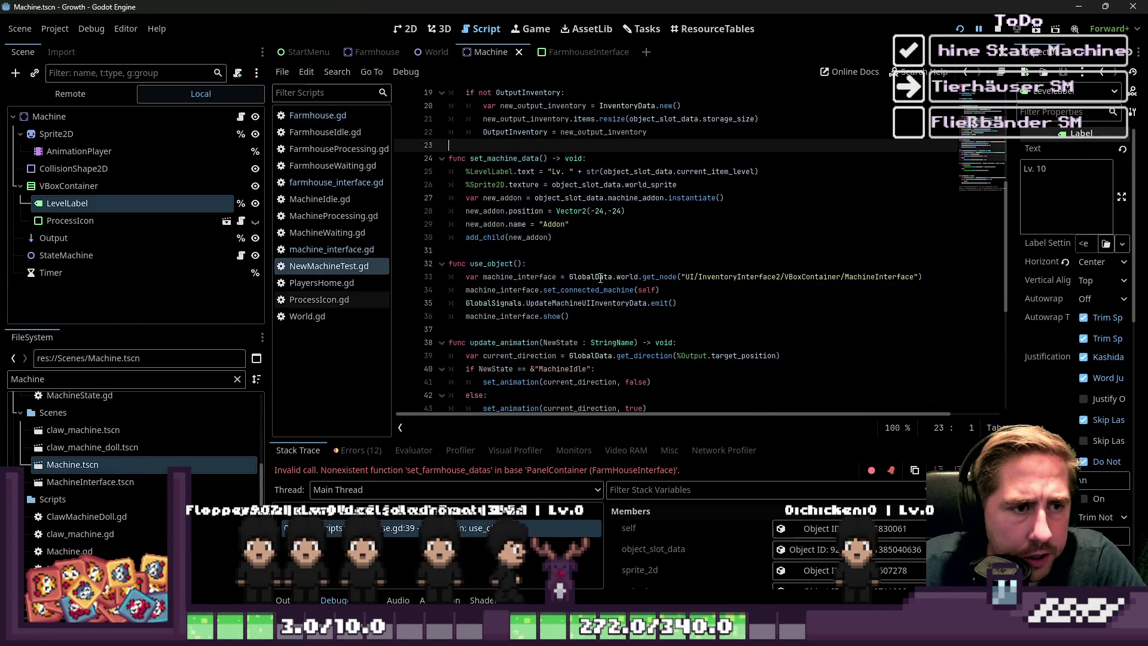
{"action": "left_click", "coordinate": [518, 171]}
{"action": "scroll", "coordinate": [514, 179], "scroll_direction": "down", "scroll_amount": 6}
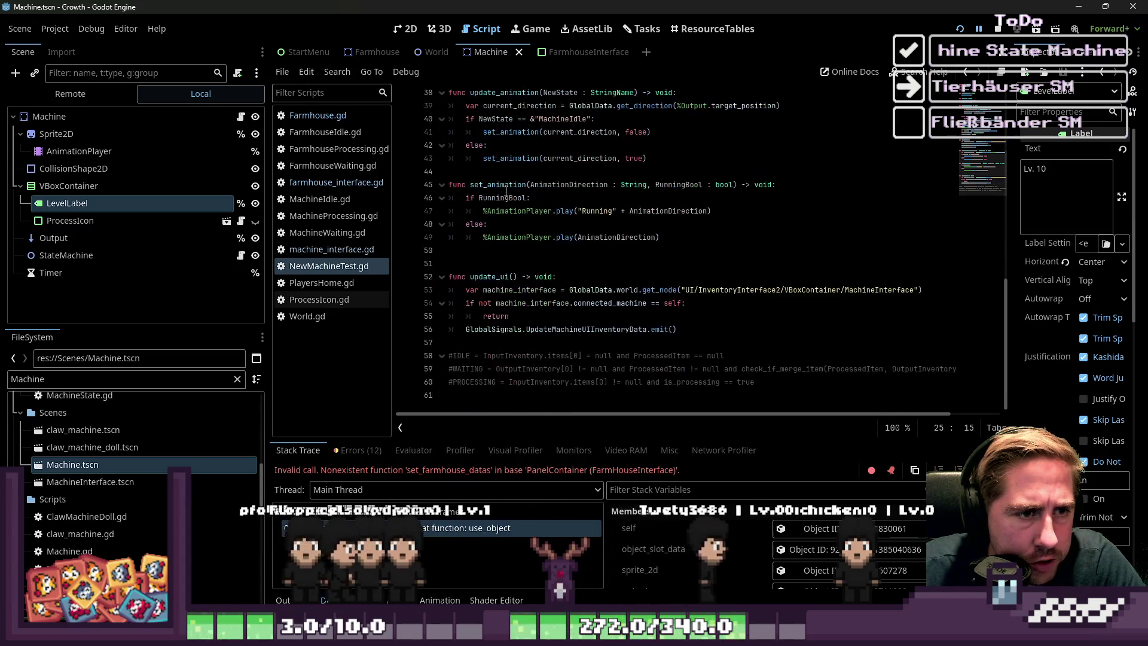
{"action": "scroll", "coordinate": [538, 316], "scroll_direction": "up", "scroll_amount": 12}
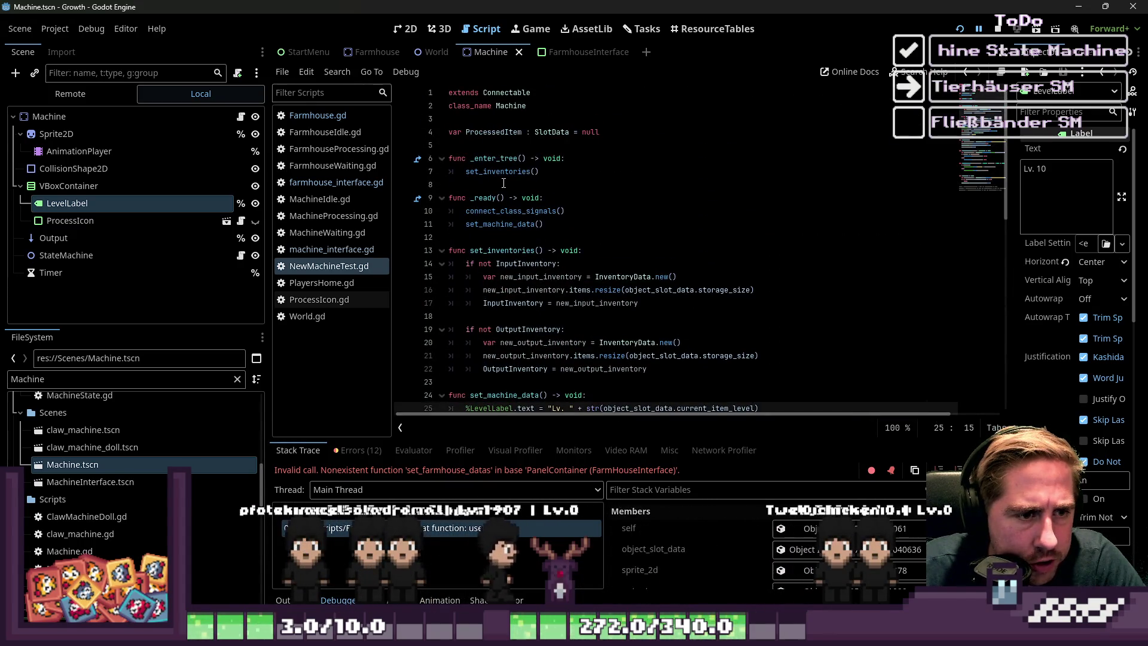
{"action": "scroll", "coordinate": [503, 183], "scroll_direction": "down", "scroll_amount": 1}
{"action": "scroll", "coordinate": [500, 210], "scroll_direction": "down", "scroll_amount": 3}
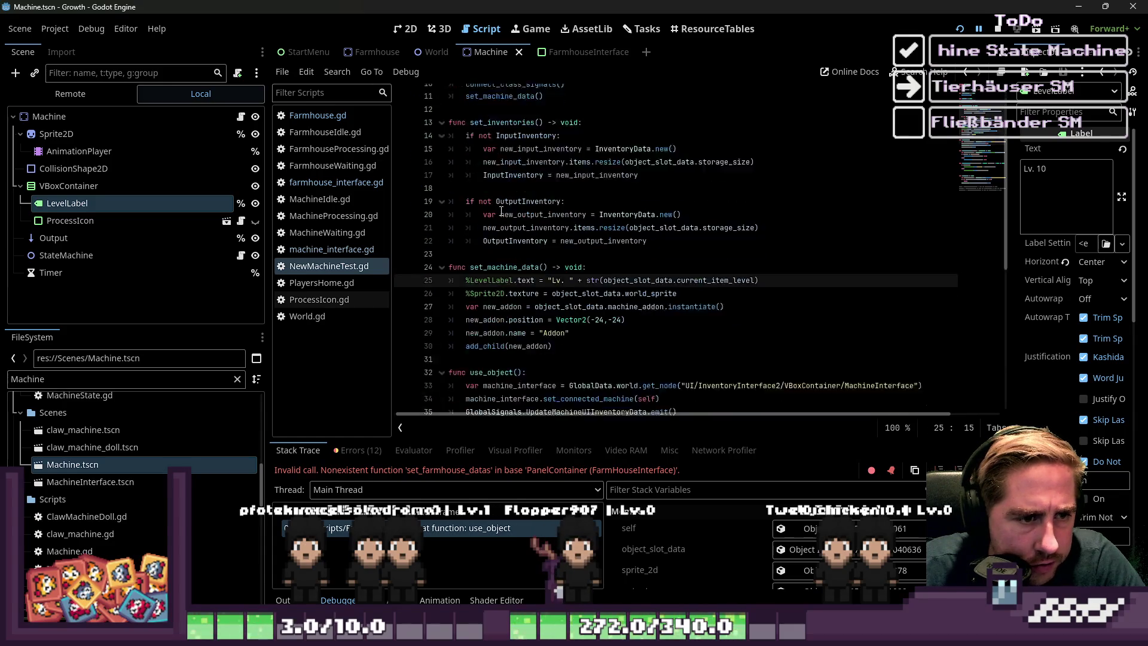
{"action": "scroll", "coordinate": [501, 211], "scroll_direction": "up", "scroll_amount": 3}
{"action": "scroll", "coordinate": [501, 211], "scroll_direction": "down", "scroll_amount": 6}
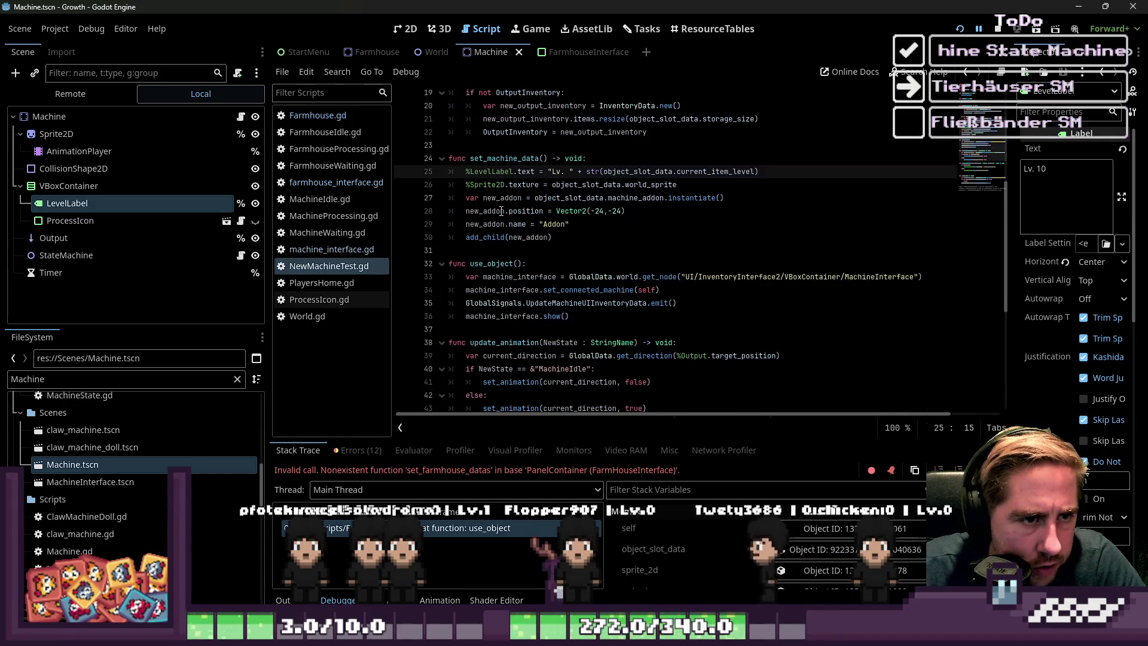
{"action": "left_click", "coordinate": [571, 250]}
{"action": "key", "text": "Down"}
{"action": "key", "text": "End"}
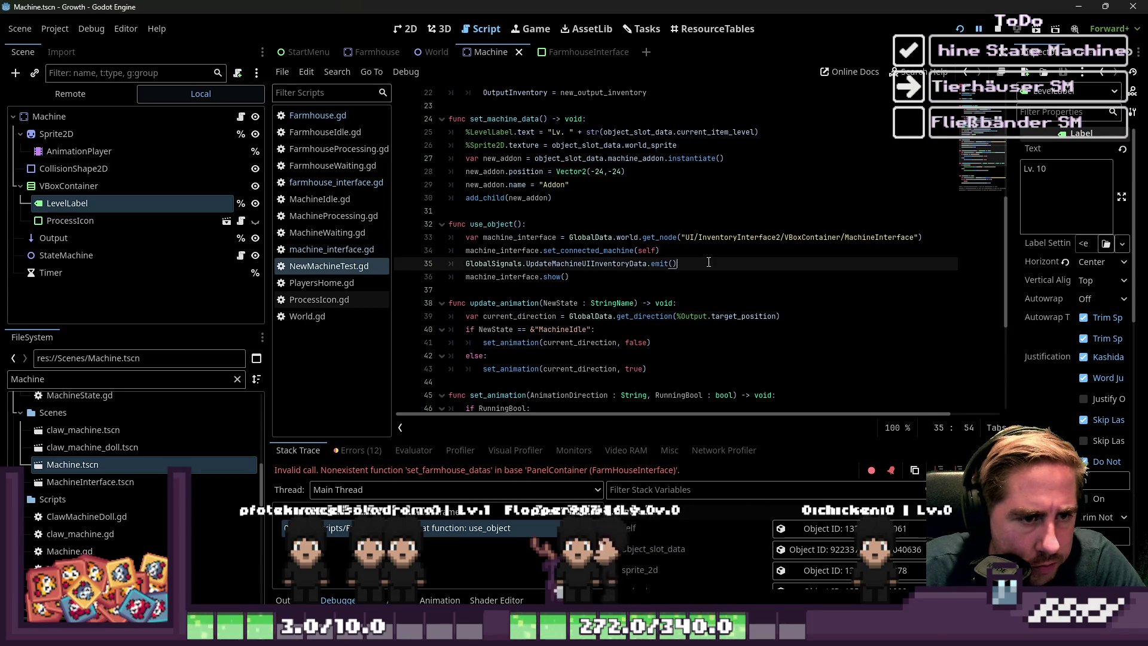
{"action": "key", "text": "Down"}
{"action": "key", "text": "shift+Up"}
{"action": "key", "text": "shift+Up"}
{"action": "key", "text": "shift+Up"}
{"action": "key", "text": "shift+Home"}
{"action": "key", "text": "ctrl+c"}
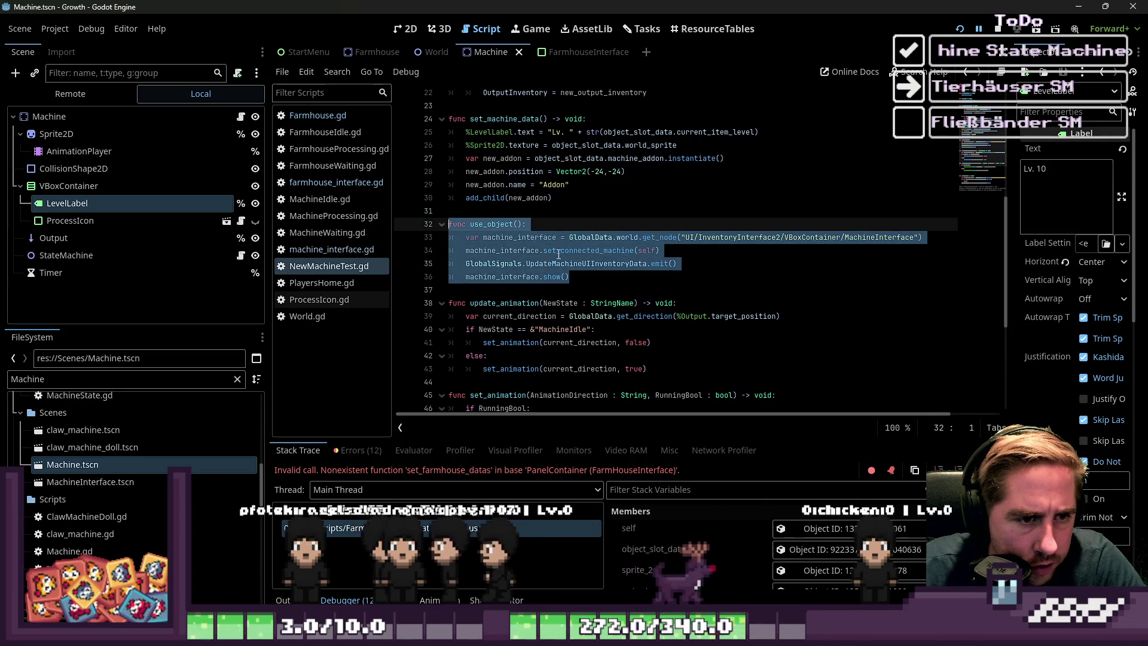
- Open Farmhouse.gd and place the caret in its use_object function
{"action": "left_click", "coordinate": [553, 256]}
{"action": "left_click", "coordinate": [317, 115]}
{"action": "left_click", "coordinate": [599, 251]}
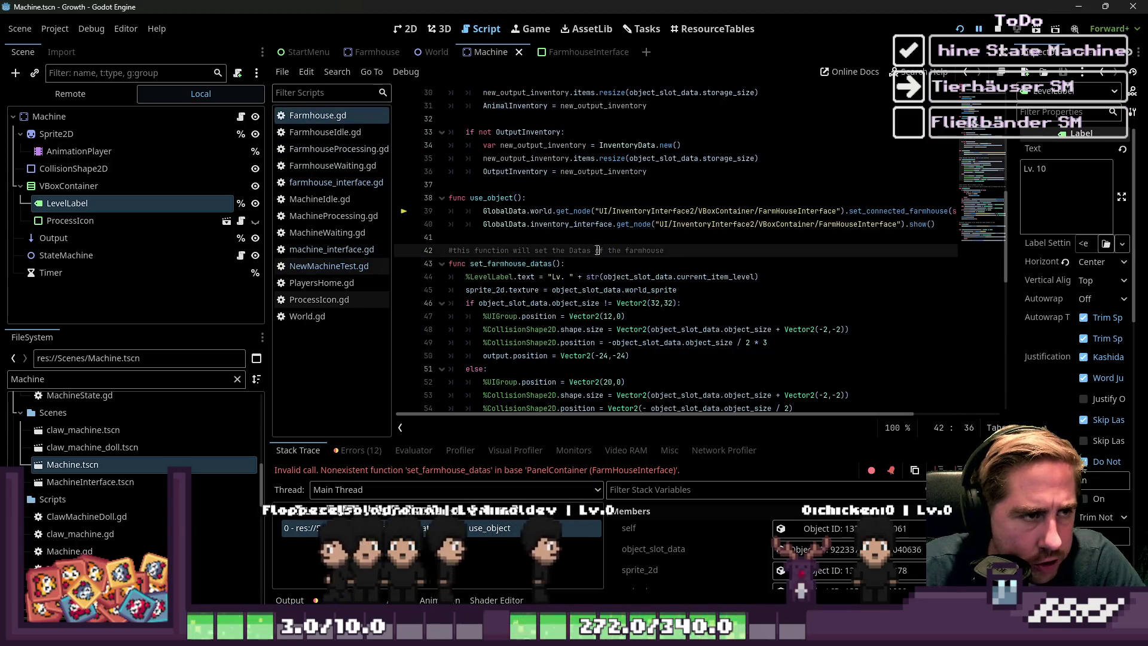
- Paste the copied use_object code over Farmhouse.gd's old use_object function
{"action": "left_click", "coordinate": [450, 237]}
{"action": "key", "text": "shift+Up"}
{"action": "key", "text": "shift+Up"}
{"action": "key", "text": "shift+Up"}
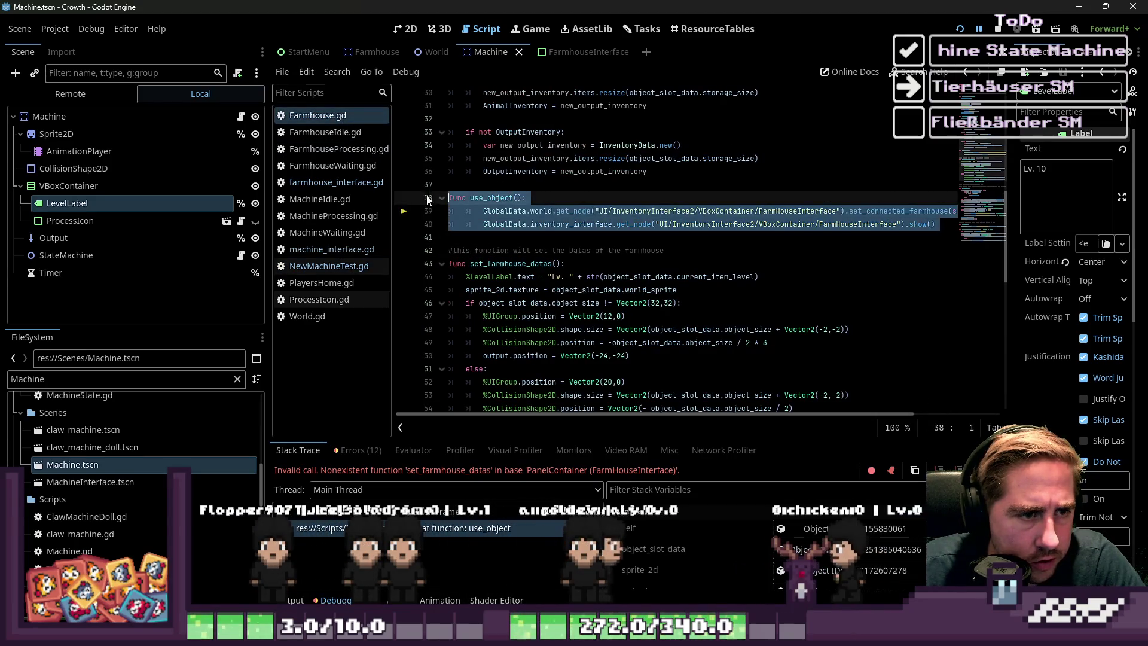
{"action": "key", "text": "ctrl+v"}
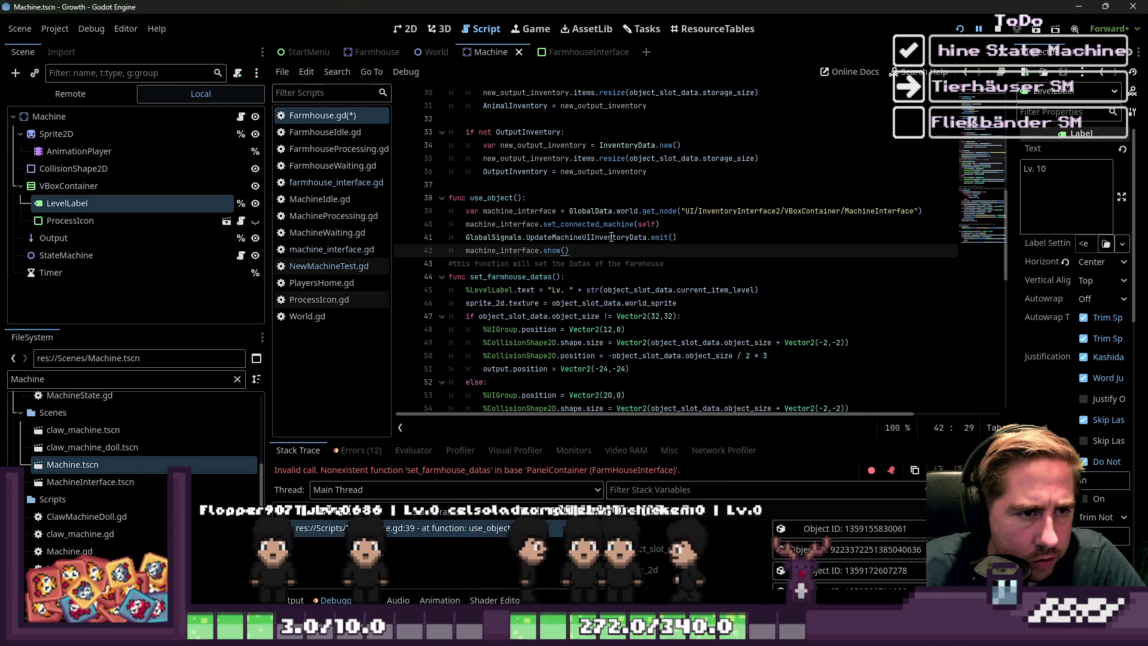
{"action": "key", "text": "Return"}
- Rename machine_interface to farmhouse_interface and MachineInterface to FarmhouseInterface in the node path
{"action": "key", "text": "Up"}
{"action": "key", "text": "Up"}
{"action": "key", "text": "Up"}
{"action": "key", "text": "Up"}
{"action": "key", "text": "Down"}
{"action": "key", "text": "Up"}
{"action": "key", "text": "Right"}
{"action": "key", "text": "Right"}
{"action": "key", "text": "Right"}
{"action": "key", "text": "ctrl+shift+Right"}
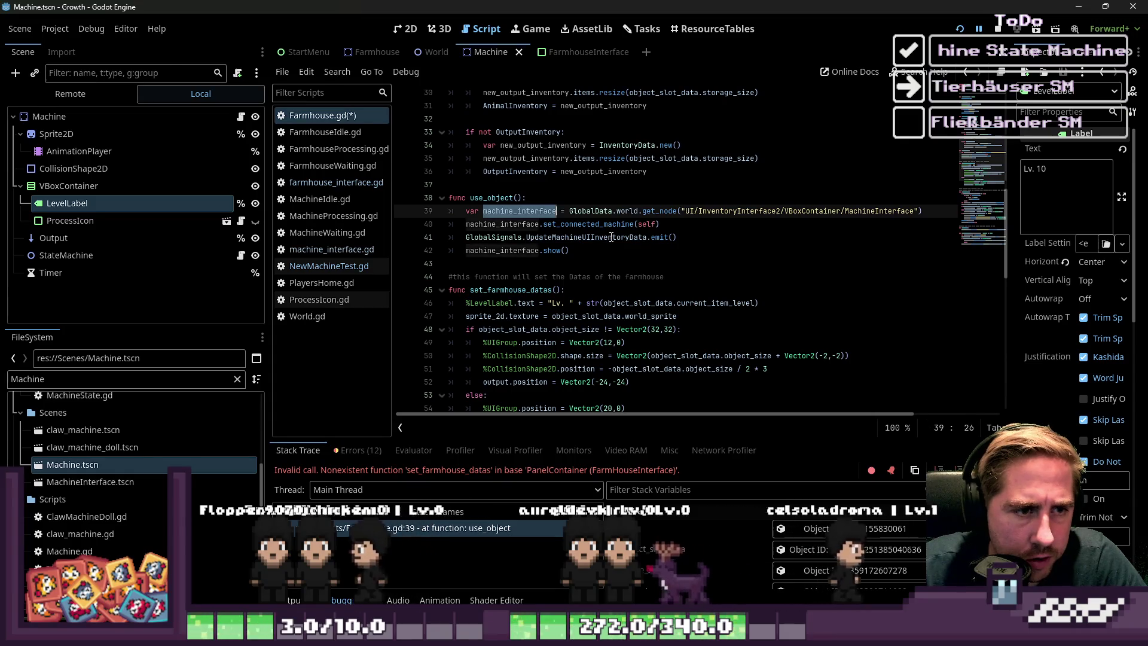
{"action": "type", "text": "farmhous"}
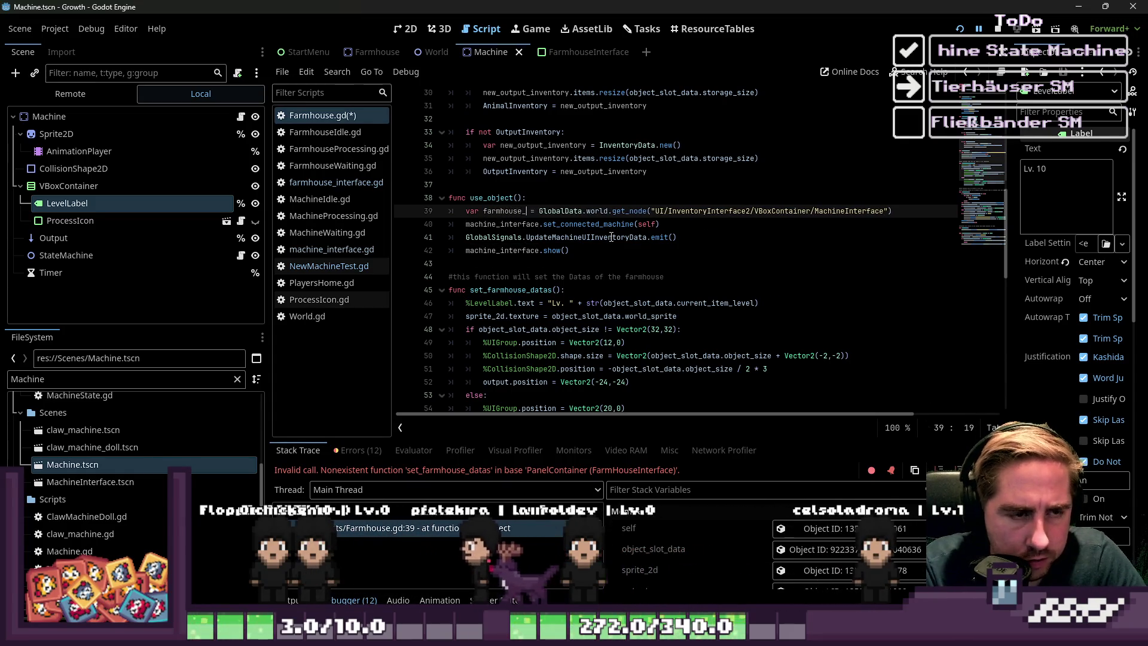
{"action": "type", "text": "ce"}
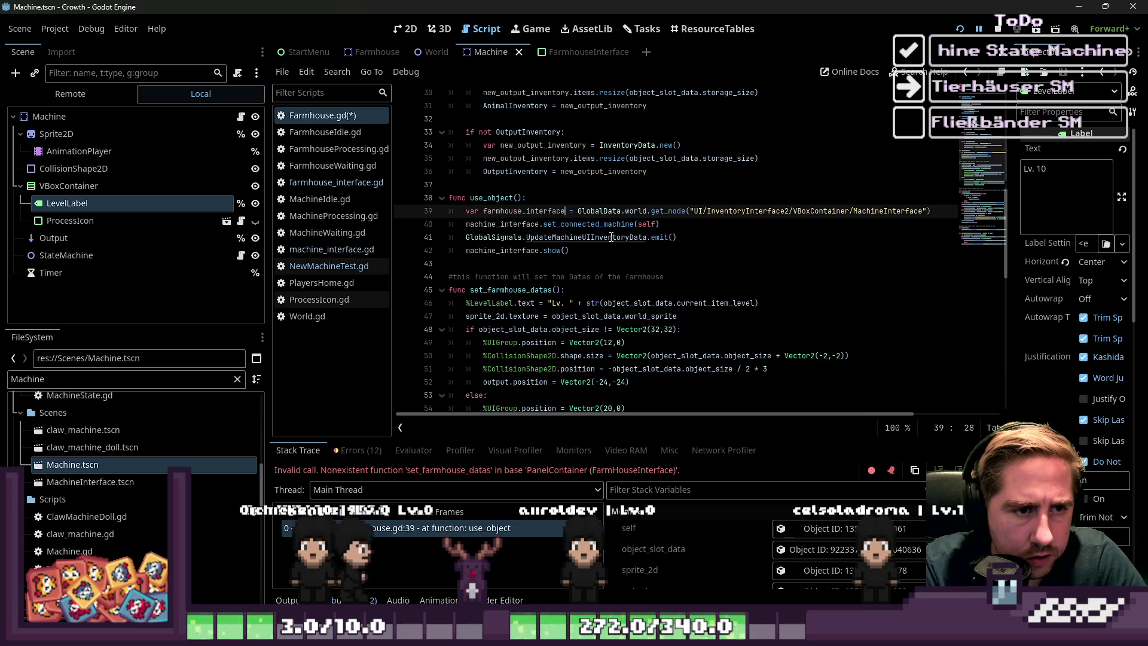
{"action": "key", "text": "Right"}
{"action": "key", "text": "Right"}
{"action": "key", "text": "ctrl+Right"}
{"action": "key", "text": "ctrl+Right"}
{"action": "key", "text": "ctrl+Right"}
{"action": "key", "text": "shift+Right"}
{"action": "key", "text": "shift+Right"}
{"action": "key", "text": "shift+Right"}
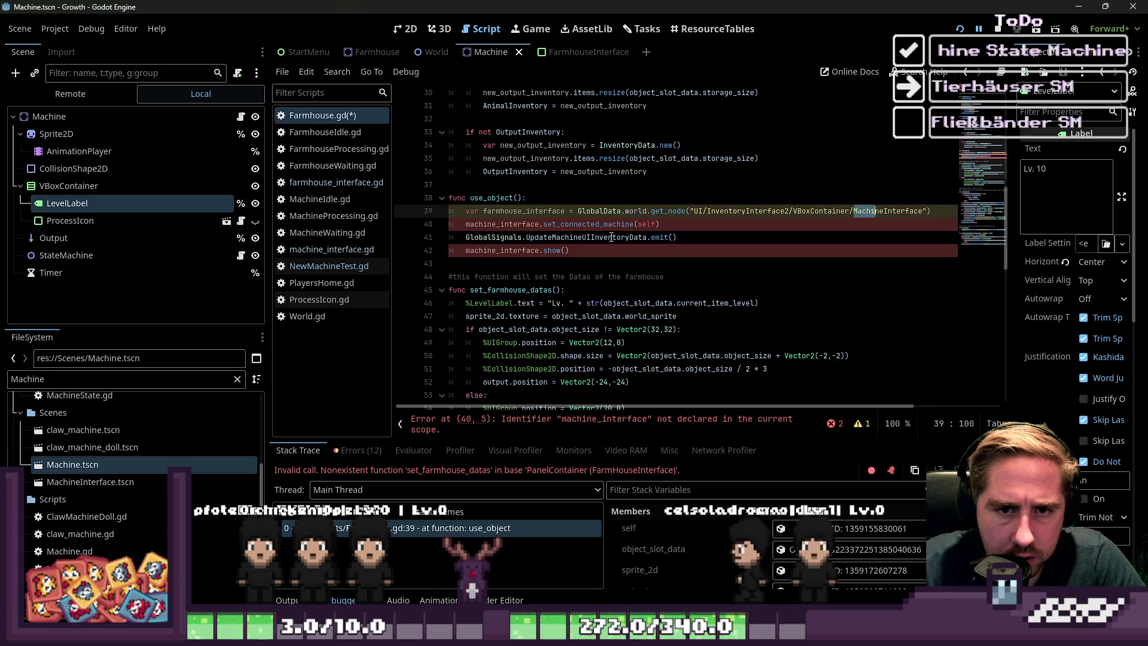
{"action": "type", "text": "Farmhous"}
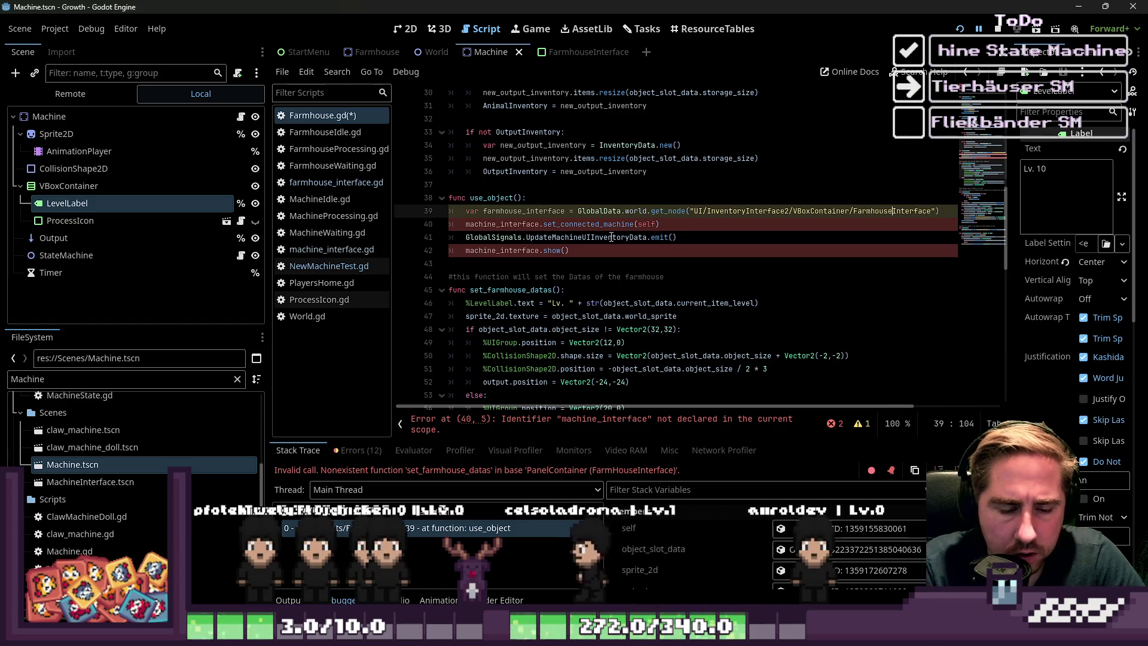
- Go through the remaining machine_interface references on lines 40–42
{"action": "key", "text": "Down"}
{"action": "key", "text": "shift+ctrl+Left"}
{"action": "key", "text": "shift+ctrl+Left"}
{"action": "key", "text": "shift+ctrl+Left"}
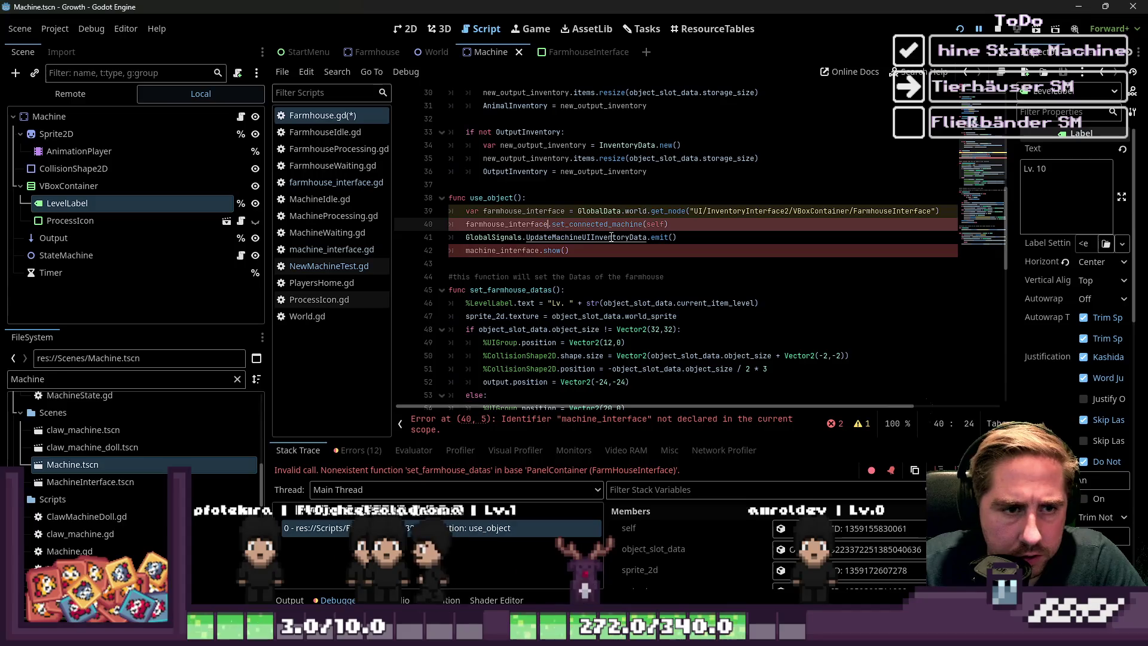
{"action": "key", "text": "Down"}
{"action": "key", "text": "ctrl+Left"}
{"action": "key", "text": "ctrl+Left"}
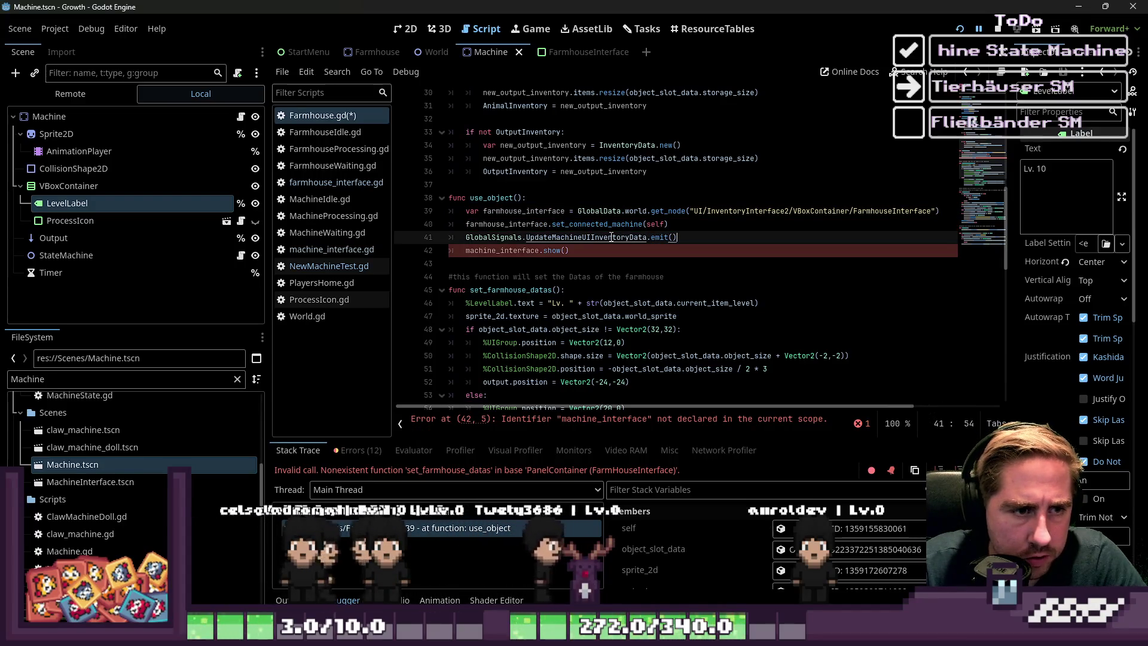
{"action": "key", "text": "Down"}
{"action": "key", "text": "Home"}
{"action": "key", "text": "Up"}
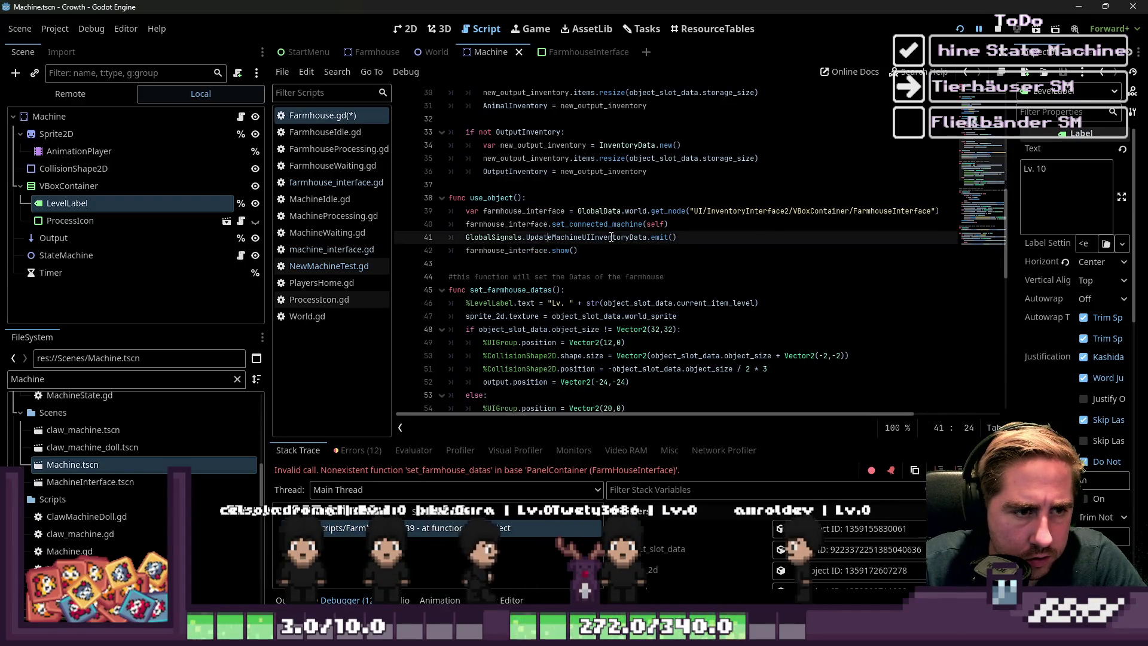
- Try renaming UpdateMachineUIInventoryData to a Farmhouse signal, then undo the partial edit
{"action": "double_click", "coordinate": [619, 237]}
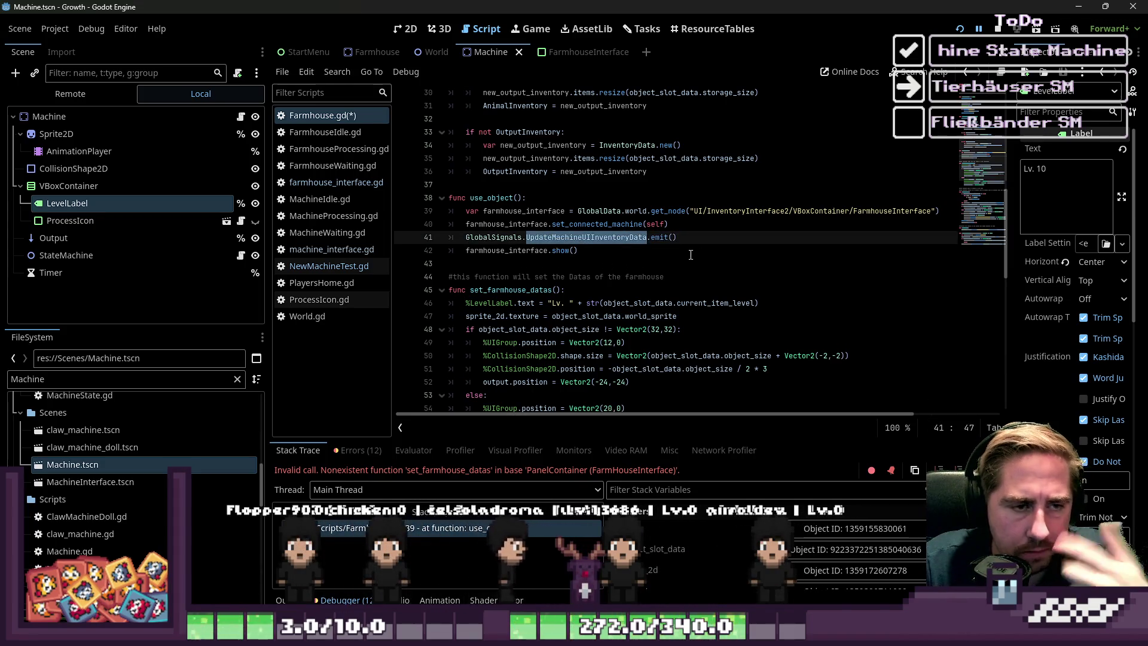
{"action": "key", "text": "Left"}
{"action": "key", "text": "Left"}
{"action": "key", "text": "Left"}
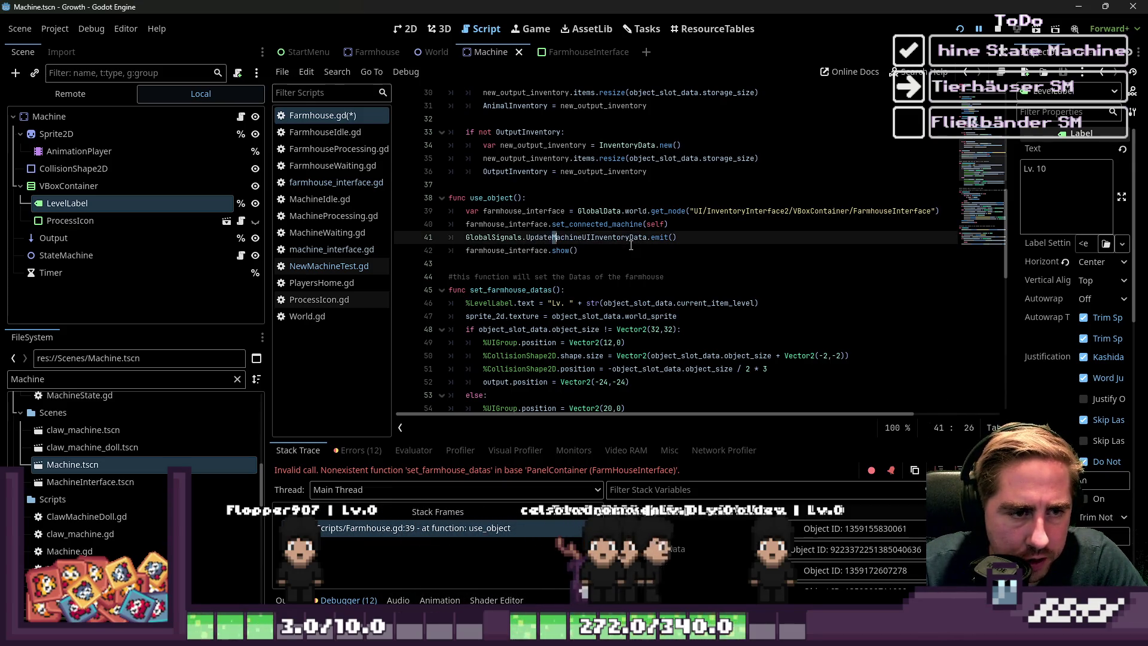
{"action": "type", "text": "Farmhouse"}
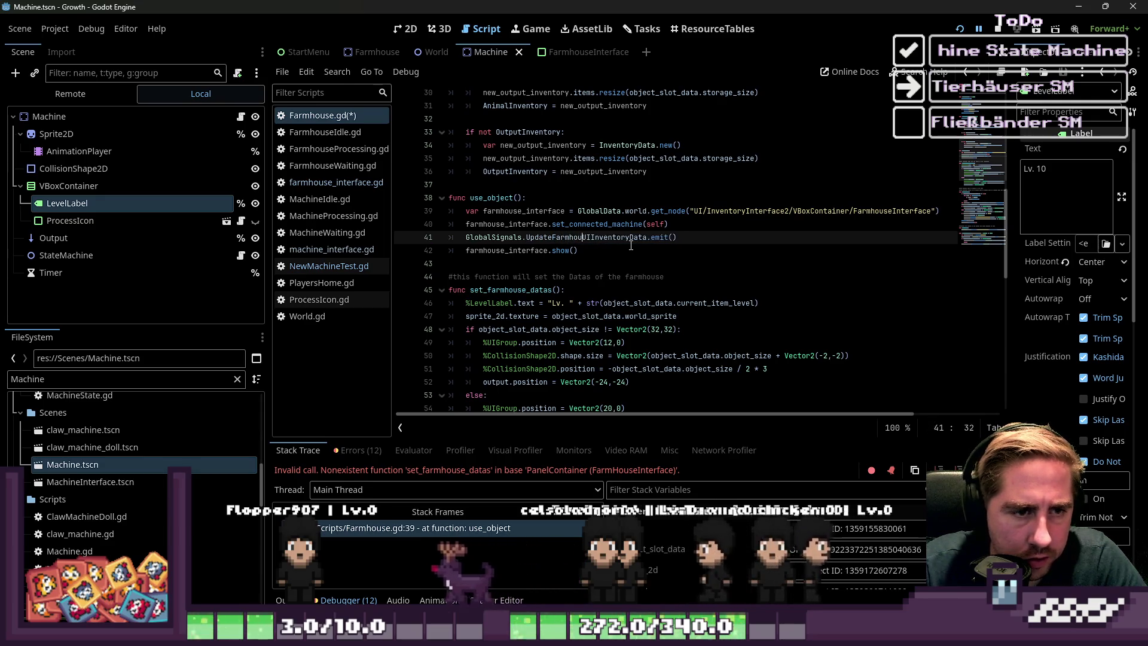
{"action": "key", "text": "Page_Down"}
{"action": "key", "text": "Page_Down"}
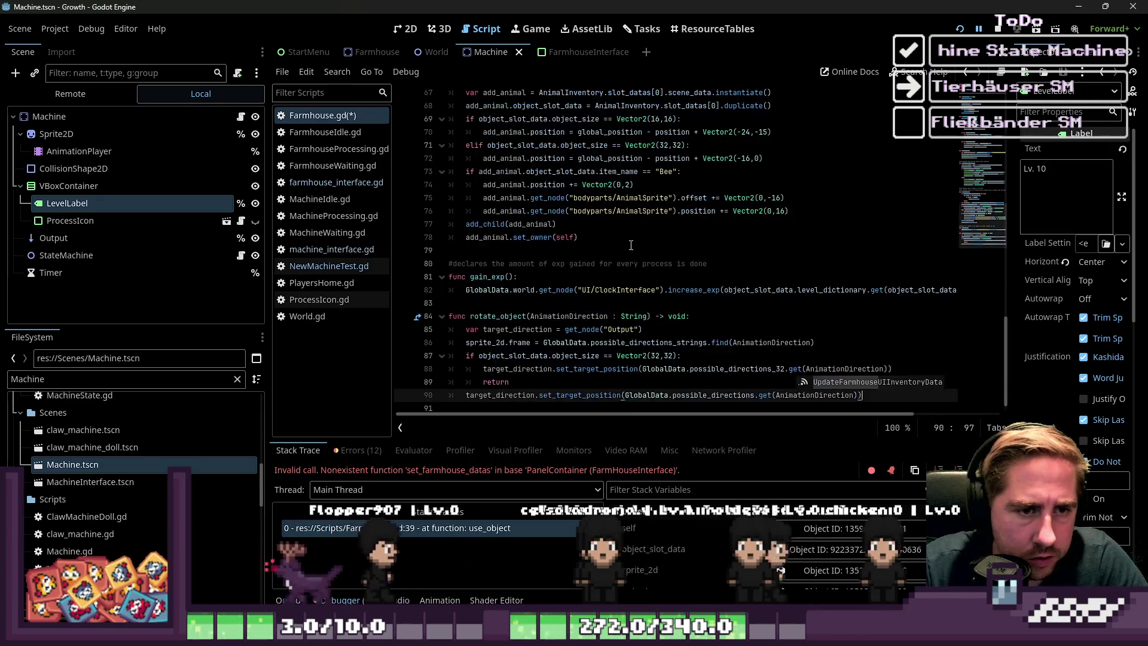
{"action": "left_click", "coordinate": [641, 286]}
{"action": "key", "text": "ctrl+z"}
{"action": "key", "text": "ctrl+z"}
{"action": "key", "text": "ctrl+z"}
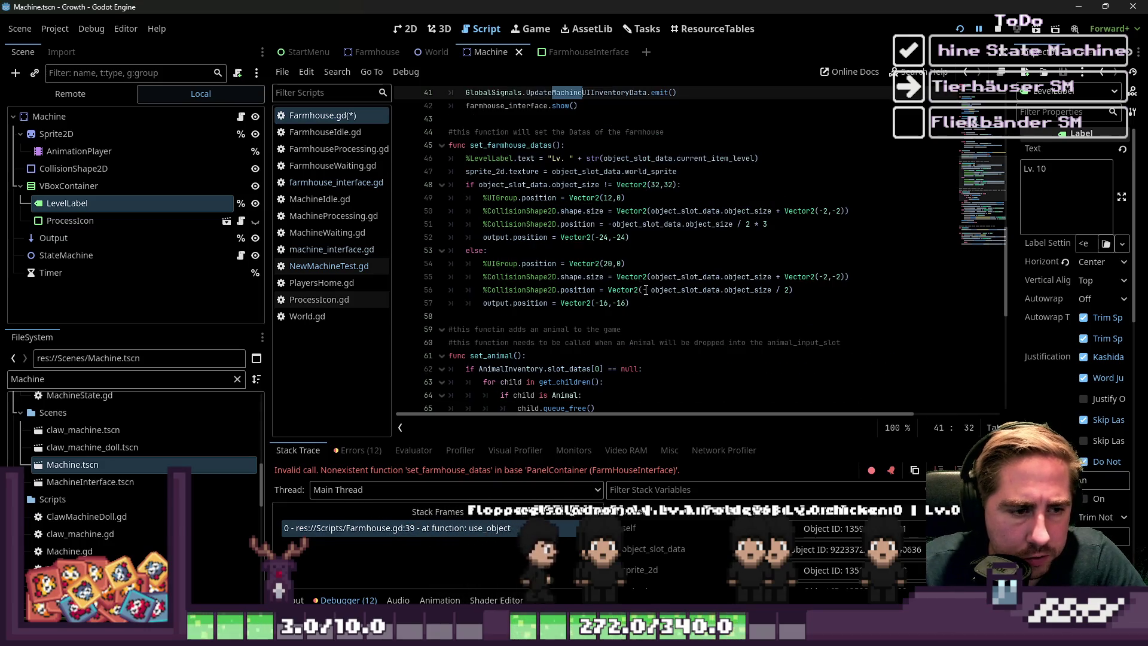
{"action": "double_click", "coordinate": [556, 170]}
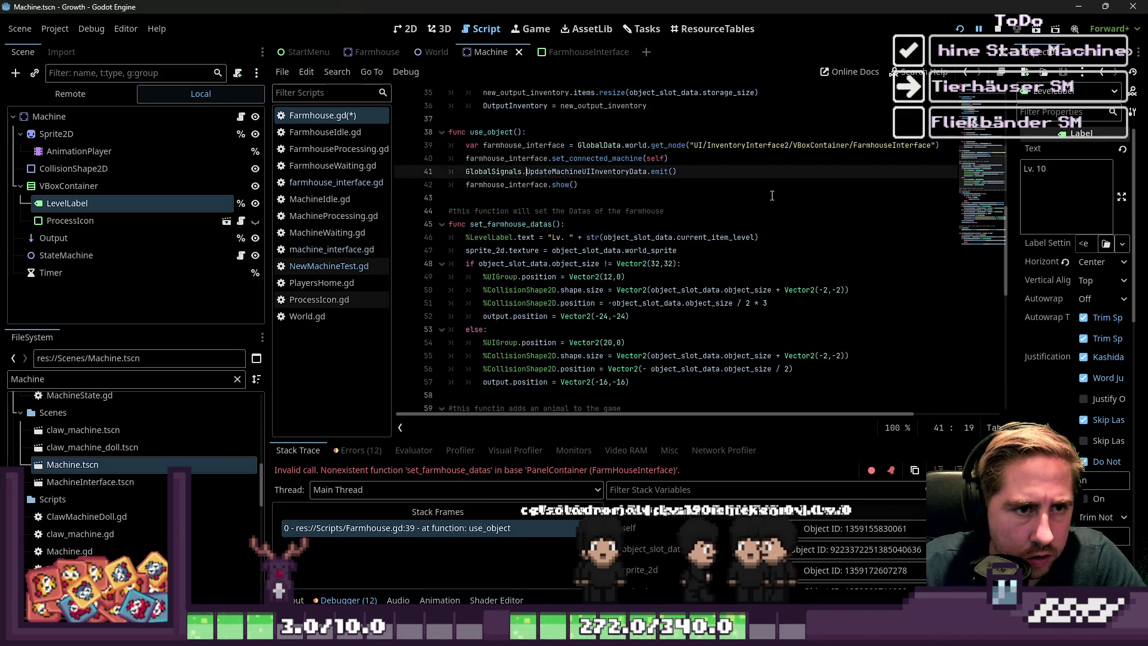
{"action": "left_click", "coordinate": [80, 379]}
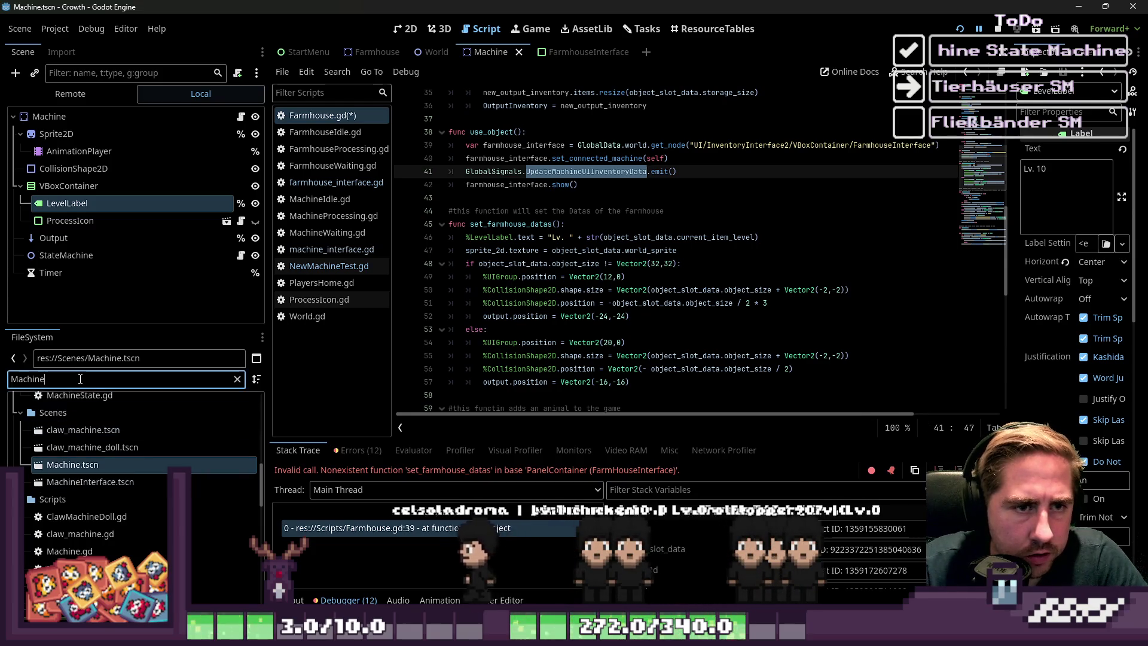
- Check the UpdateMachineUIInventoryData declaration in GlobalSignals.gd, then save Farmhouse.gd
{"action": "type", "text": "Global"}
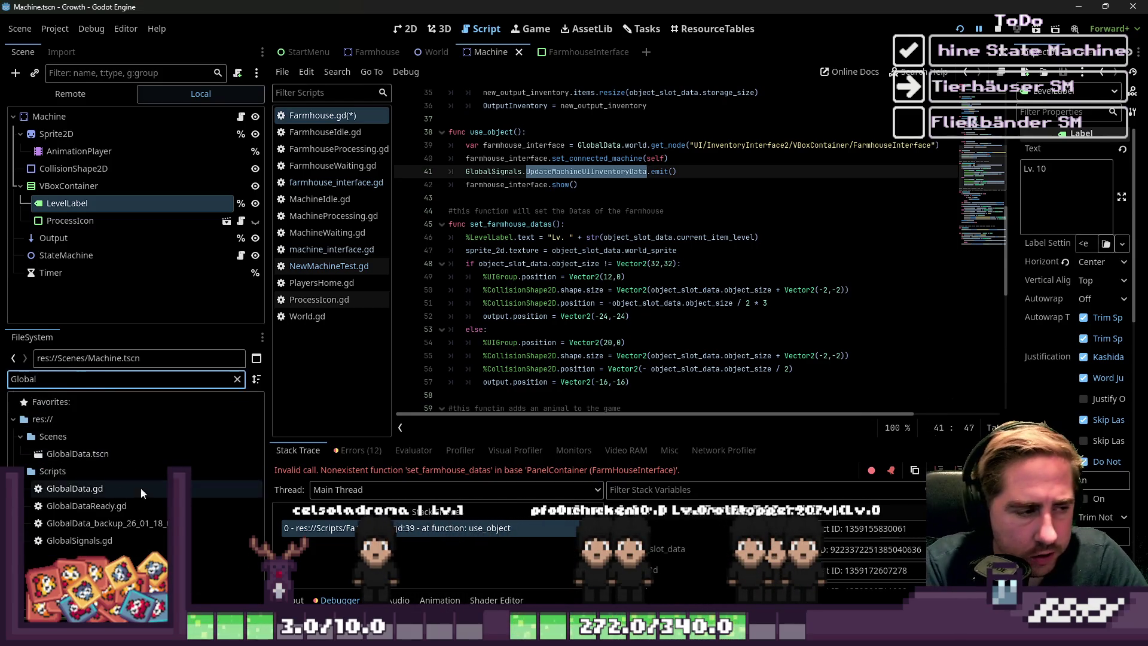
{"action": "double_click", "coordinate": [79, 539]}
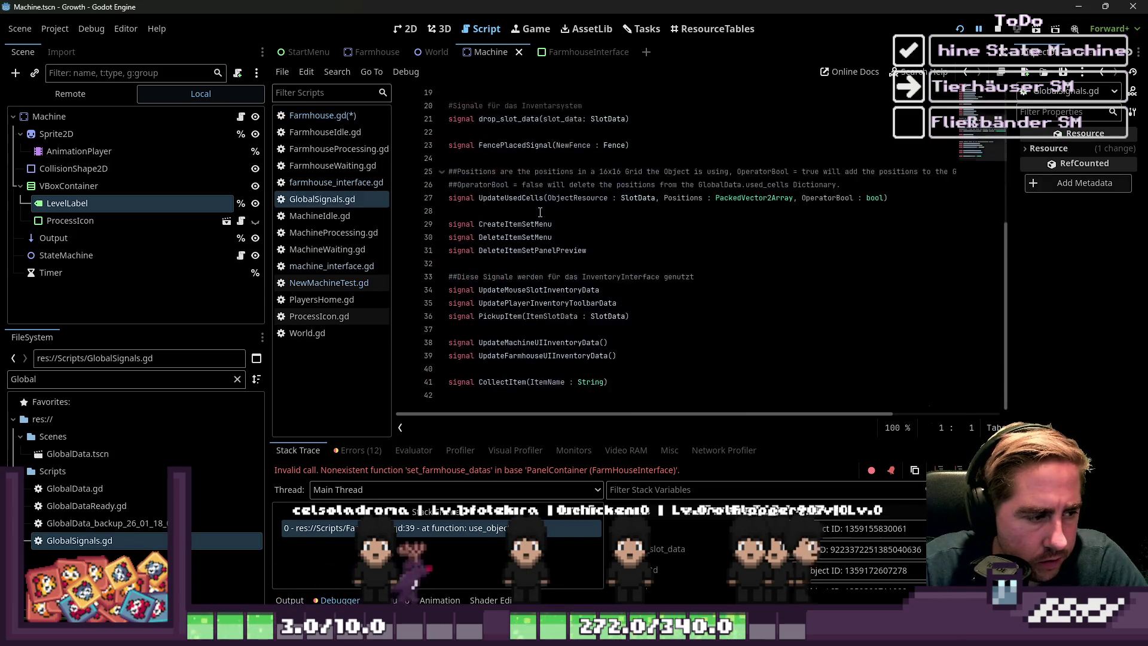
{"action": "left_click", "coordinate": [516, 334]}
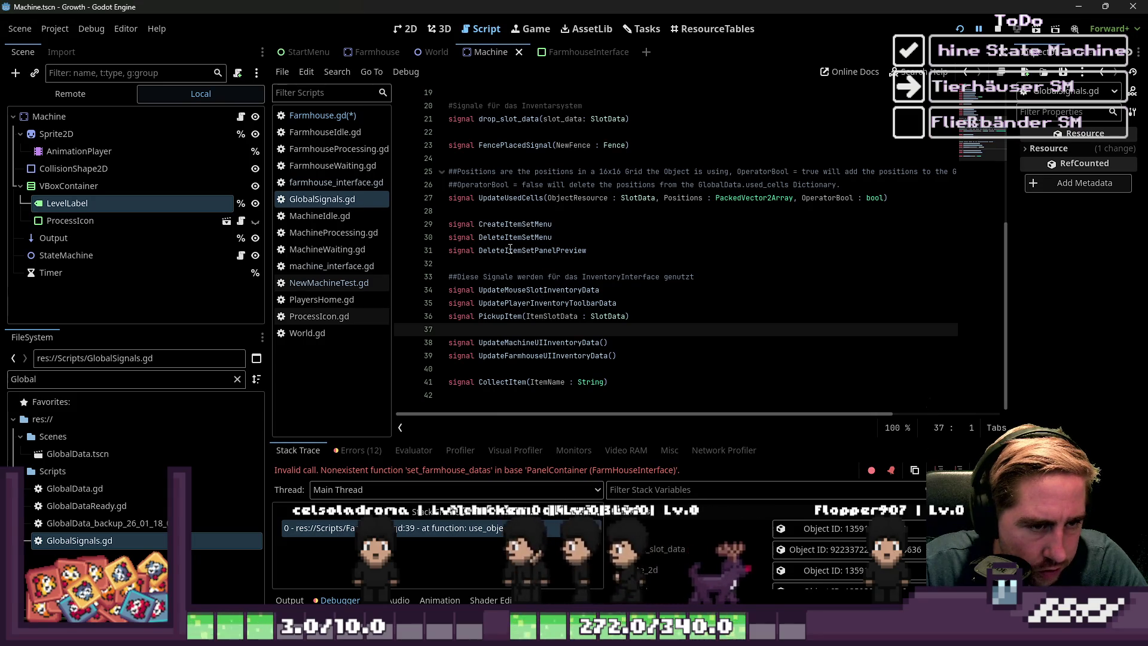
{"action": "double_click", "coordinate": [526, 342]}
{"action": "key", "text": "alt+Left"}
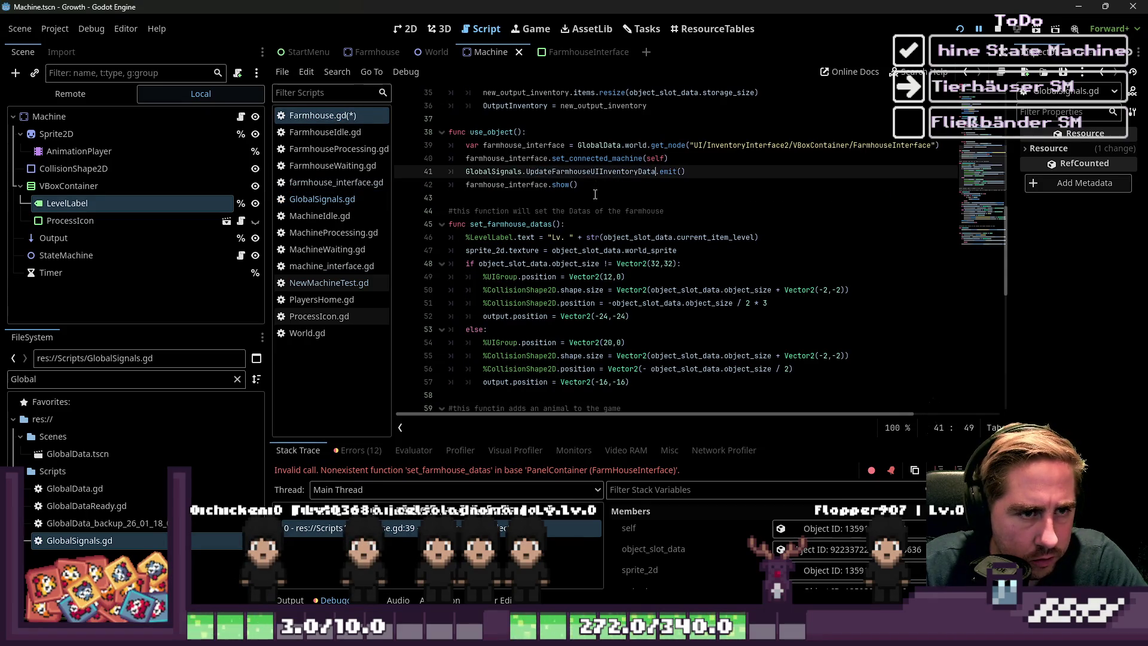
{"action": "left_click", "coordinate": [606, 190]}
{"action": "key", "text": "ctrl+s"}
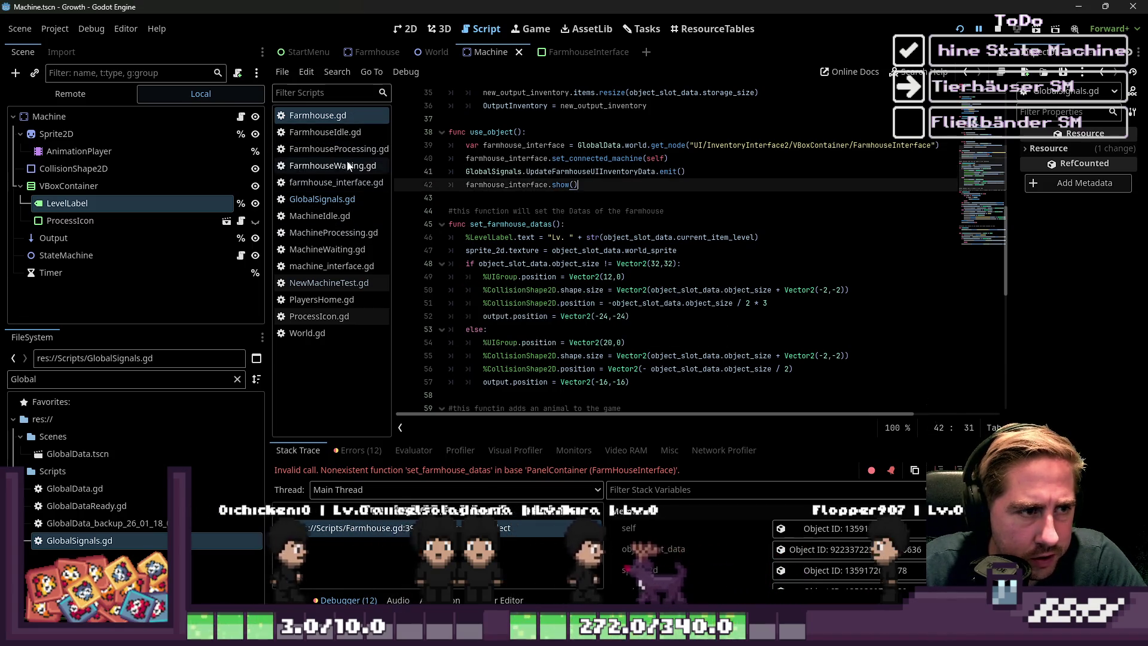
- Copy the UpdateFarmhouseUIInventoryData signal name from farmhouse_interface.gd
{"action": "left_click", "coordinate": [335, 182]}
{"action": "double_click", "coordinate": [591, 224]}
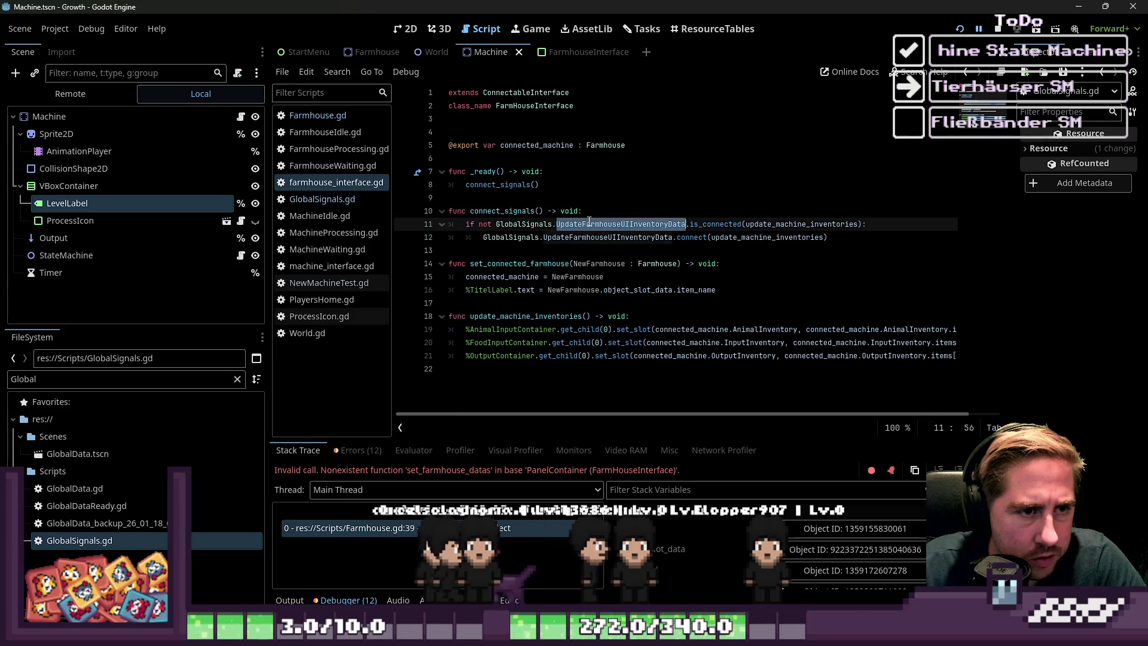
{"action": "key", "text": "Right"}
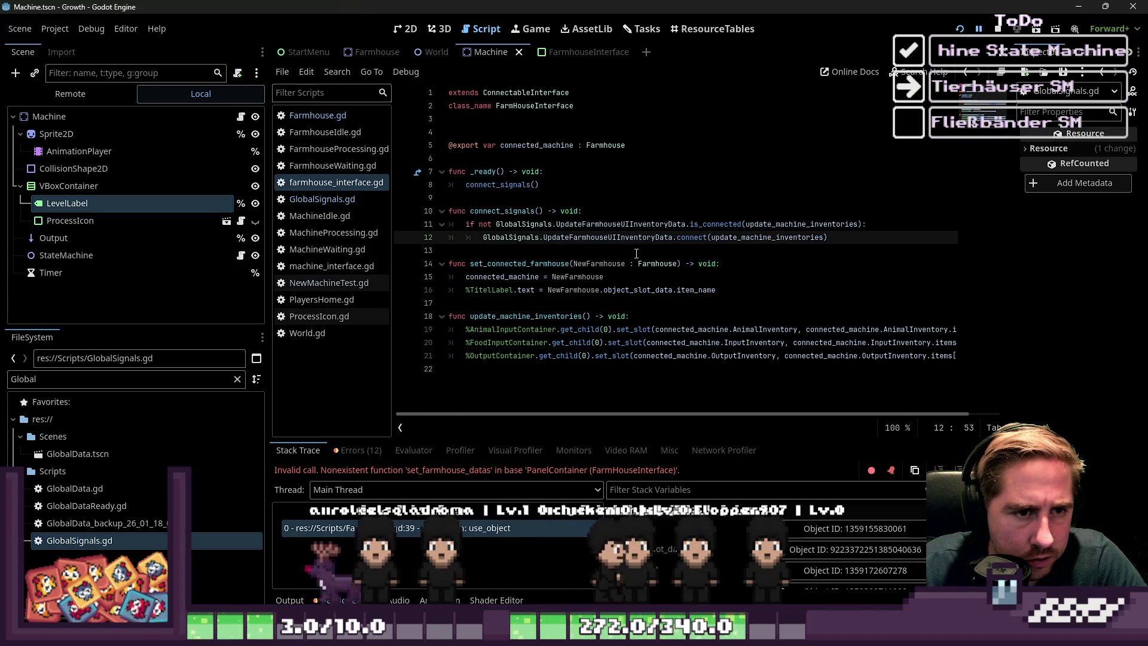
{"action": "left_click", "coordinate": [678, 247]}
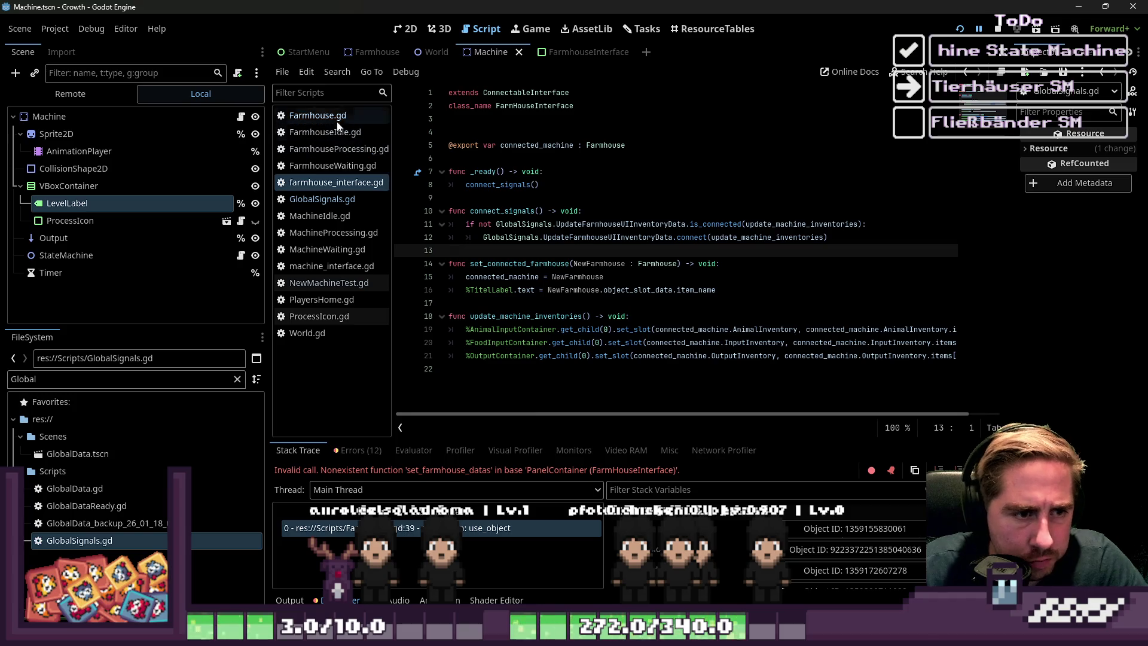
- Review the set_connected_machine call on Farmhouse.gd line 40 and relaunch the game
{"action": "left_click", "coordinate": [334, 116]}
{"action": "scroll", "coordinate": [589, 204], "scroll_direction": "up", "scroll_amount": 1}
{"action": "double_click", "coordinate": [601, 198]}
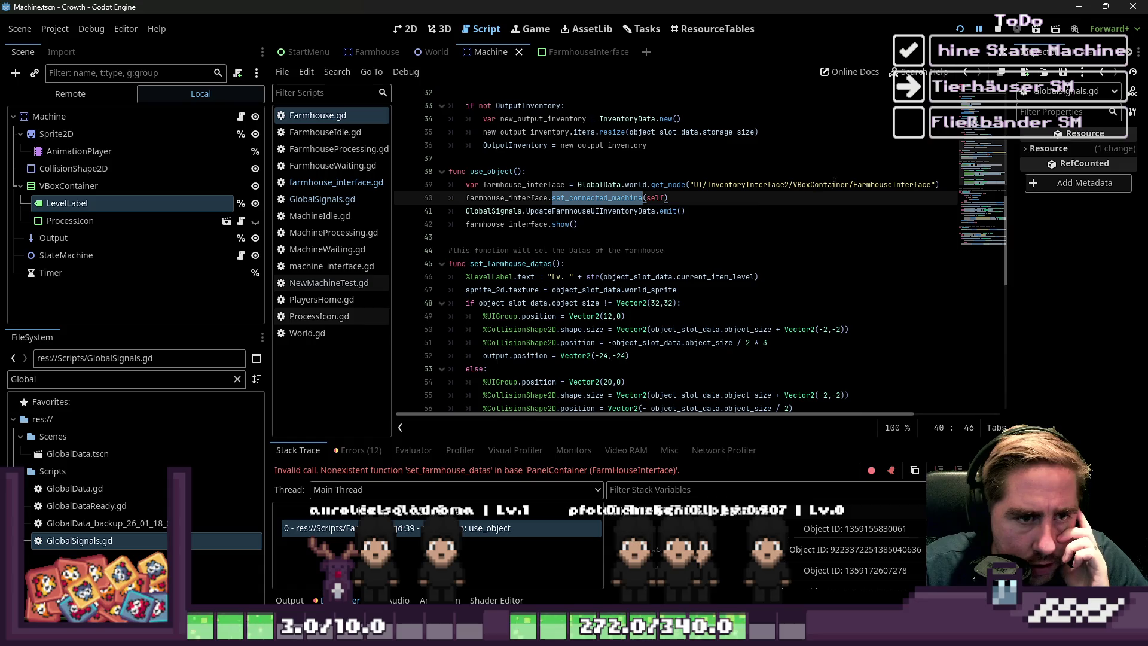
{"action": "left_click", "coordinate": [960, 29]}
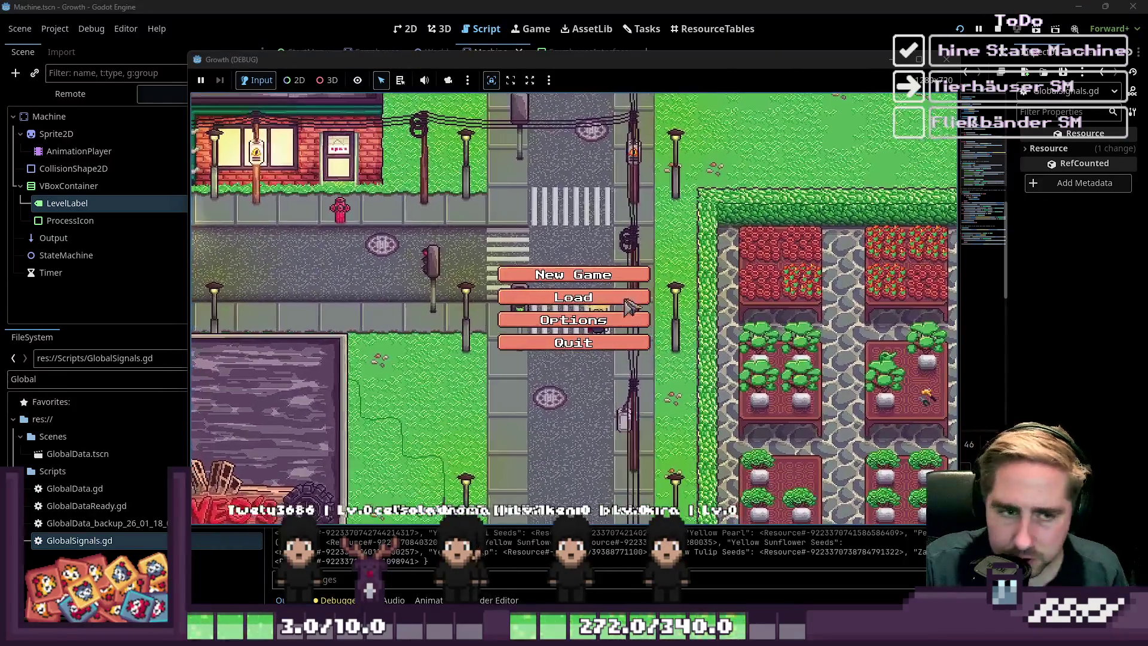
- Delete both saved games, start a new game as 'cx', and interact with the animal house
{"action": "left_click", "coordinate": [624, 301]}
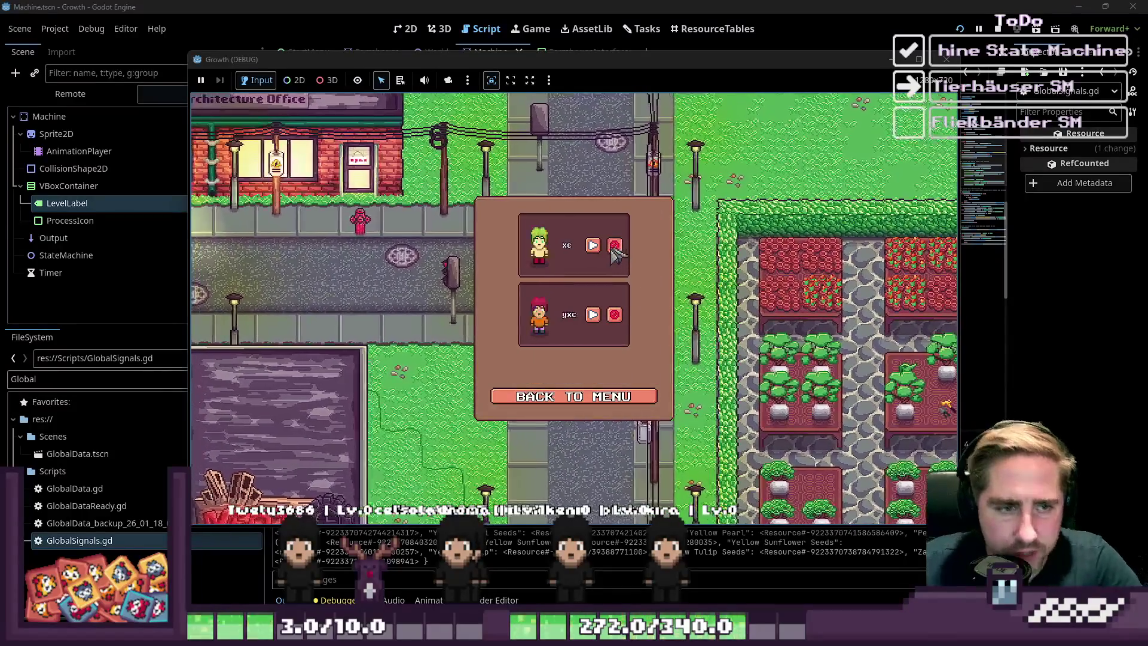
{"action": "left_click", "coordinate": [612, 247]}
{"action": "left_click", "coordinate": [573, 396]}
{"action": "left_click", "coordinate": [623, 272]}
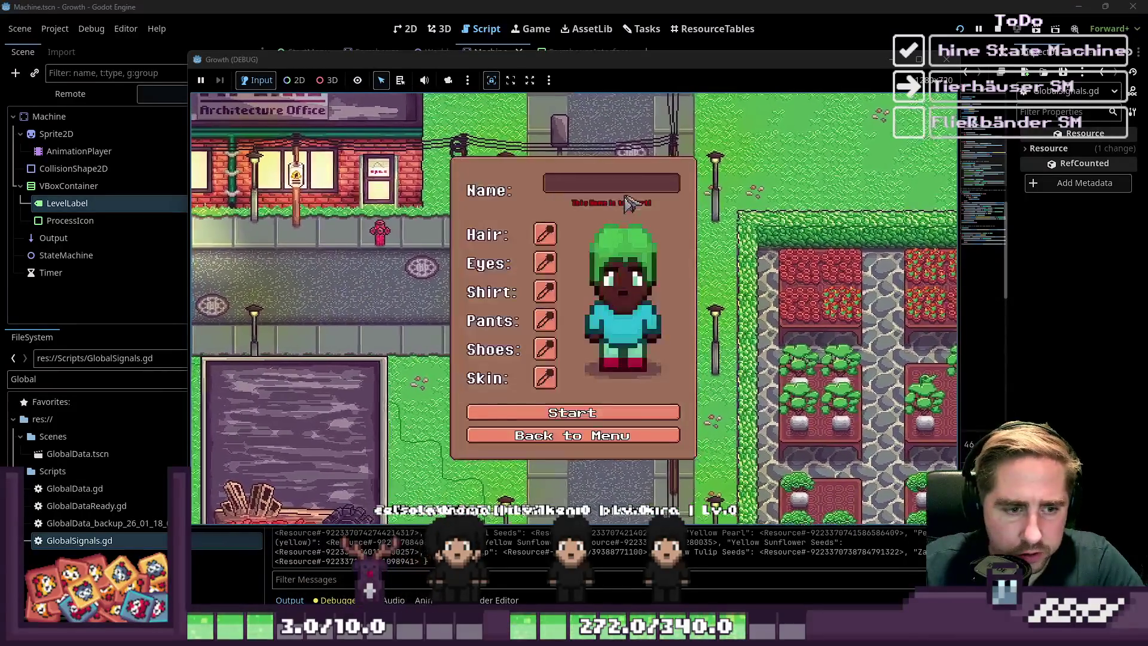
{"action": "type", "text": "cx"}
{"action": "left_click", "coordinate": [640, 413]}
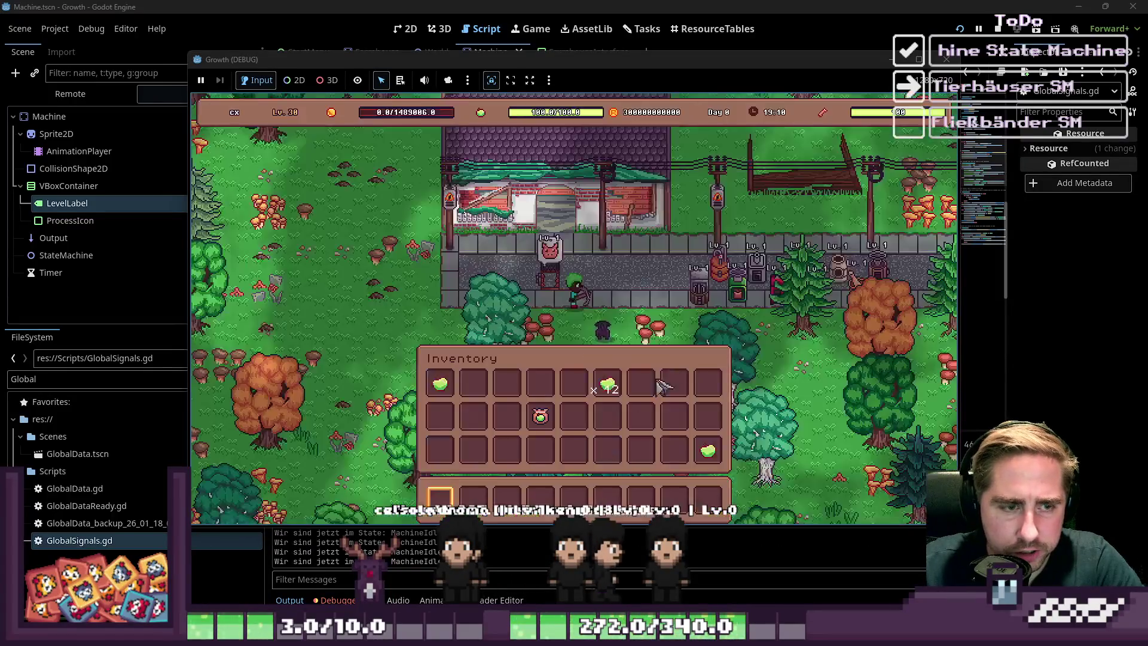
{"action": "key", "text": "i"}
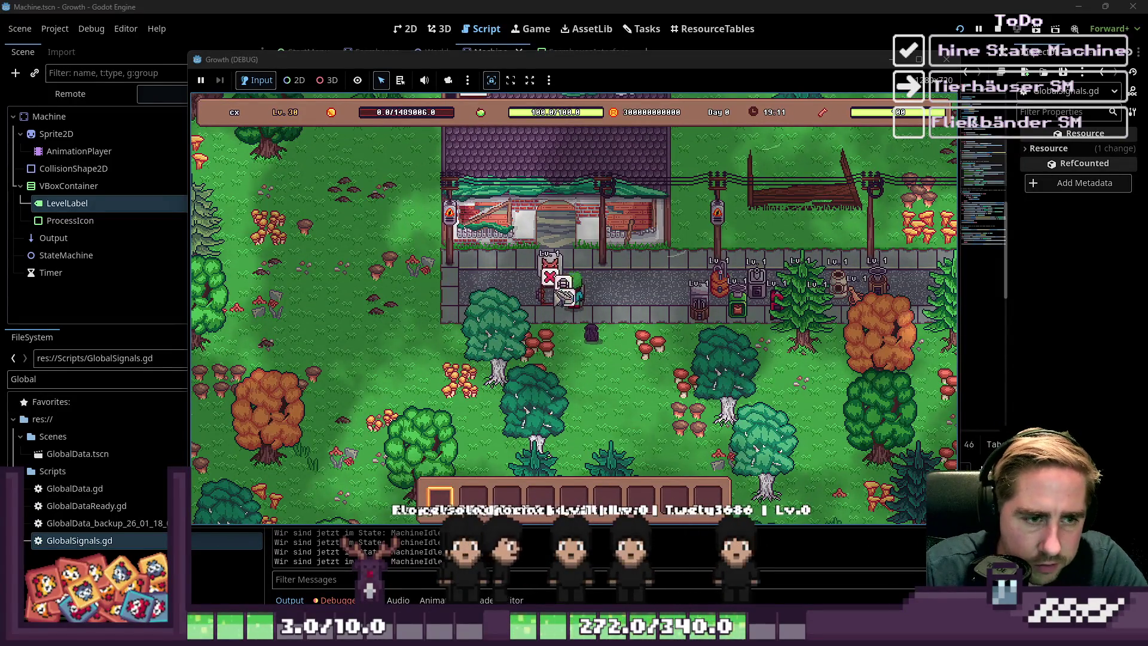
{"action": "left_click", "coordinate": [559, 289]}
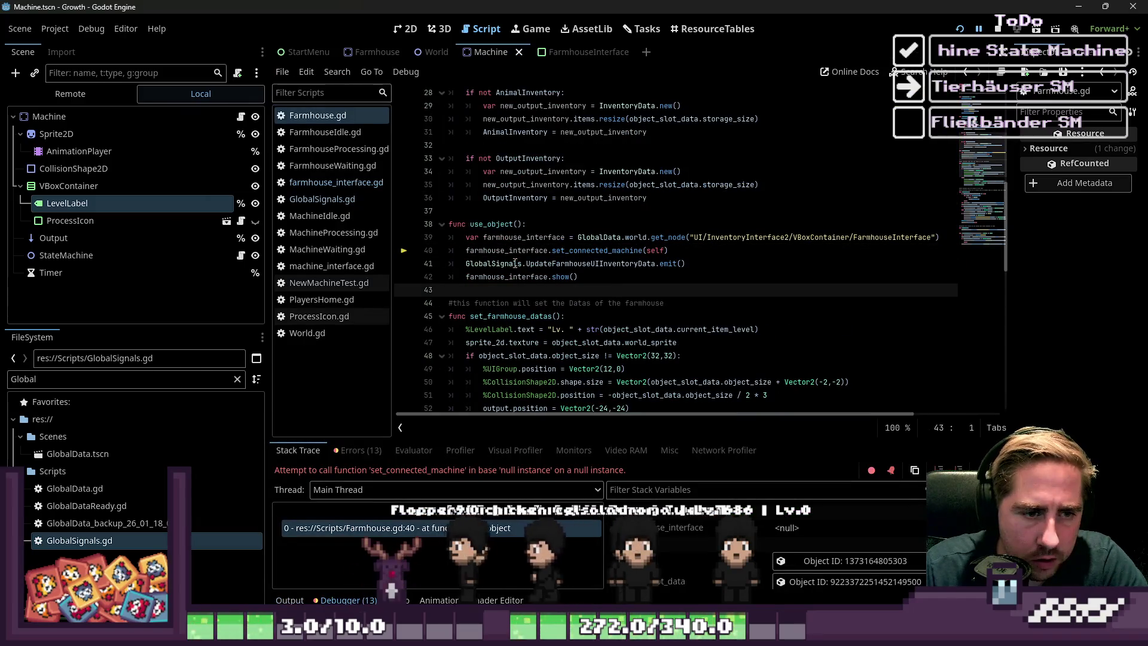
- Change line 40's set_connected_machine call to set_connected_farmhouse and rerun the game with F5
{"action": "left_click", "coordinate": [489, 249]}
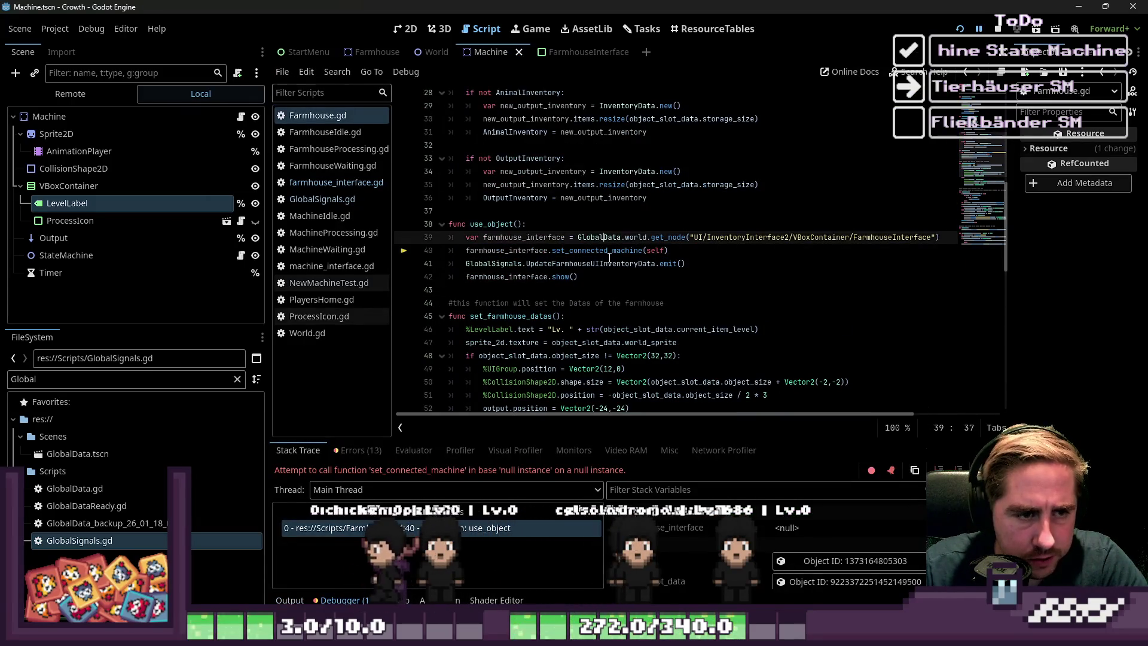
{"action": "double_click", "coordinate": [598, 250]}
{"action": "type", "text": "farmhous"}
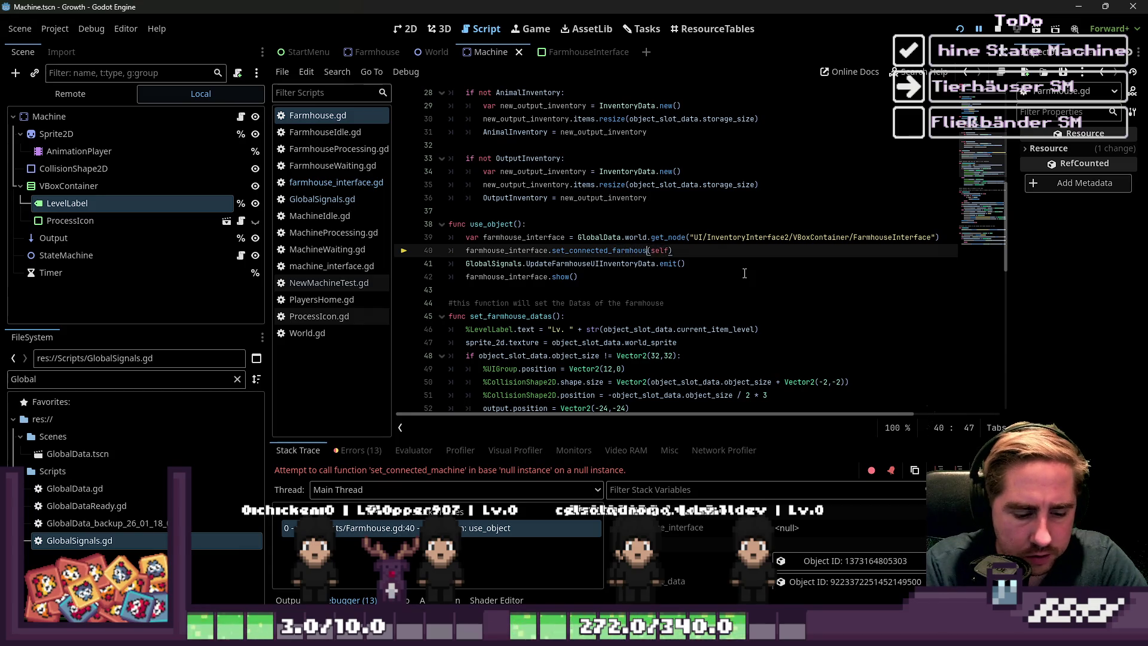
{"action": "key", "text": "F5"}
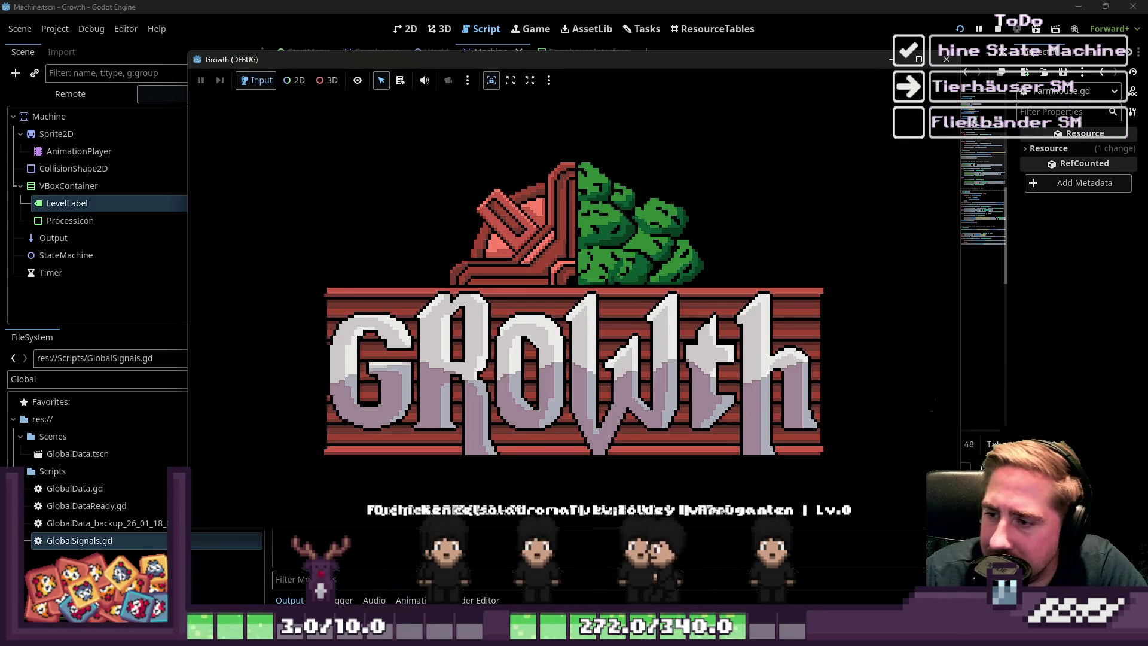
- Delete the existing save, start a new game as 'asd', and interact with the animal house
{"action": "left_click", "coordinate": [634, 297]}
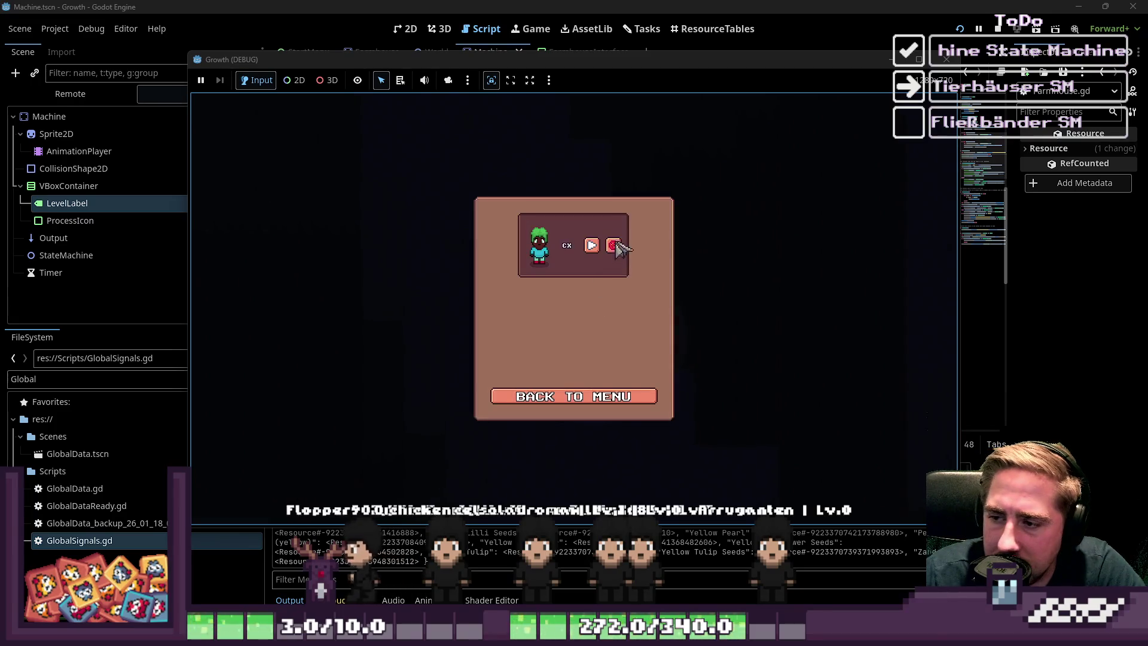
{"action": "left_click", "coordinate": [541, 396]}
{"action": "left_click", "coordinate": [586, 276]}
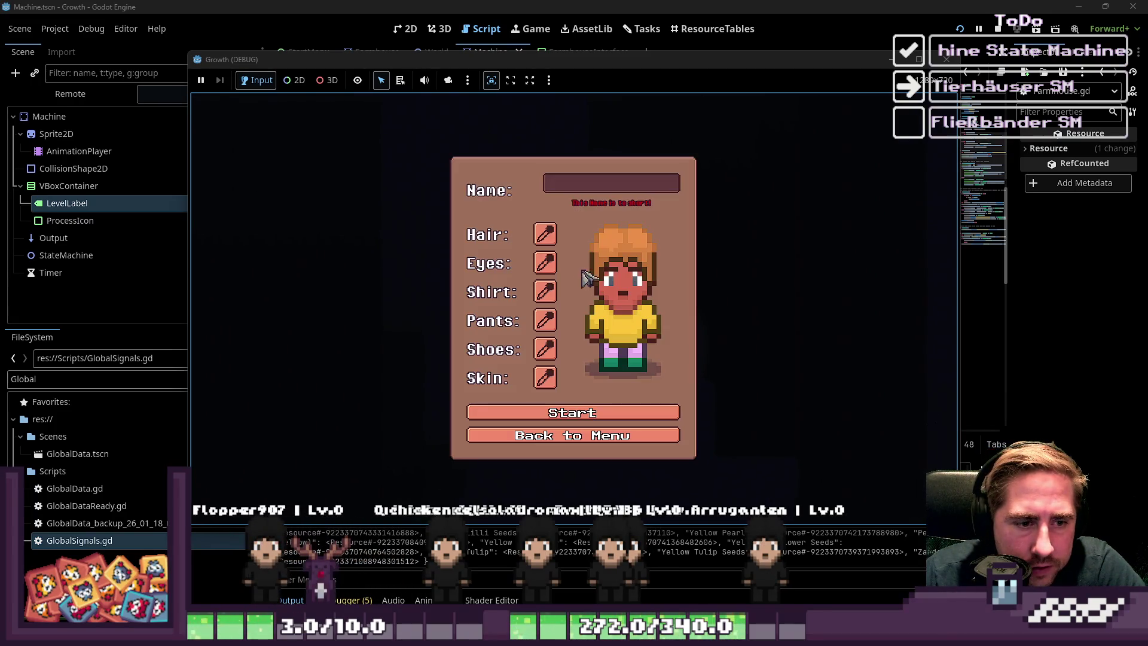
{"action": "type", "text": "asd"}
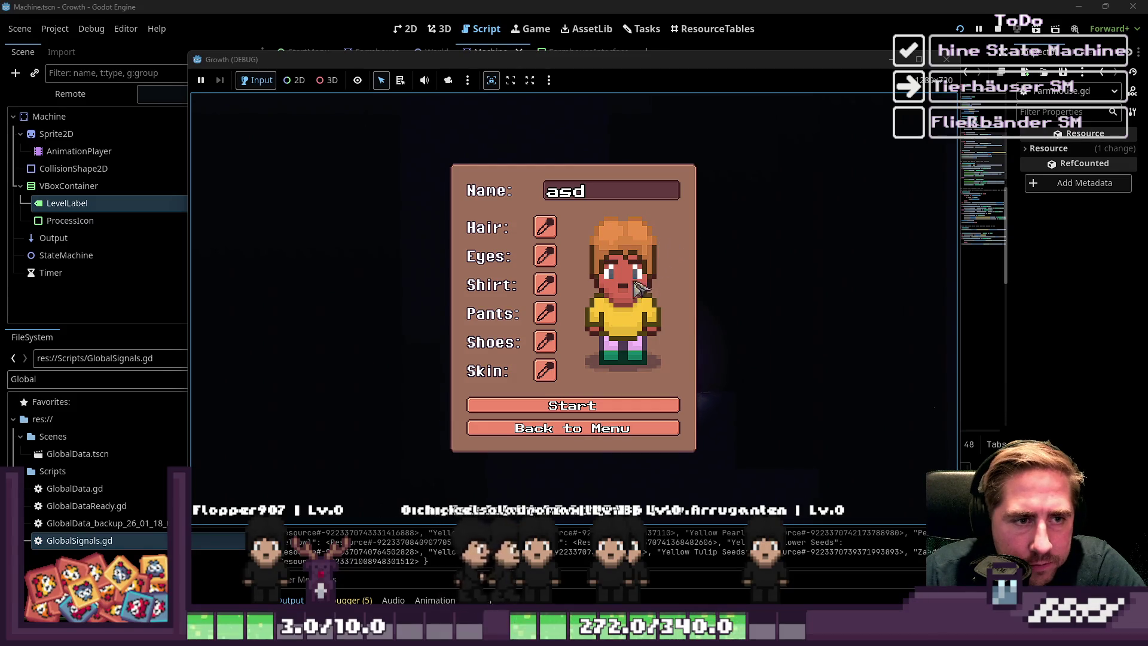
{"action": "left_click", "coordinate": [548, 409]}
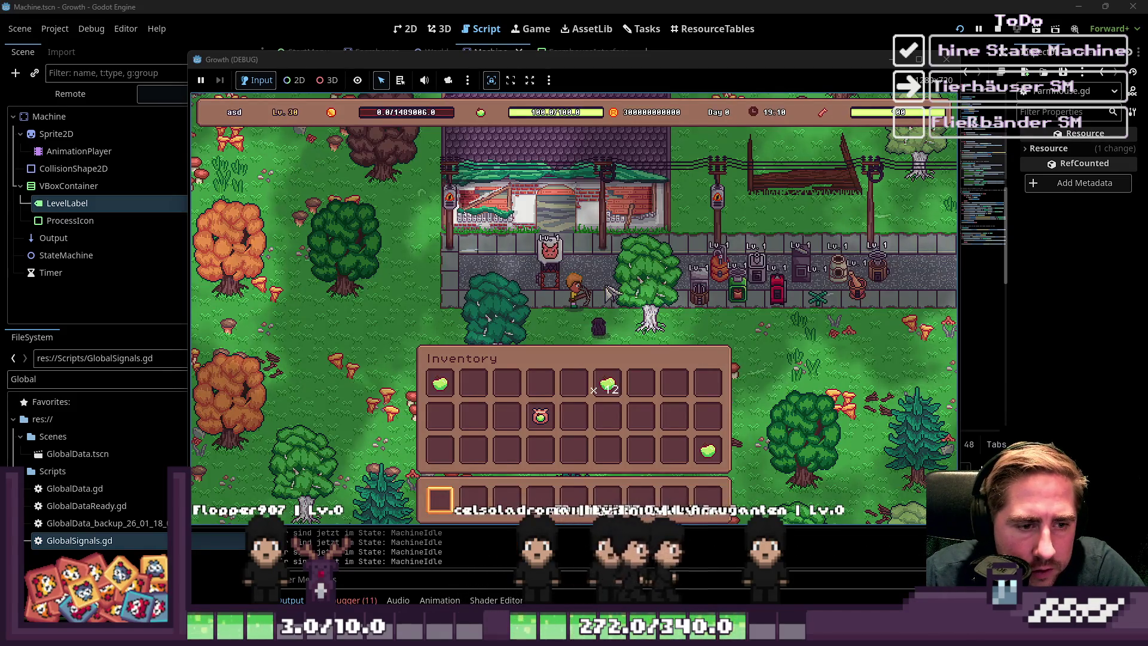
{"action": "left_click", "coordinate": [585, 294]}
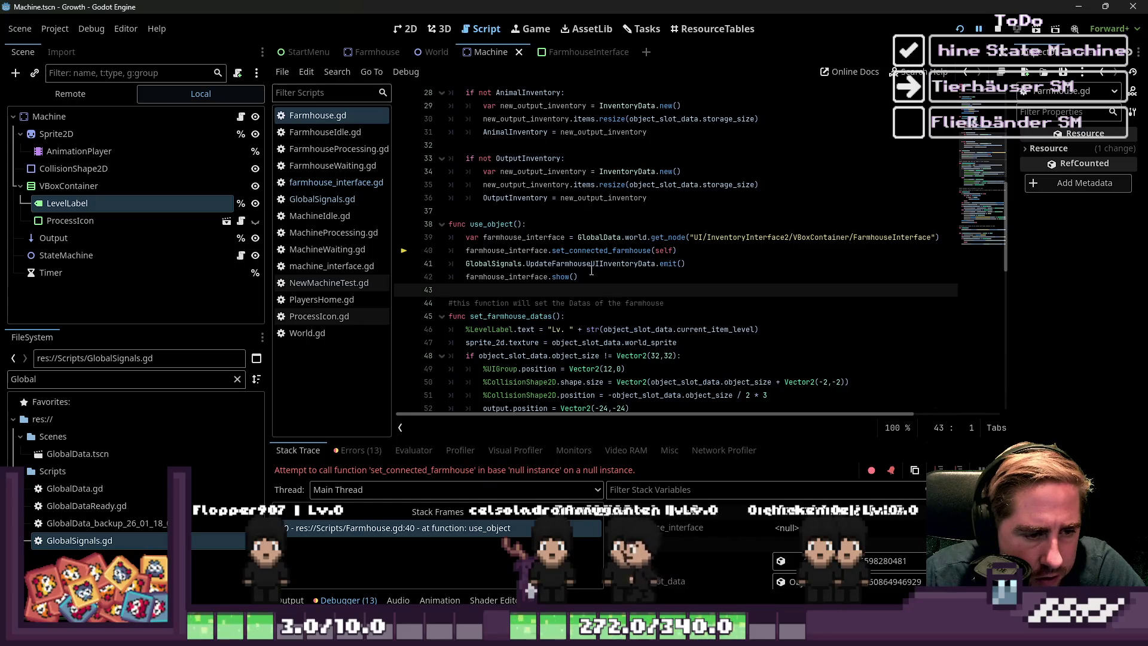
- Check line 39's FarmhouseInterface node path, then open InventoryInterface2's scene from the World scene
{"action": "double_click", "coordinate": [497, 250]}
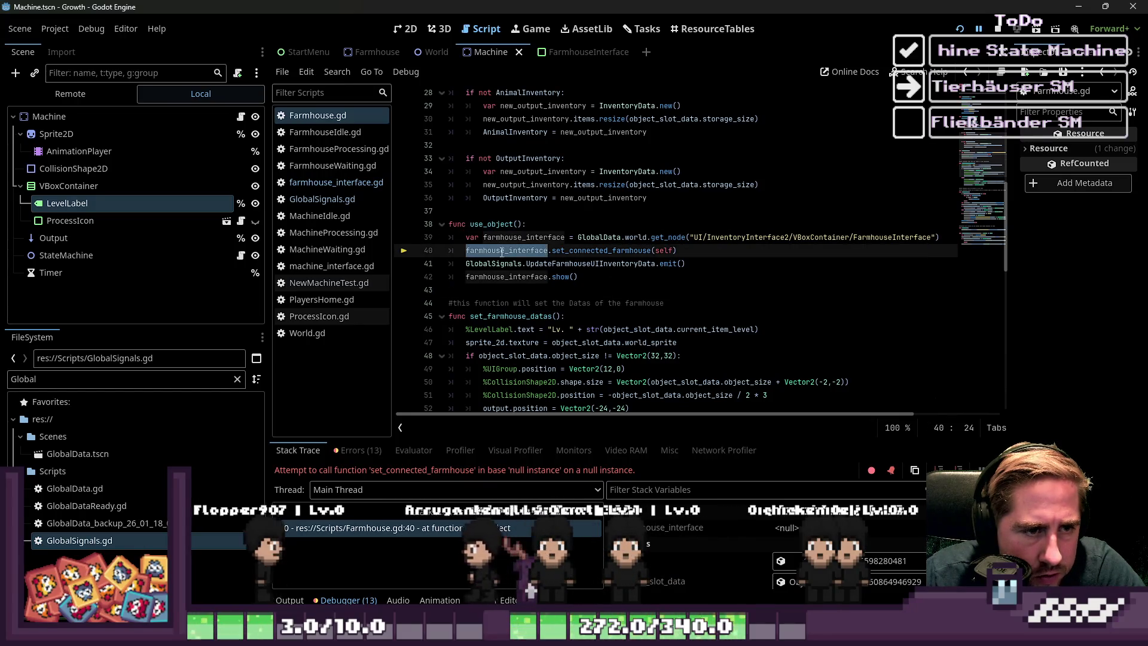
{"action": "left_click", "coordinate": [874, 237]}
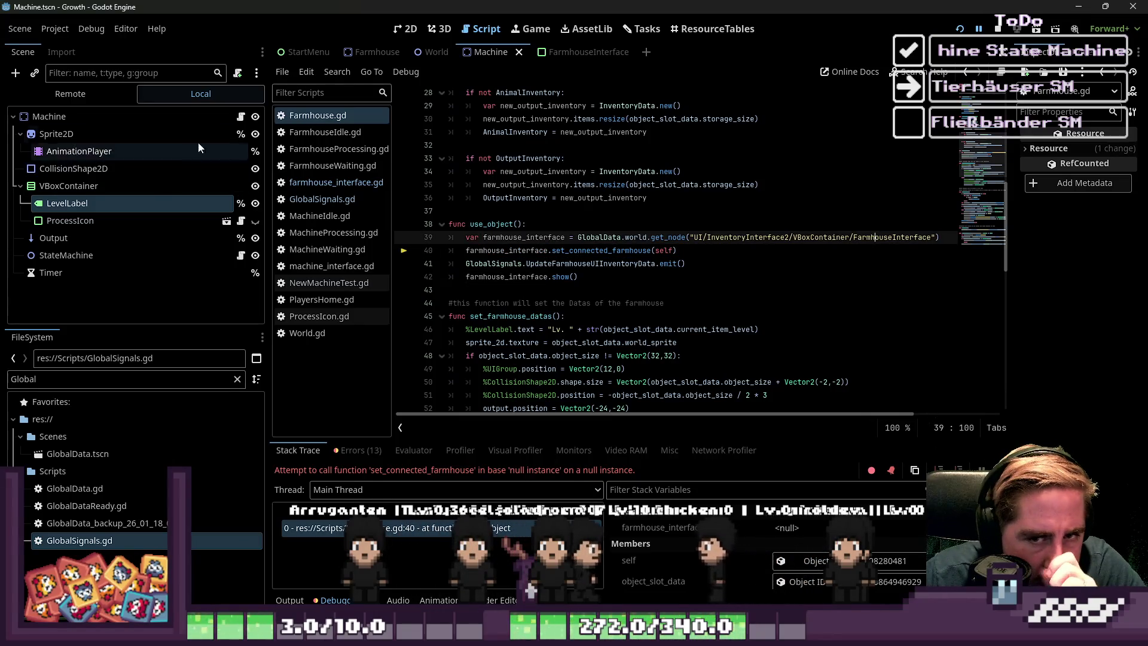
{"action": "left_click", "coordinate": [306, 71]}
{"action": "left_click", "coordinate": [431, 52]}
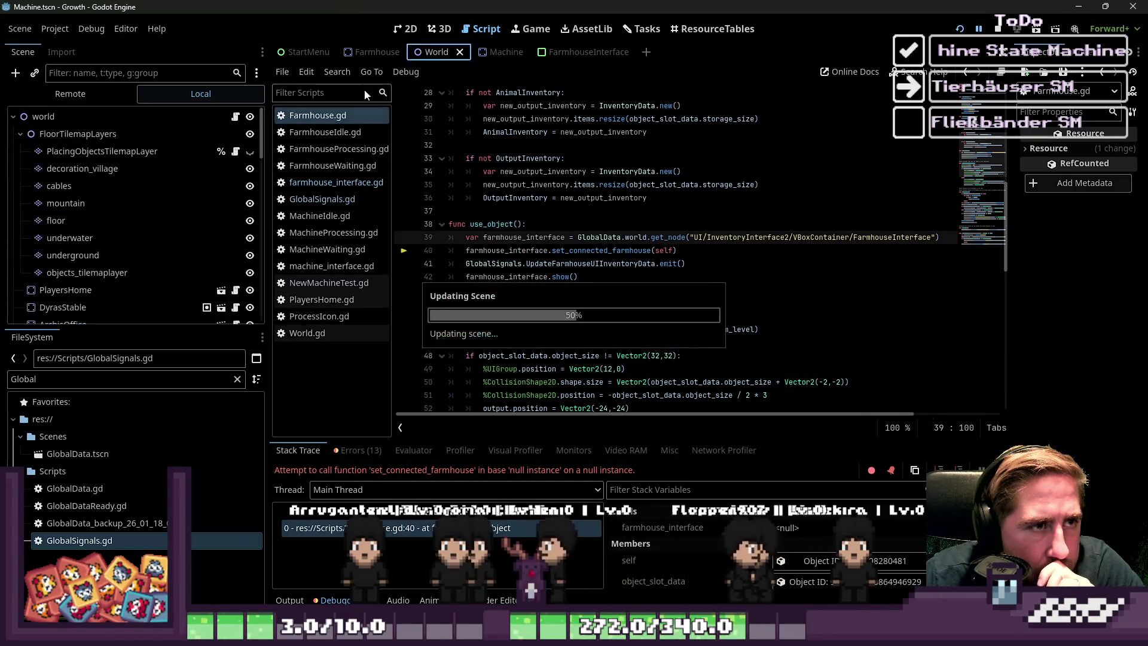
{"action": "scroll", "coordinate": [110, 207], "scroll_direction": "up", "scroll_amount": 10}
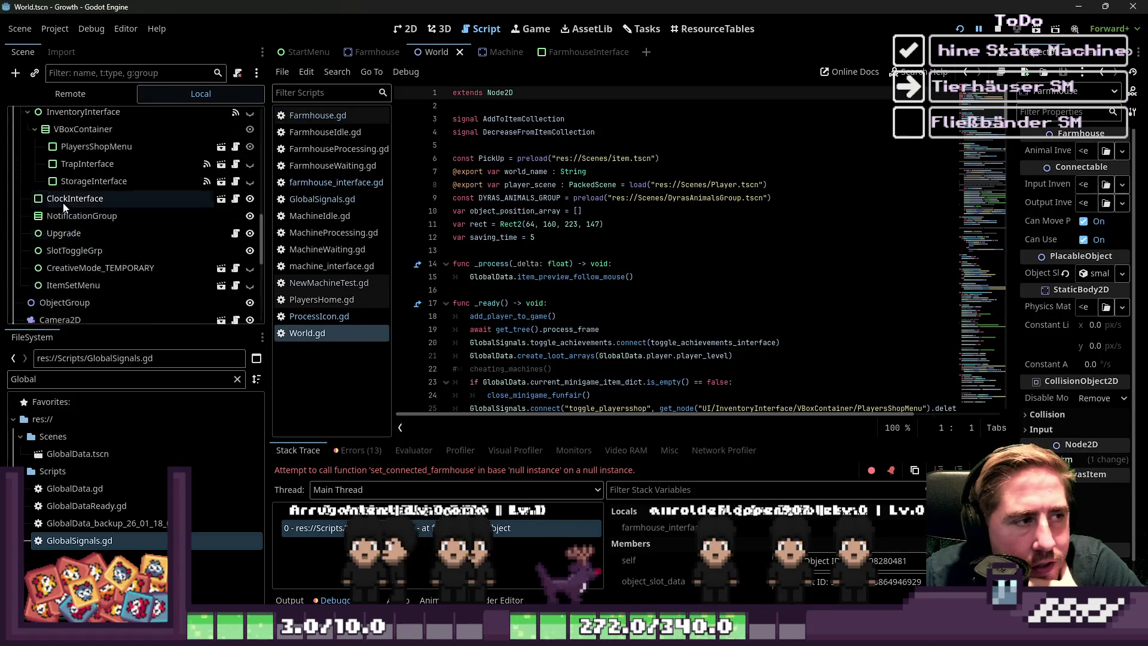
{"action": "scroll", "coordinate": [64, 205], "scroll_direction": "up", "scroll_amount": 5}
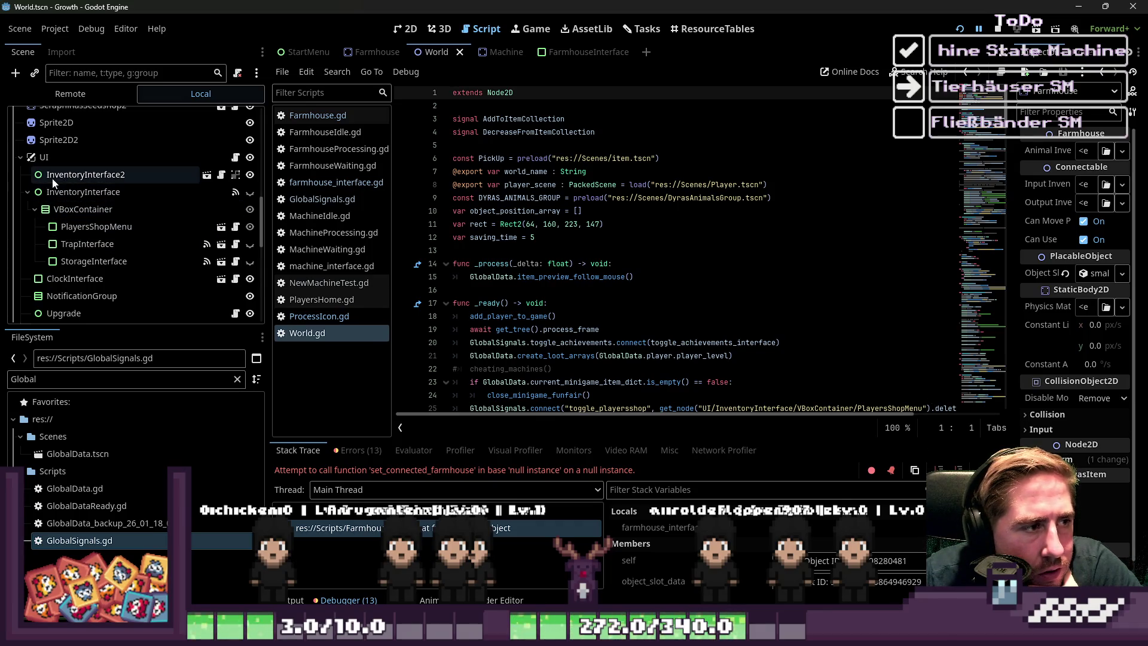
{"action": "left_click", "coordinate": [164, 173]}
{"action": "left_click", "coordinate": [206, 176]}
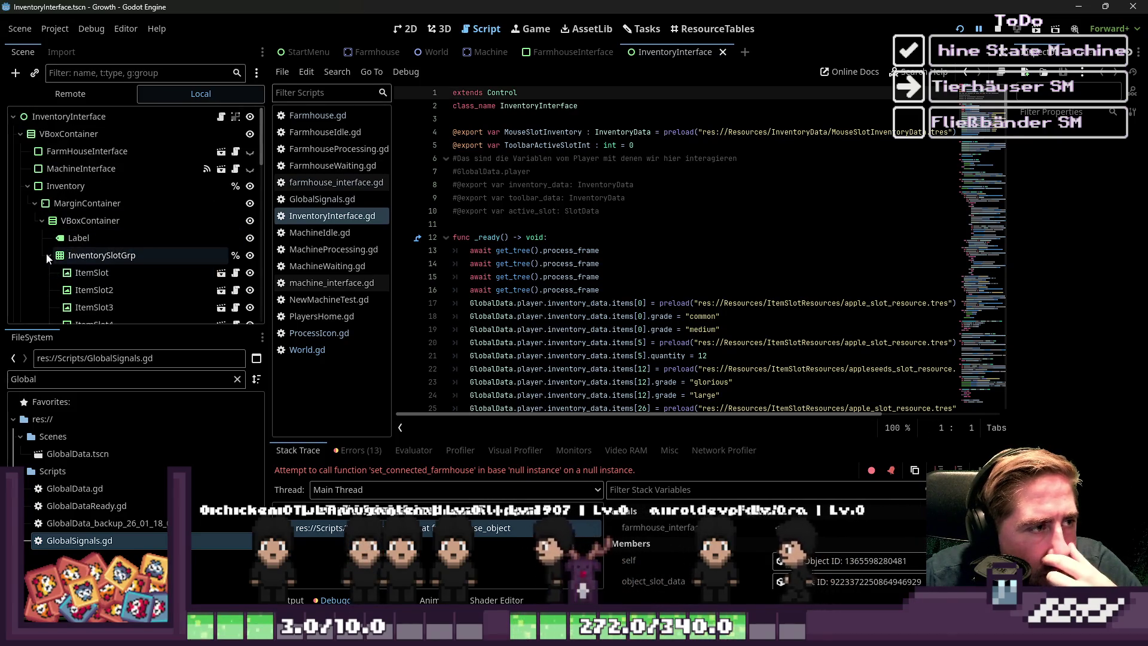
- Collapse the Inventory branches and locate the FarmHouseInterface node in InventoryInterface
{"action": "scroll", "coordinate": [95, 267], "scroll_direction": "up", "scroll_amount": 4}
{"action": "left_click", "coordinate": [49, 255]}
{"action": "left_click", "coordinate": [27, 186]}
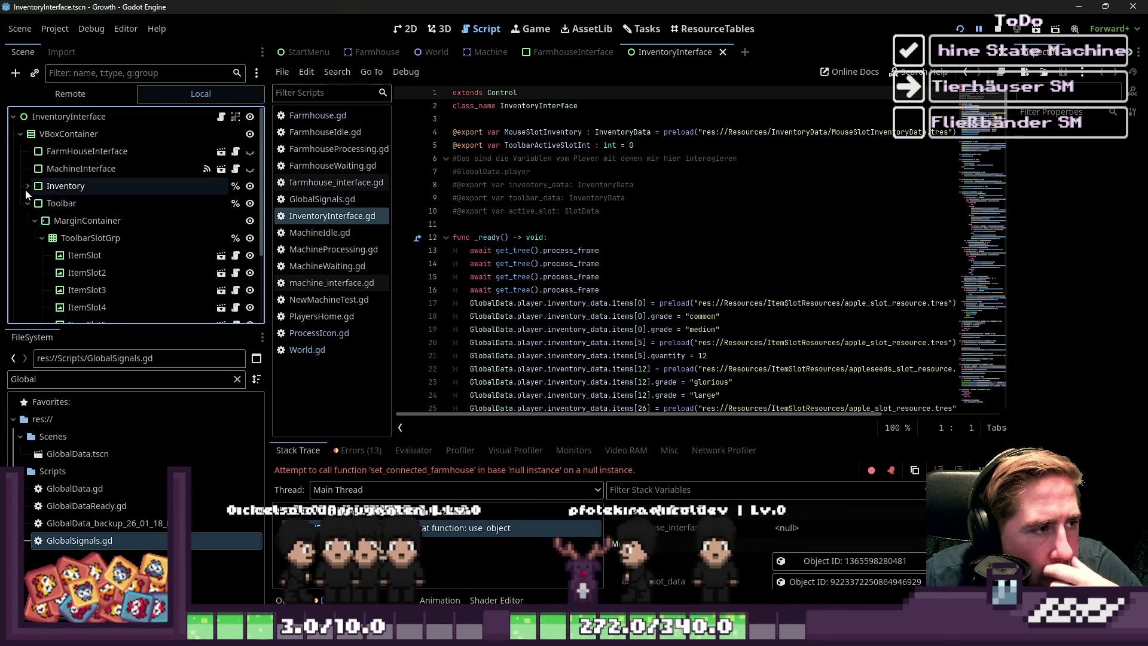
{"action": "left_click", "coordinate": [78, 151]}
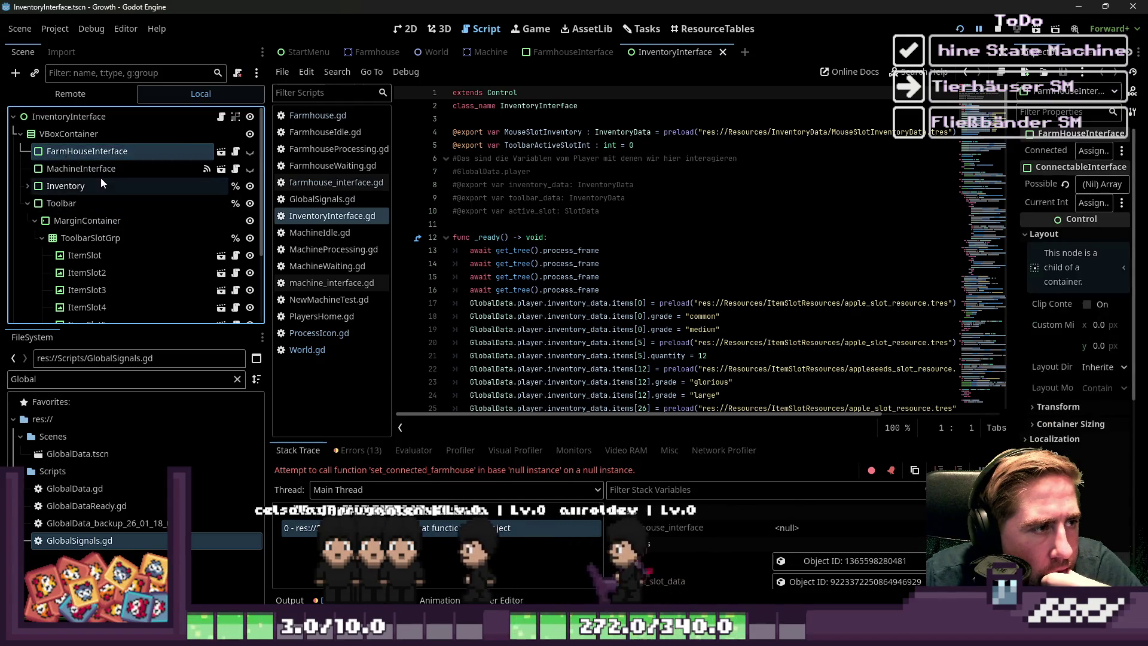
{"action": "left_click", "coordinate": [72, 154]}
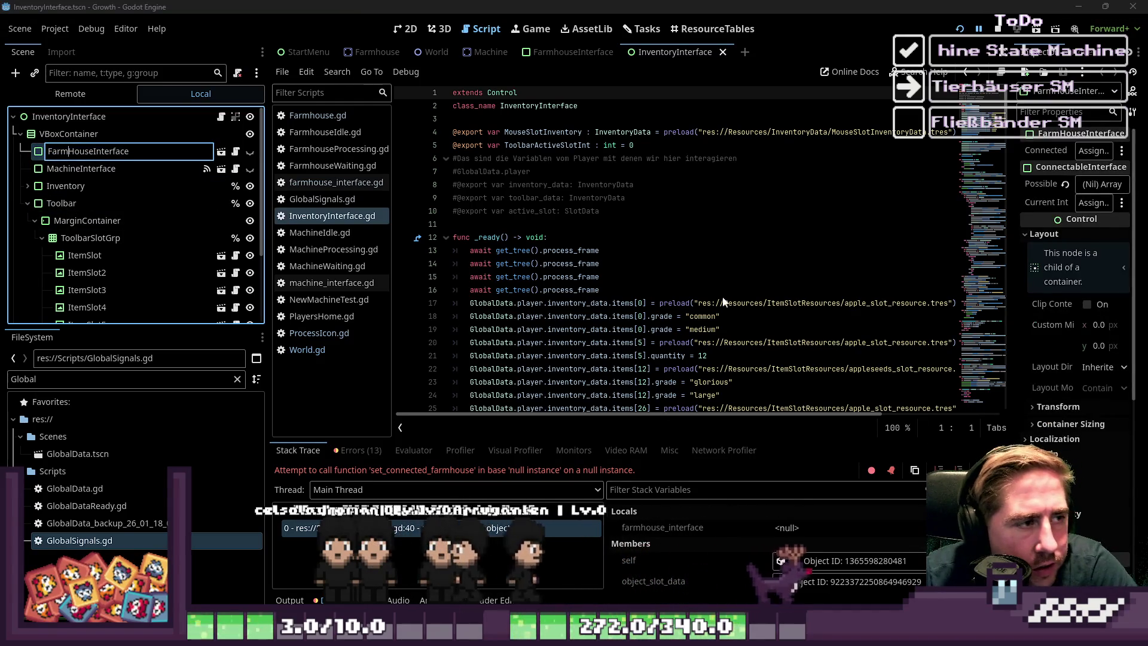
{"action": "type", "text": "h"}
{"action": "key", "text": "Escape"}
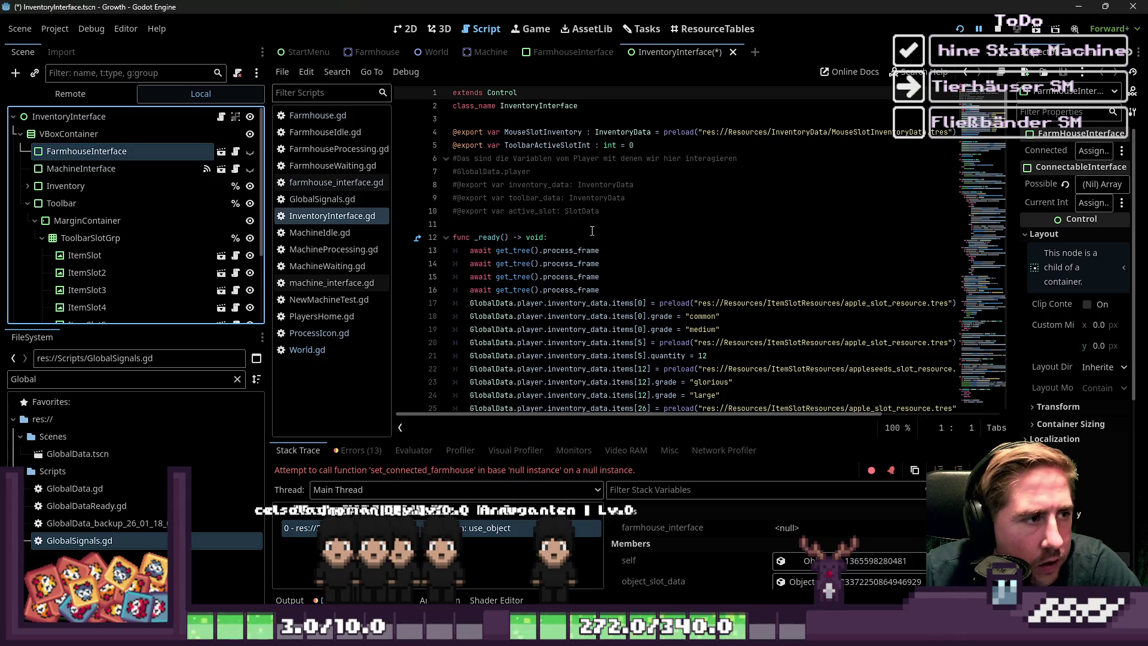
- Rename the FarmhouseInterface scene's root from FarmHouseInterface to FarmhouseInterface and run the game
{"action": "left_click", "coordinate": [222, 152]}
{"action": "double_click", "coordinate": [106, 123]}
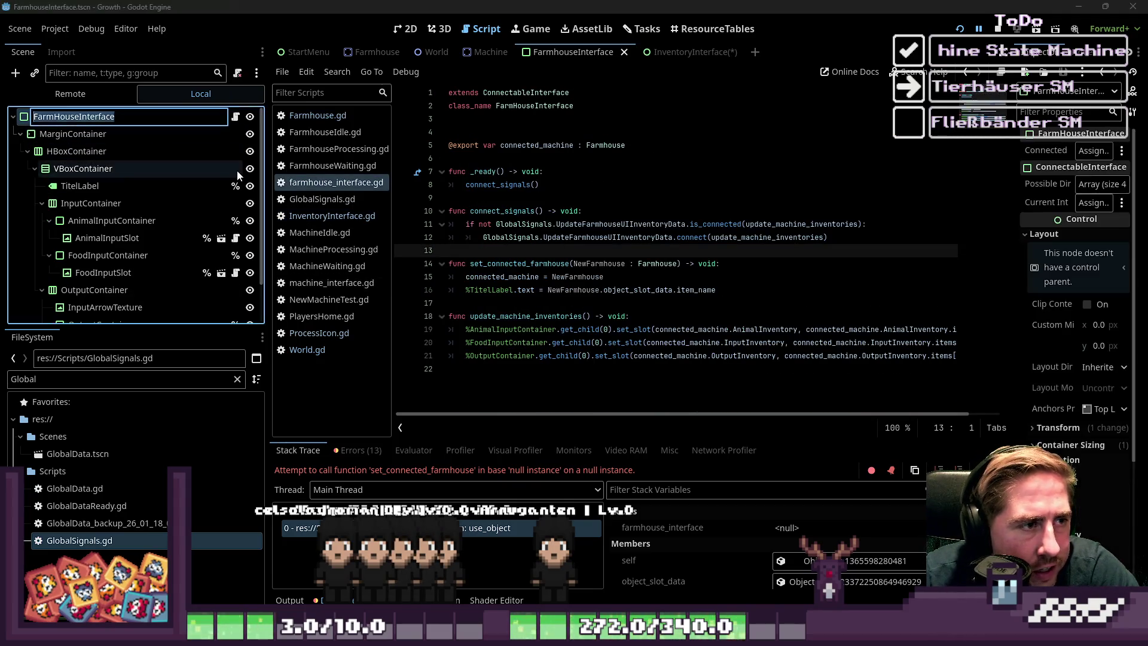
{"action": "key", "text": "BackSpace"}
{"action": "type", "text": "h"}
{"action": "key", "text": "Return"}
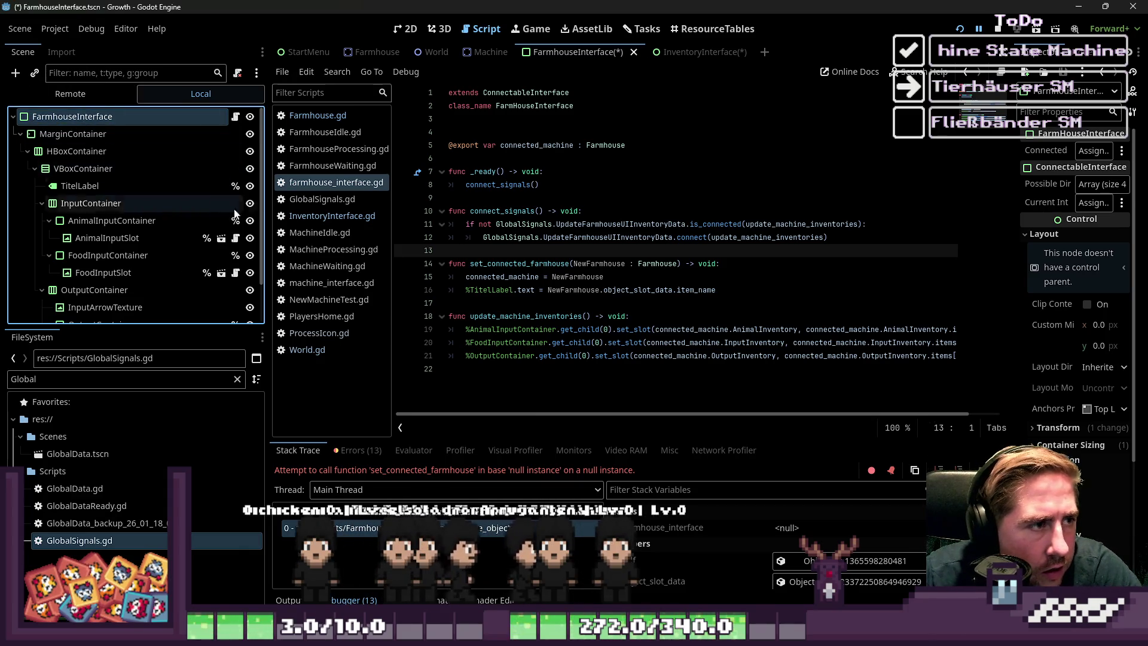
{"action": "left_click", "coordinate": [959, 28]}
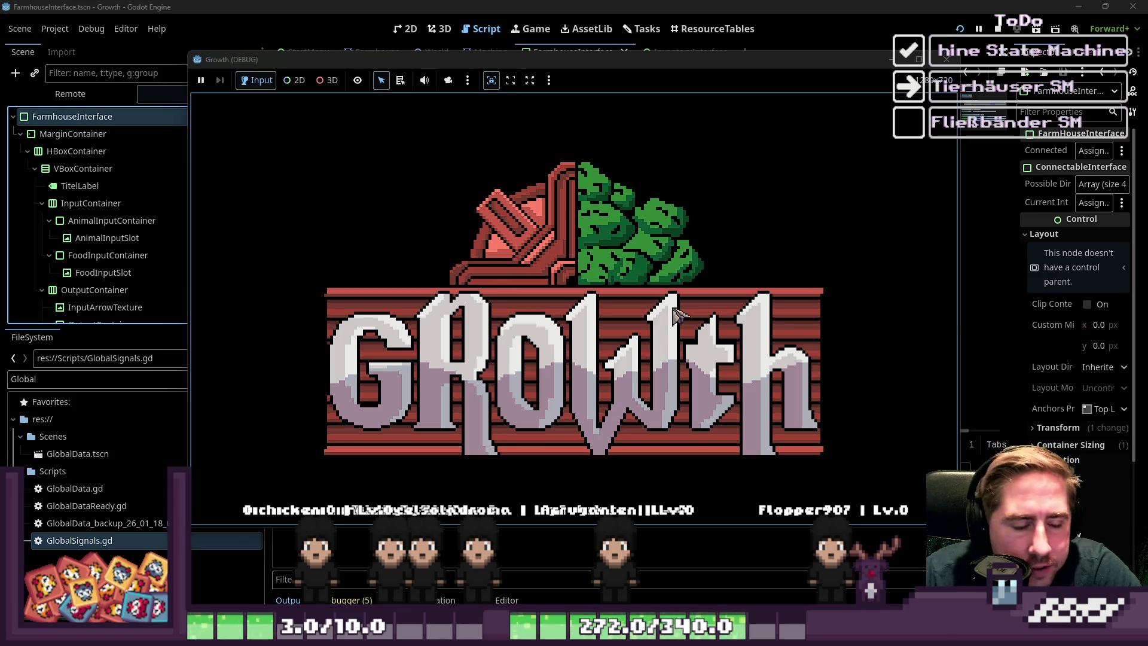
- Start a new game as 'xyc', walk to the animal house and open its panel beside the inventory
{"action": "left_click", "coordinate": [565, 276]}
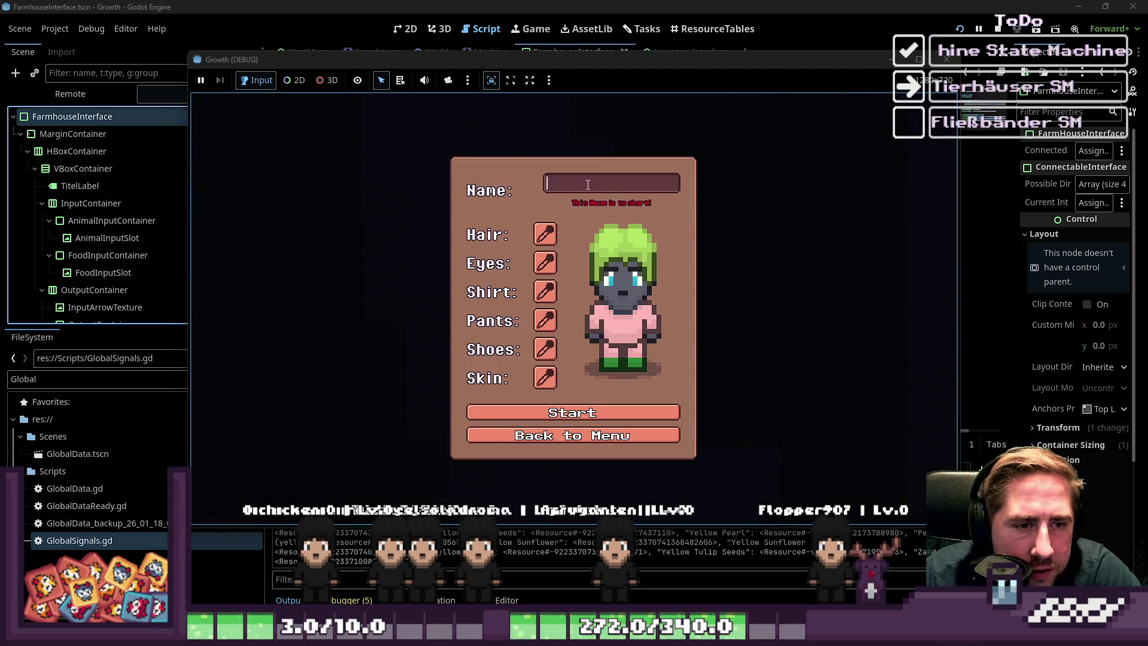
{"action": "type", "text": "xyc"}
{"action": "left_click", "coordinate": [556, 412]}
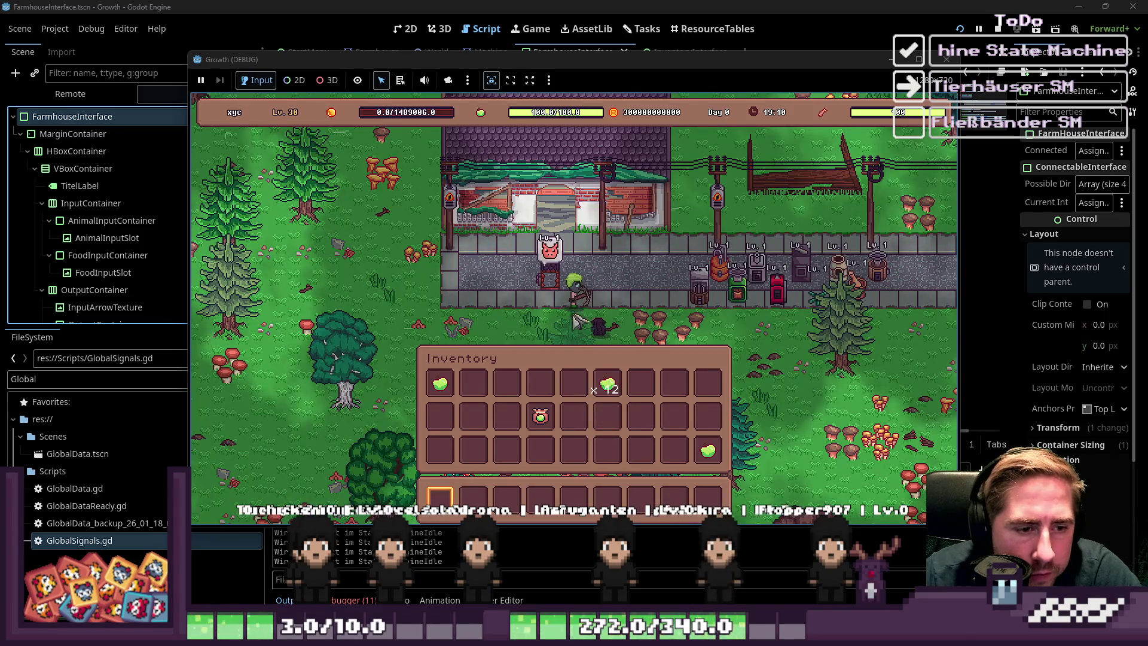
{"action": "key", "text": "w"}
{"action": "key", "text": "a"}
{"action": "key", "text": "e"}
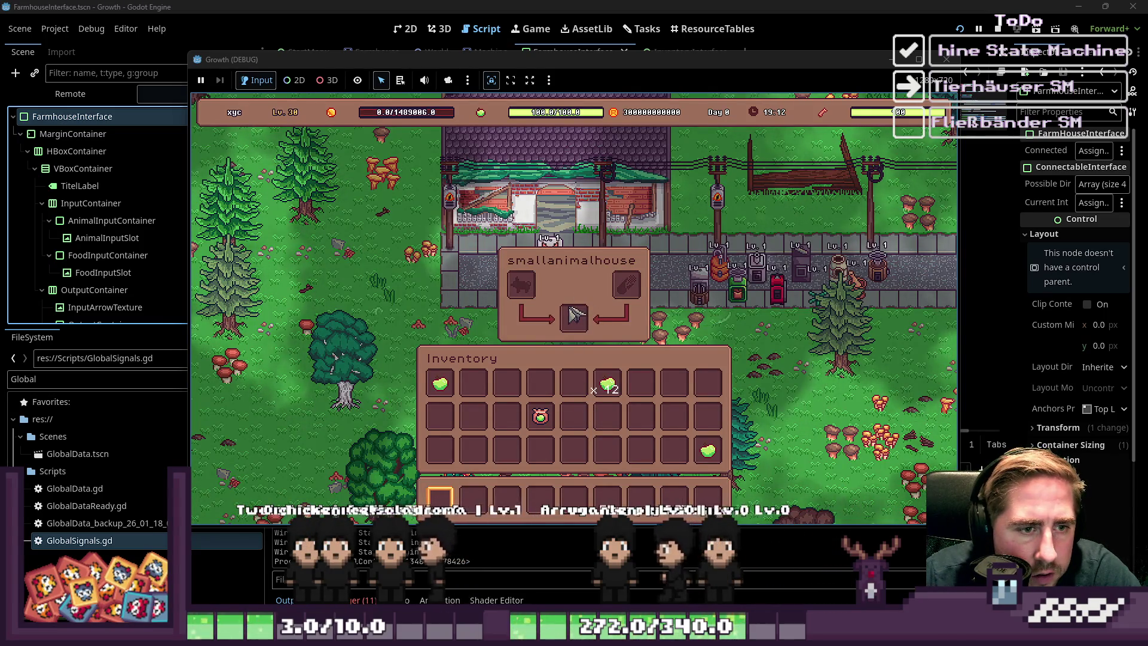
{"action": "key", "text": "i"}
{"action": "key", "text": "i"}
{"action": "key", "text": "i"}
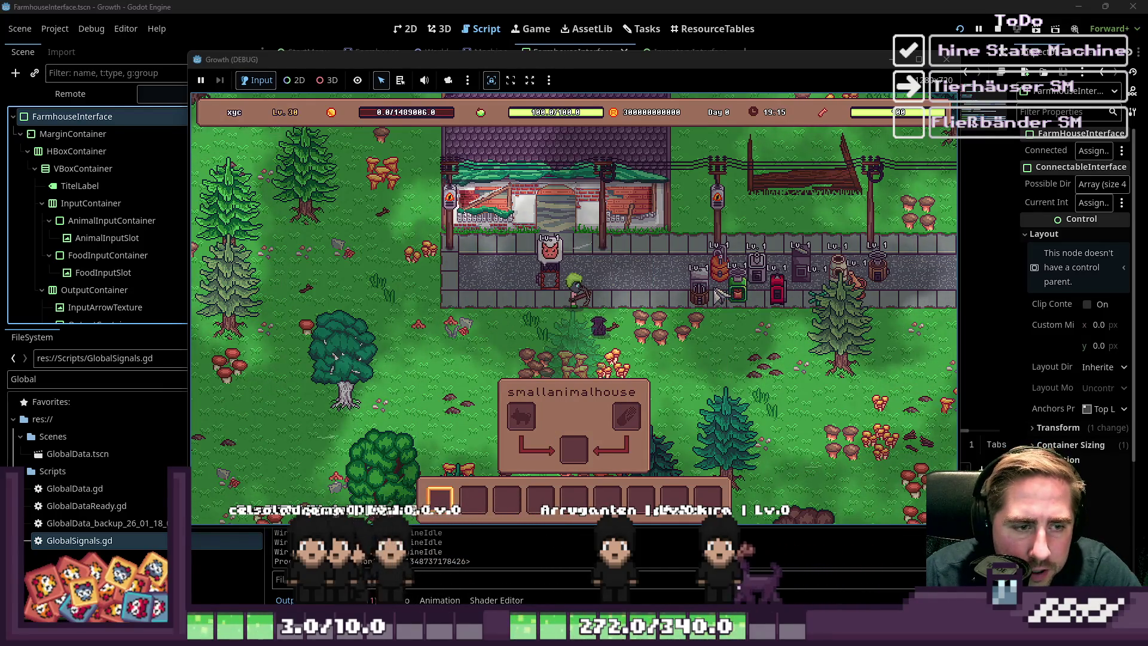
{"action": "key", "text": "i"}
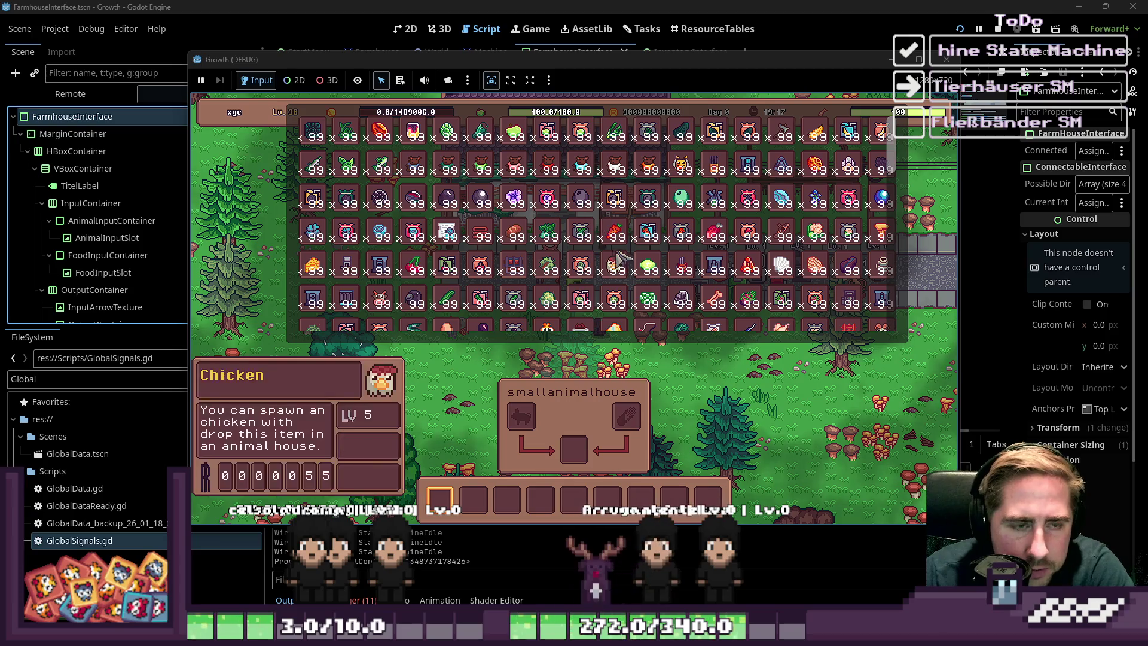
- Drag Pig into hotbar slot 2 and Sweetcorn into slot 3, then reopen the inventory and drag the pig out
{"action": "scroll", "coordinate": [649, 230], "scroll_direction": "down", "scroll_amount": 10}
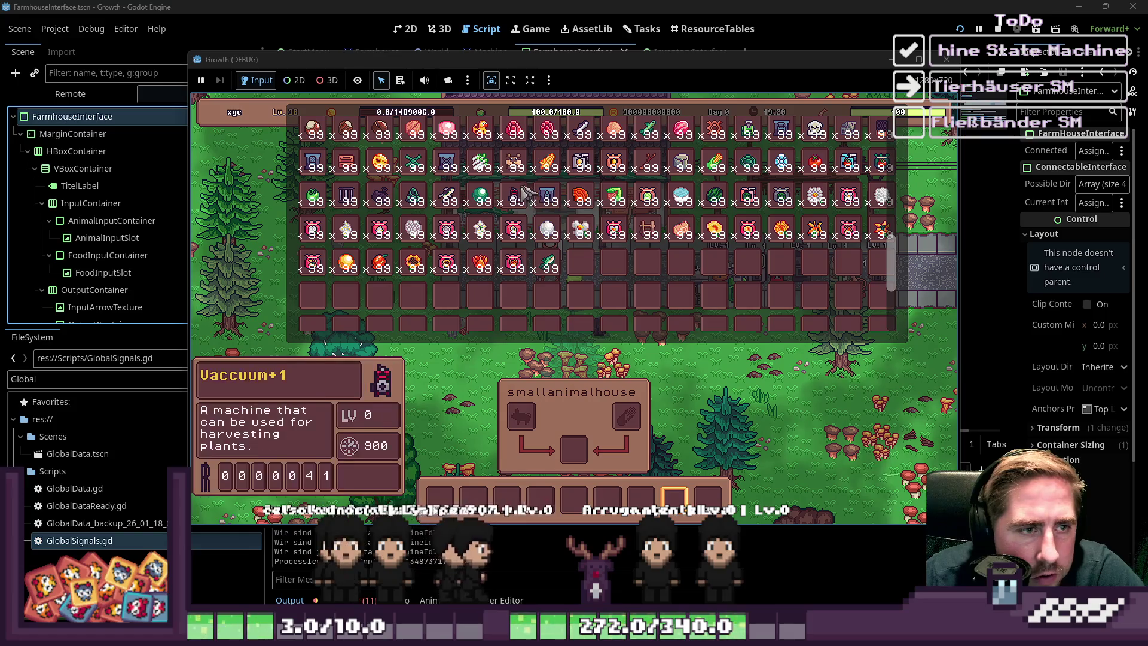
{"action": "scroll", "coordinate": [549, 239], "scroll_direction": "up", "scroll_amount": 3}
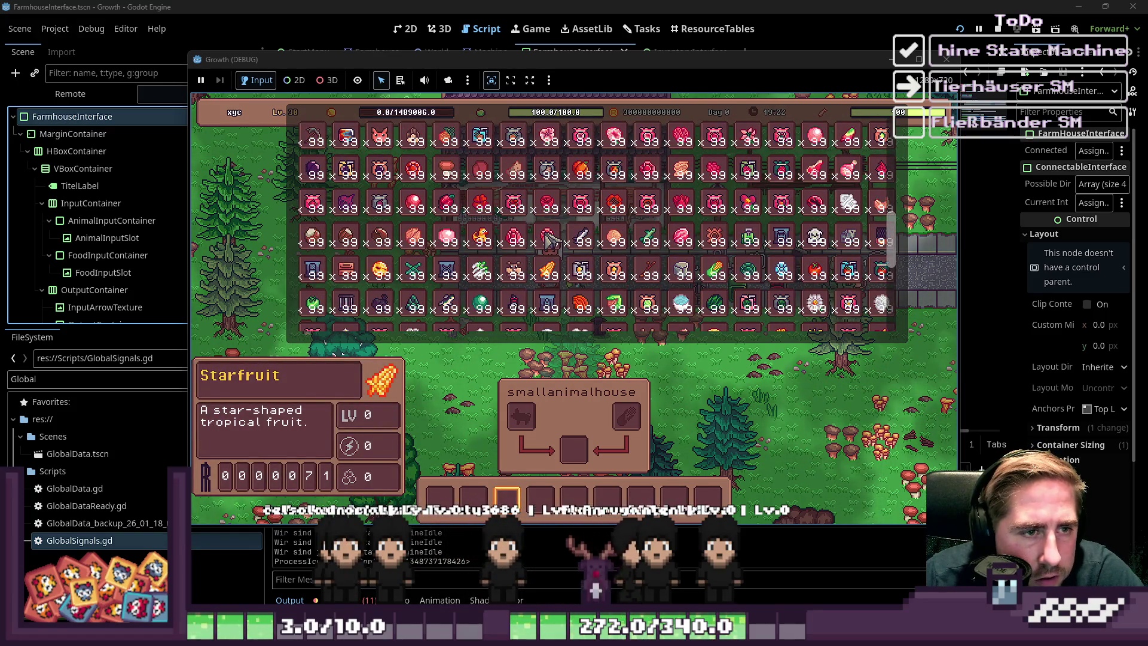
{"action": "left_click_drag", "start_coordinate": [380, 136], "coordinate": [473, 497]}
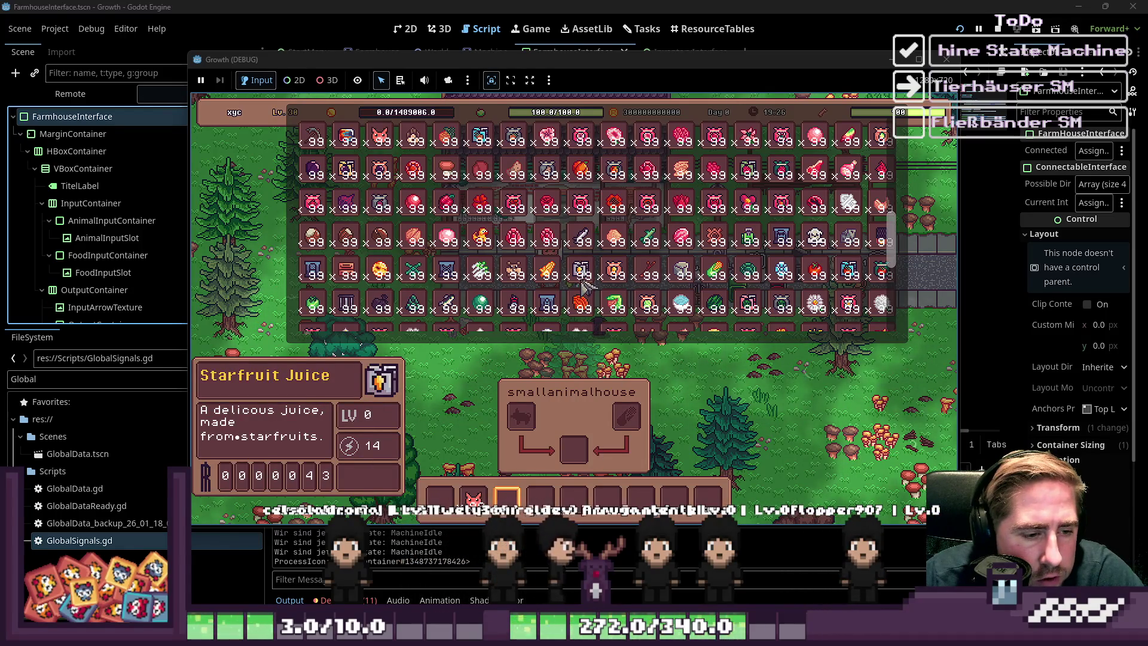
{"action": "scroll", "coordinate": [572, 282], "scroll_direction": "down", "scroll_amount": 1}
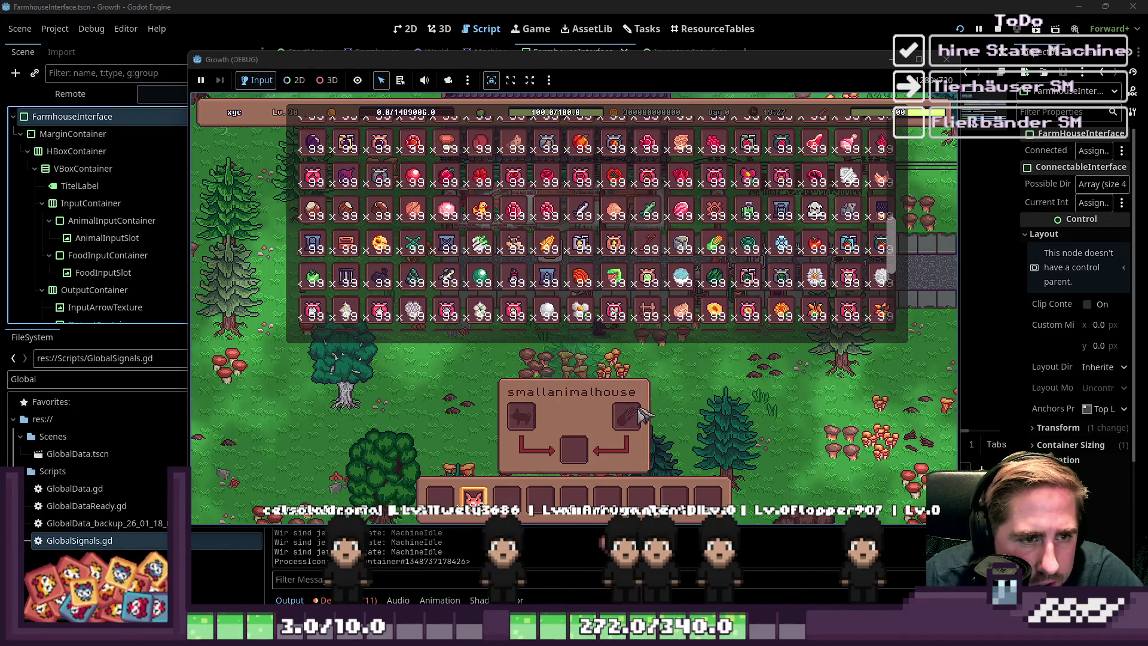
{"action": "left_click_drag", "start_coordinate": [715, 245], "coordinate": [508, 498]}
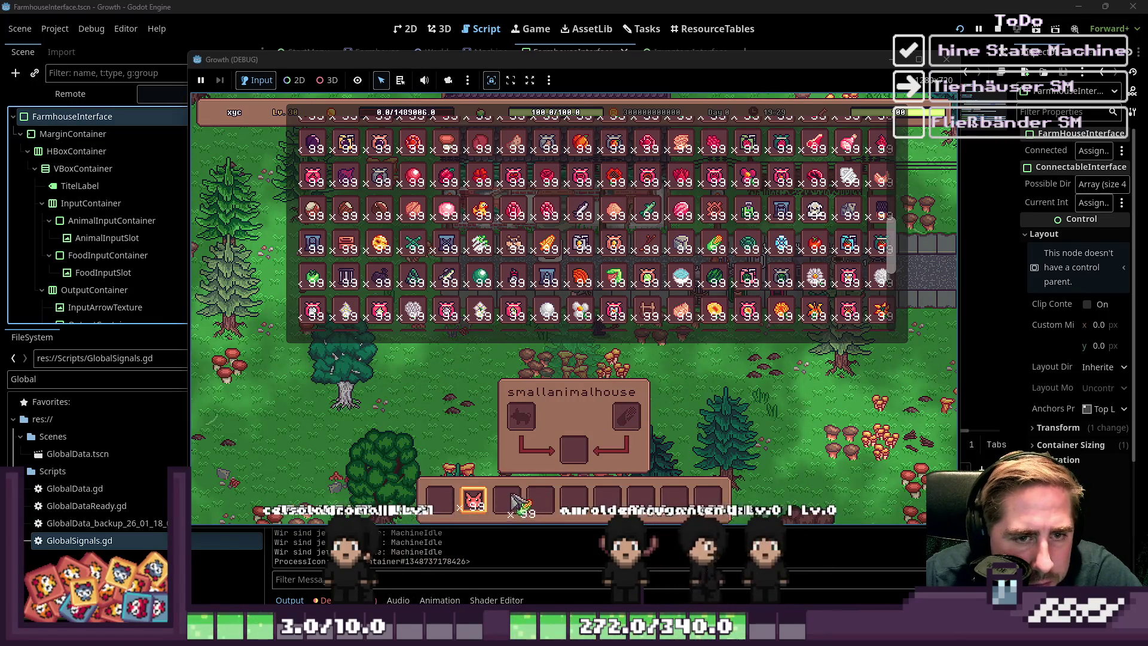
{"action": "key", "text": "i"}
{"action": "key", "text": "i"}
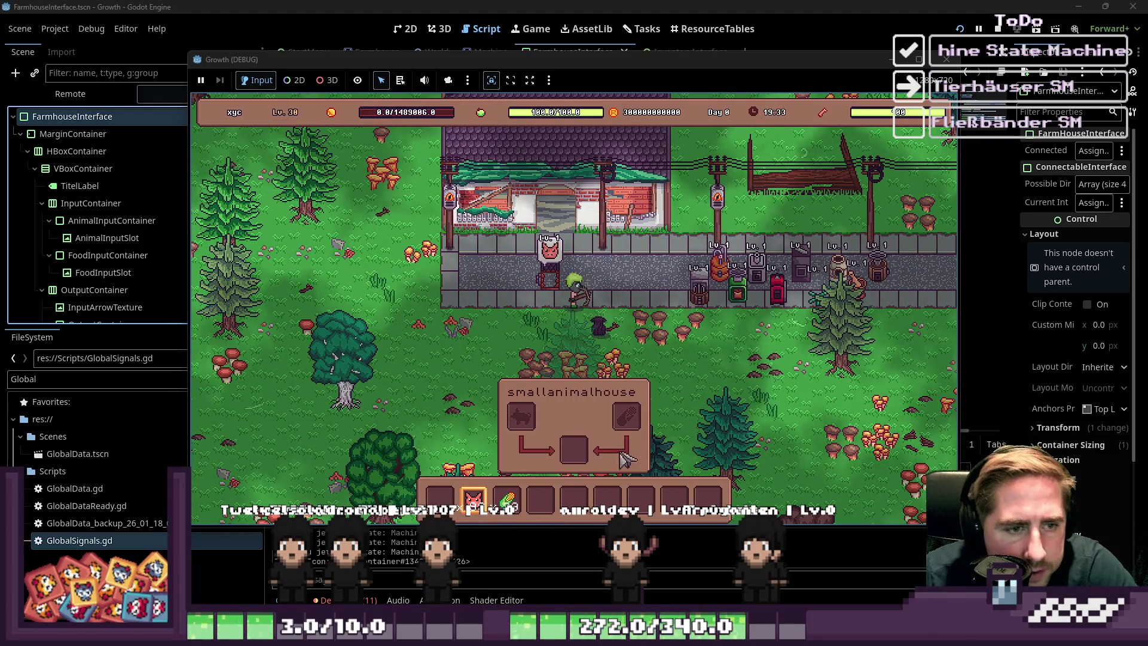
{"action": "key", "text": "i"}
{"action": "mouse_move", "coordinate": [474, 500]}
{"action": "left_mouse_down"}
{"action": "mouse_move", "coordinate": [507, 458]}
{"action": "mouse_move", "coordinate": [522, 290]}
{"action": "mouse_move", "coordinate": [536, 351]}
{"action": "mouse_move", "coordinate": [590, 299]}
{"action": "mouse_move", "coordinate": [626, 289]}
{"action": "mouse_move", "coordinate": [574, 286]}
{"action": "left_mouse_up"}
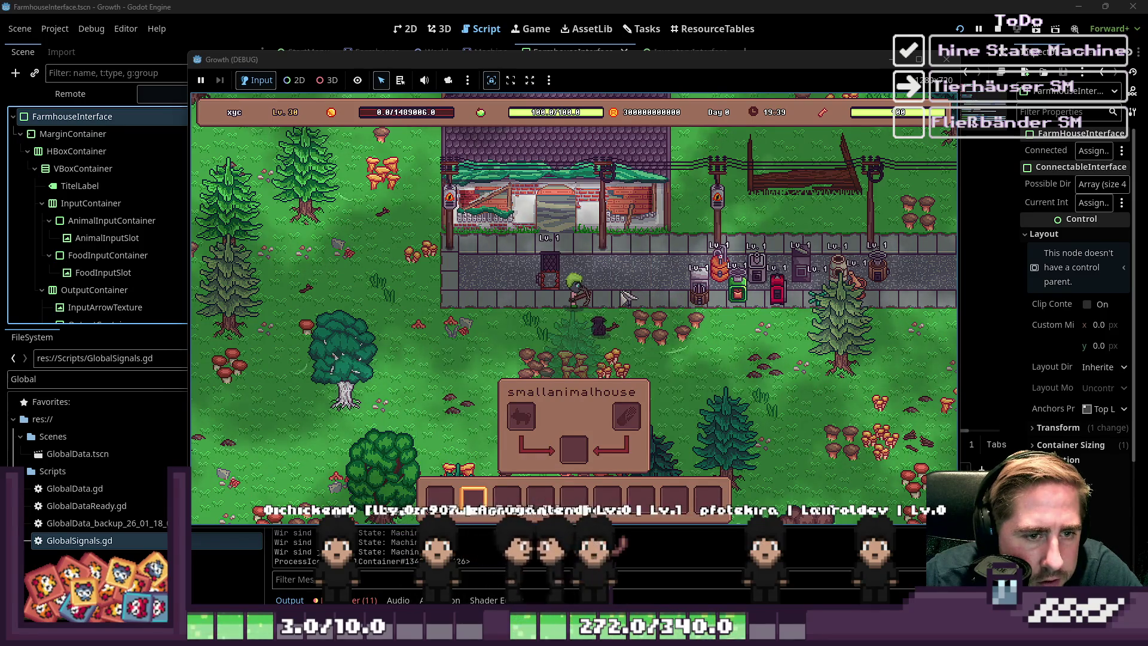
- Put the pig x99 and sweetcorn x99 stacks into the animal house's input slots, then close the game
{"action": "key", "text": "i"}
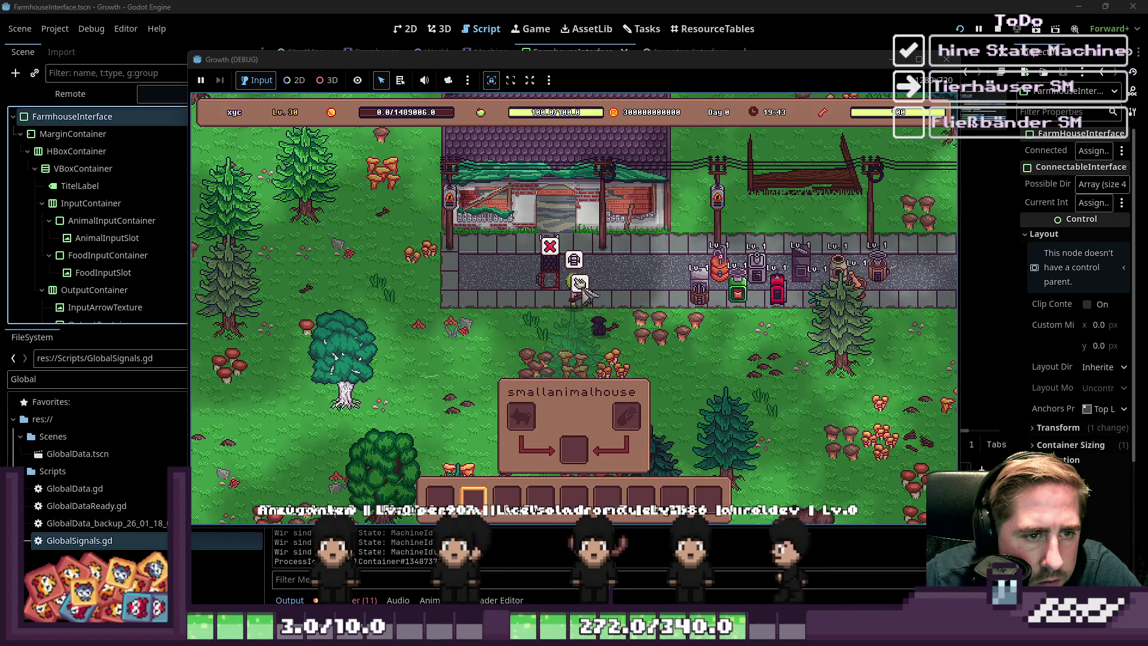
{"action": "key", "text": "i"}
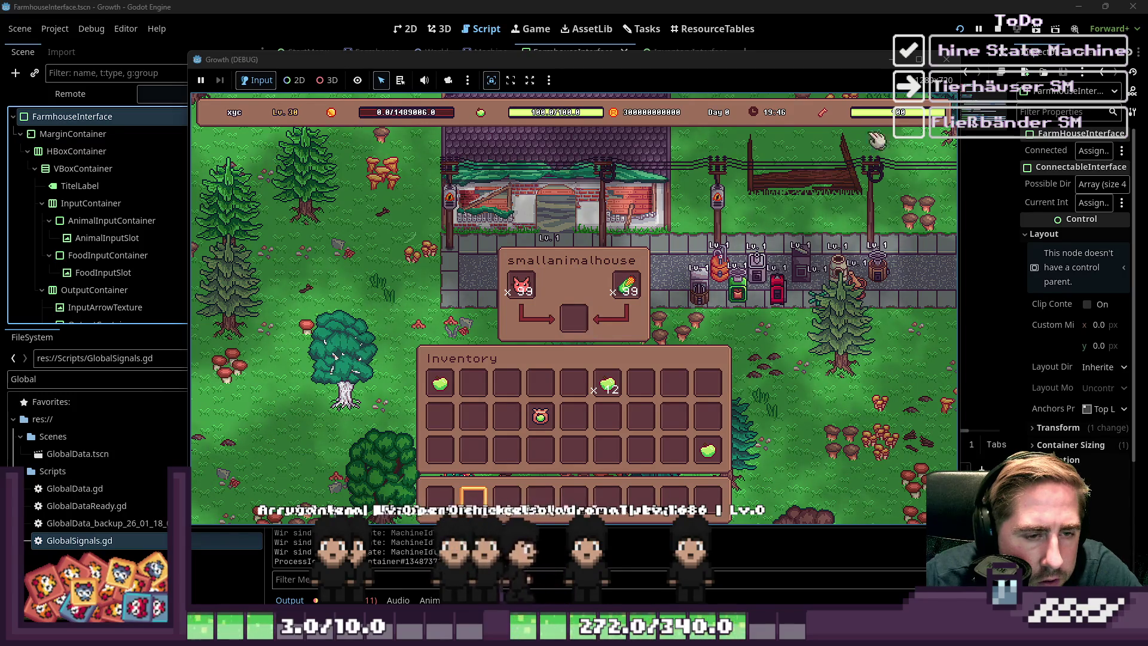
{"action": "left_click", "coordinate": [521, 286]}
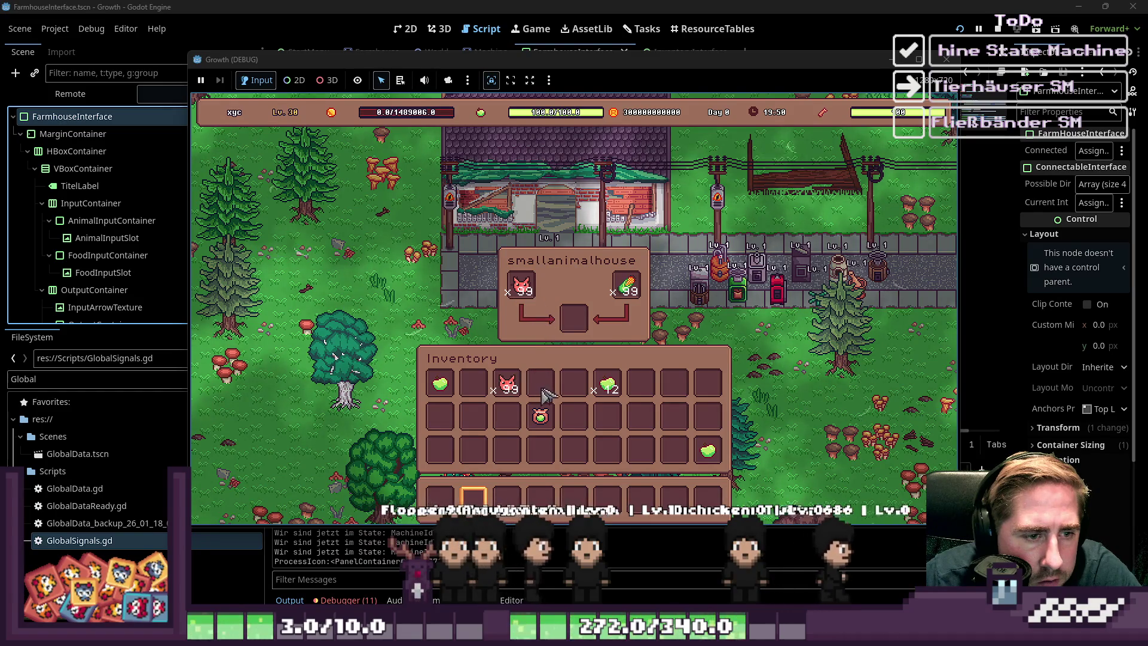
{"action": "left_click_drag", "start_coordinate": [628, 285], "coordinate": [558, 390]}
{"action": "key", "text": "Escape"}
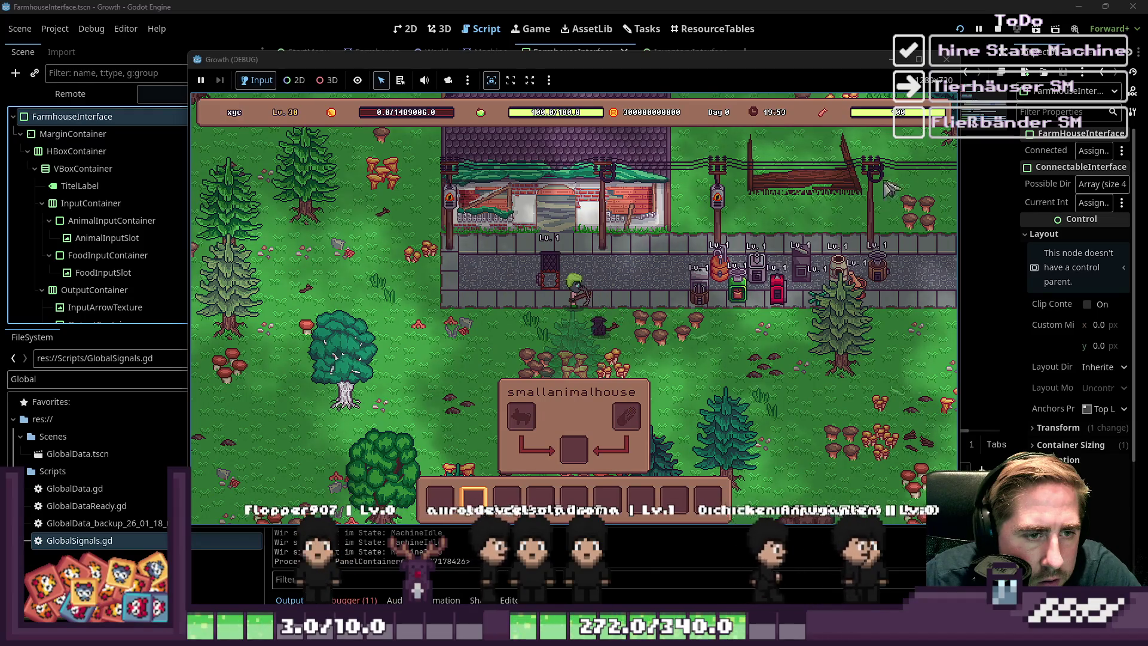
{"action": "left_click", "coordinate": [945, 61]}
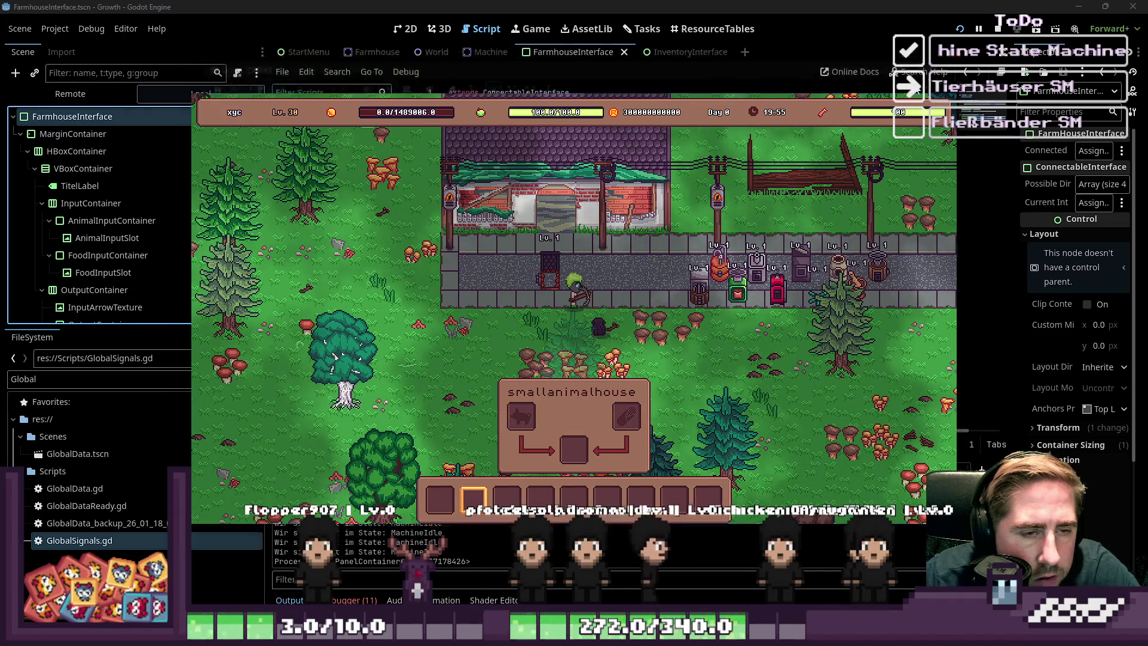
- Browse Farmhouse.gd, InventoryInterface.gd and GlobalSignals.gd in the script editor
{"action": "left_click", "coordinate": [513, 237]}
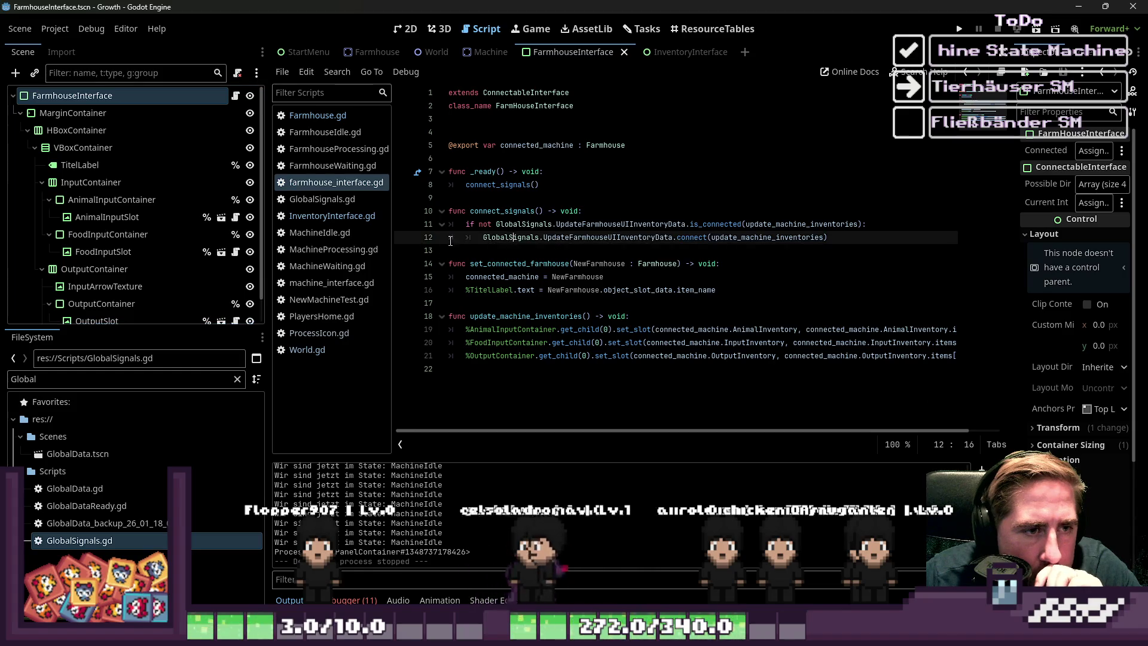
{"action": "left_click", "coordinate": [317, 115]}
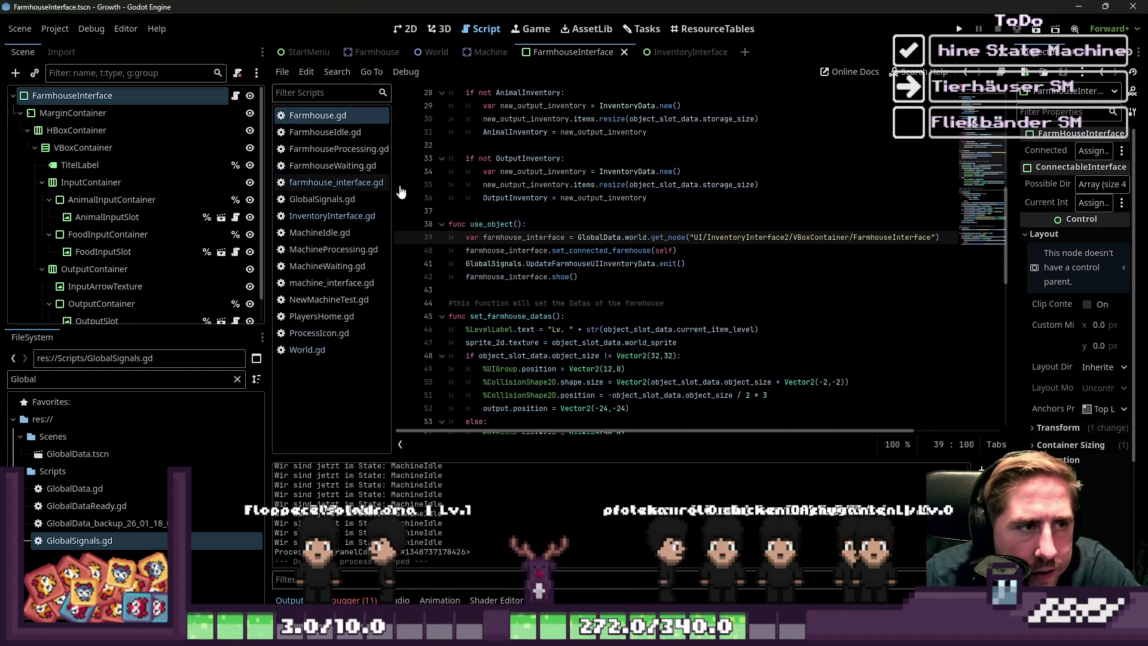
{"action": "left_click", "coordinate": [340, 182]}
{"action": "left_click", "coordinate": [332, 213]}
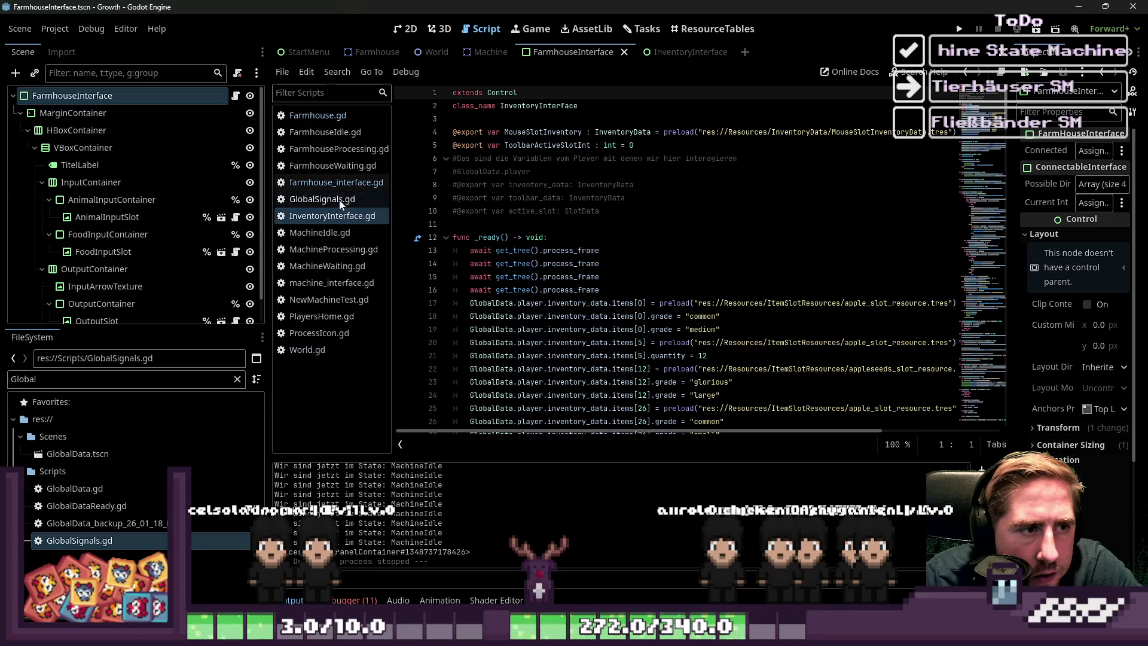
{"action": "left_click", "coordinate": [342, 188]}
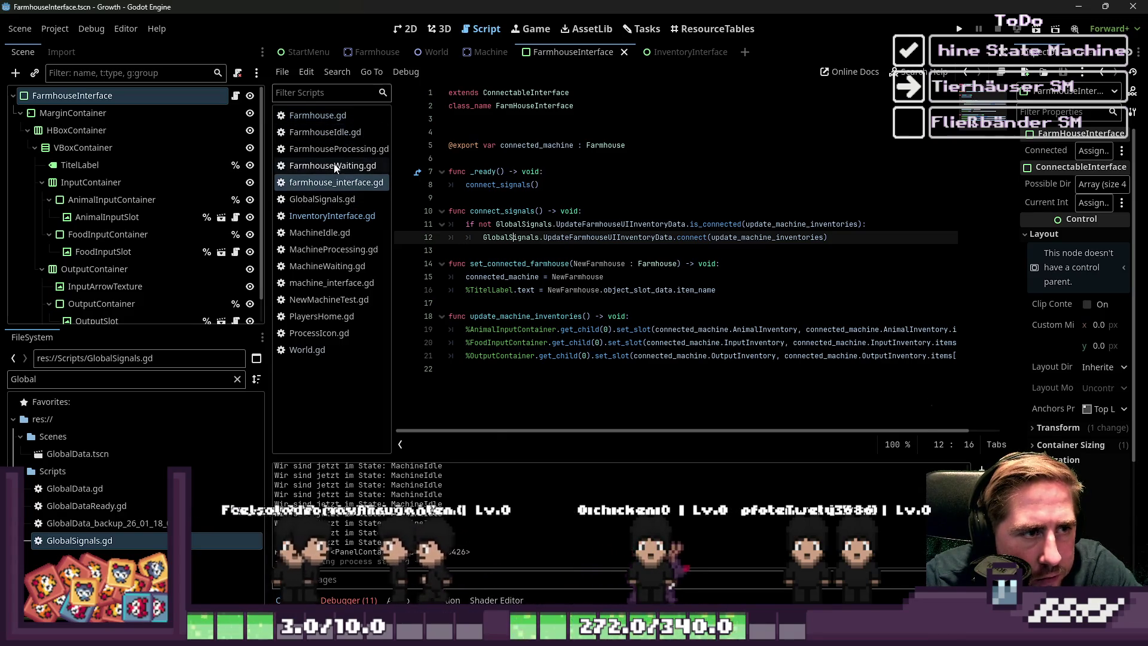
- Check connected_machine in farmhouse_interface.gd, then bring up machine_interface.gd
{"action": "left_click", "coordinate": [336, 179]}
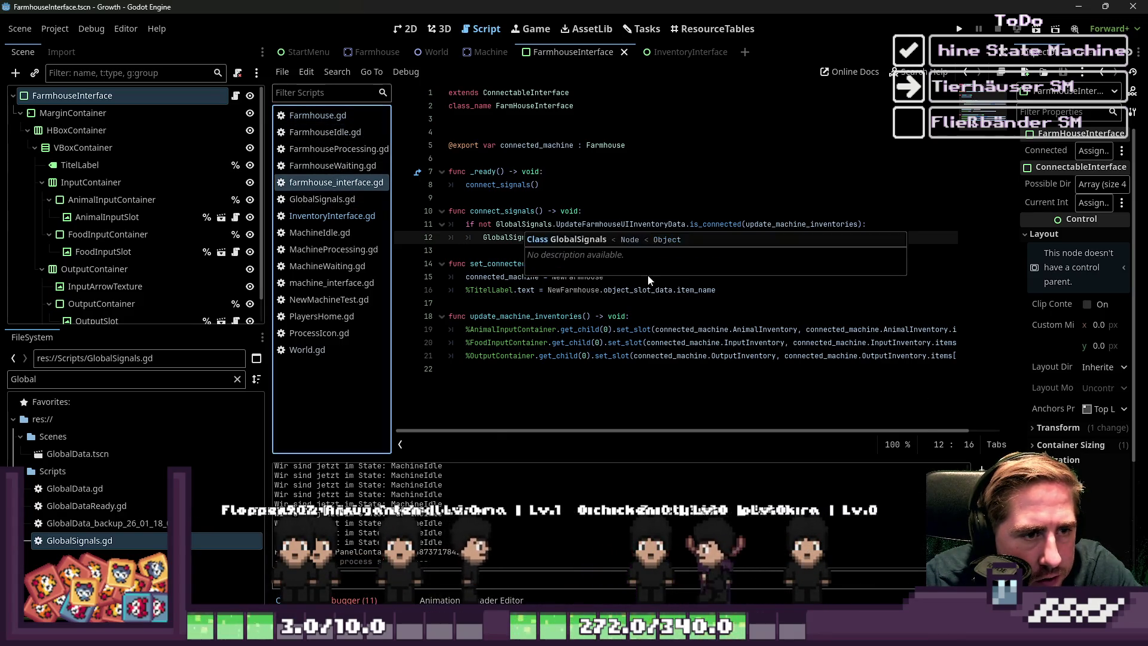
{"action": "left_click", "coordinate": [502, 250]}
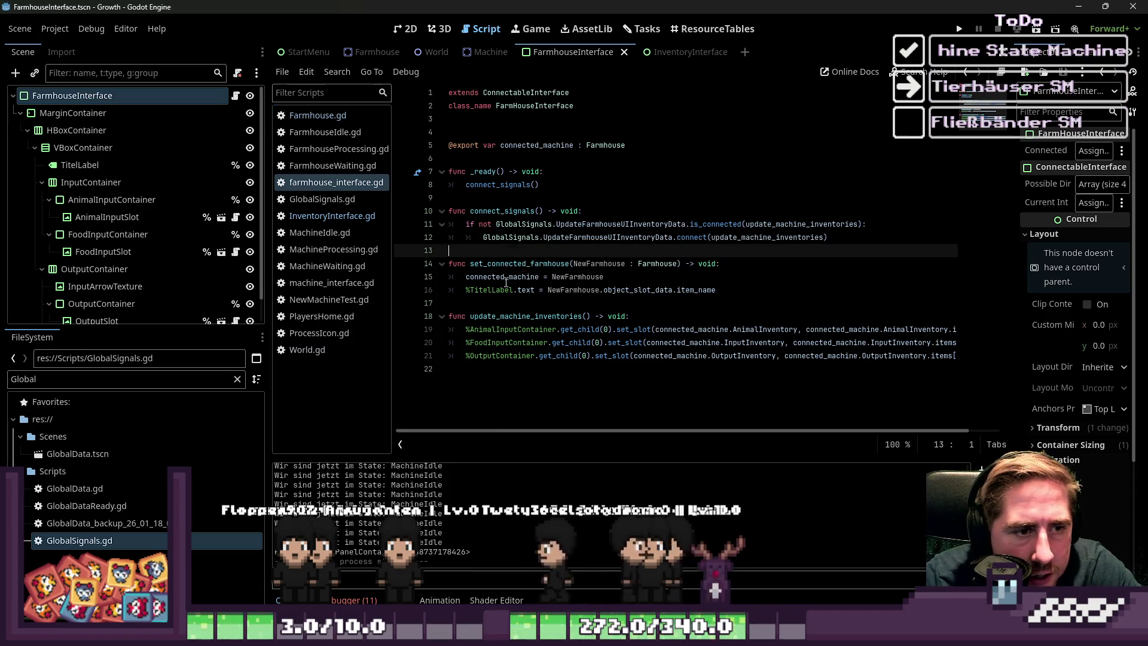
{"action": "double_click", "coordinate": [506, 279]}
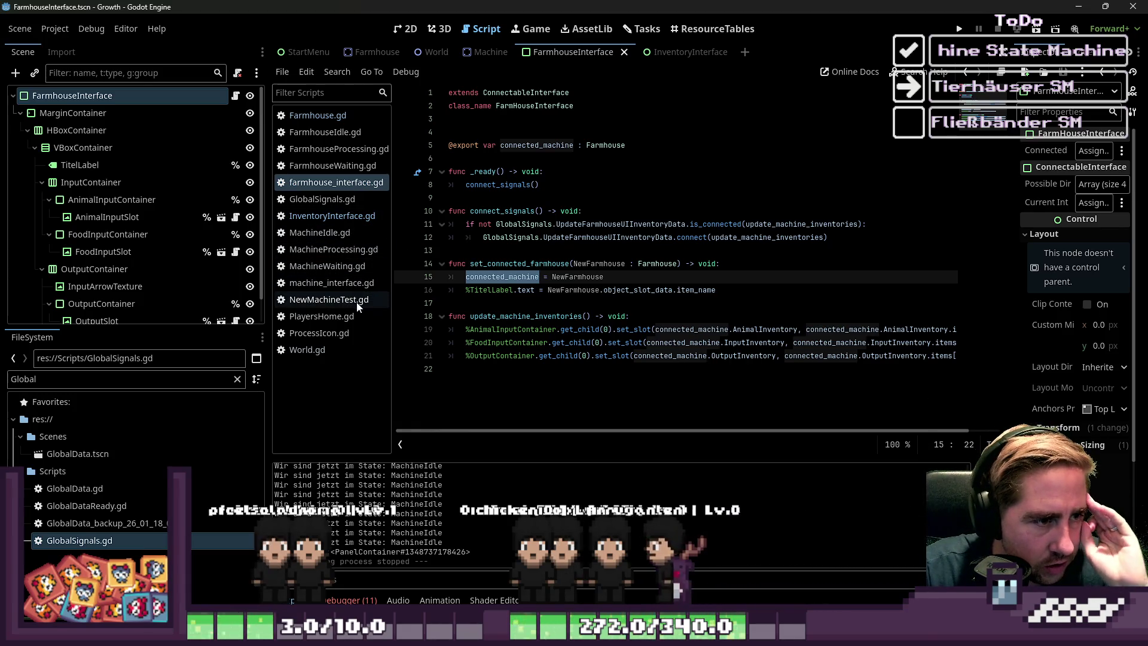
{"action": "left_click", "coordinate": [347, 284]}
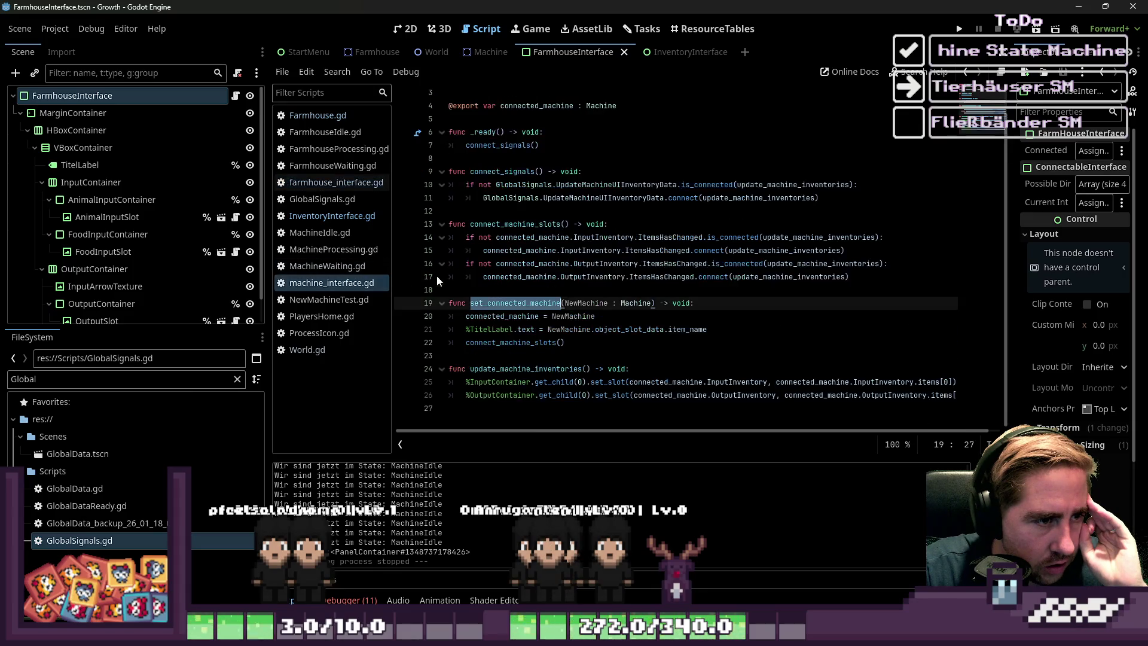
- Compare machine_interface.gd's connect_machine_slots function with farmhouse_interface.gd
{"action": "left_click", "coordinate": [570, 292]}
{"action": "mouse_move", "coordinate": [675, 290]}
{"action": "left_mouse_down"}
{"action": "mouse_move", "coordinate": [628, 265]}
{"action": "mouse_move", "coordinate": [538, 276]}
{"action": "mouse_move", "coordinate": [423, 226]}
{"action": "left_mouse_up"}
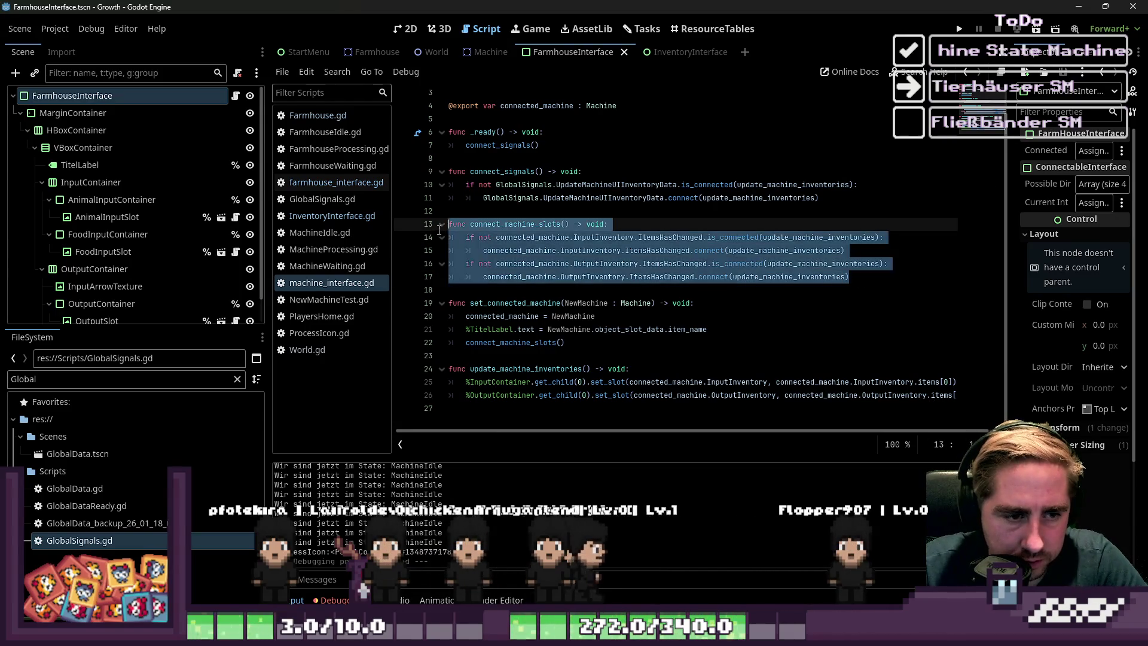
{"action": "left_click", "coordinate": [334, 182]}
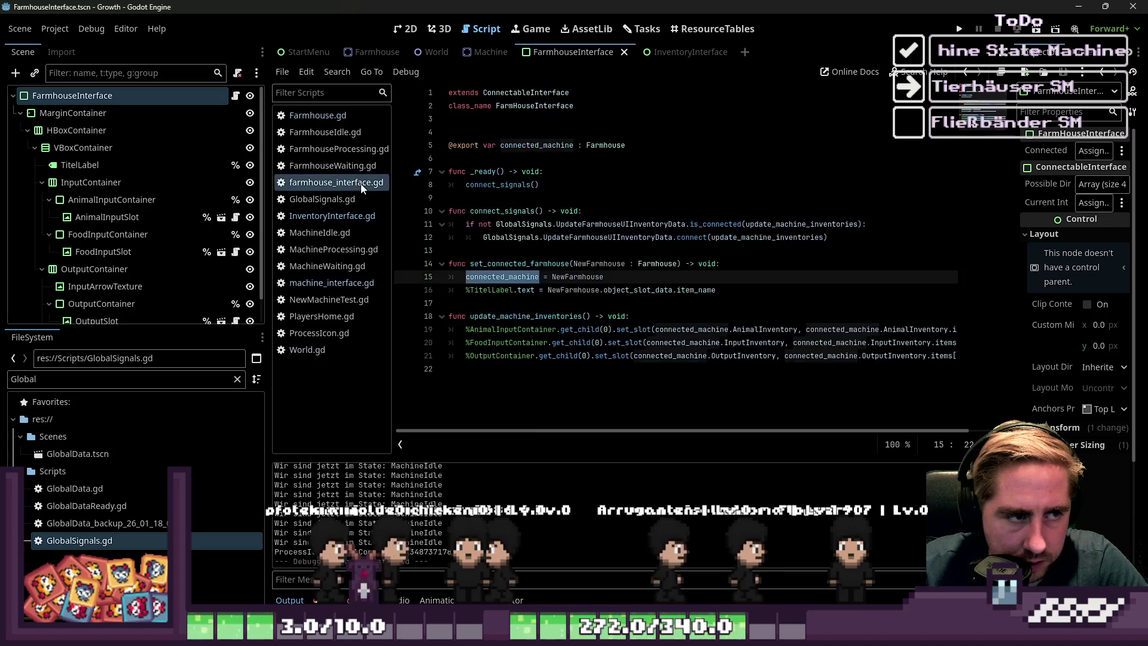
{"action": "left_click", "coordinate": [507, 305]}
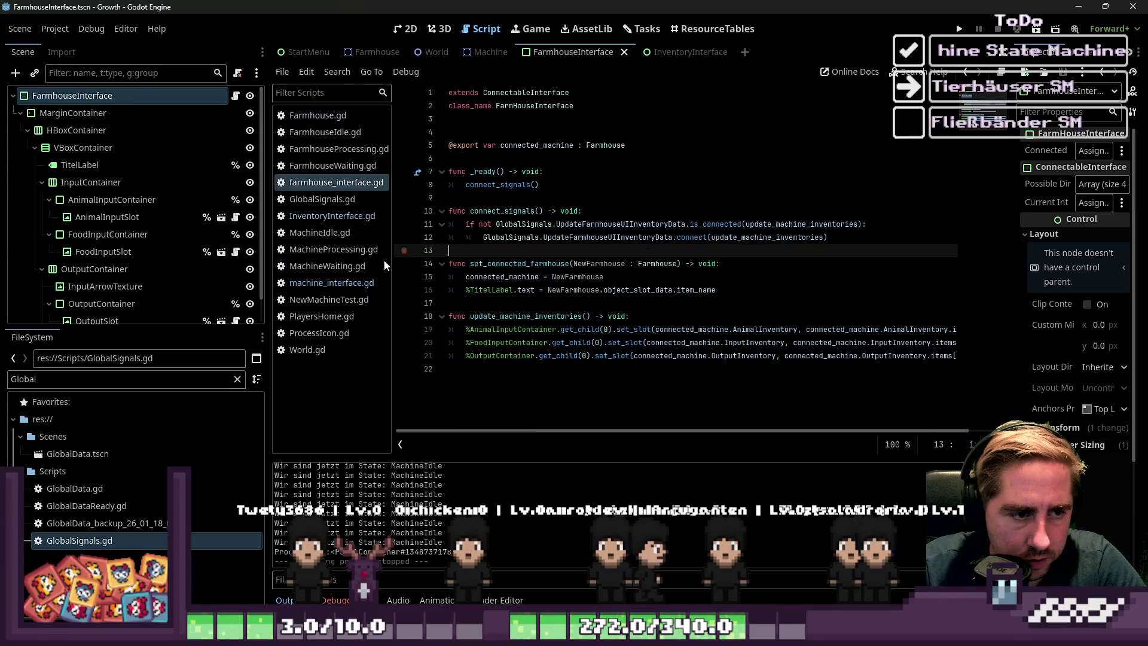
{"action": "left_click", "coordinate": [331, 283]}
{"action": "left_click", "coordinate": [310, 183]}
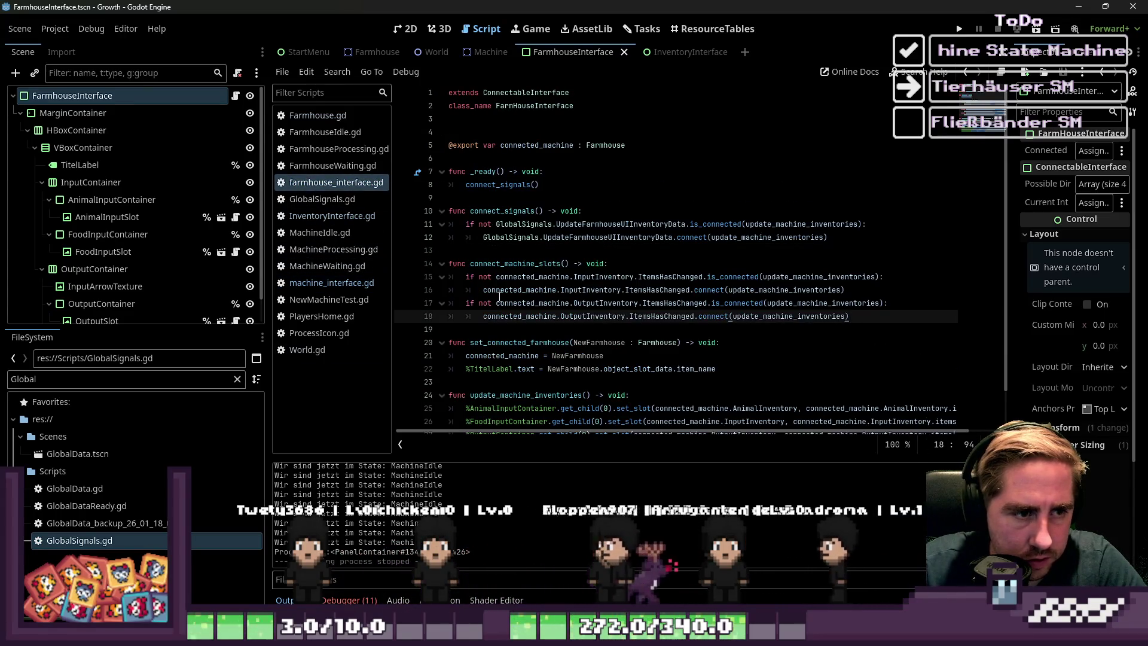
- Duplicate the InputInventory check-and-connect lines inside connect_machine_slots
{"action": "left_click", "coordinate": [500, 293]}
{"action": "left_click", "coordinate": [536, 278]}
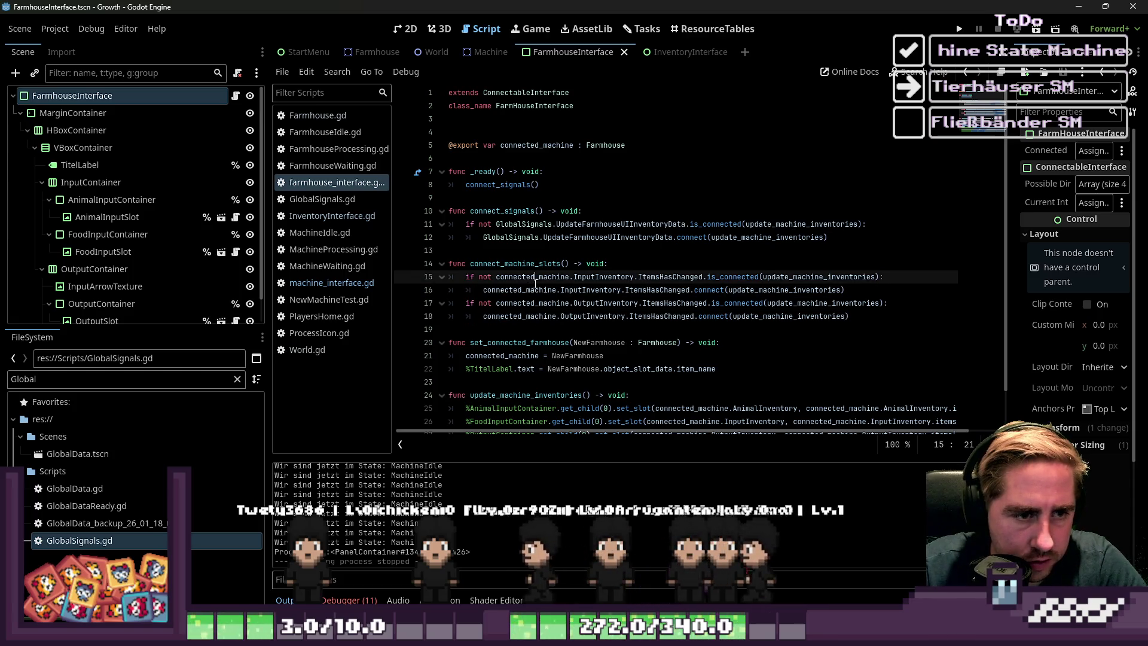
{"action": "left_click", "coordinate": [603, 316]}
{"action": "left_click", "coordinate": [893, 296]}
{"action": "key", "text": "Return"}
{"action": "key", "text": "Up"}
{"action": "key", "text": "Up"}
{"action": "key", "text": "Home"}
{"action": "key", "text": "Home"}
{"action": "key", "text": "shift+Down"}
{"action": "left_click", "coordinate": [903, 302]}
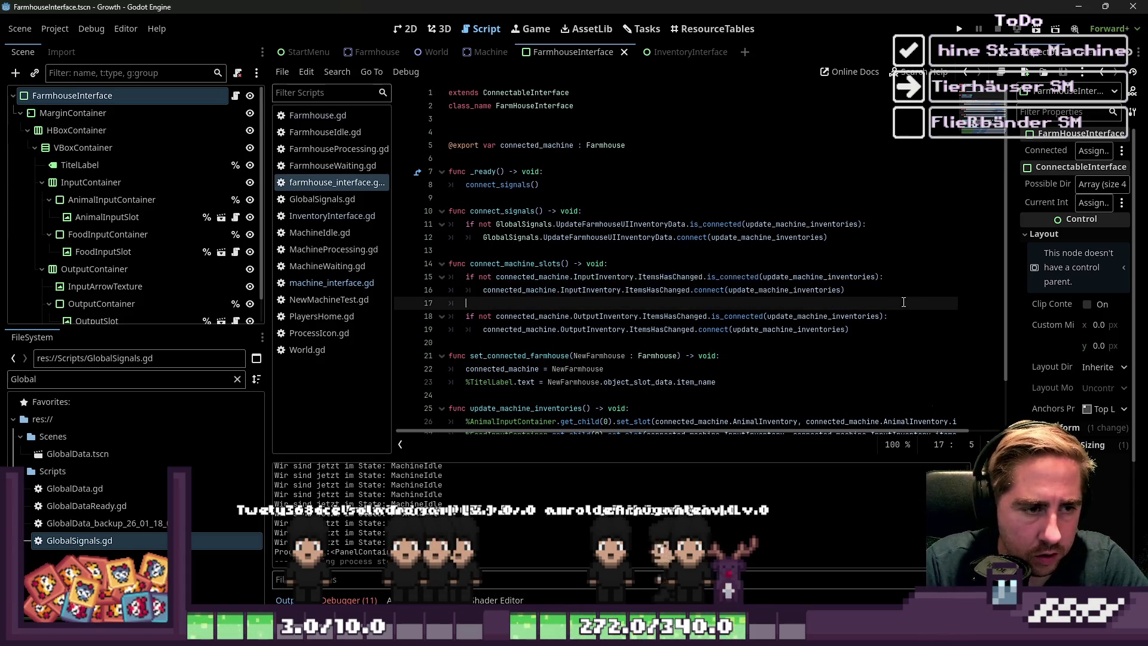
{"action": "type", "text": "if not connected_machine.InputInventory.ItemsHasChanged.is_connected(update_machine_inventories): \t\tconnected_machine.InputInventory.ItemsHasChanged.connect(update_machine_inventories)"}
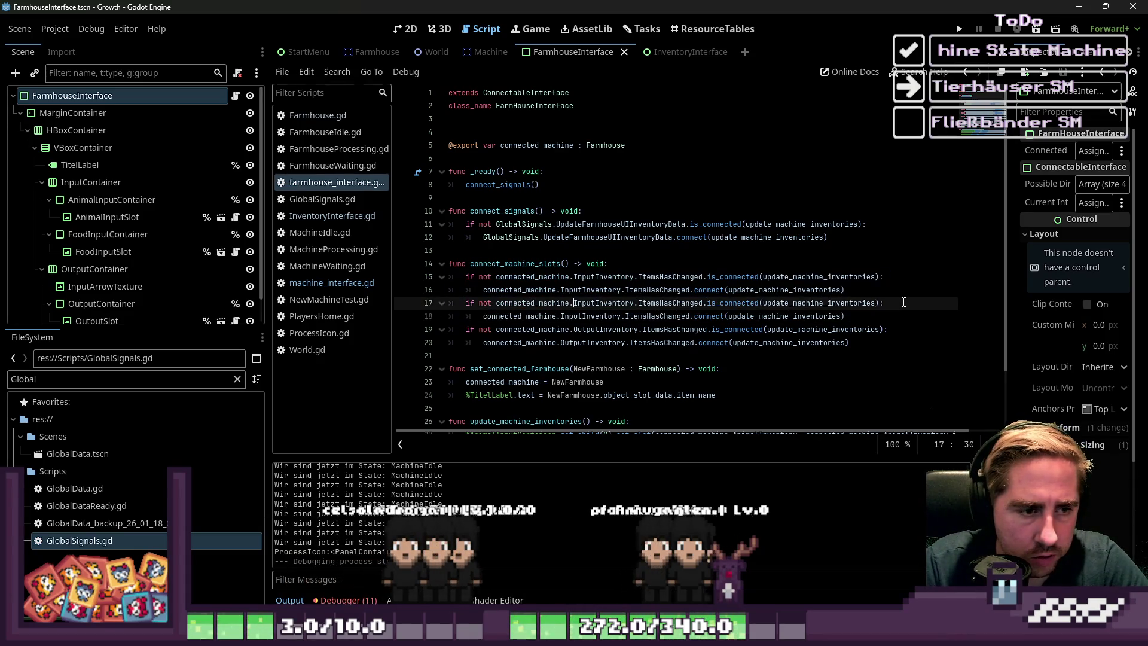
- Change the duplicated lines to use AnimalInventory
{"action": "type", "text": "Animal"}
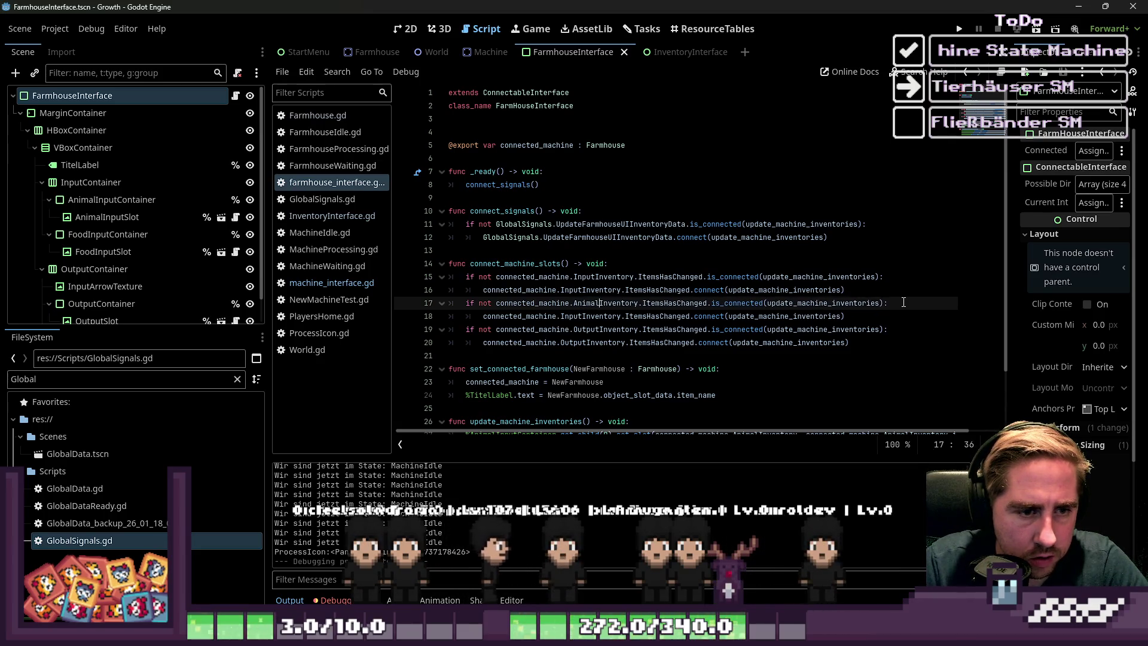
{"action": "key", "text": "ctrl+shift+Left"}
{"action": "key", "text": "ctrl+space"}
{"action": "key", "text": "Escape"}
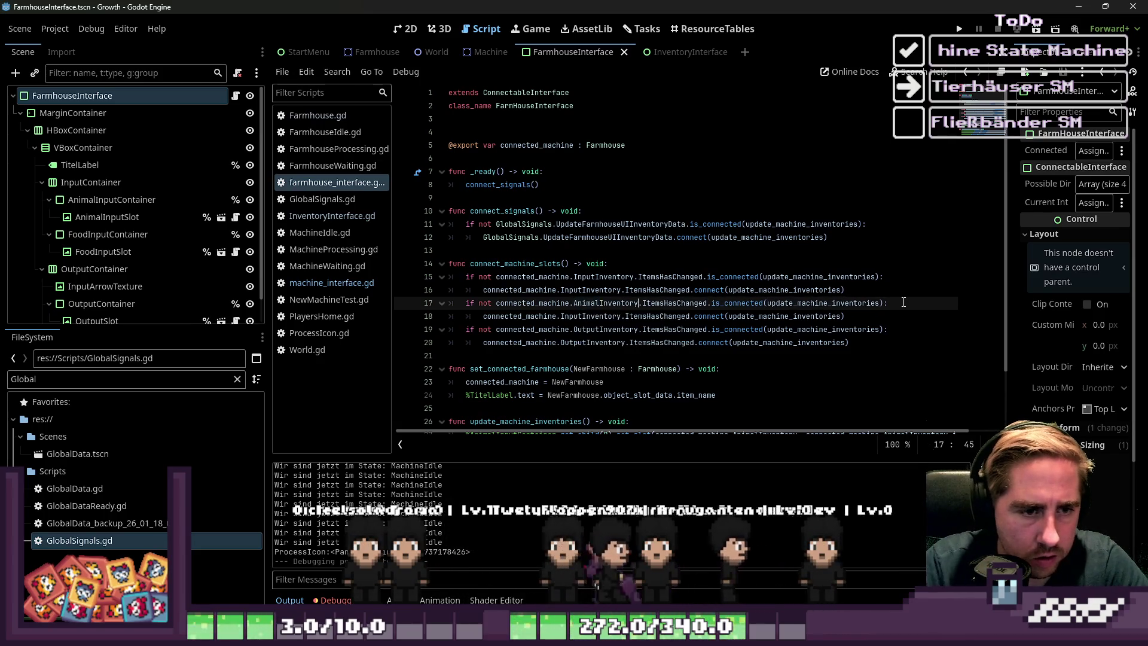
{"action": "key", "text": "Down"}
{"action": "key", "text": "ctrl+Left"}
{"action": "key", "text": "ctrl+Left"}
{"action": "key", "text": "ctrl+Left"}
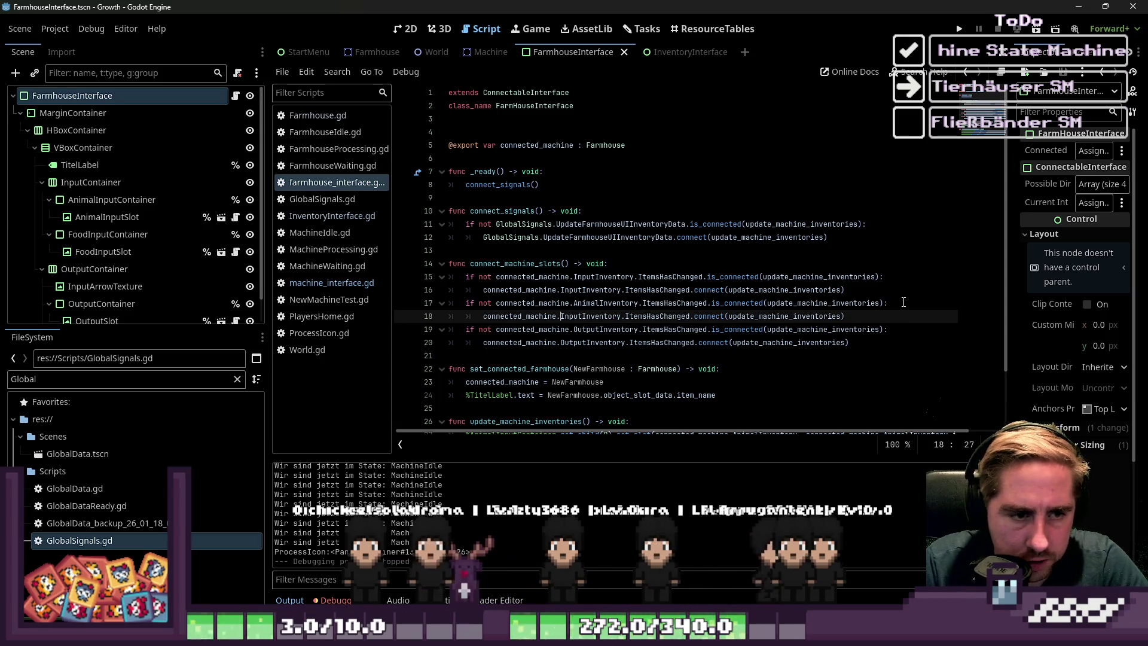
{"action": "key", "text": "Right"}
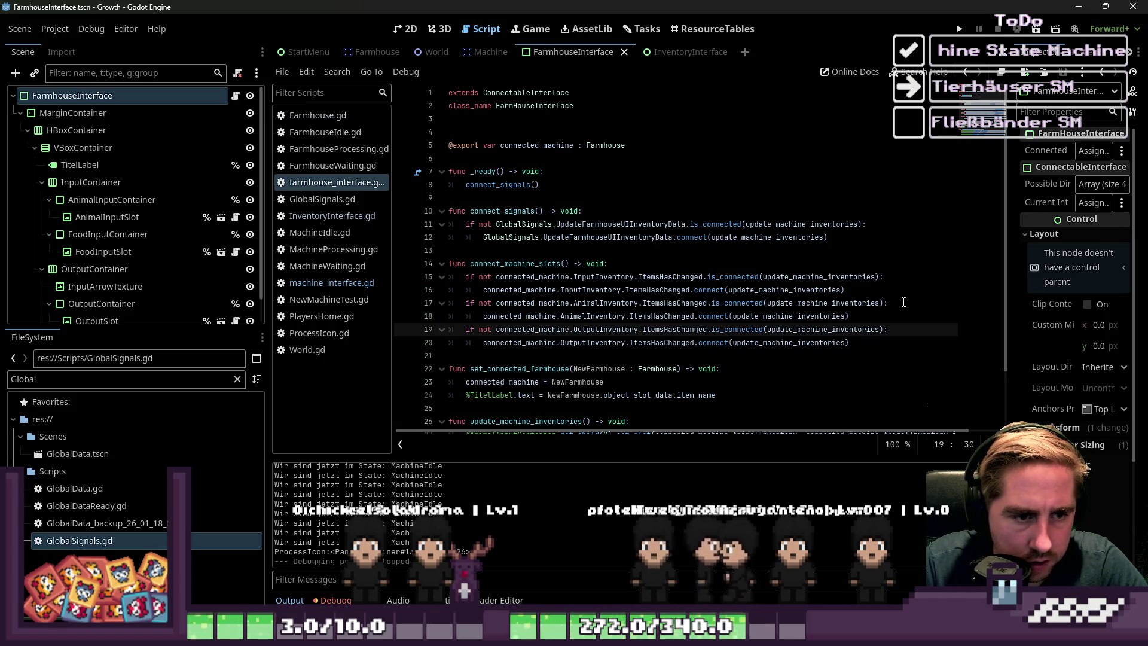
- Add a connect_machine_slots() call at the end of set_connected_farmhouse
{"action": "left_click", "coordinate": [886, 269]}
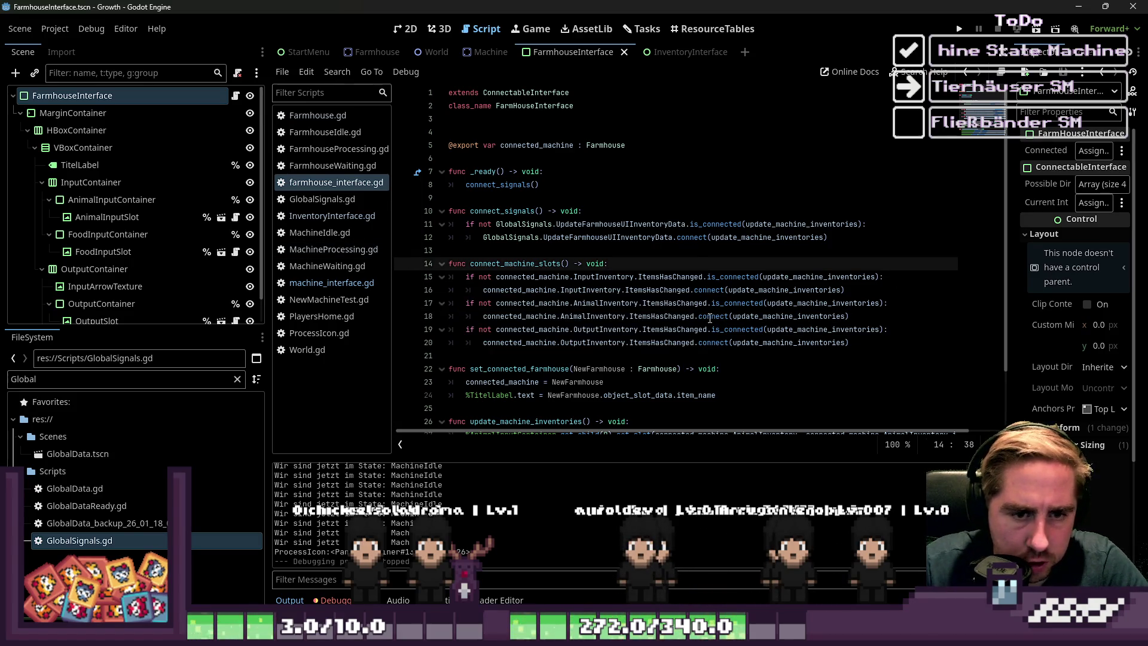
{"action": "scroll", "coordinate": [546, 207], "scroll_direction": "down", "scroll_amount": 1}
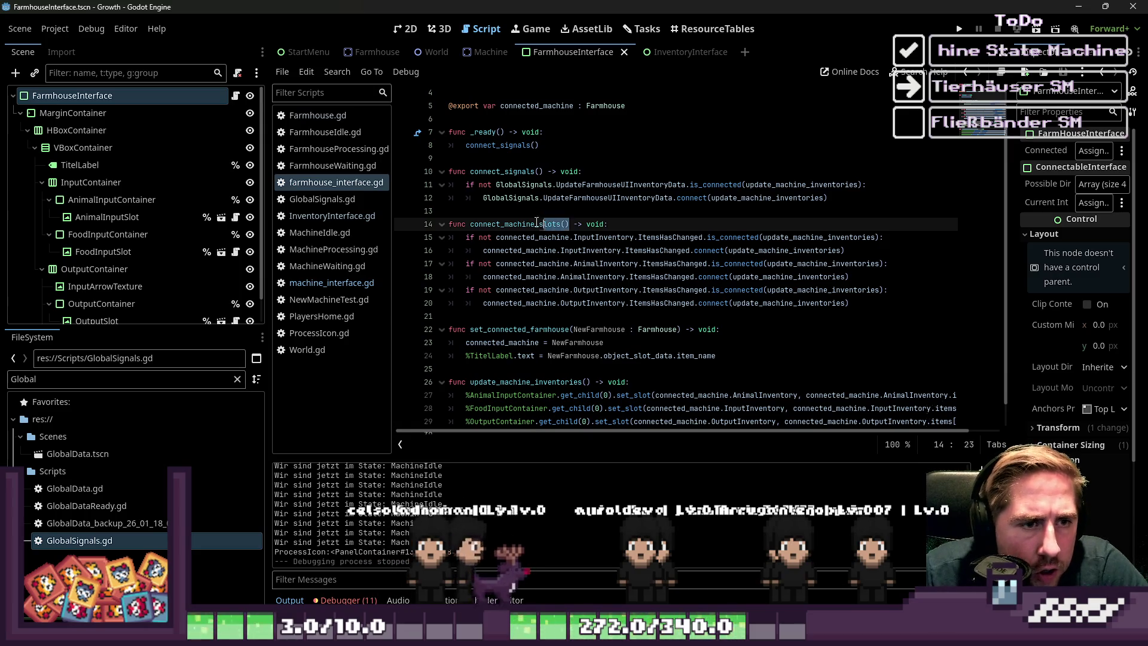
{"action": "left_click_drag", "start_coordinate": [542, 221], "coordinate": [474, 224]}
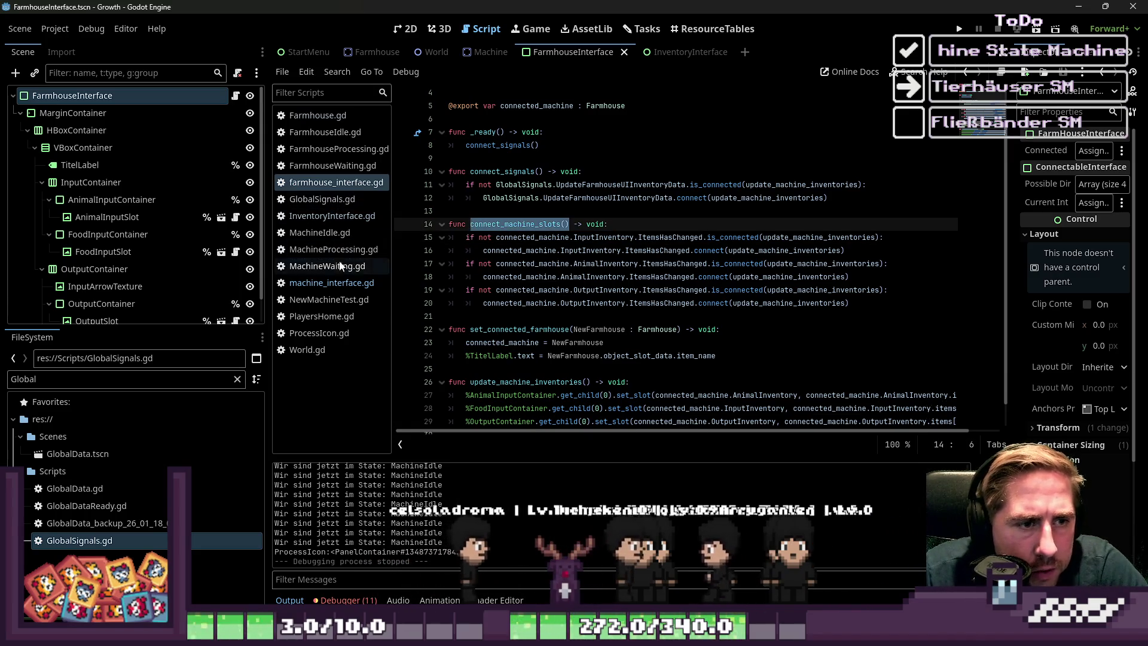
{"action": "left_click", "coordinate": [329, 282]}
{"action": "left_click", "coordinate": [560, 299]}
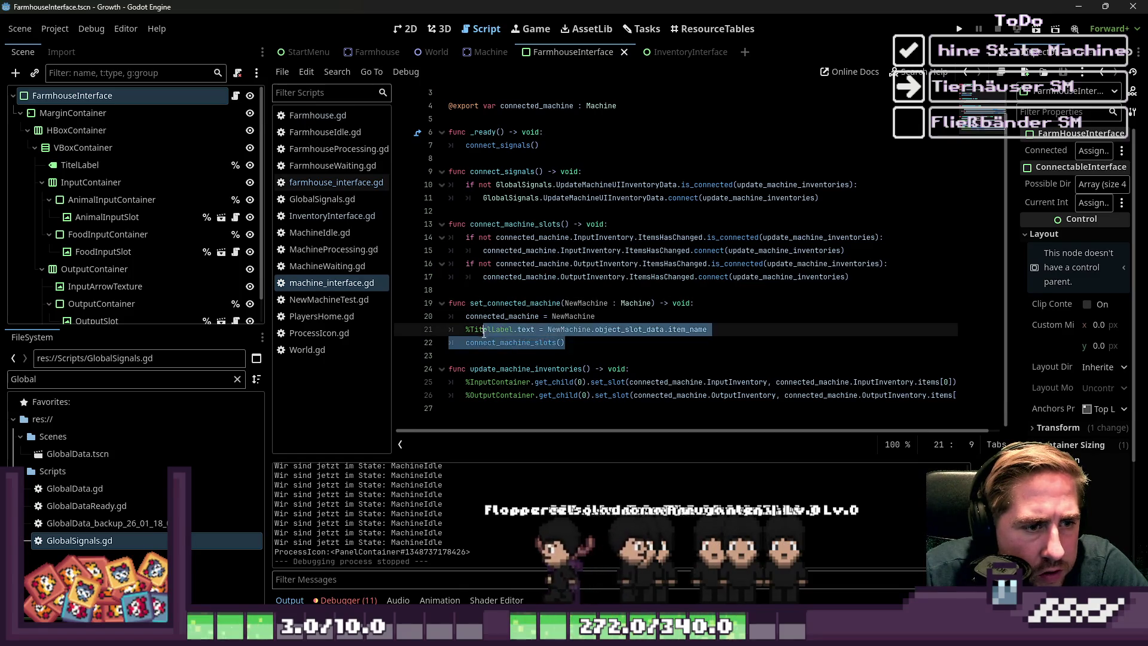
{"action": "left_click", "coordinate": [335, 181]}
{"action": "left_click", "coordinate": [525, 368]}
{"action": "key", "text": "Return"}
{"action": "key", "text": "Up"}
{"action": "type", "text": "connect_machine_slots()"}
{"action": "left_click", "coordinate": [725, 277]}
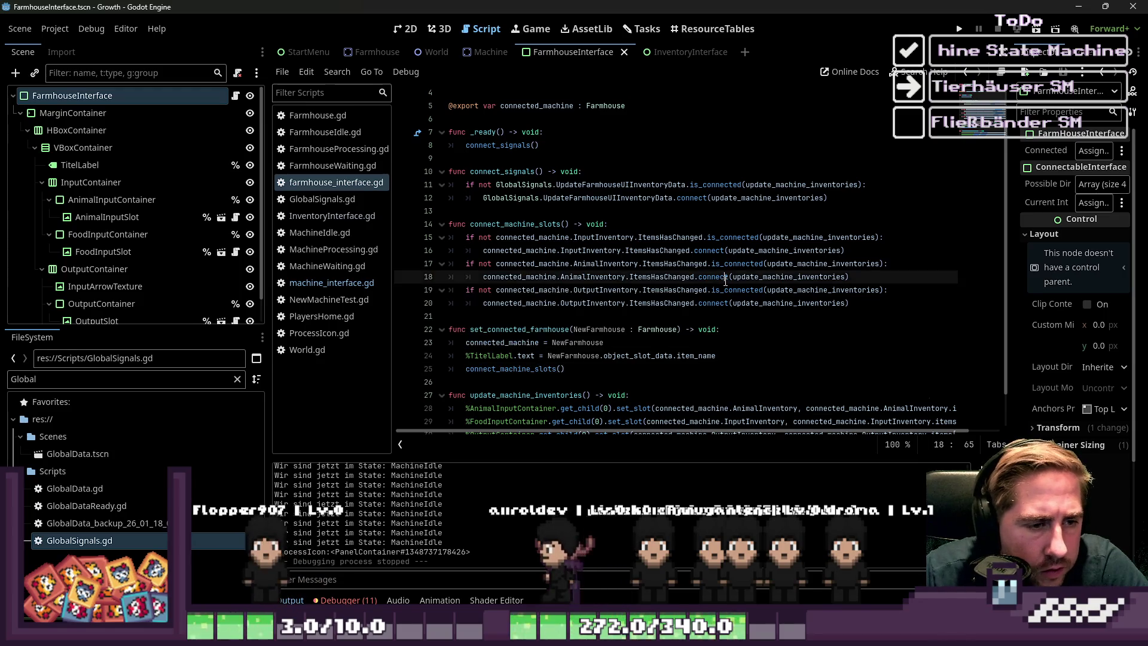
- Look over machine_interface.gd and MachineIdle.gd, then switch to the World scene
{"action": "left_click", "coordinate": [332, 282]}
{"action": "left_click", "coordinate": [325, 234]}
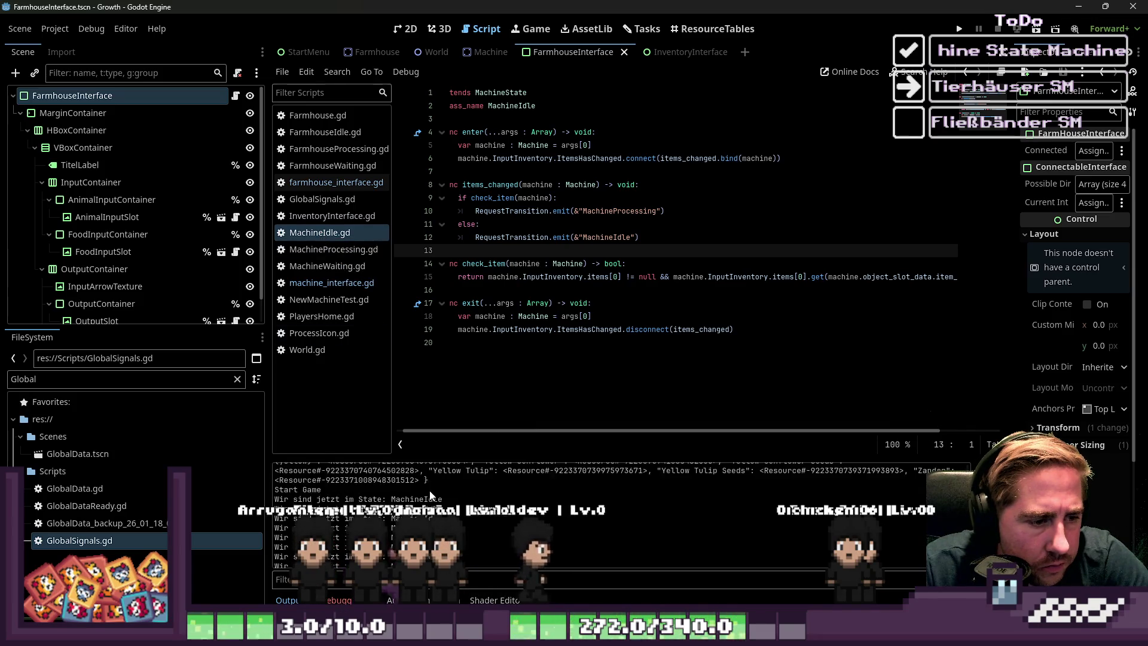
{"action": "left_click", "coordinate": [434, 52]}
{"action": "scroll", "coordinate": [120, 251], "scroll_direction": "down", "scroll_amount": 5}
- Delete Machine through Machine10 under PlacedObjectGroup, keeping Farmhouse, and launch the game
{"action": "left_click", "coordinate": [69, 140]}
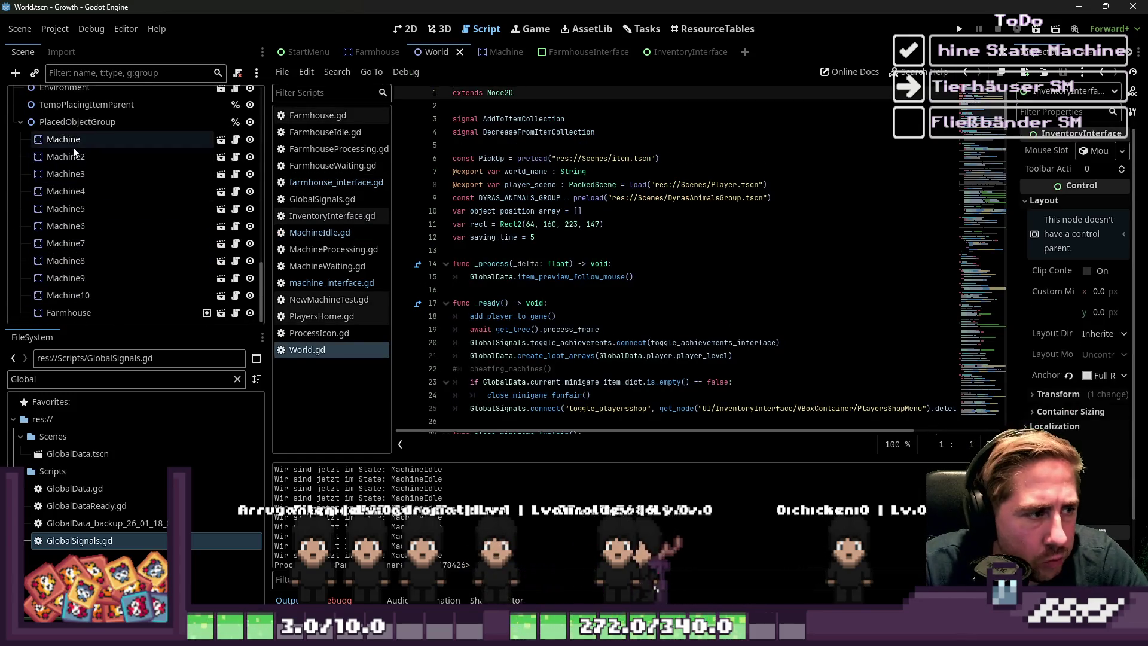
{"action": "left_click", "coordinate": [89, 295], "text": "shift"}
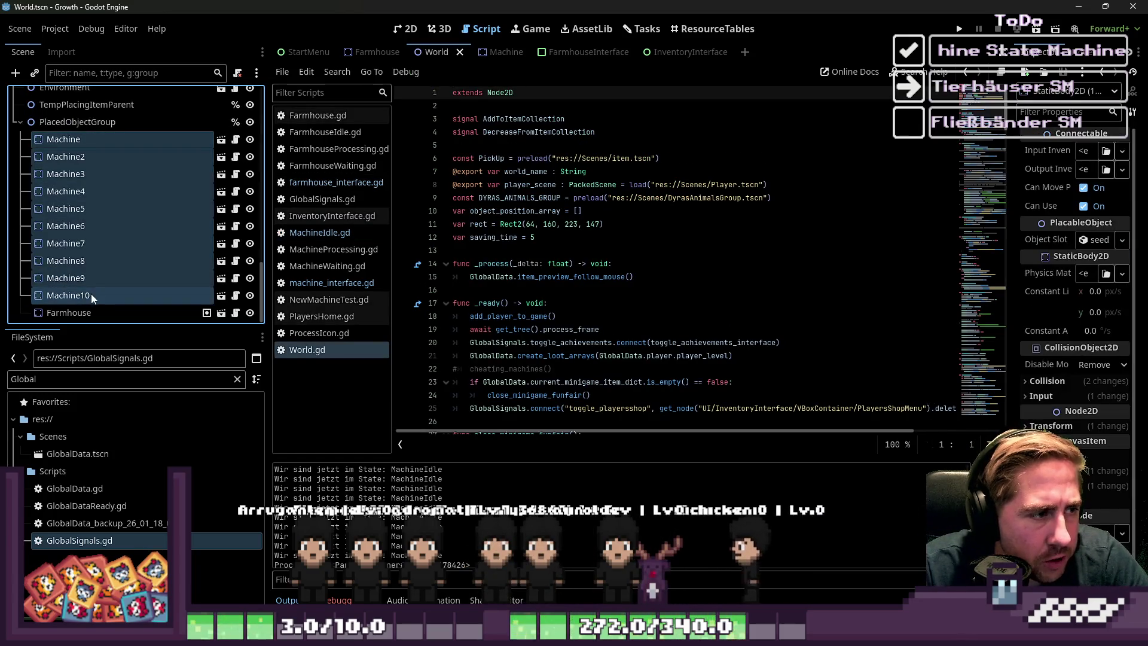
{"action": "key", "text": "Delete"}
{"action": "key", "text": "Return"}
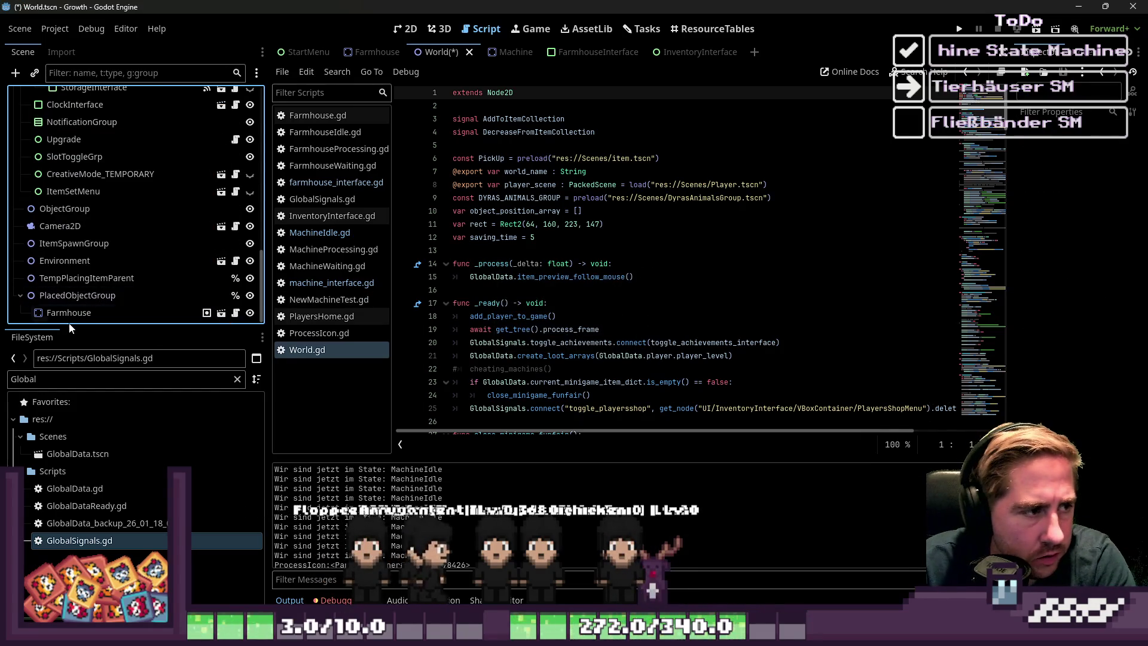
{"action": "left_click", "coordinate": [69, 313]}
{"action": "left_click", "coordinate": [959, 29]}
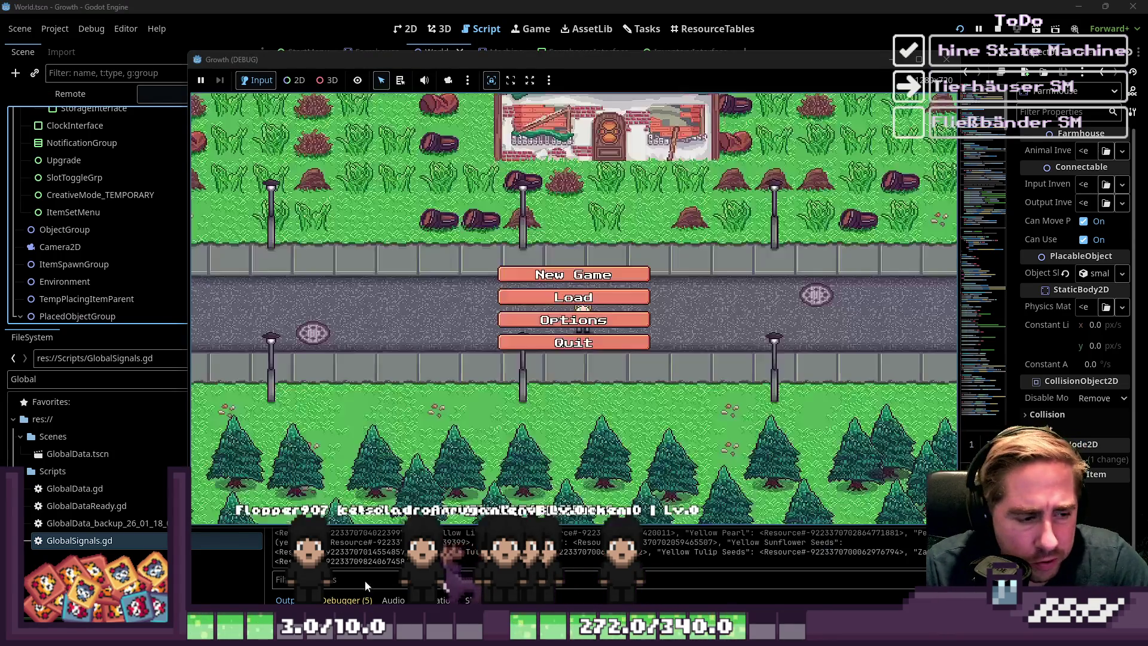
- Delete both old saves and start a new game with a character named 'qwe'
{"action": "left_click", "coordinate": [616, 263]}
{"action": "left_click", "coordinate": [614, 245]}
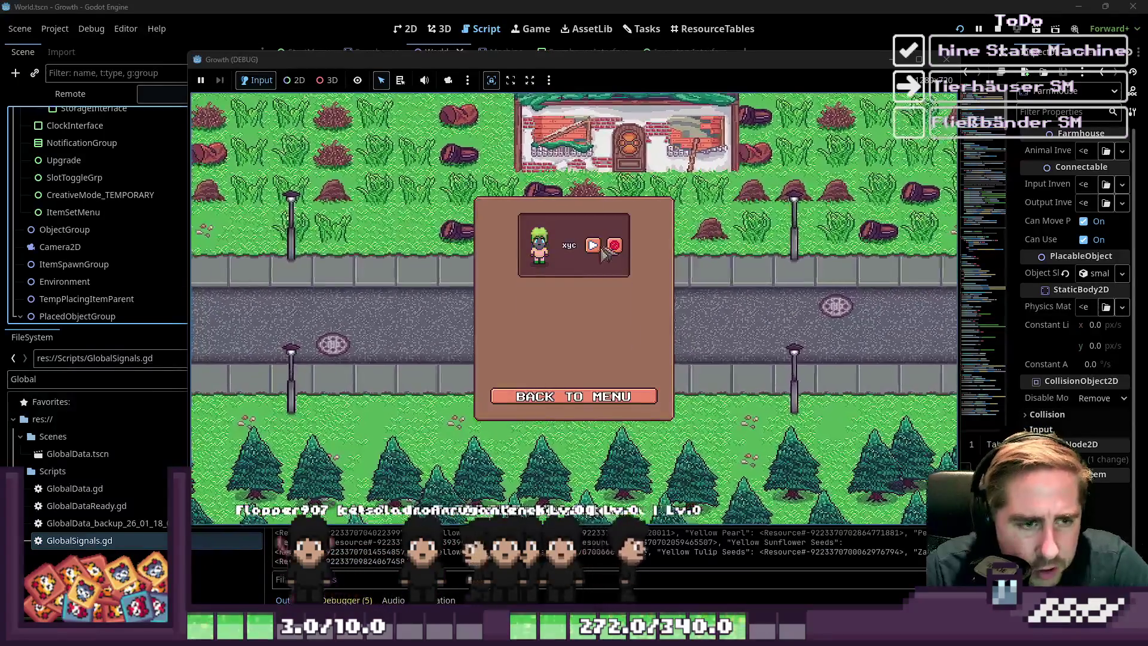
{"action": "left_click", "coordinate": [614, 246]}
{"action": "left_click", "coordinate": [570, 274]}
{"action": "left_click", "coordinate": [603, 192]}
{"action": "type", "text": "qwe"}
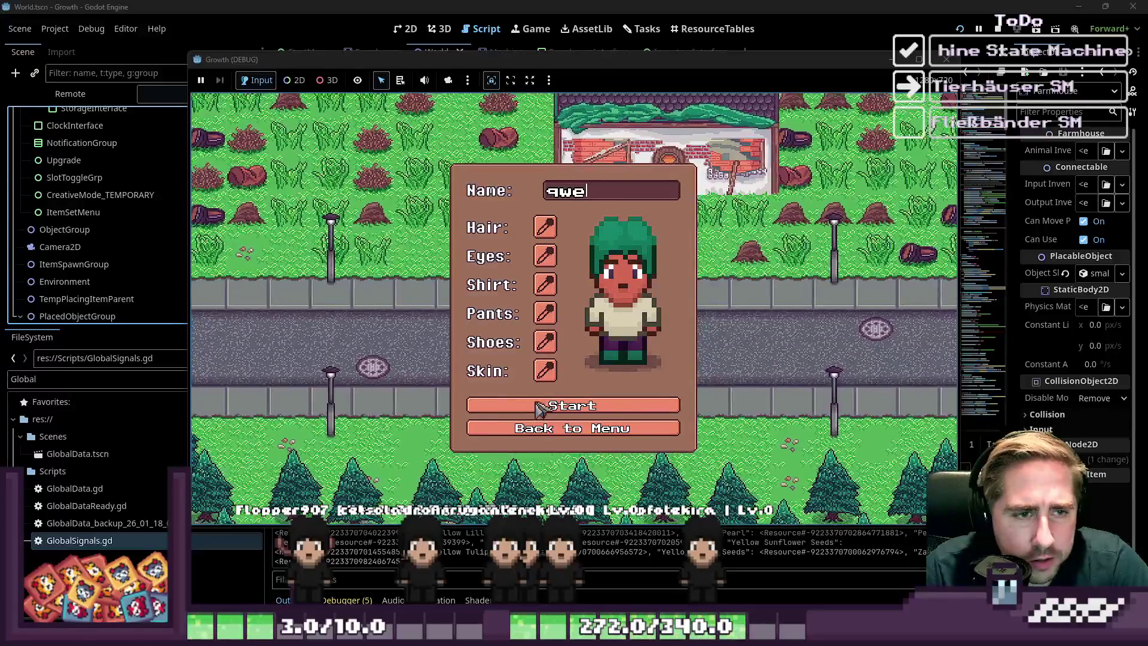
{"action": "left_click", "coordinate": [543, 404]}
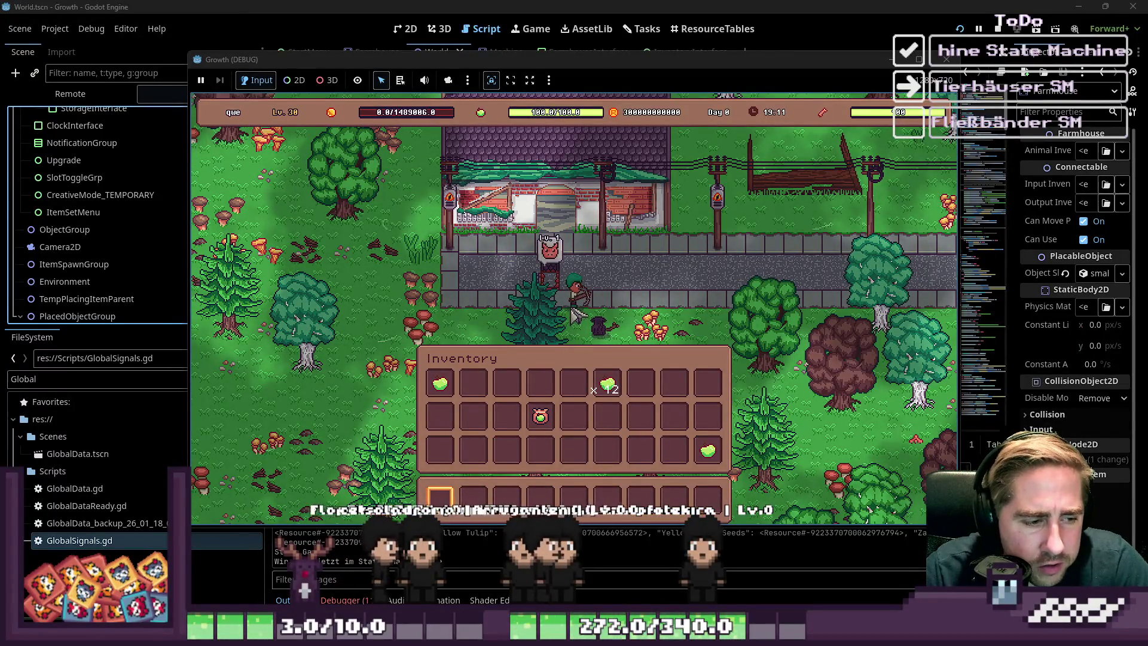
- Open the smallanimalhouse machine panel
{"action": "key", "text": "Escape"}
{"action": "left_click", "coordinate": [575, 302]}
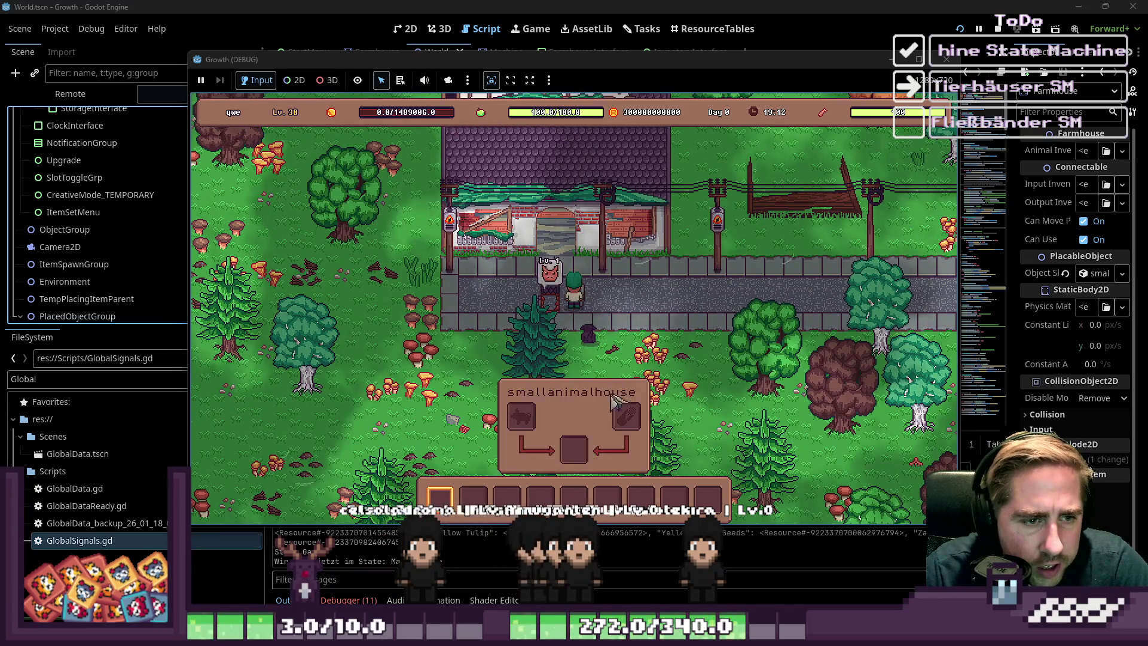
{"action": "key", "text": "Escape"}
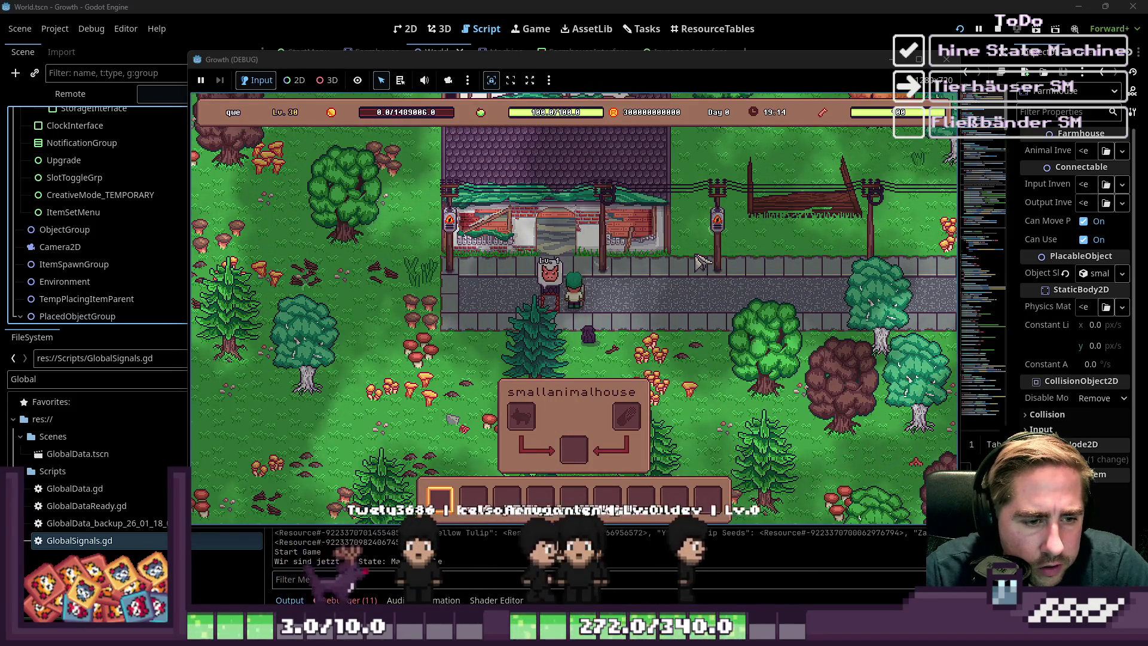
- Take a pig stack from the item collection grid into the hotbar
{"action": "key", "text": "e"}
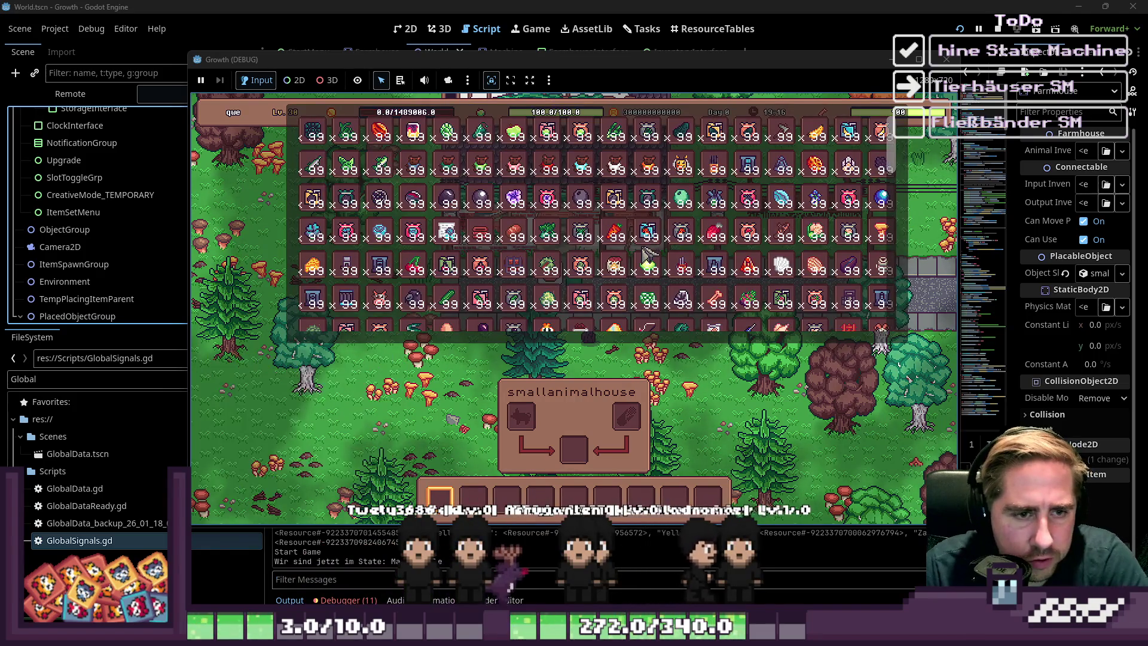
{"action": "scroll", "coordinate": [645, 256], "scroll_direction": "down", "scroll_amount": 10}
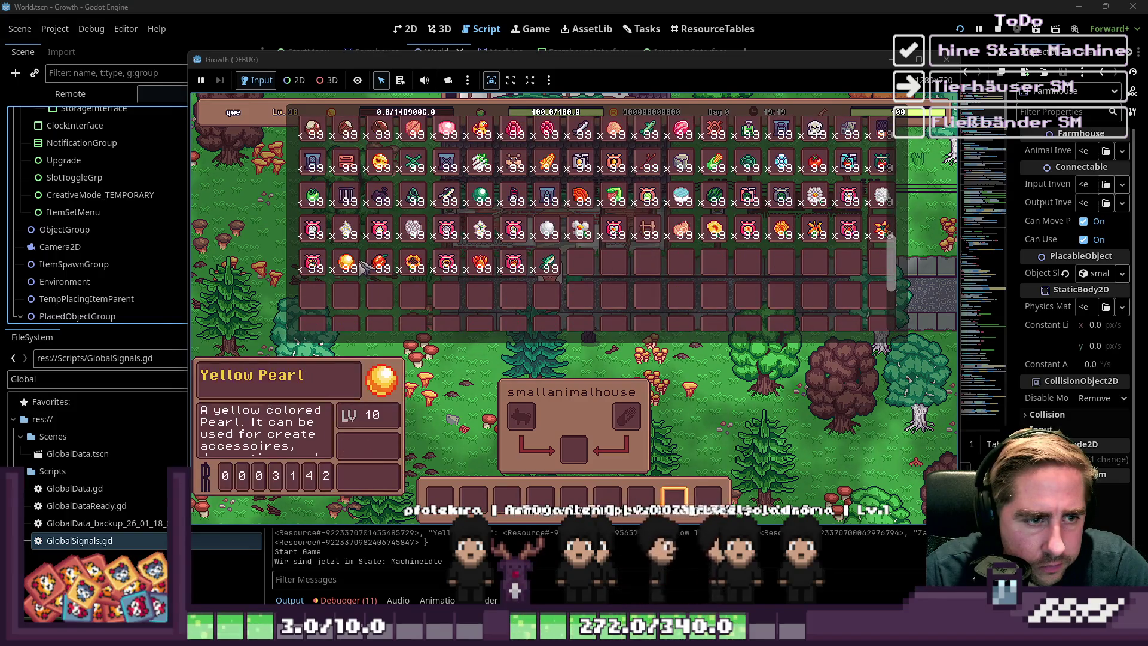
{"action": "scroll", "coordinate": [363, 266], "scroll_direction": "up", "scroll_amount": 2}
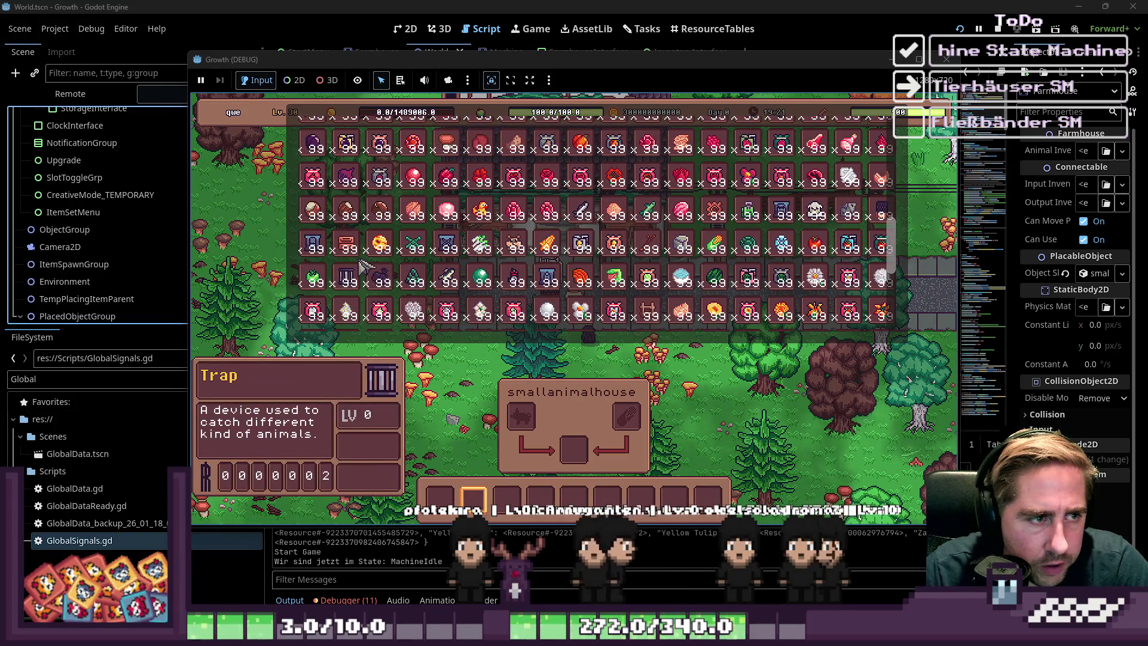
{"action": "scroll", "coordinate": [363, 266], "scroll_direction": "down", "scroll_amount": 1}
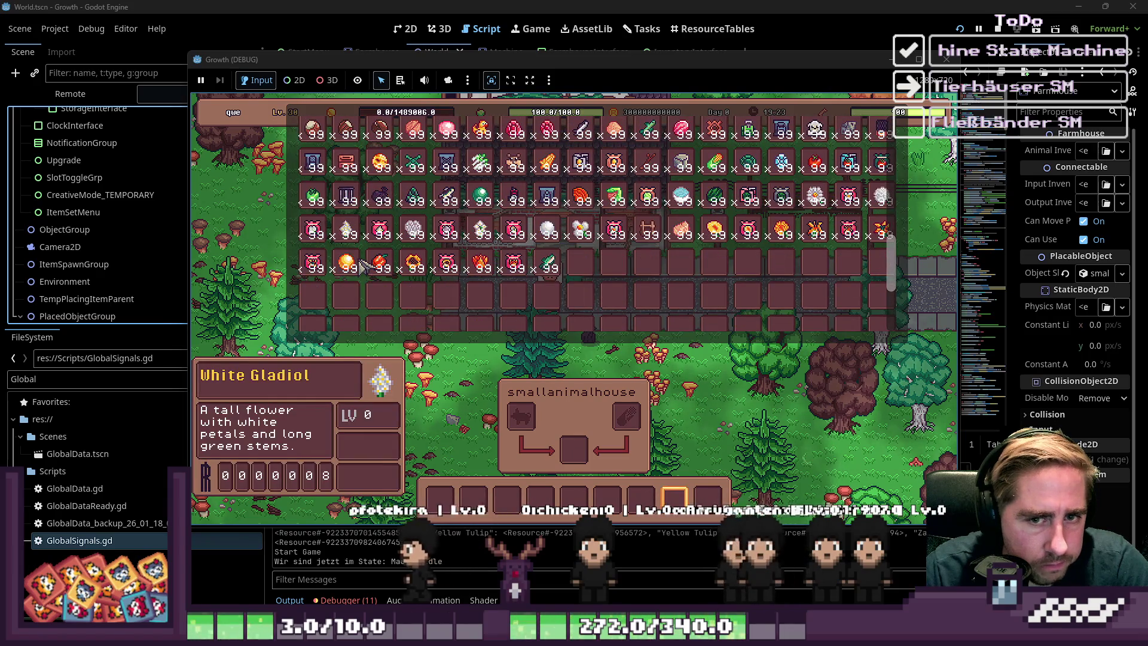
{"action": "scroll", "coordinate": [363, 266], "scroll_direction": "down", "scroll_amount": 1}
{"action": "scroll", "coordinate": [363, 266], "scroll_direction": "up", "scroll_amount": 1}
{"action": "scroll", "coordinate": [363, 266], "scroll_direction": "up", "scroll_amount": 1}
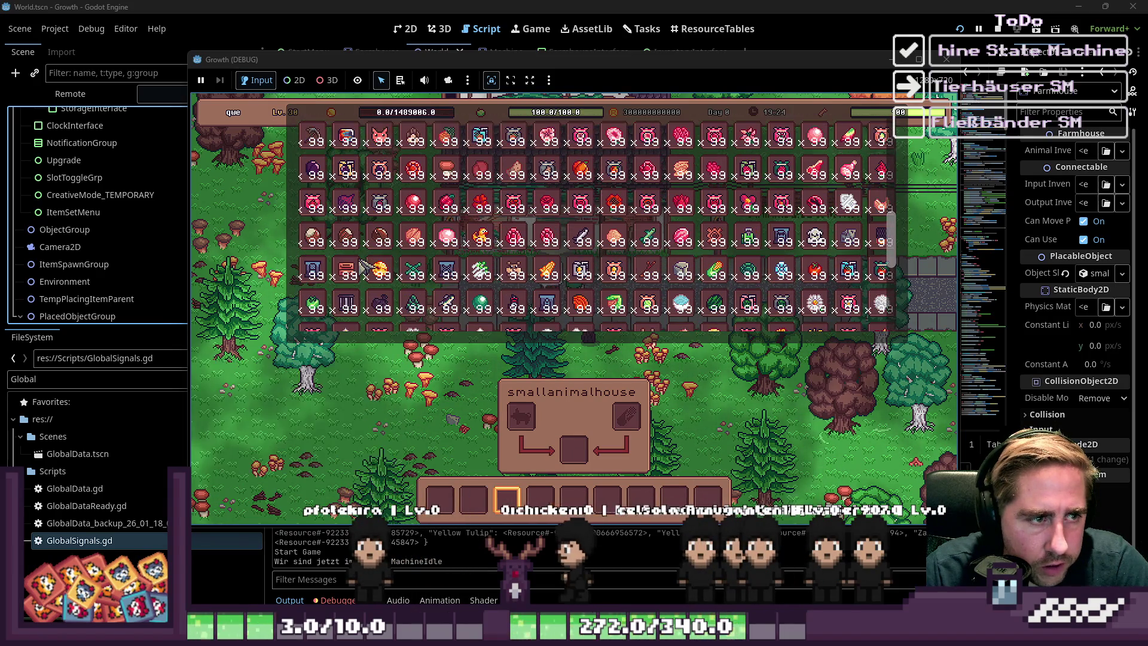
{"action": "scroll", "coordinate": [363, 267], "scroll_direction": "up", "scroll_amount": 1}
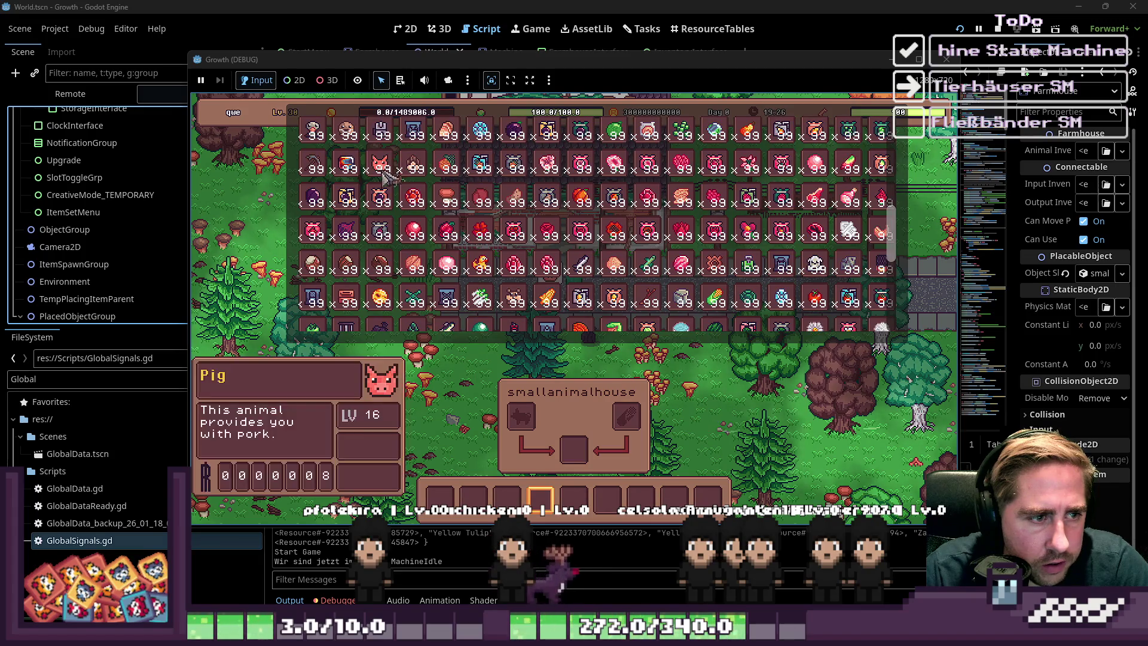
{"action": "left_click_drag", "start_coordinate": [385, 171], "coordinate": [473, 498]}
{"action": "scroll", "coordinate": [592, 228], "scroll_direction": "down", "scroll_amount": 2}
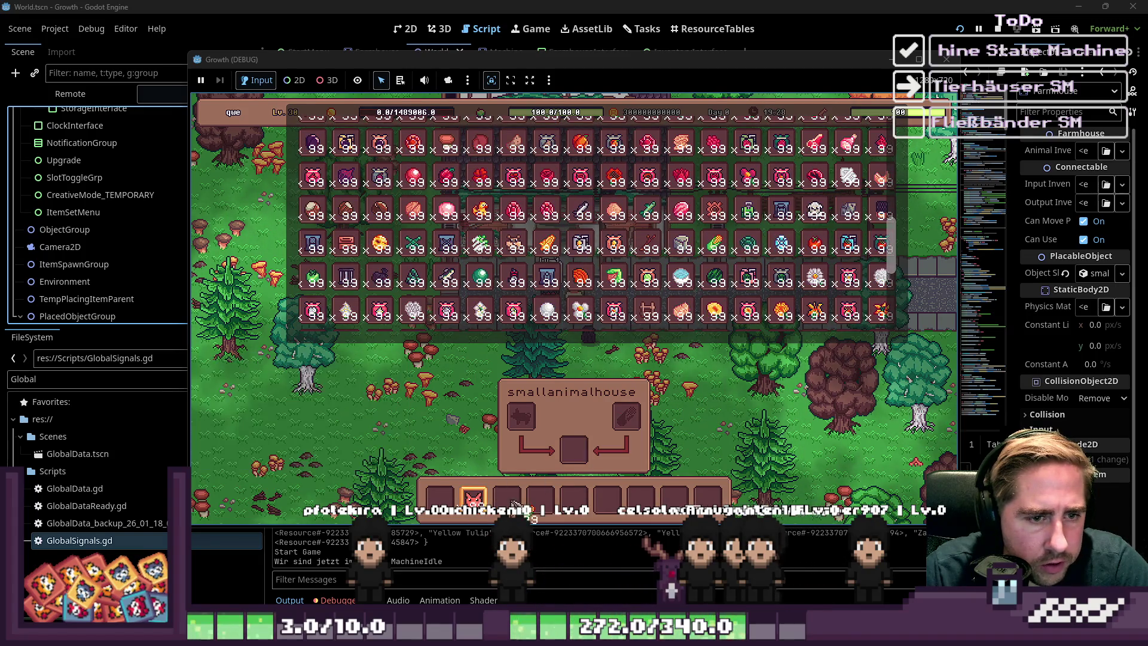
{"action": "key", "text": "Escape"}
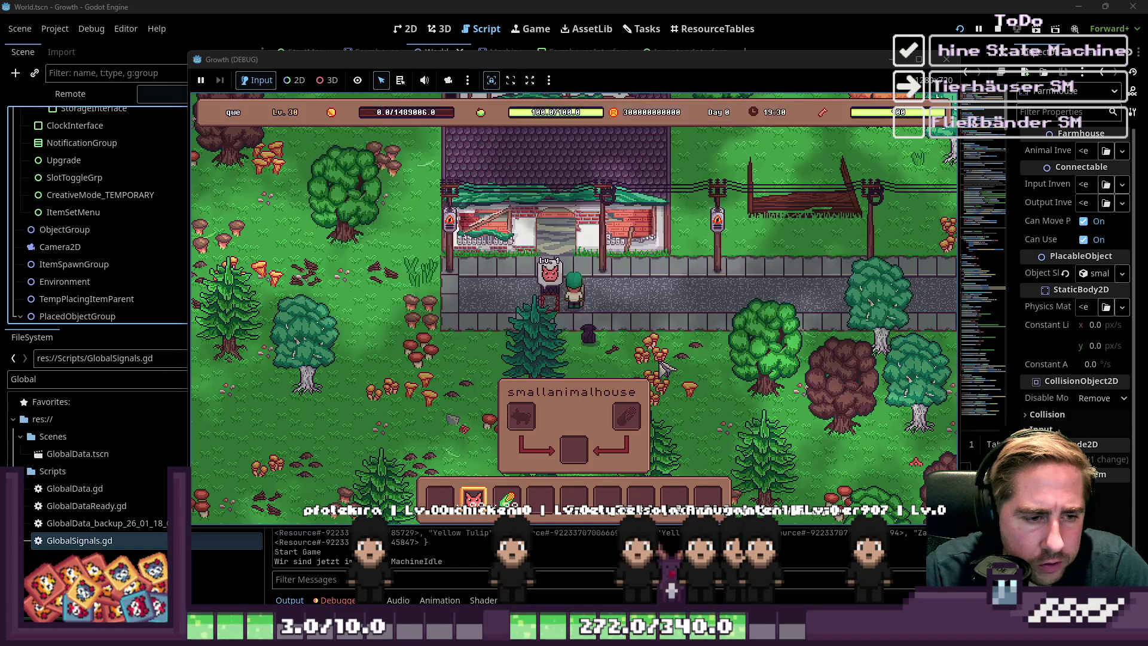
- Place the sweetcorn x99 and pig x99 stacks into the house's food and animal slots
{"action": "key", "text": "e"}
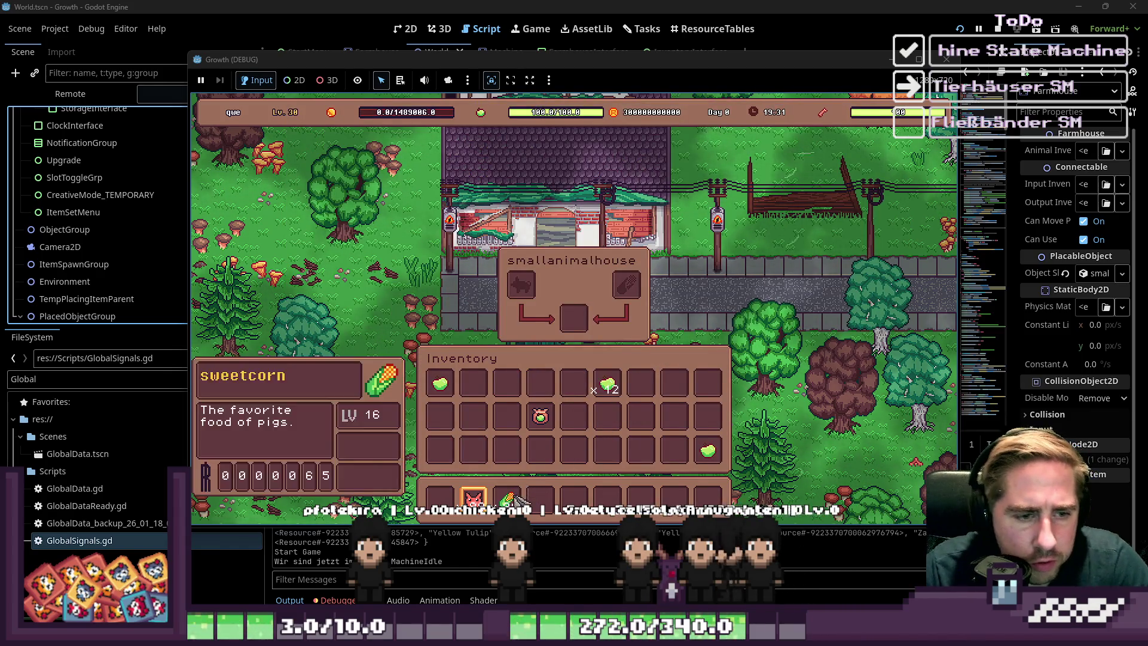
{"action": "left_click_drag", "start_coordinate": [507, 498], "coordinate": [621, 290]}
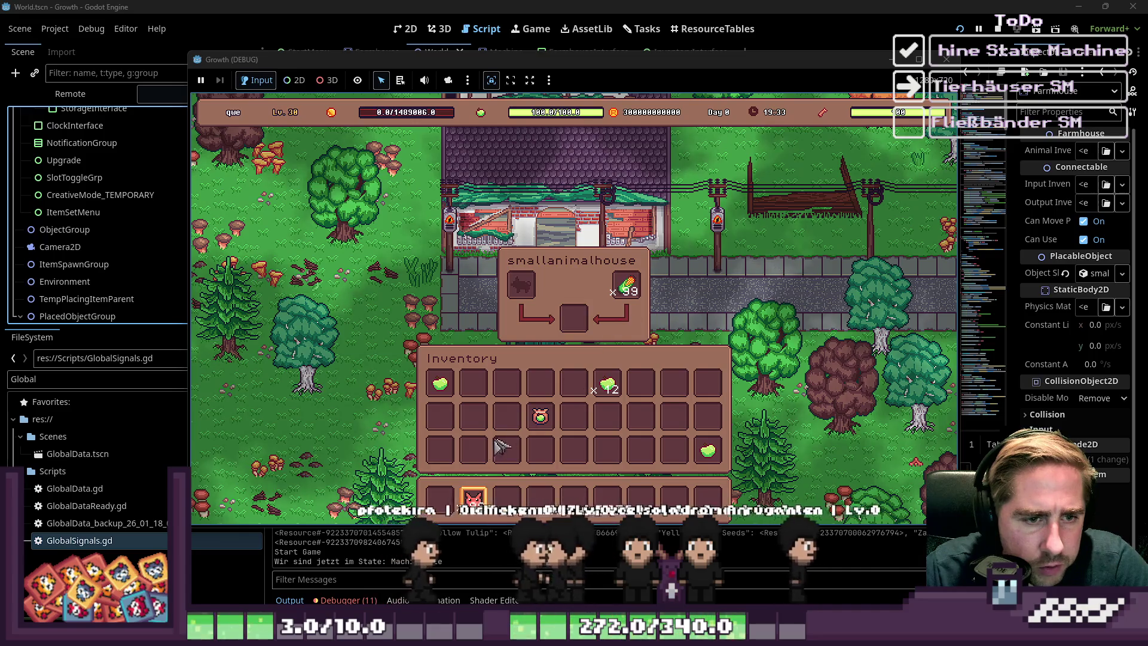
{"action": "left_click_drag", "start_coordinate": [474, 498], "coordinate": [532, 291]}
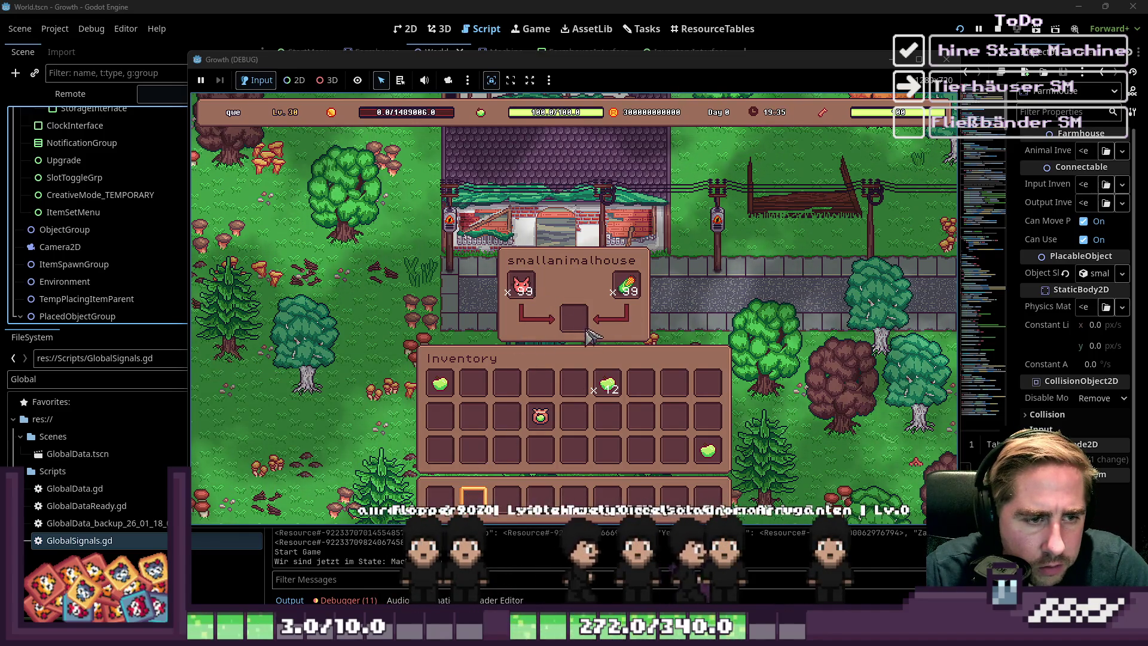